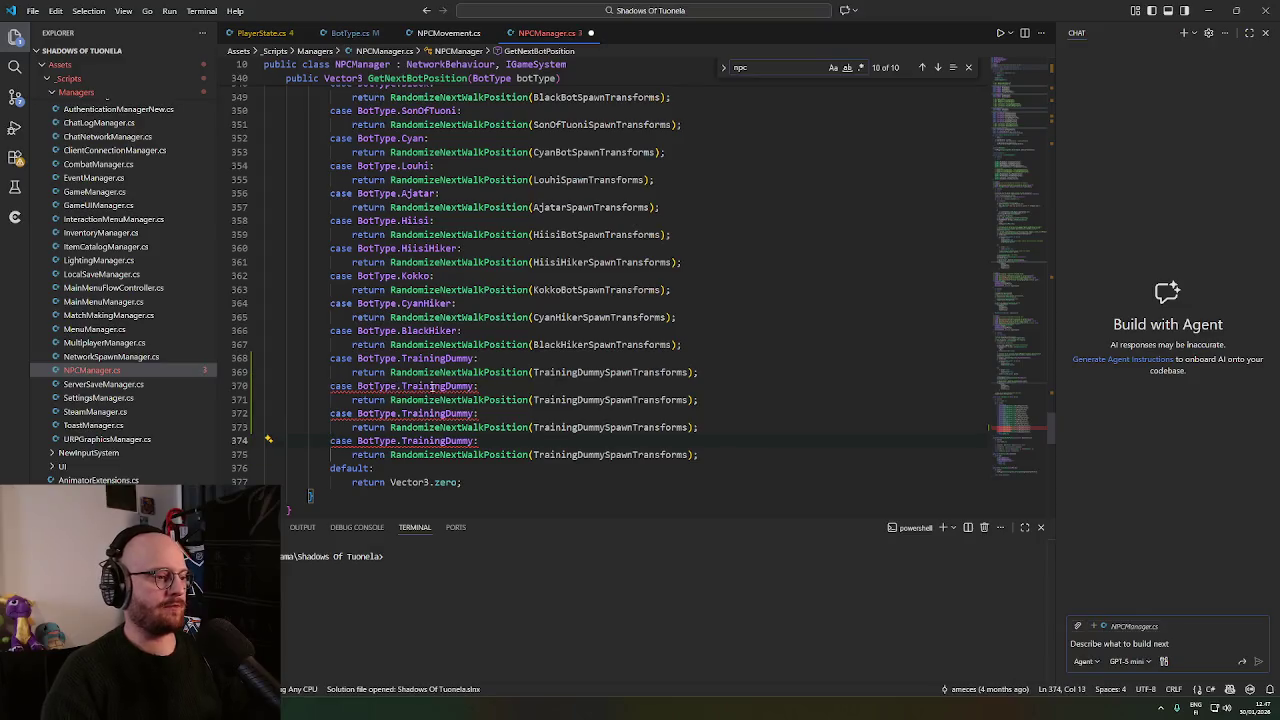
Replace the first two duplicate TrainingDummy case labels with Vesihiisi and Vorna.
double_click(432, 387)
key("shift+End")
key("BackSpace")
key("ctrl+space")
type("Vesihiisi:")
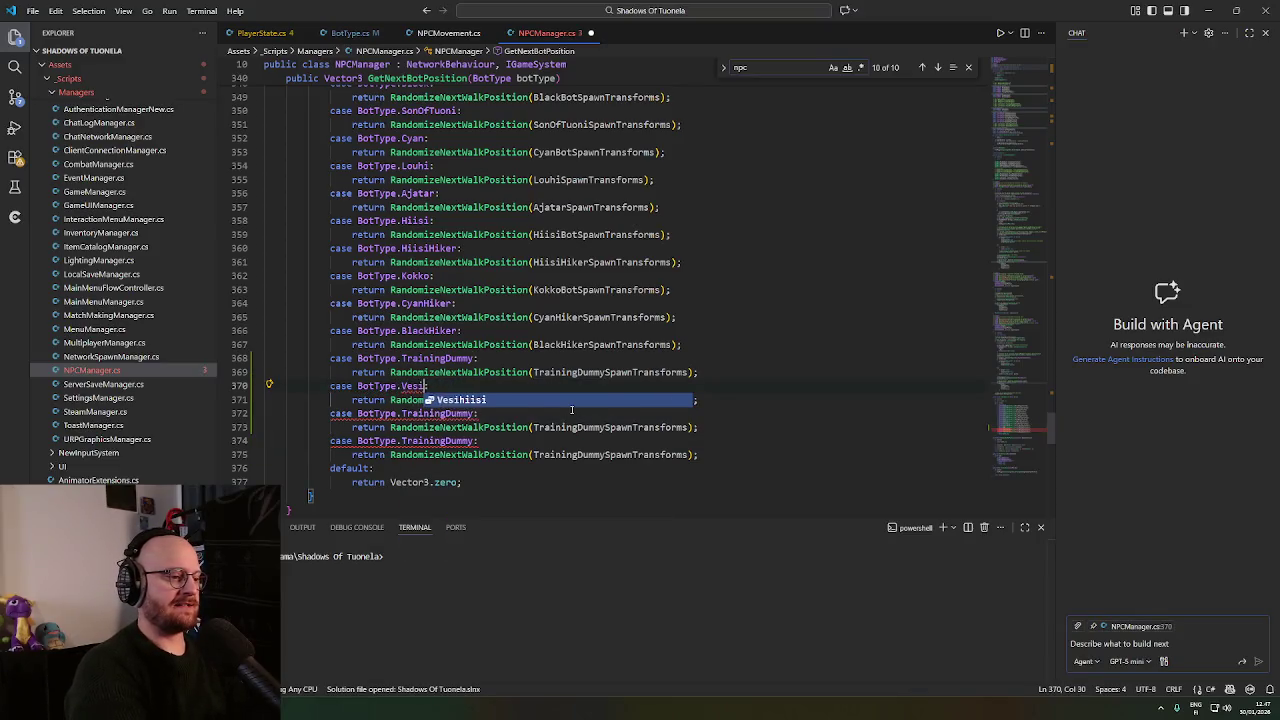
double_click(452, 413)
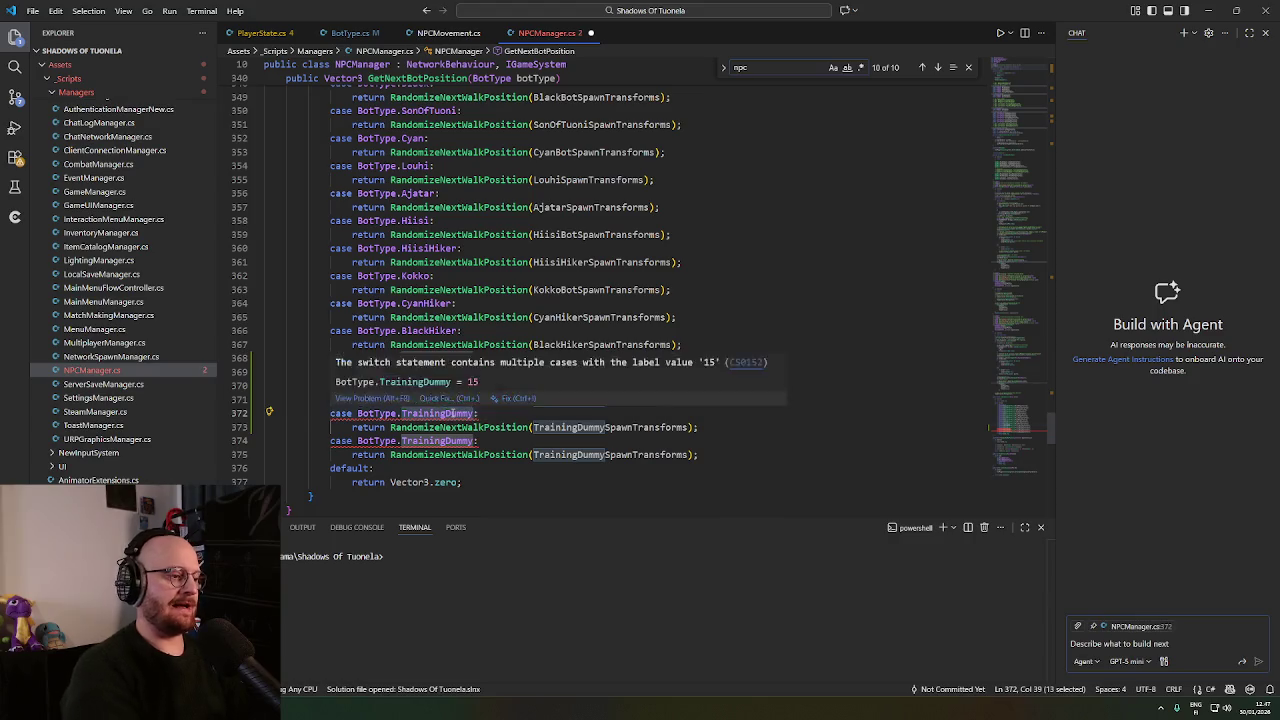
key("BackSpace")
key("ctrl+space")
type("Vor")
key("Tab")
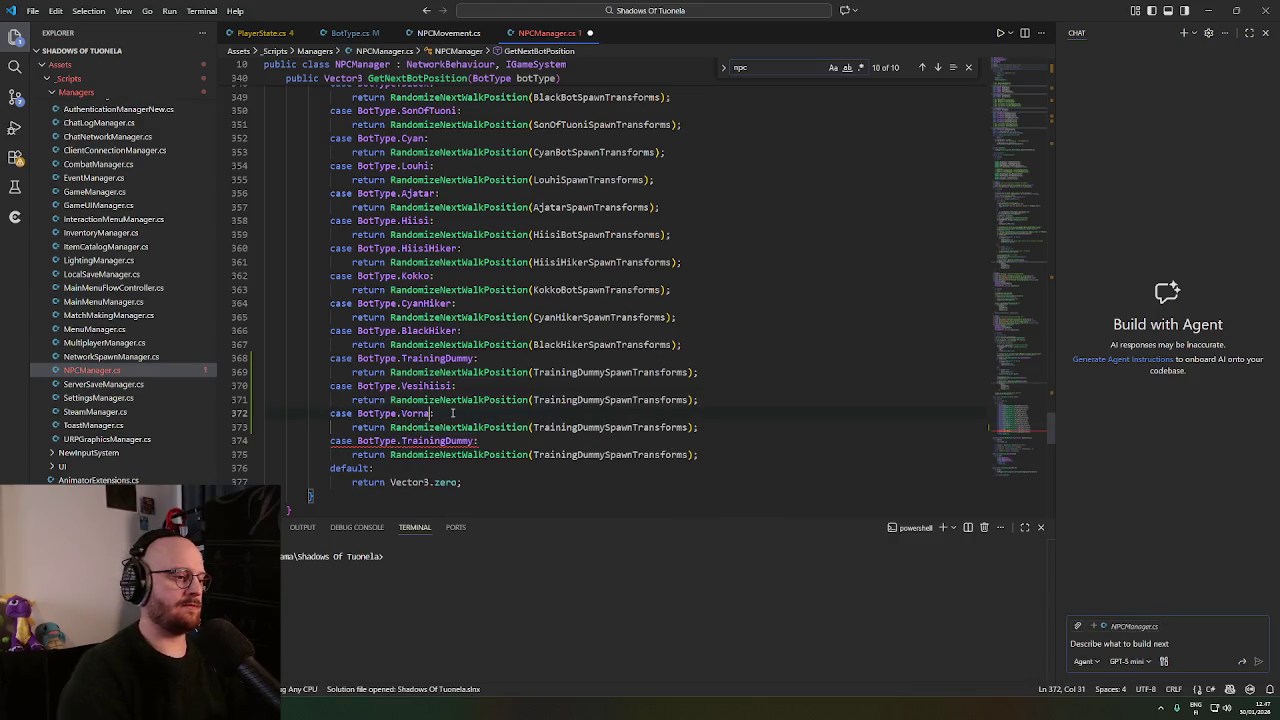
Replace the third duplicate TrainingDummy case with Goat and go to Goat's BotType definition.
double_click(441, 441)
key("BackSpace")
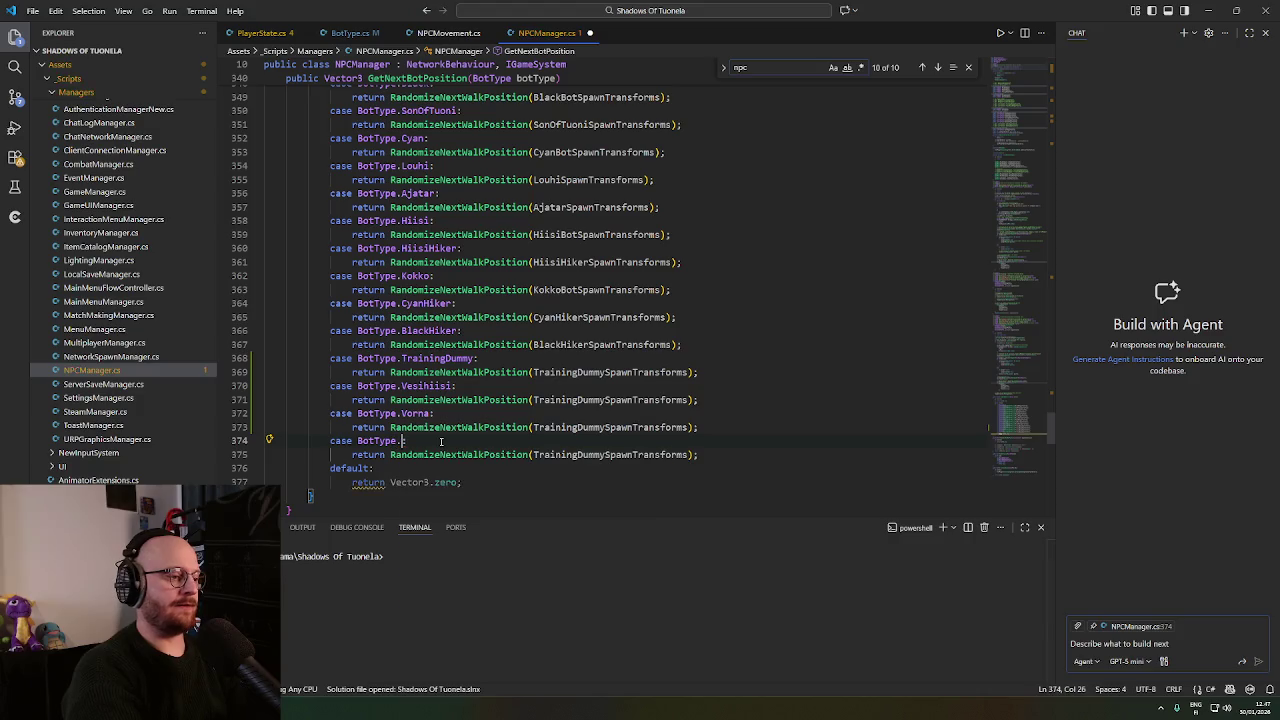
key("ctrl+space")
type("Go")
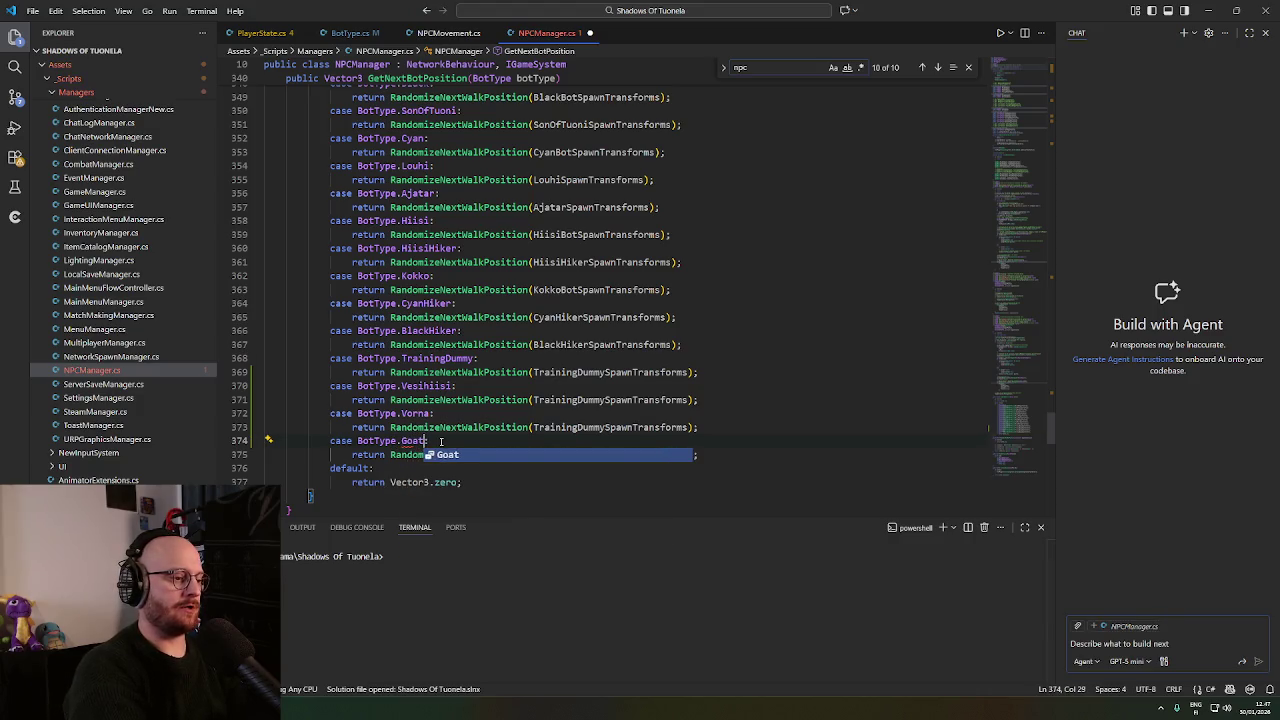
key("Tab")
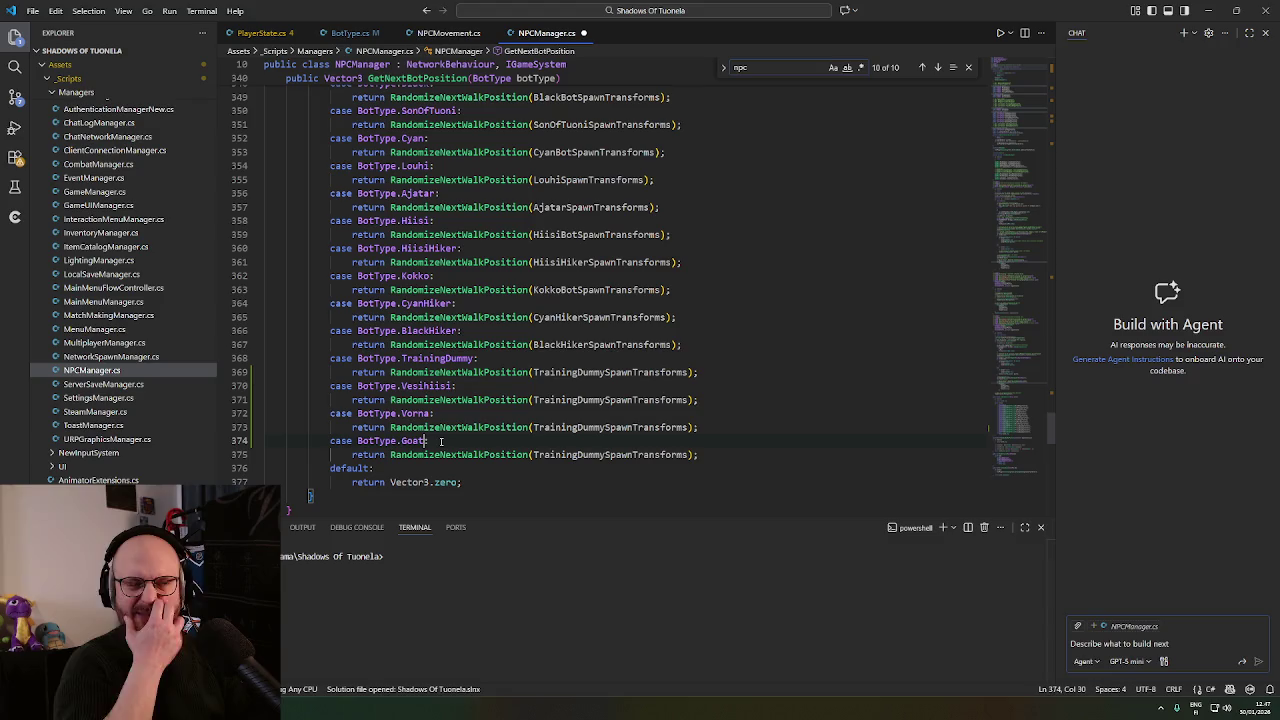
key("ctrl+shift+Left")
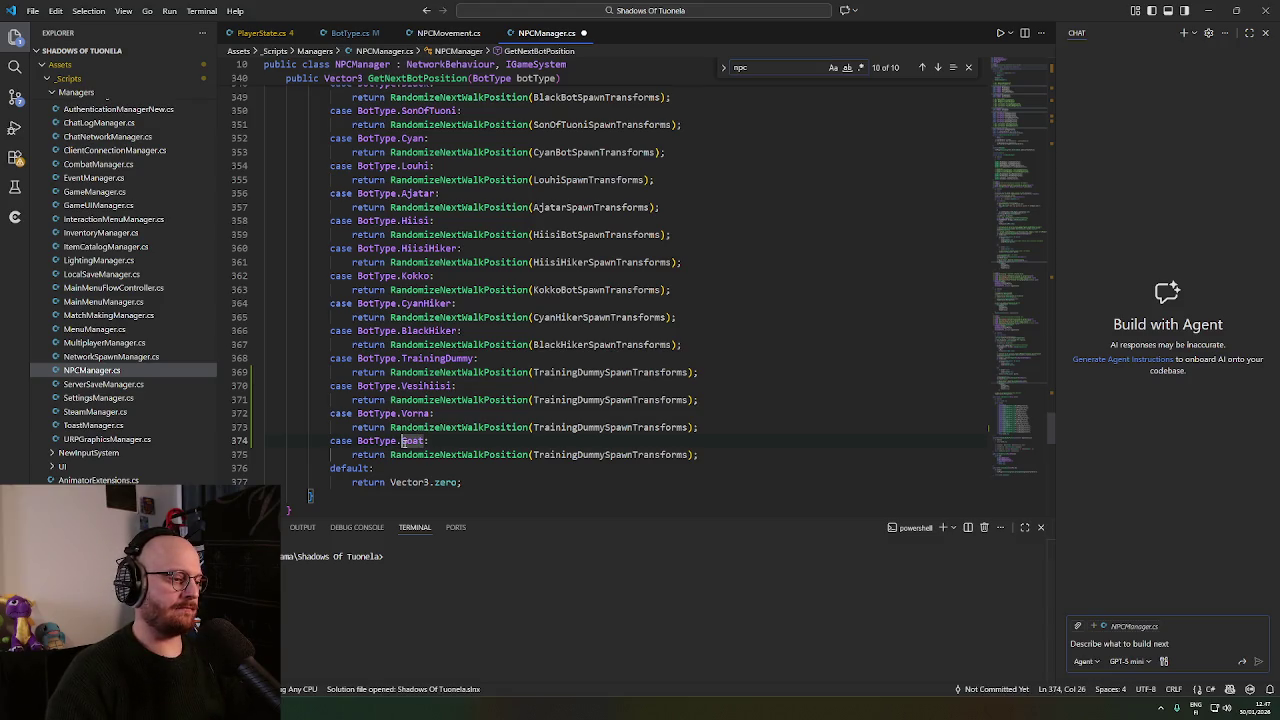
key("F12")
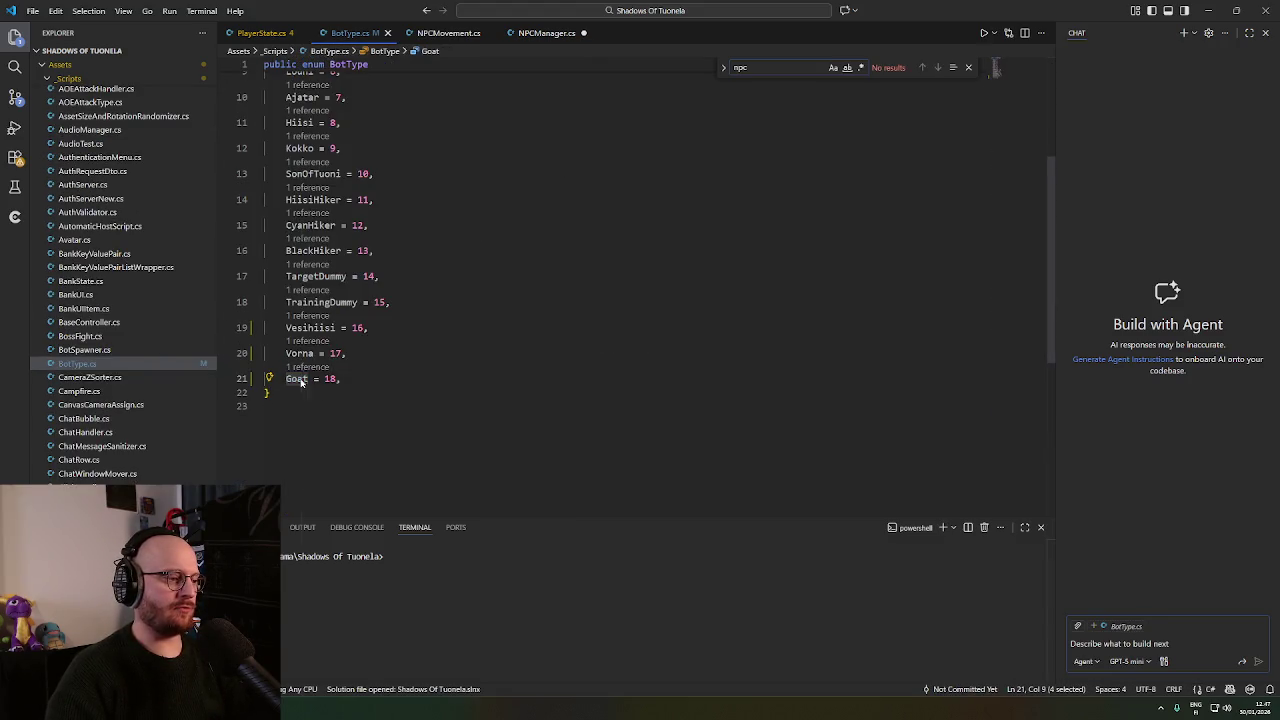
Select the Goat entry in the BotType enum.
right_click(299, 381)
key("Escape")
key("XF86AudioLowerVolume")
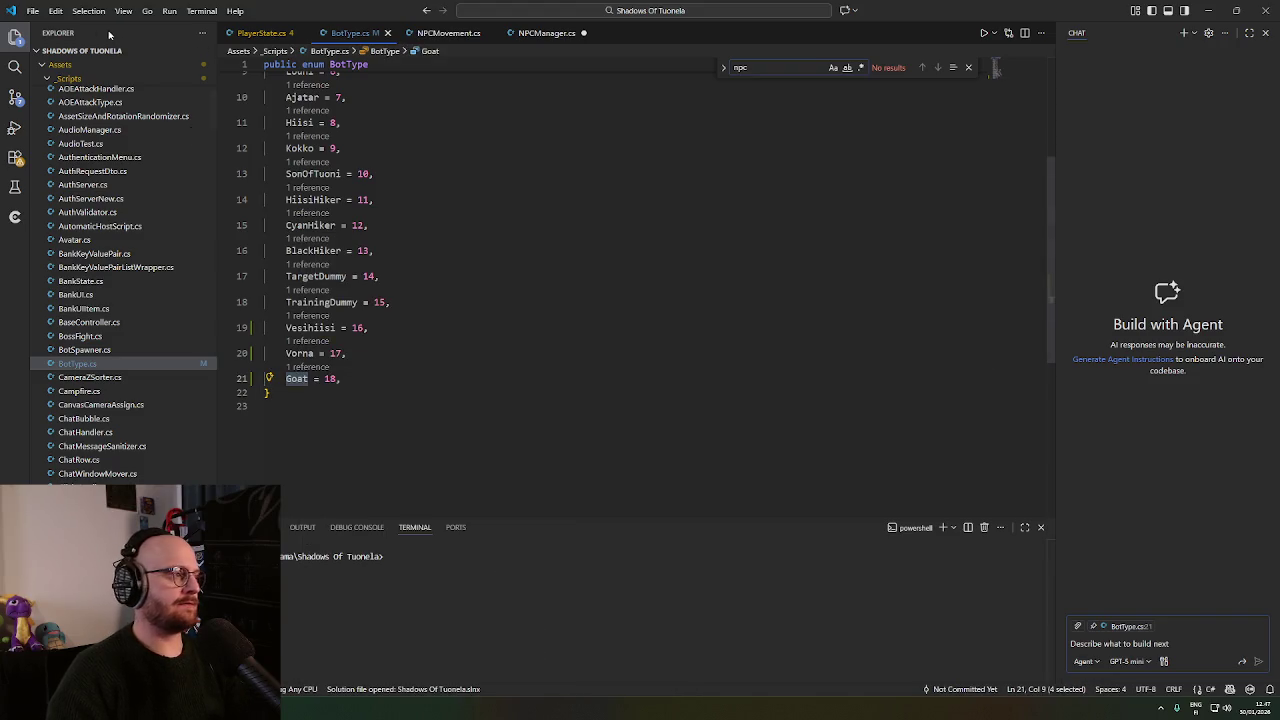
left_click(56, 13)
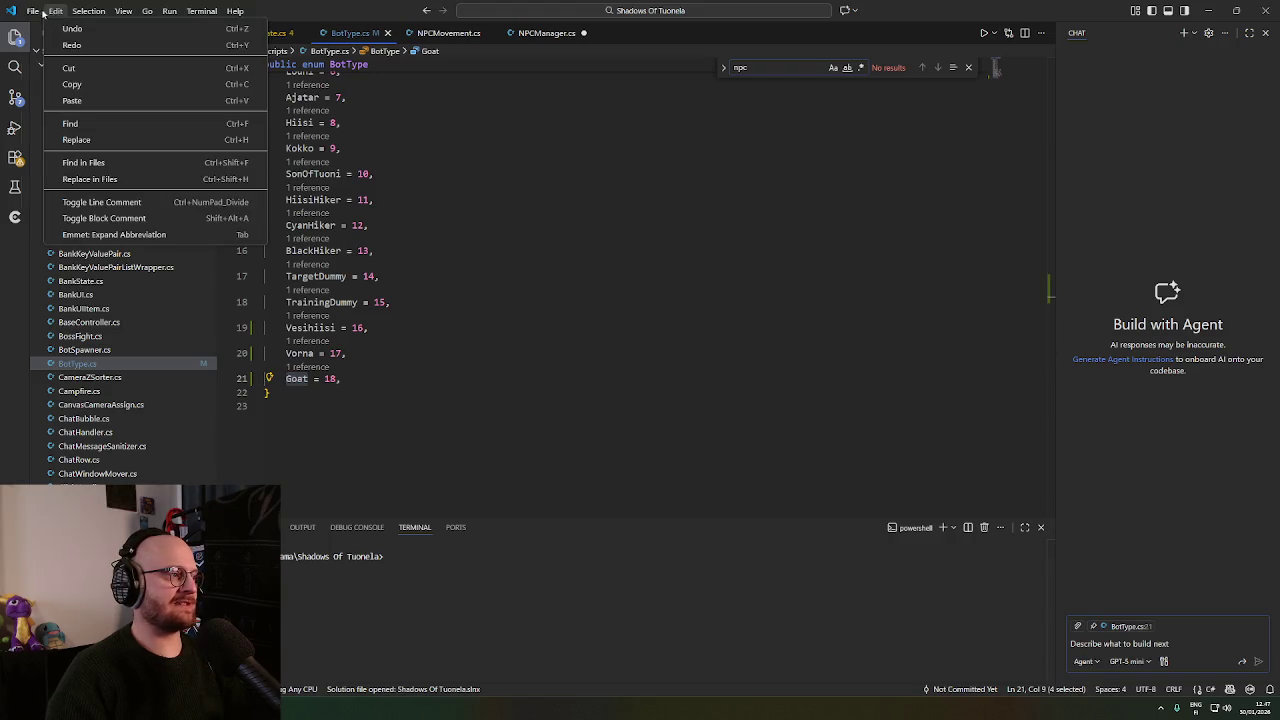
mouse_move(80, 13)
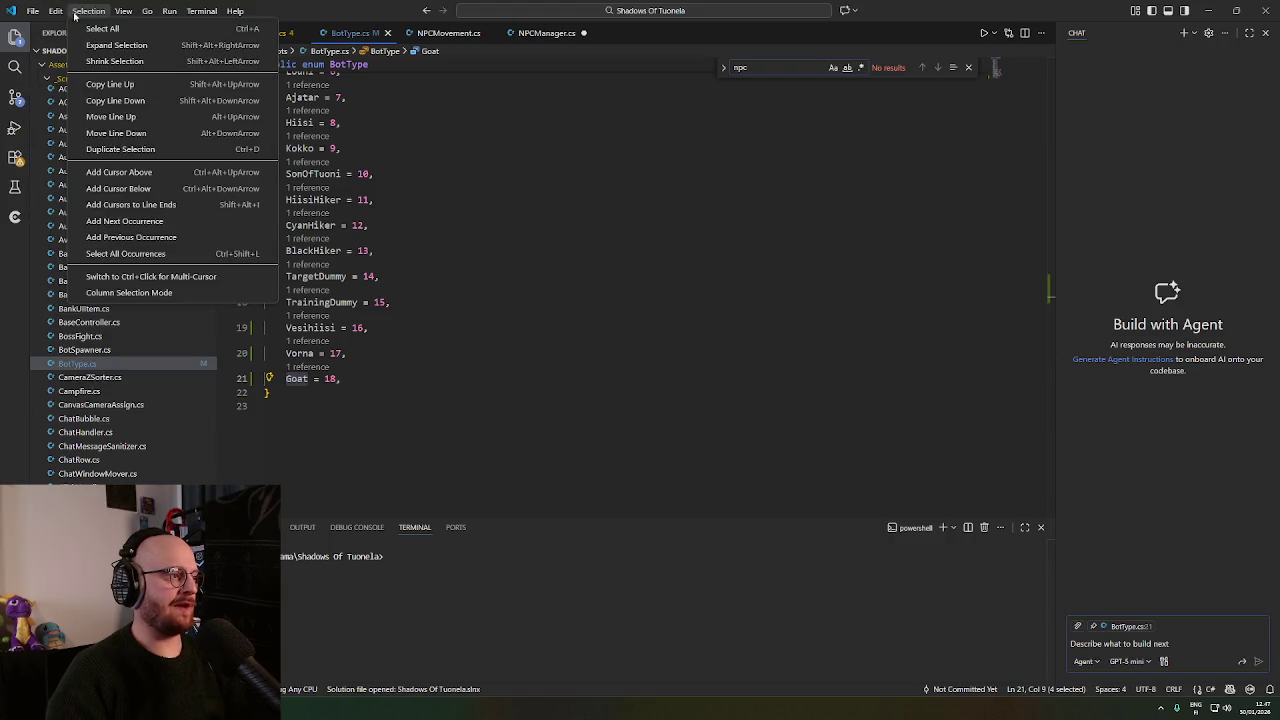
left_click(298, 378)
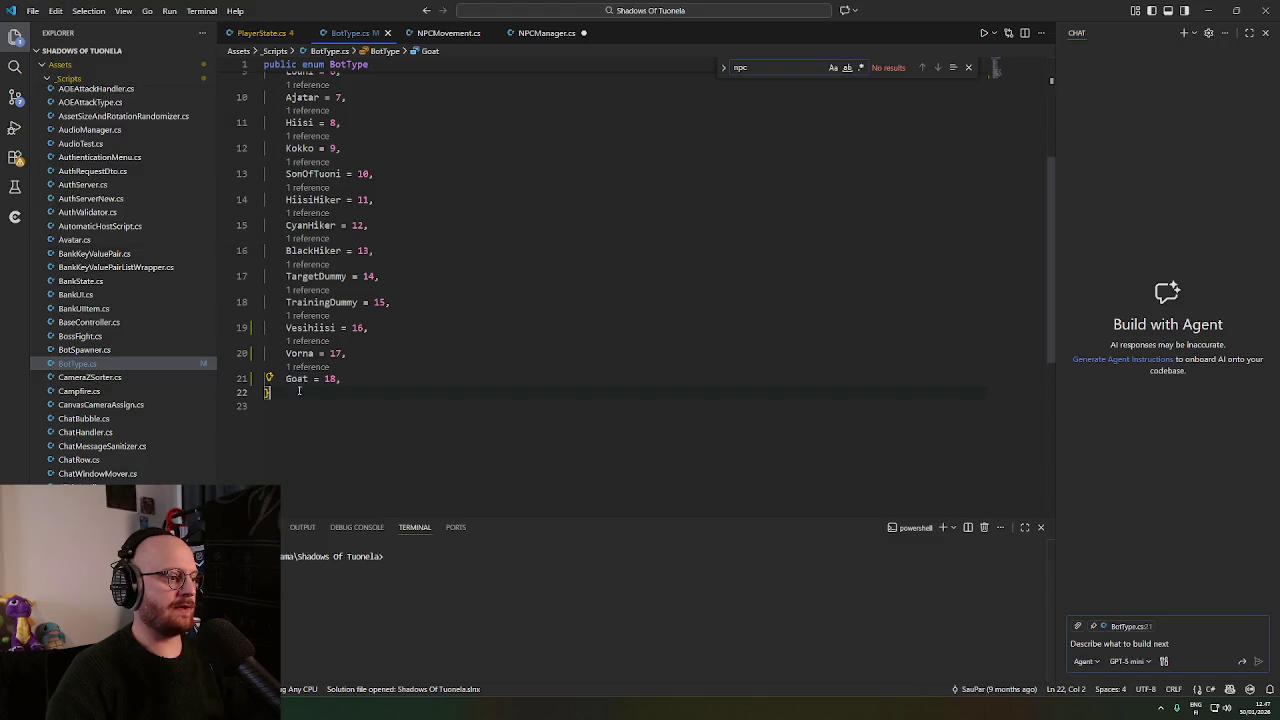
double_click(298, 378)
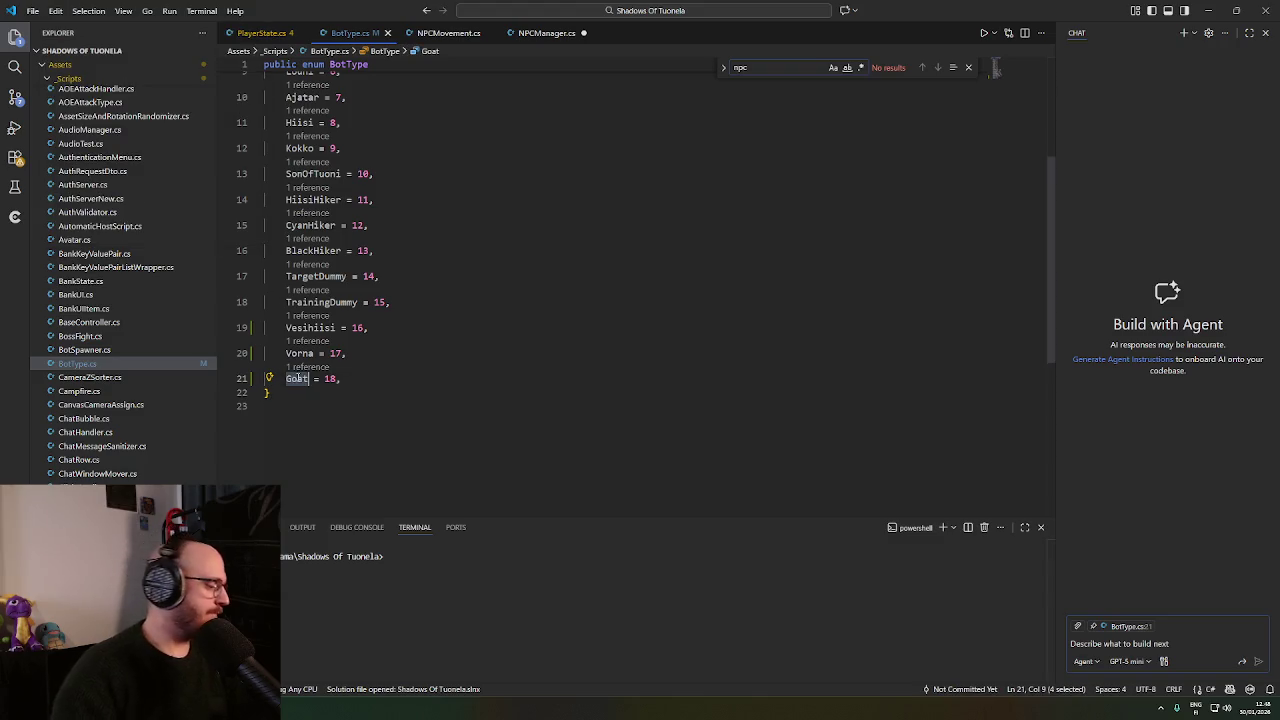
key("XF86AudioLowerVolume")
key("XF86AudioLowerVolume")
key("XF86AudioLowerVolume")
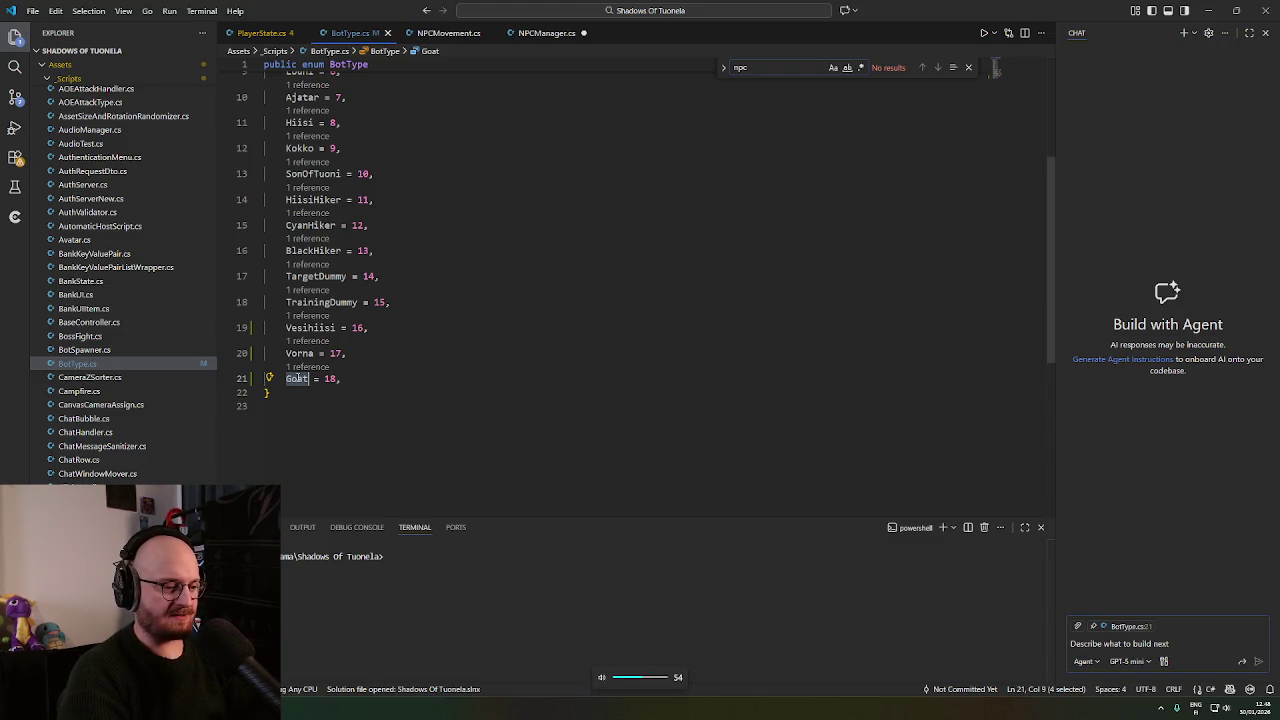
key("XF86AudioRaiseVolume")
key("XF86AudioRaiseVolume")
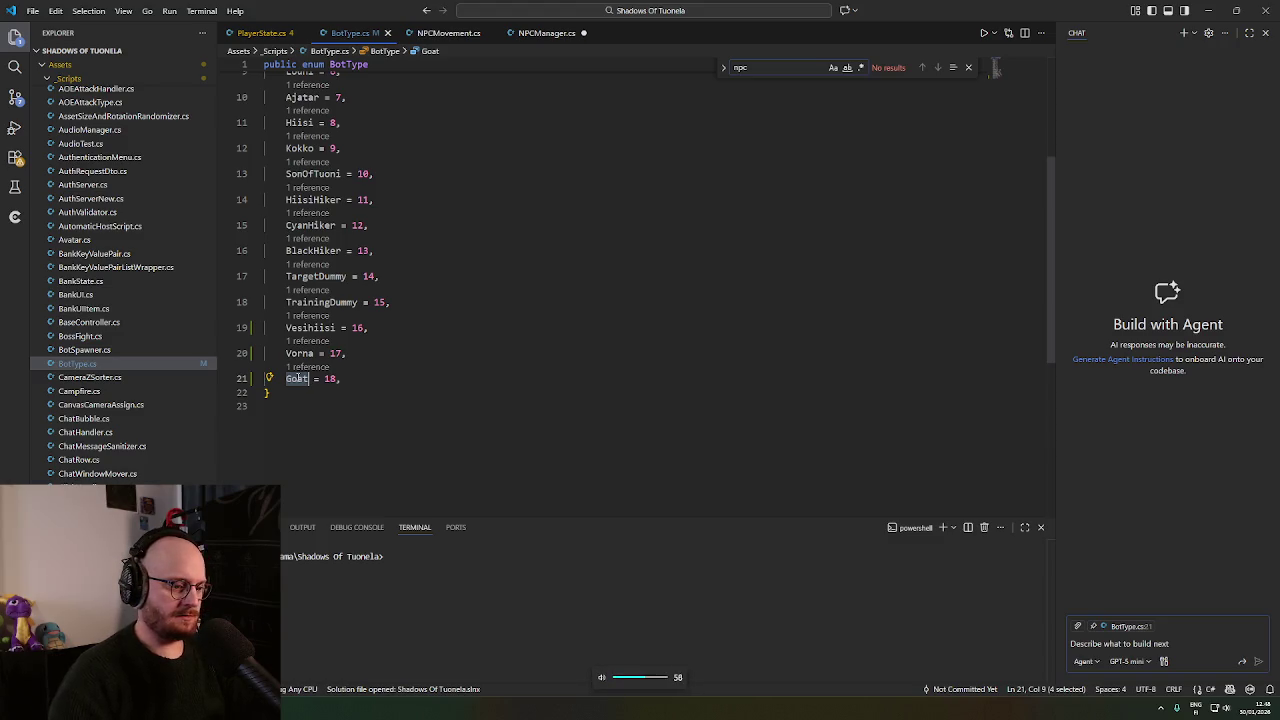
left_click(297, 379)
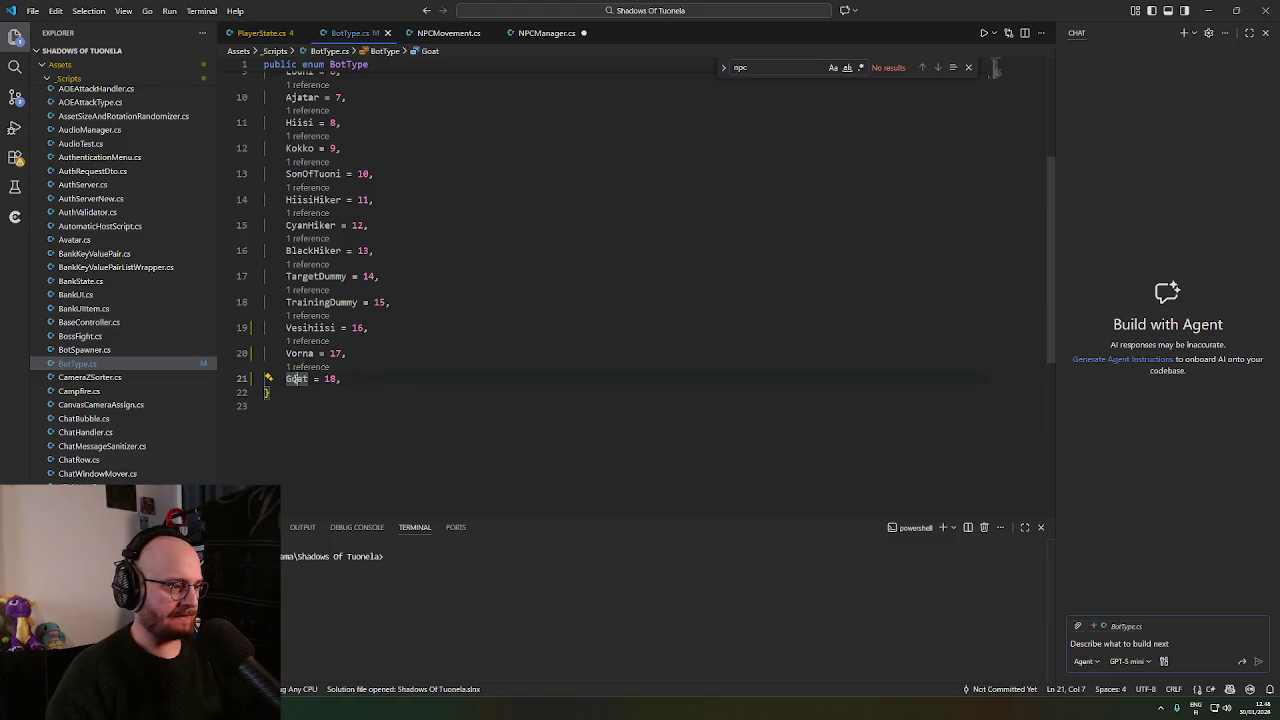
double_click(297, 379)
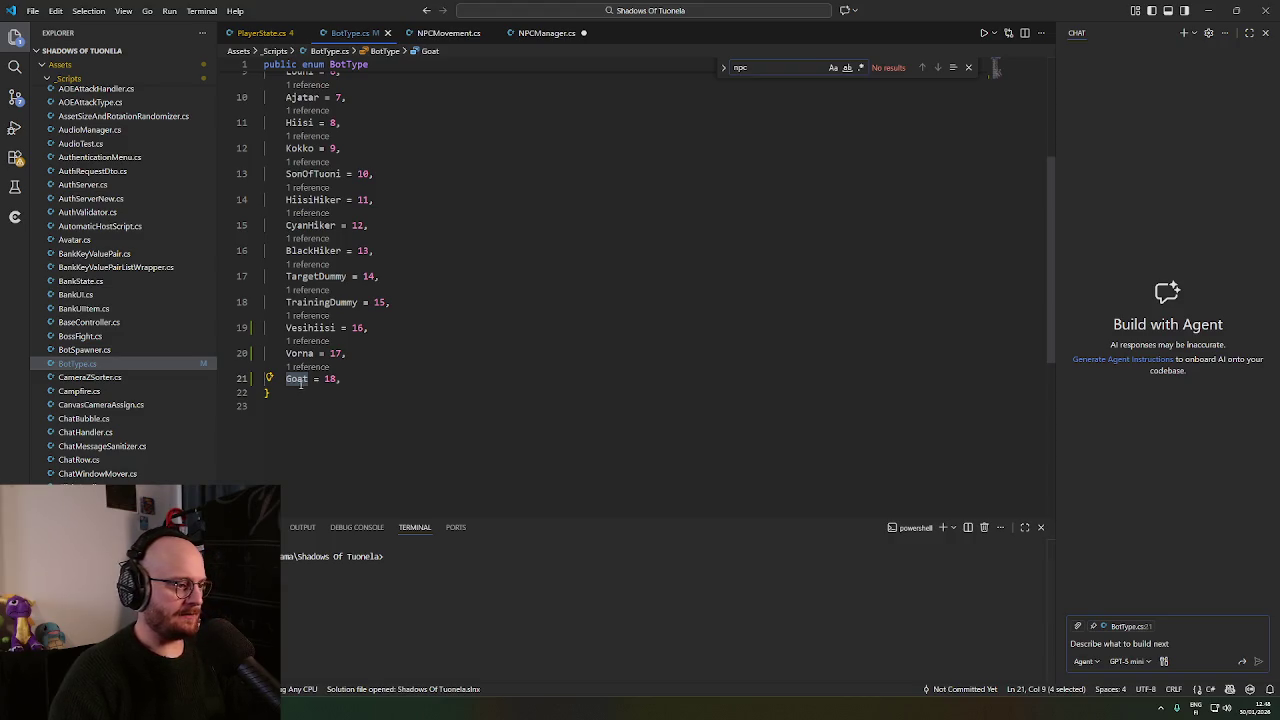
Rename the Goat enum entry (value 18) to Vuohi with Rename Symbol, then switch to Unity.
right_click(297, 379)
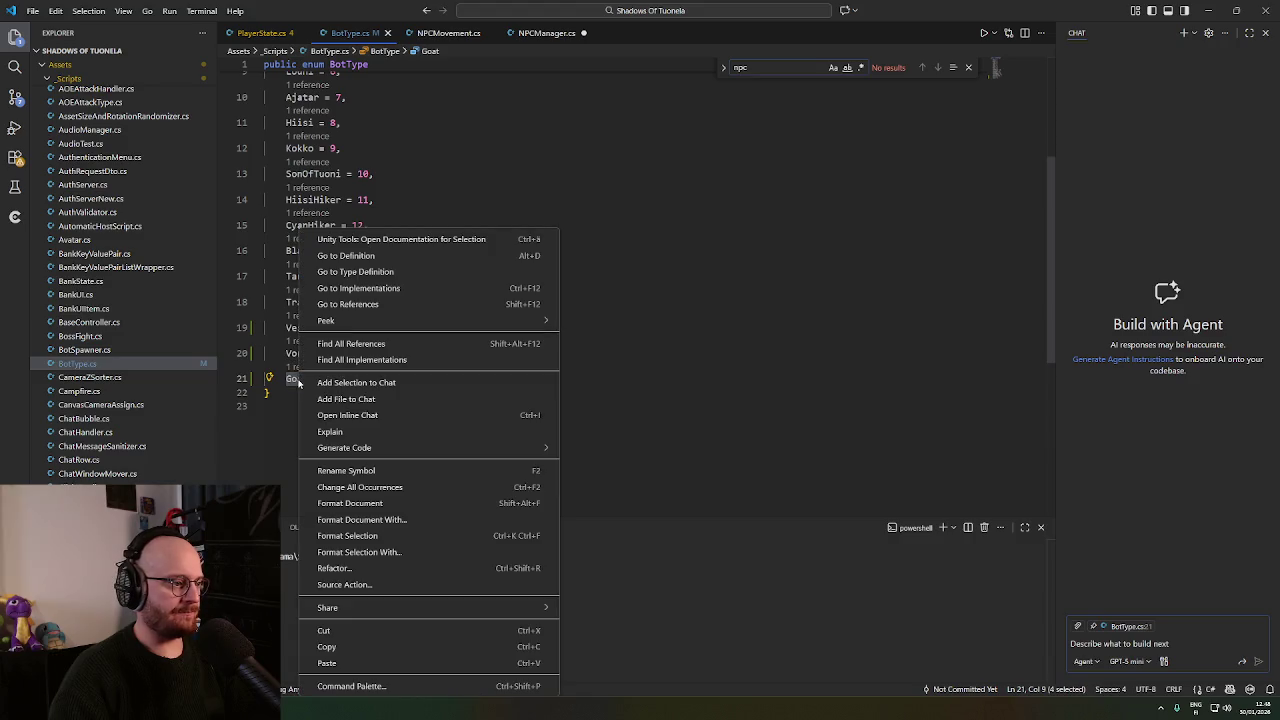
left_click(514, 470)
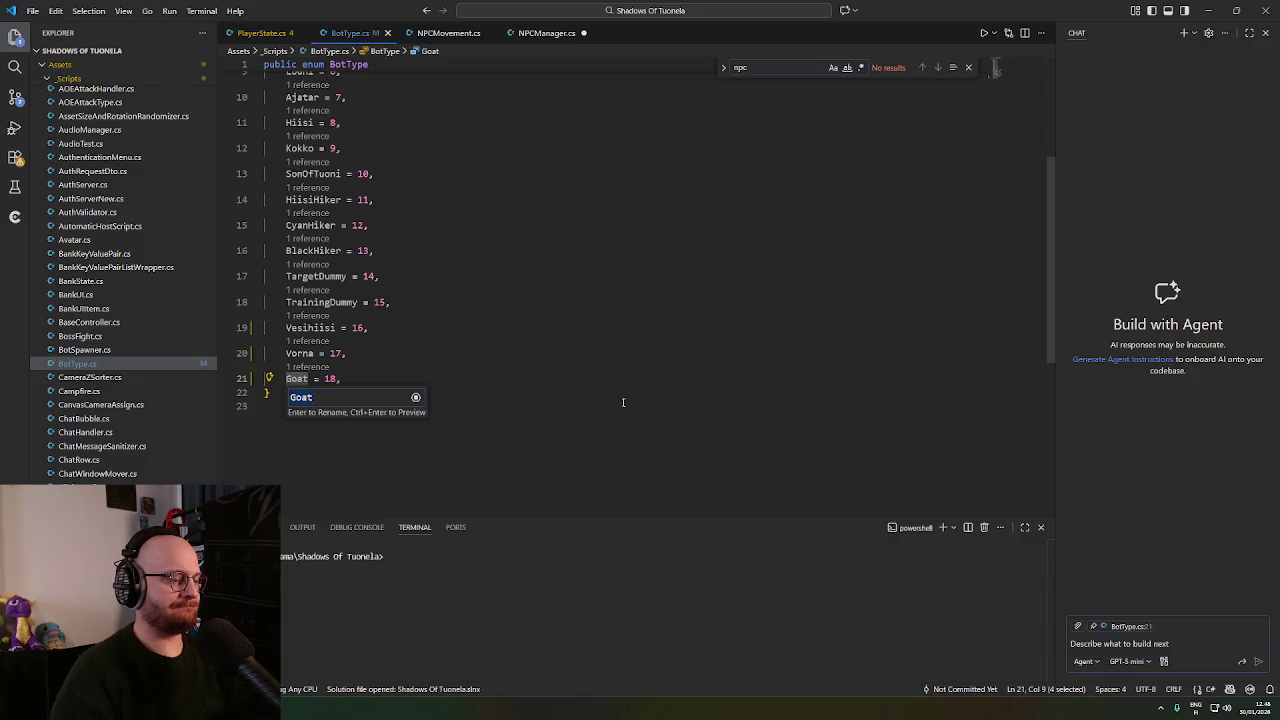
type("Vuohi")
key("Return")
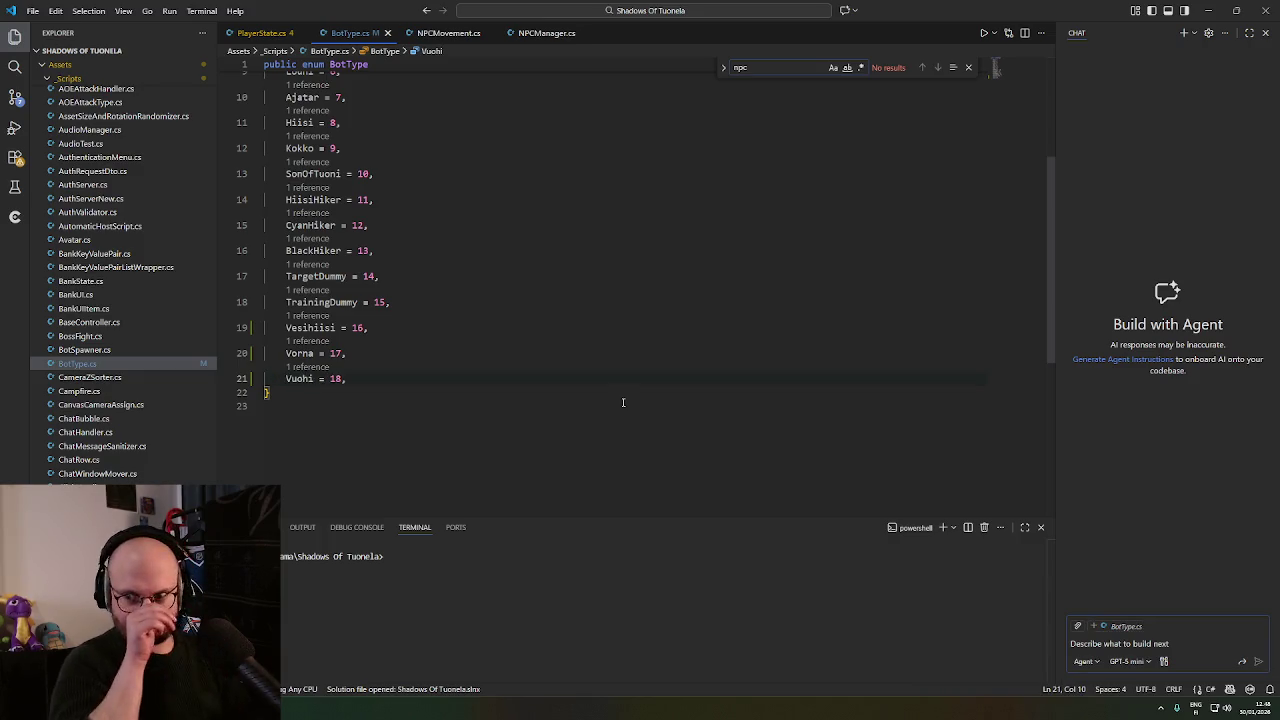
left_click(600, 396)
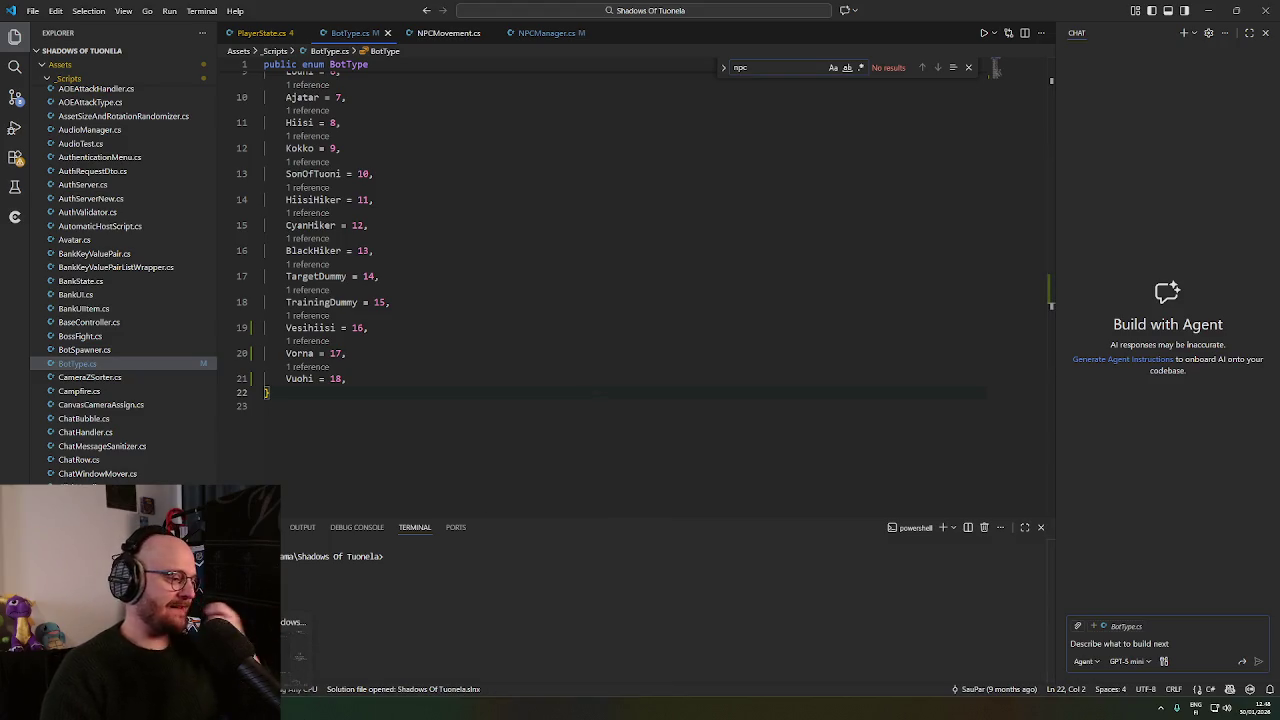
left_click(290, 645)
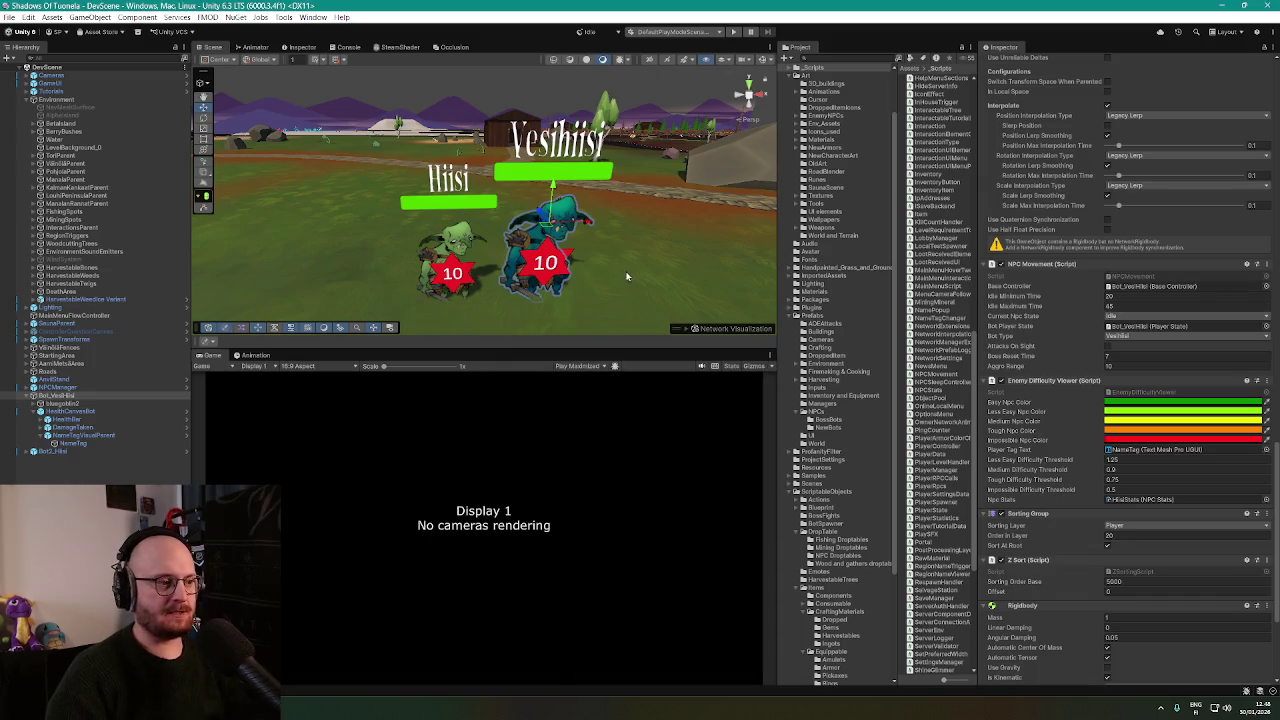
Frame and select Bot_VesiHiisi from the Hierarchy, then switch to Discord.
double_click(52, 396)
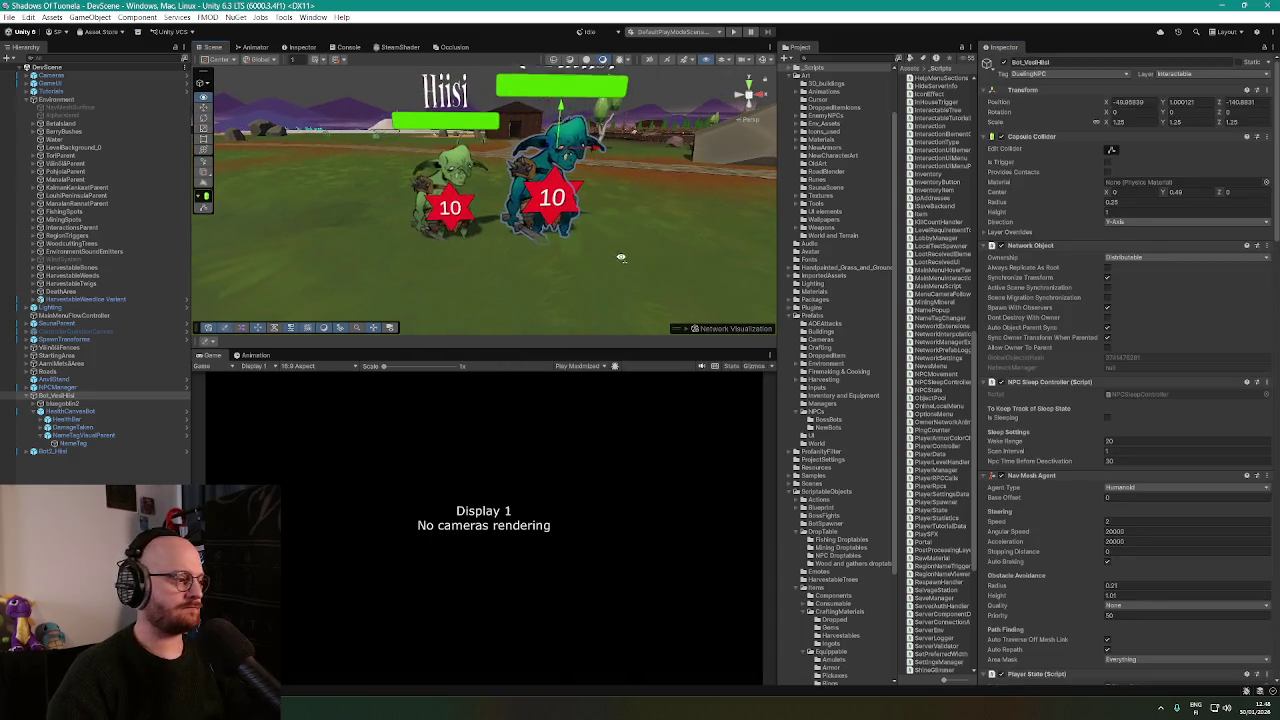
left_click(52, 397)
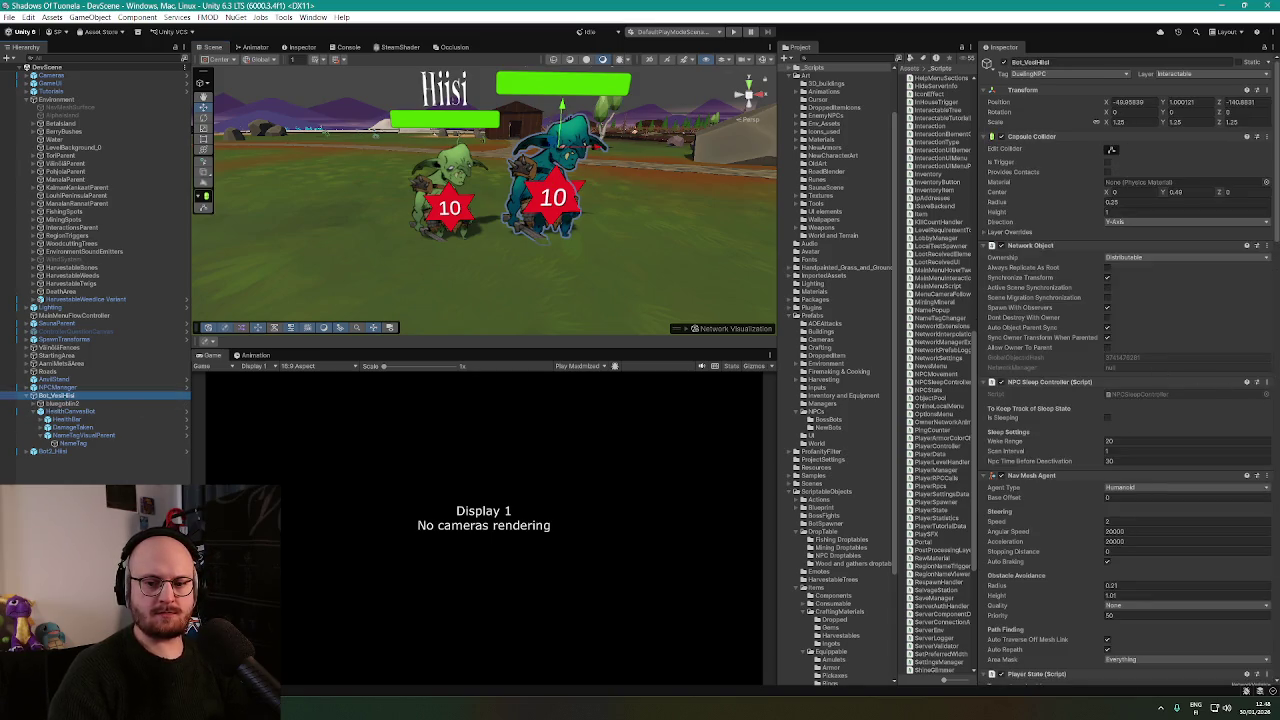
key("alt+Tab")
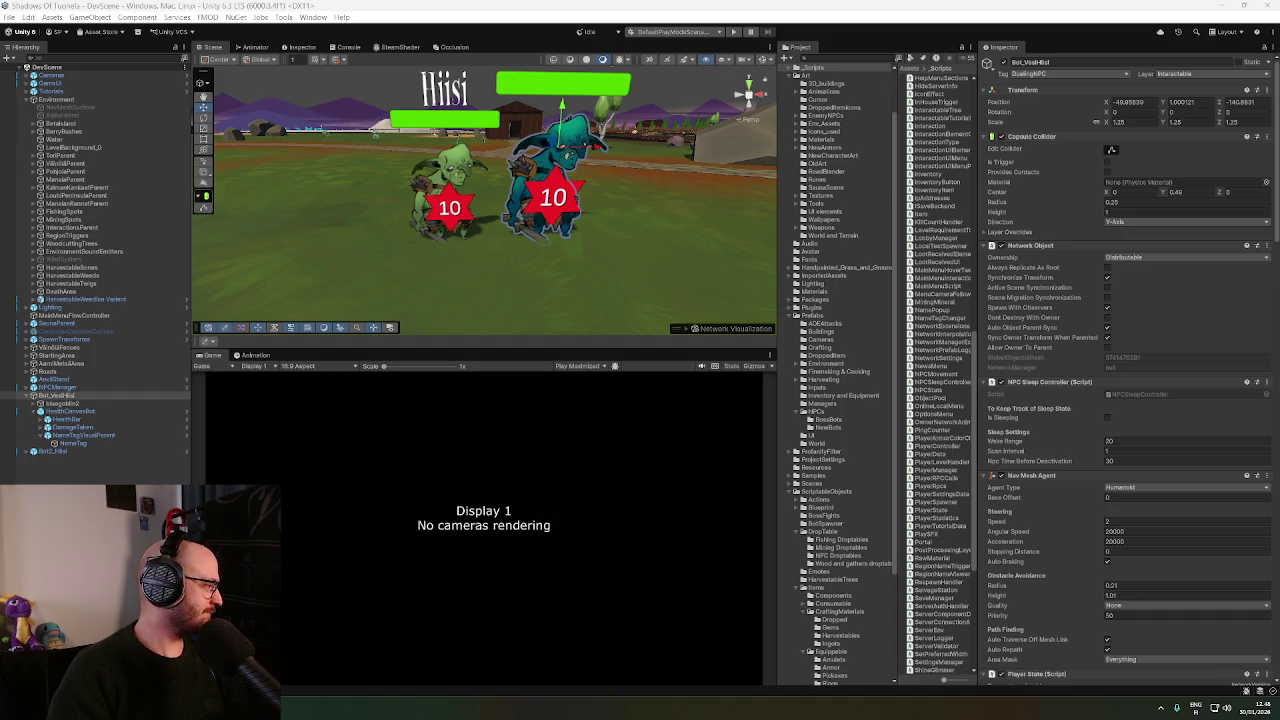
key("alt+Tab")
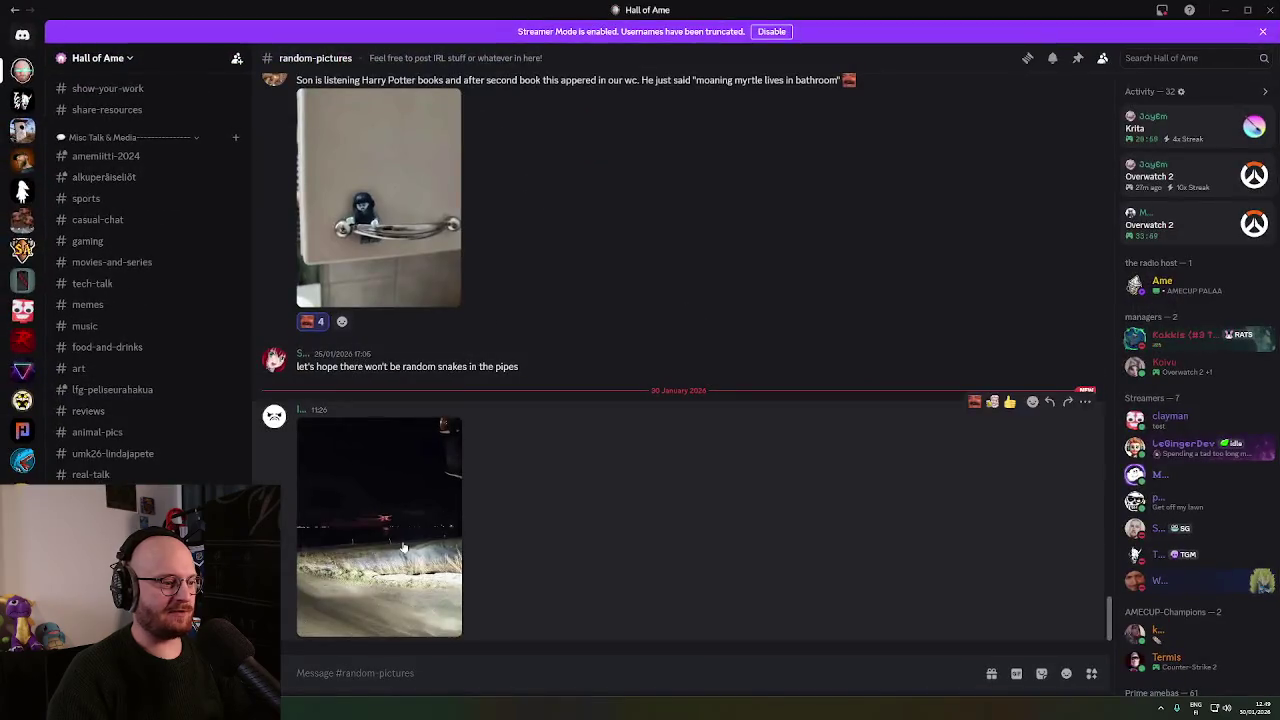
View the night-road photo full size and reply 'sauron..?' to it.
left_click(450, 450)
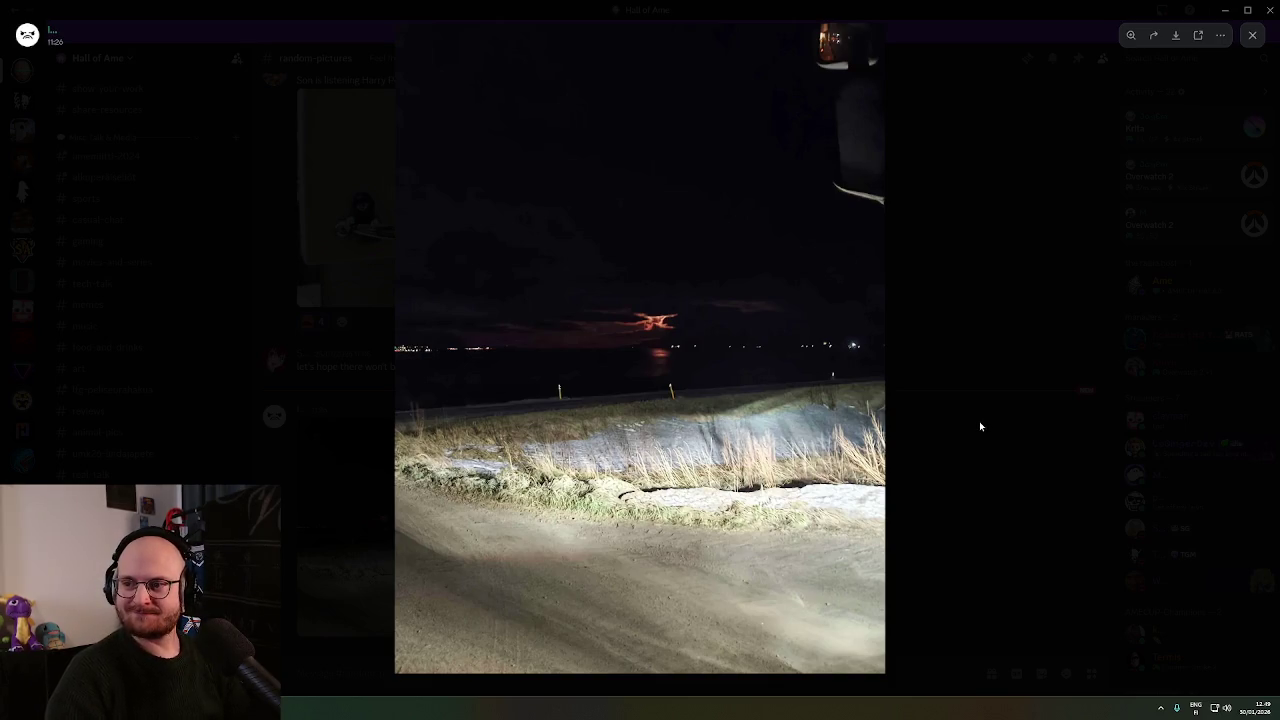
left_click(999, 399)
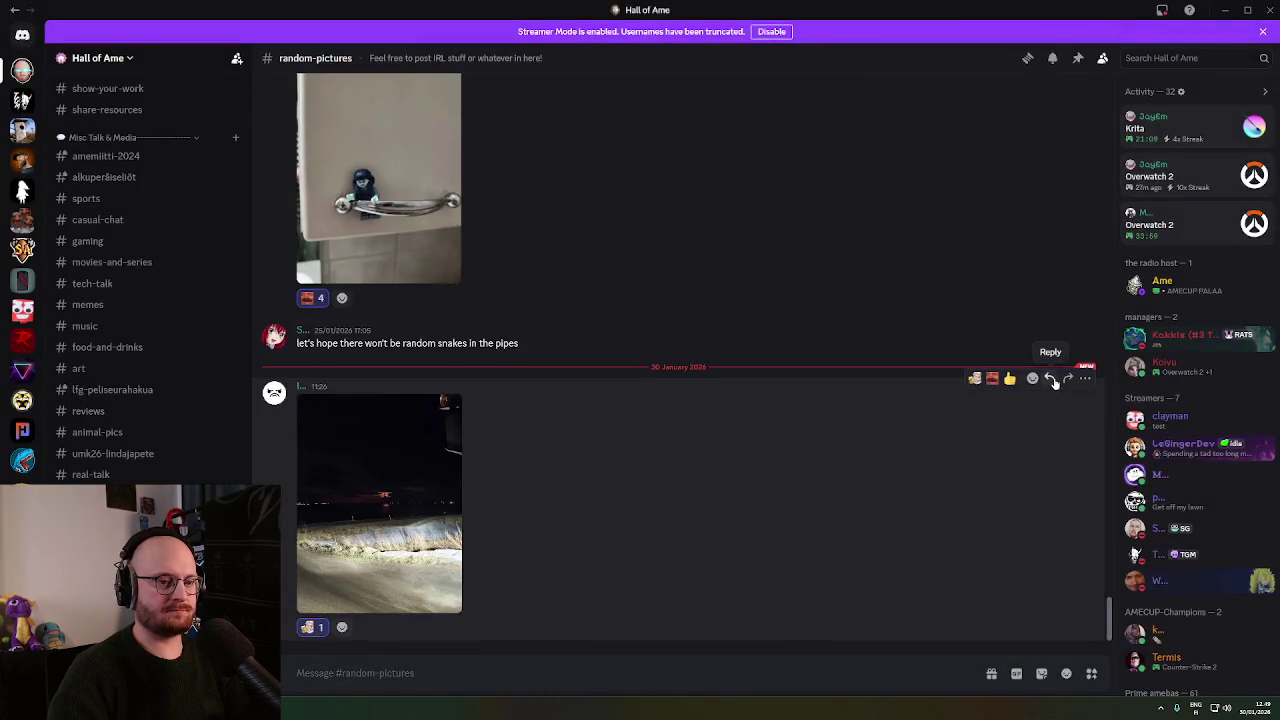
left_click(1054, 383)
type("sauron..?")
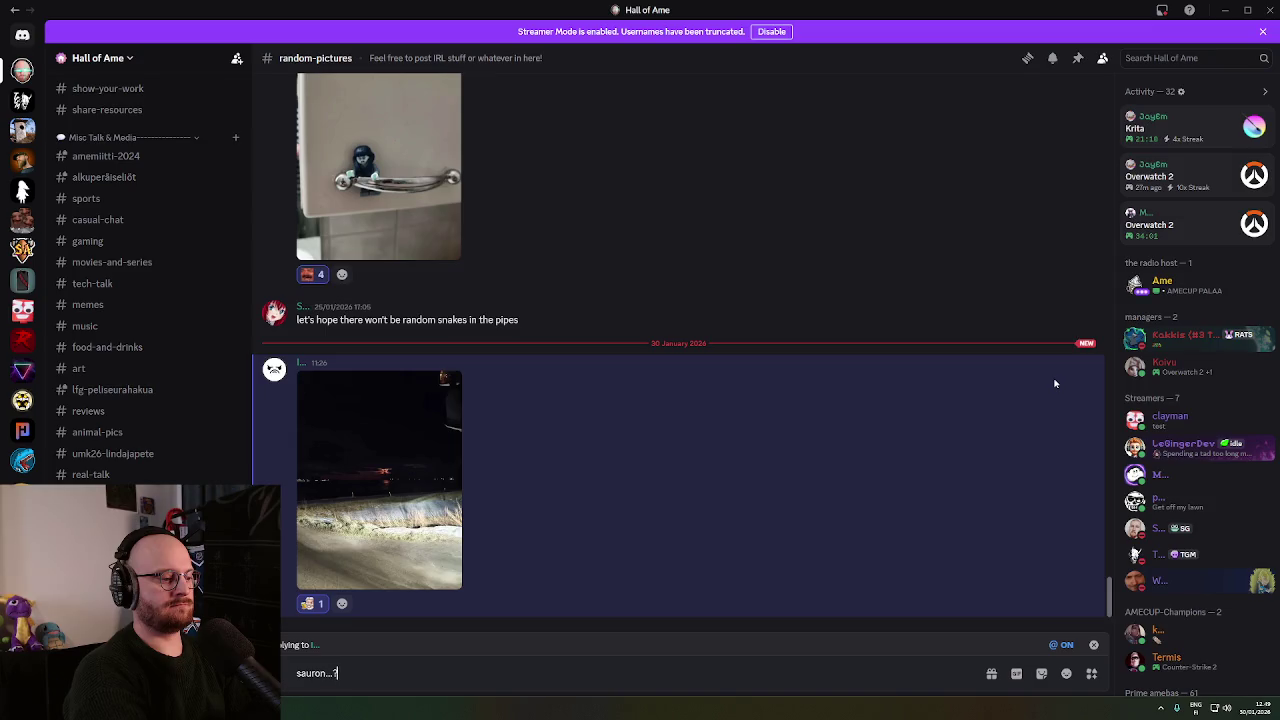
key("Return")
Return to BotType.cs in Visual Studio Code.
key("alt+Tab")
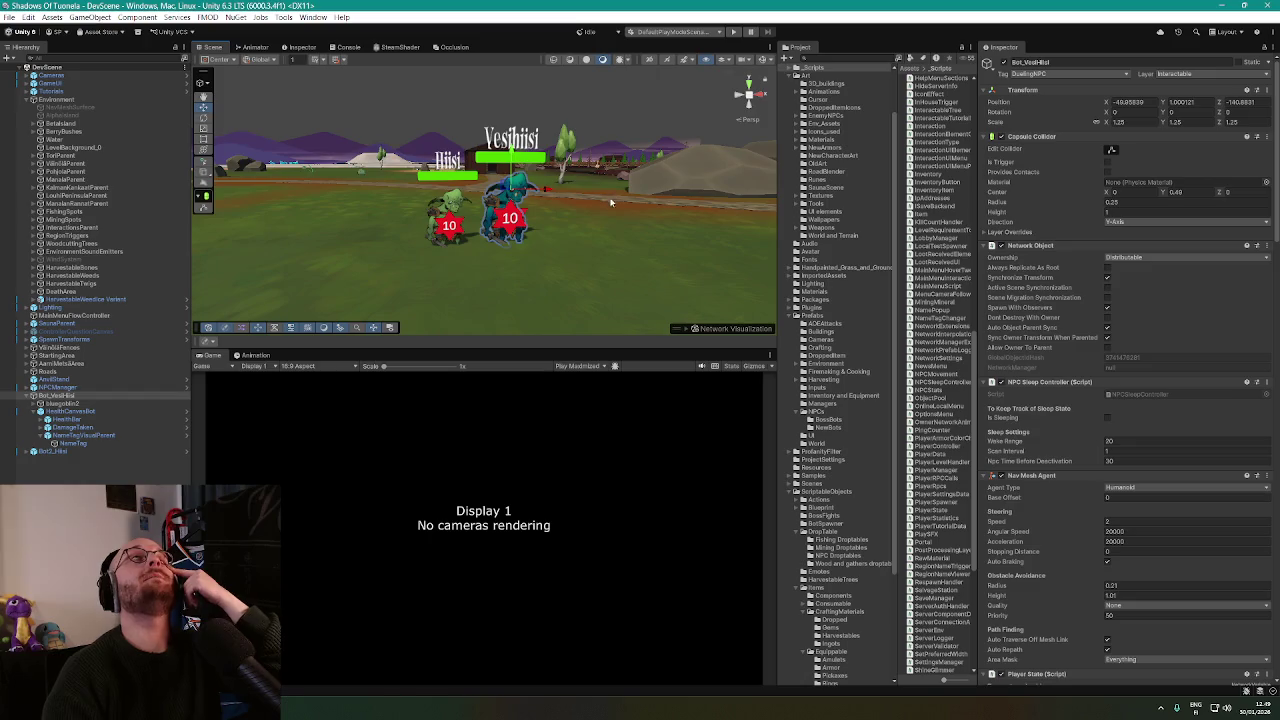
mouse_move(230, 708)
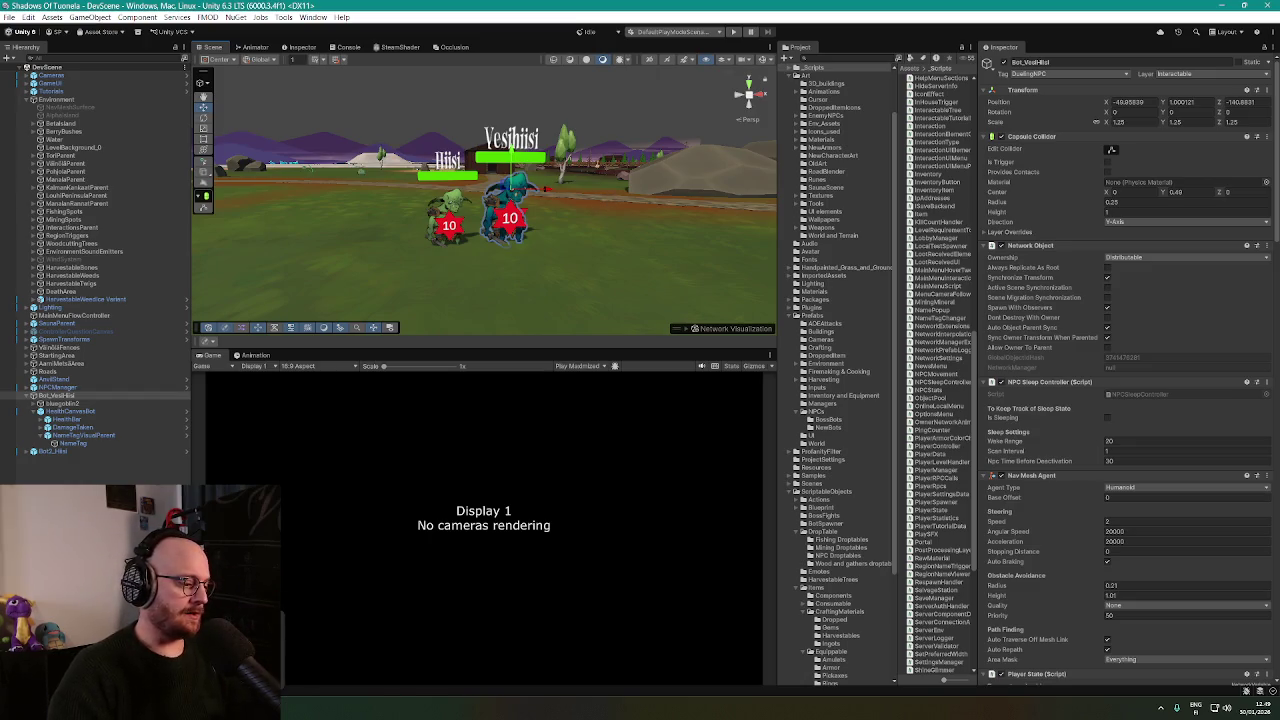
left_click(295, 652)
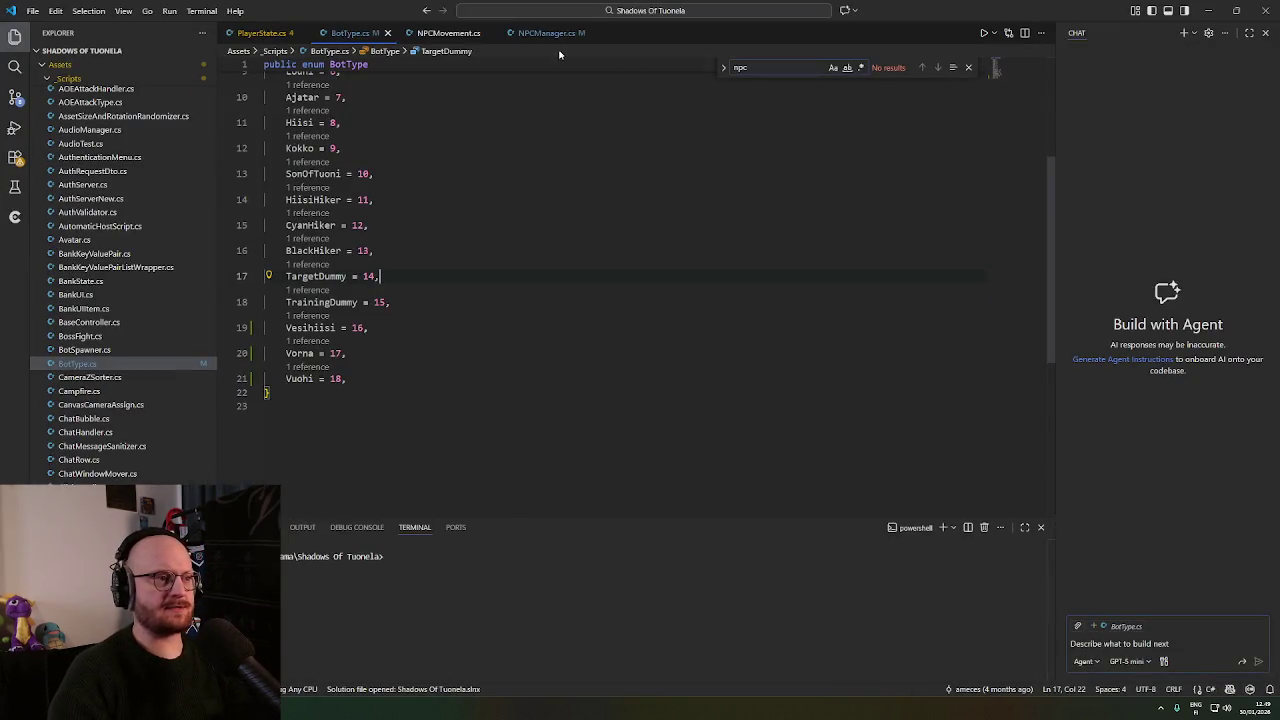
In NPCManager.cs, duplicate the TrainingDummySpawnTransforms declaration line into copies.
left_click(550, 33)
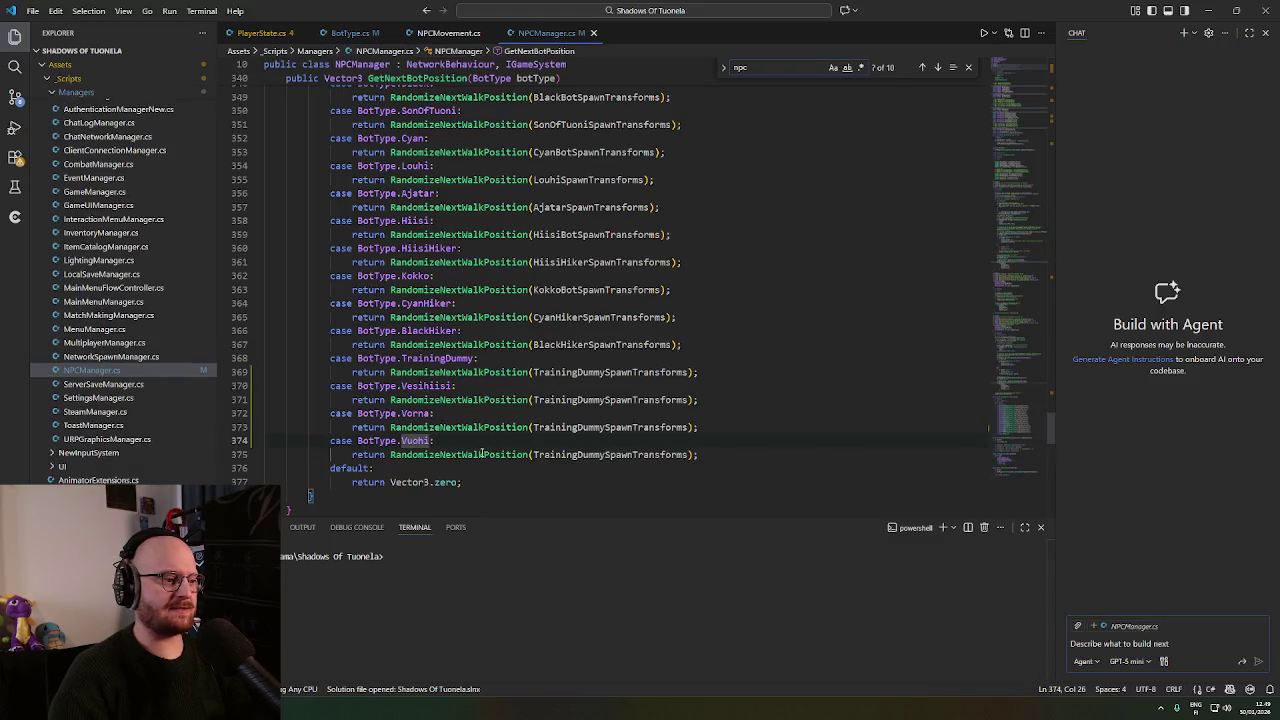
left_click(482, 453)
left_click(599, 371)
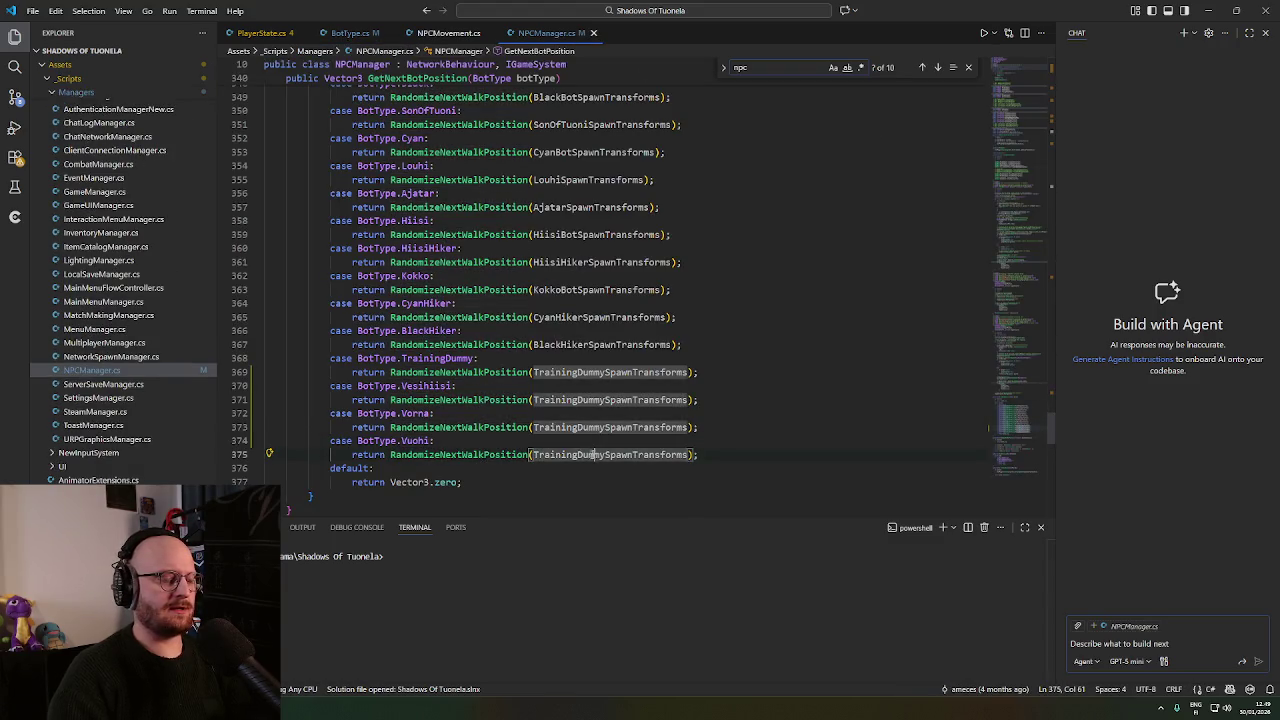
double_click(599, 371)
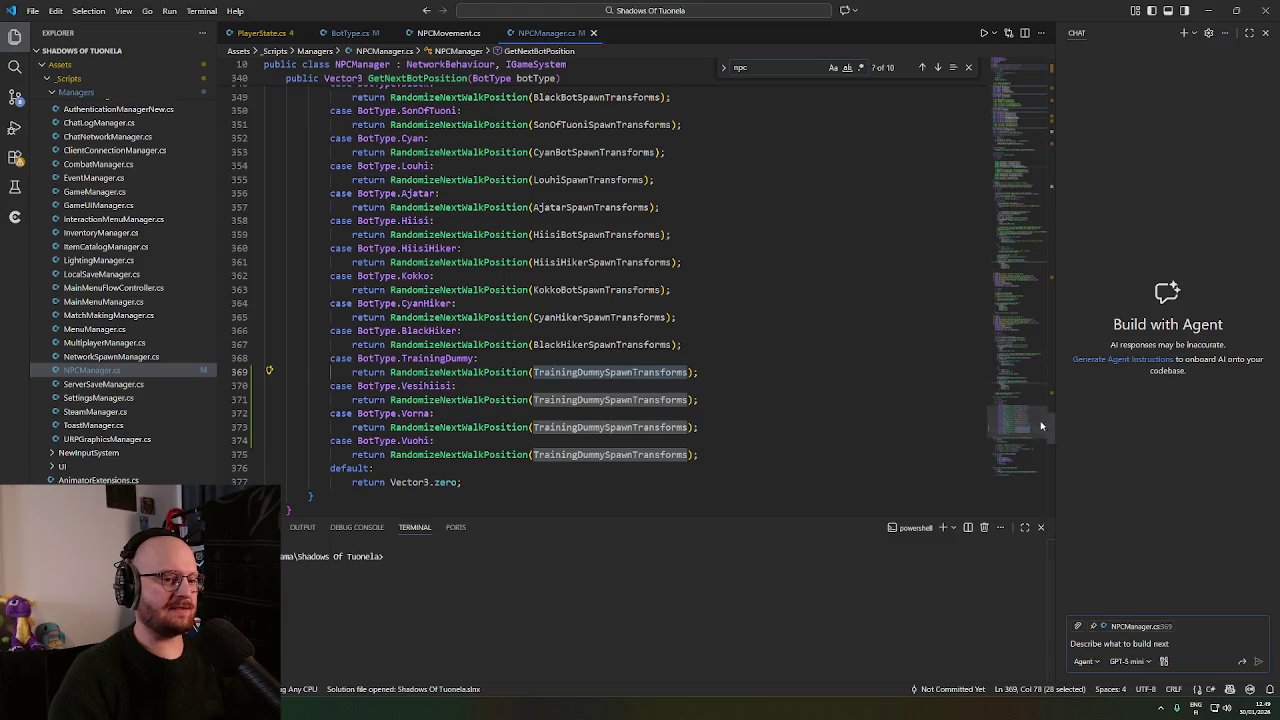
left_click(627, 372, "ctrl")
scroll(413, 215, "up", 3)
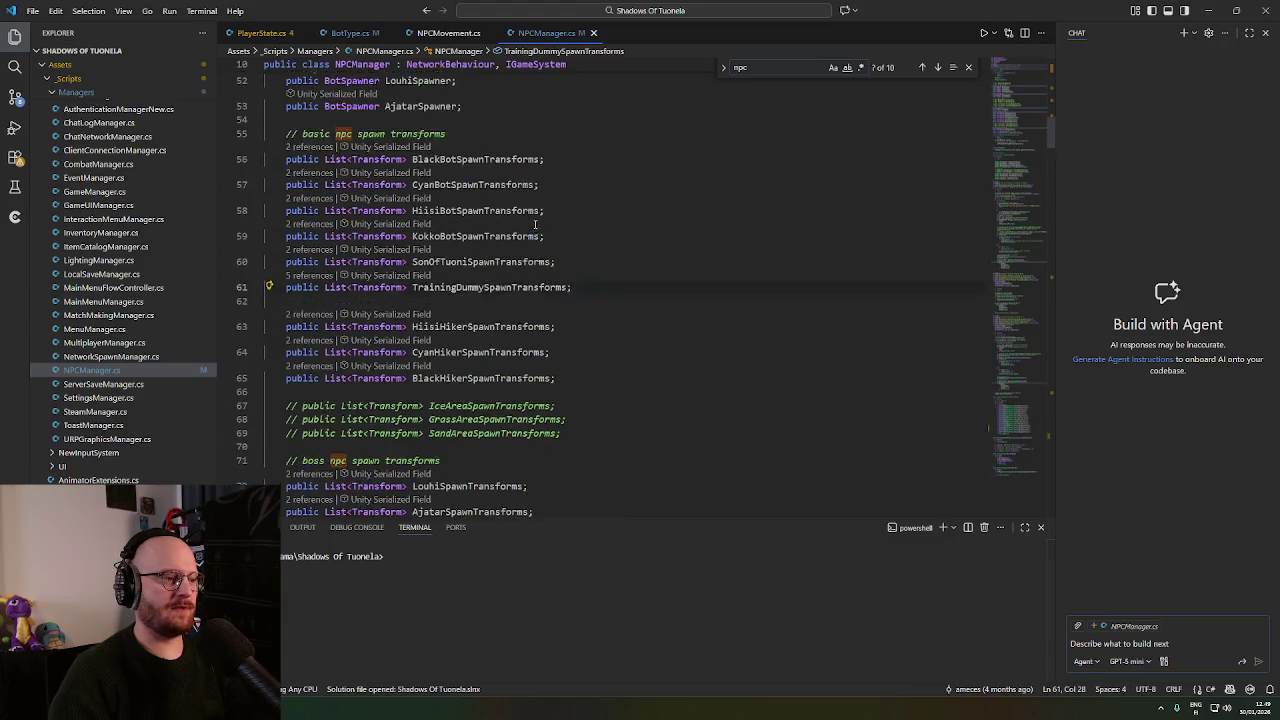
scroll(413, 215, "down", 2)
left_click(424, 230)
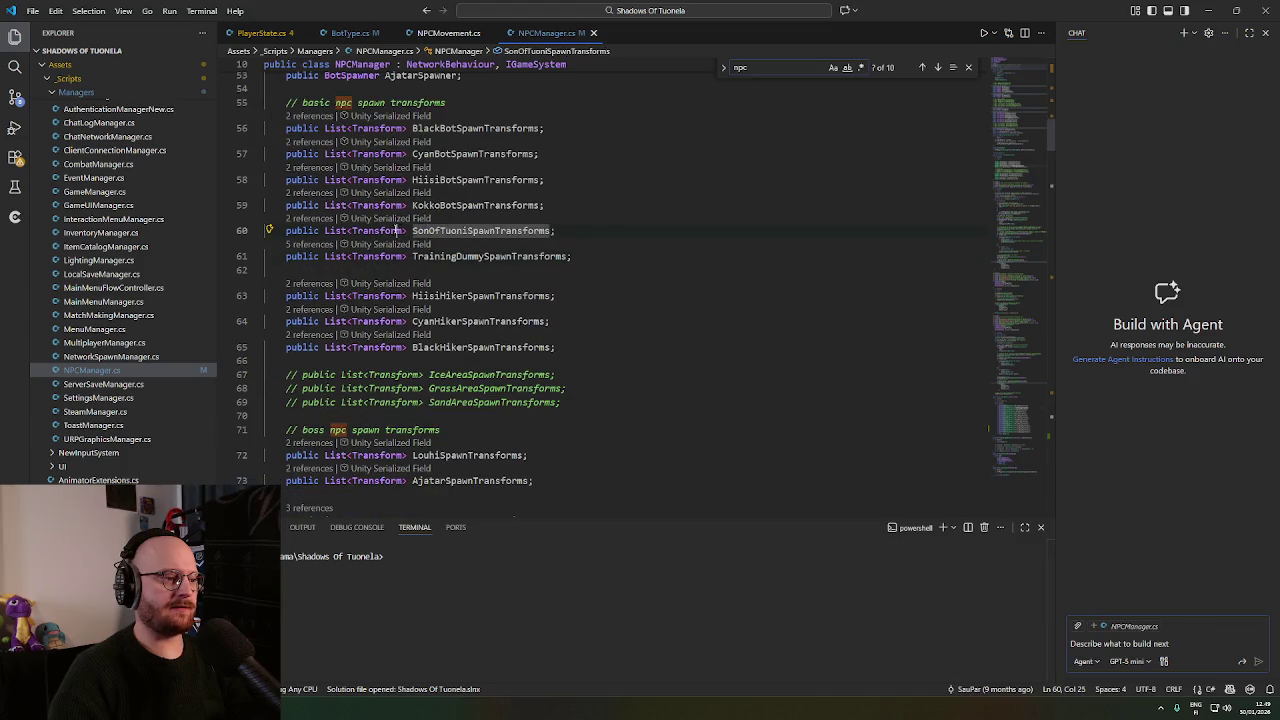
left_click(438, 256)
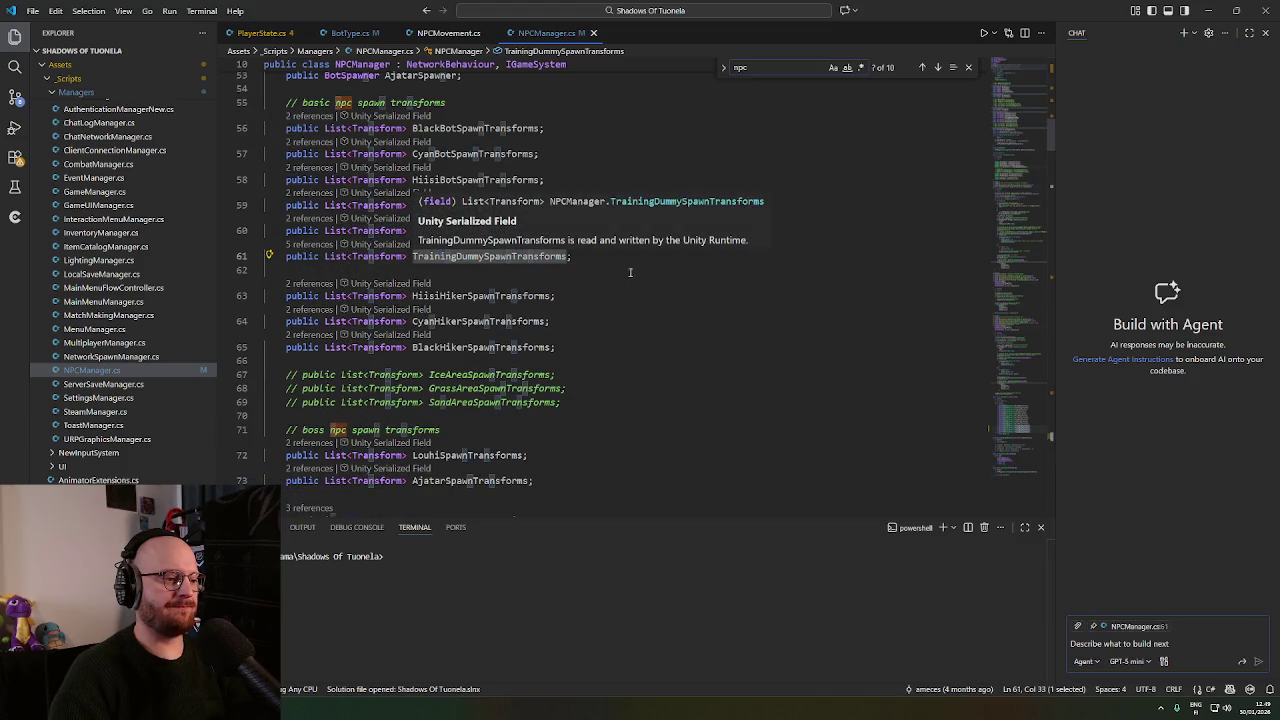
key("End")
key("shift+alt+Down")
key("shift+alt+Down")
key("shift+alt+Down")
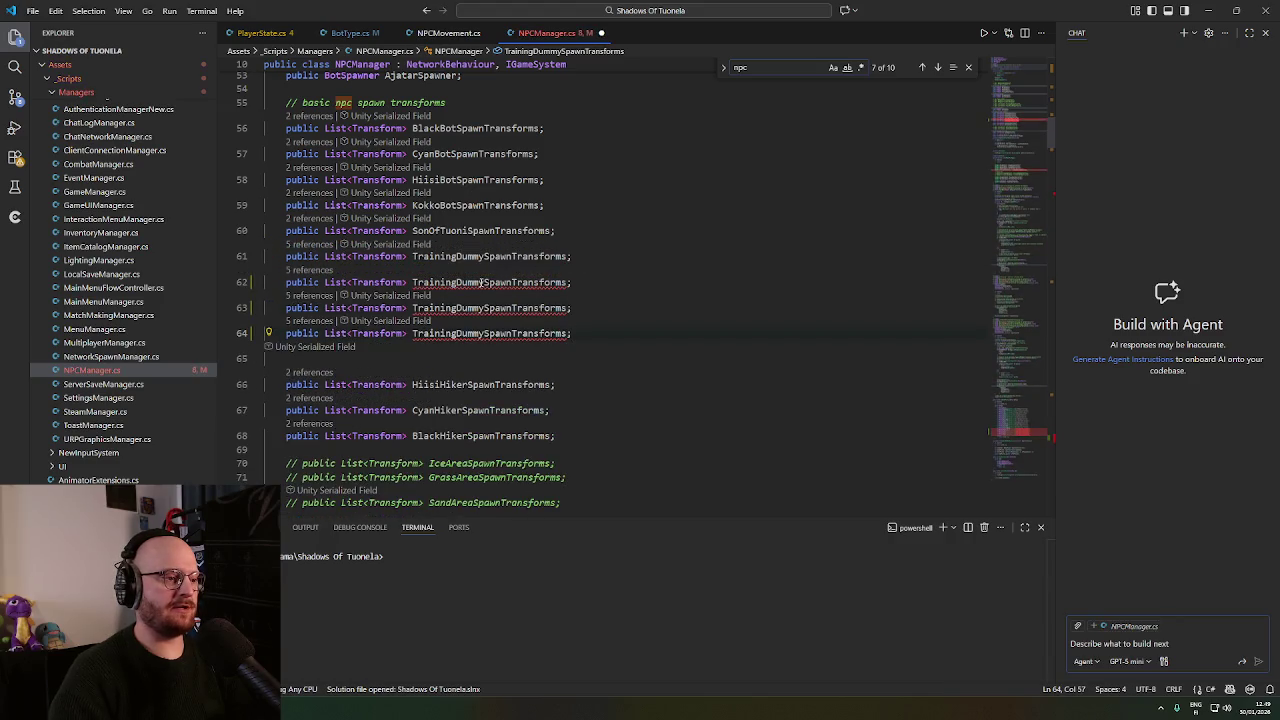
Rename the copies to VesihiisiSpawnTransform, VornaSpawnTransforms and VuohiSpawnTransforms, and save.
double_click(481, 282)
type("Vesihi")
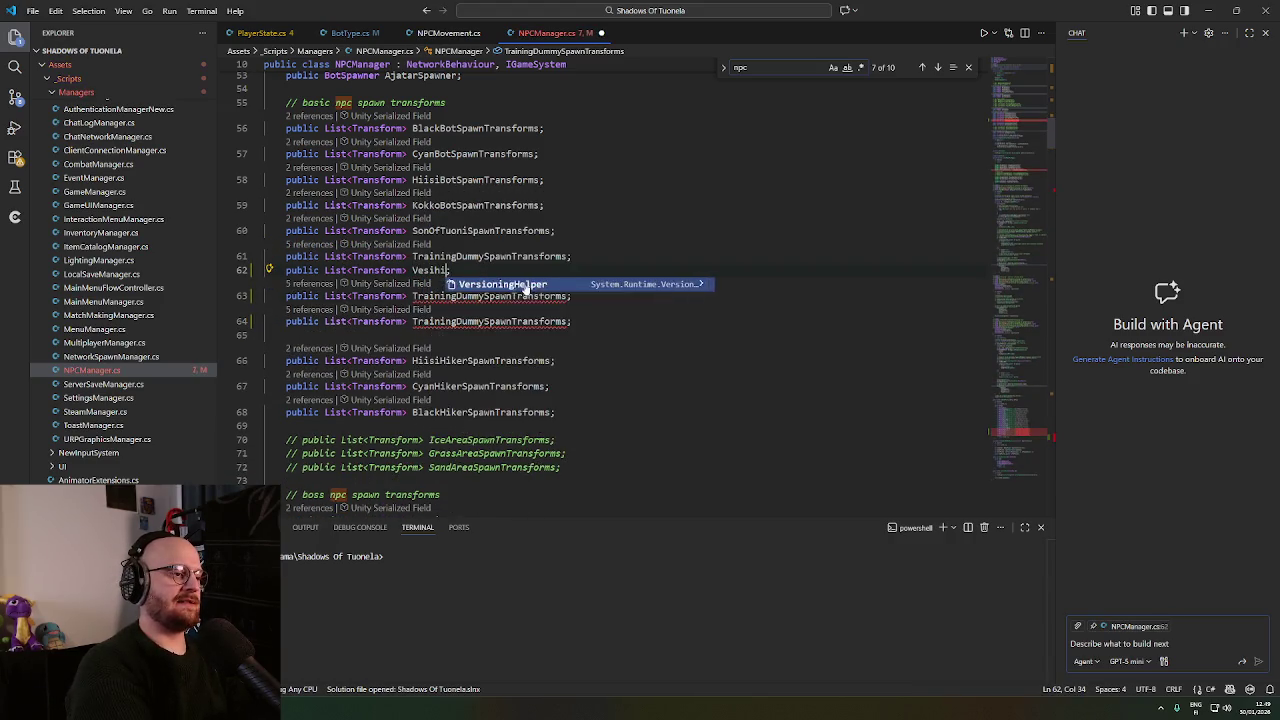
type("isiSpawnTransform;")
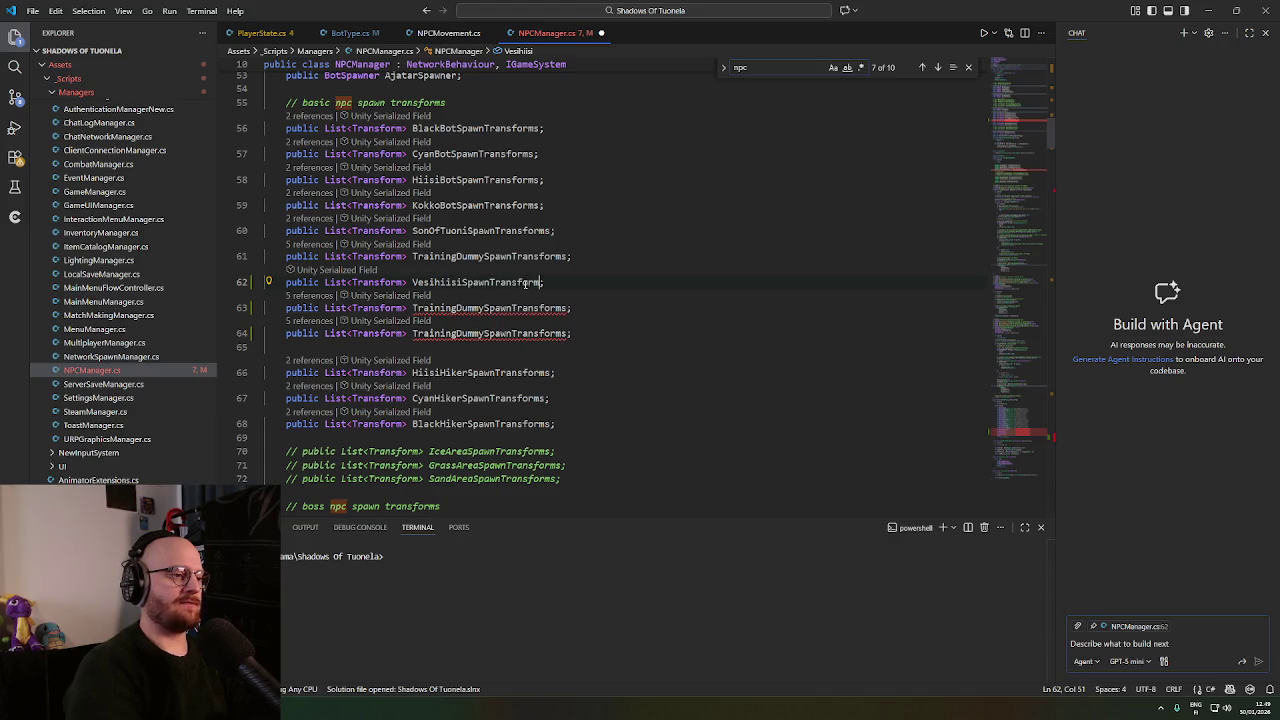
left_click(418, 308)
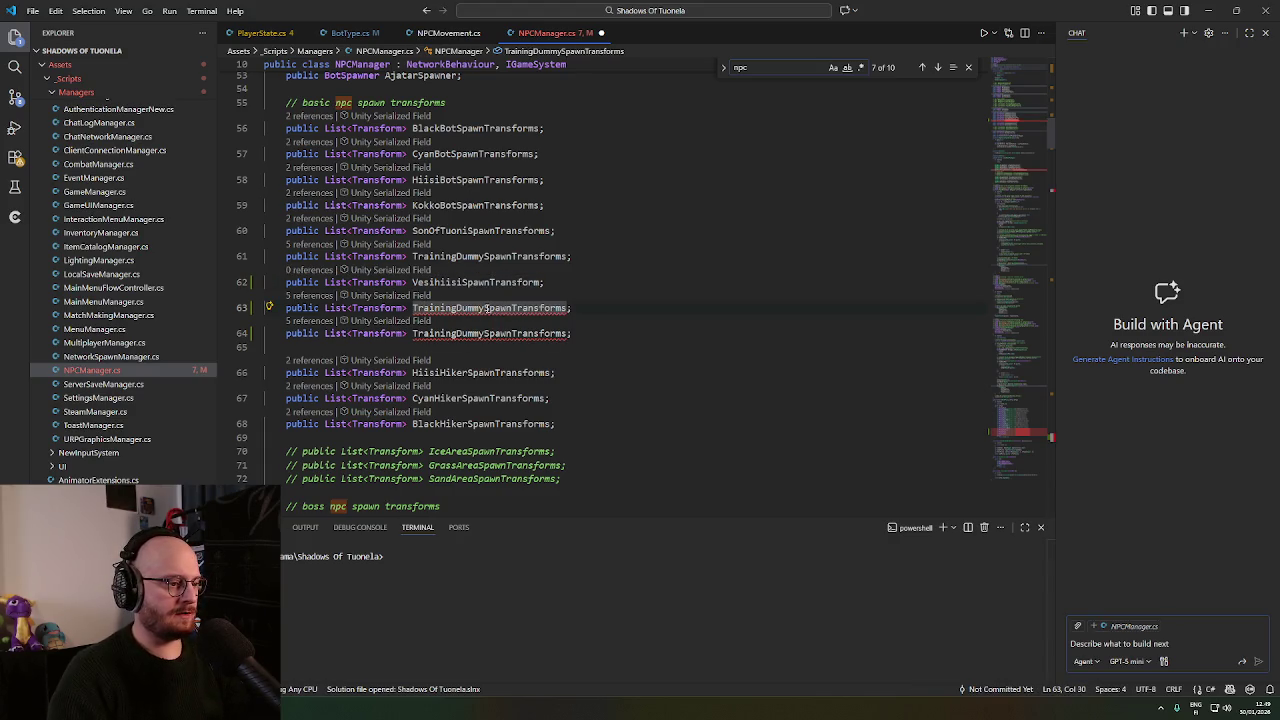
left_click_drag(487, 308, 413, 308)
type("Vorm")
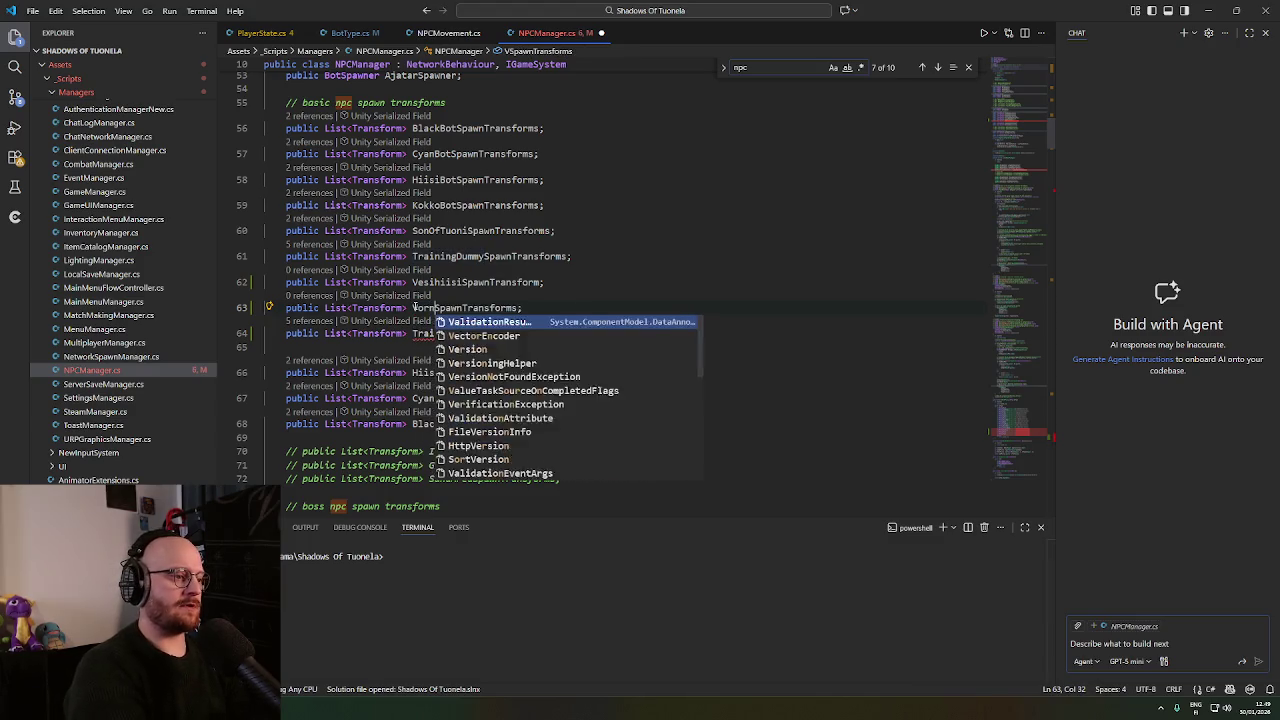
key("BackSpace")
type("na")
left_click(493, 333)
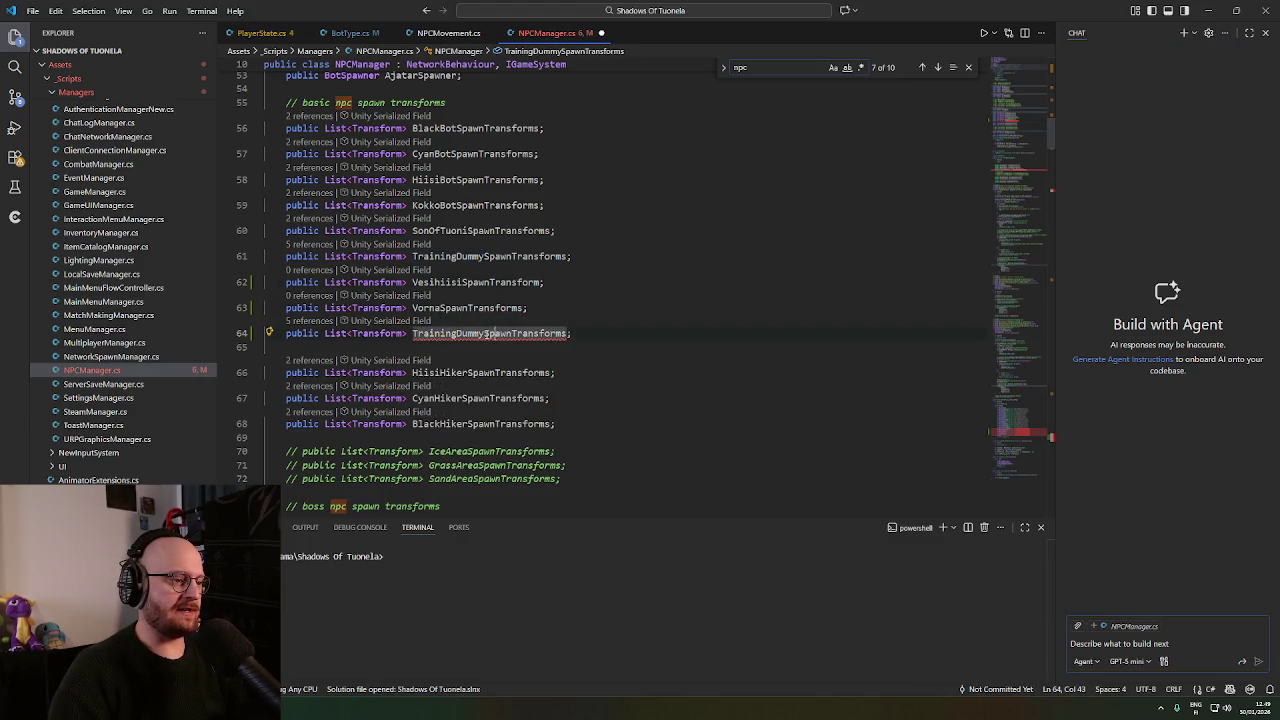
left_click_drag(486, 333, 415, 333)
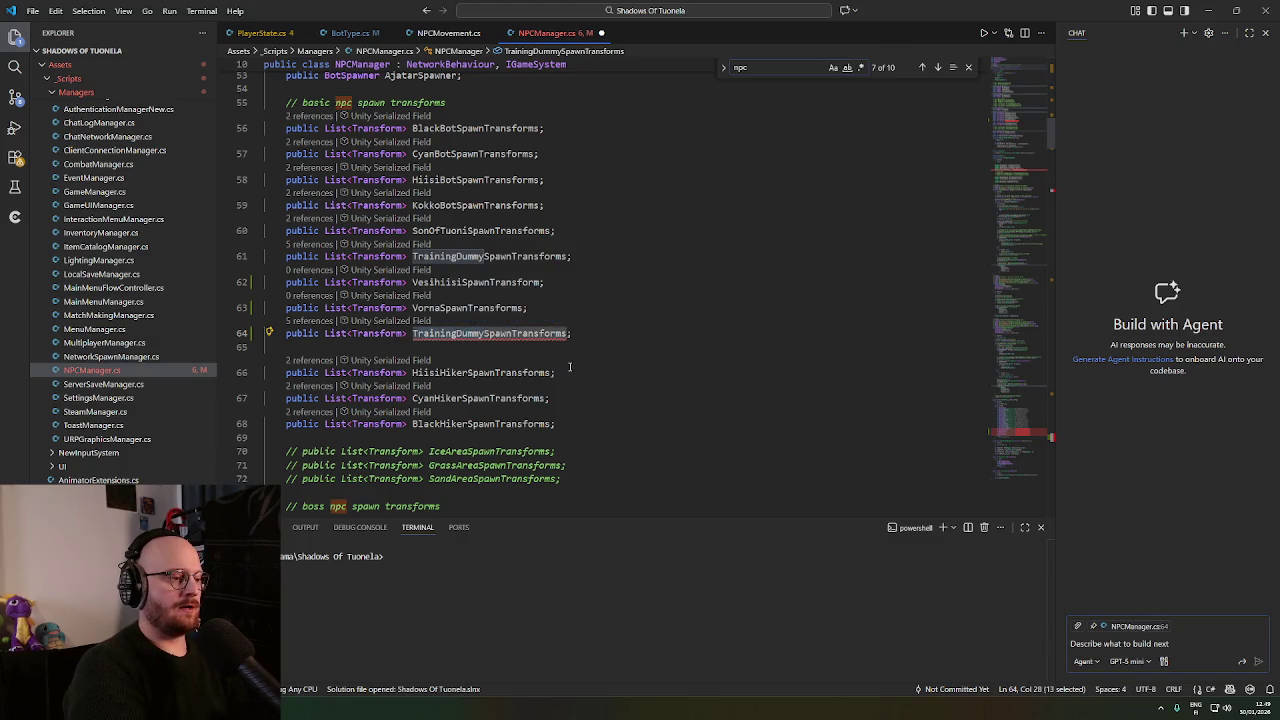
type("Vuohi")
left_click(626, 308)
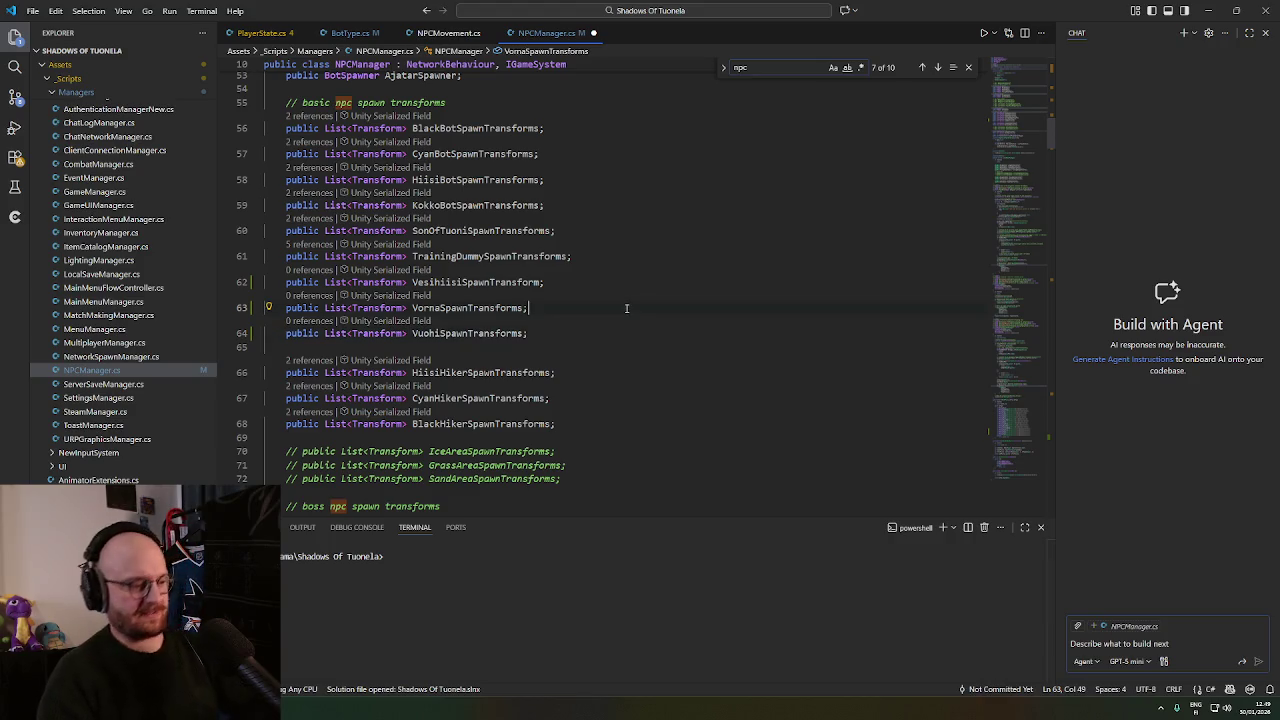
key("ctrl+s")
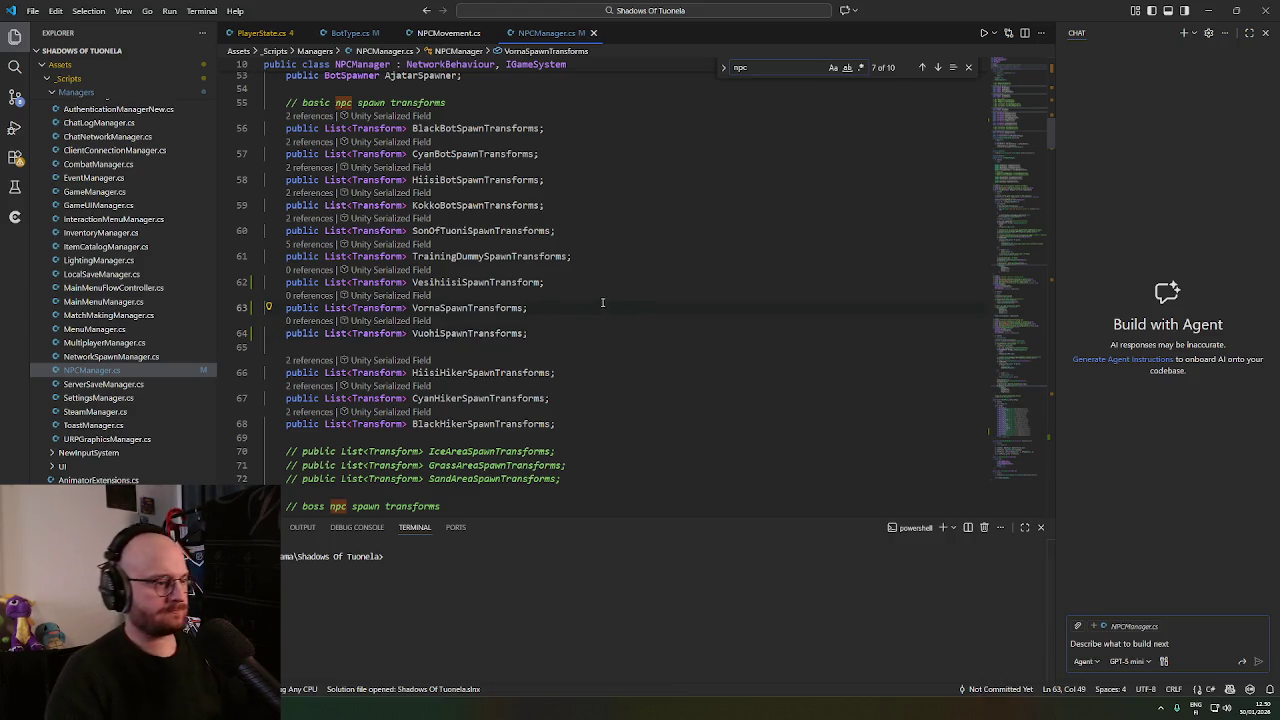
Duplicate the training dummy SpawnBots call and begin renaming the first copy's spawner to VesiHiisi.
scroll(602, 302, "down", 10)
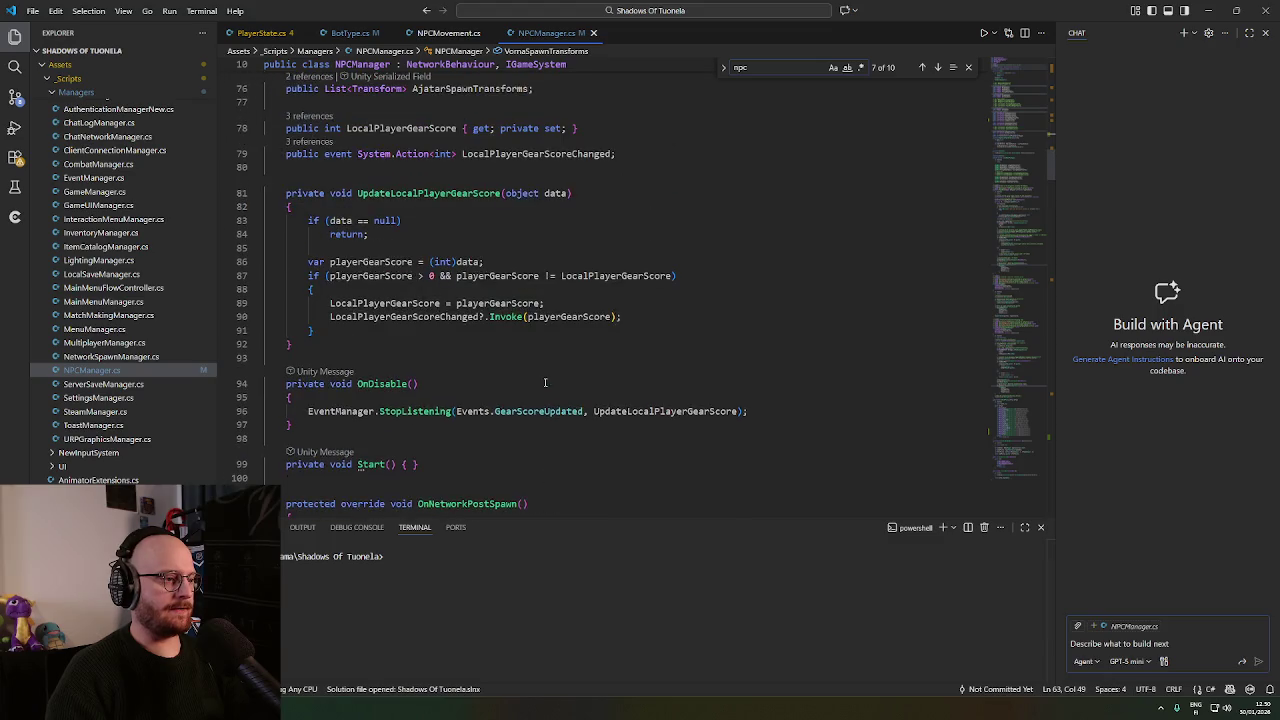
scroll(540, 376, "down", 10)
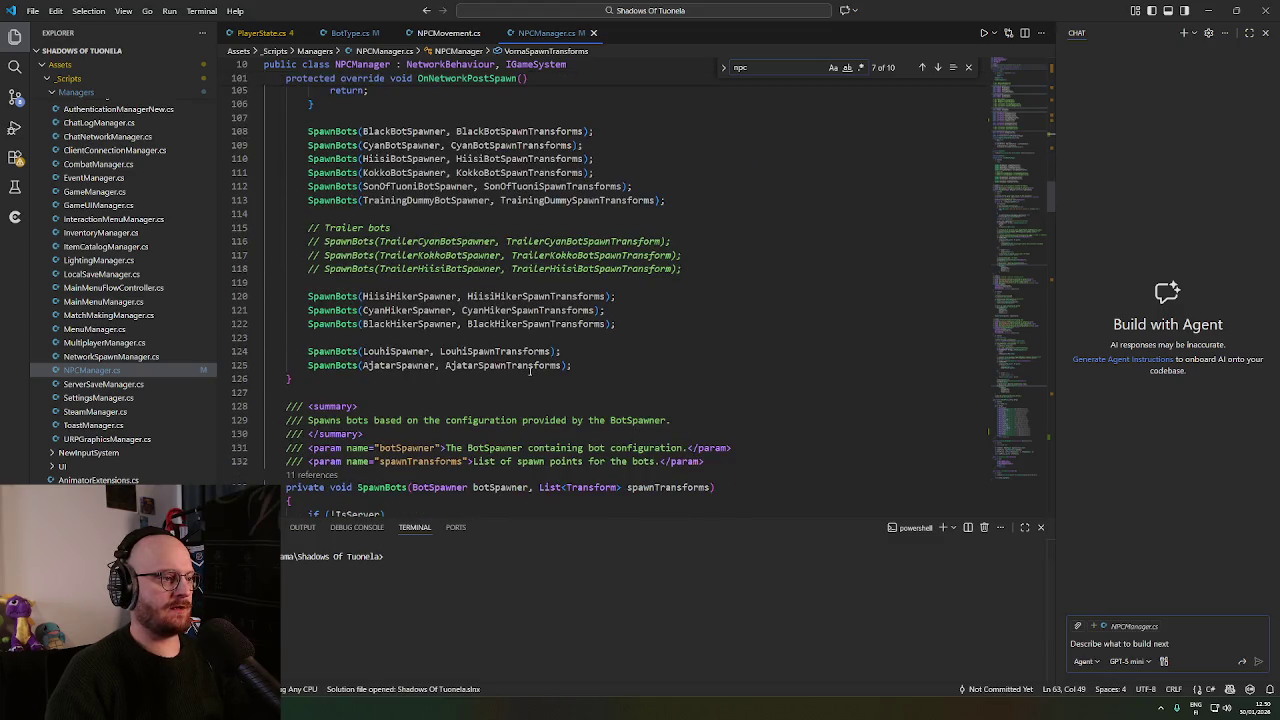
left_click(687, 204)
key("shift+alt+Down")
key("shift+alt+Down")
key("shift+alt+Down")
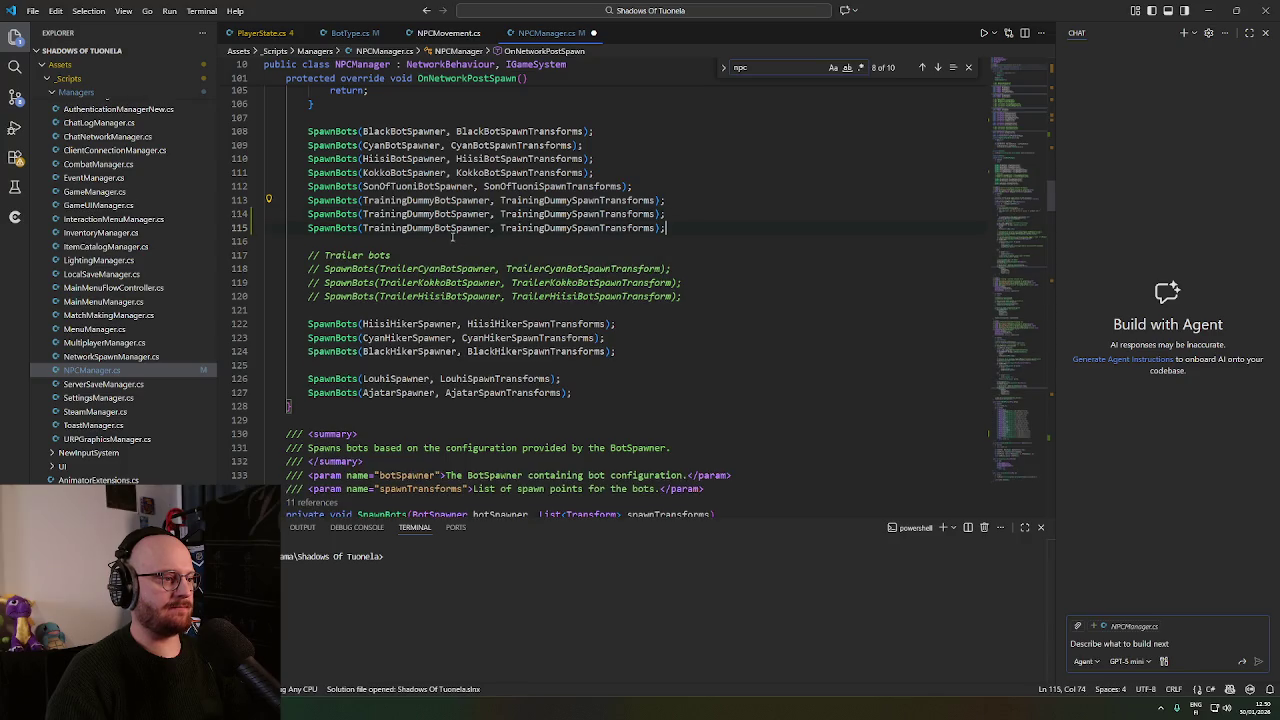
double_click(398, 214)
type("VesiHii")
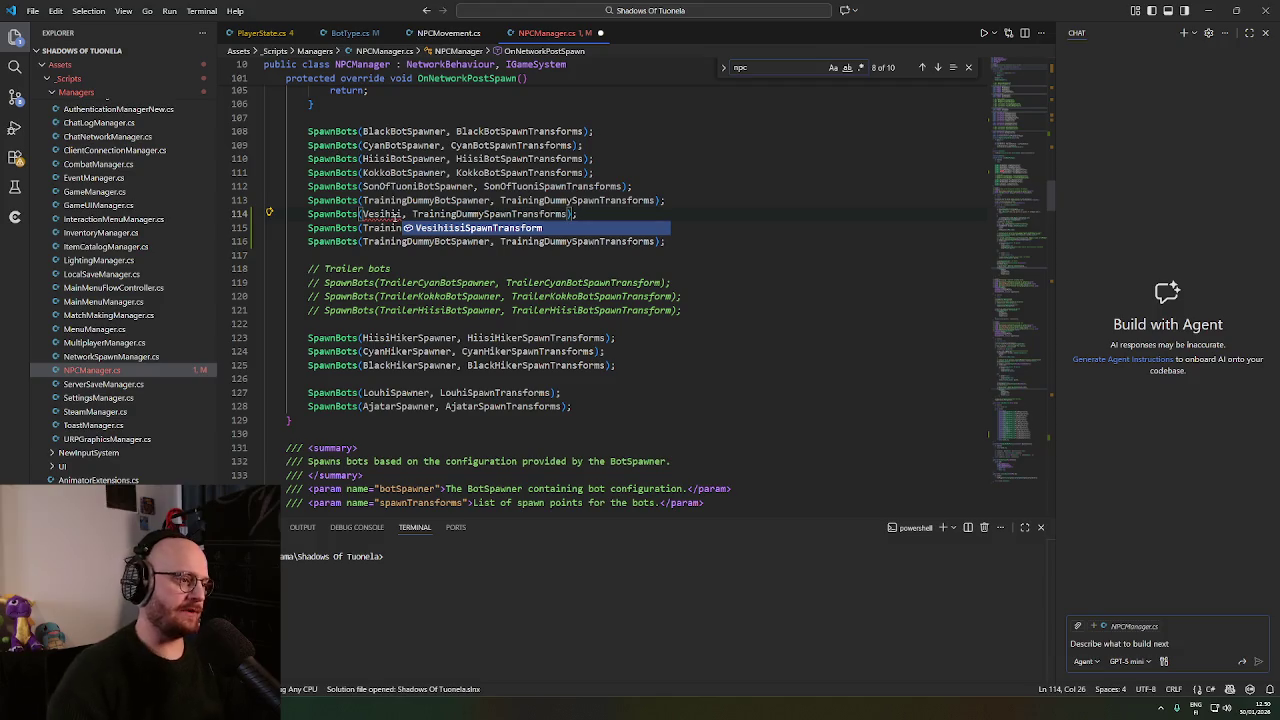
left_click(851, 187)
left_click_drag(1053, 204, 1051, 99)
Duplicate the TrainingDummyBotSpawner field and rename copies to VesiHiisiBotSpawner, VornaBotSpawner and VuohiBotSpawner.
left_click(558, 324)
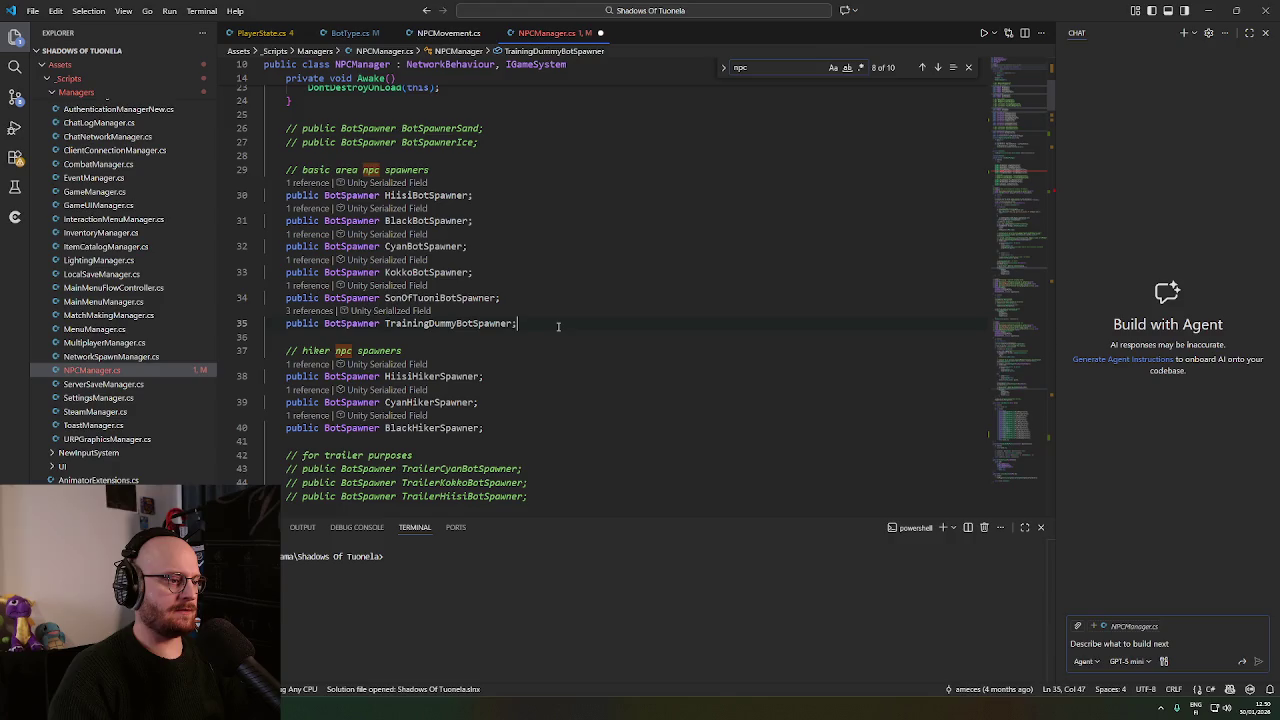
key("shift+alt+Down")
key("shift+alt+Down")
key("shift+alt+Down")
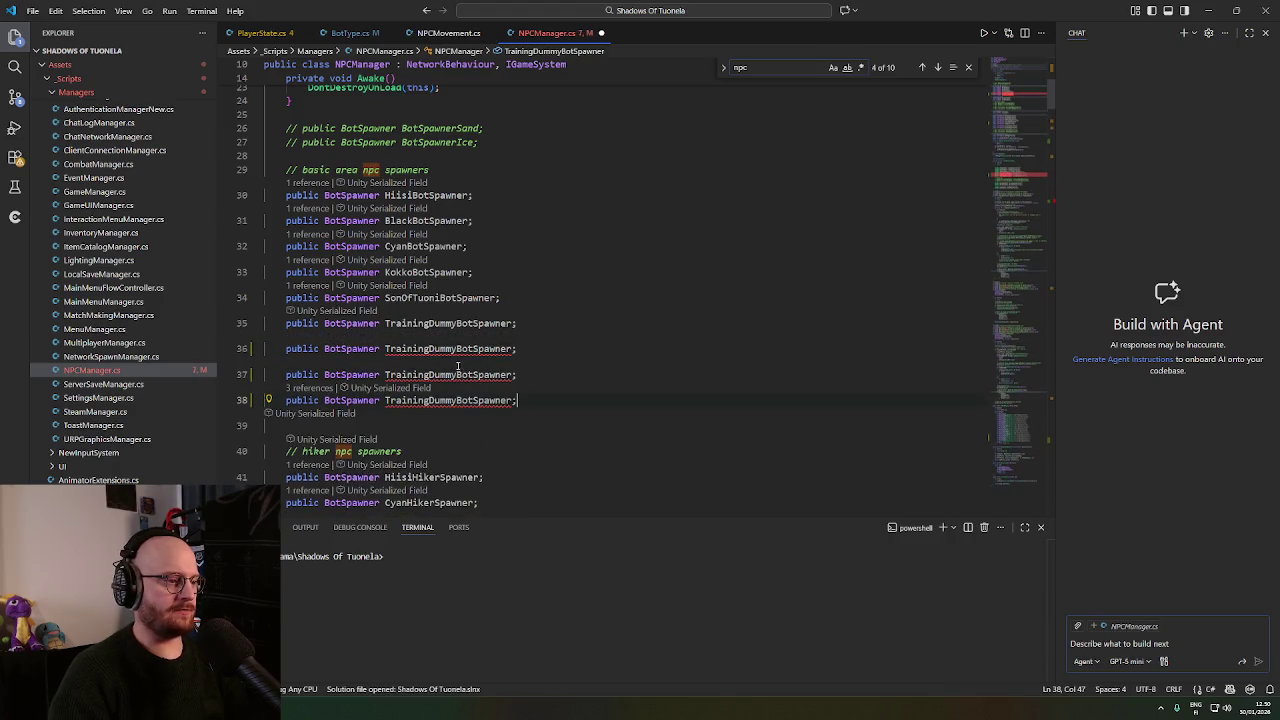
double_click(427, 349)
type("Vesihiisi")
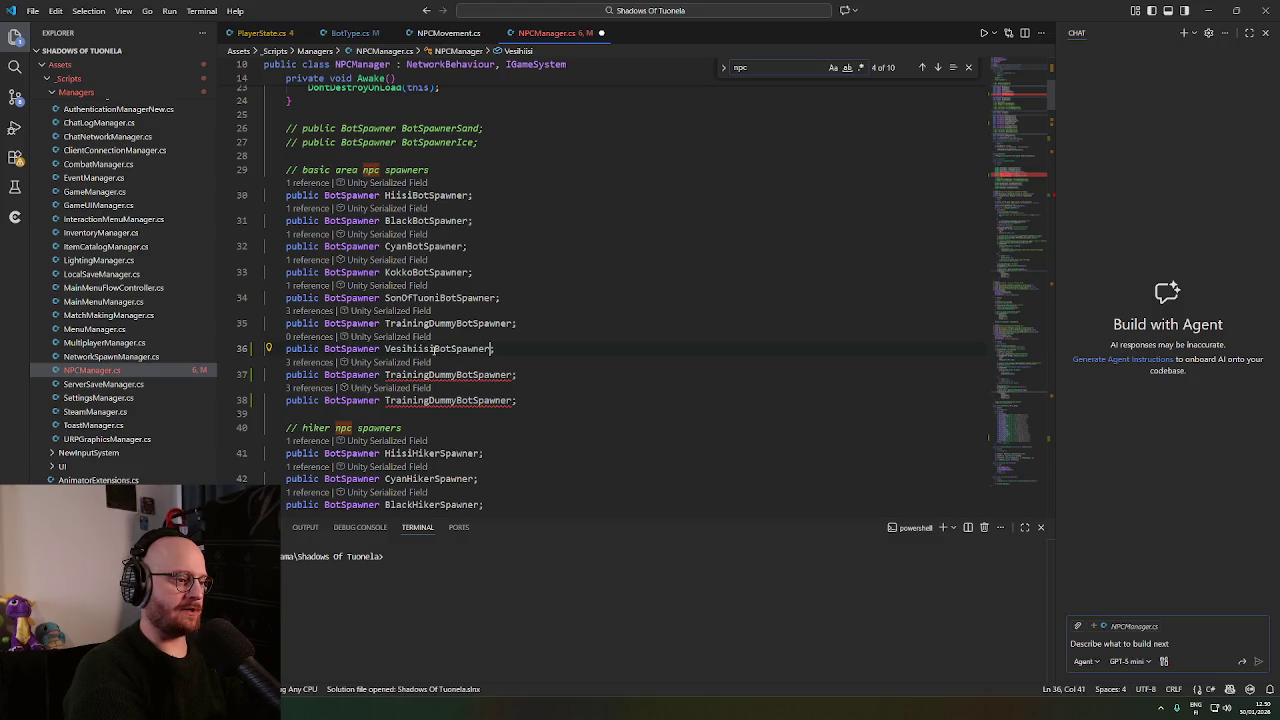
double_click(442, 375)
type("Vorn")
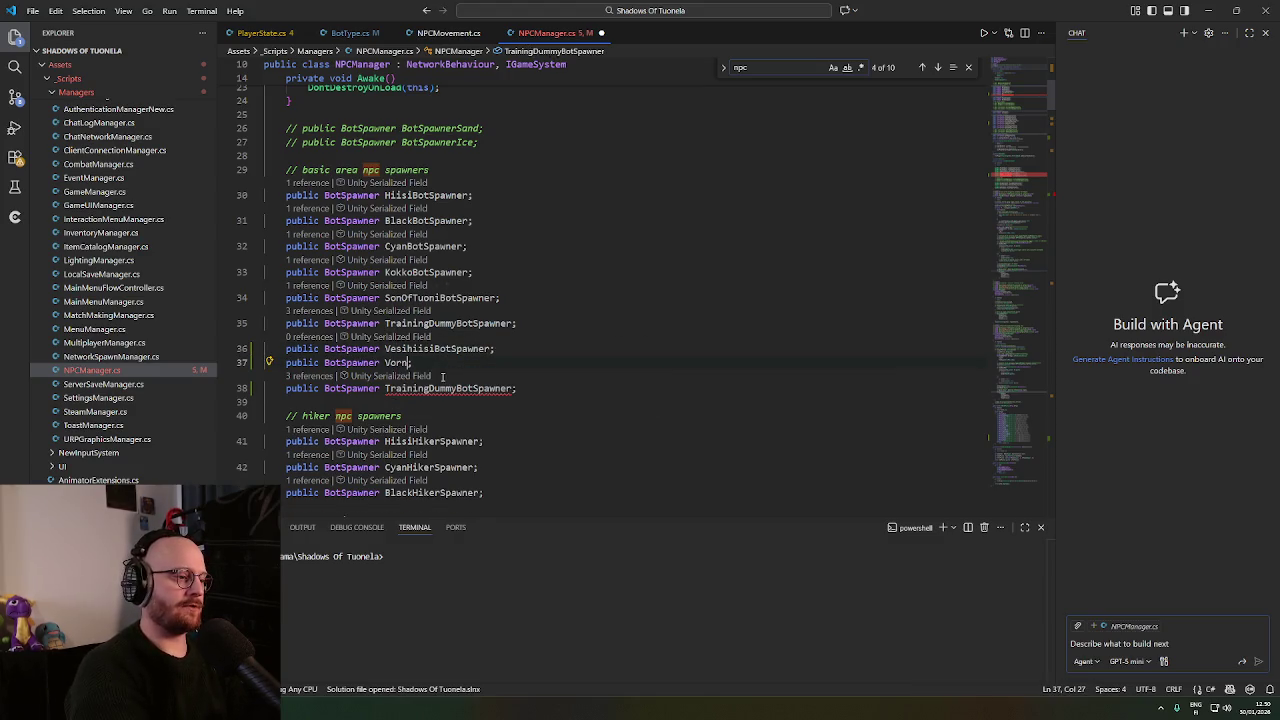
type("aBot")
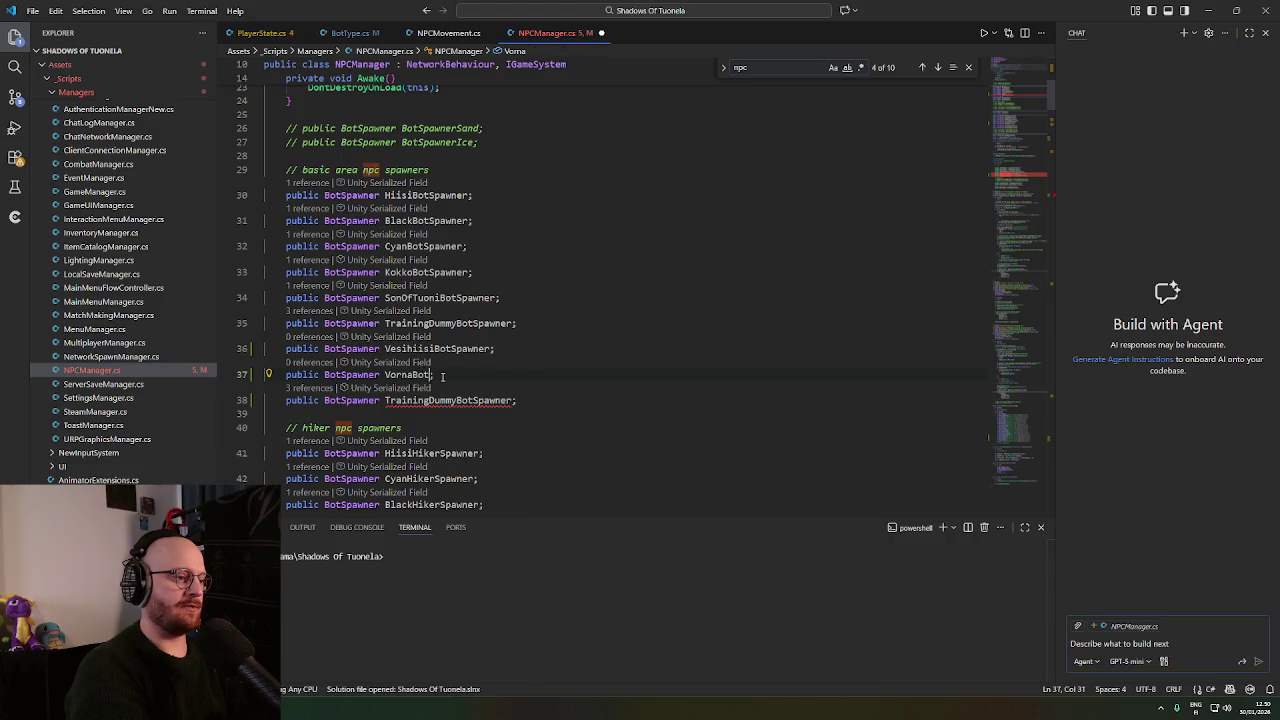
type("awner")
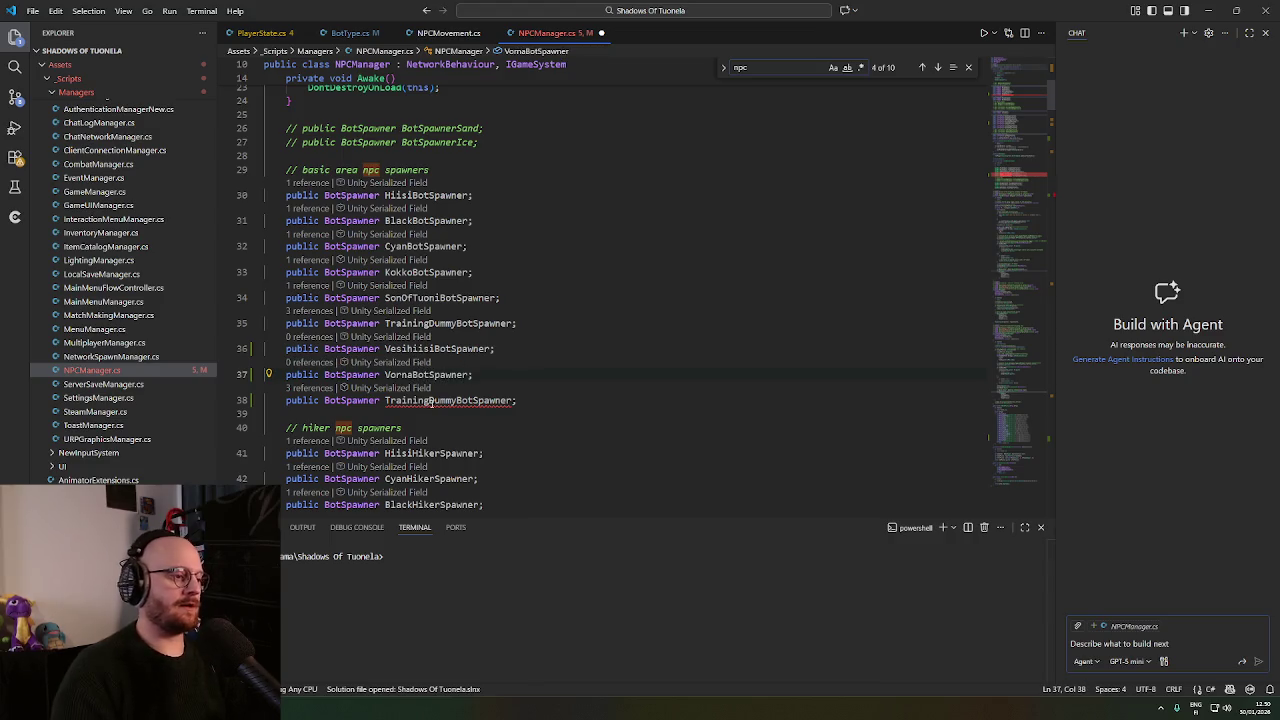
double_click(430, 400)
type("VuohiBot")
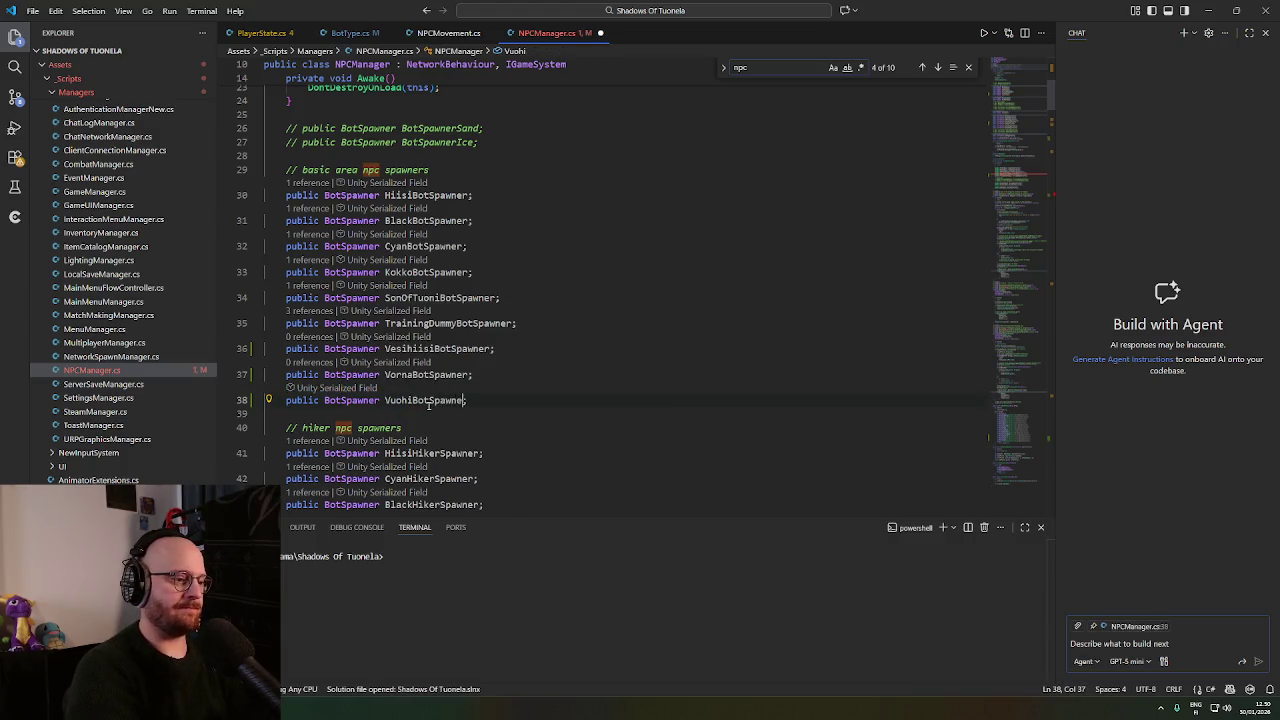
type("r")
left_click_drag(385, 348, 486, 348)
scroll(487, 443, "down", 8)
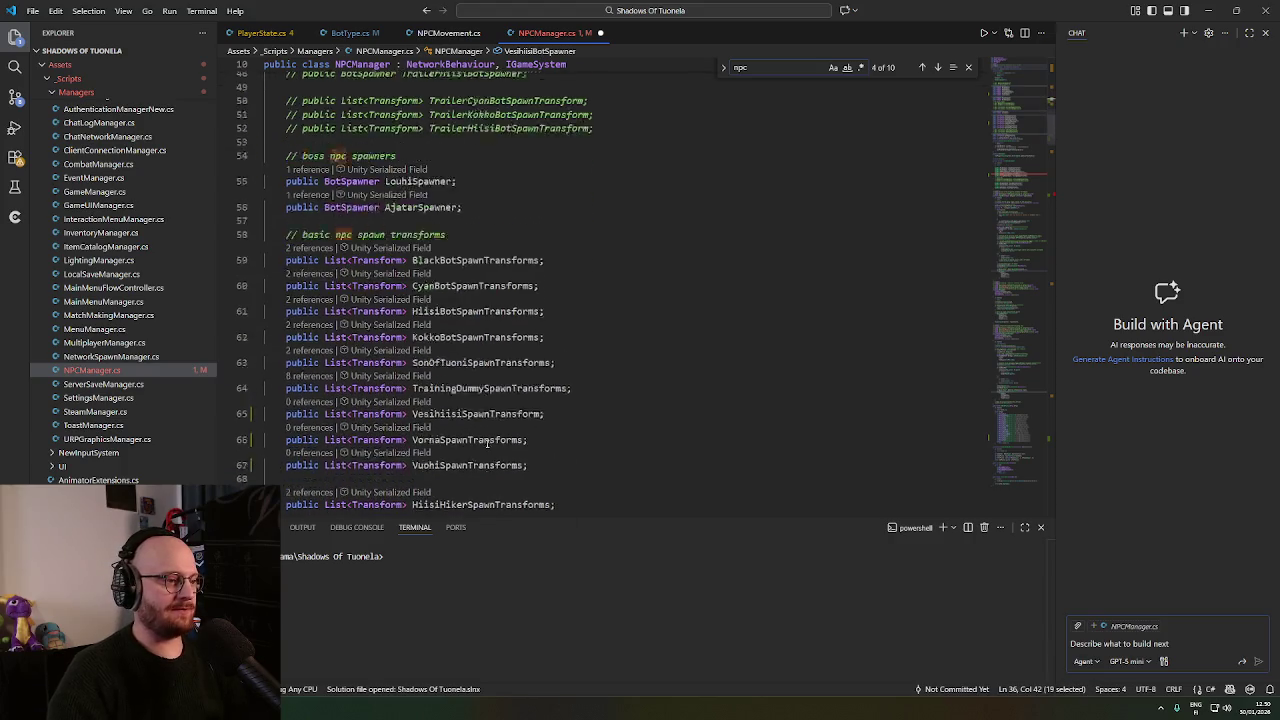
Make line 117 call SpawnBots with VesihiisiBotSpawner and VesihiisiSpawnTransform.
scroll(487, 443, "down", 7)
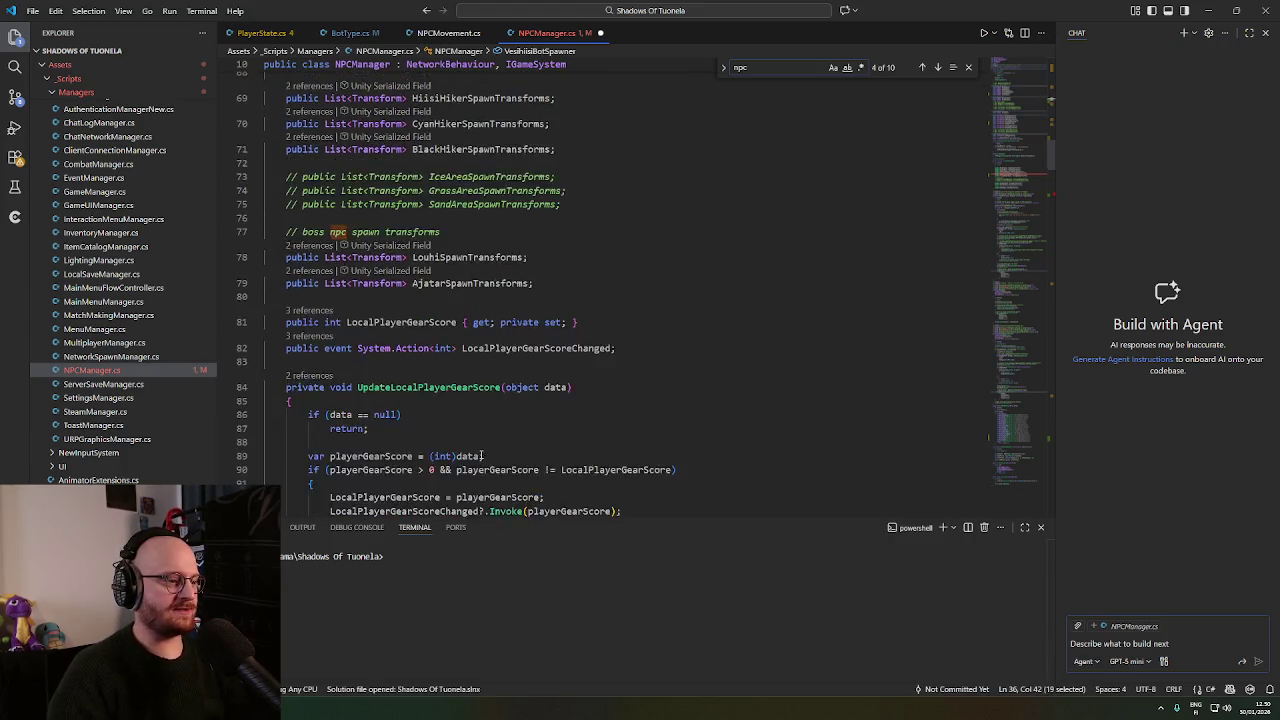
scroll(483, 455, "down", 12)
left_click(652, 257)
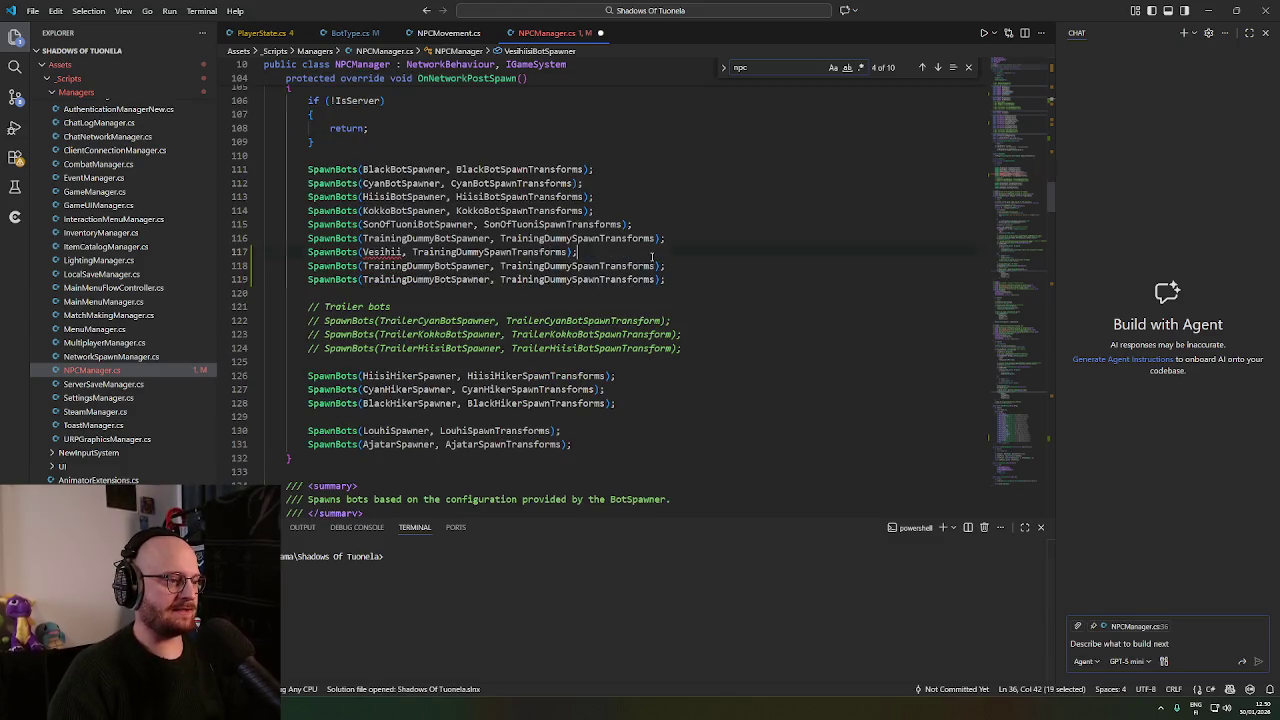
double_click(382, 252)
type("Vesihii")
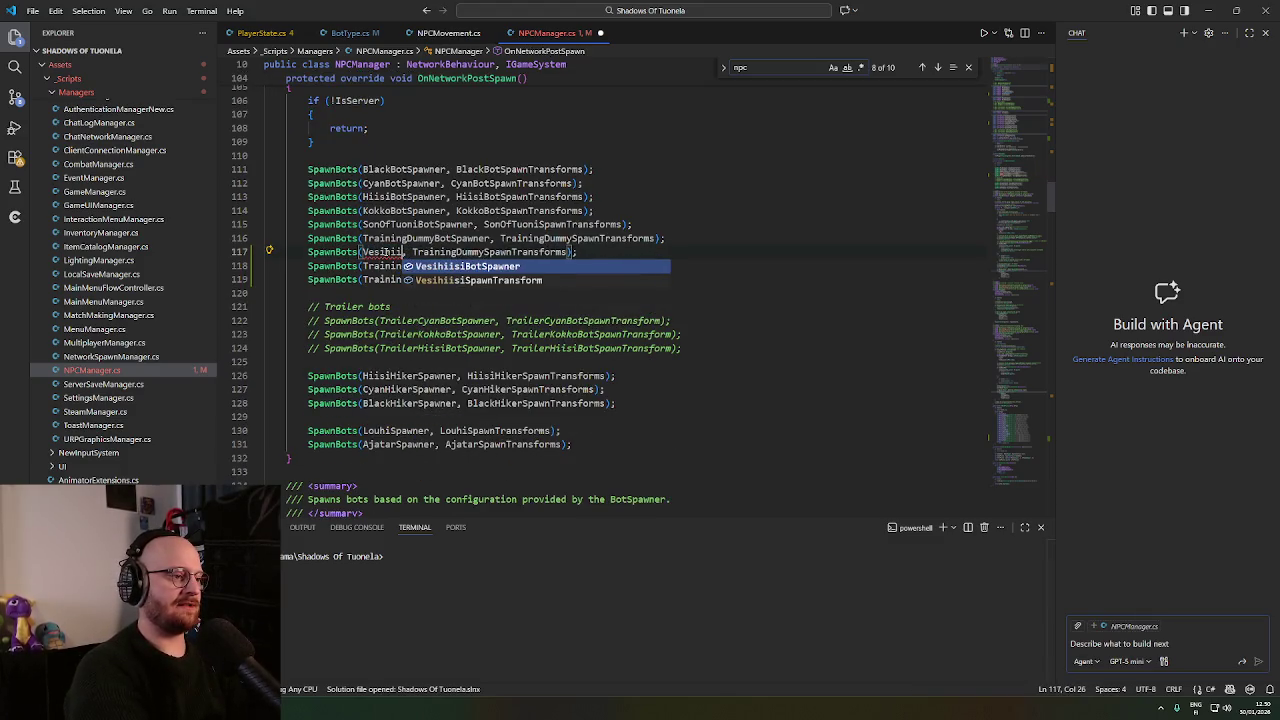
key("Tab")
double_click(560, 252)
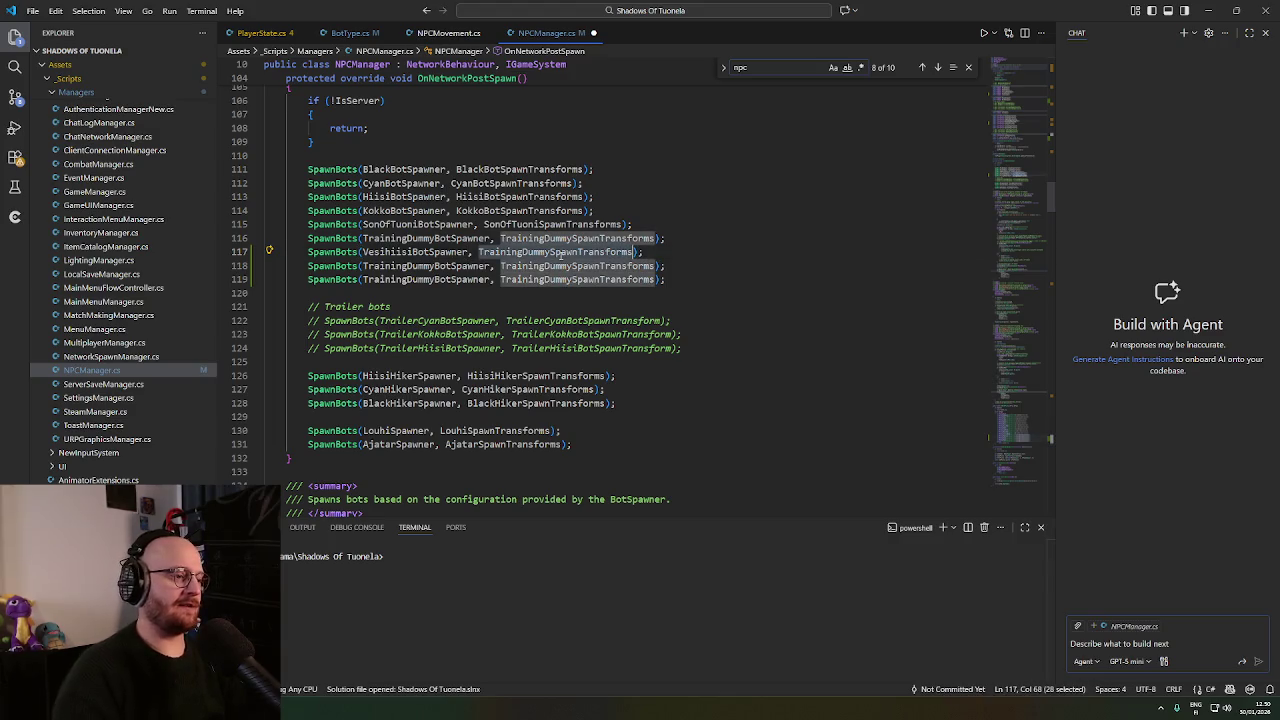
scroll(607, 343, "up", 8)
scroll(607, 343, "down", 8)
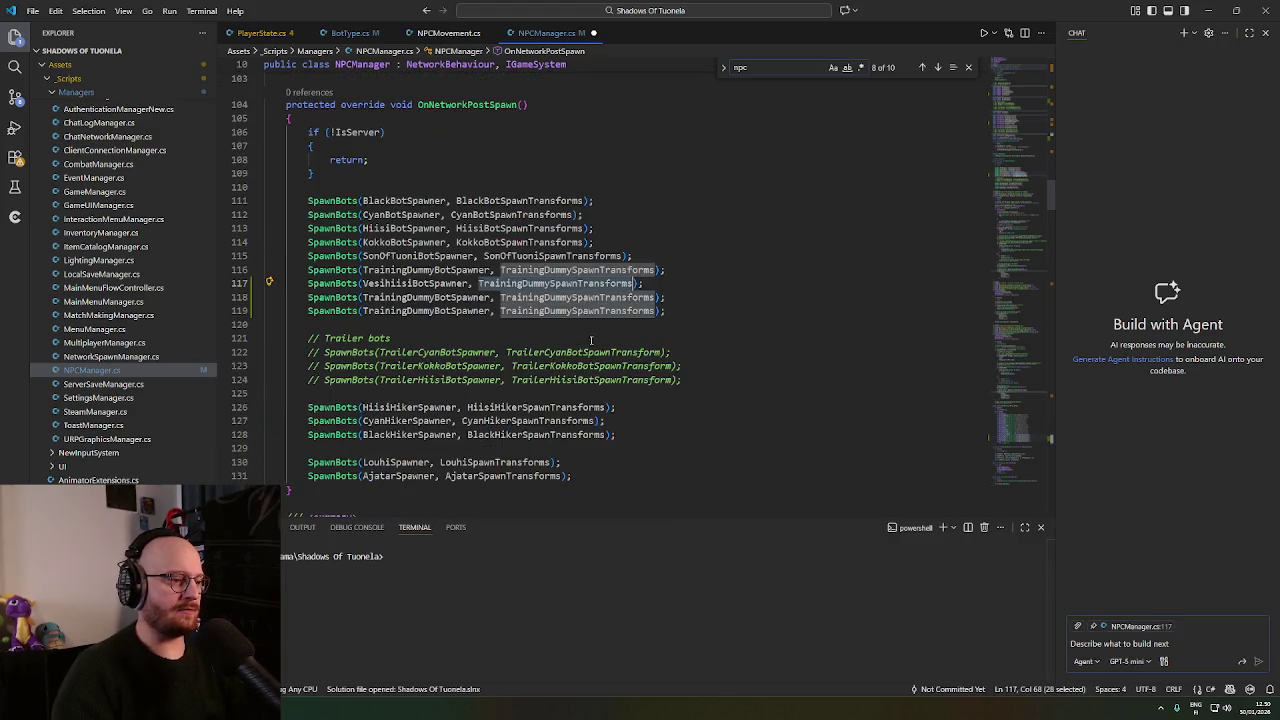
double_click(560, 270)
type("Vesi")
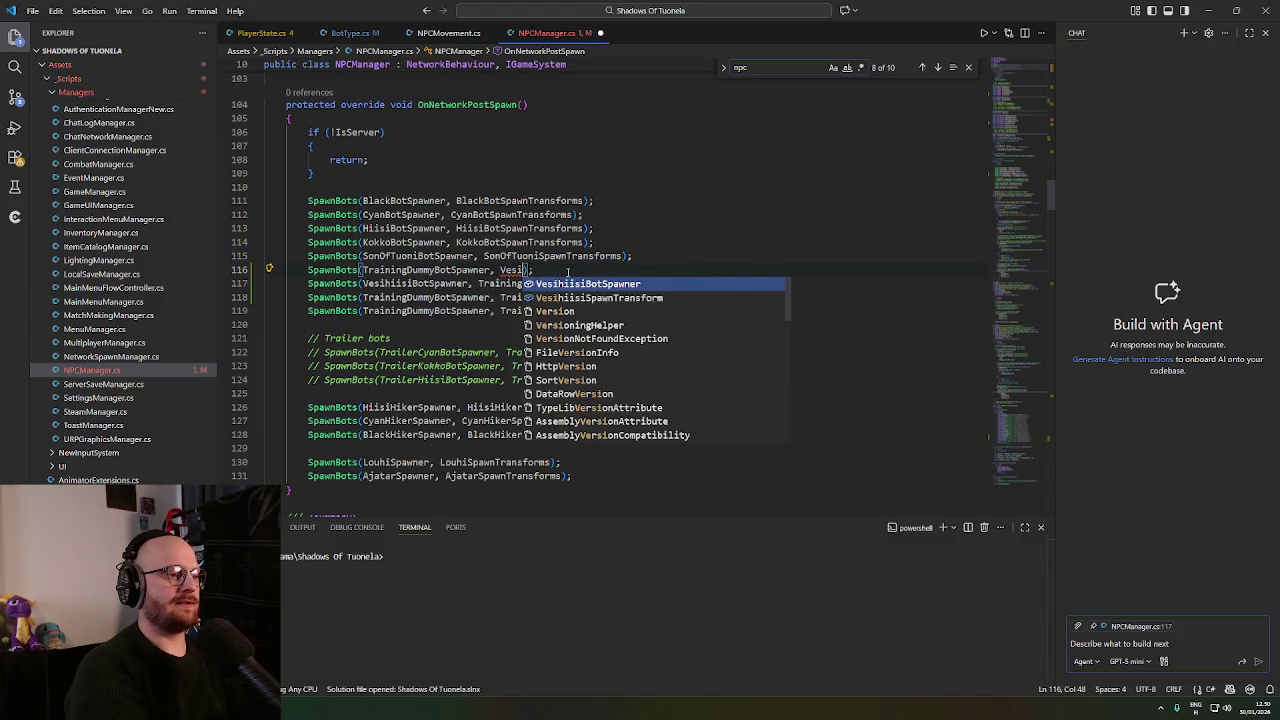
key("ctrl+z")
double_click(578, 284)
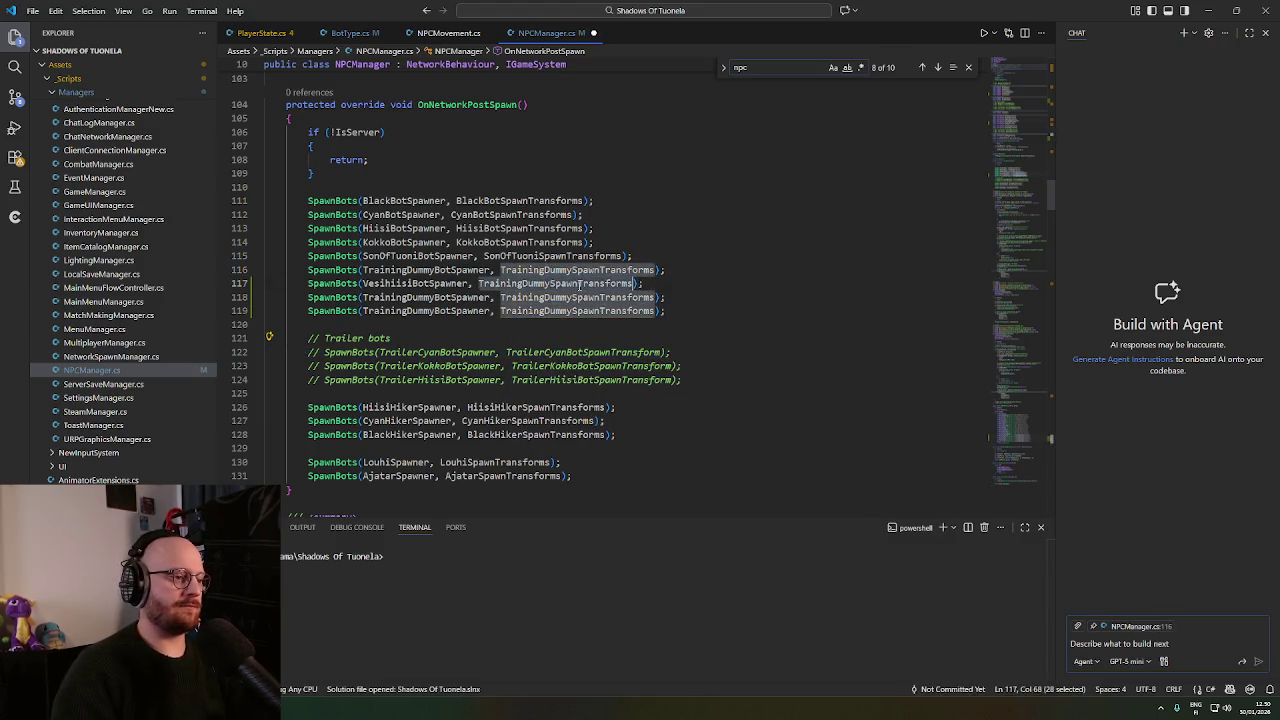
type("Vesihii")
key("Tab")
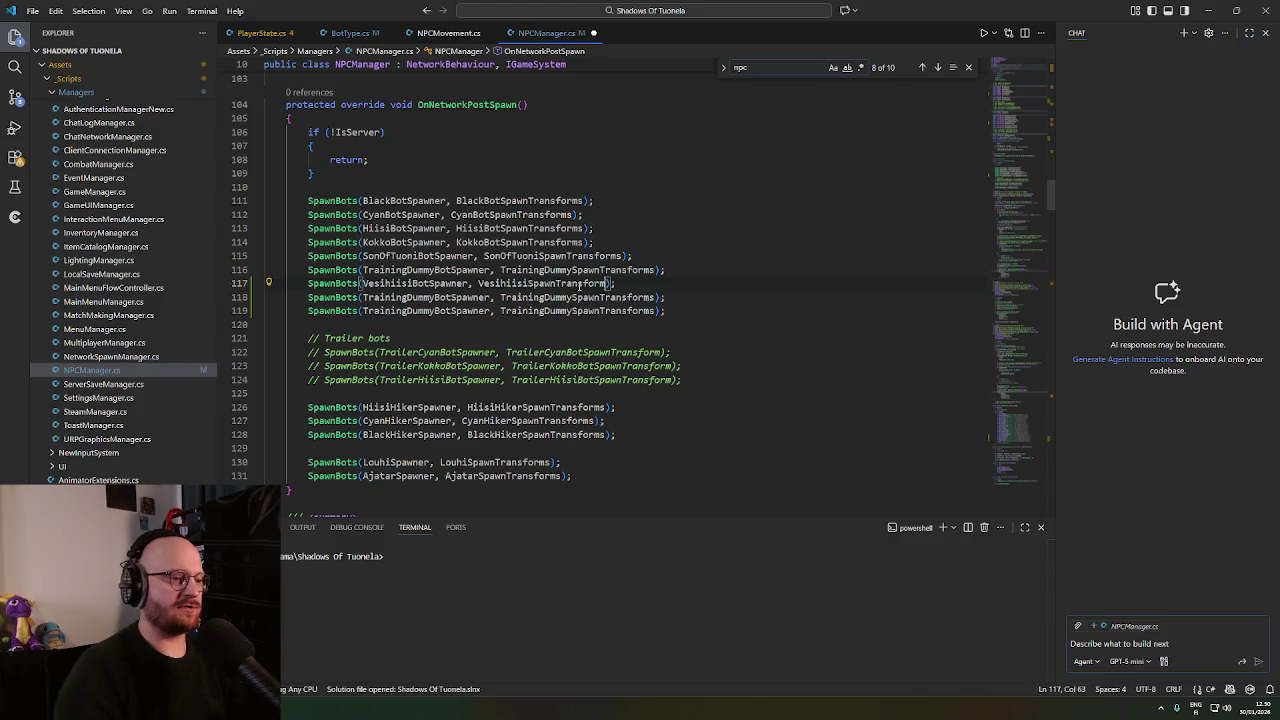
double_click(540, 284)
Make line 118 call SpawnBots with VornaBotSpawner and VornaSpawnTransforms.
double_click(427, 297)
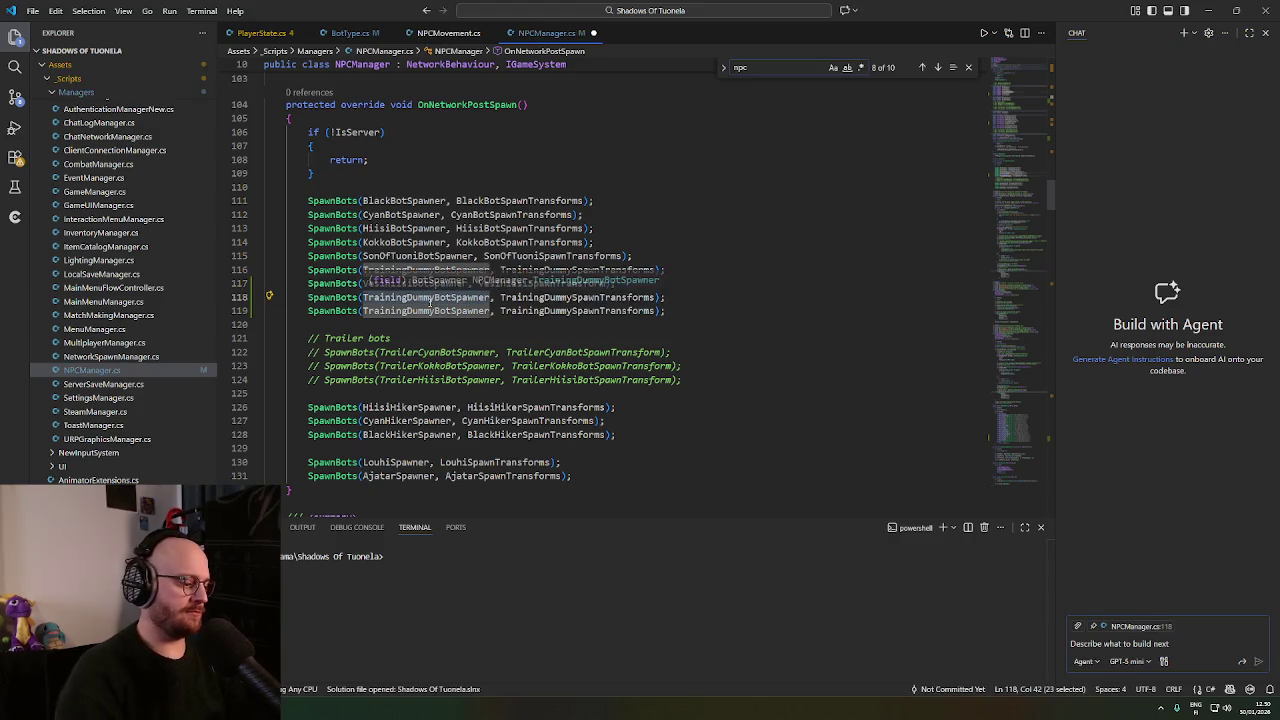
type("Vorna")
key("Tab")
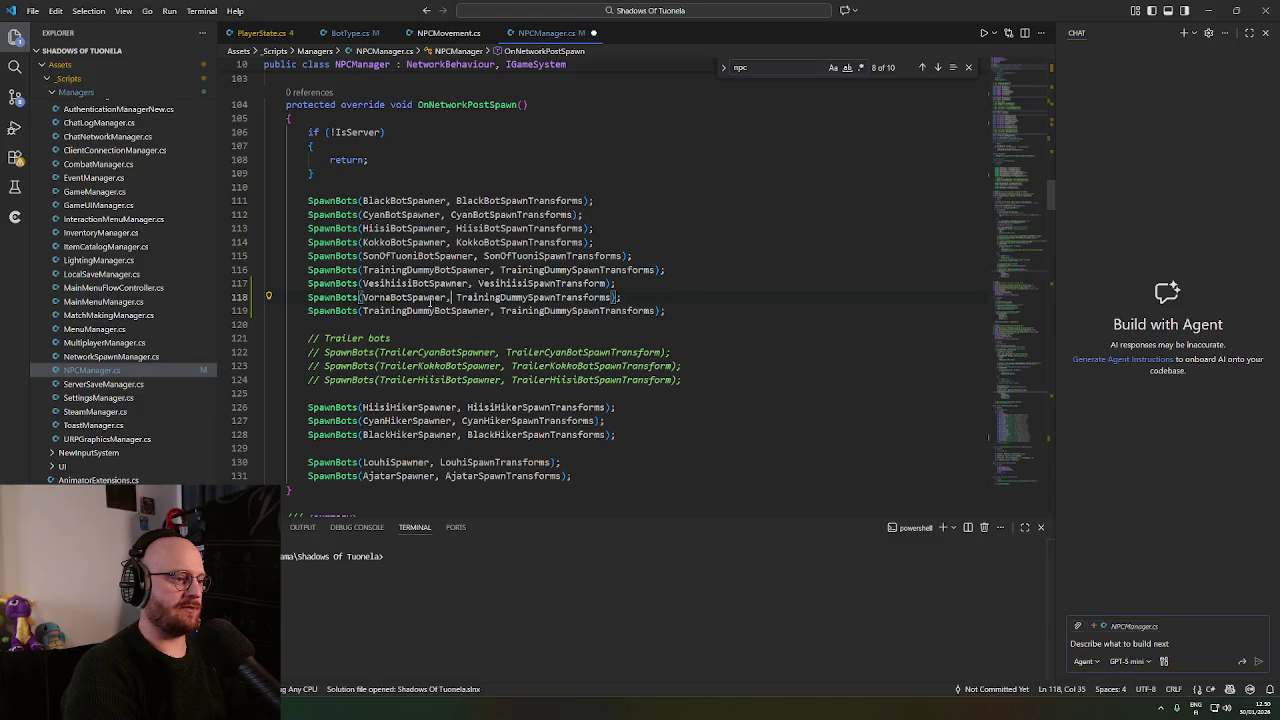
key("ctrl+Right")
key("ctrl+shift+Left")
key("BackSpace")
type("Vorna")
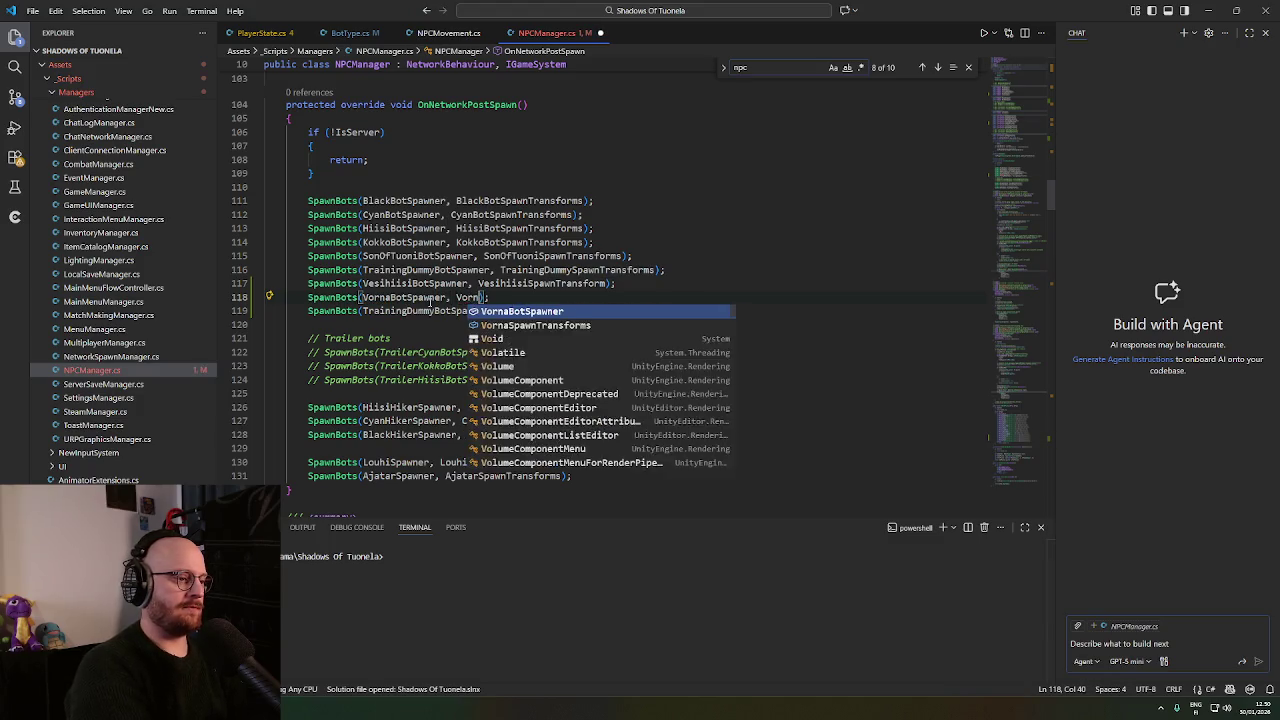
key("Tab")
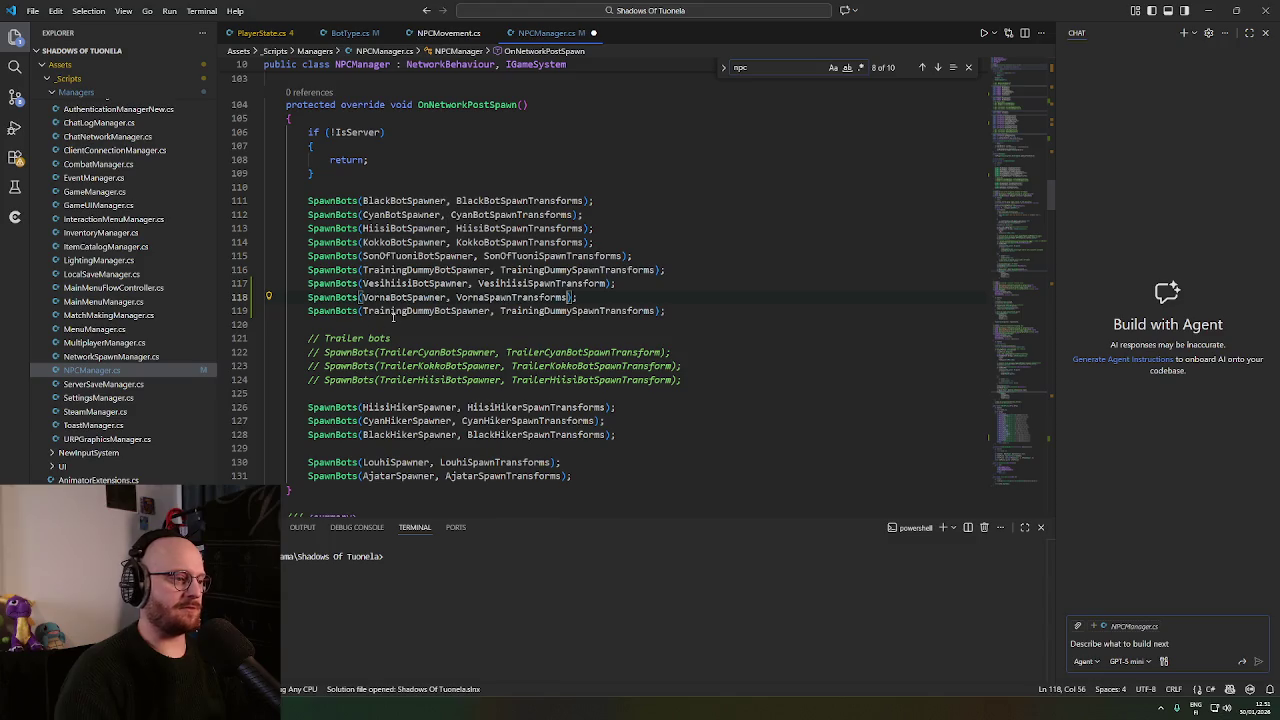
Make line 119 call SpawnBots with VuohiBotSpawner and VuohiSpawnTransforms.
double_click(394, 314)
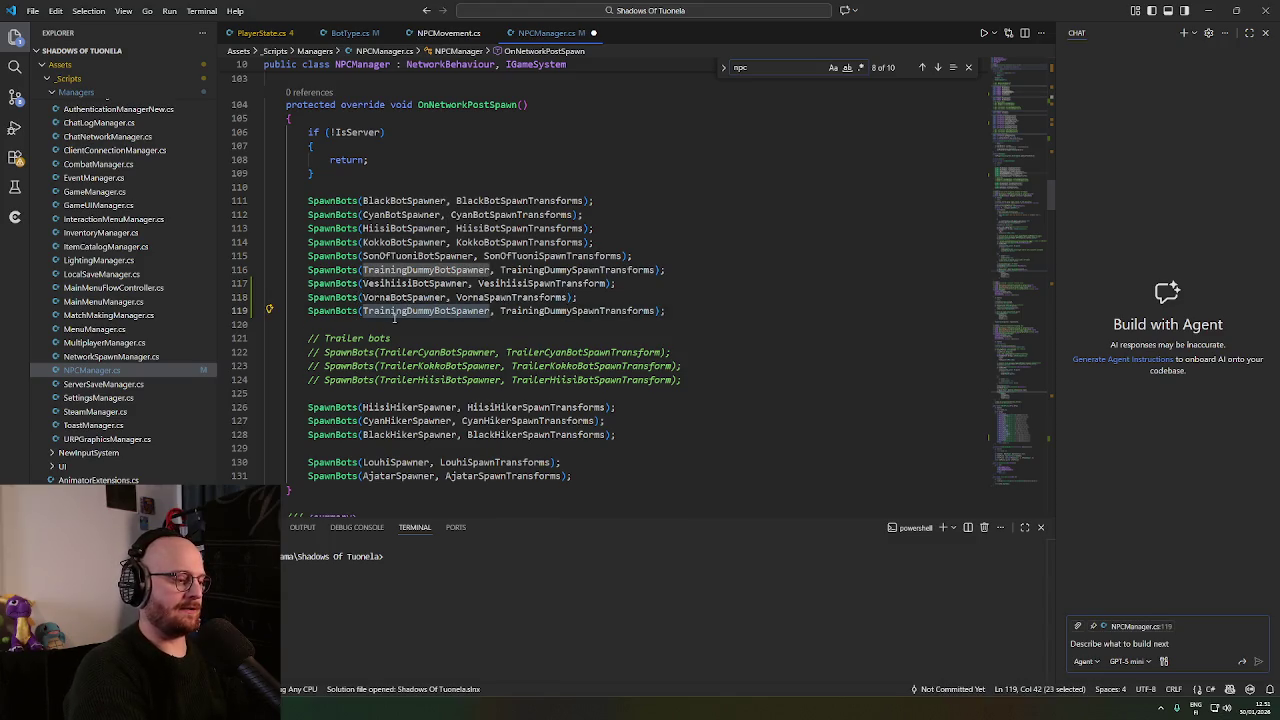
type("Vuohi")
key("Tab")
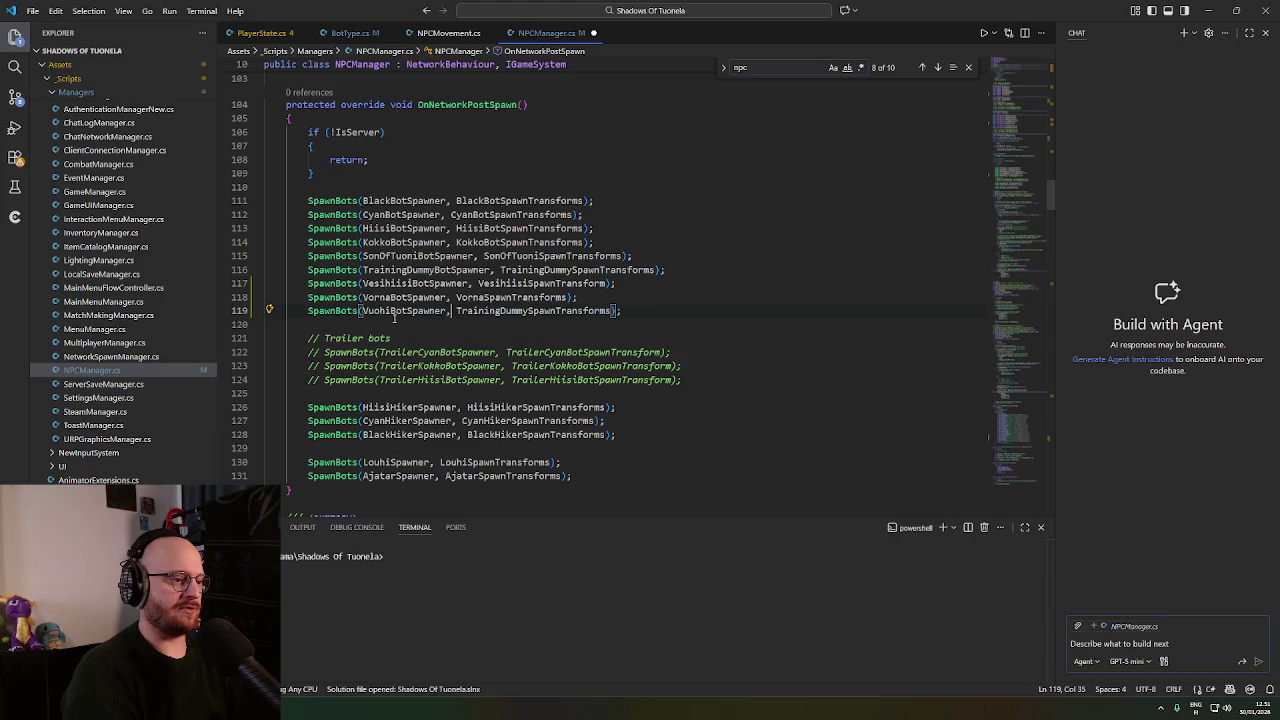
key("ctrl+shift+Right")
key("Delete")
type("Vuohi")
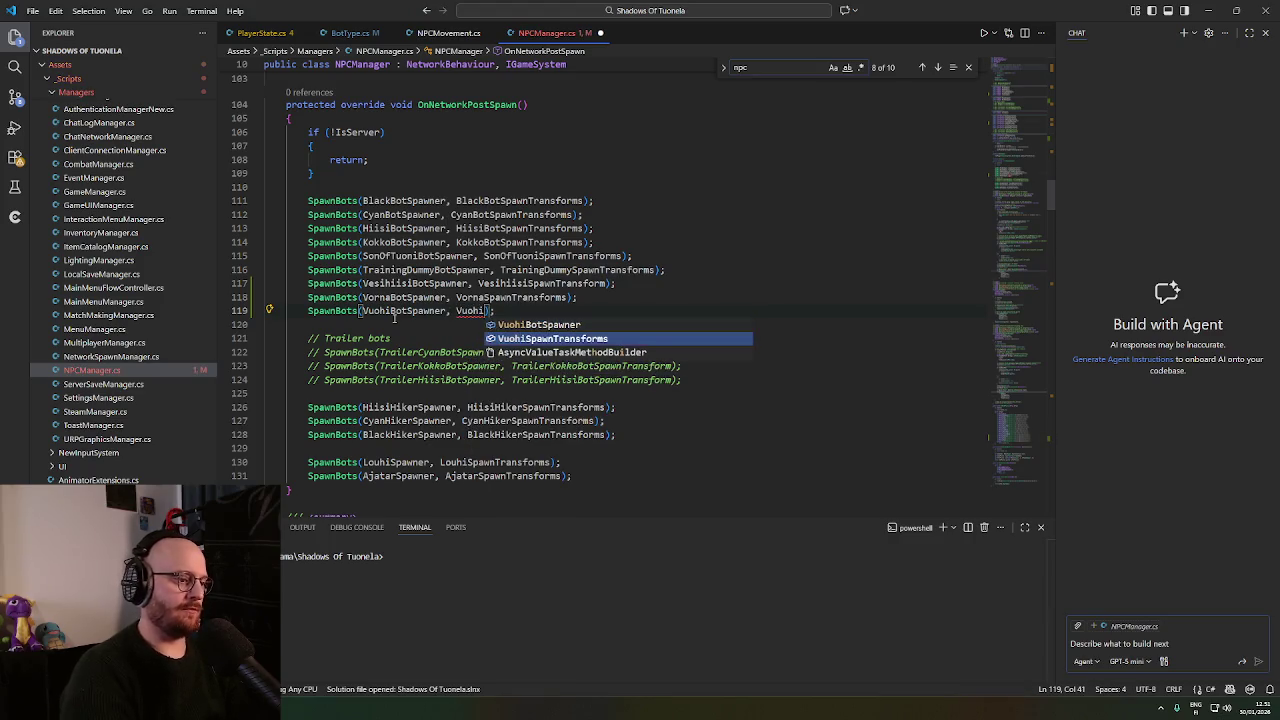
key("Tab")
key("End")
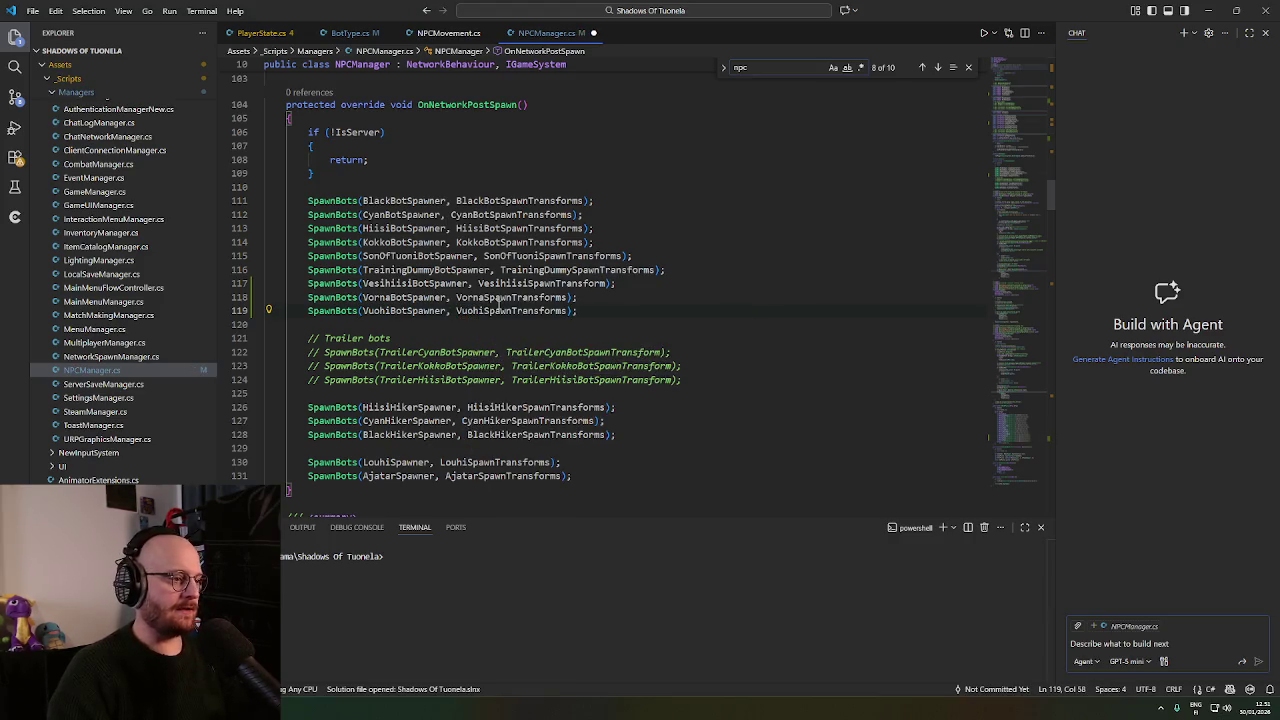
key("Down")
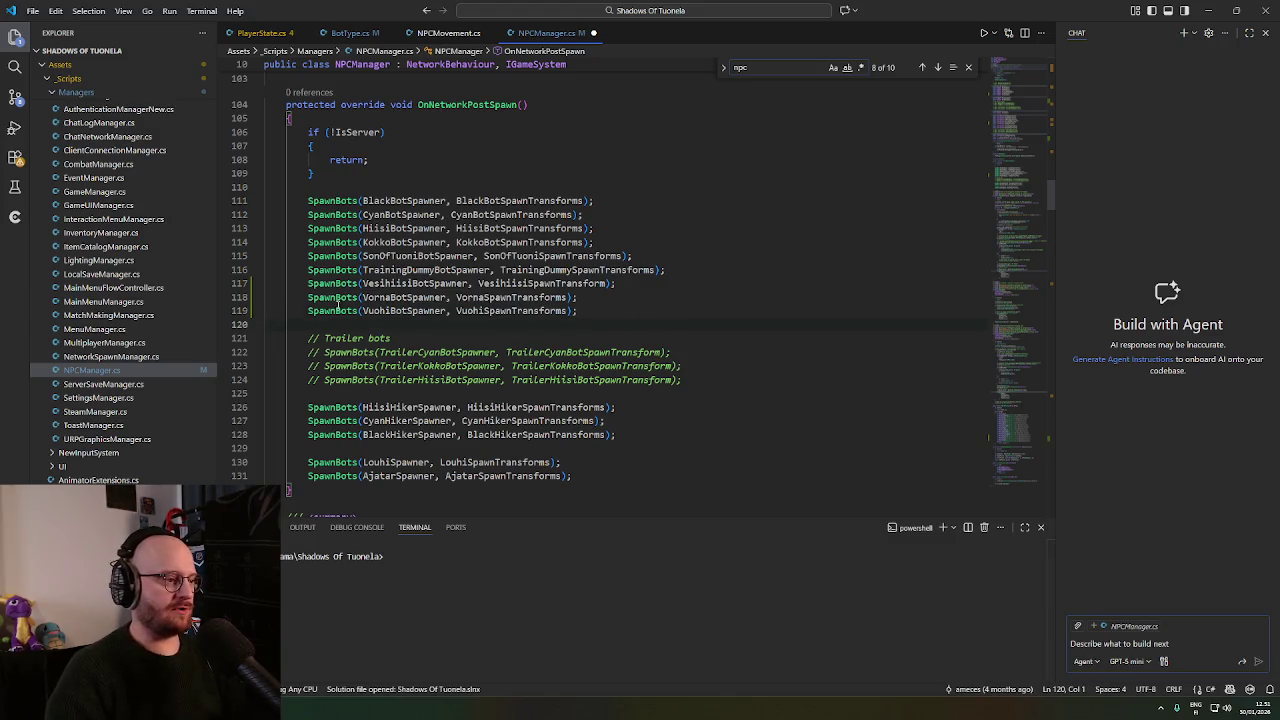
Inspect the SpawnBots definition's spawnTransforms List<Transform> parameter.
left_click(338, 304, "ctrl")
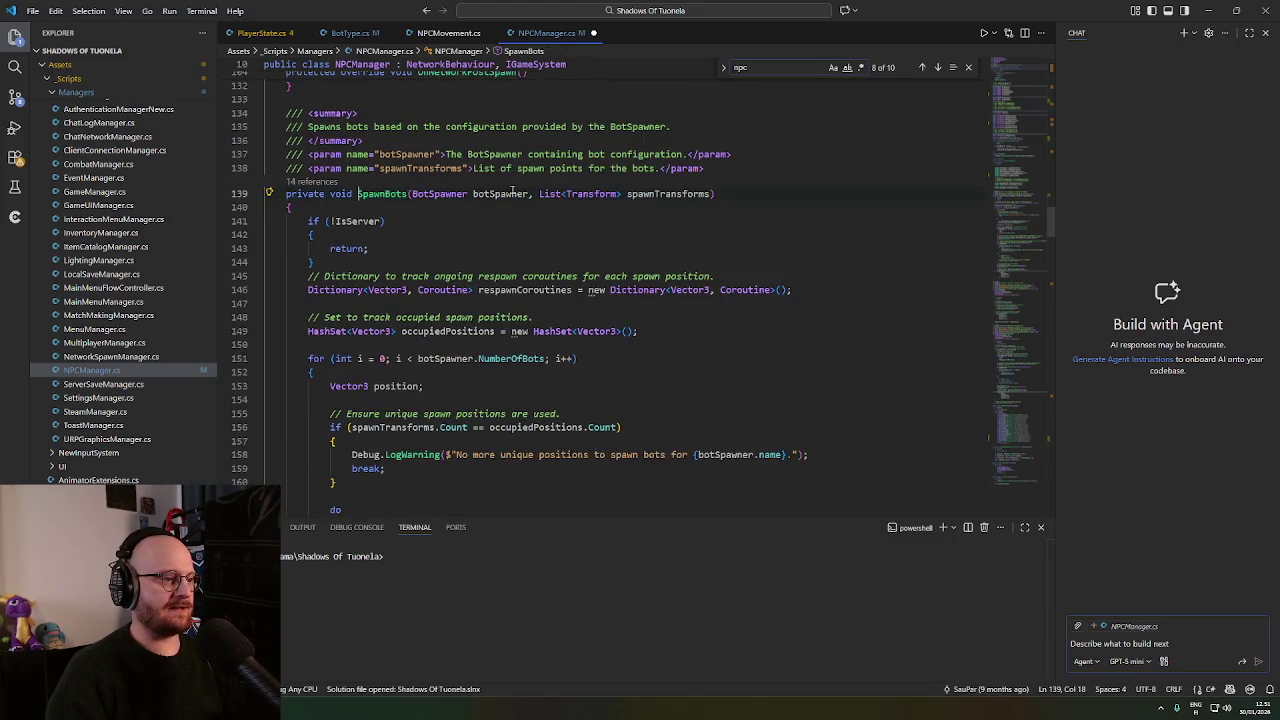
left_click(420, 193)
left_click(590, 193)
left_click(537, 193)
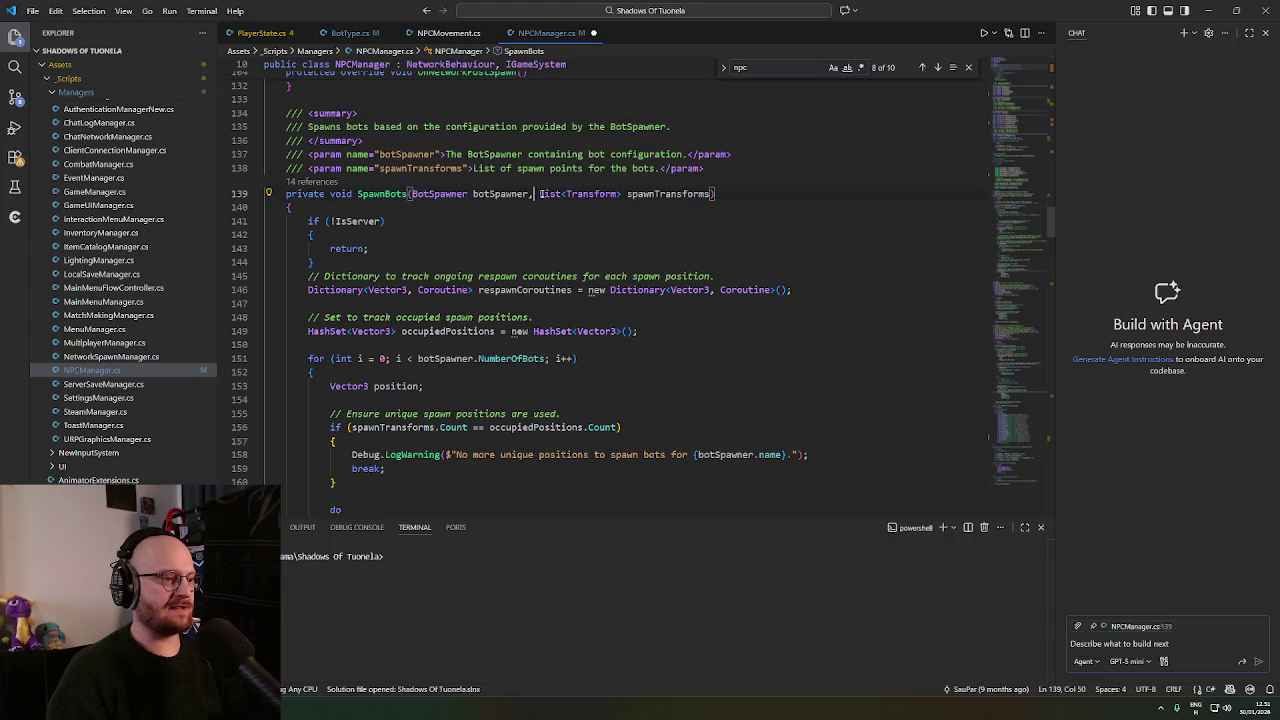
left_click_drag(540, 193, 728, 200)
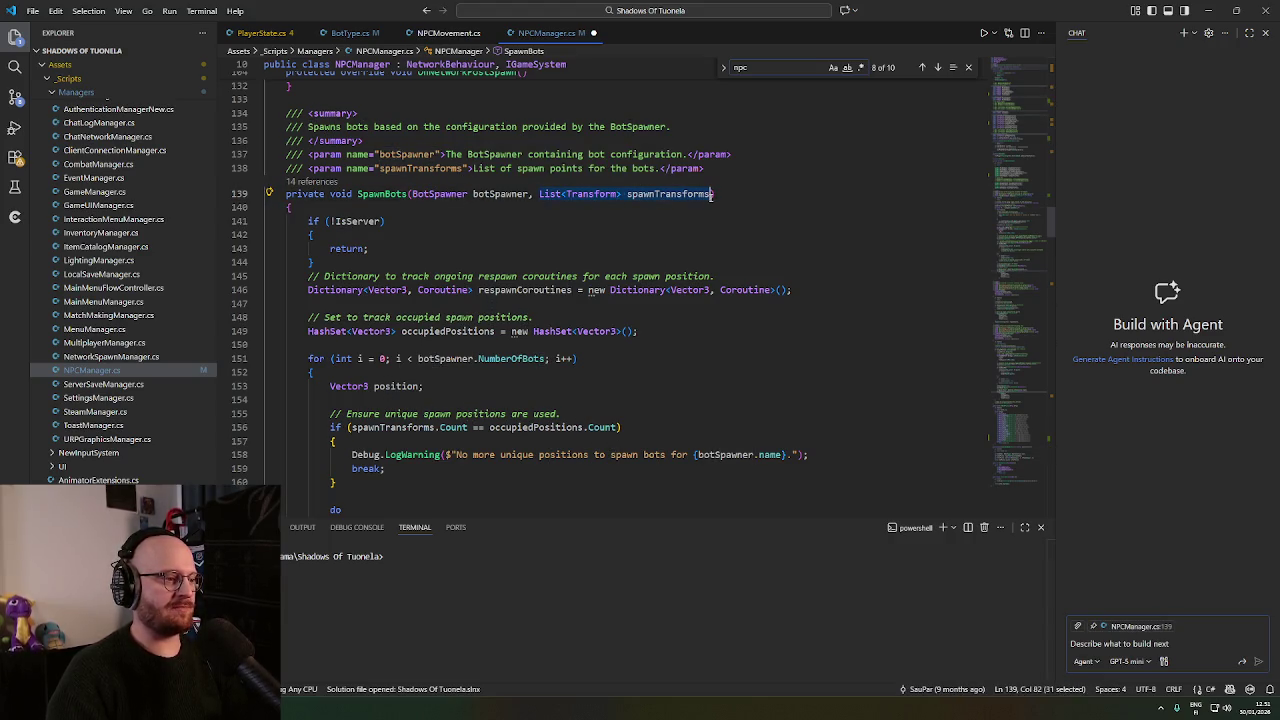
double_click(591, 193)
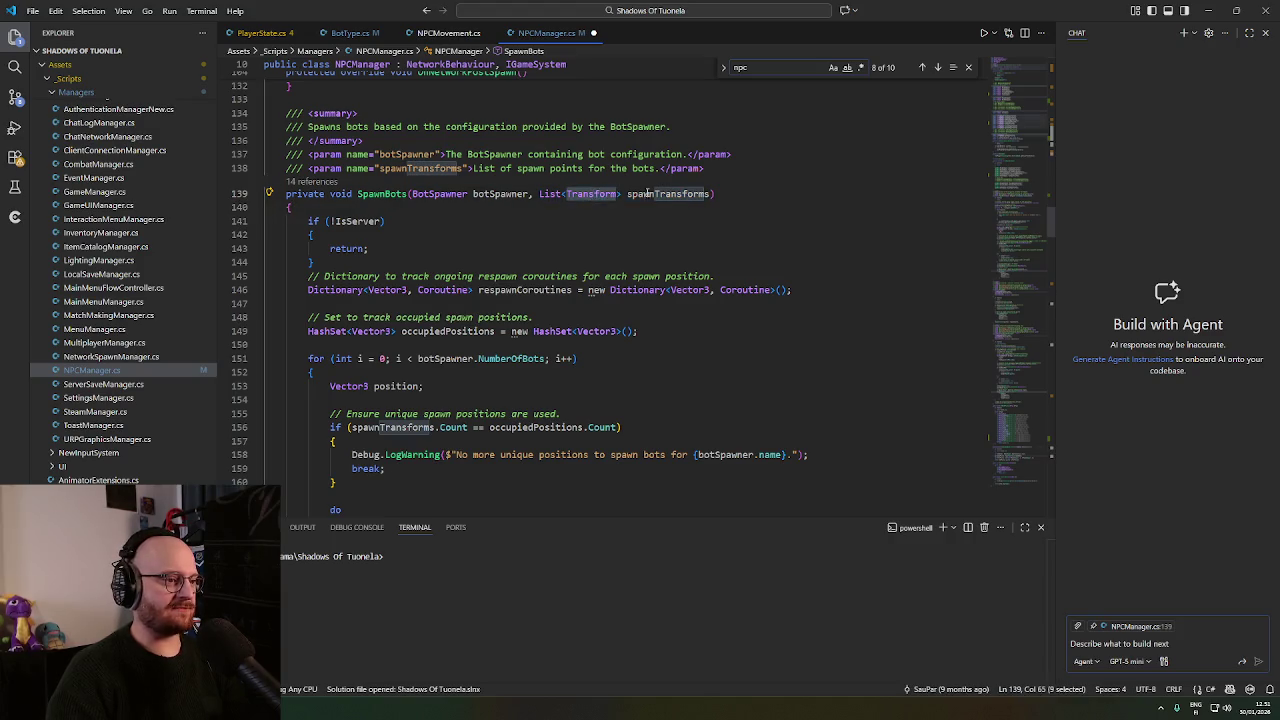
double_click(647, 193)
double_click(592, 193)
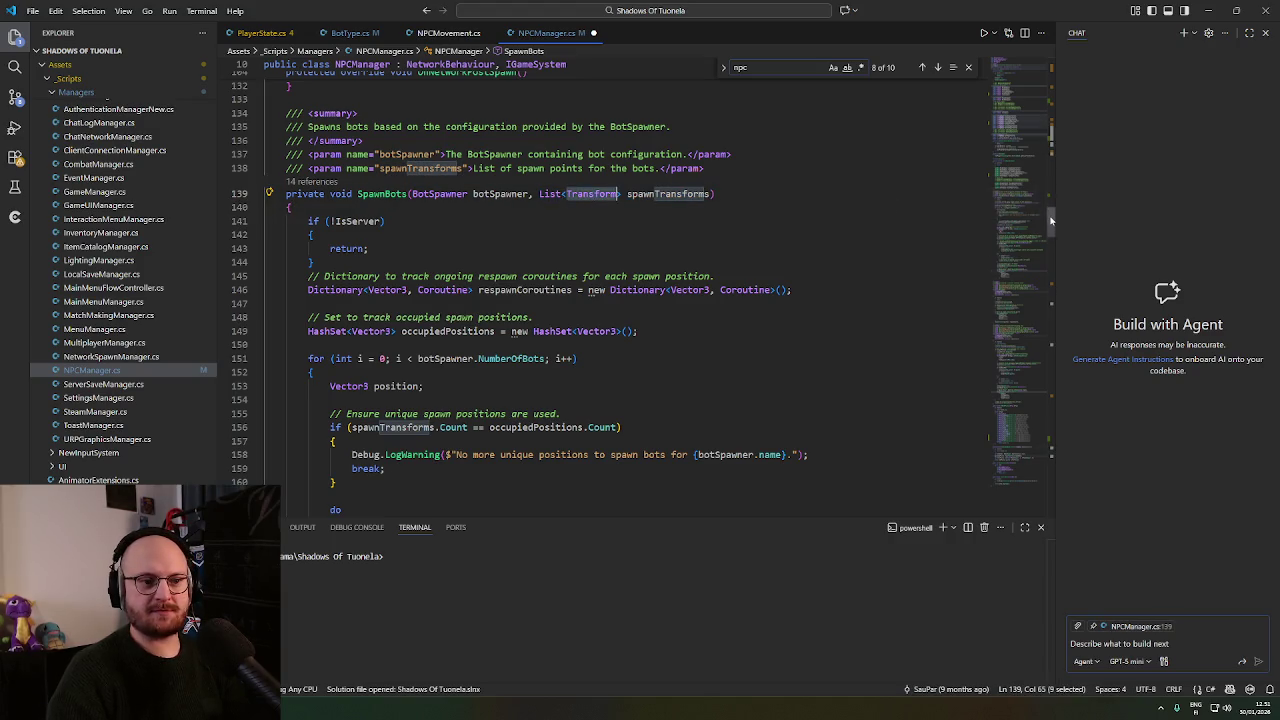
scroll(1050, 220, "up", 1)
left_click_drag(1049, 214, 1047, 223)
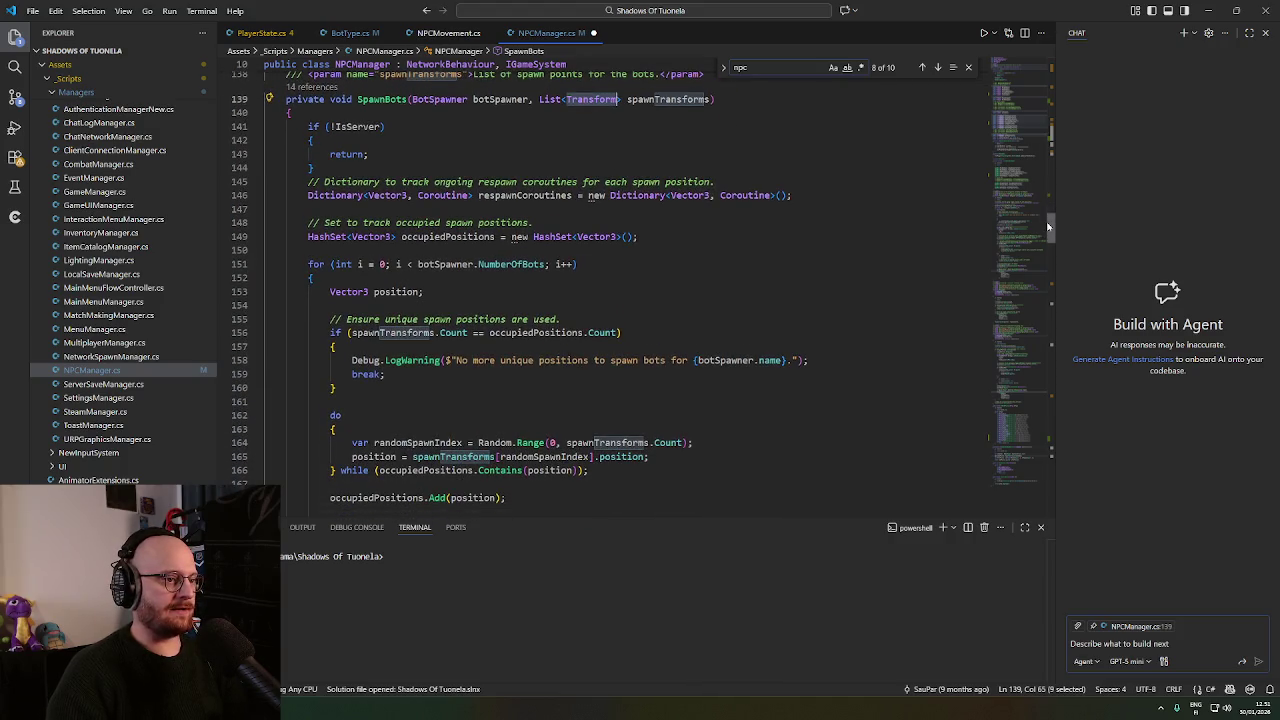
scroll(523, 438, "down", 15)
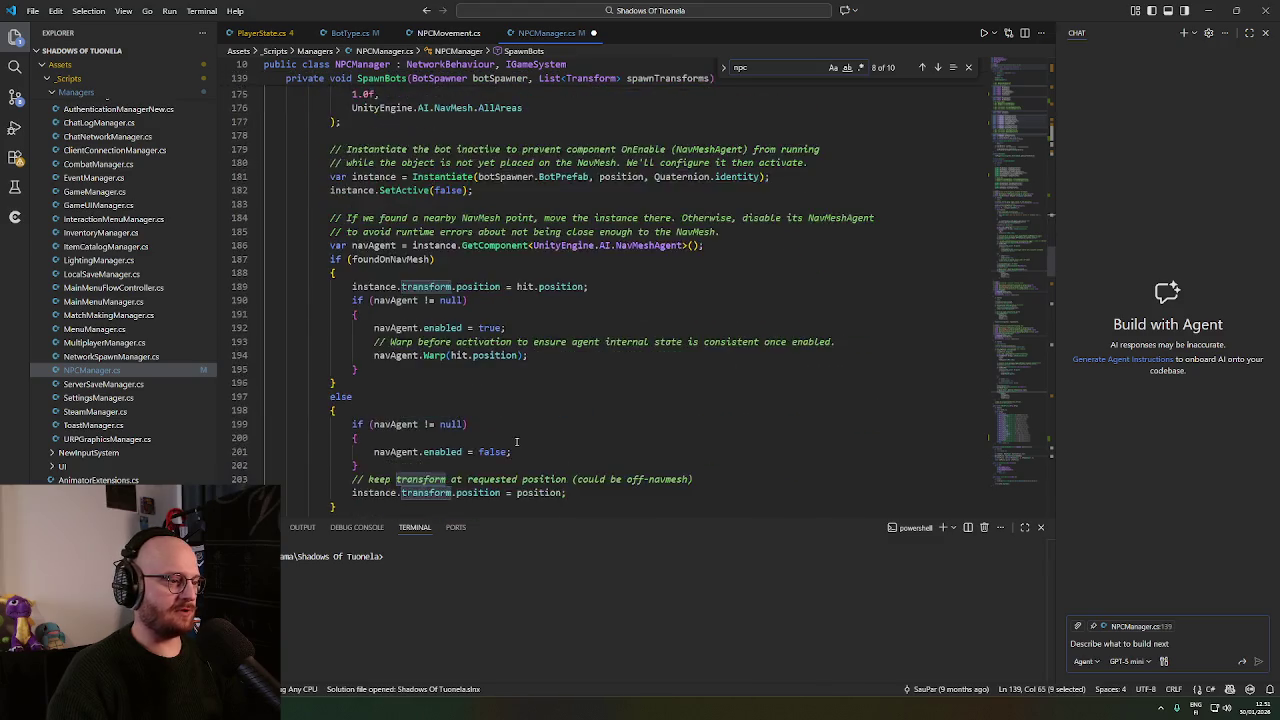
Return to the OnNetworkPostSpawn spawn calls and save NPCManager.cs.
key("alt+Left")
scroll(540, 427, "down", 2)
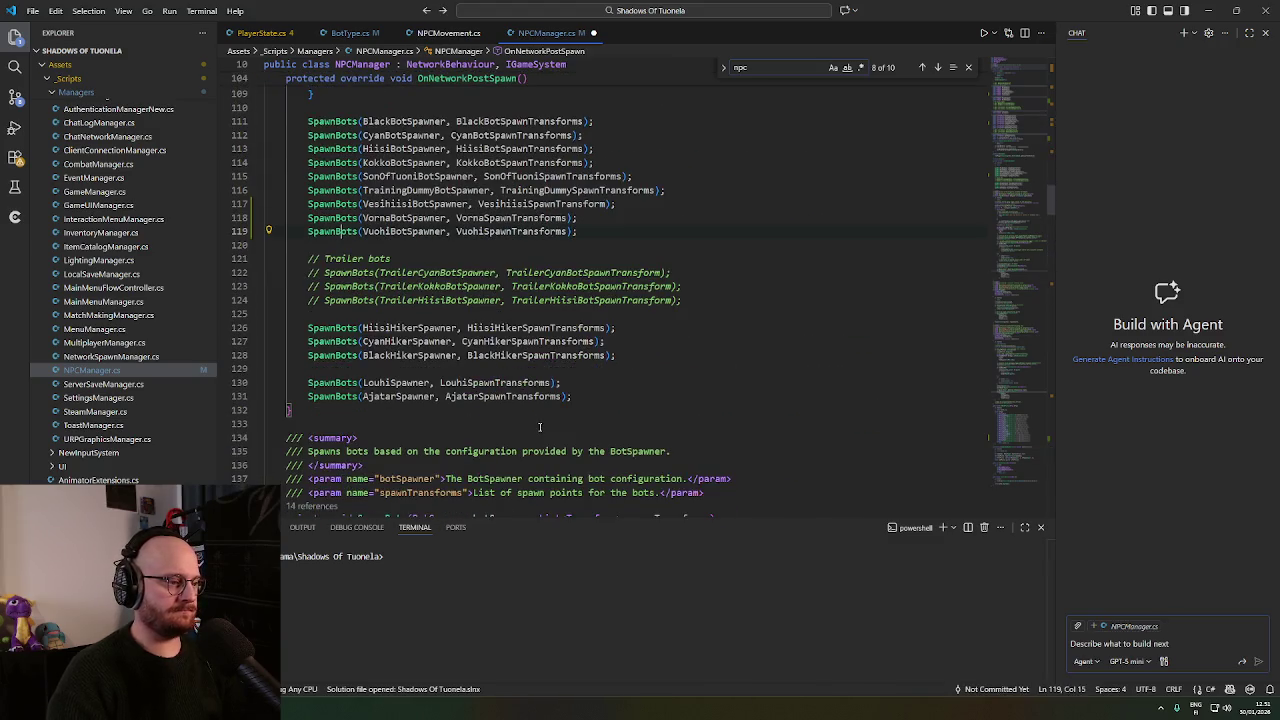
left_click(952, 204)
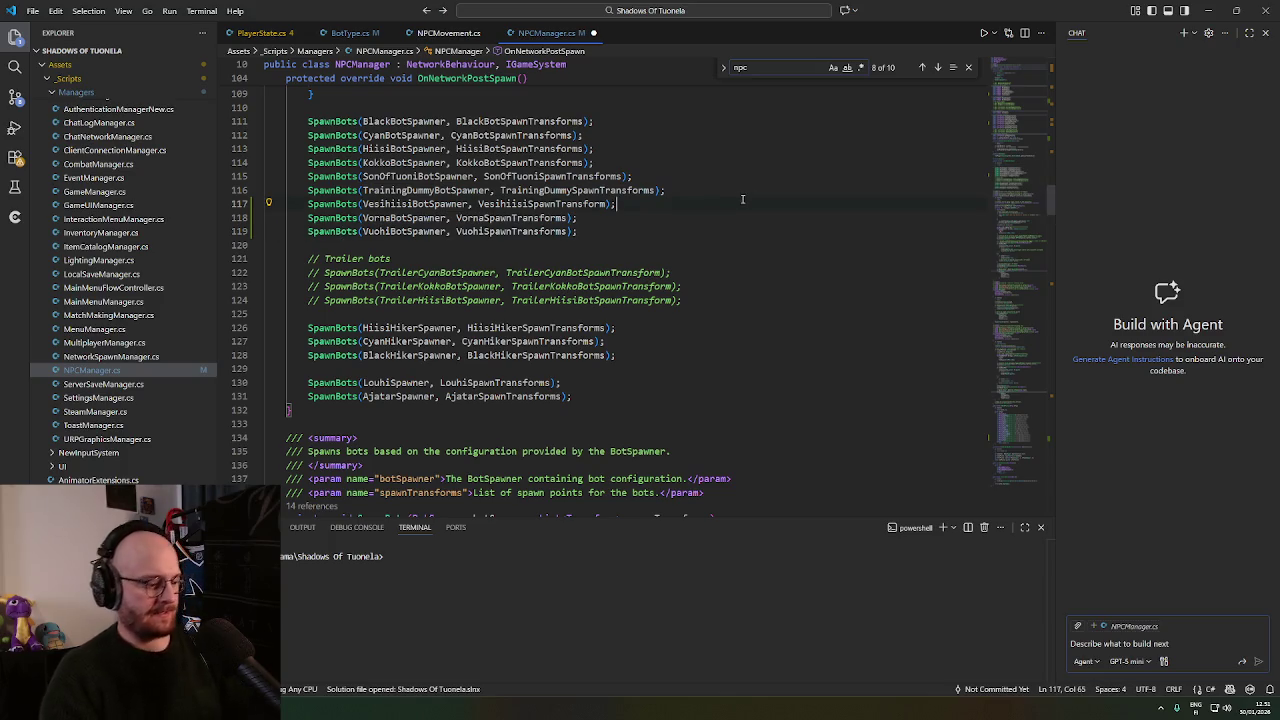
key("ctrl+s")
left_click_drag(1051, 200, 1012, 480)
Replace the Vesihiisi case's TrainingDummySpawnTransforms argument with VesihiisiSpawnTransform.
scroll(675, 353, "up", 15)
scroll(675, 353, "down", 3)
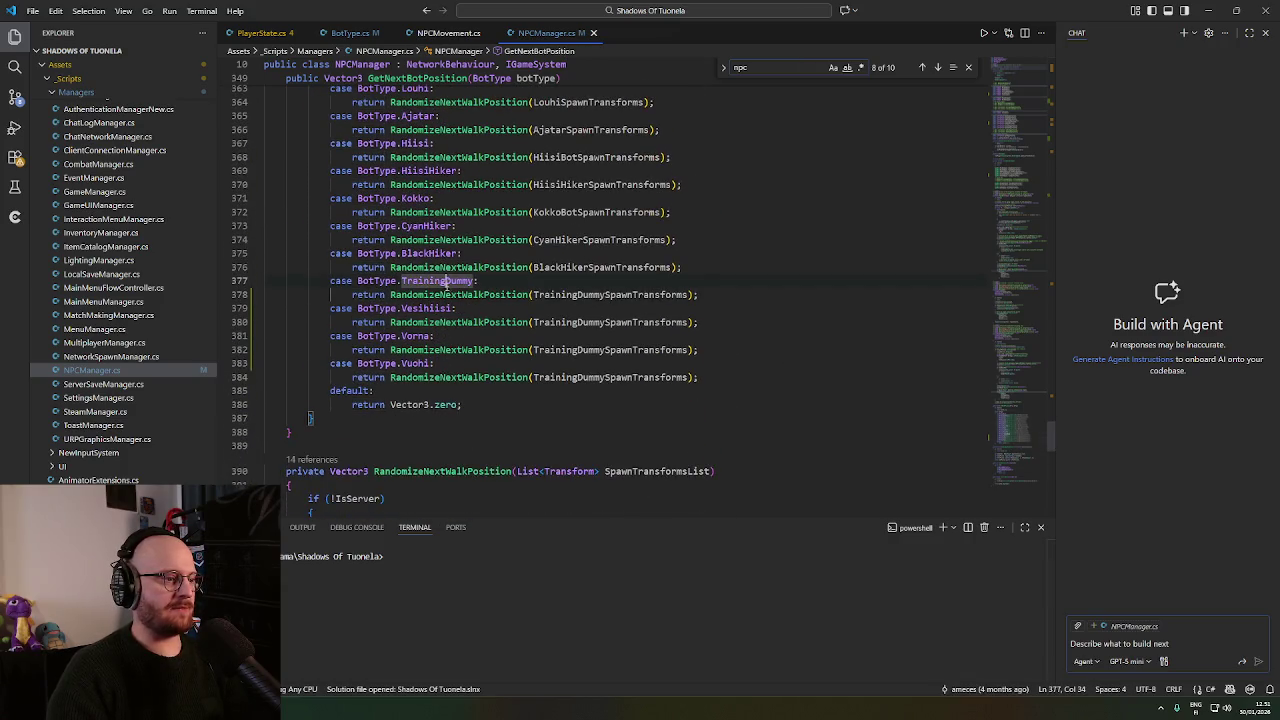
left_click(458, 322)
double_click(612, 322)
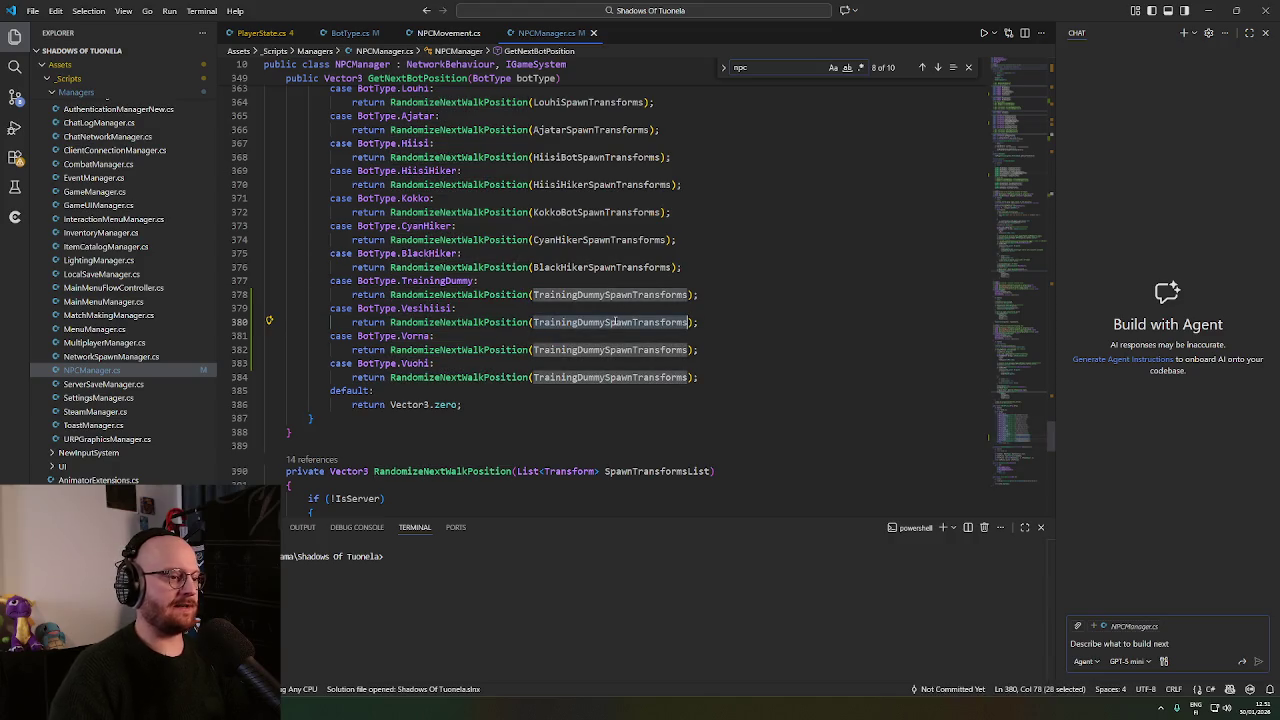
type("VesihiisiSpawnTransform")
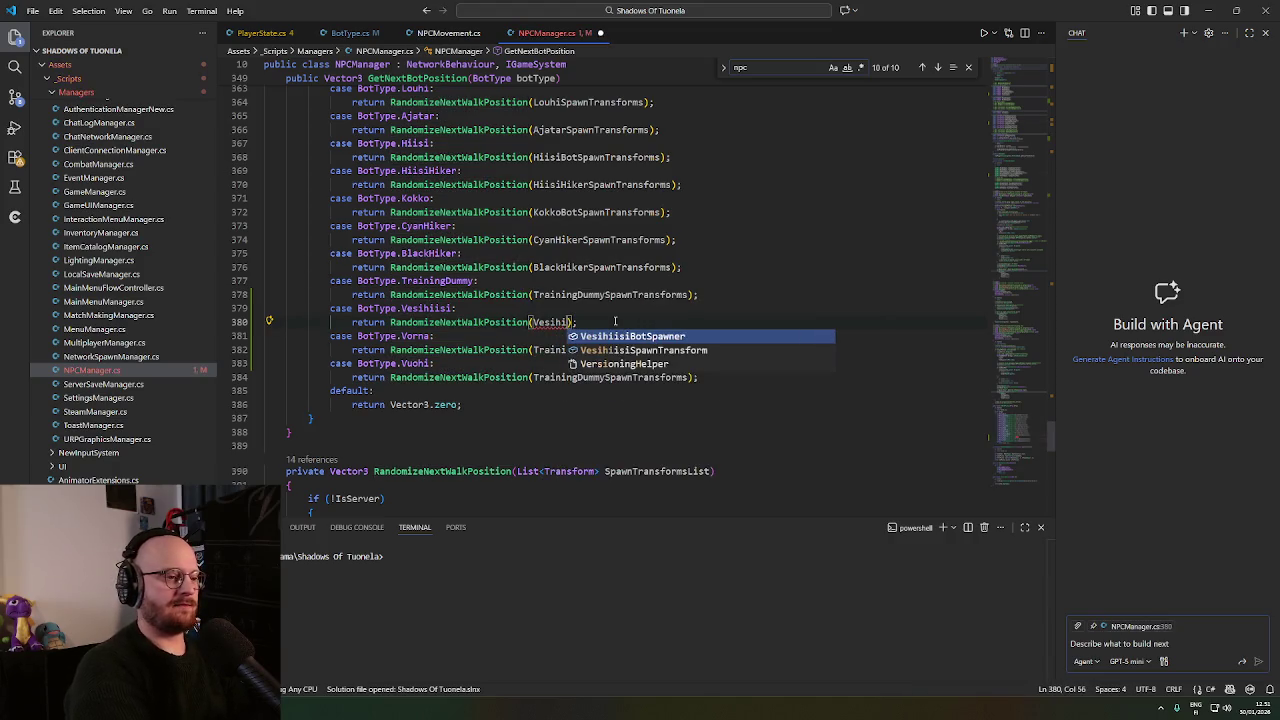
Switch the Vorna and Vuohi cases to VornaSpawnTransforms and VuohiSpawnTransforms on lines 382 and 384.
double_click(577, 349)
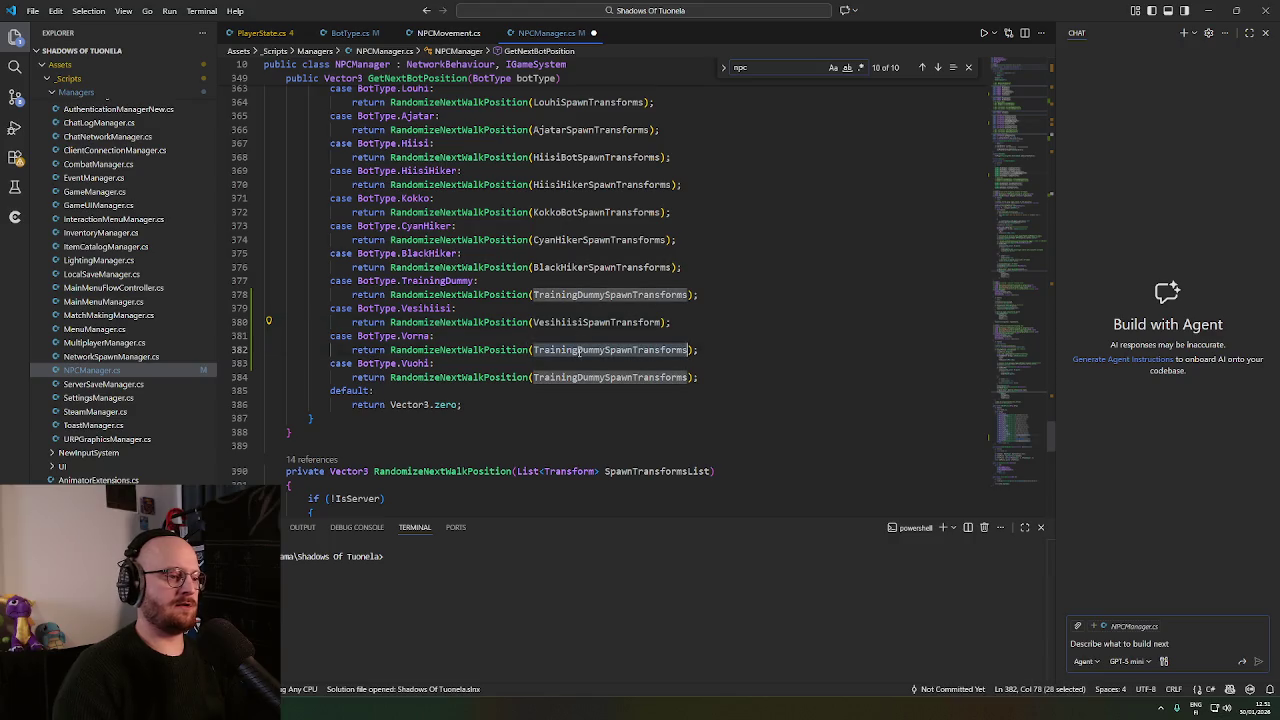
type("vorna")
key("Down")
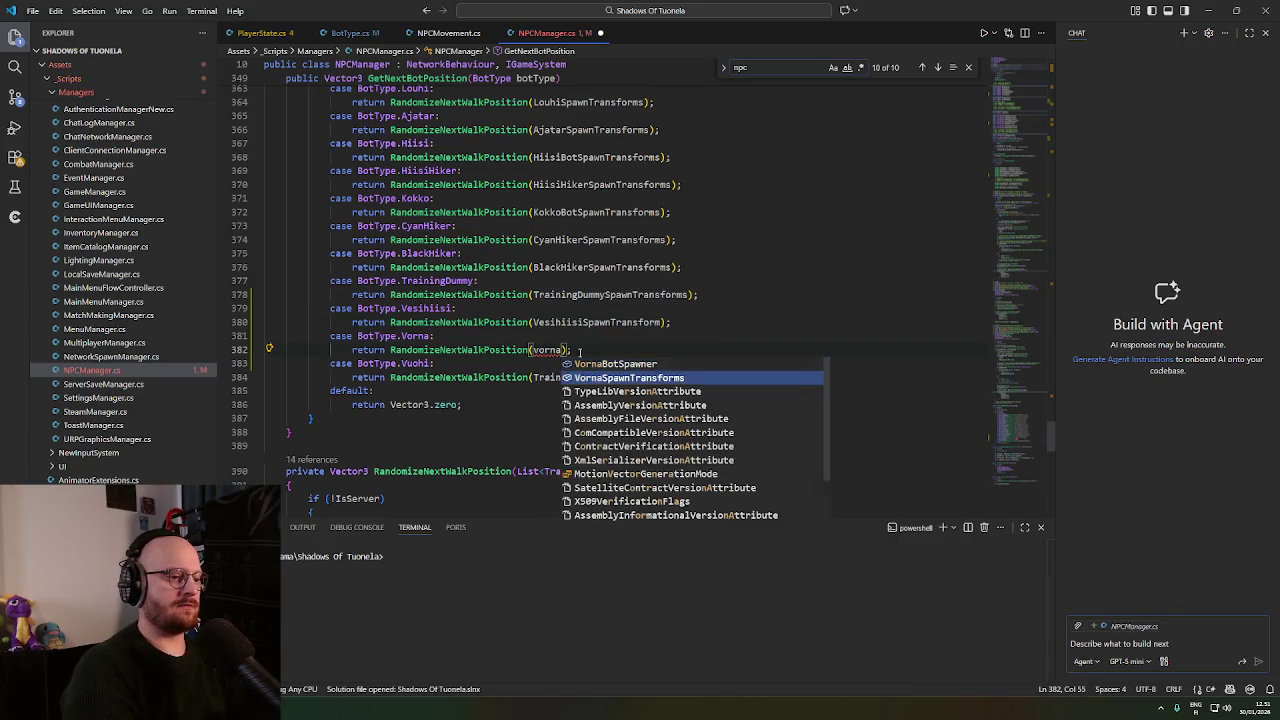
key("Tab")
double_click(584, 378)
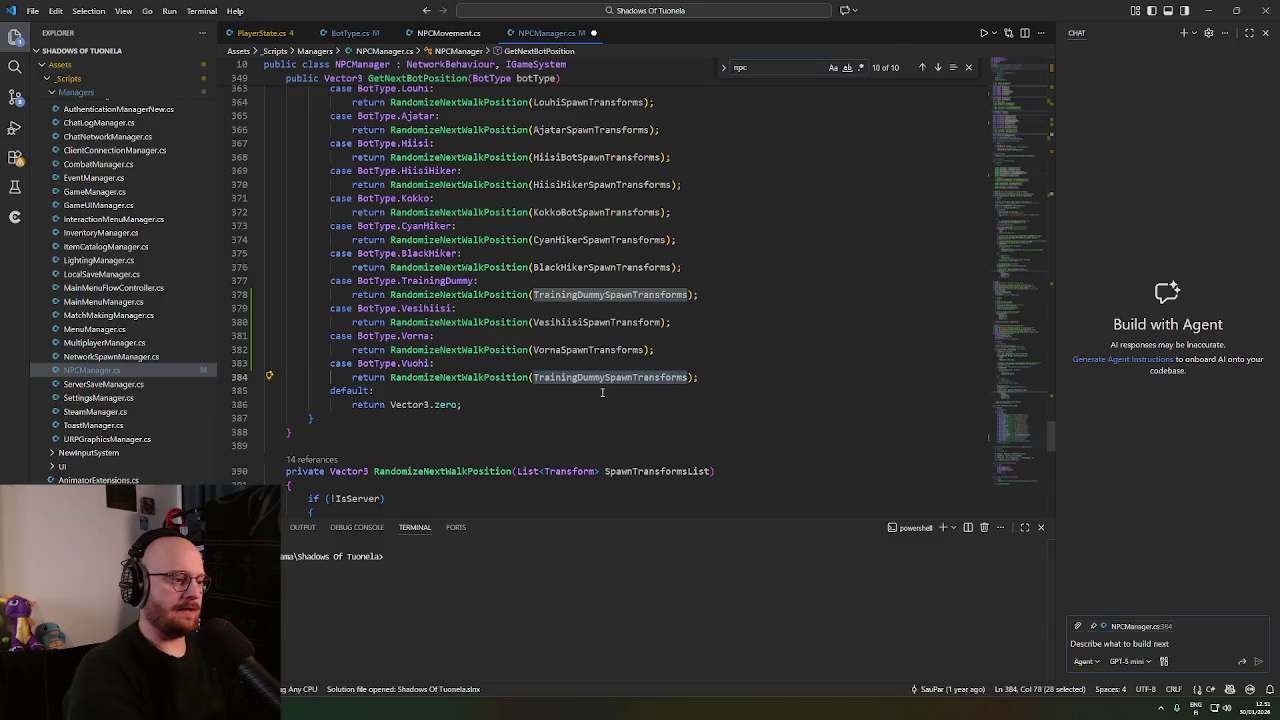
type("vuohi")
key("Down")
key("Tab")
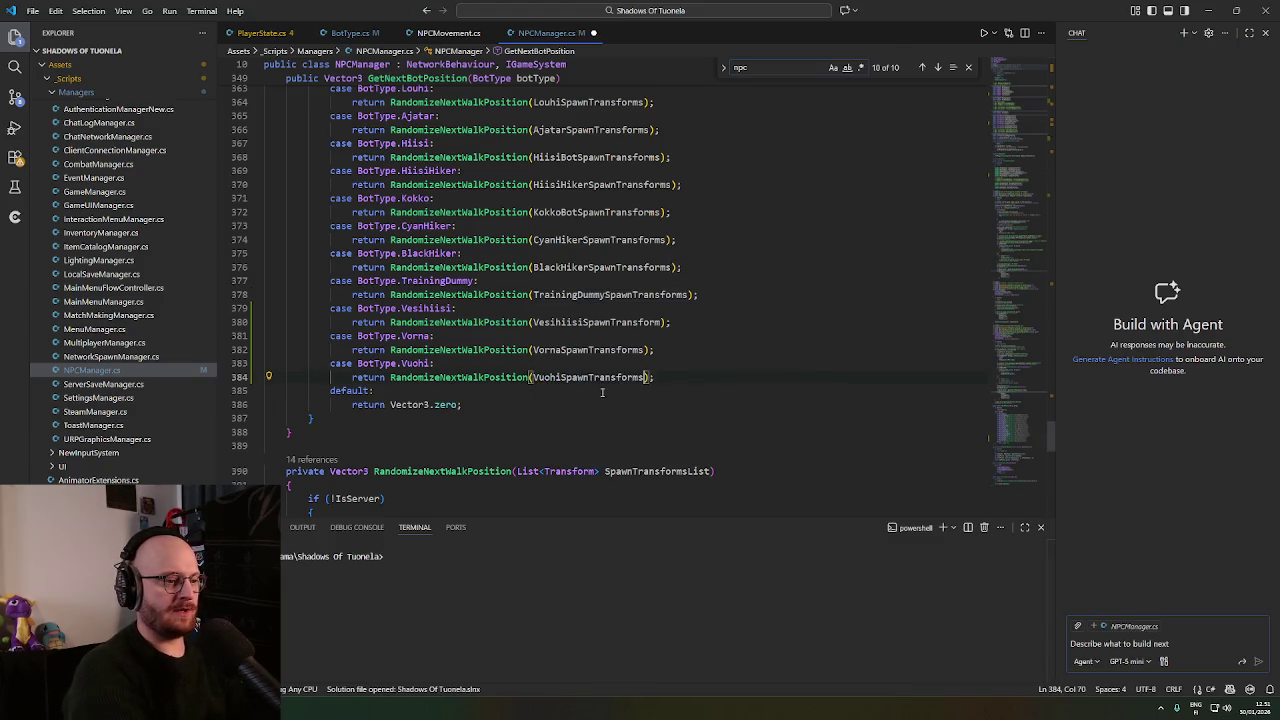
Save NPCManager.cs and minimize VS Code to return to Unity.
key("ctrl+s")
left_click(658, 401)
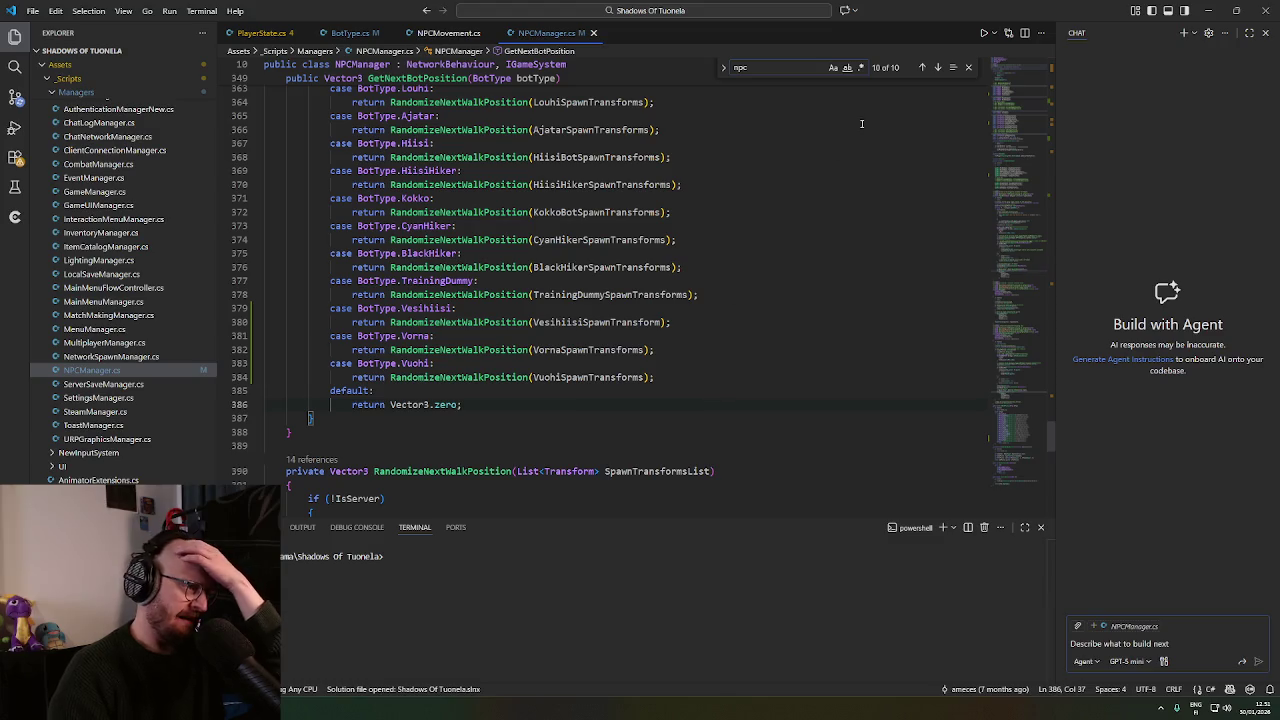
left_click(1209, 10)
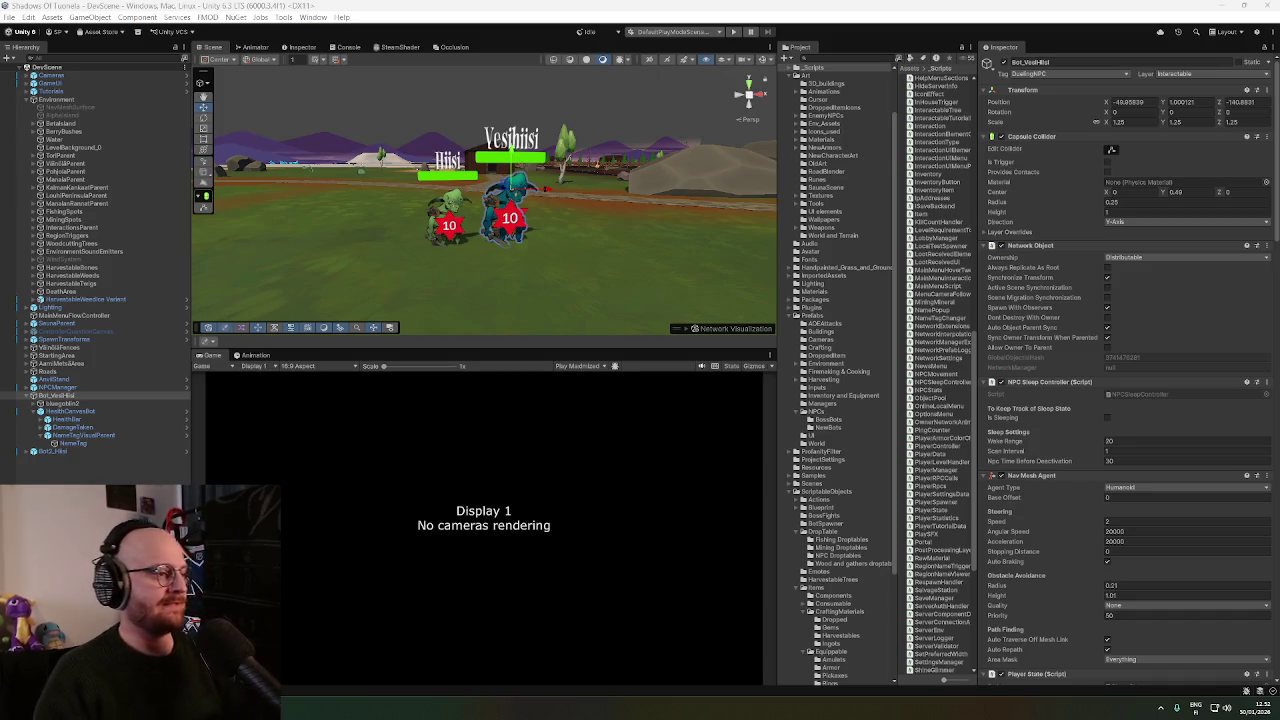
scroll(634, 221, "up", 3)
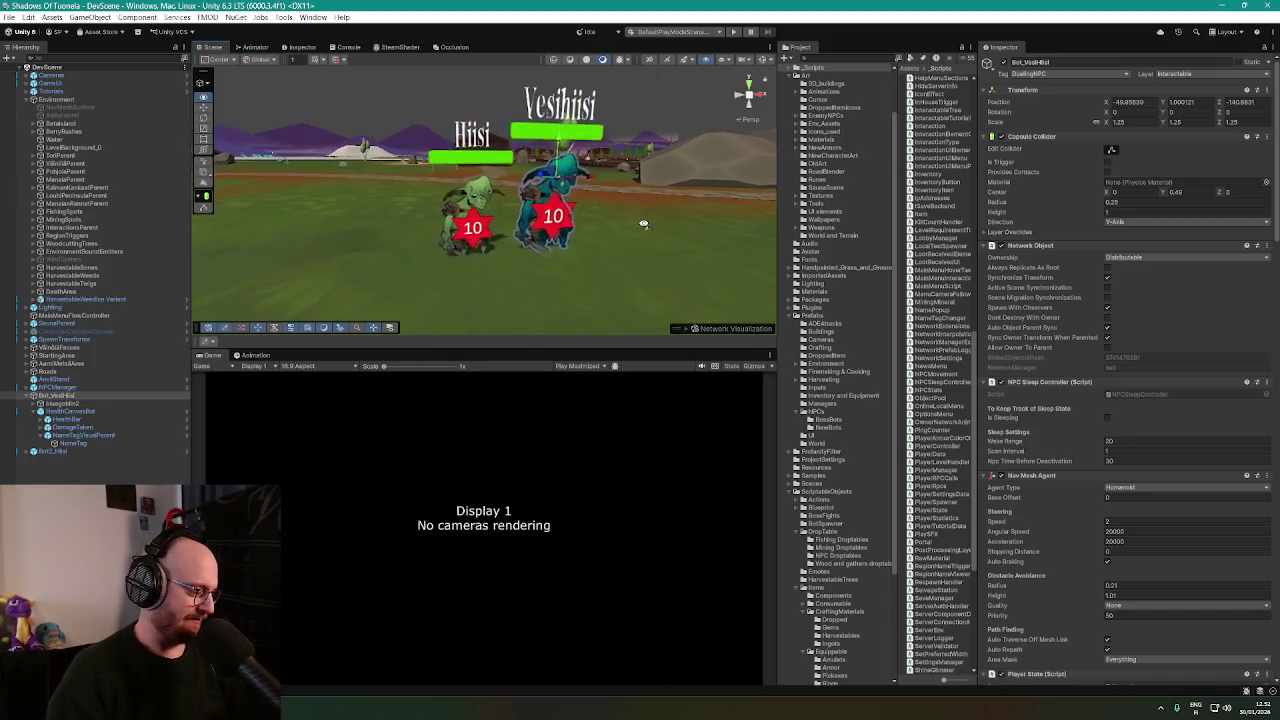
left_click_drag(560, 200, 575, 195)
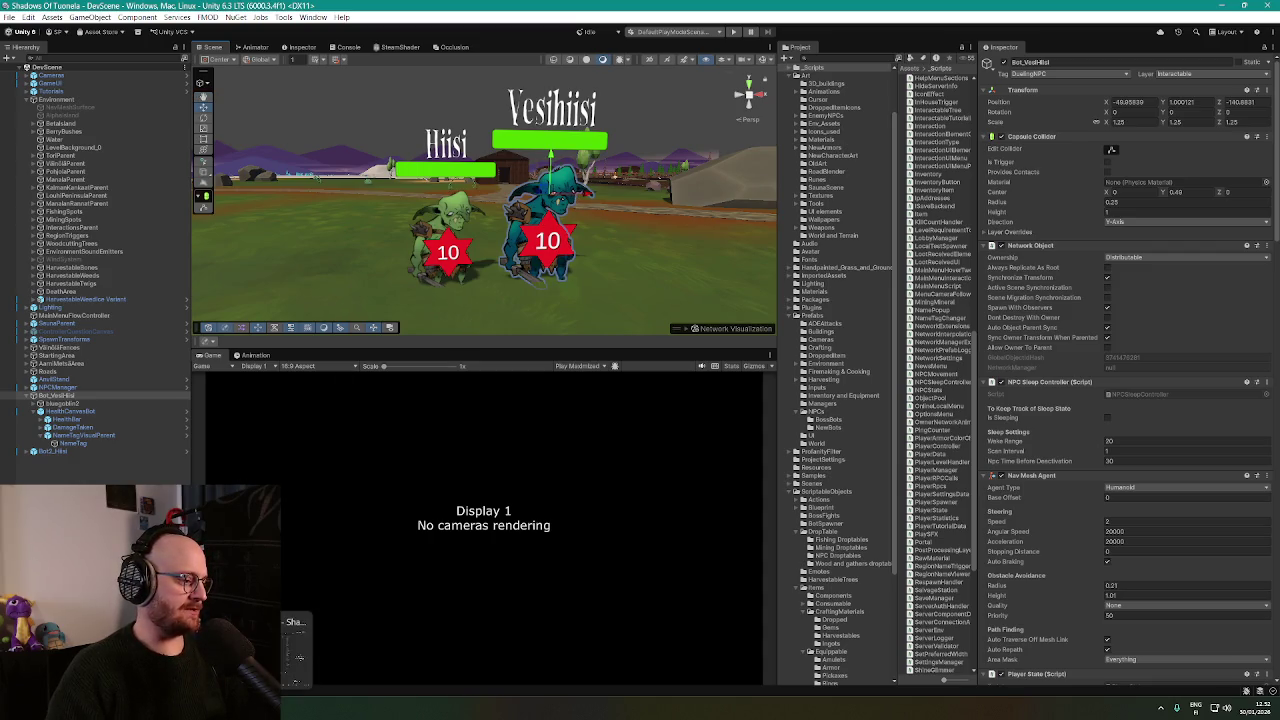
left_click(297, 706)
key("alt+Tab")
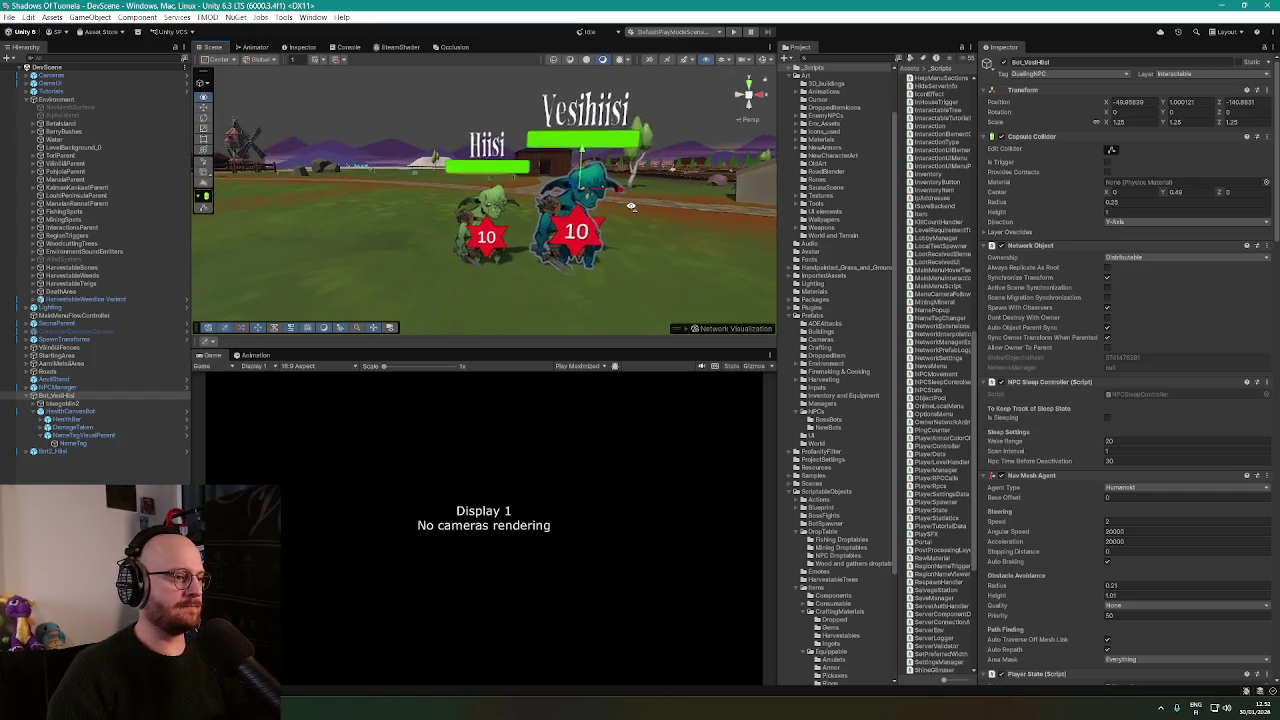
left_click(66, 420)
left_click(70, 395)
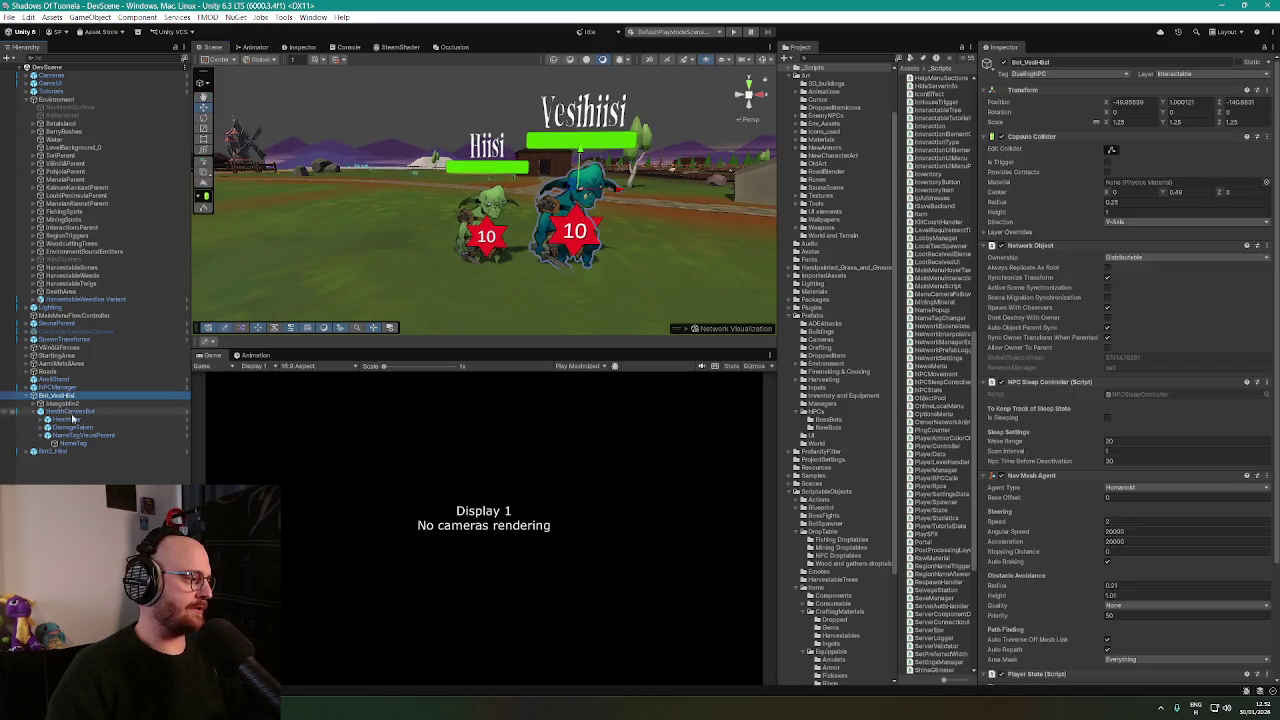
left_click(70, 443)
scroll(1100, 385, "down", 5)
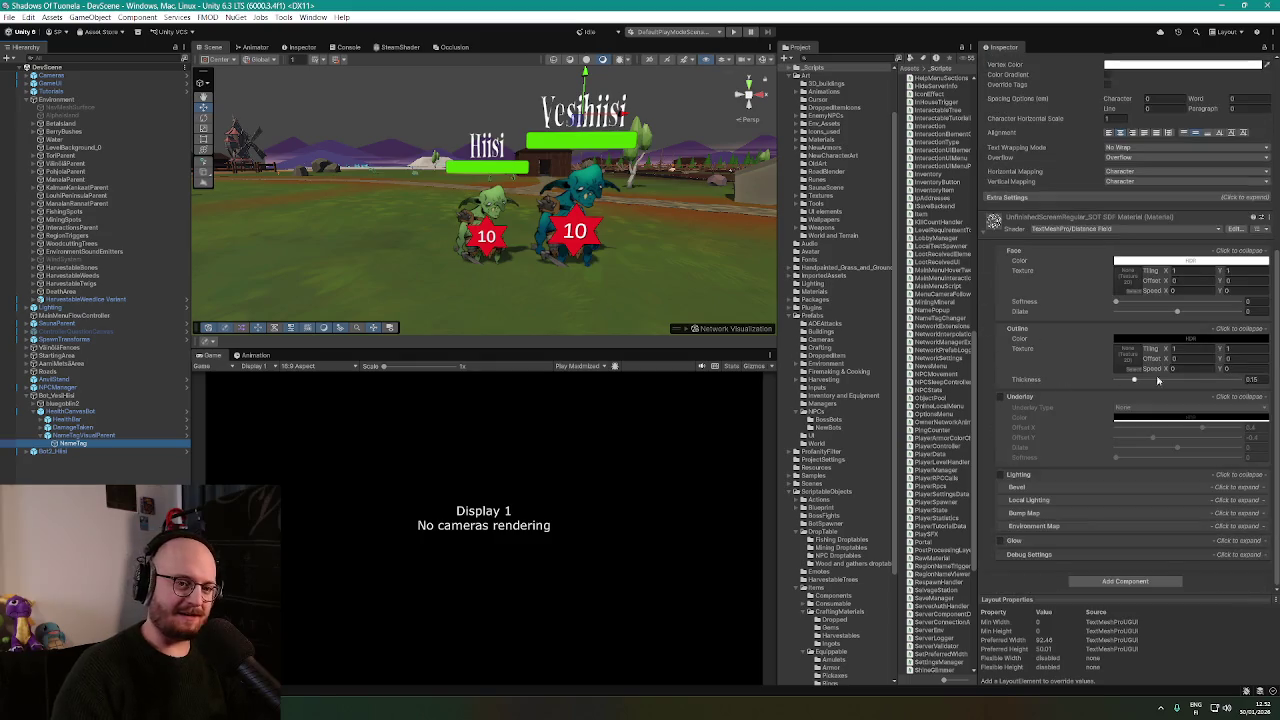
scroll(1247, 195, "up", 5)
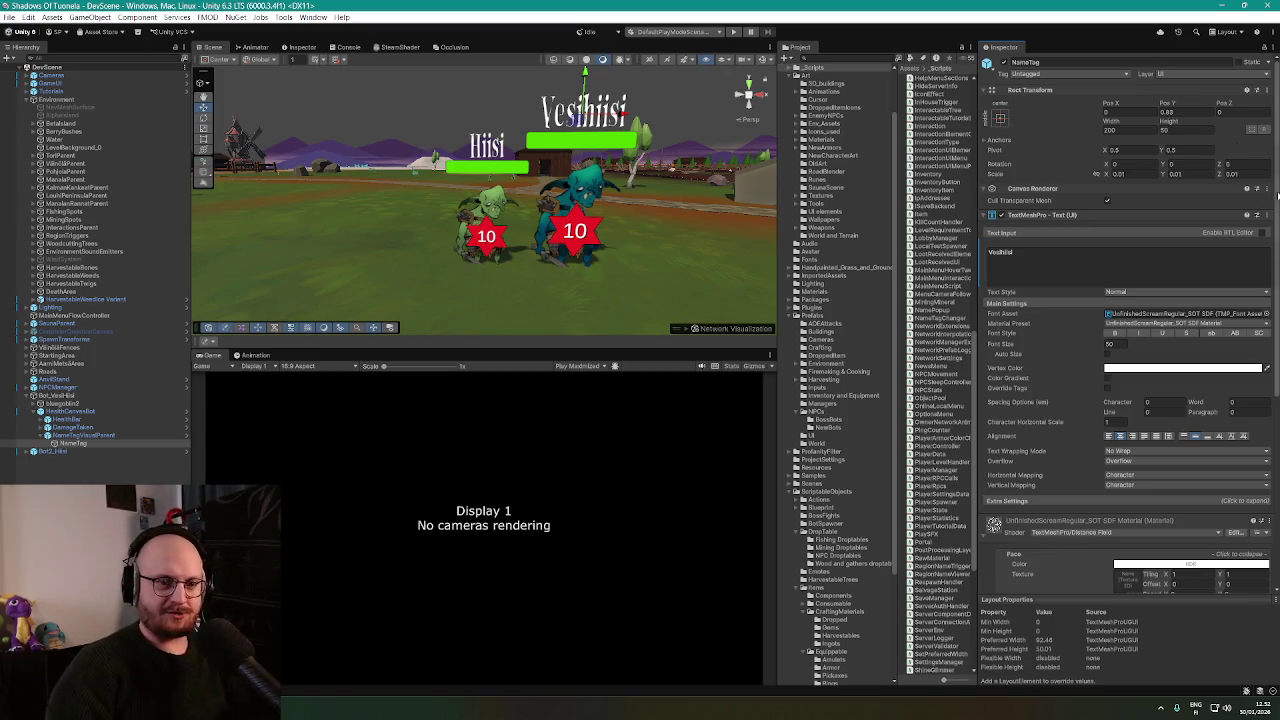
scroll(1277, 213, "down", 5)
scroll(1277, 213, "up", 5)
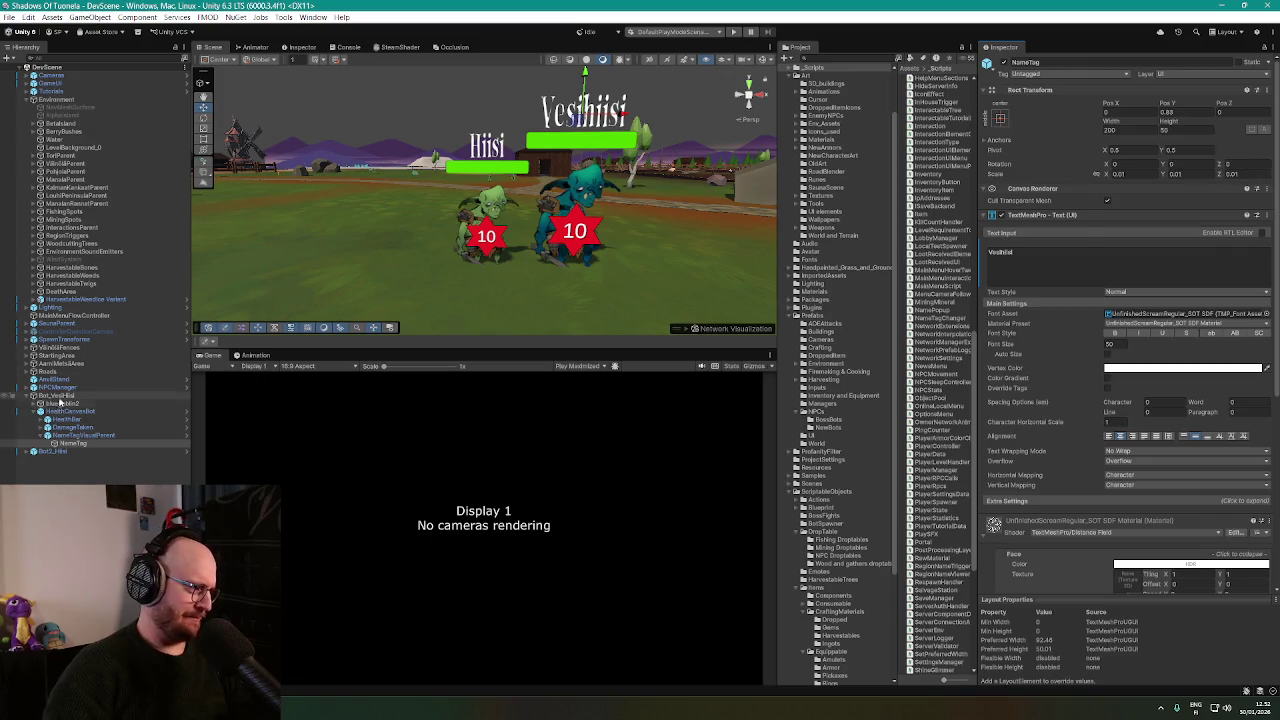
left_click(58, 397)
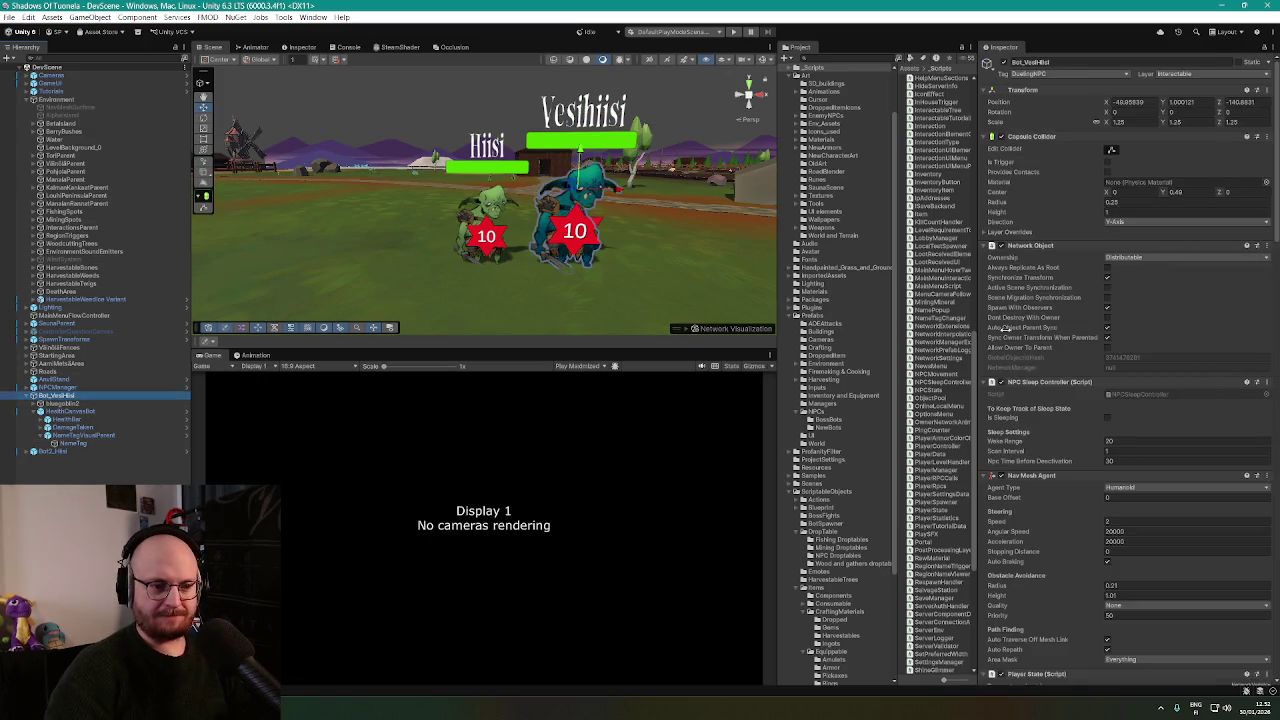
scroll(1277, 196, "down", 1)
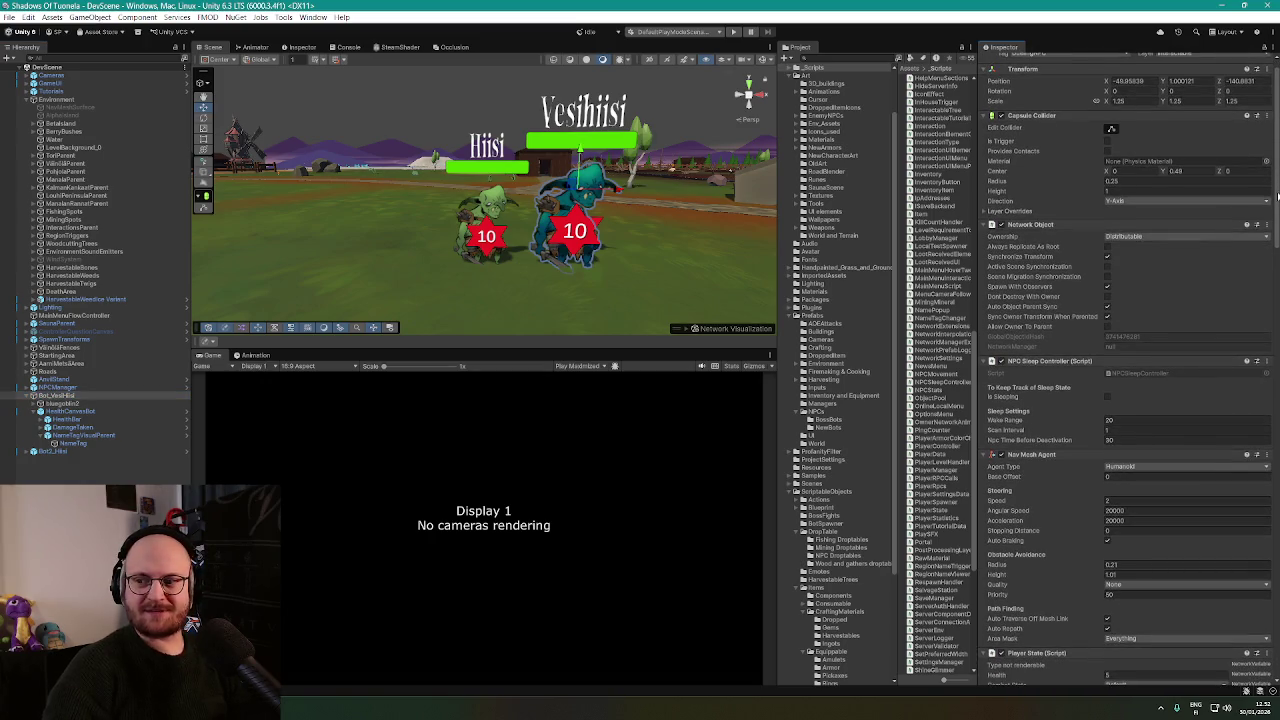
scroll(1277, 196, "down", 1)
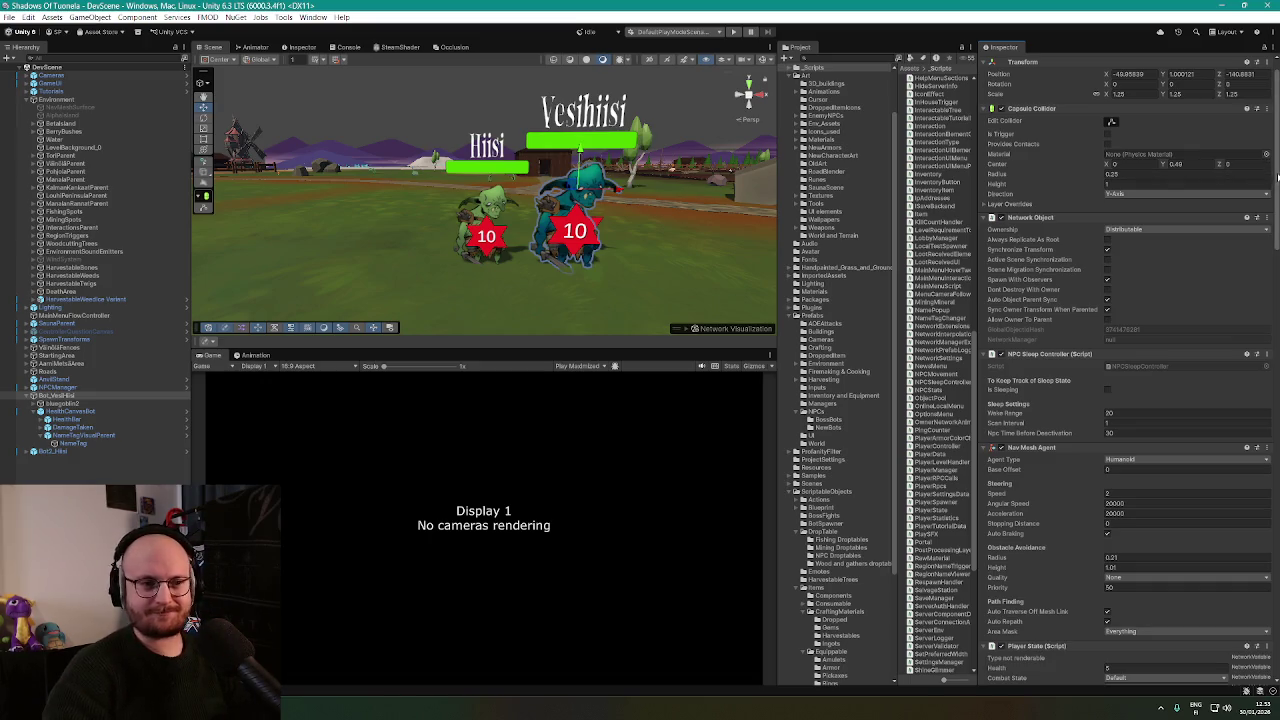
scroll(1277, 176, "down", 3)
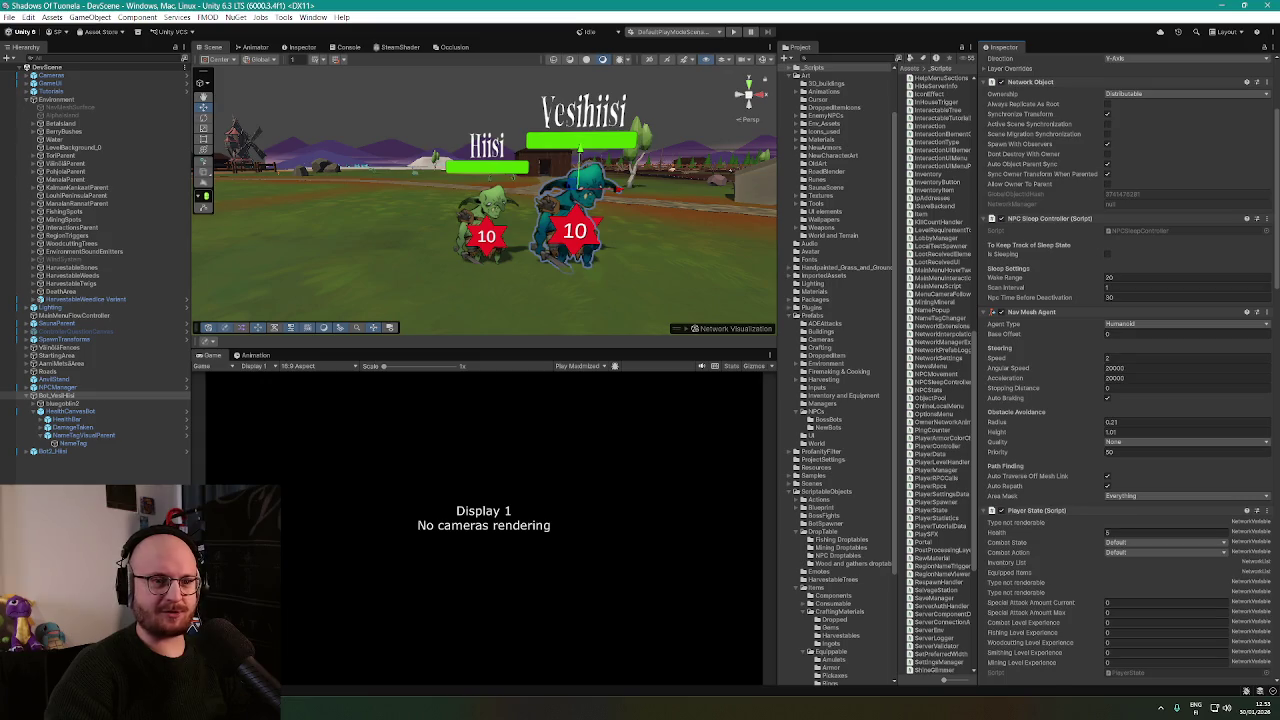
scroll(1126, 370, "down", 2)
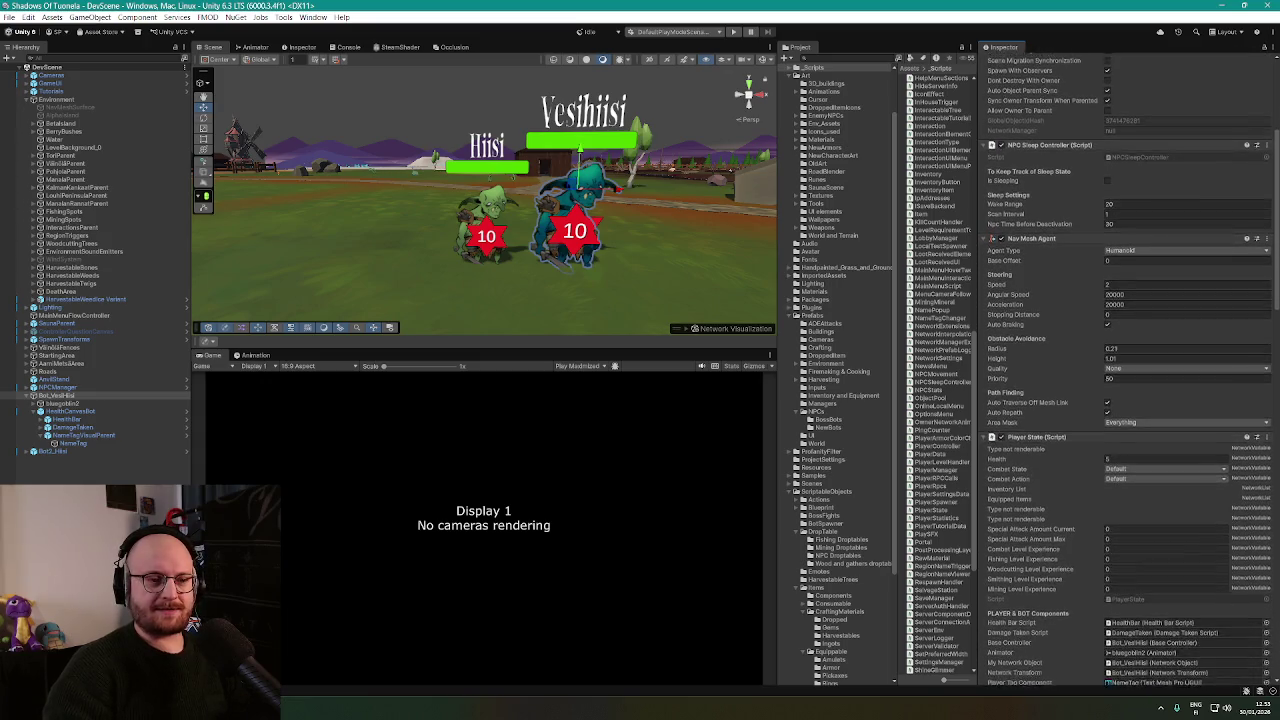
scroll(1125, 370, "down", 1)
scroll(1125, 370, "down", 3)
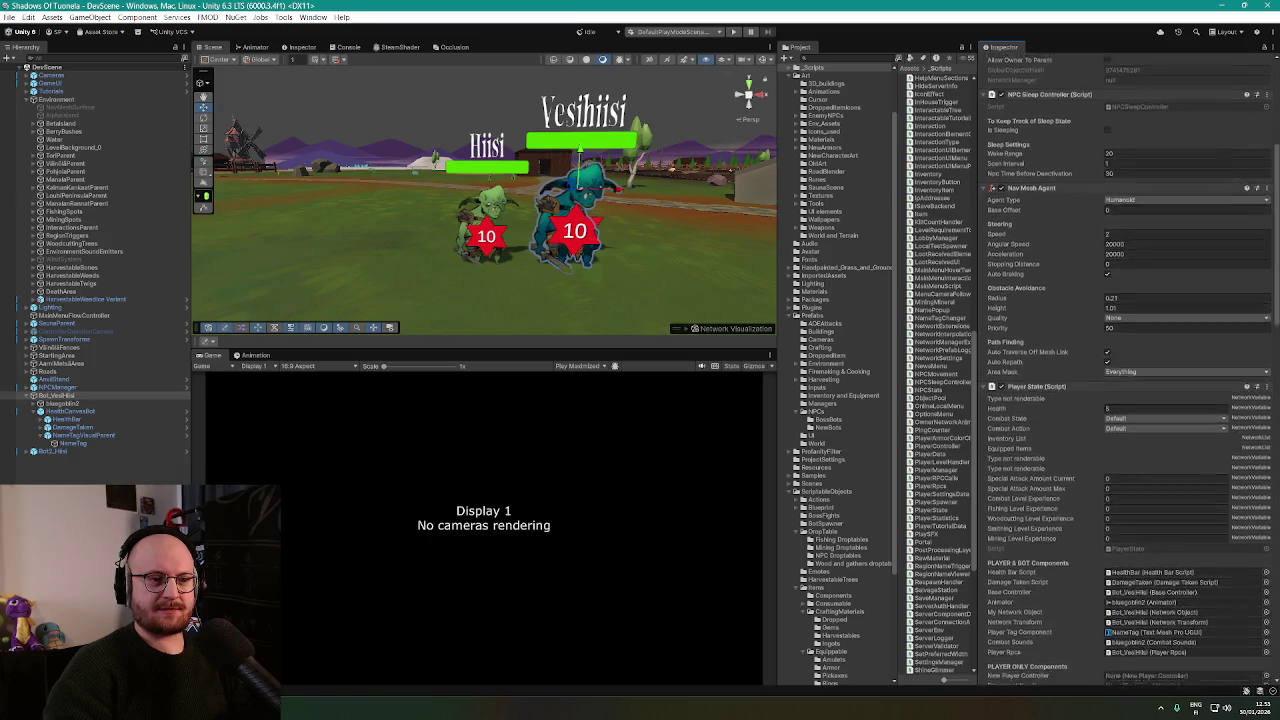
scroll(1125, 370, "down", 5)
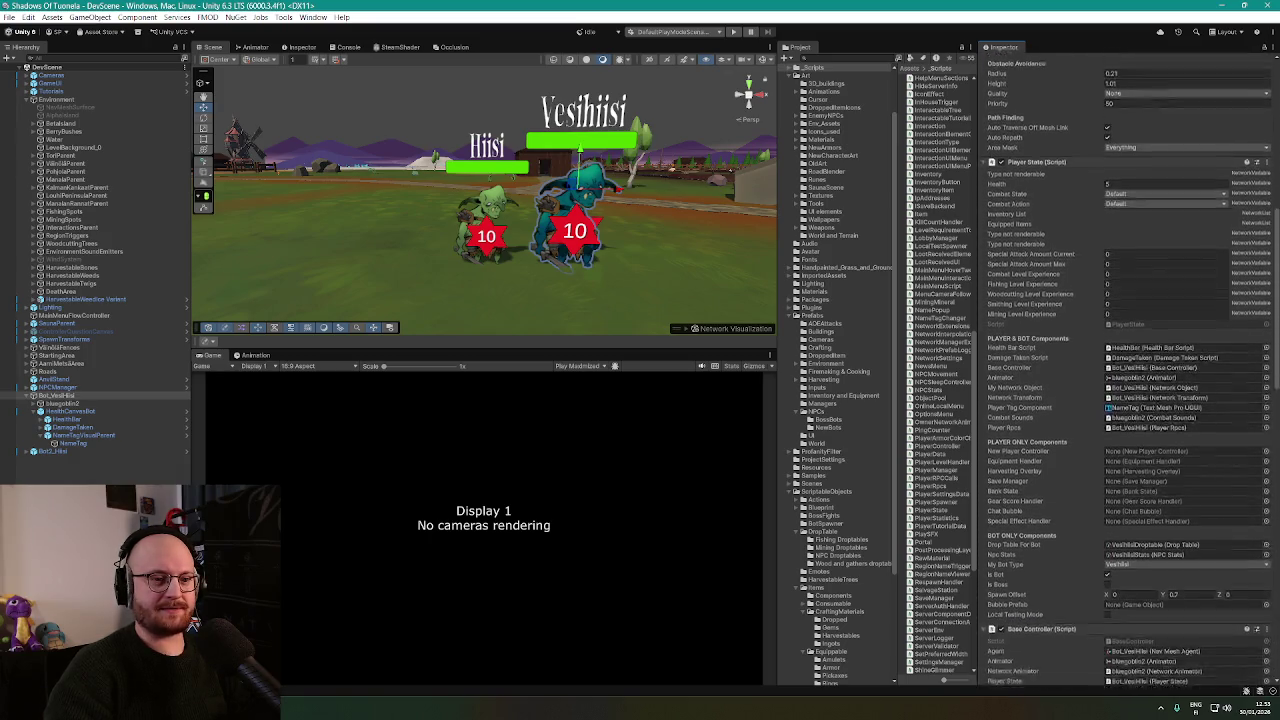
scroll(1125, 370, "down", 9)
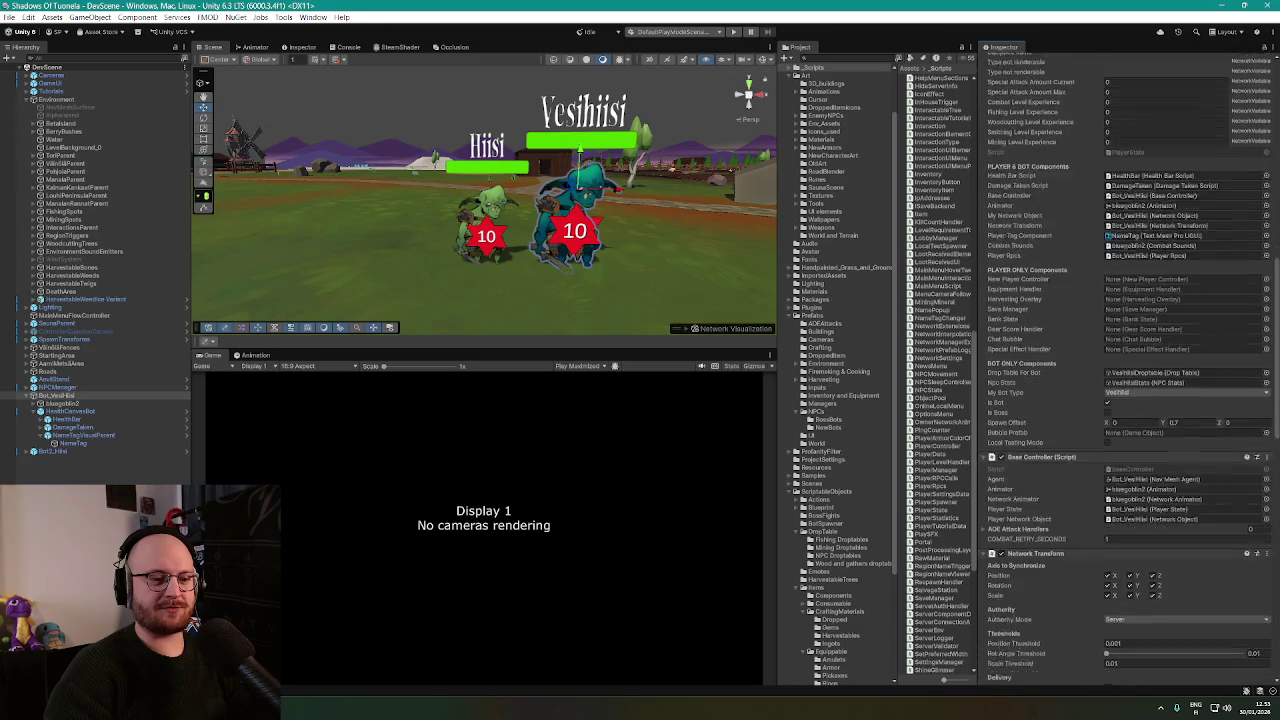
scroll(1125, 370, "down", 8)
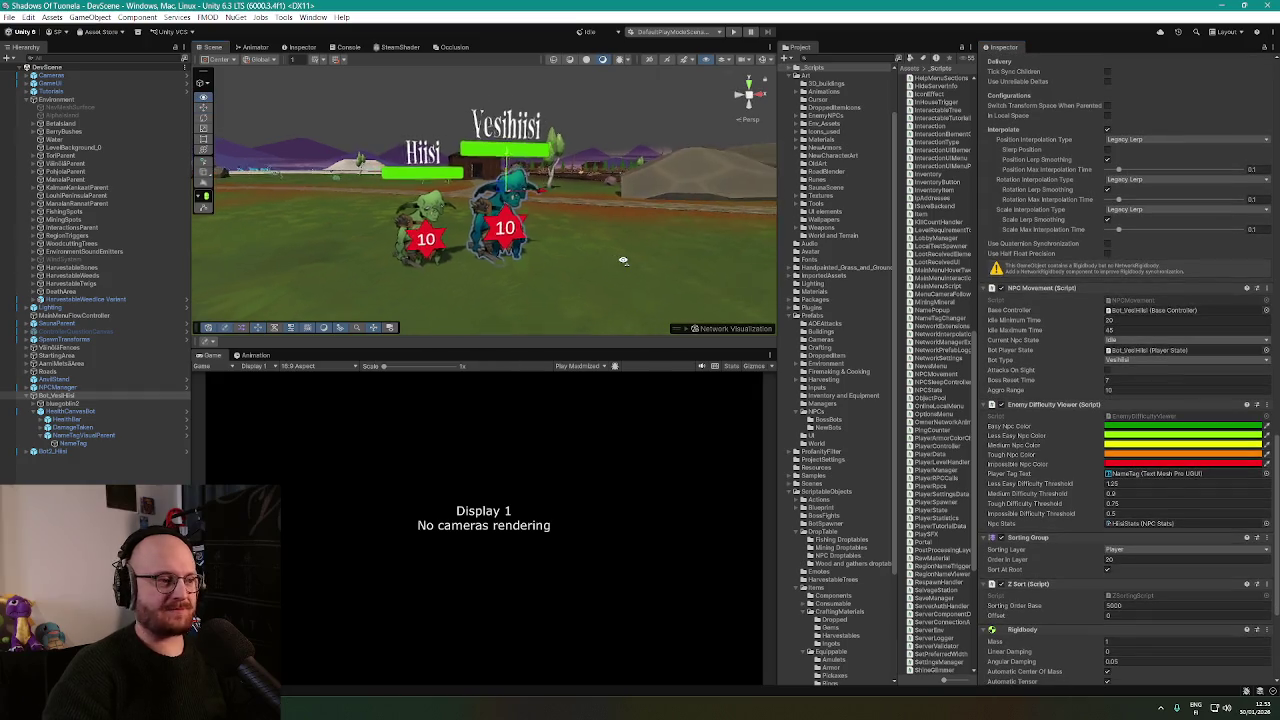
scroll(610, 250, "down", 4)
scroll(826, 376, "down", 5)
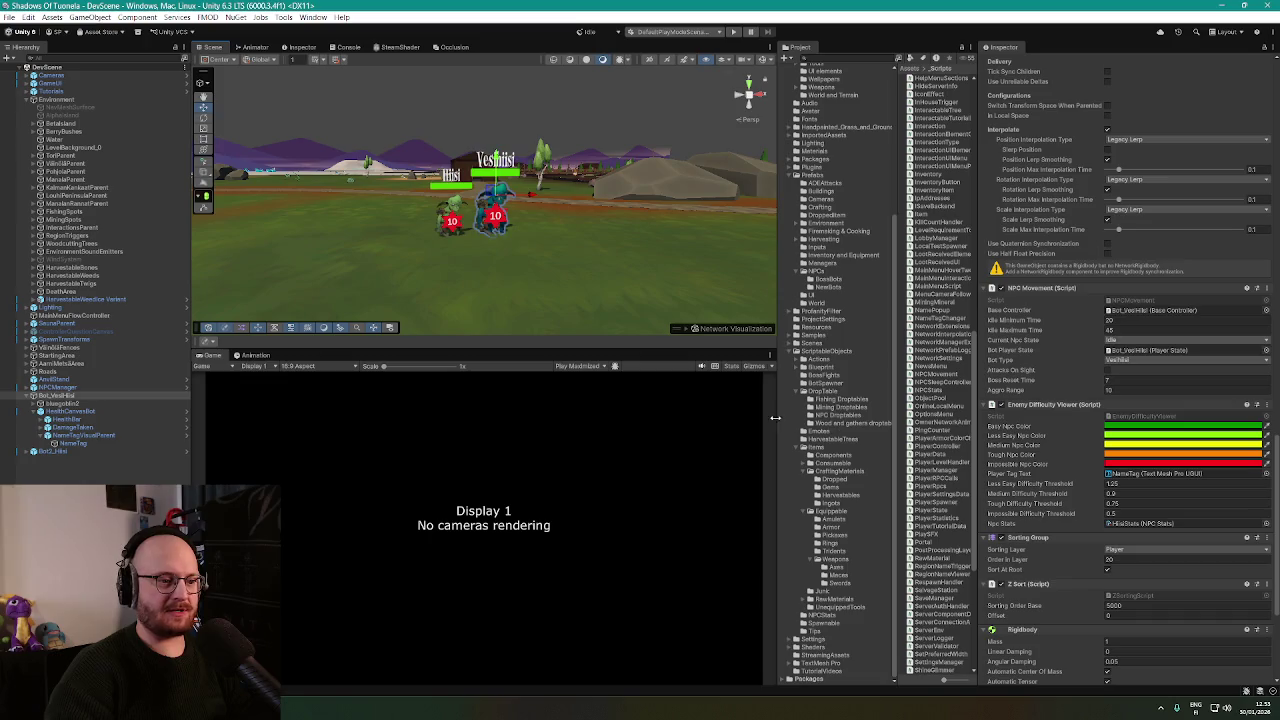
Save the Bot_VesiHiisi scene object as a prefab in the NewBots folder.
left_click_drag(775, 418, 686, 418)
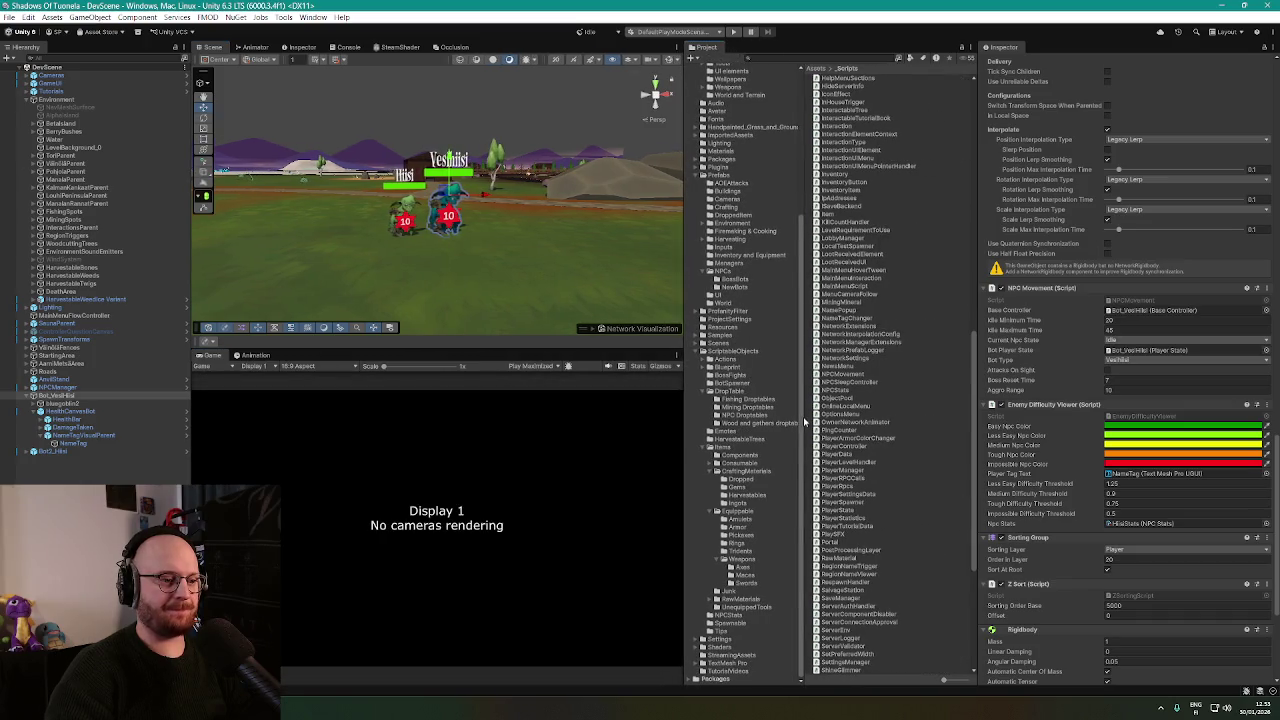
left_click_drag(801, 422, 846, 430)
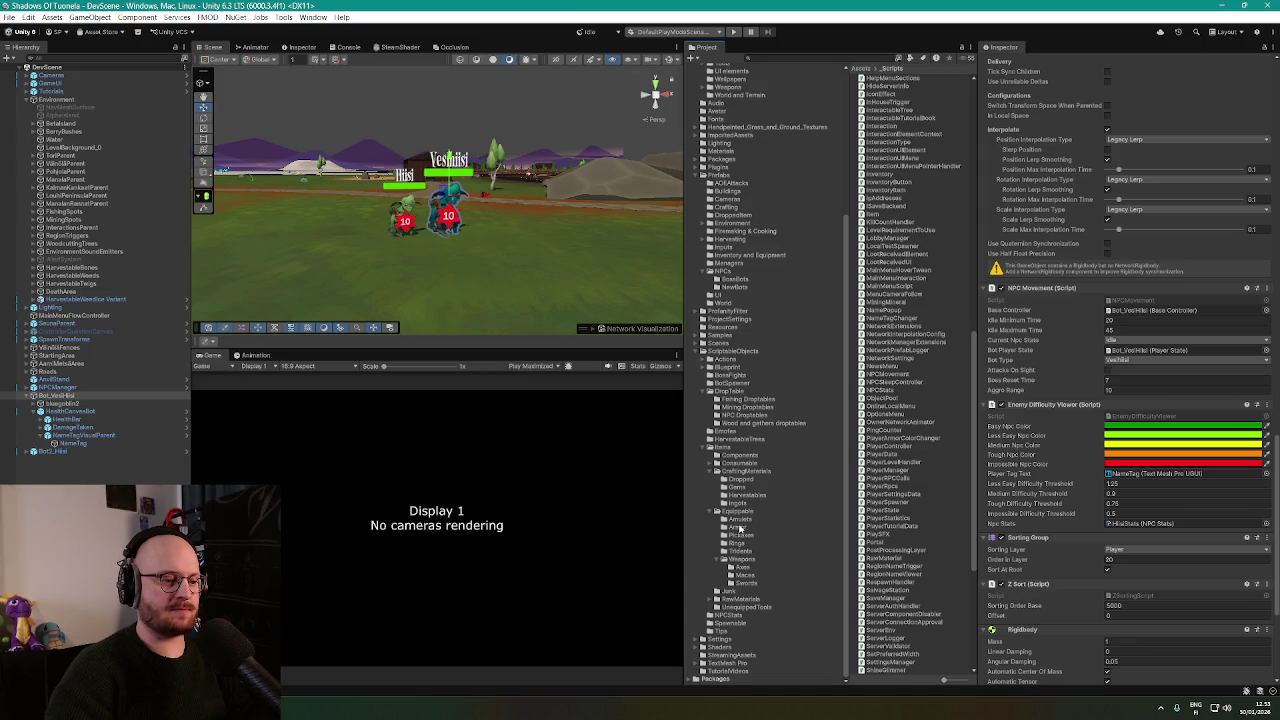
left_click(735, 286)
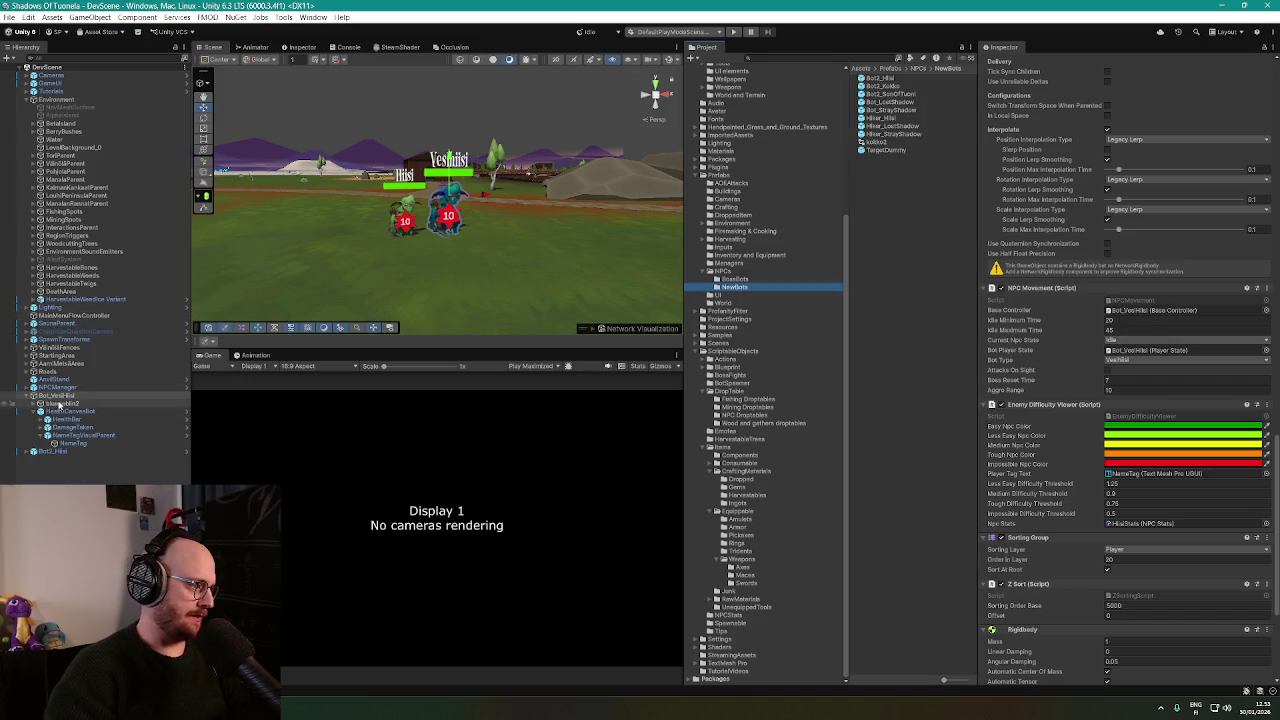
left_click_drag(65, 396, 901, 272)
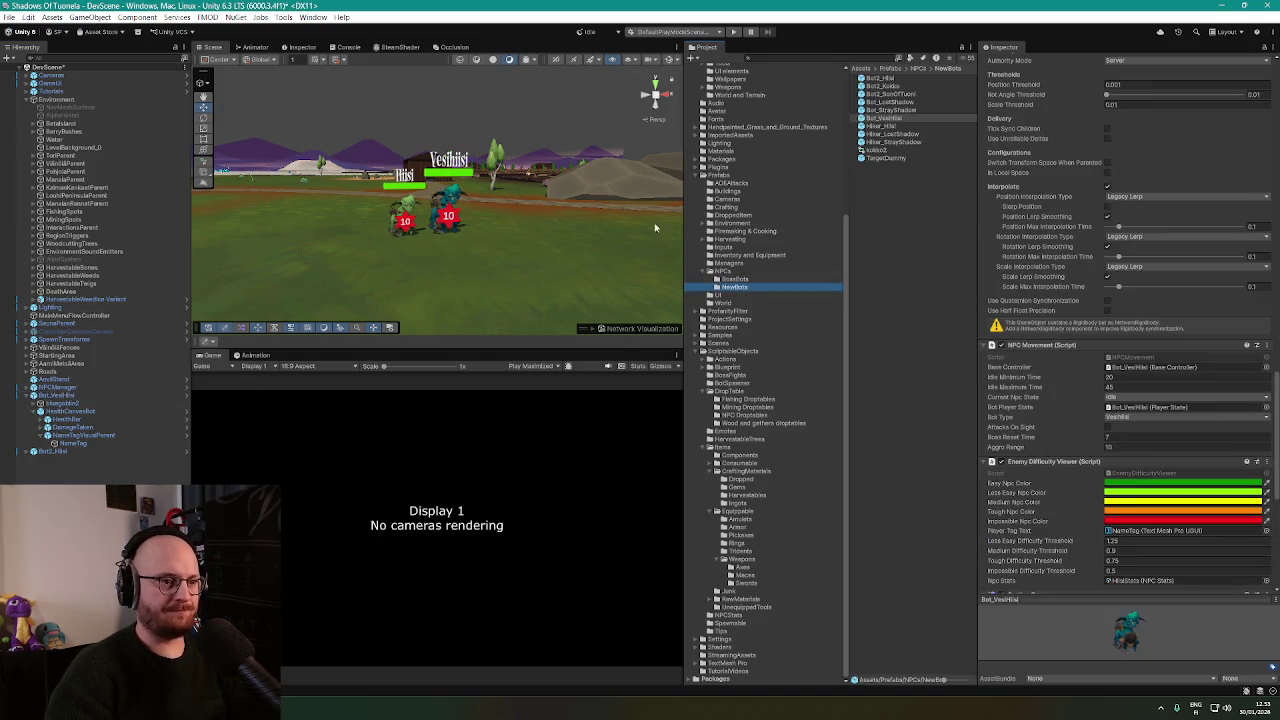
Delete Bot_VesiHiisi and Bot2_Hiisi from the Hierarchy, then select NPCManager.
scroll(657, 229, "up", 3)
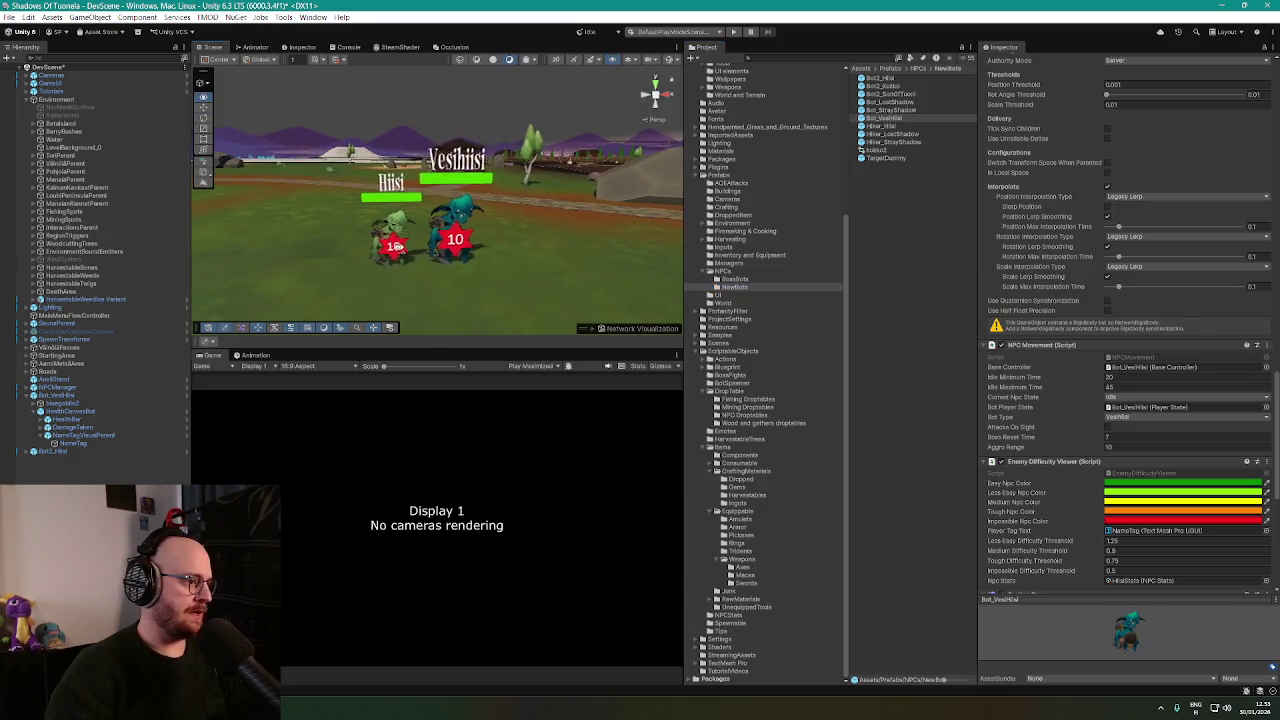
left_click(68, 397)
key("Delete")
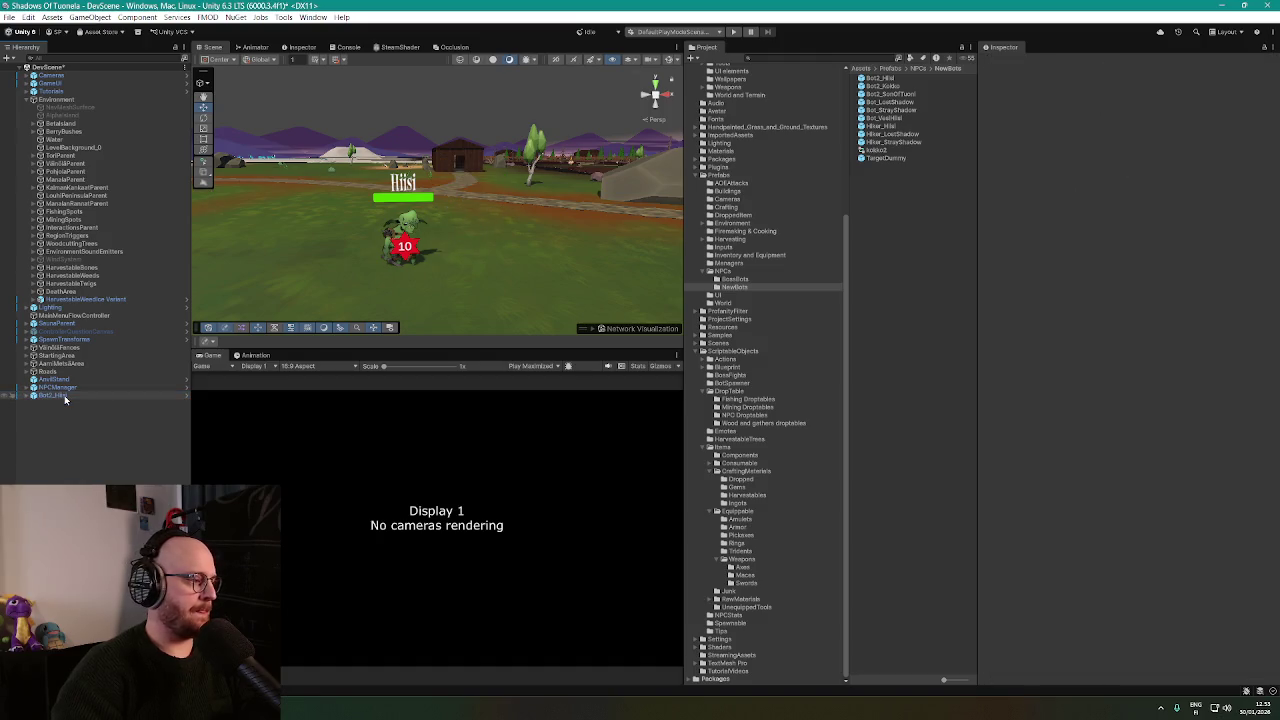
left_click(66, 397)
key("Delete")
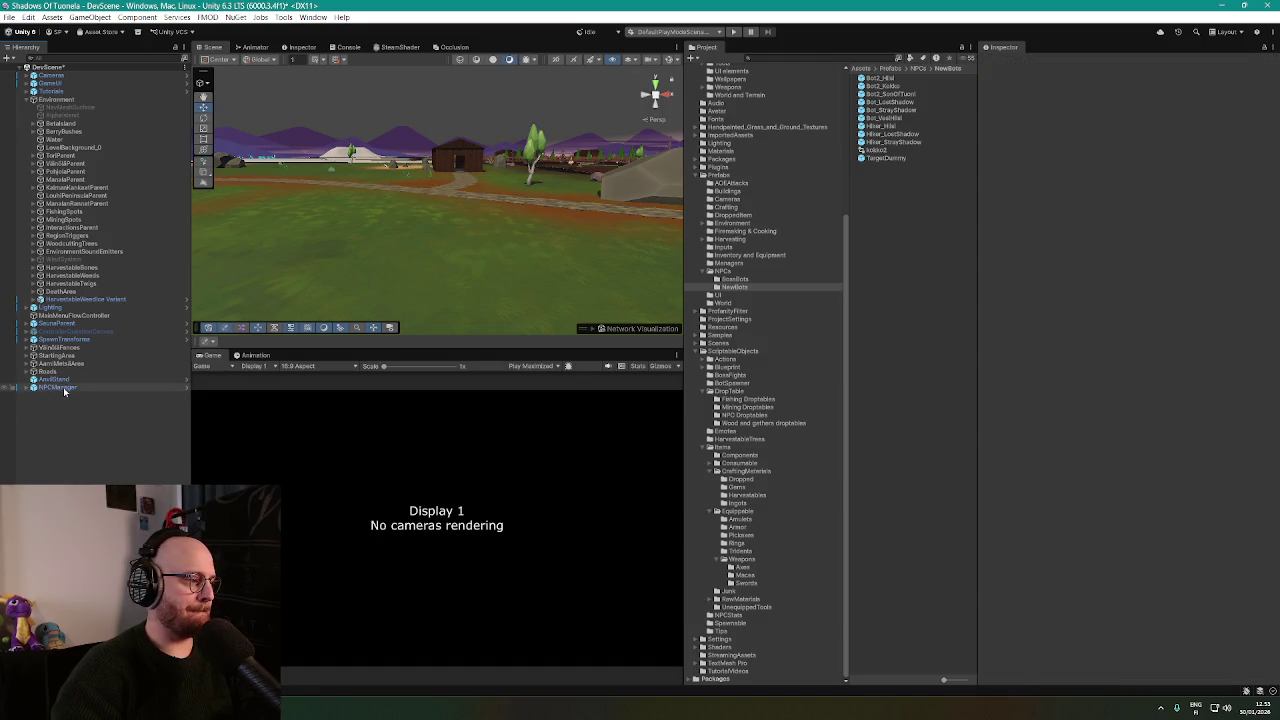
left_click(64, 389)
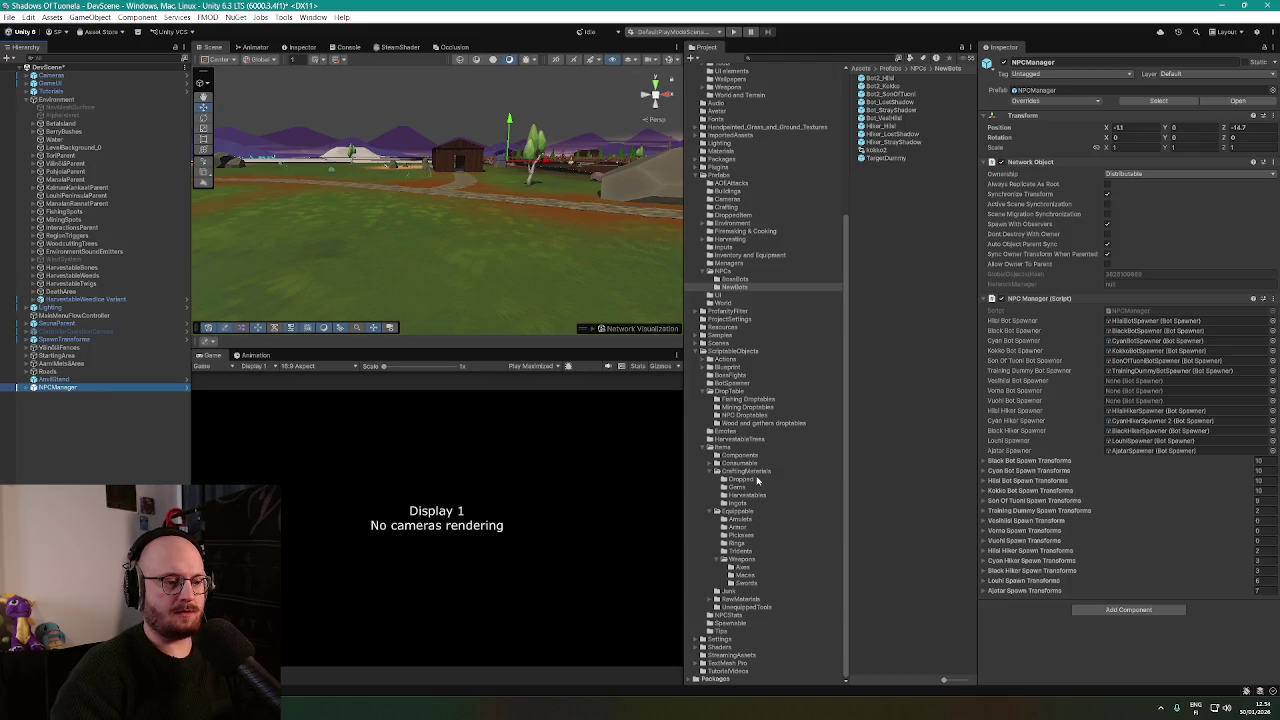
Duplicate the Hiisi spawner as VesihiisiBotSpawner, using the Bot_VesiHiisi prefab with 8 bots.
left_click(733, 383)
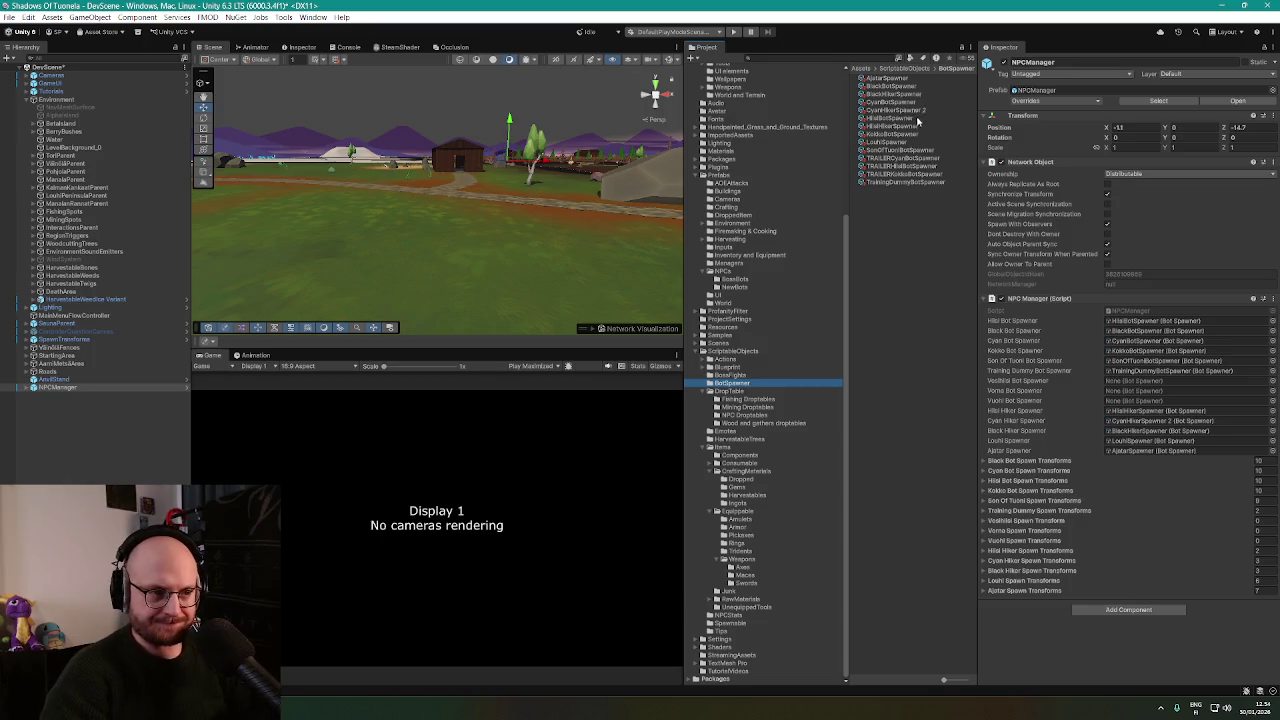
left_click(907, 120)
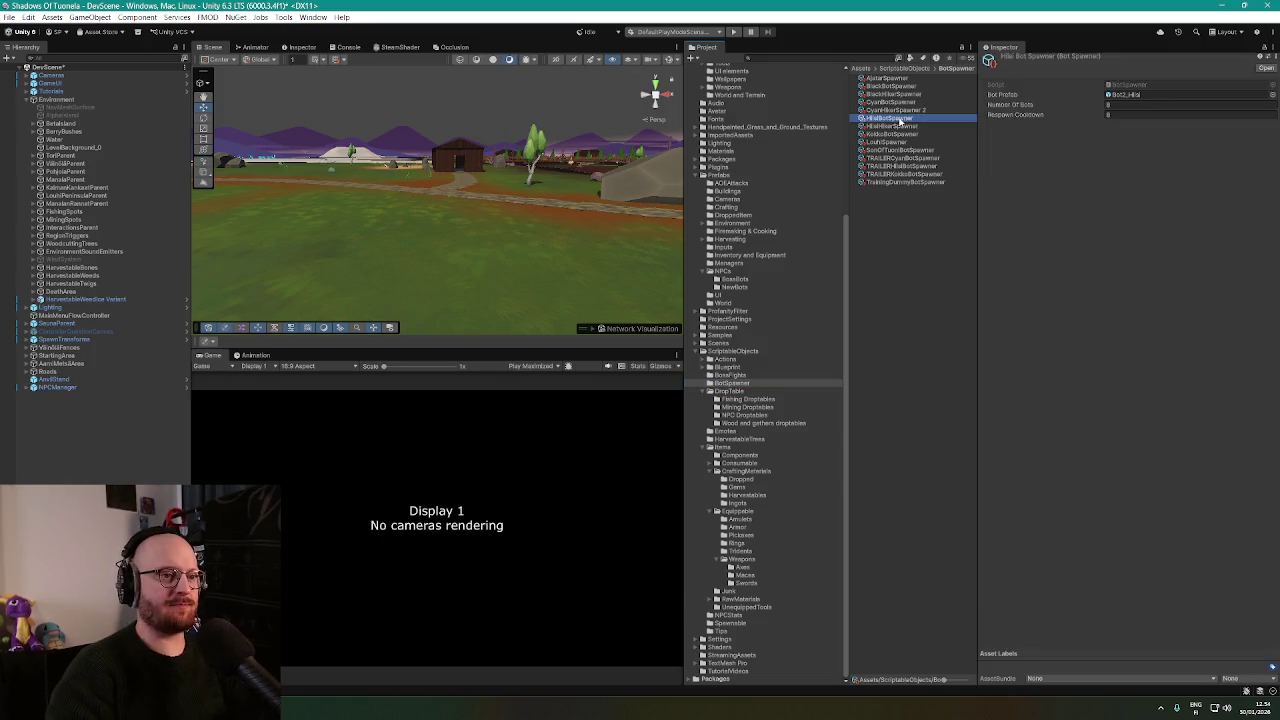
key("ctrl+d")
key("F2")
type("HilalBot")
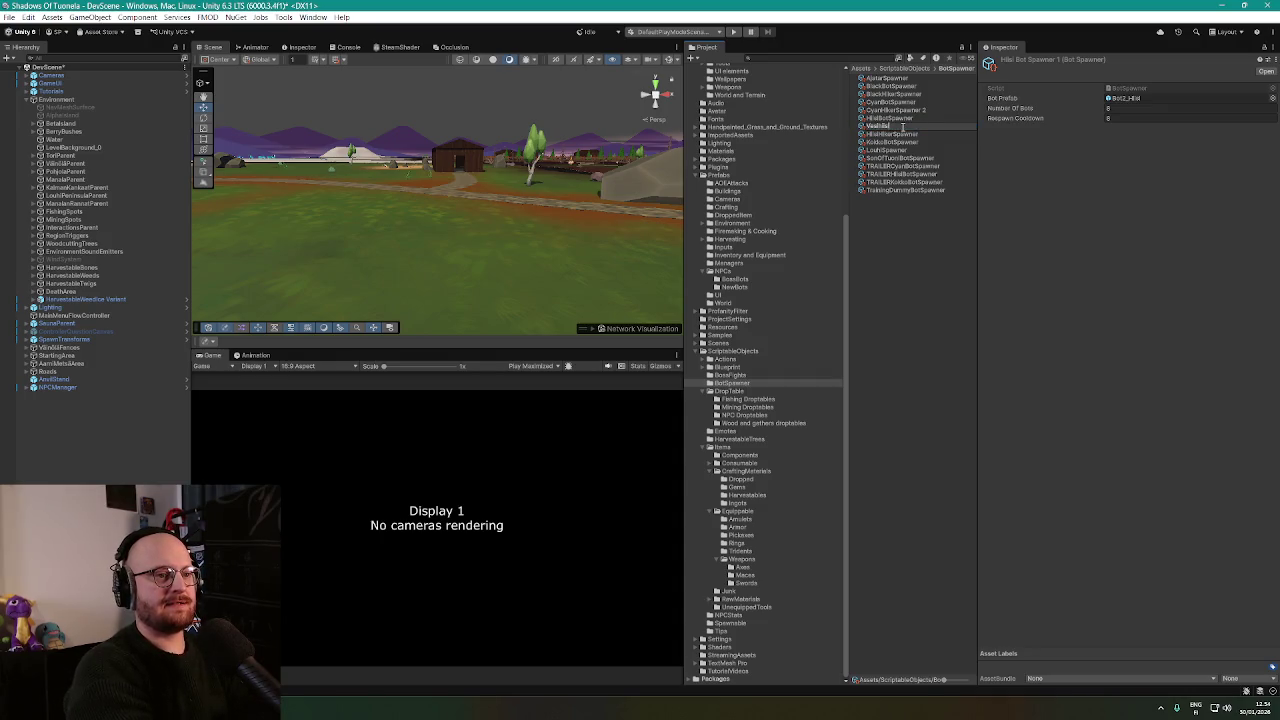
type("Spawner")
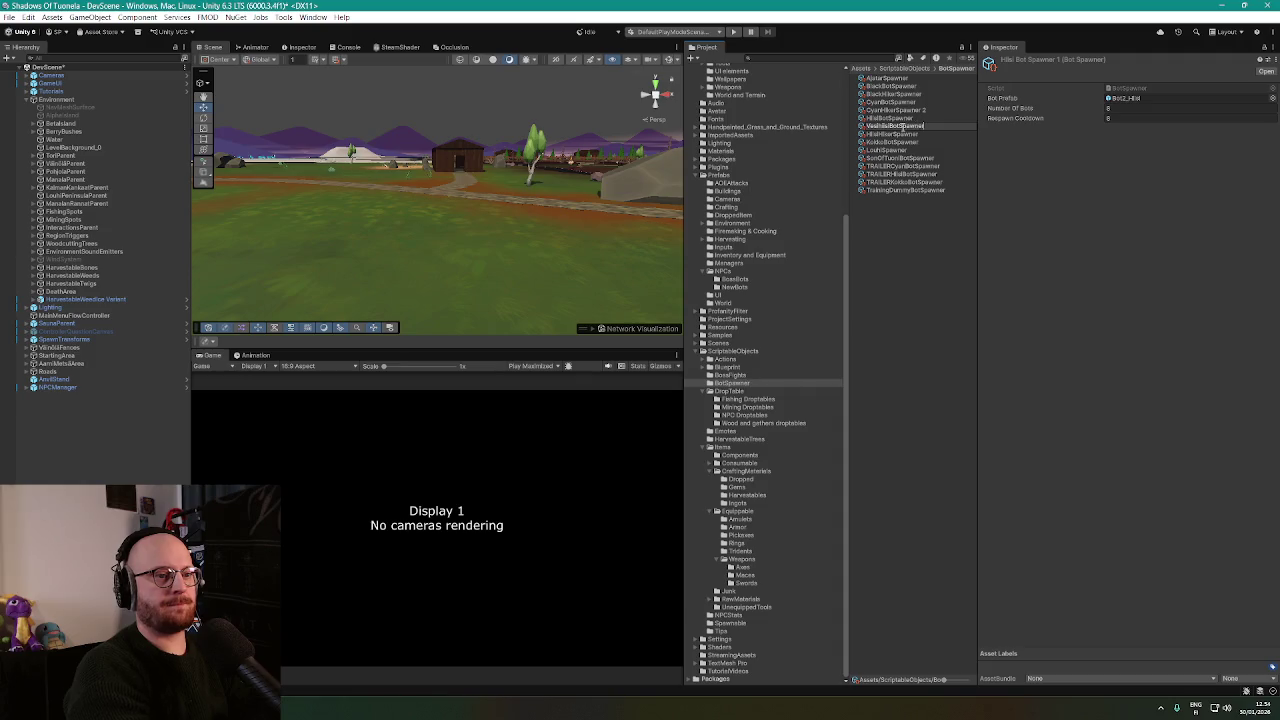
key("Return")
left_click(1270, 98)
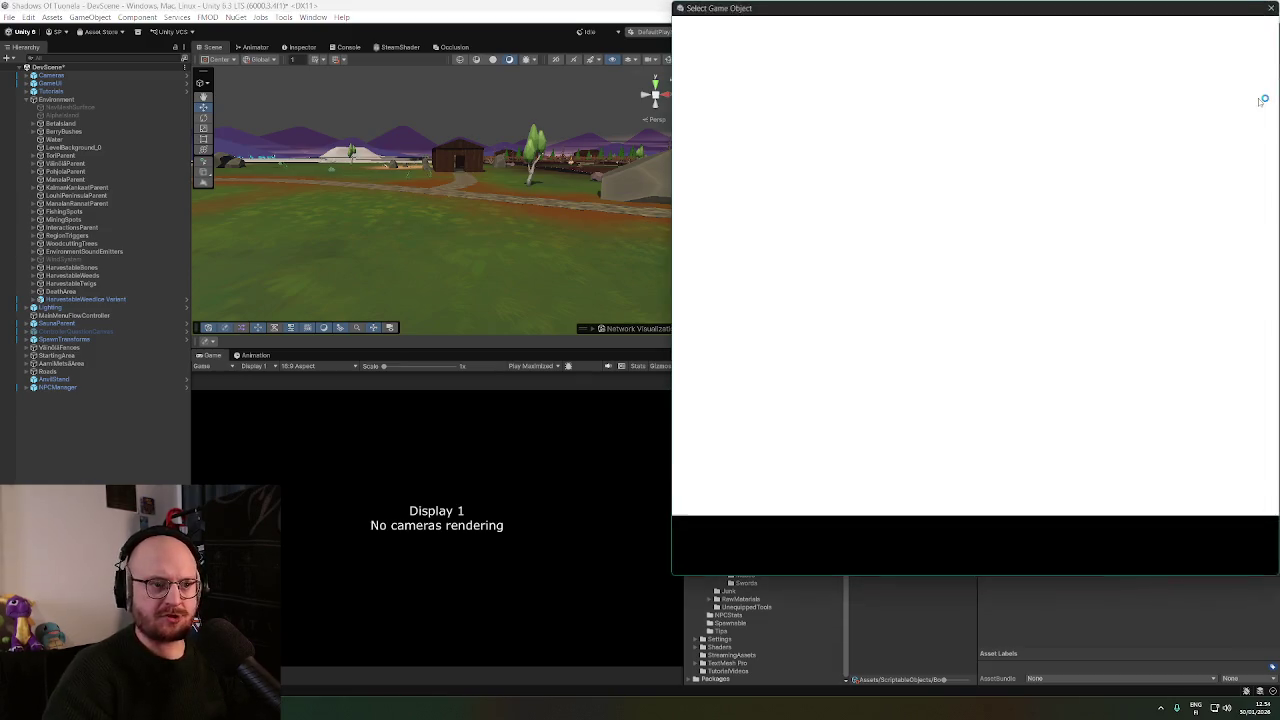
type("hii")
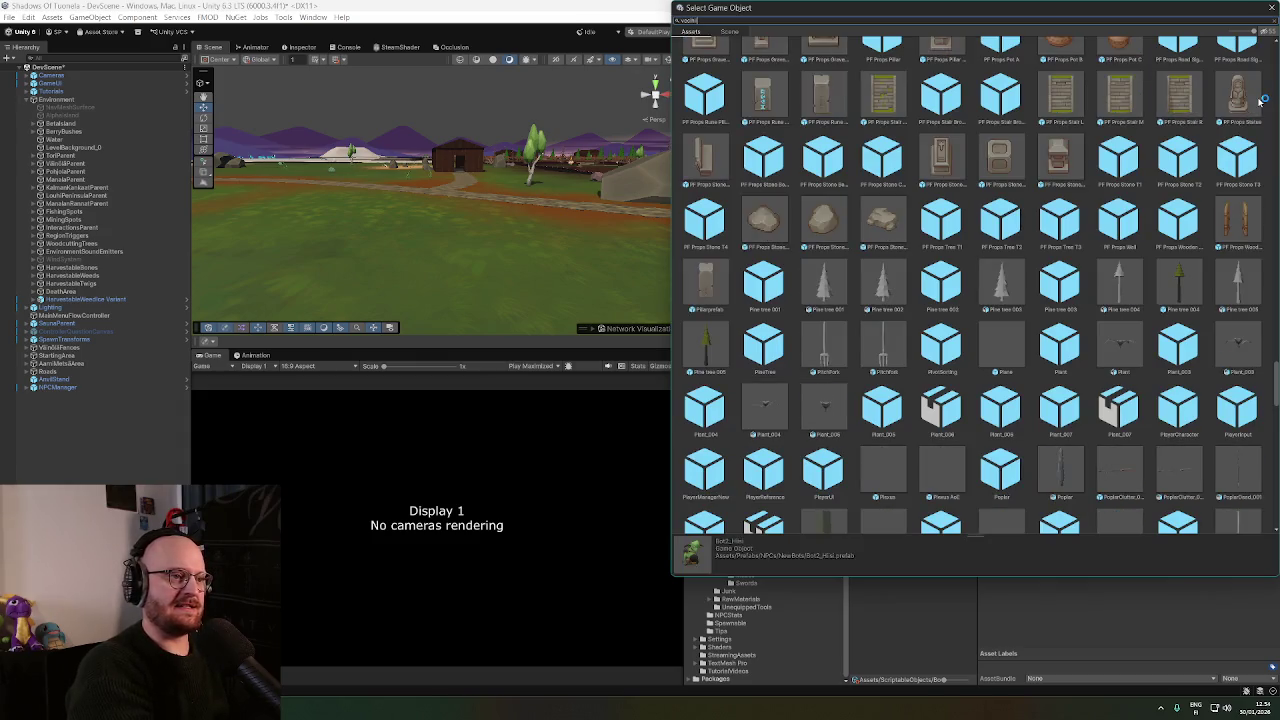
left_click(765, 72)
double_click(770, 75)
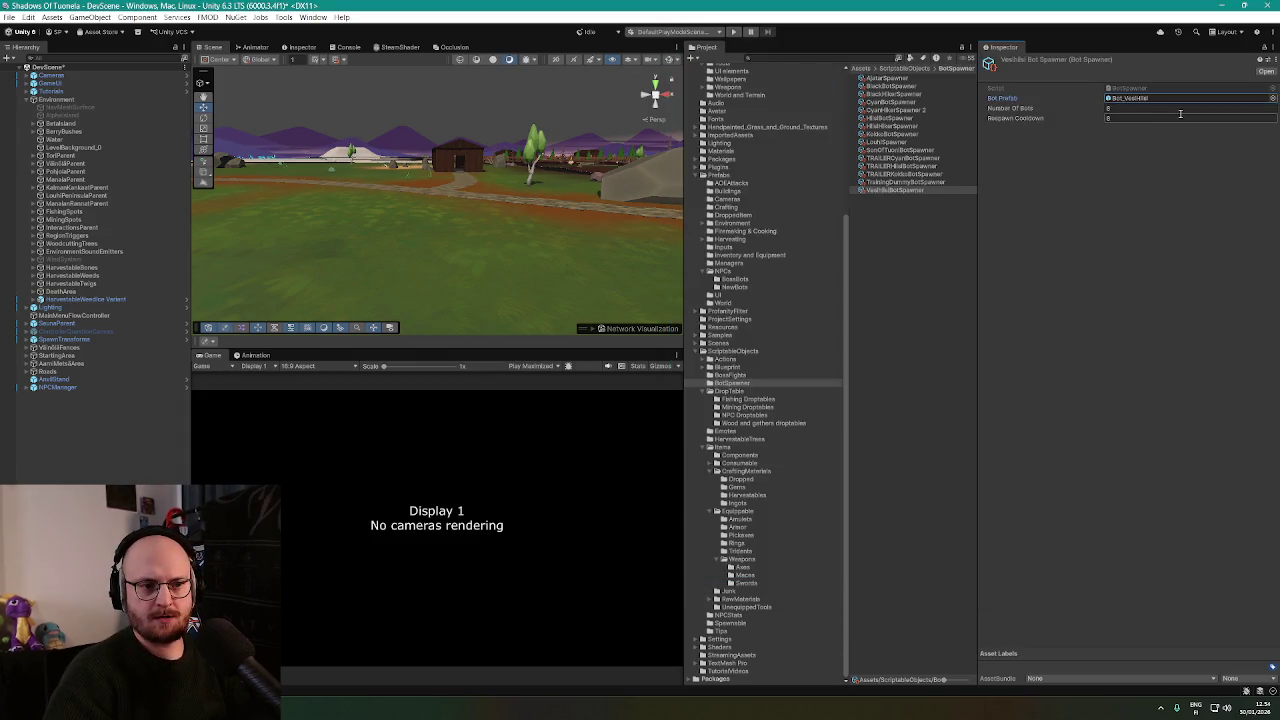
left_click(1160, 109)
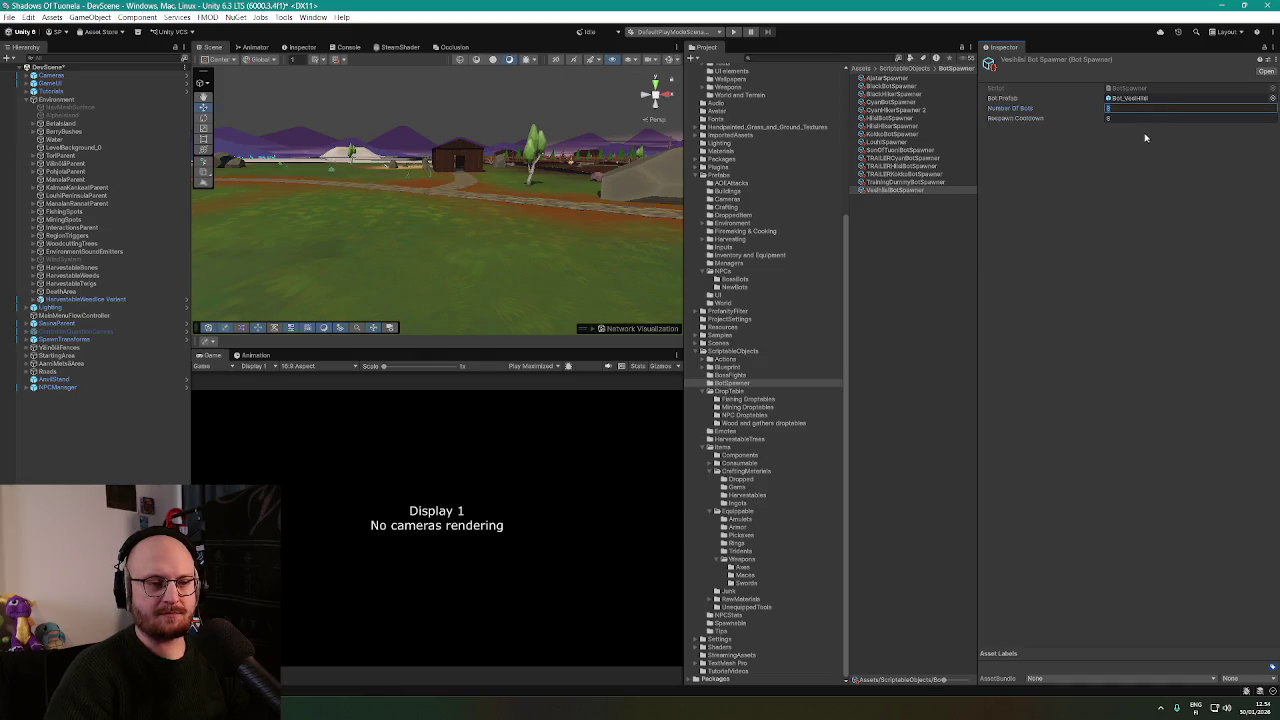
type("8")
key("Return")
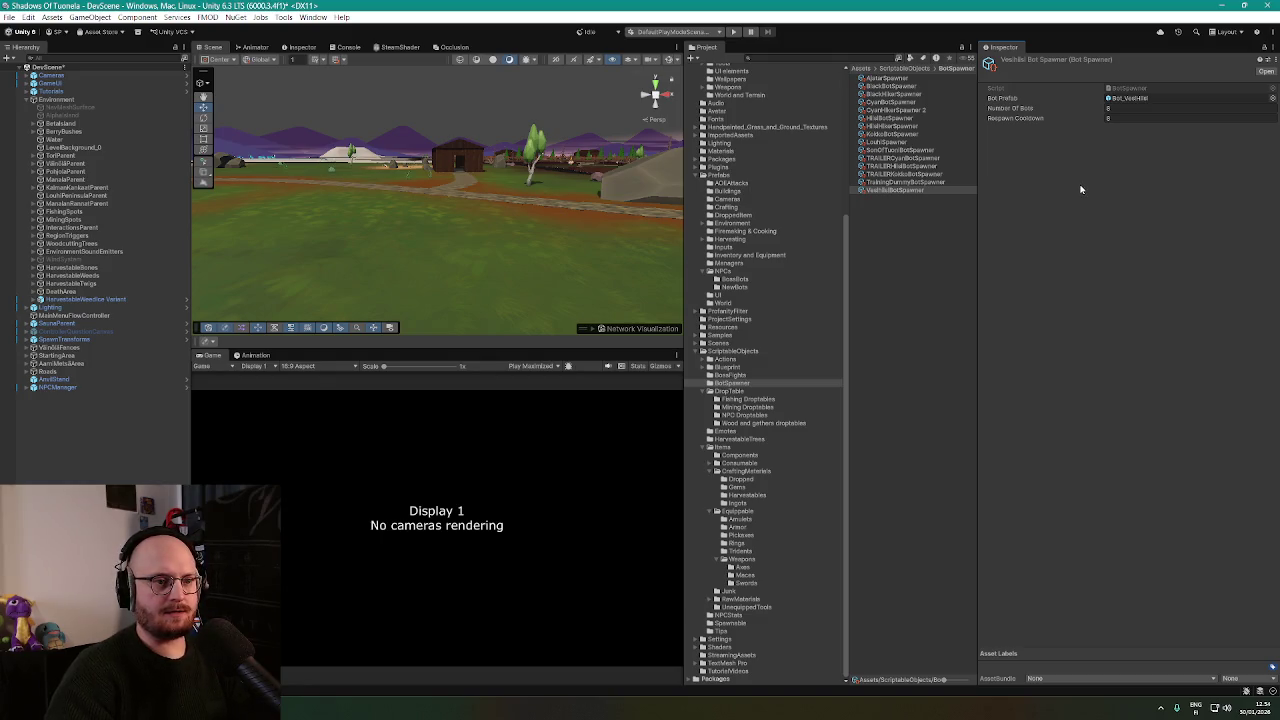
Make two copies of VesihiisiBotSpawner and rename the first one VornaBotSpawner.
left_click_drag(478, 190, 733, 212)
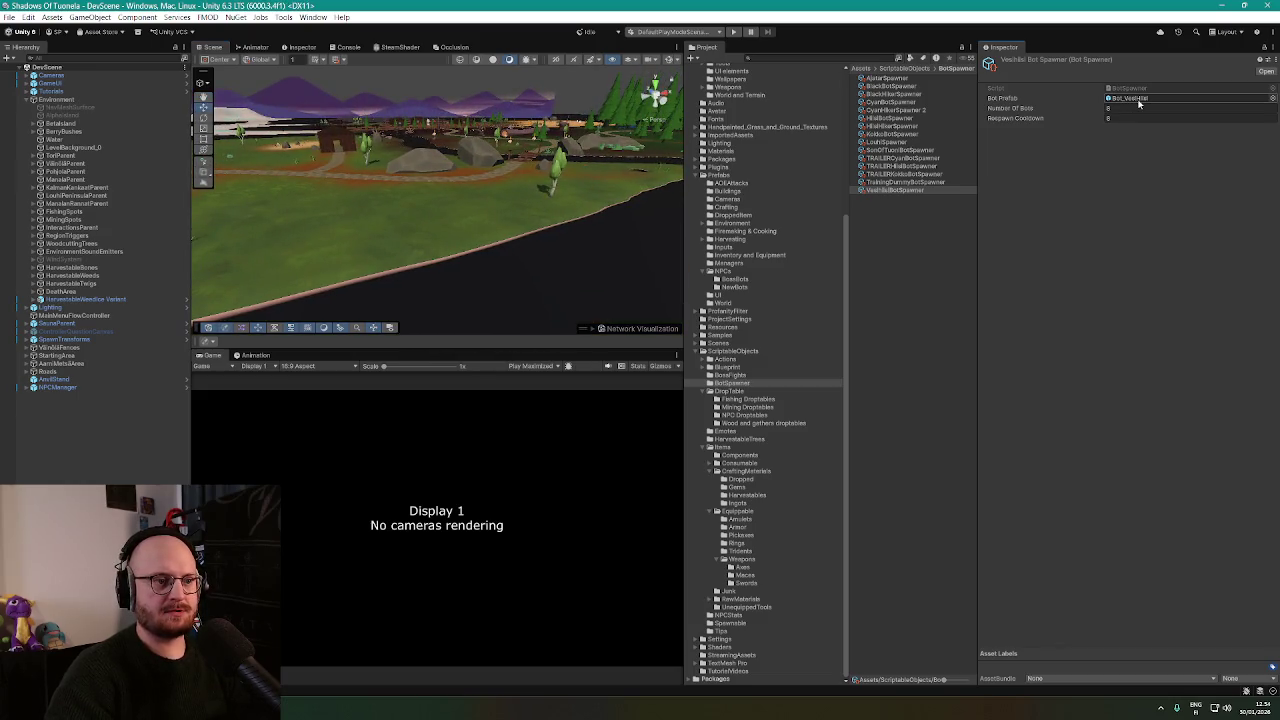
left_click(894, 192)
key("ctrl+d")
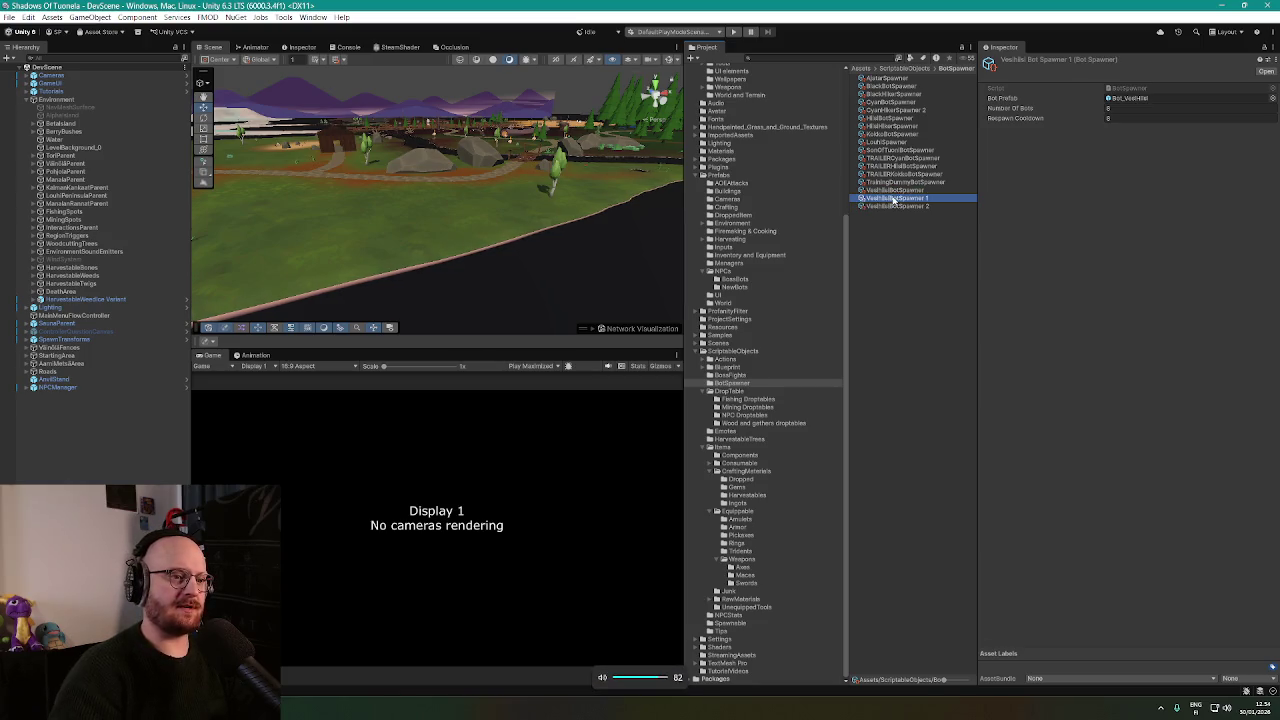
key("ctrl+d")
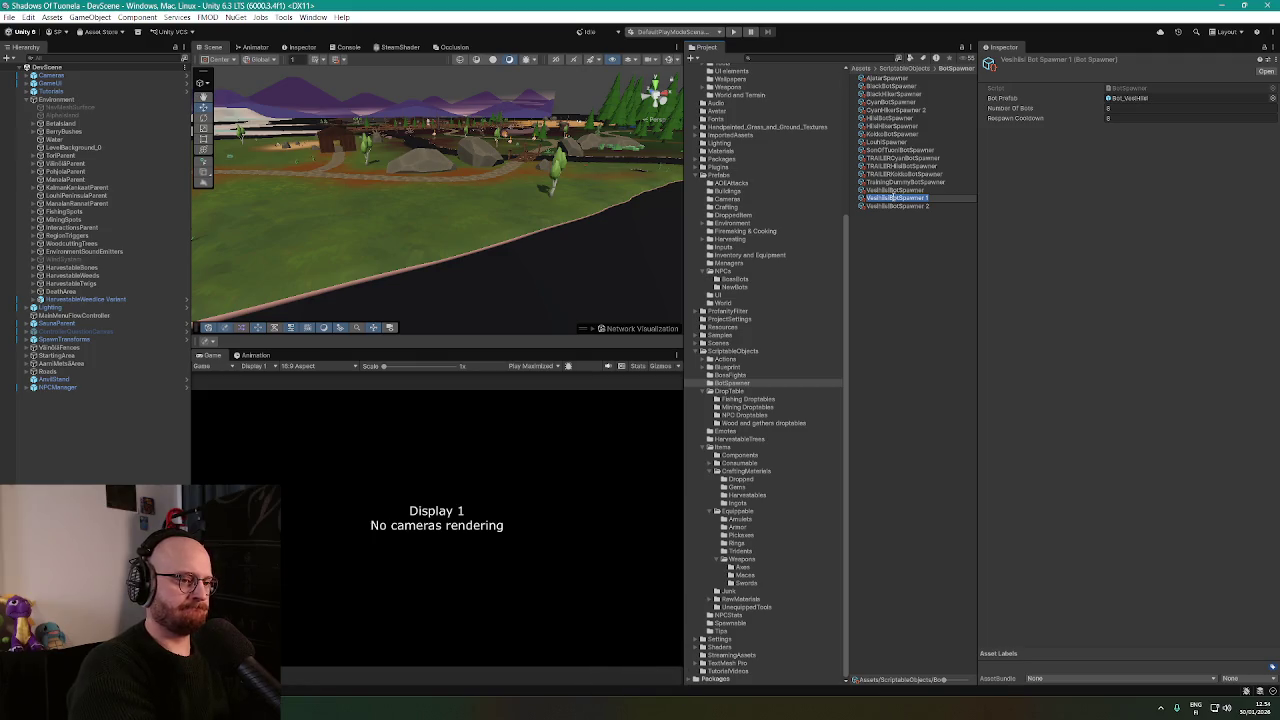
key("F2")
type("VornaBot")
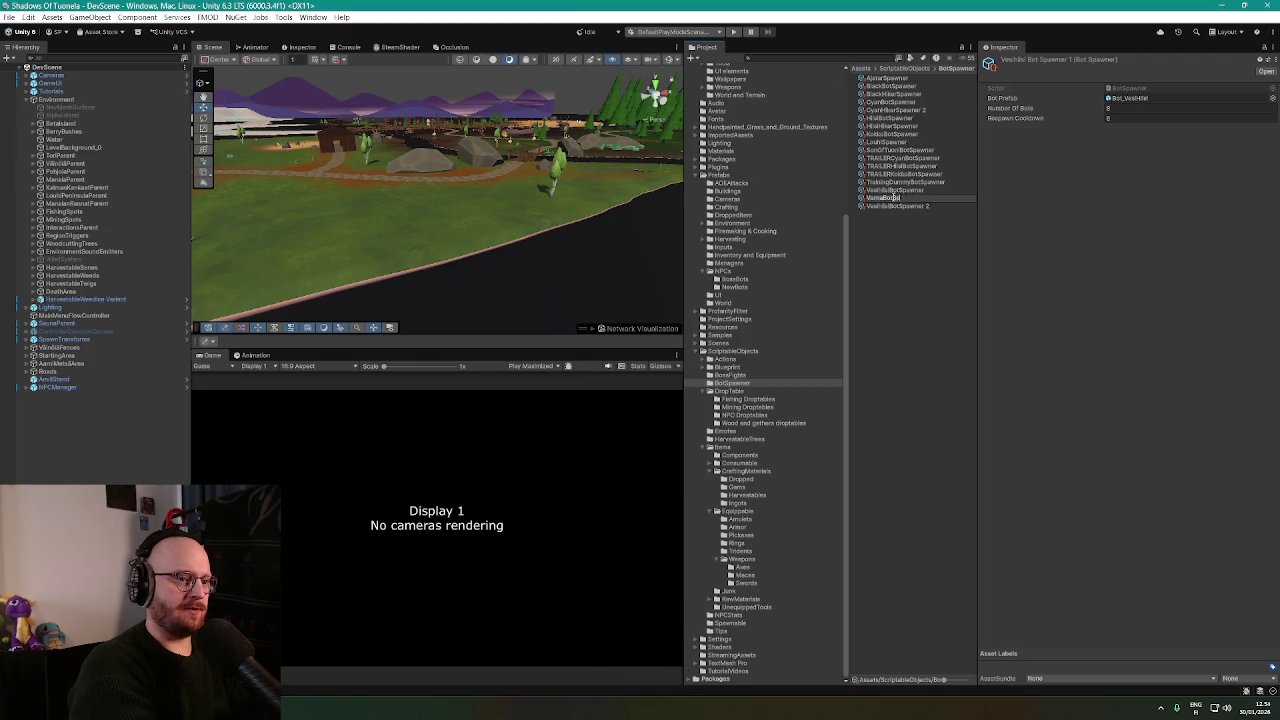
type("Spawner")
key("Return")
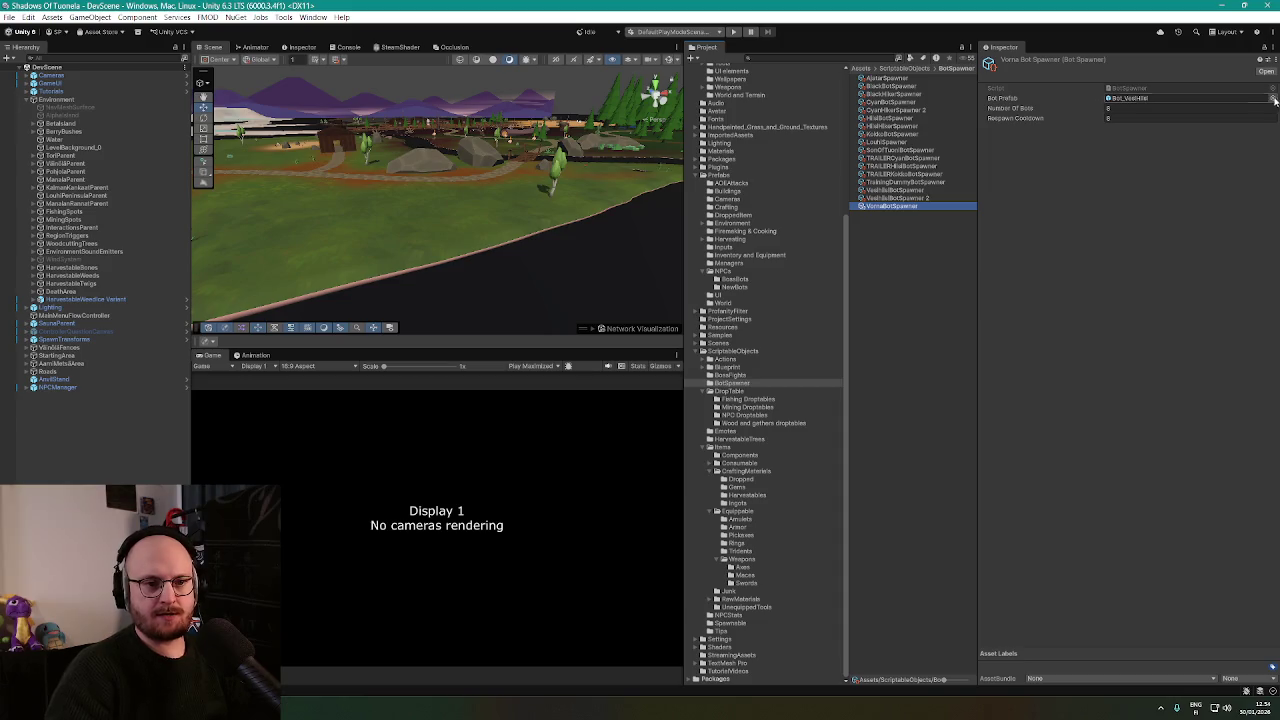
Give VornaBotSpawner the Bot2_Kokko prefab, 1 bot and a 60 respawn cooldown.
left_click(1273, 98)
left_click_drag(1160, 15, 1030, 54)
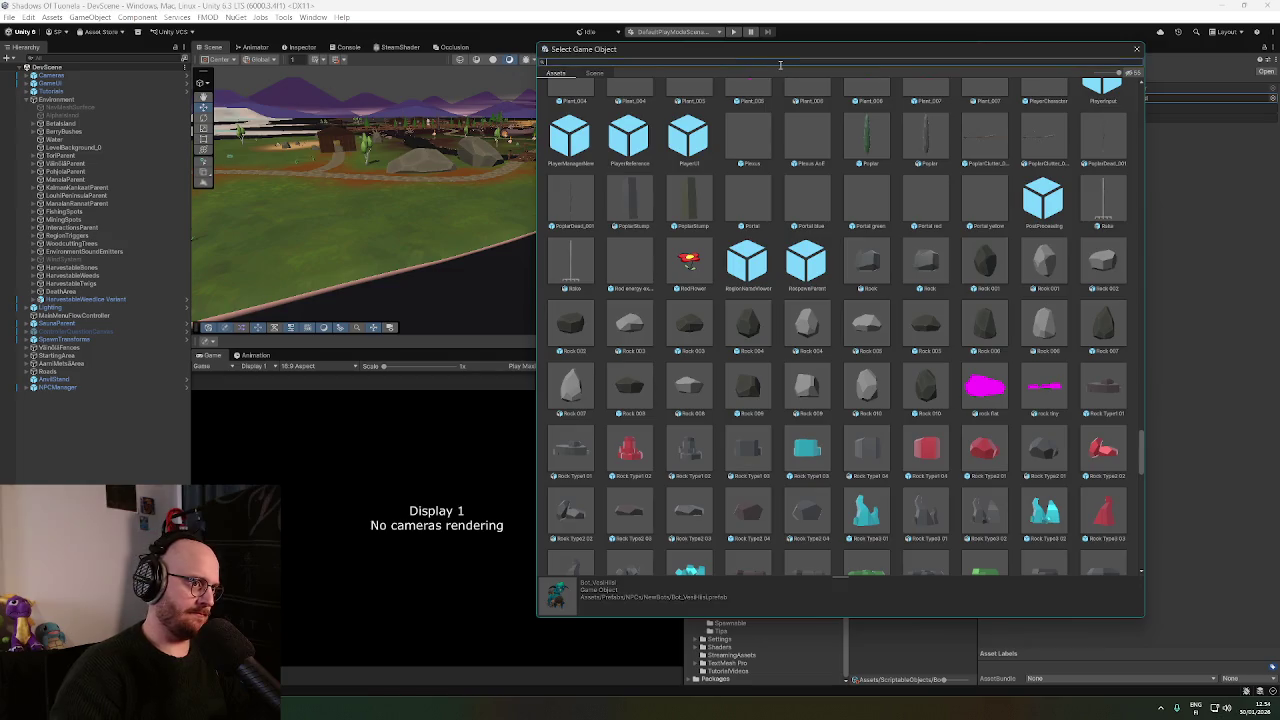
type("bo")
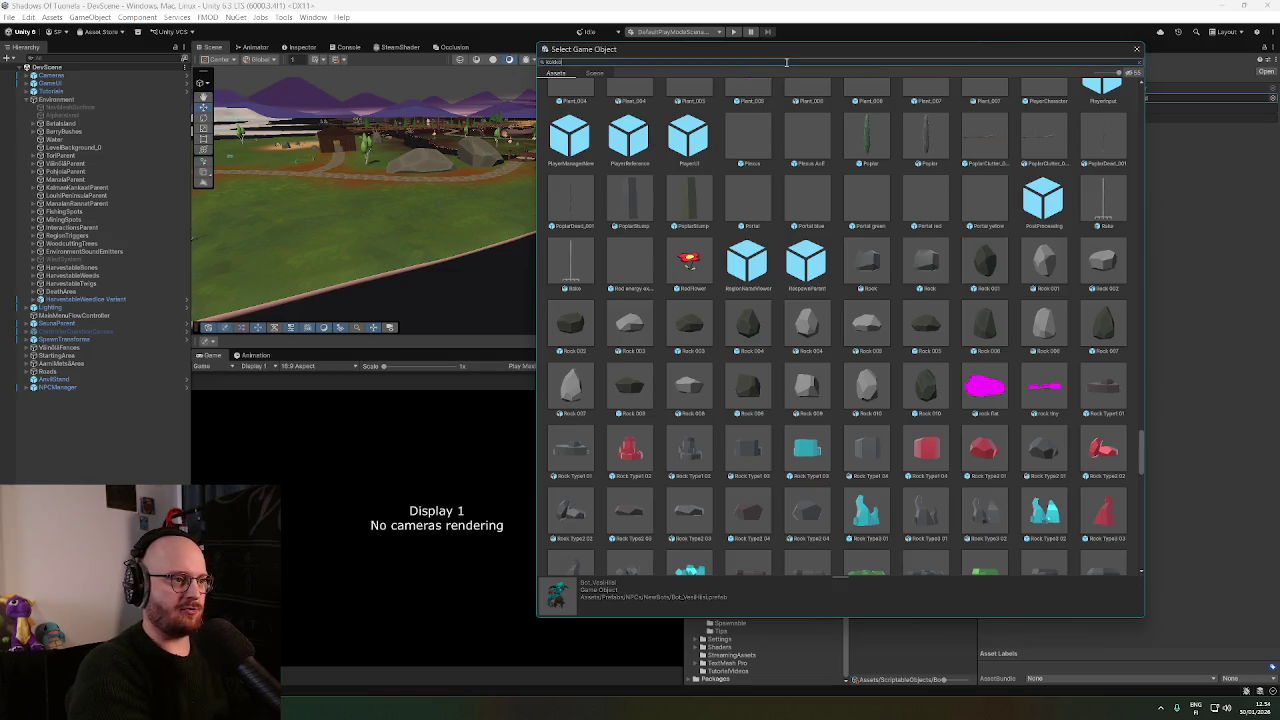
double_click(622, 110)
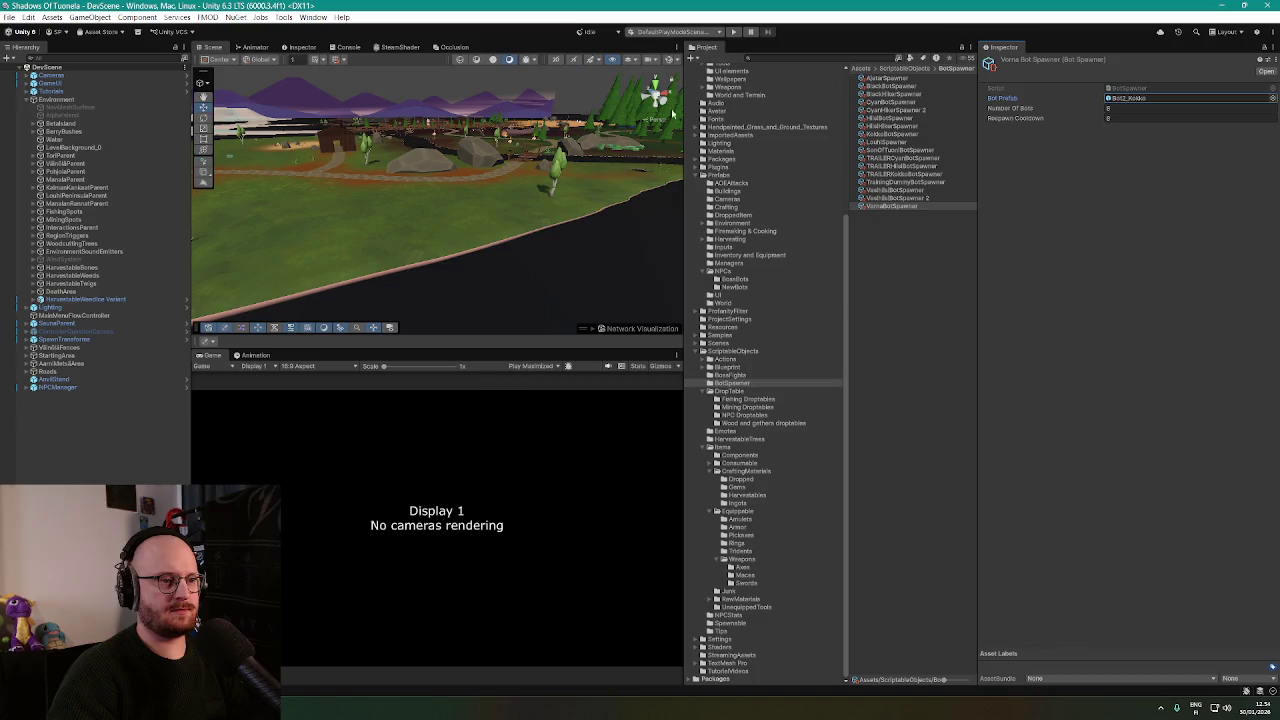
type("1")
left_click(1117, 118)
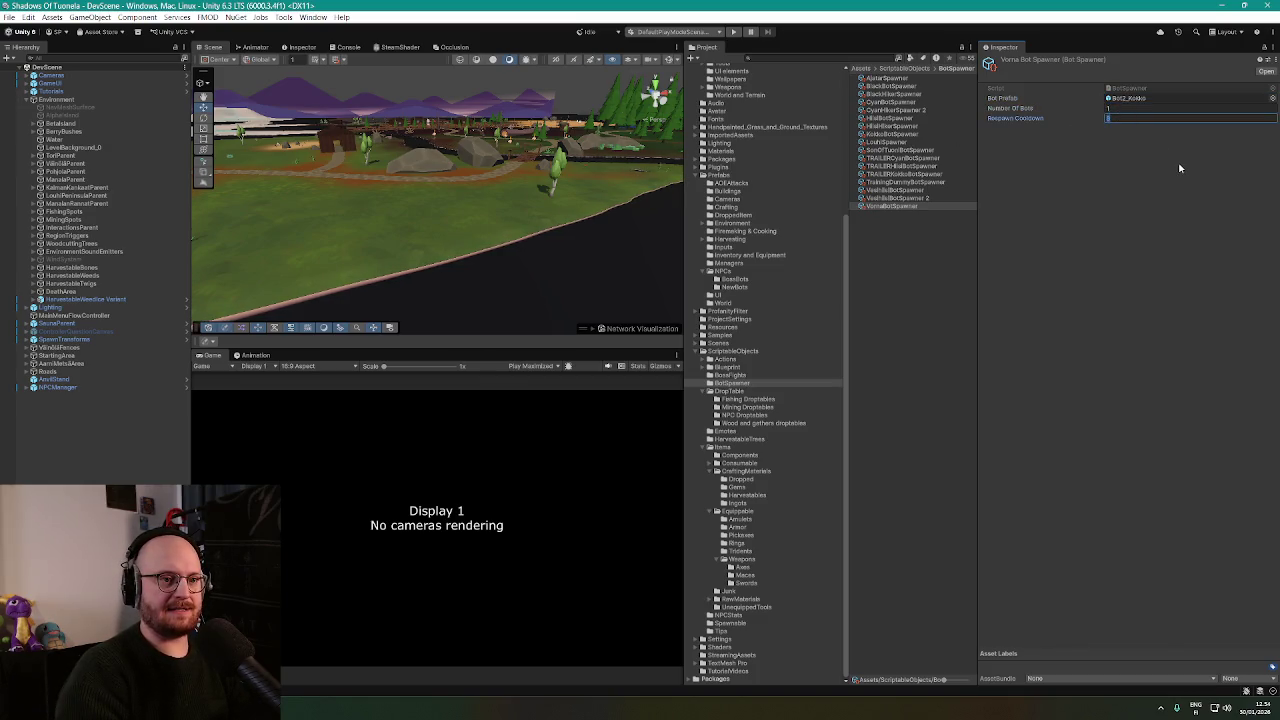
type("60")
key("Return")
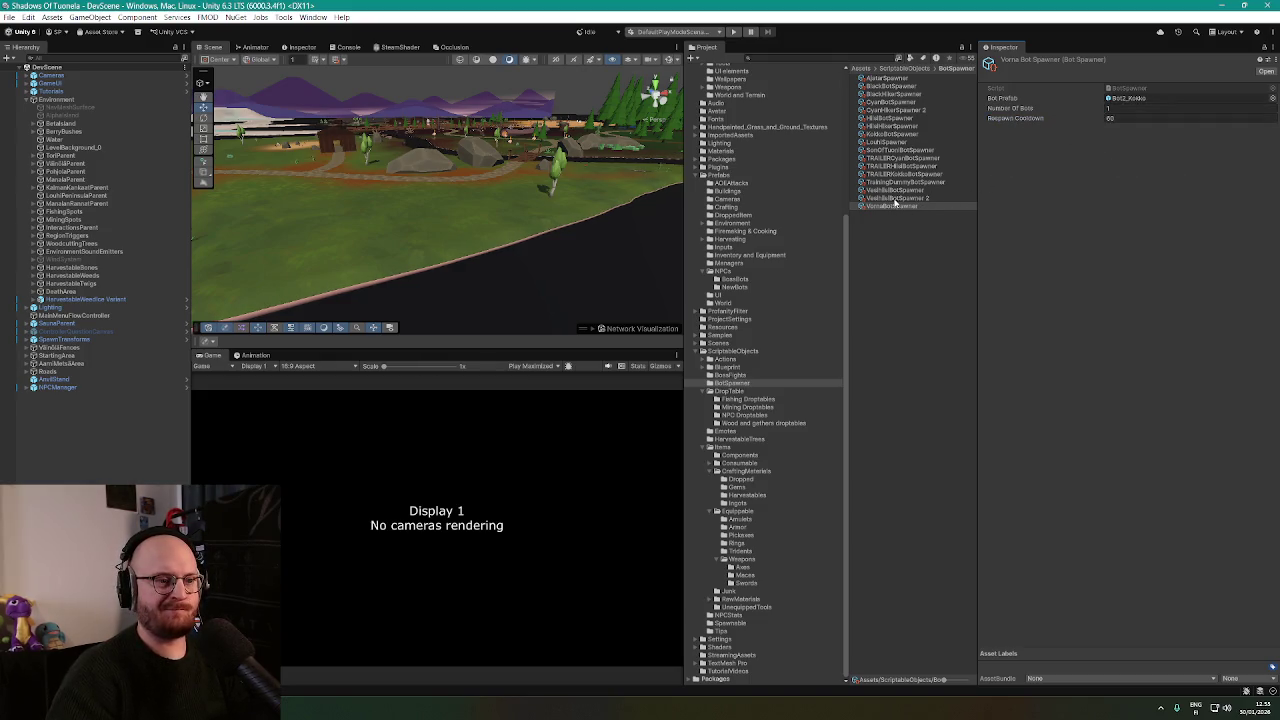
left_click(895, 198)
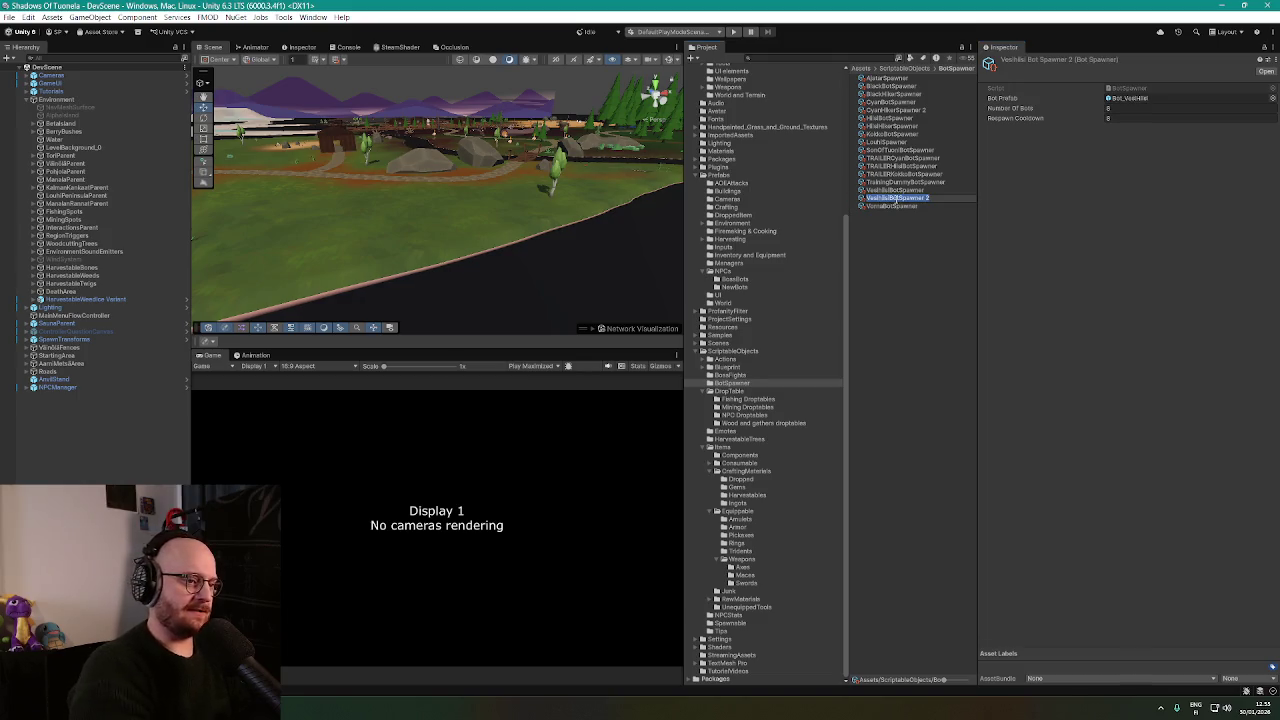
Rename the second copy VuohiBotSpawner with the Bot2_Hiisi prefab and 5 bots, then select NPCManager.
type("Veshil")
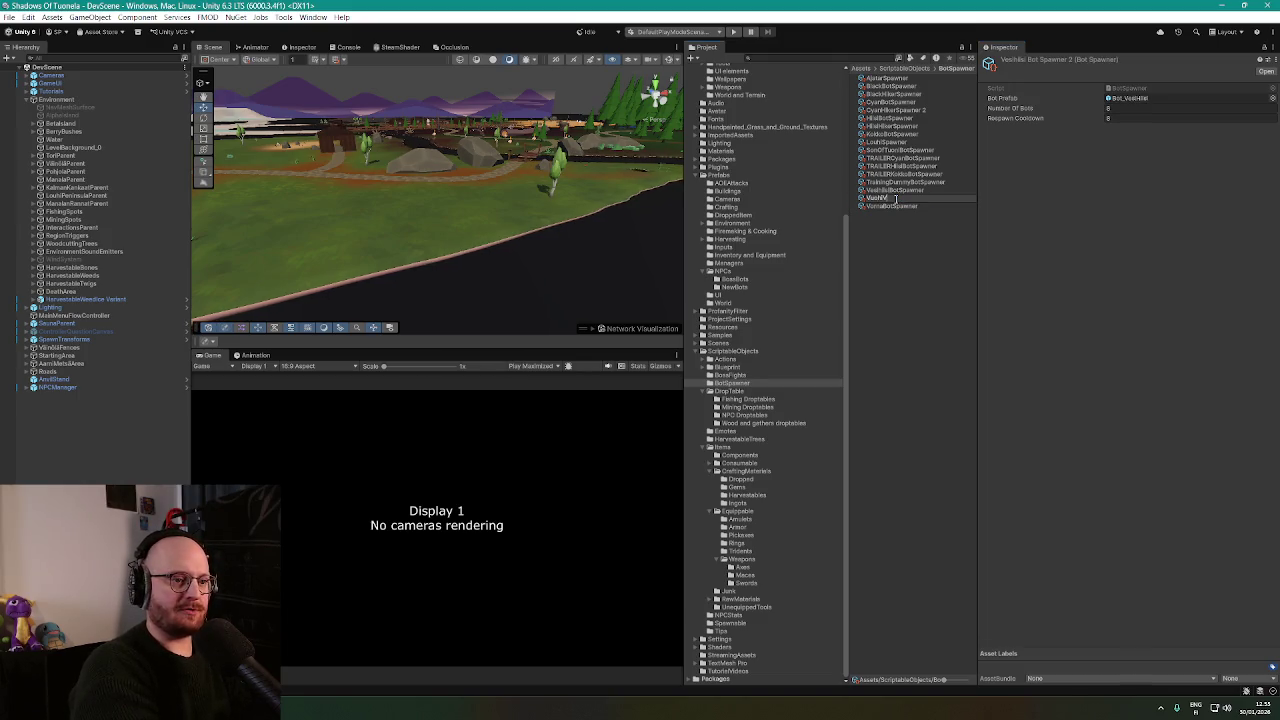
type("BotSpawner")
key("Return")
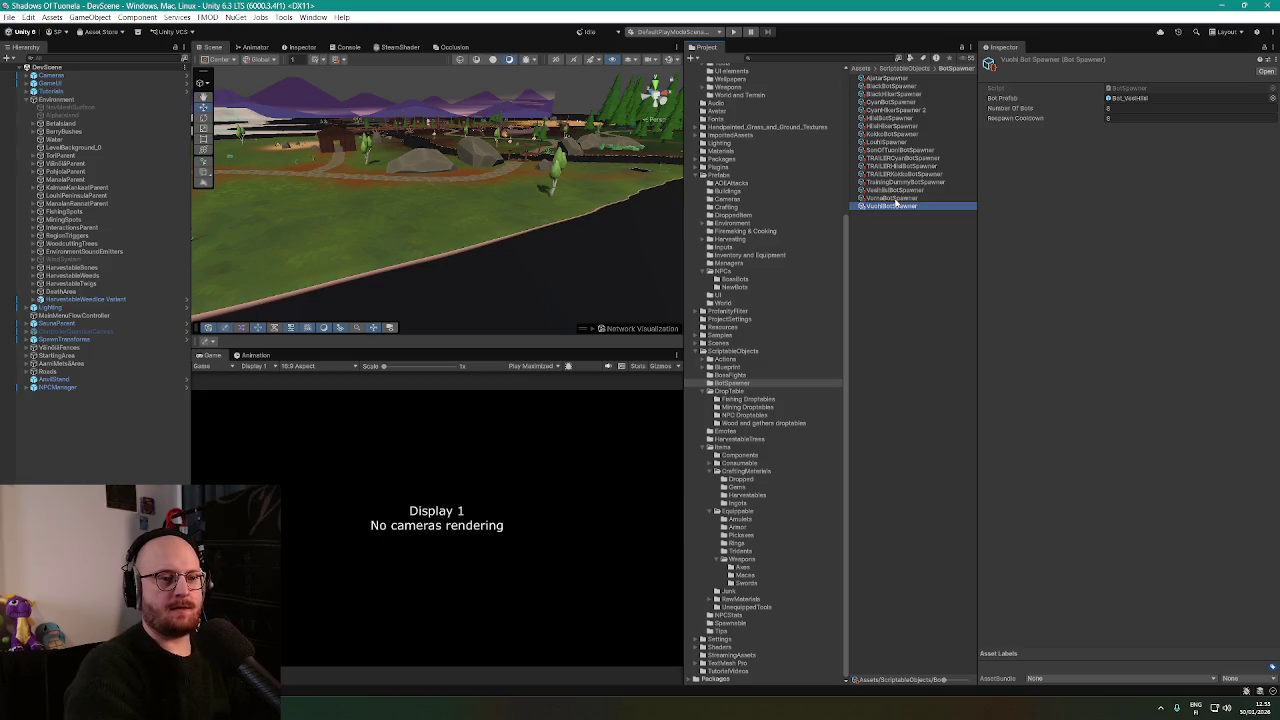
left_click(1272, 98)
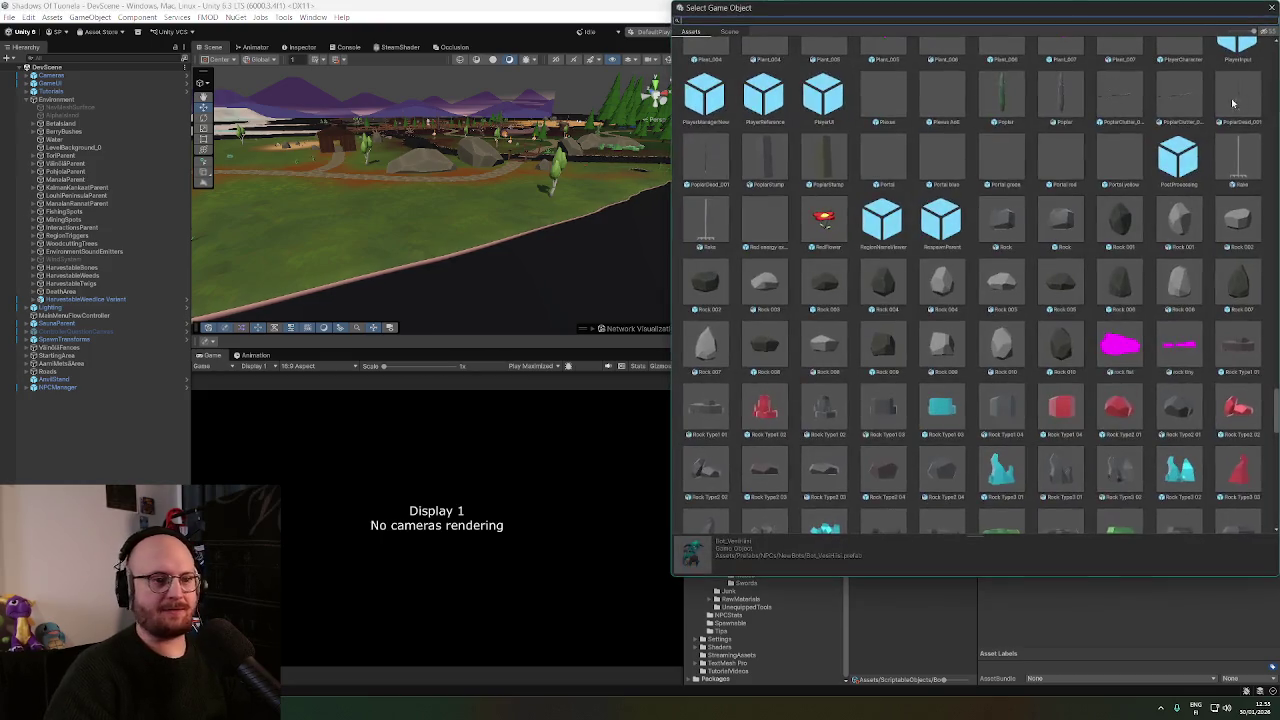
type("hiisi")
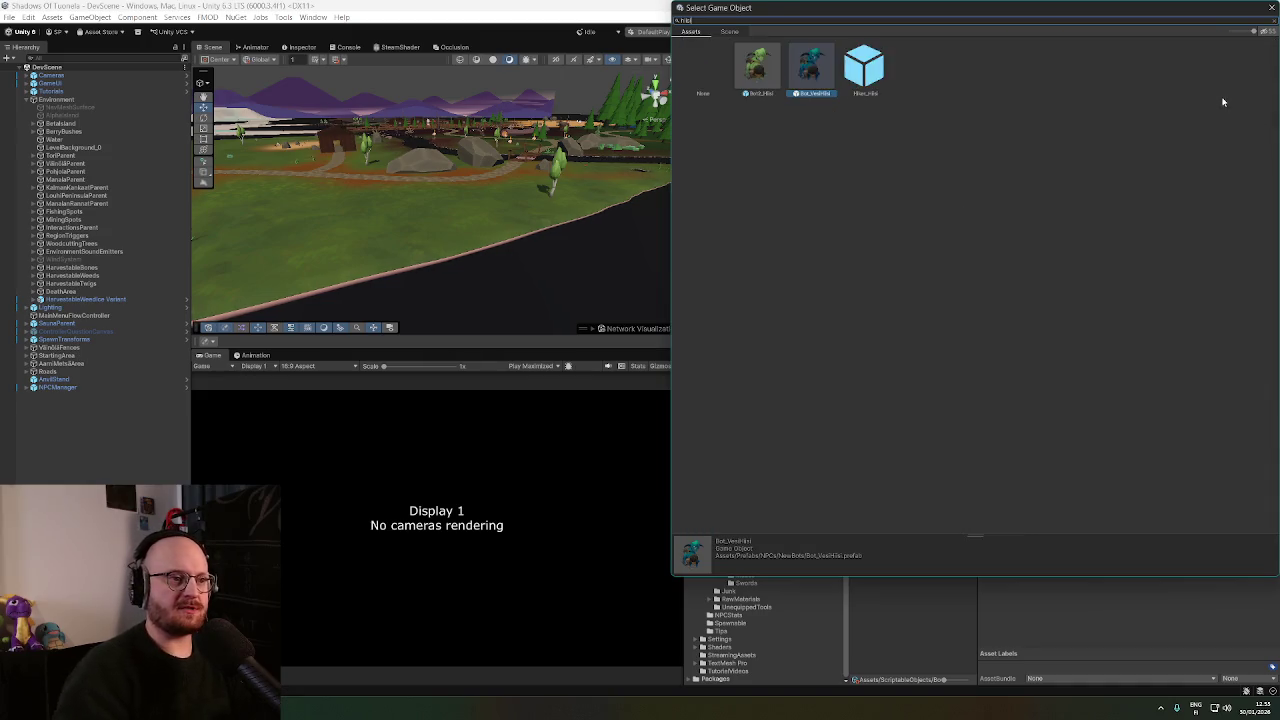
double_click(754, 72)
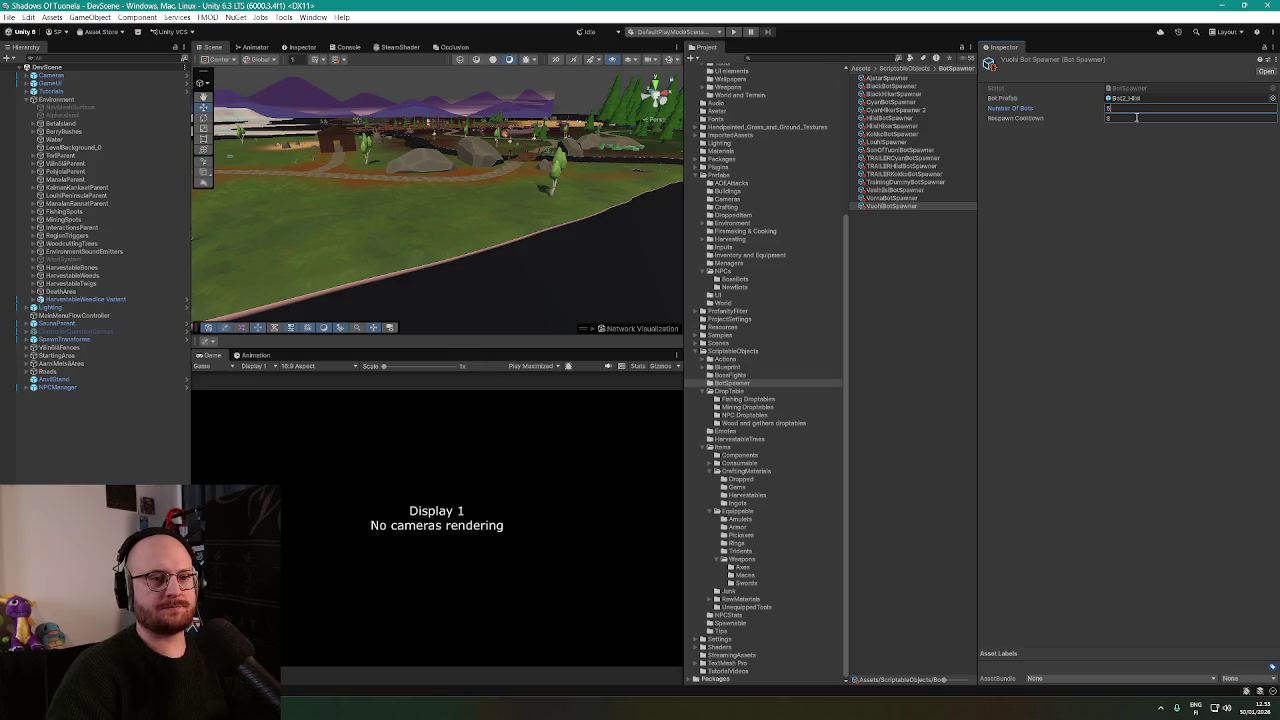
left_click(1137, 119)
left_click(1144, 165)
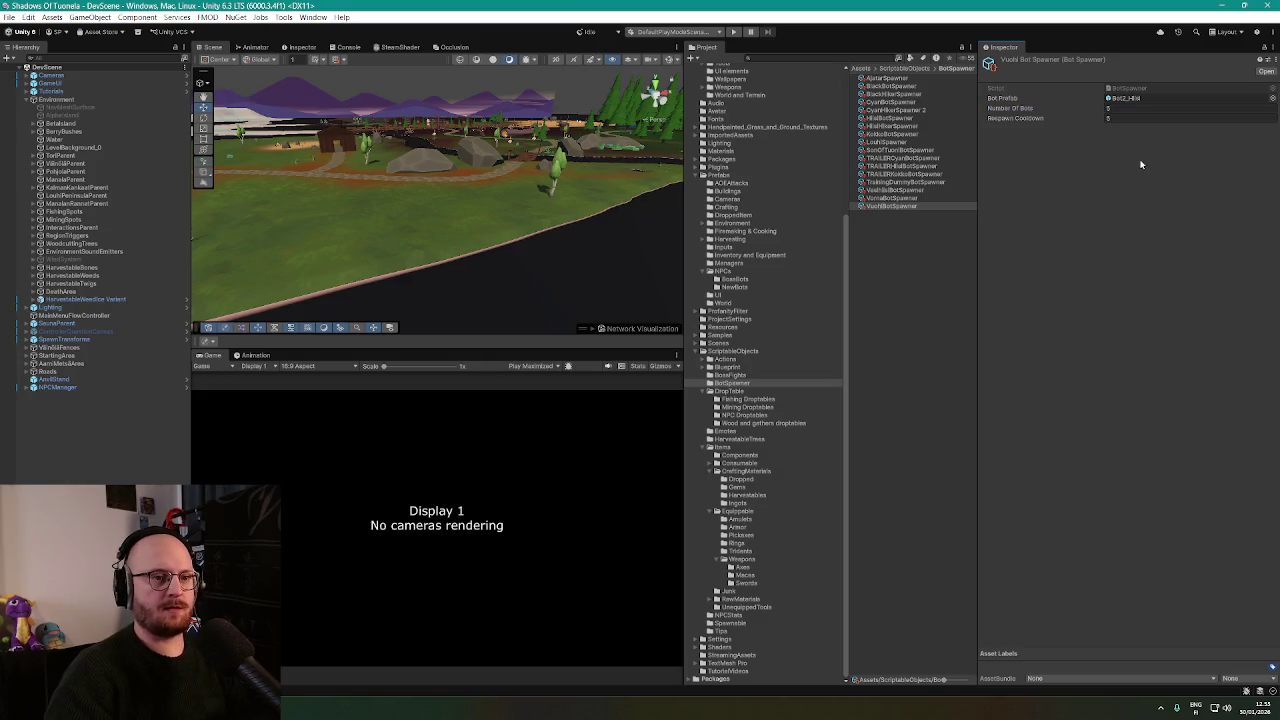
left_click(70, 388)
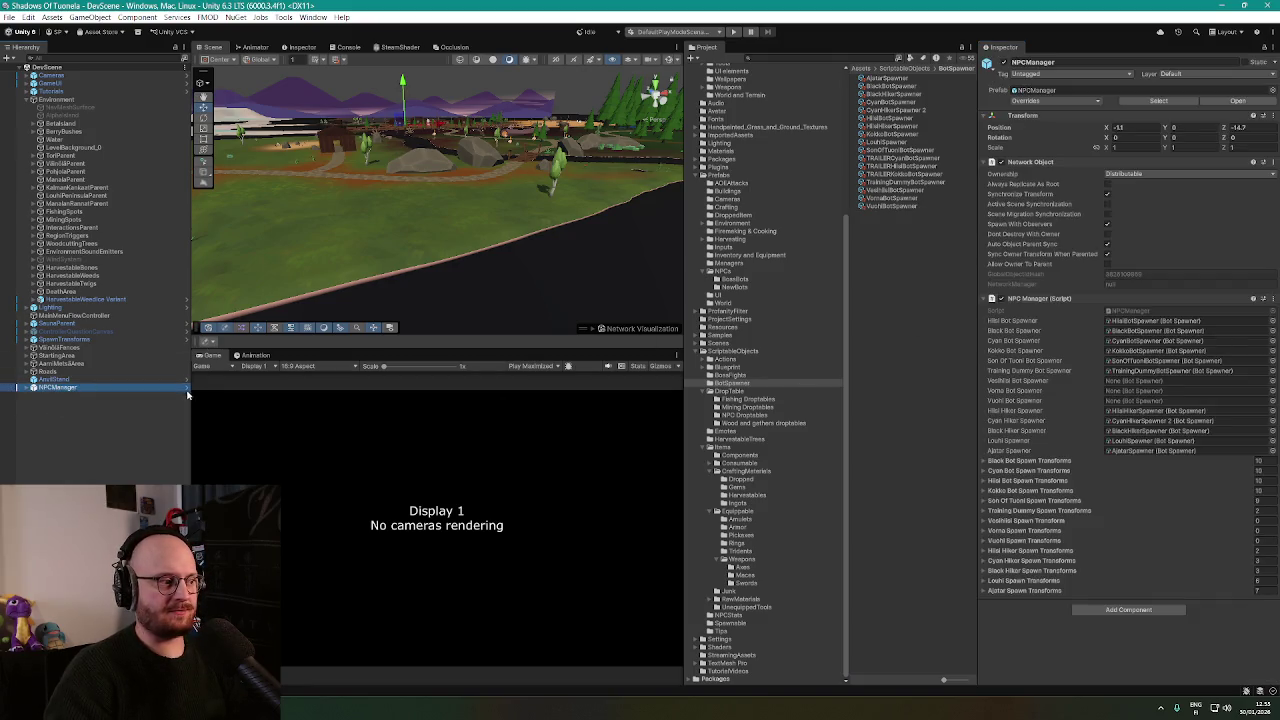
In the NPCManager prefab, assign the Vesihiisi, Vorna and Vuohi spawners to their slots, then expand NPCManager.
left_click(186, 389)
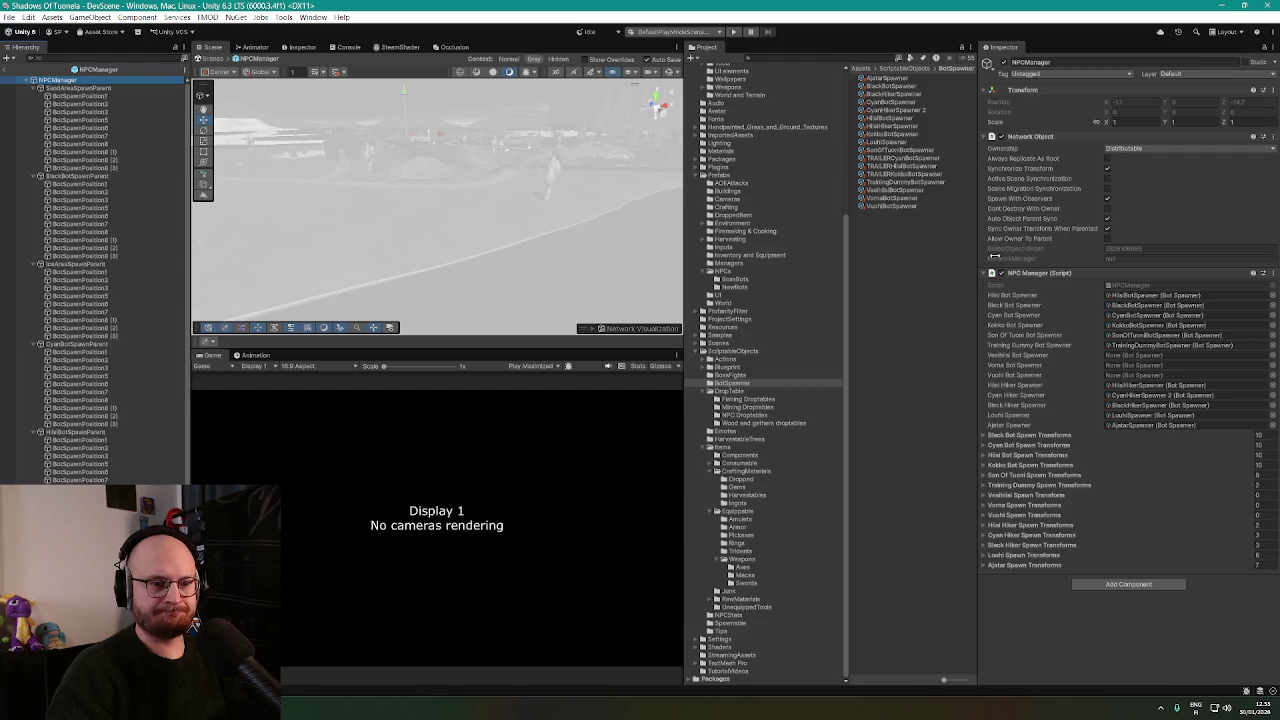
left_click_drag(897, 191, 1133, 358)
left_click_drag(1077, 322, 1134, 364)
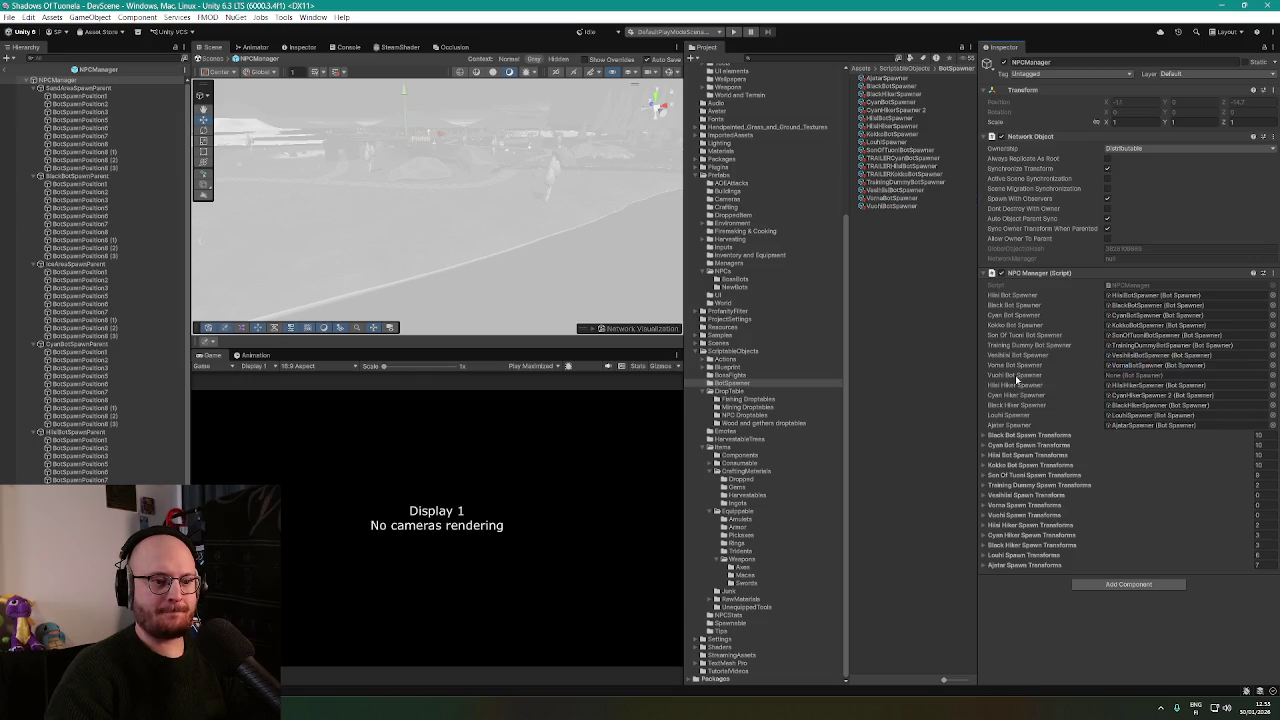
left_click_drag(896, 208, 1148, 384)
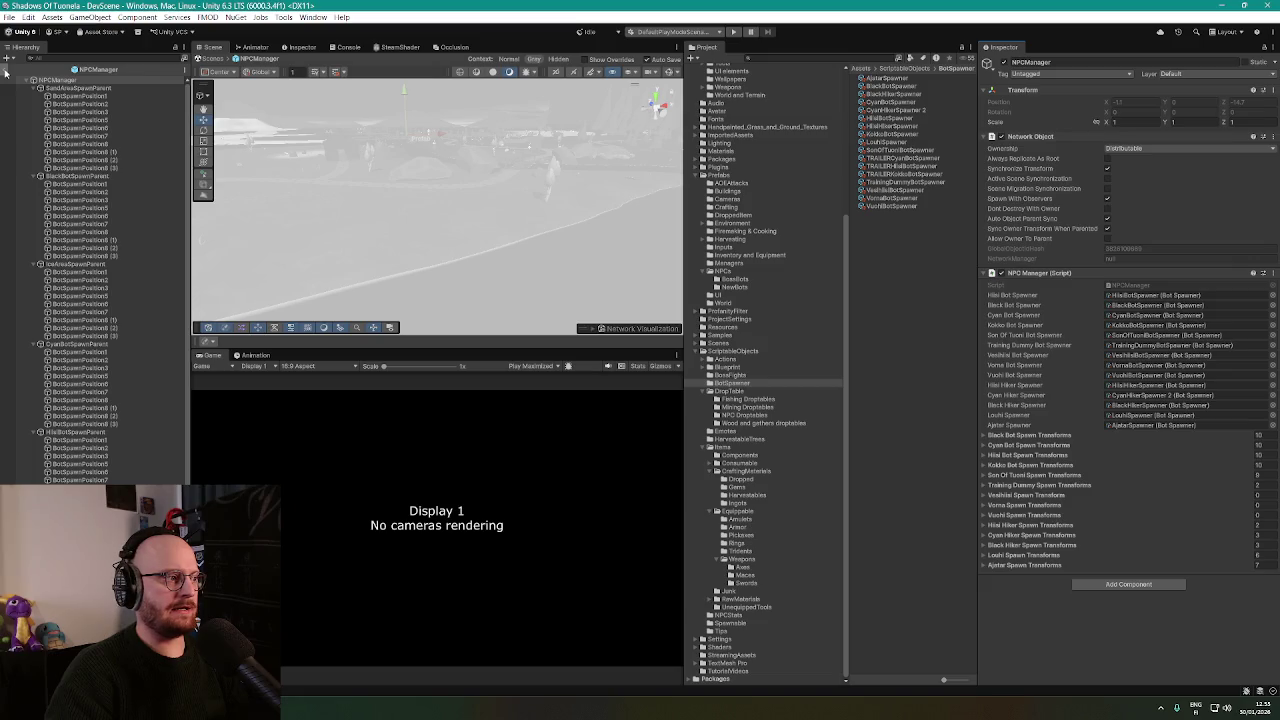
left_click(5, 74)
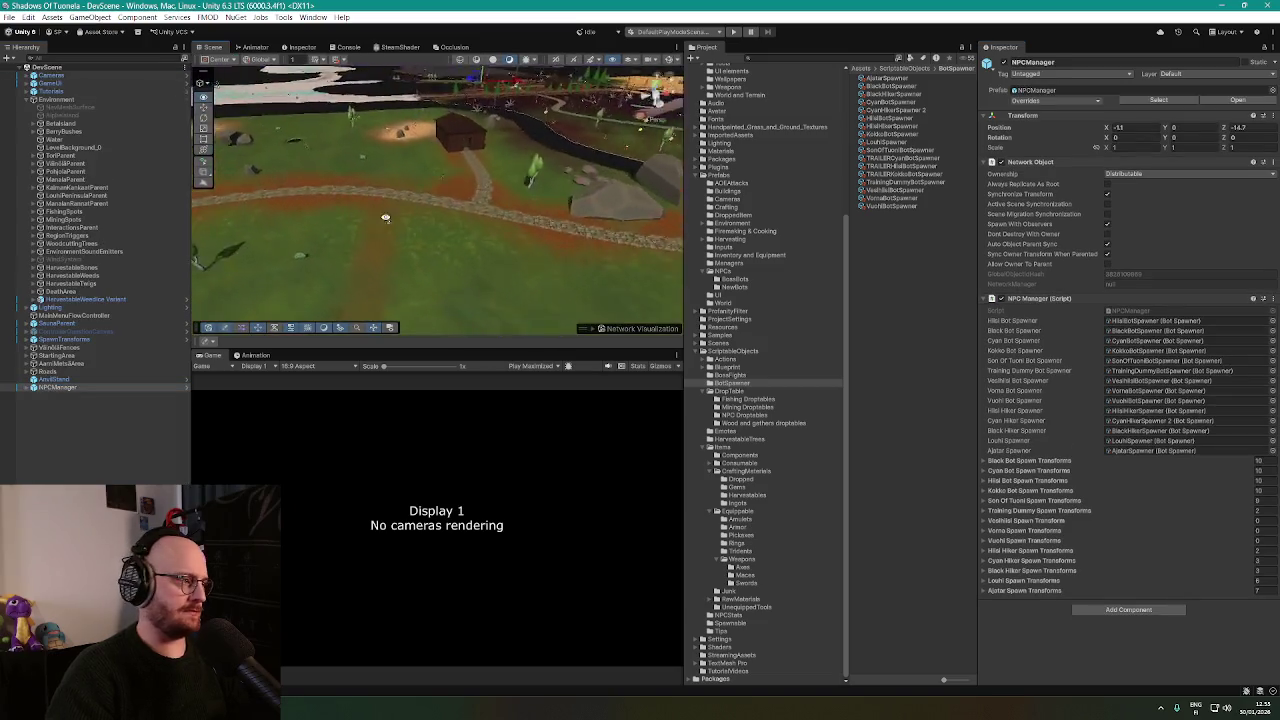
left_click(27, 390)
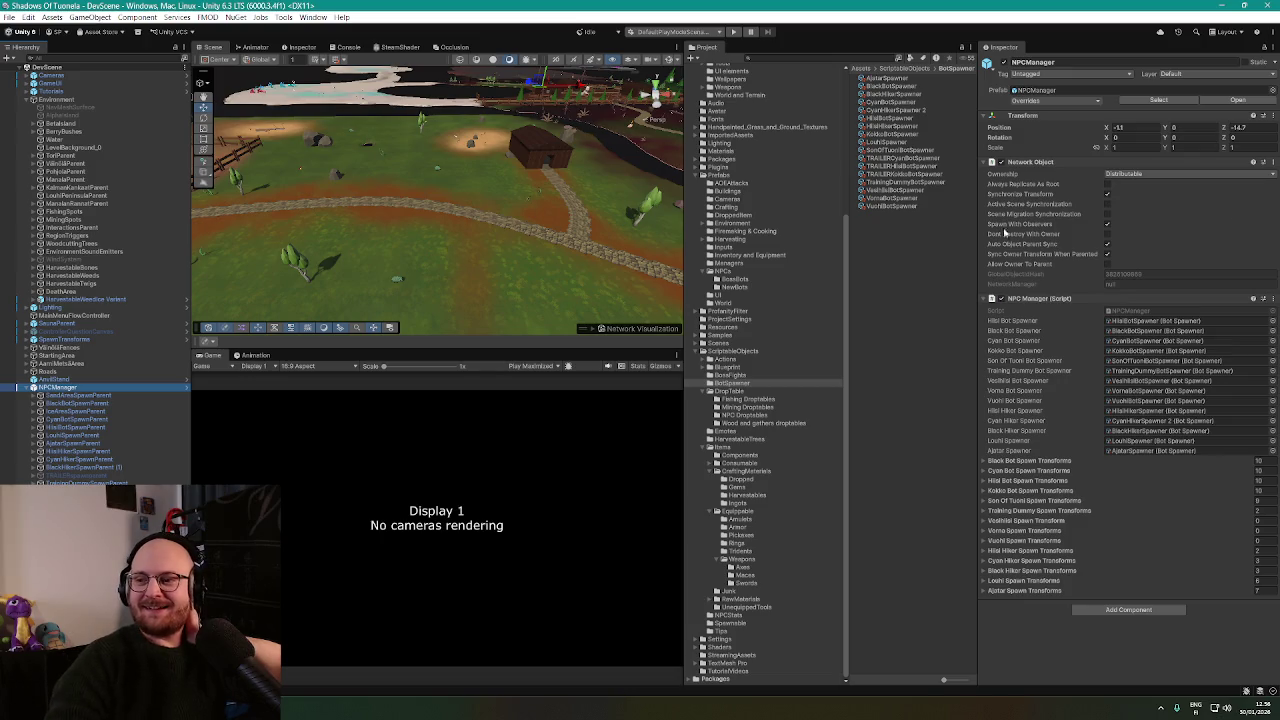
key("alt+Tab")
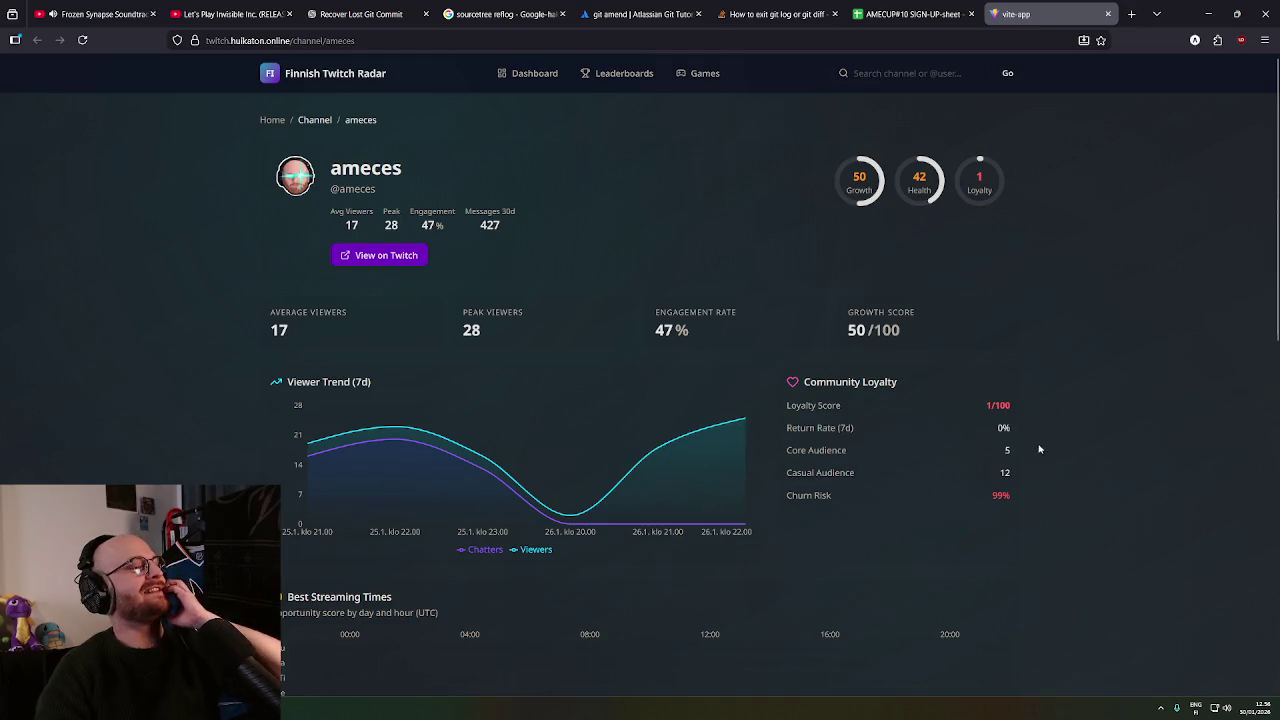
scroll(1038, 448, "down", 1)
scroll(991, 472, "up", 1)
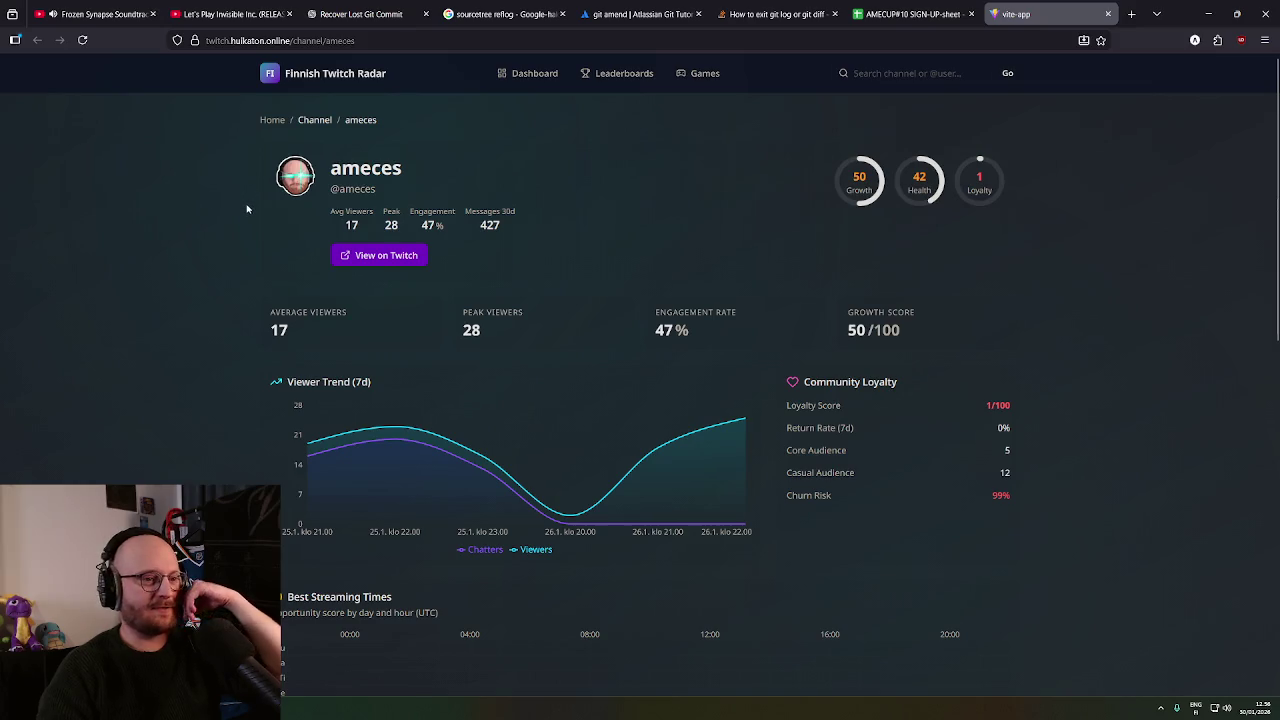
scroll(273, 240, "down", 1)
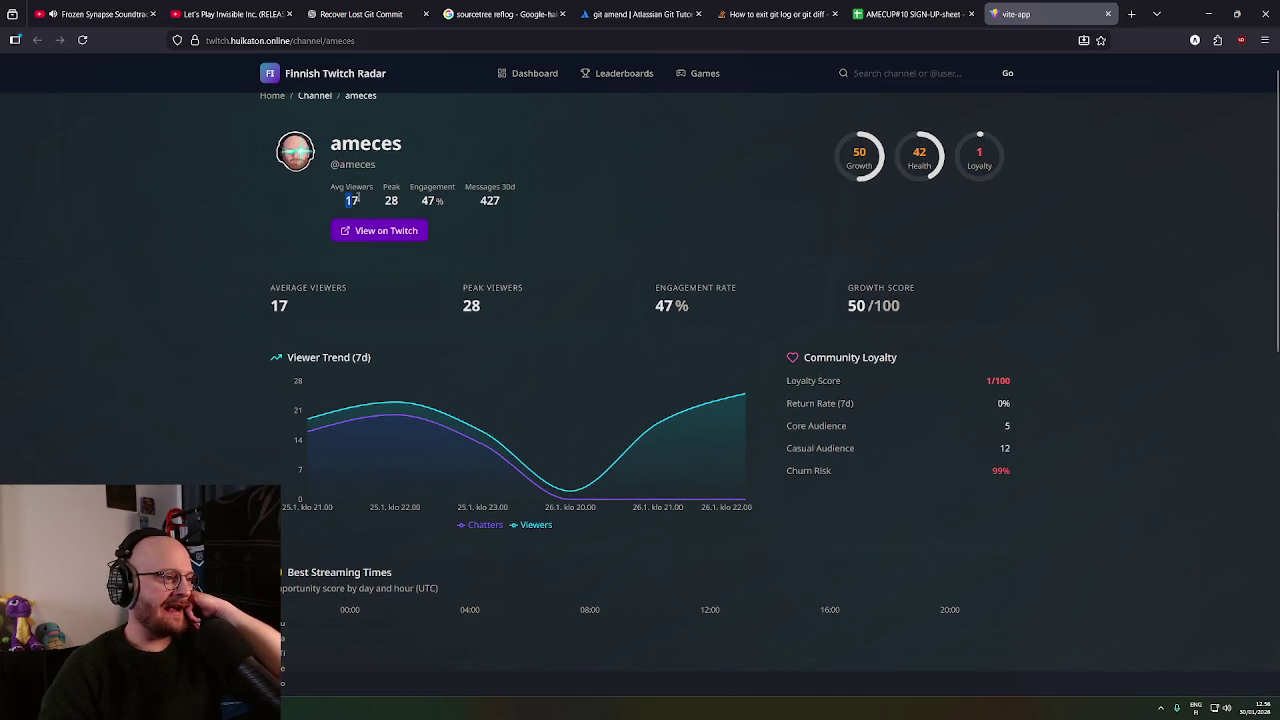
left_click_drag(357, 199, 369, 201)
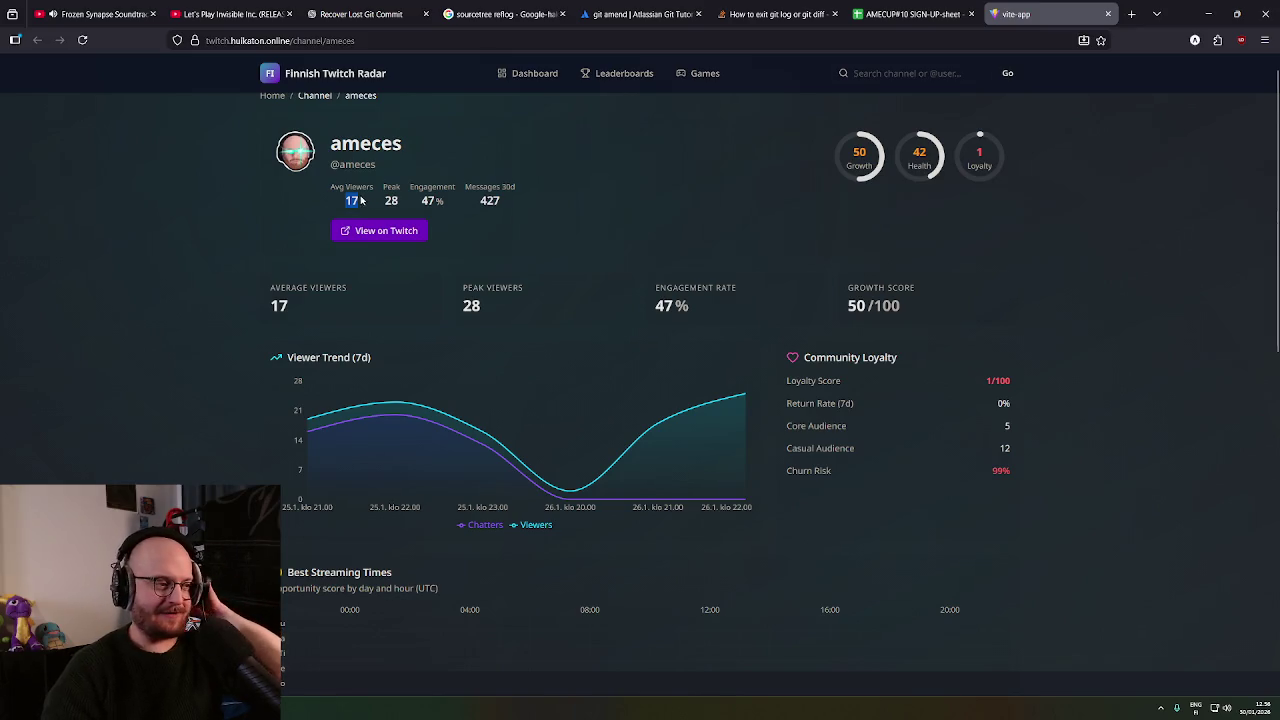
left_click(358, 203)
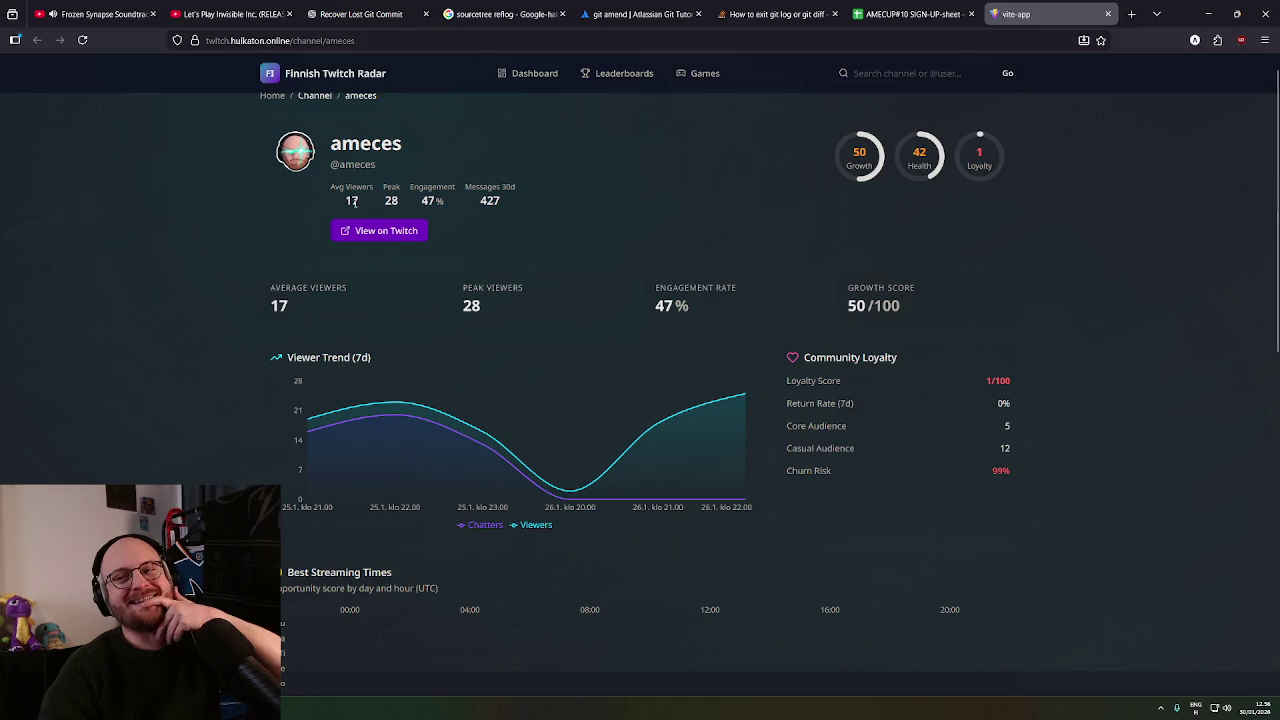
scroll(276, 233, "down", 1)
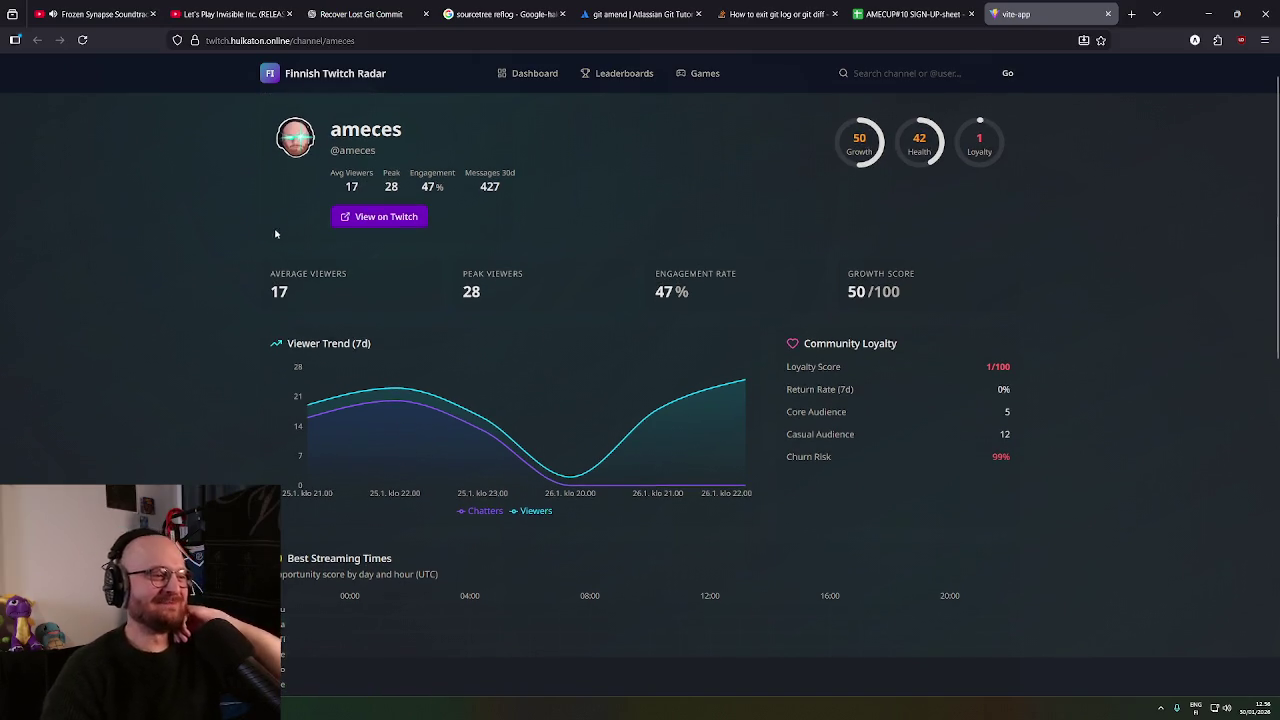
scroll(268, 226, "down", 1)
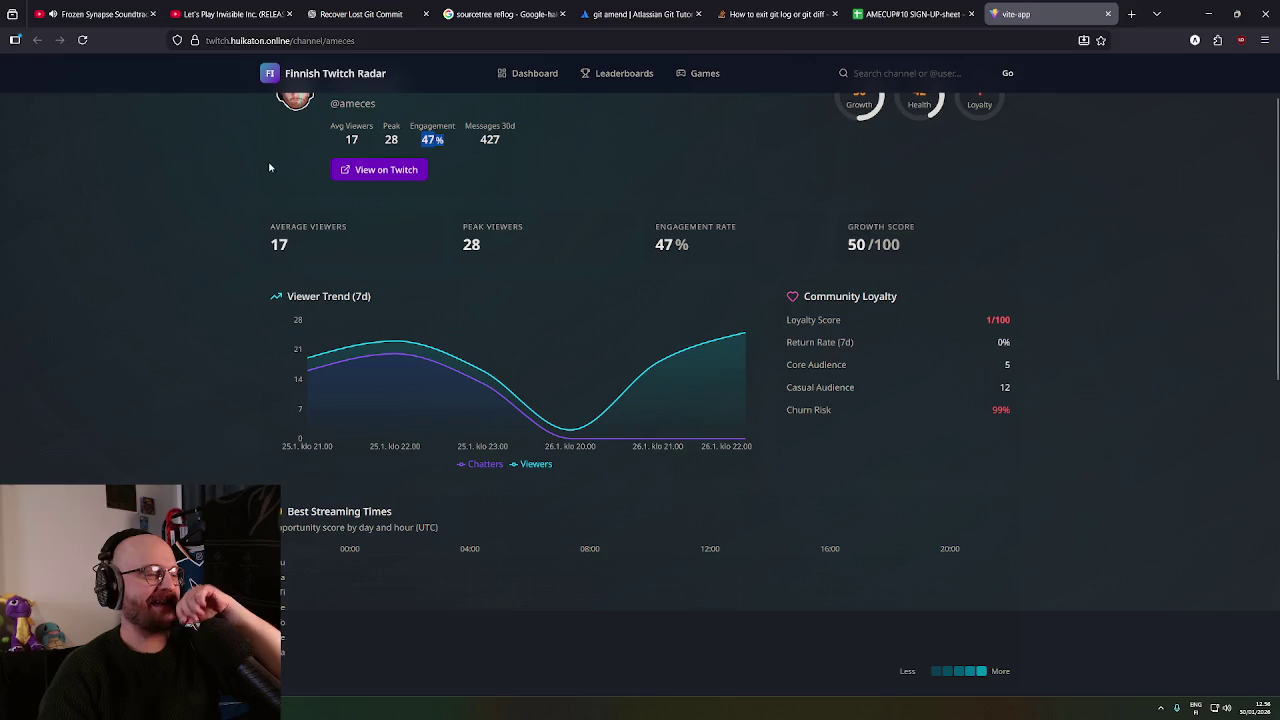
scroll(210, 172, "up", 2)
middle_click(213, 197)
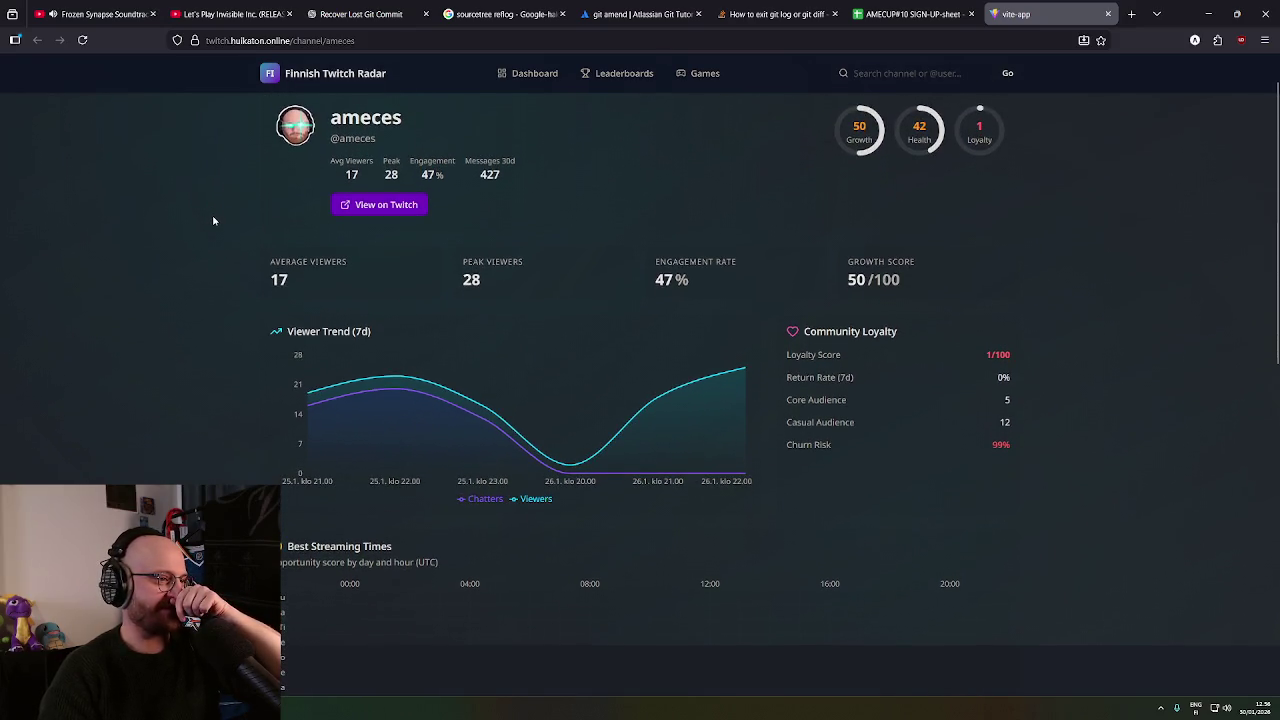
middle_click(209, 230)
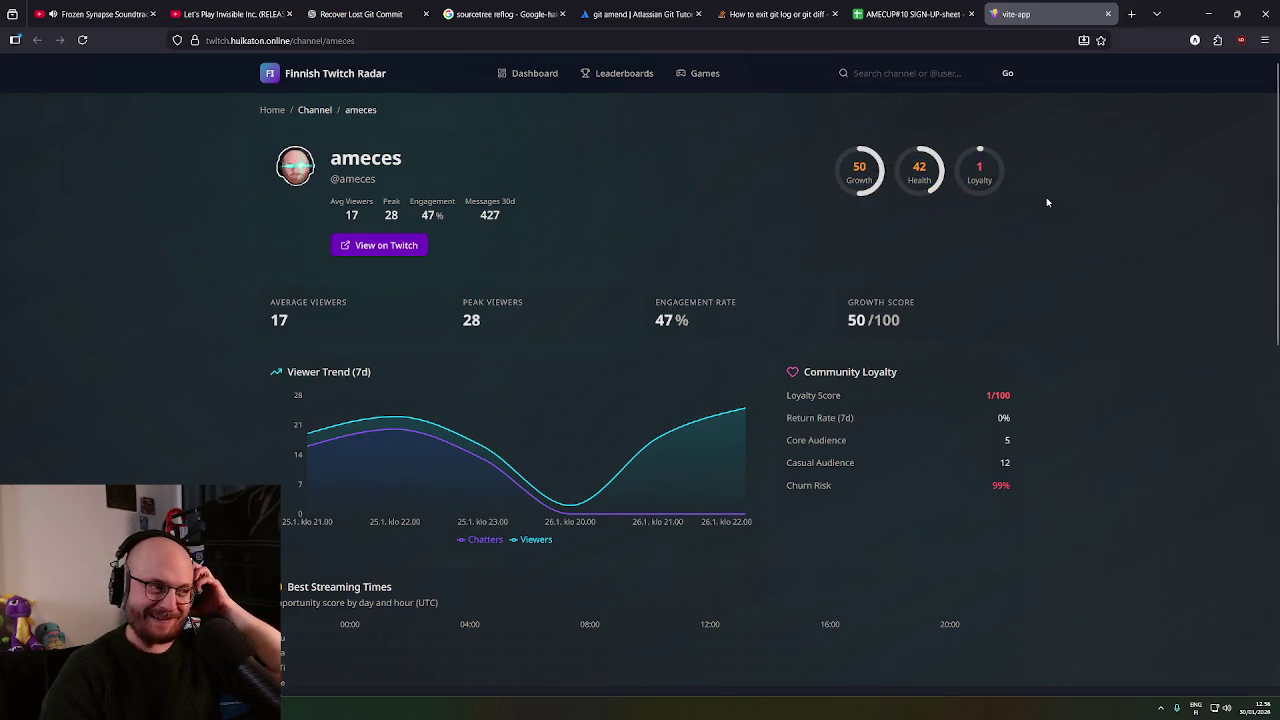
double_click(980, 167)
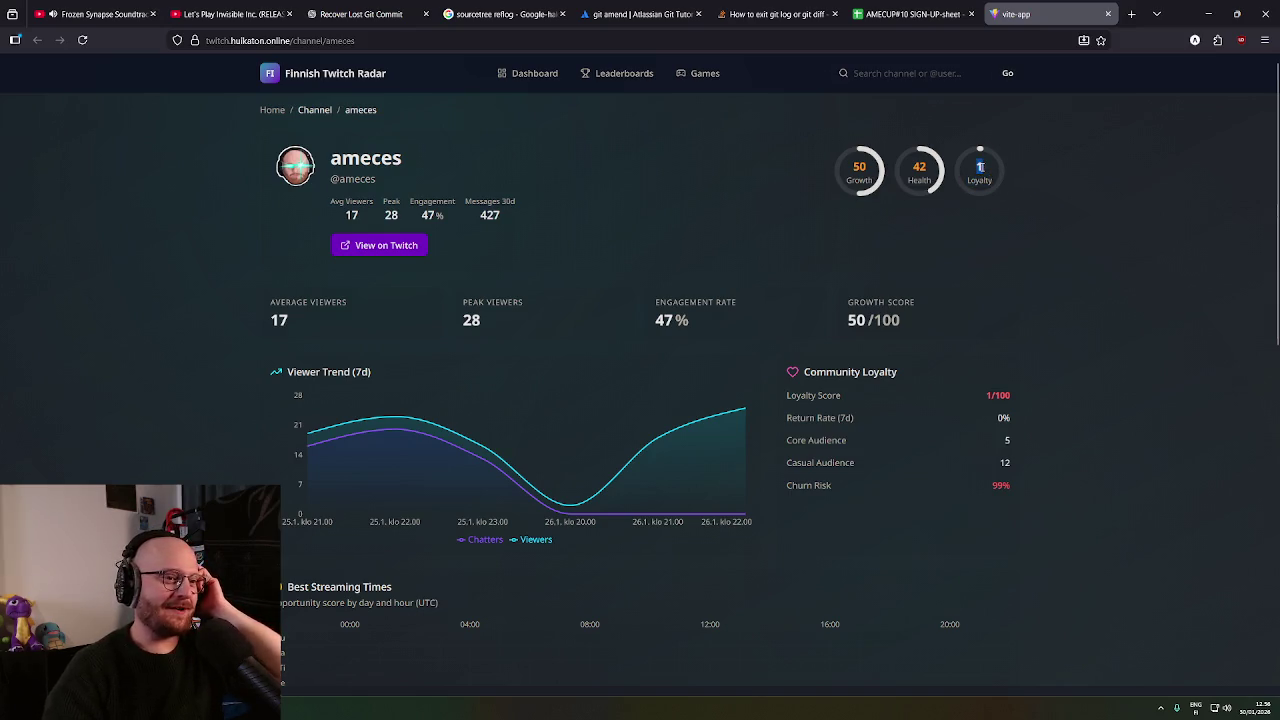
left_click(1025, 208)
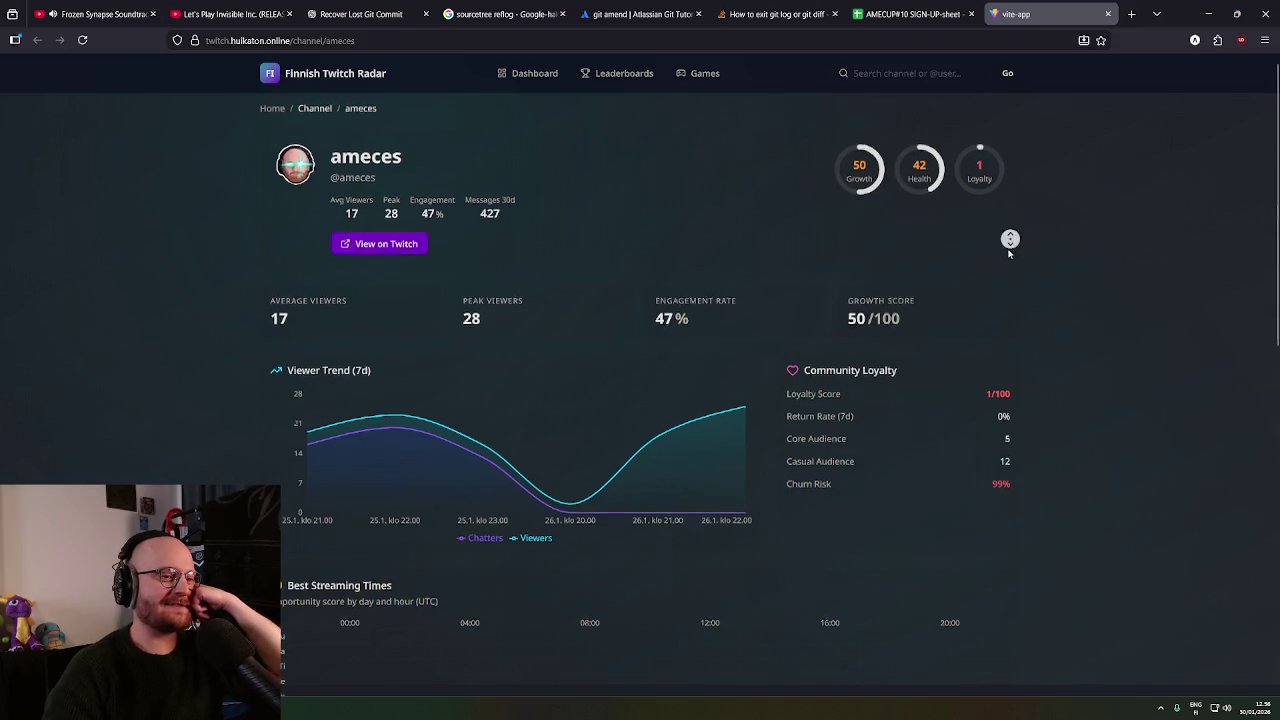
scroll(1015, 255, "down", 1)
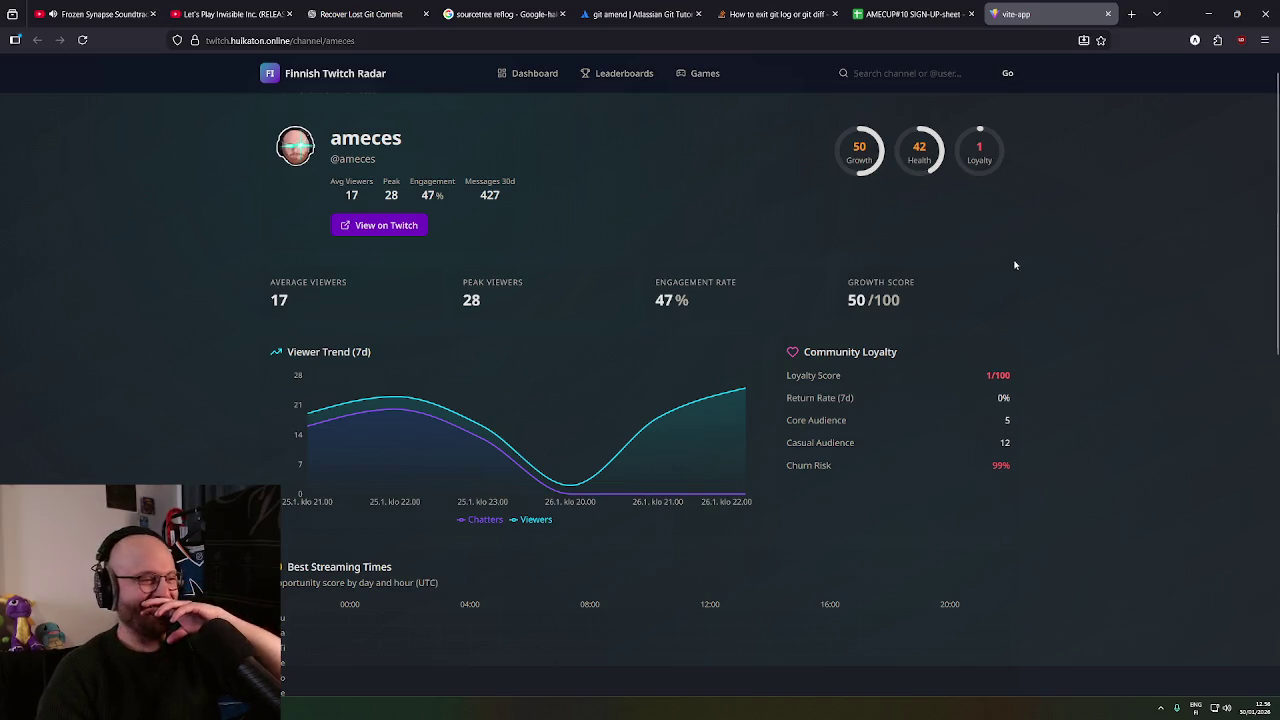
scroll(1012, 264, "down", 1)
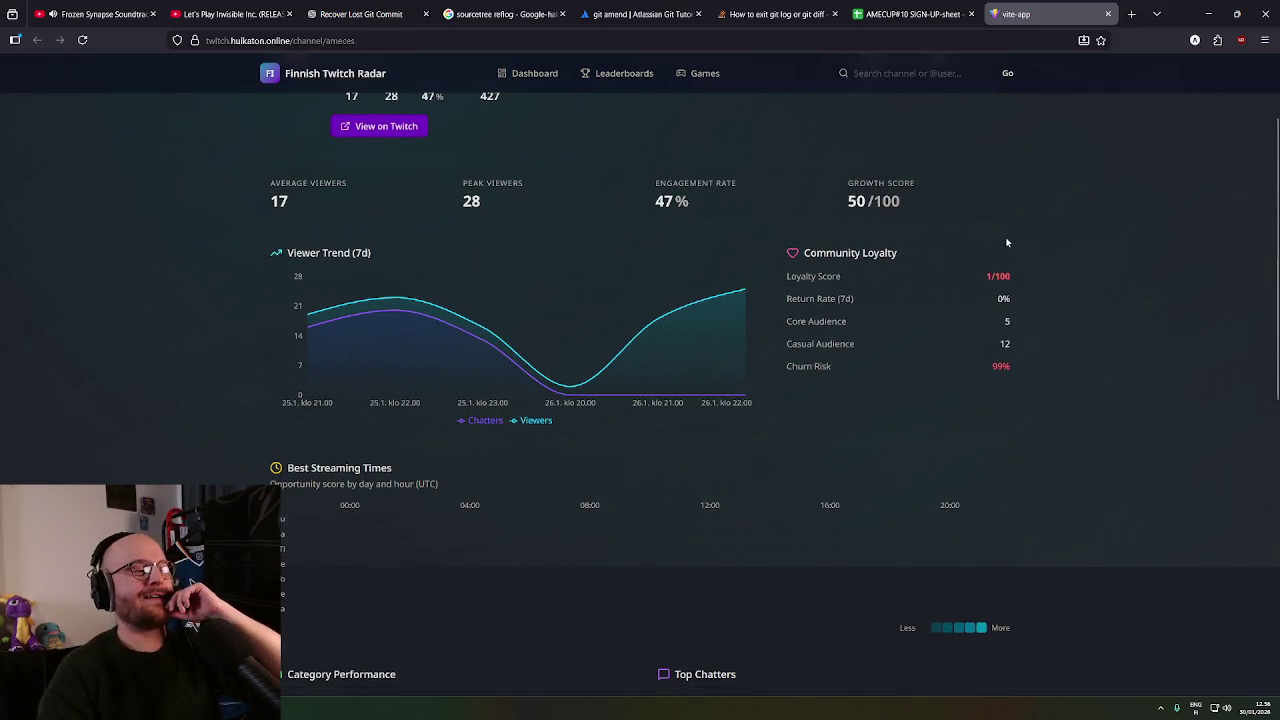
scroll(1015, 257, "up", 2)
scroll(1023, 266, "down", 1)
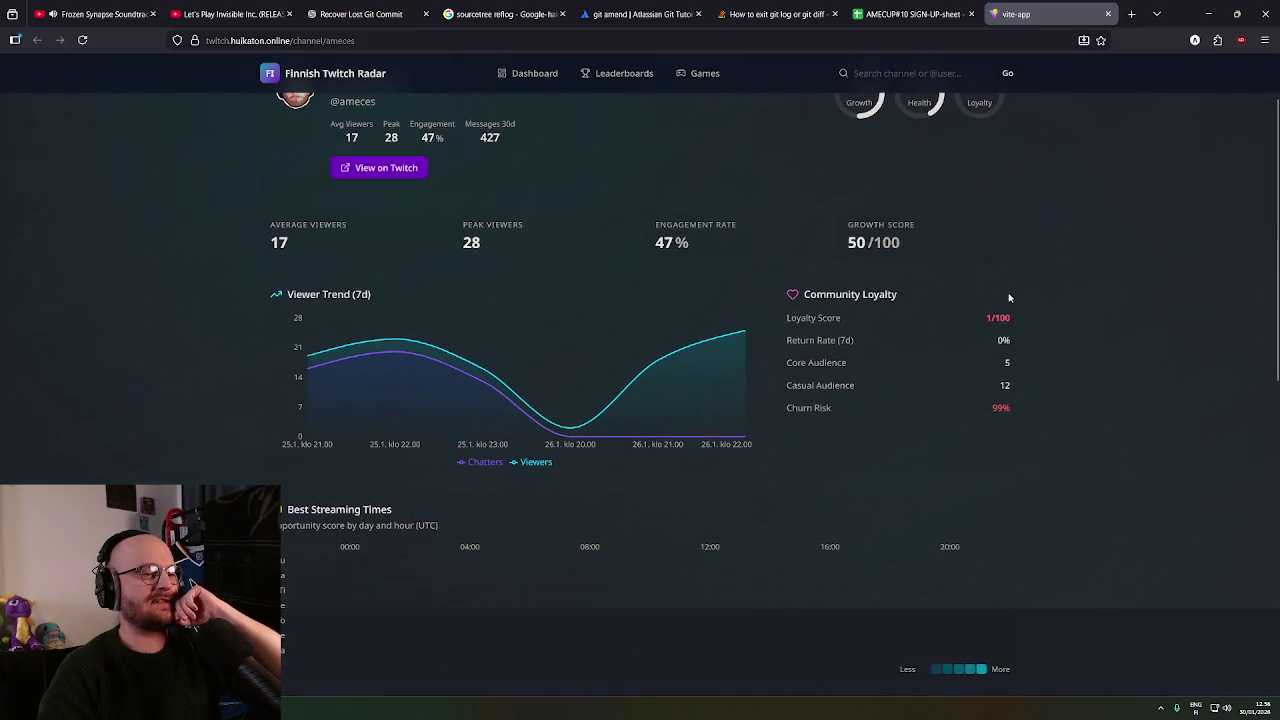
scroll(1020, 310, "up", 1)
scroll(1003, 319, "down", 1)
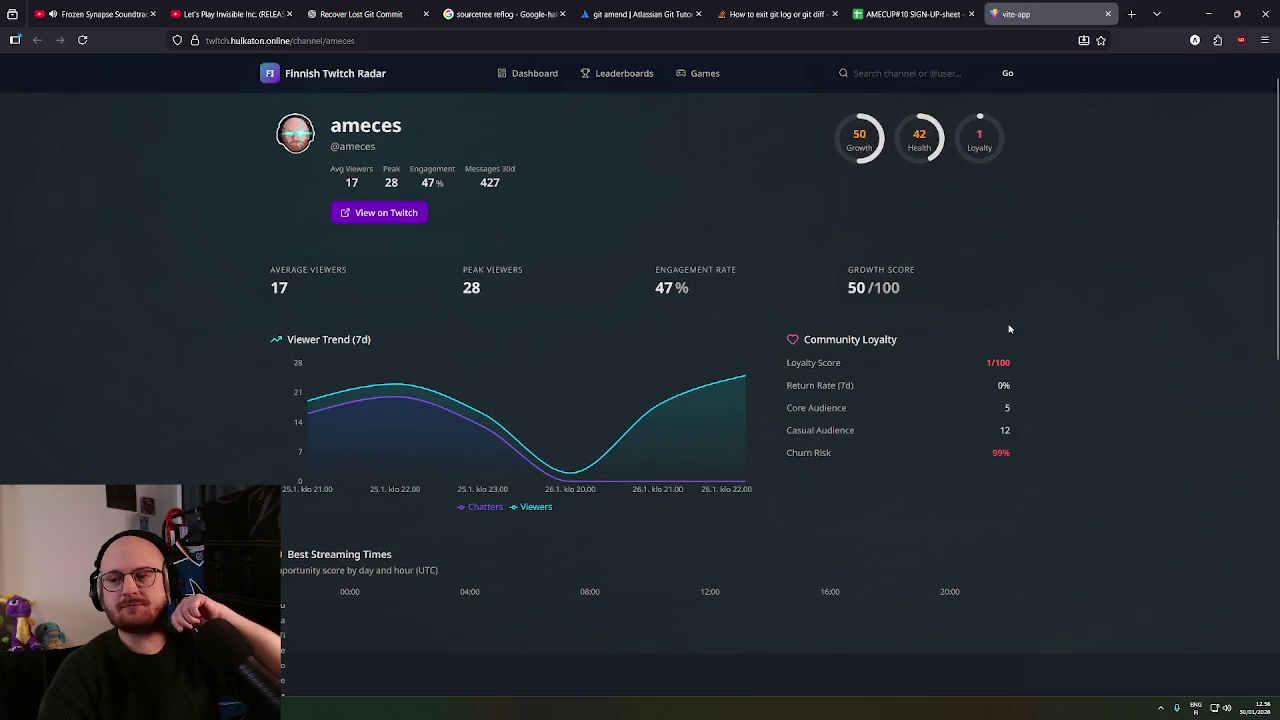
scroll(1009, 328, "up", 1)
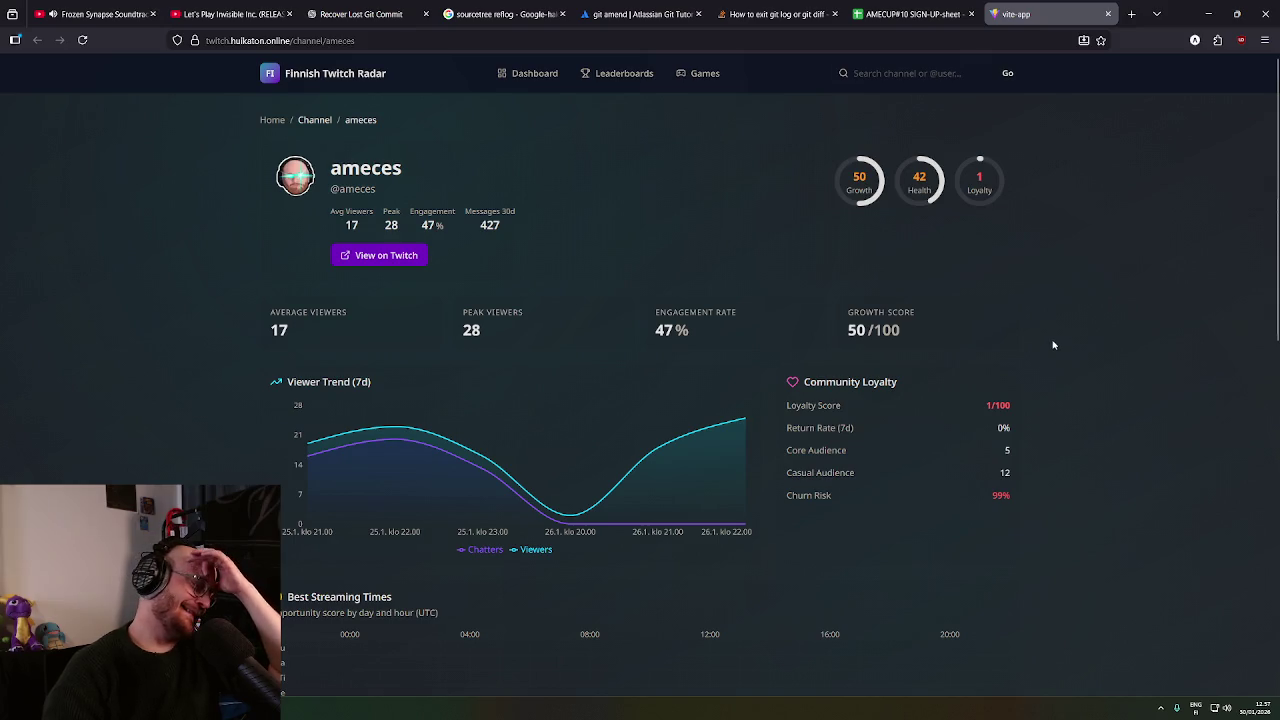
scroll(1067, 344, "down", 1)
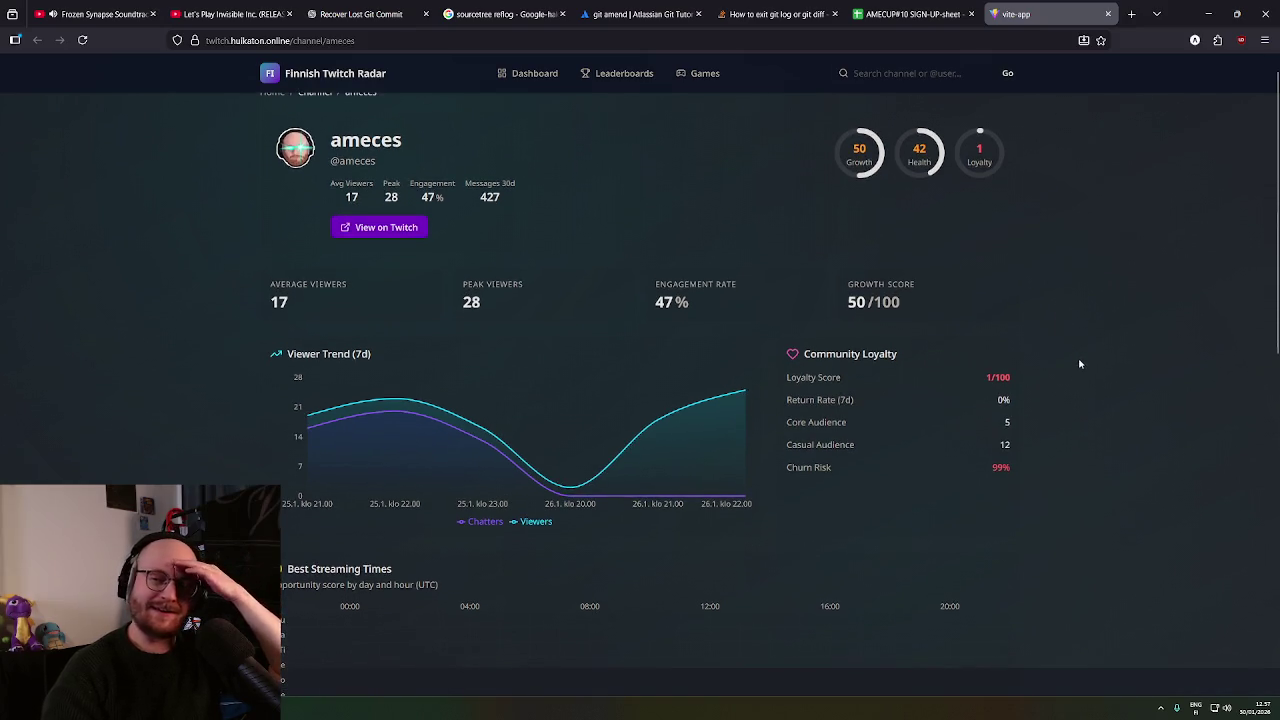
scroll(1087, 330, "up", 1)
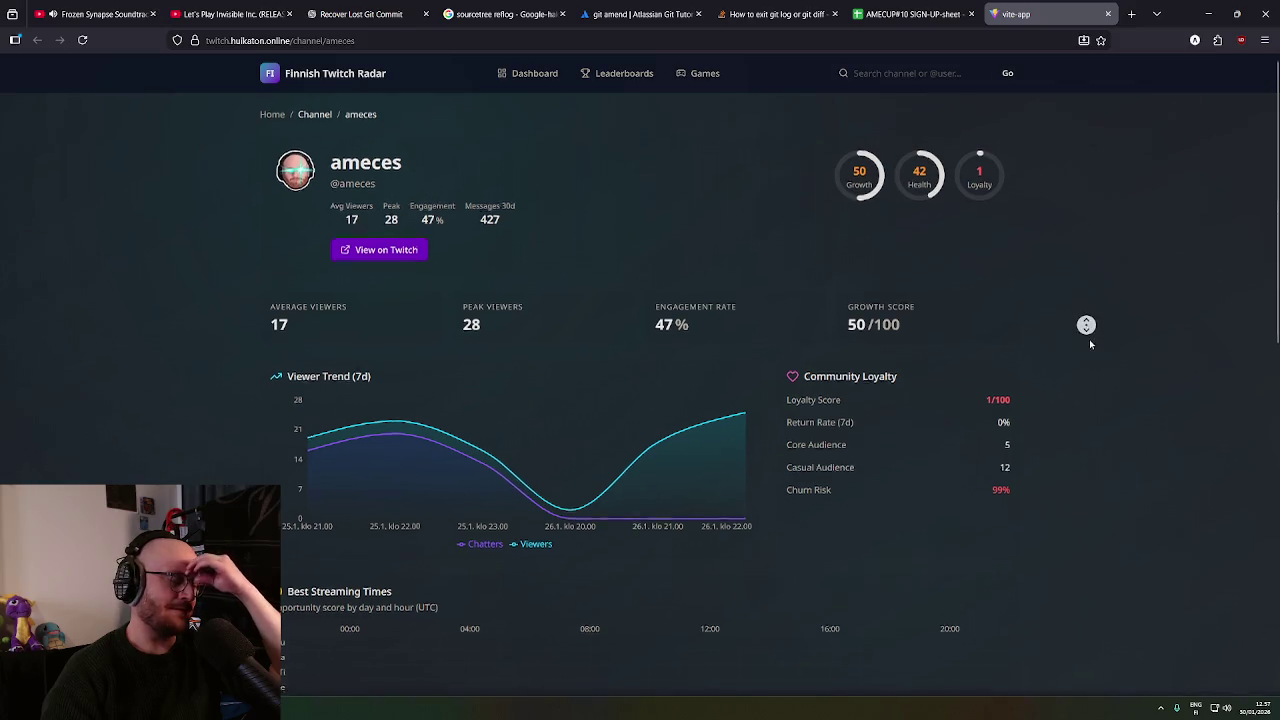
scroll(1089, 339, "down", 1)
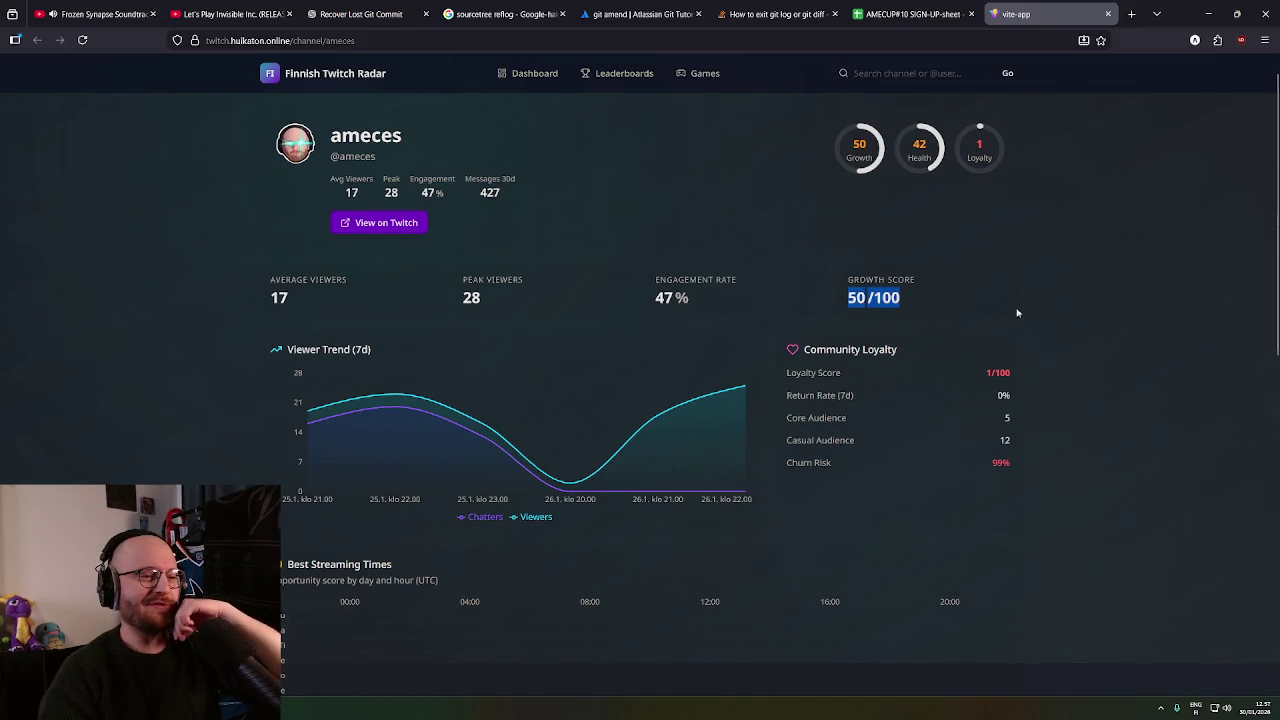
scroll(1016, 314, "down", 1)
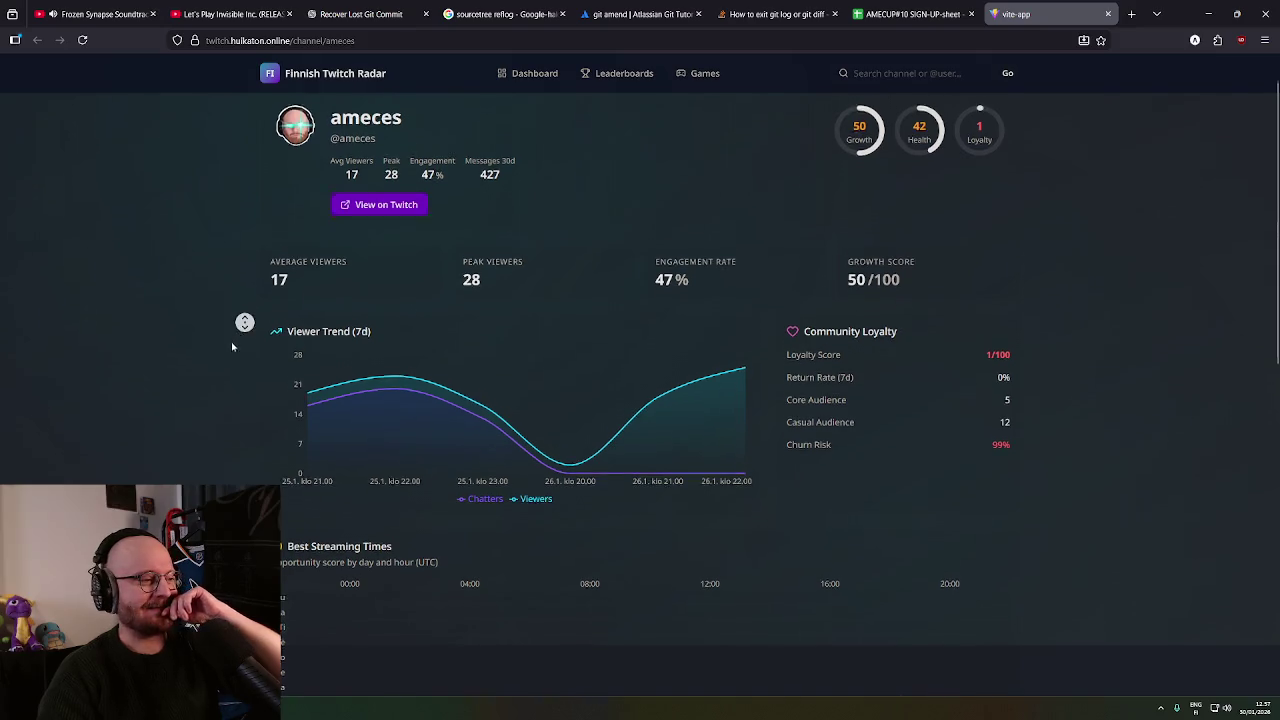
middle_click(215, 374)
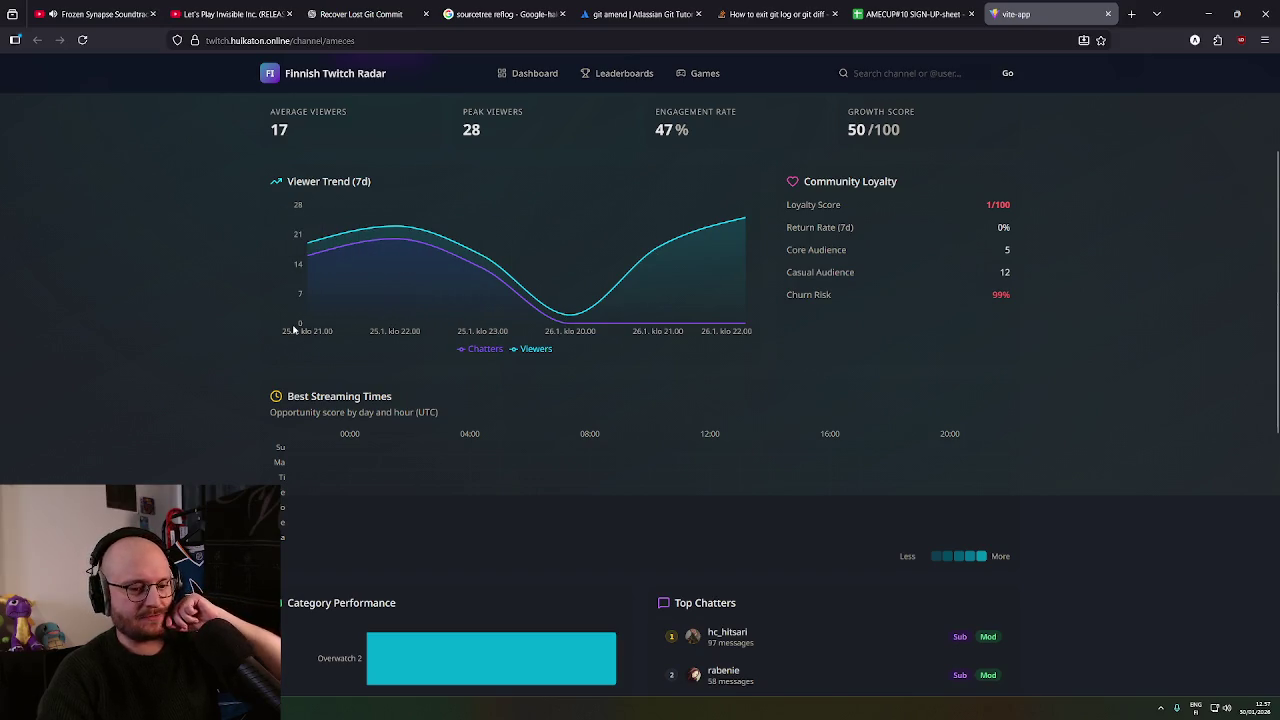
mouse_move(305, 245)
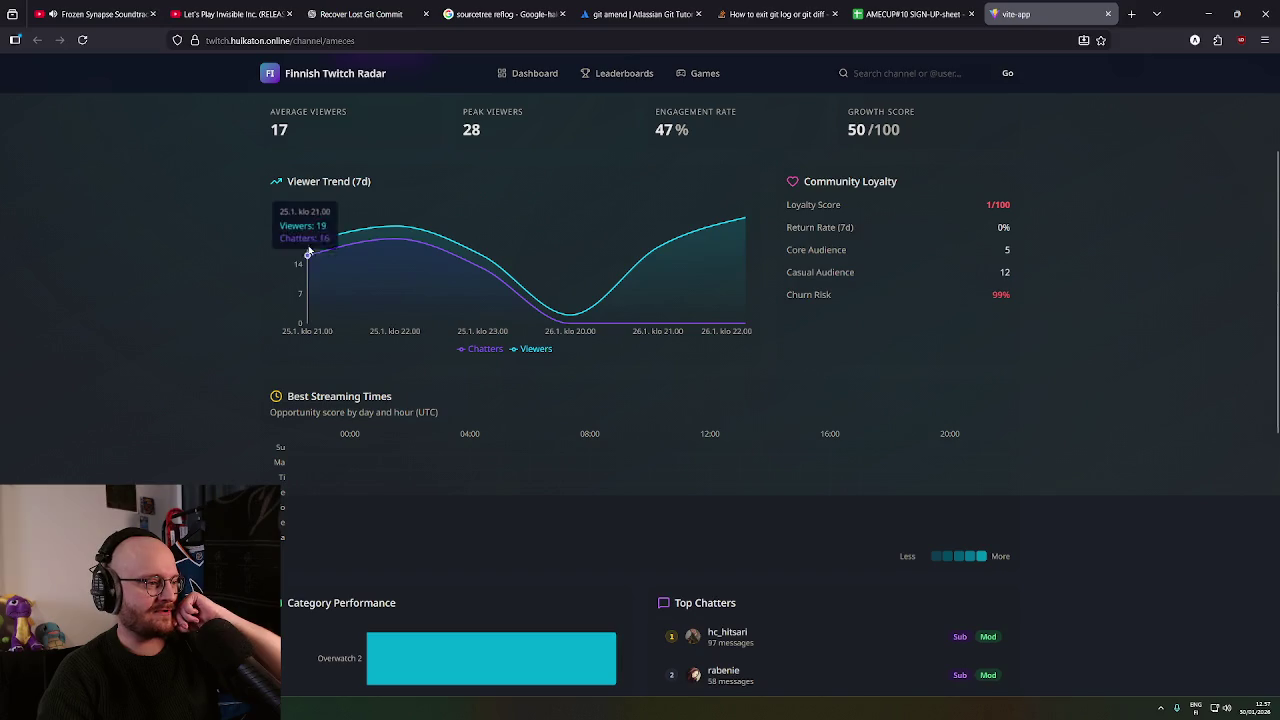
middle_click(250, 344)
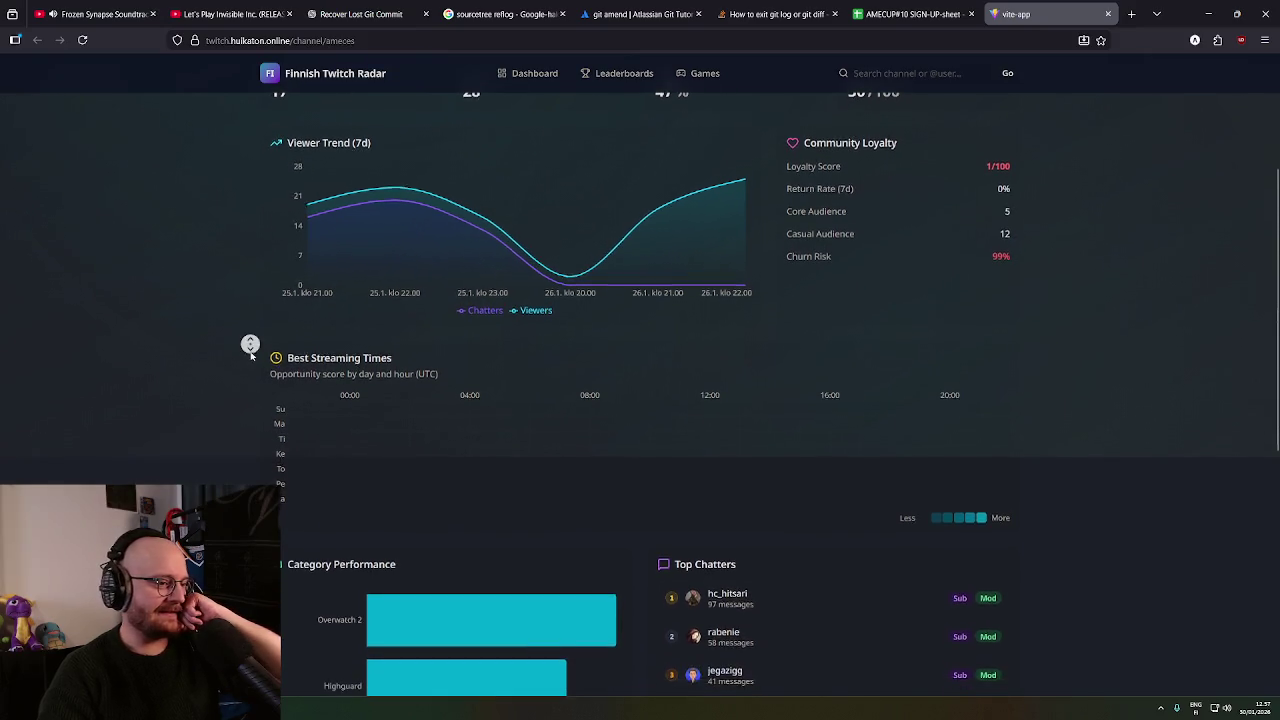
middle_click(250, 365)
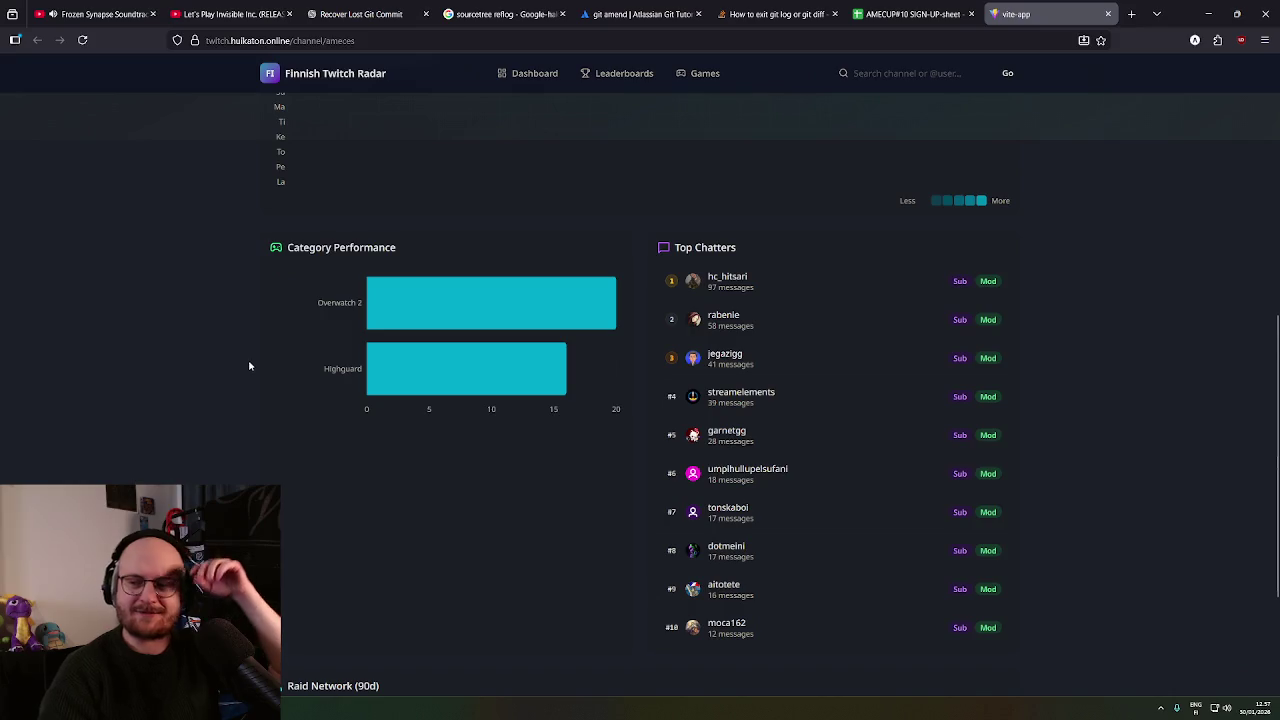
middle_click(239, 359)
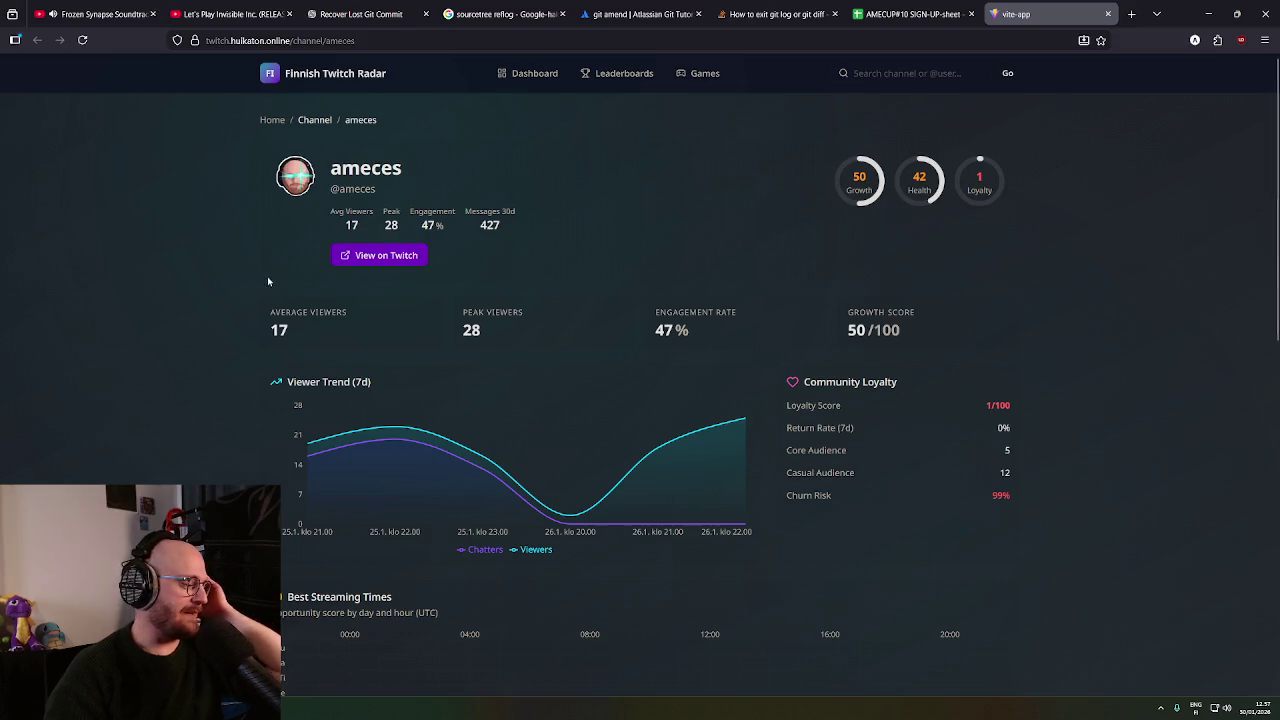
middle_click(261, 347)
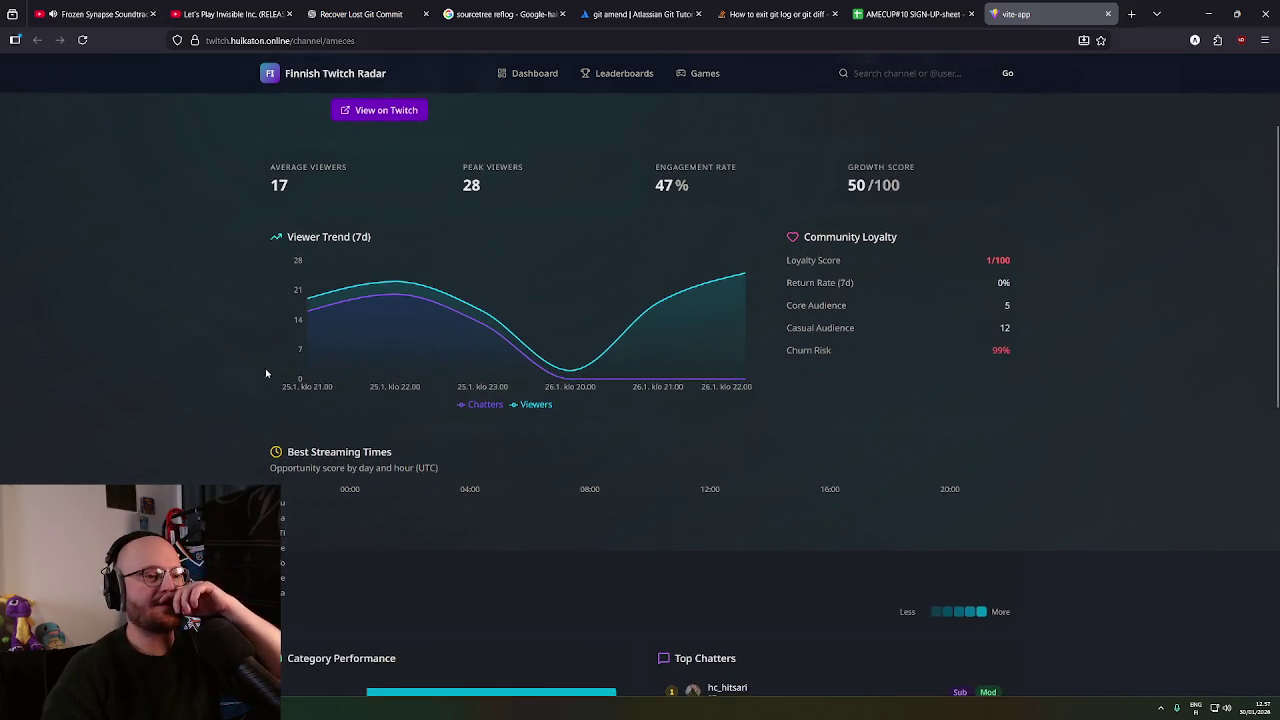
triple_click(867, 358)
left_click_drag(867, 358, 1046, 354)
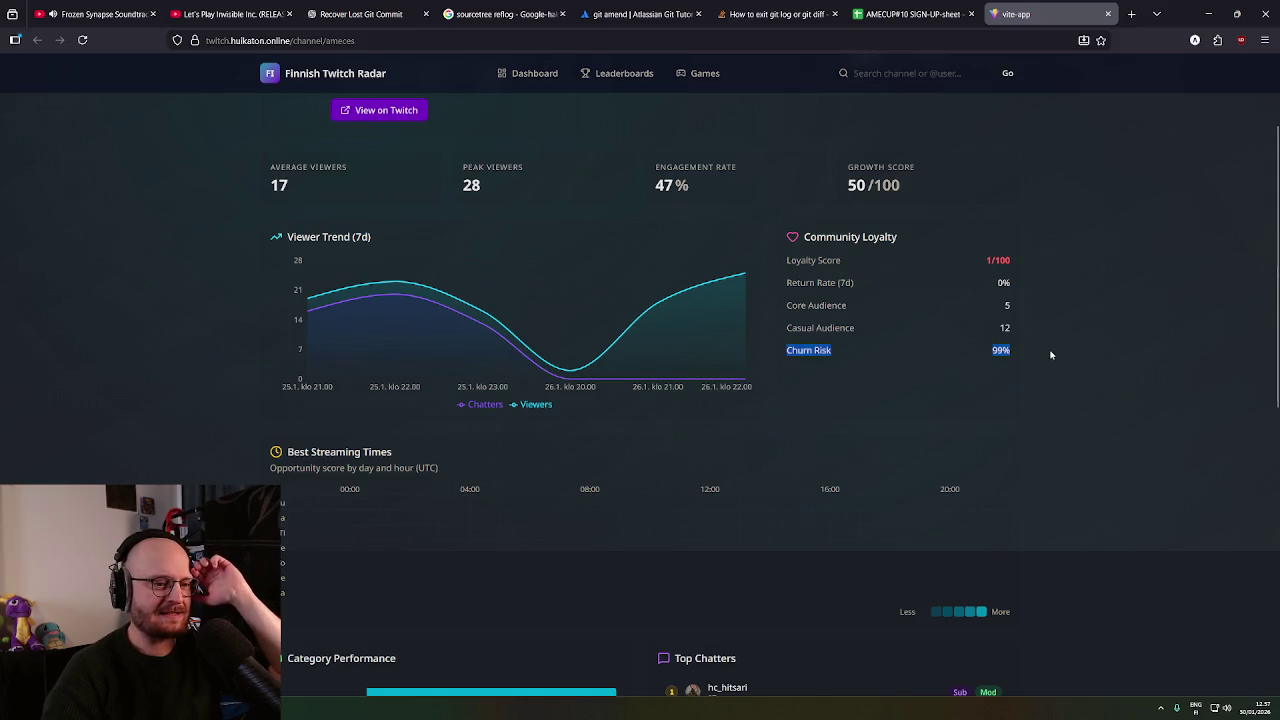
left_click(1020, 354)
left_click_drag(843, 360, 1055, 347)
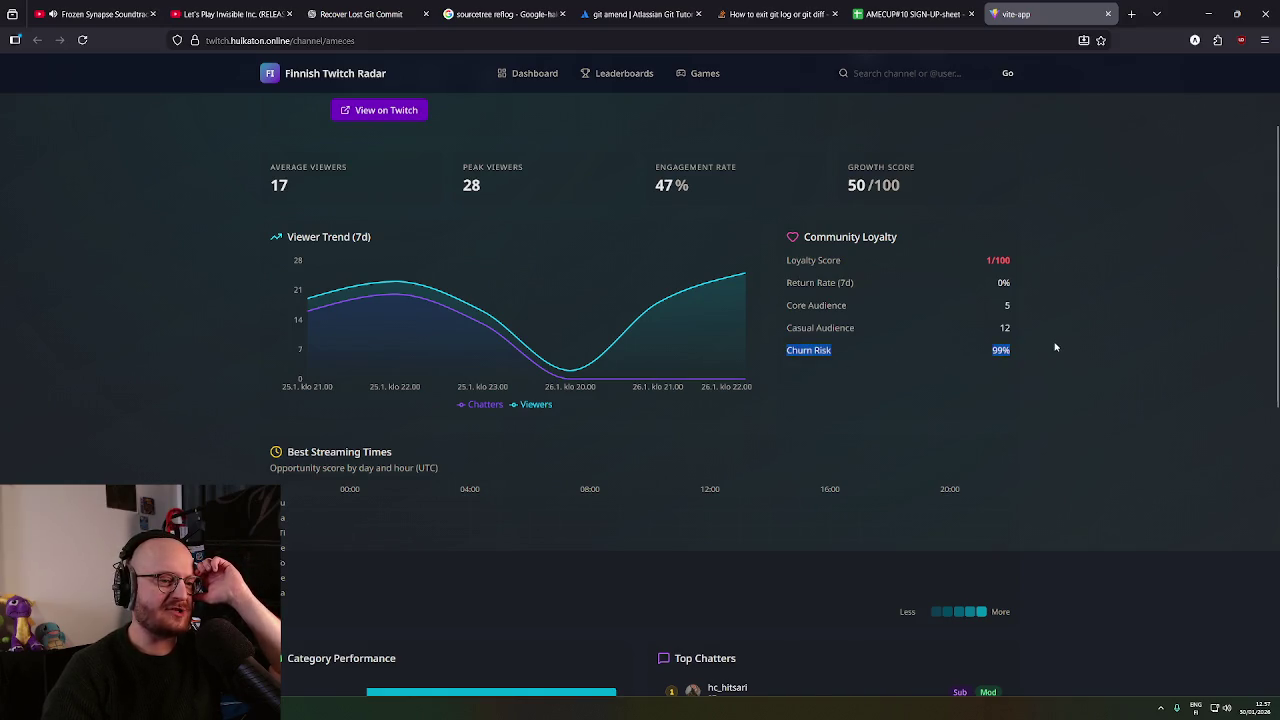
middle_click(1083, 371)
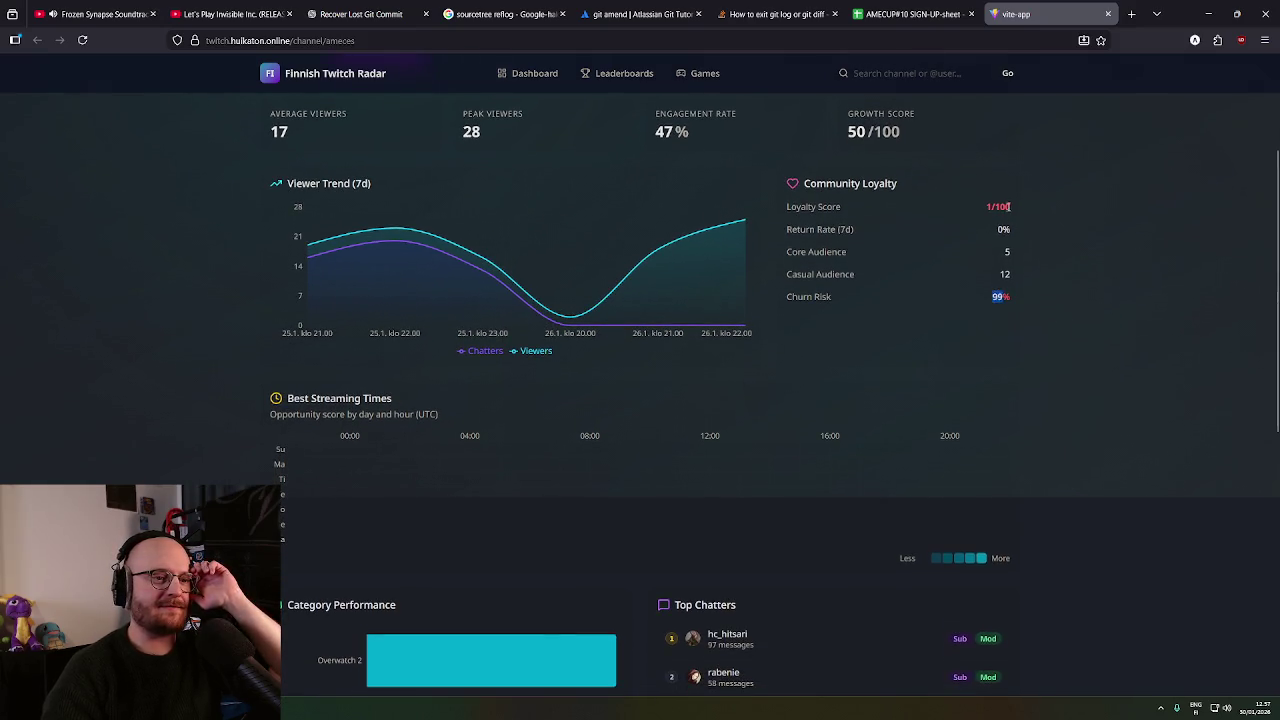
double_click(1003, 206)
left_click(1003, 300)
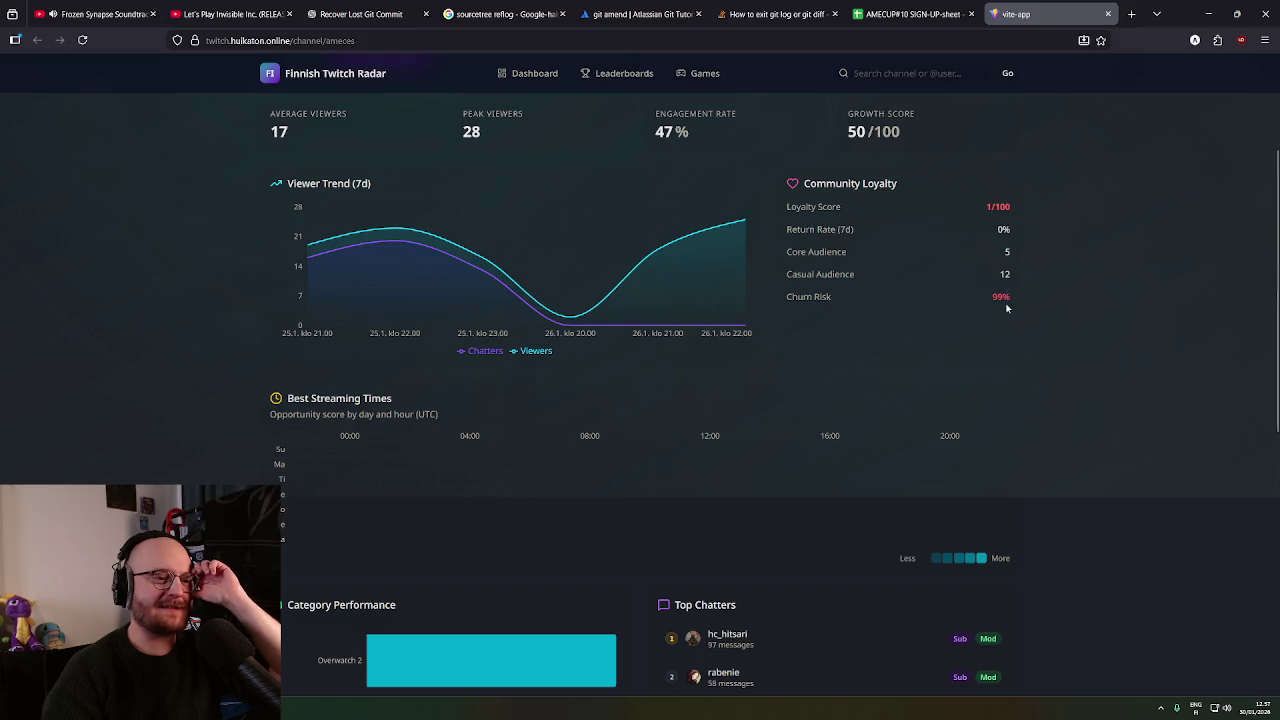
double_click(1001, 297)
middle_click(1033, 329)
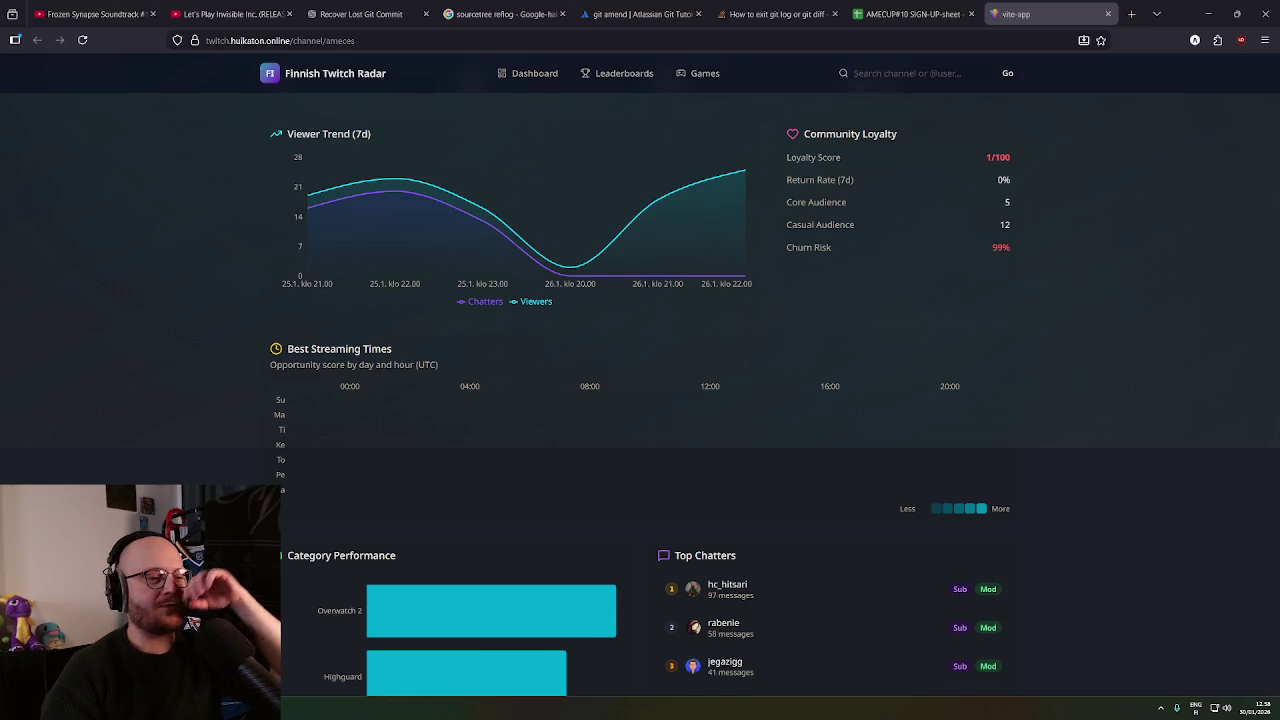
middle_click(1140, 343)
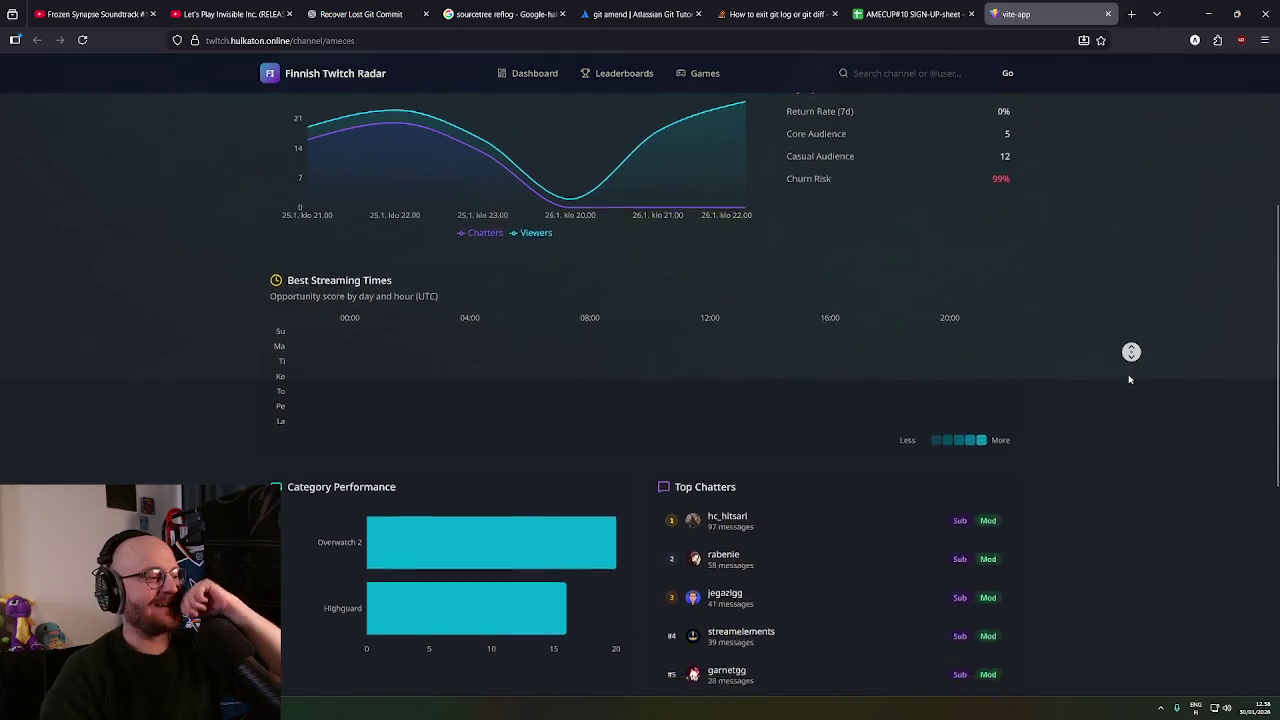
Scroll through the channel page's Top Chatters and Raid Network sections.
left_click(543, 289)
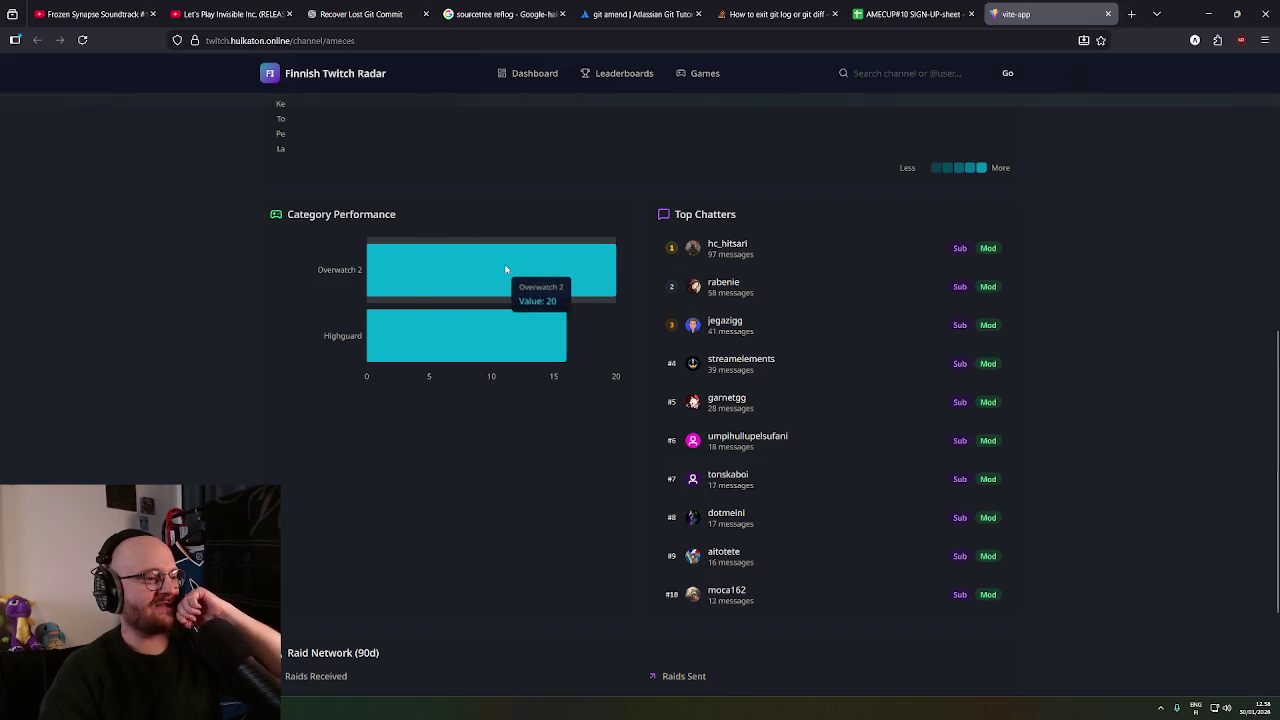
middle_click(289, 376)
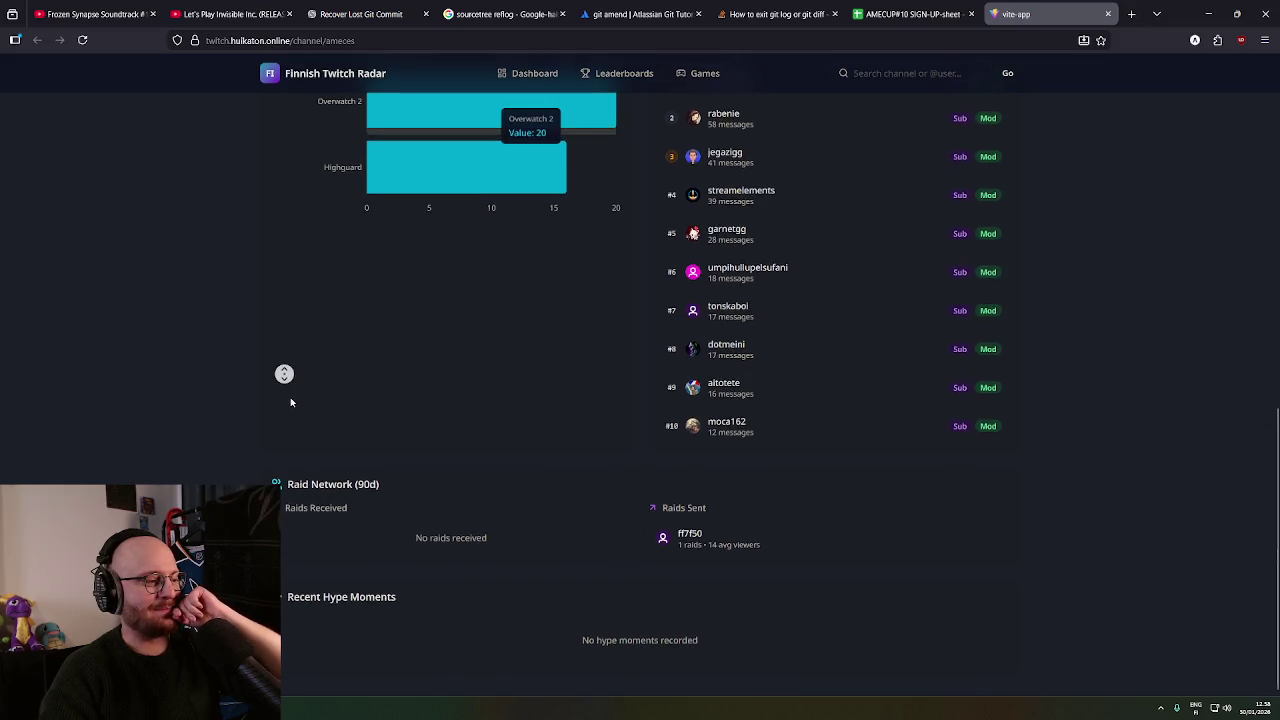
middle_click(289, 425)
middle_click(220, 463)
middle_click(176, 322)
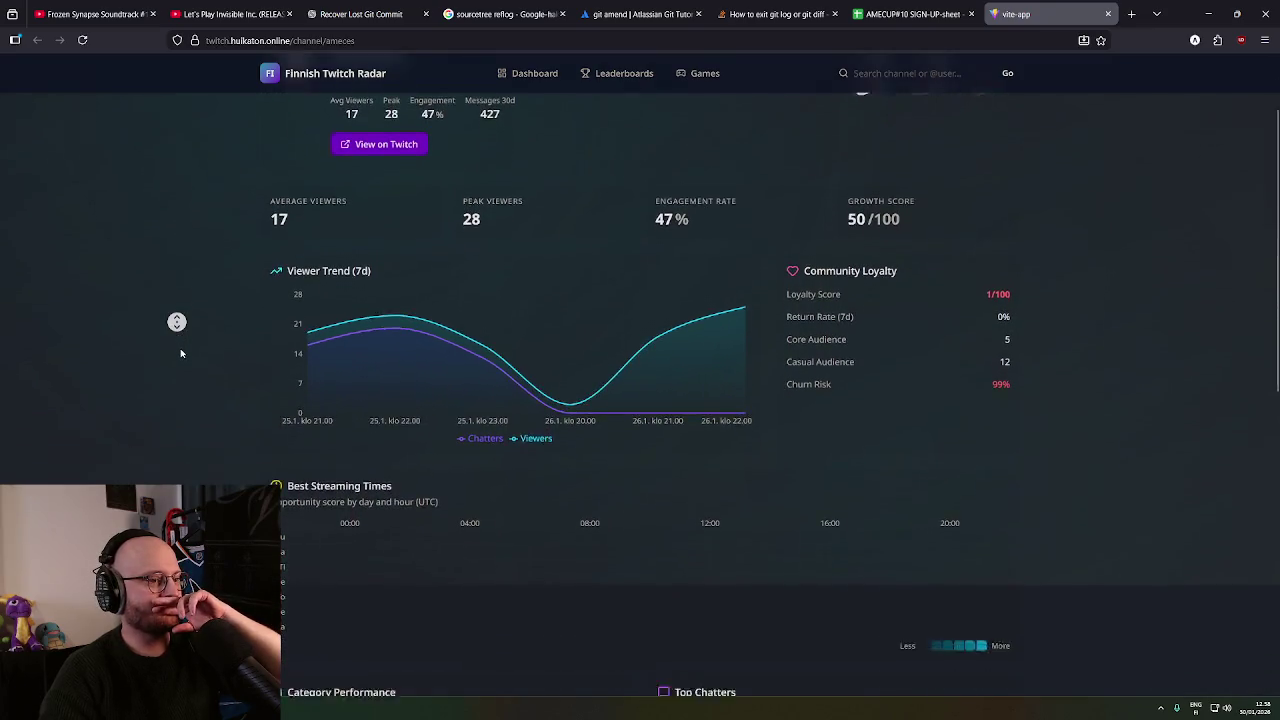
scroll(214, 453, "up", 3)
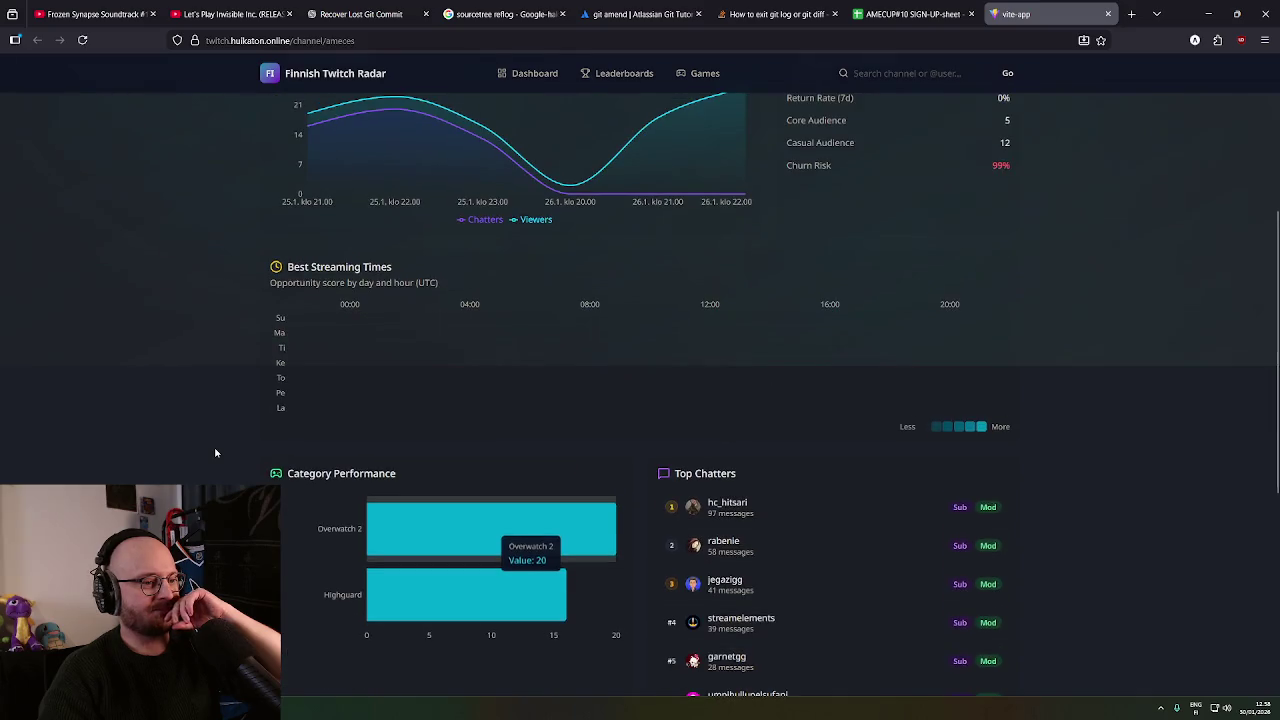
scroll(283, 440, "up", 3)
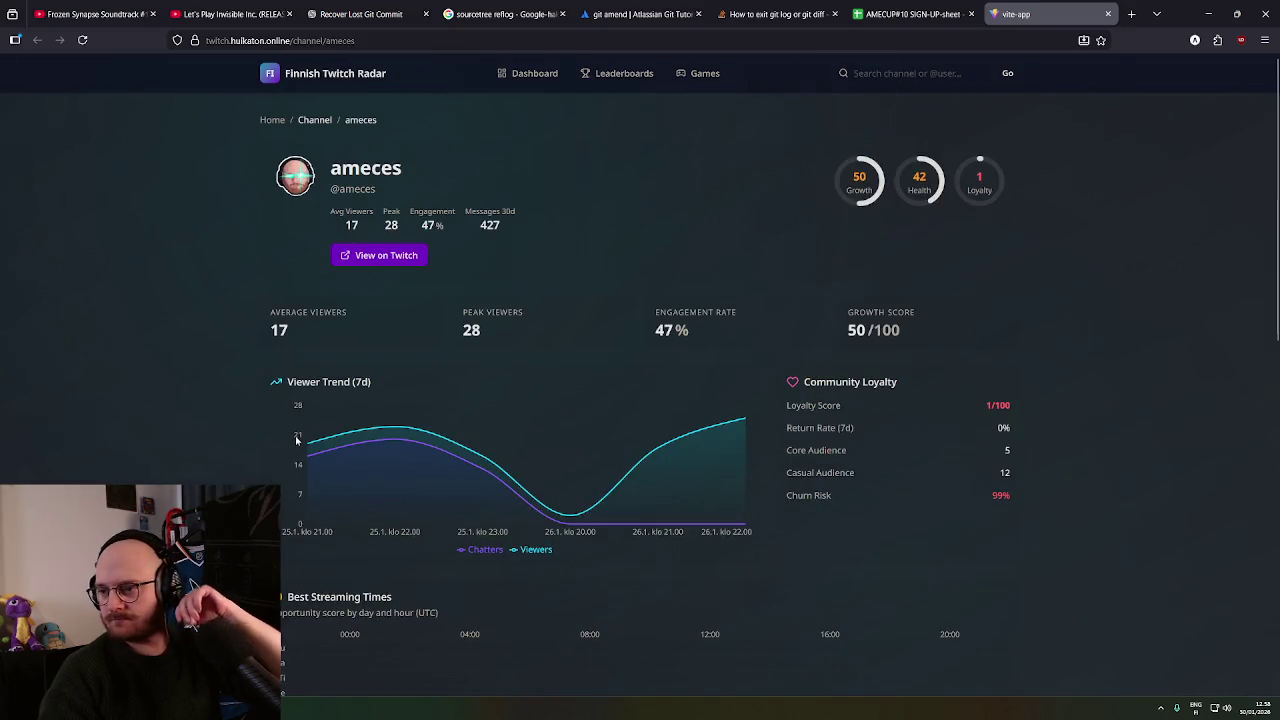
scroll(304, 437, "down", 5)
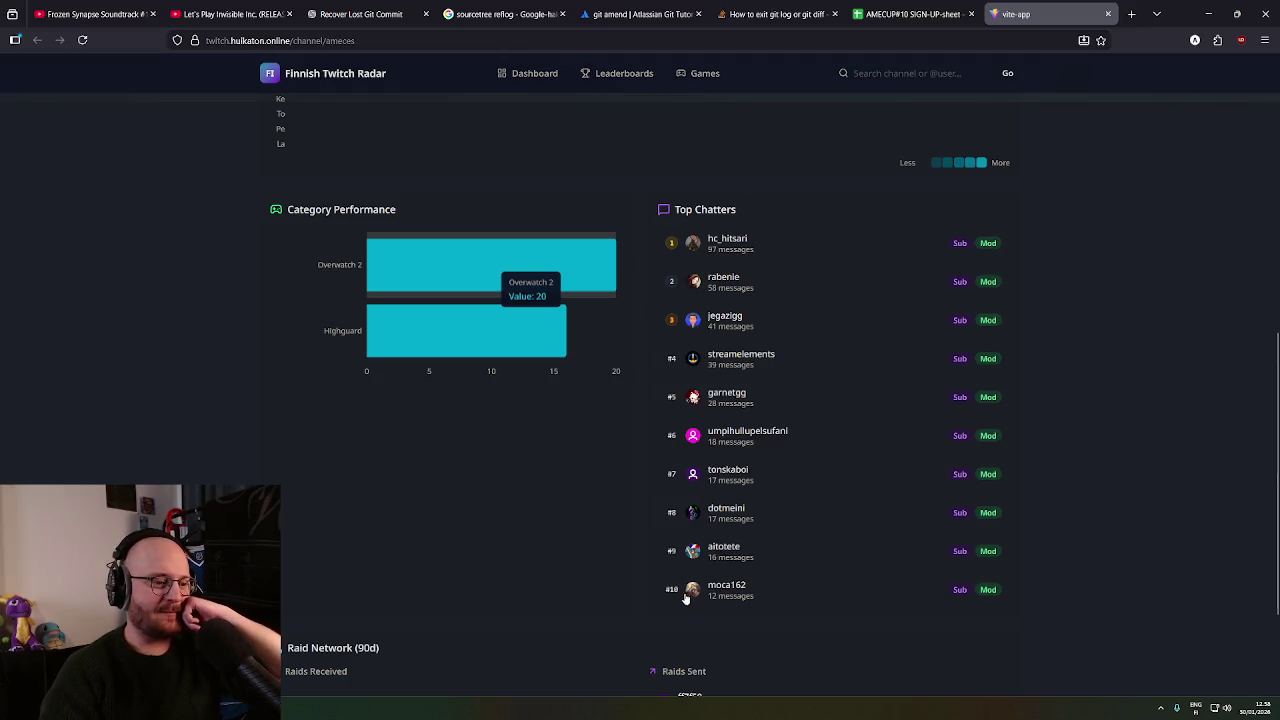
left_click_drag(688, 600, 872, 584)
left_click(1062, 600)
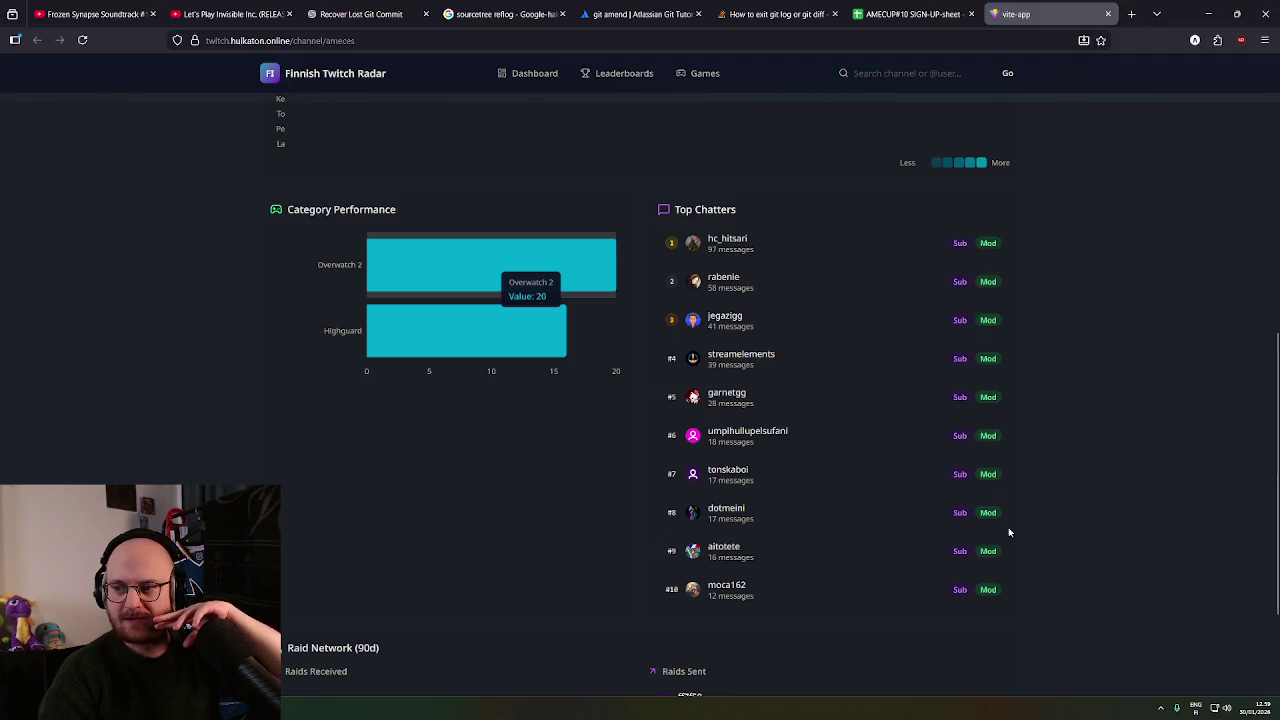
scroll(1088, 488, "down", 1)
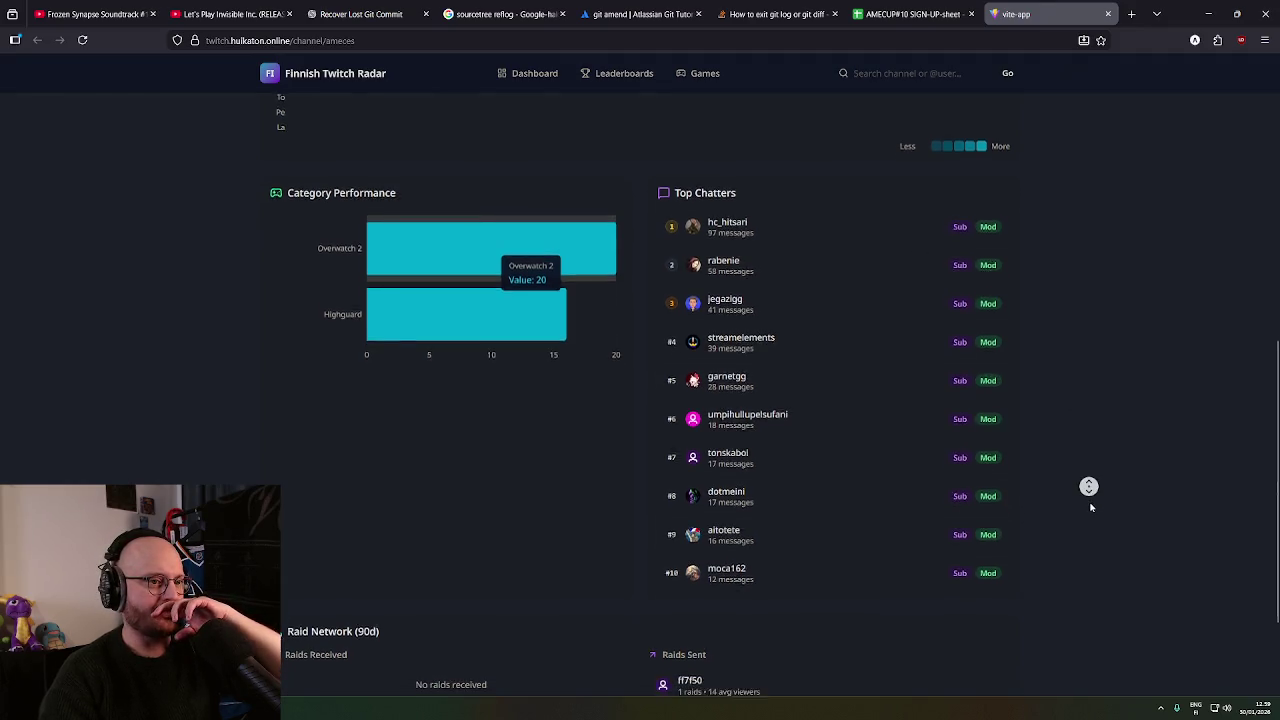
scroll(1088, 508, "up", 2)
Briefly view the YouTube Frozen Synapse tab, then return to the Finnish Twitch Radar page.
left_click(95, 14)
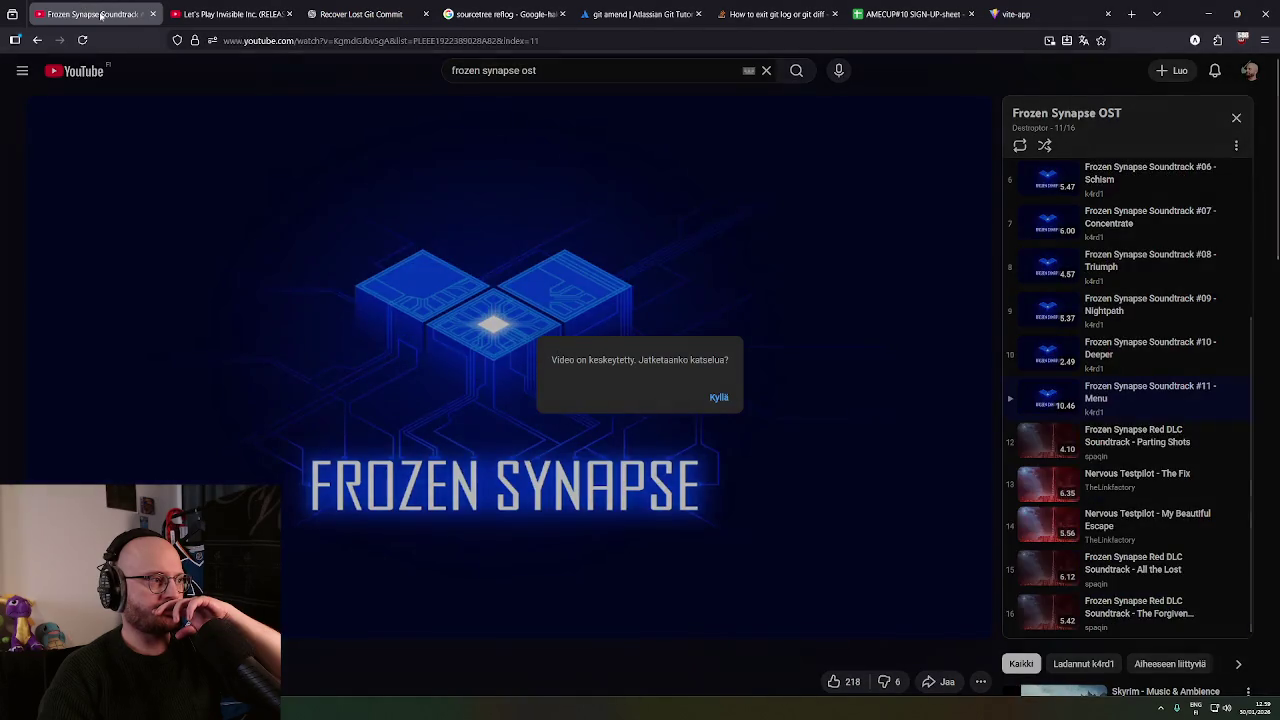
left_click(987, 8)
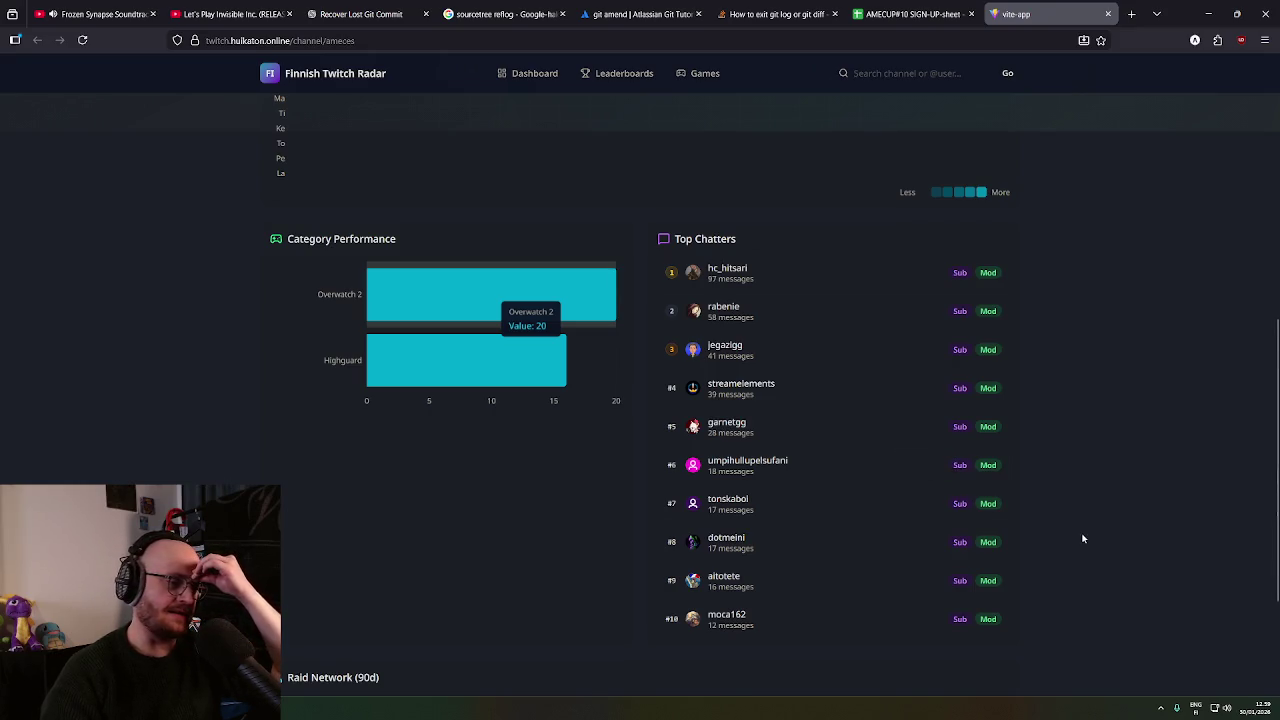
middle_click(1062, 503)
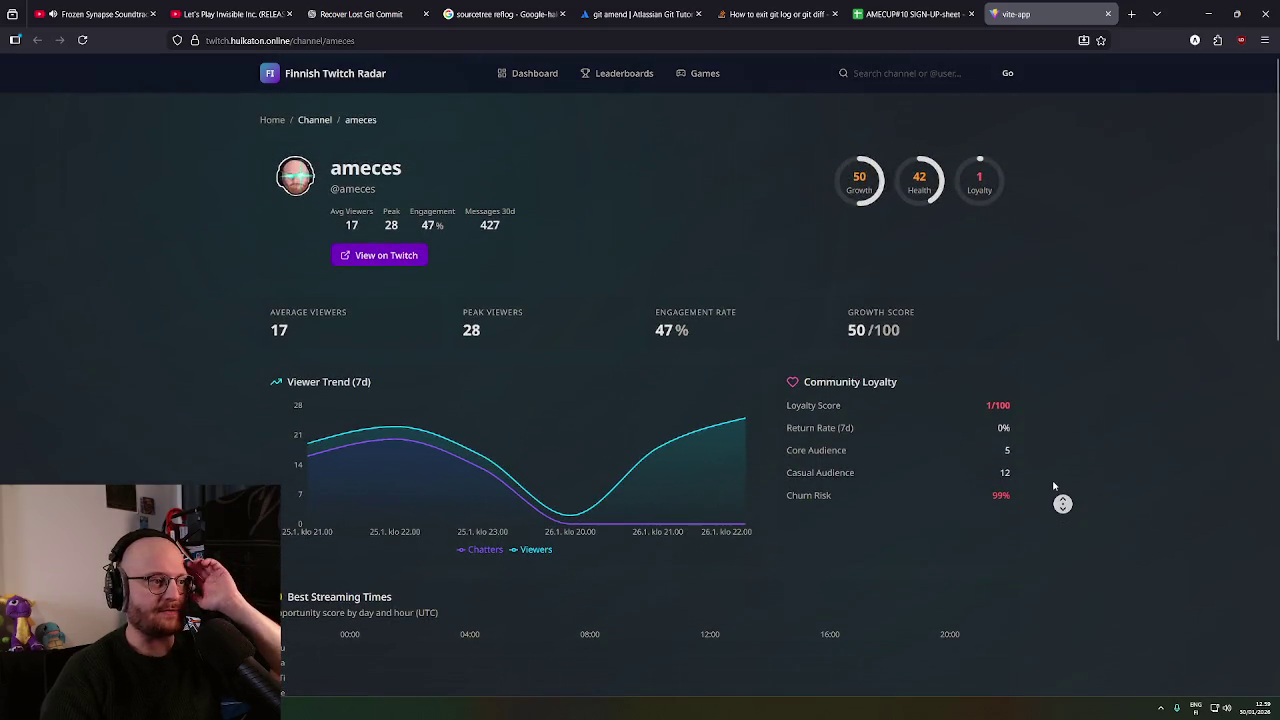
scroll(1062, 503, "down", 10)
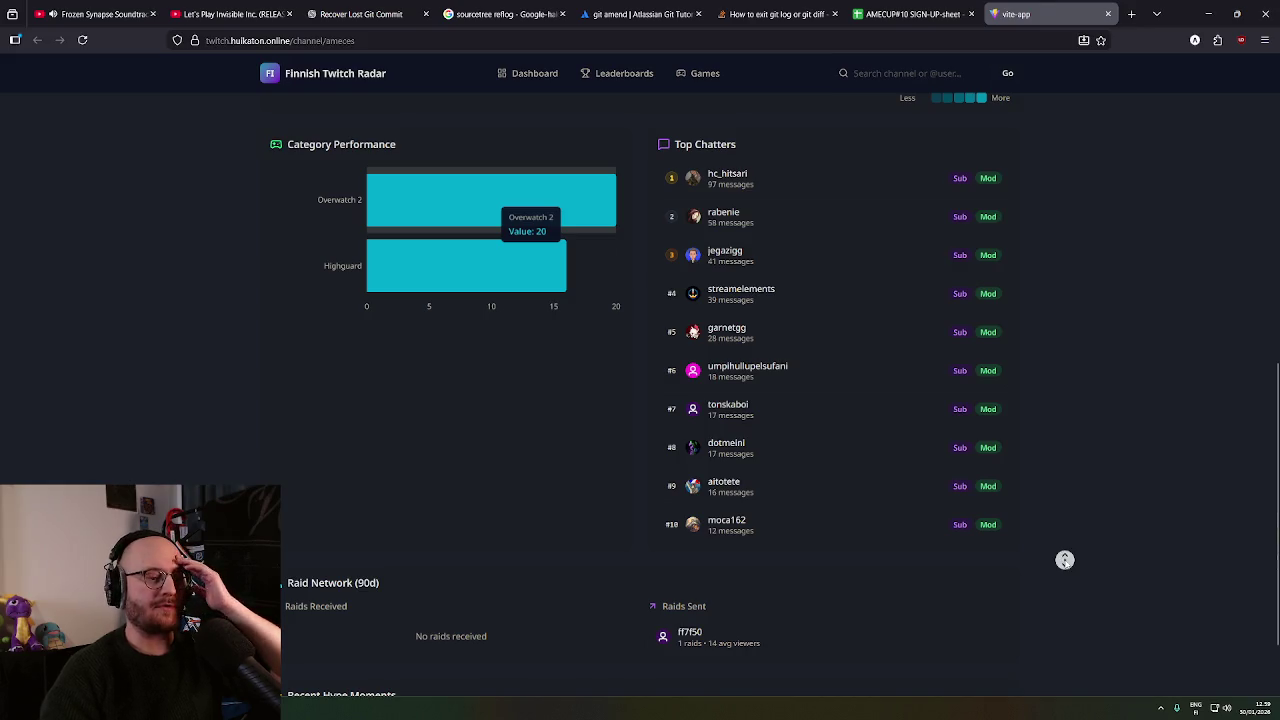
scroll(1064, 560, "up", 10)
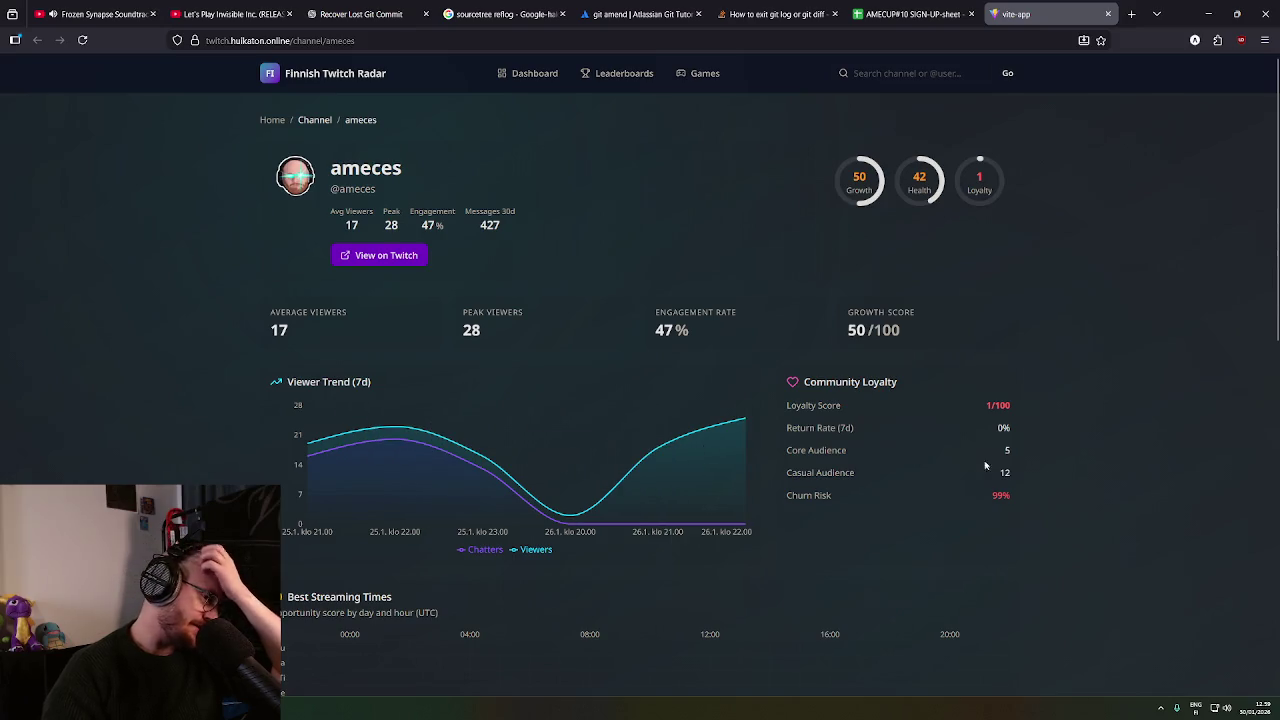
scroll(1116, 491, "down", 1)
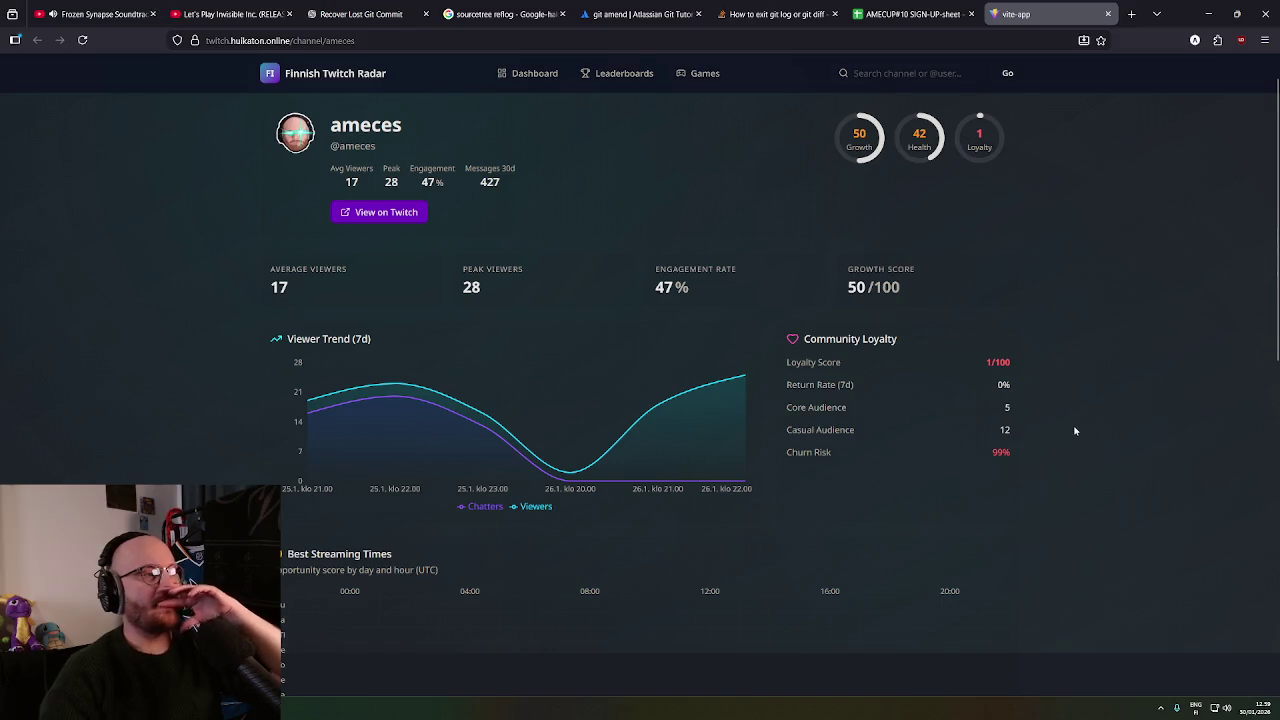
scroll(1065, 420, "down", 1)
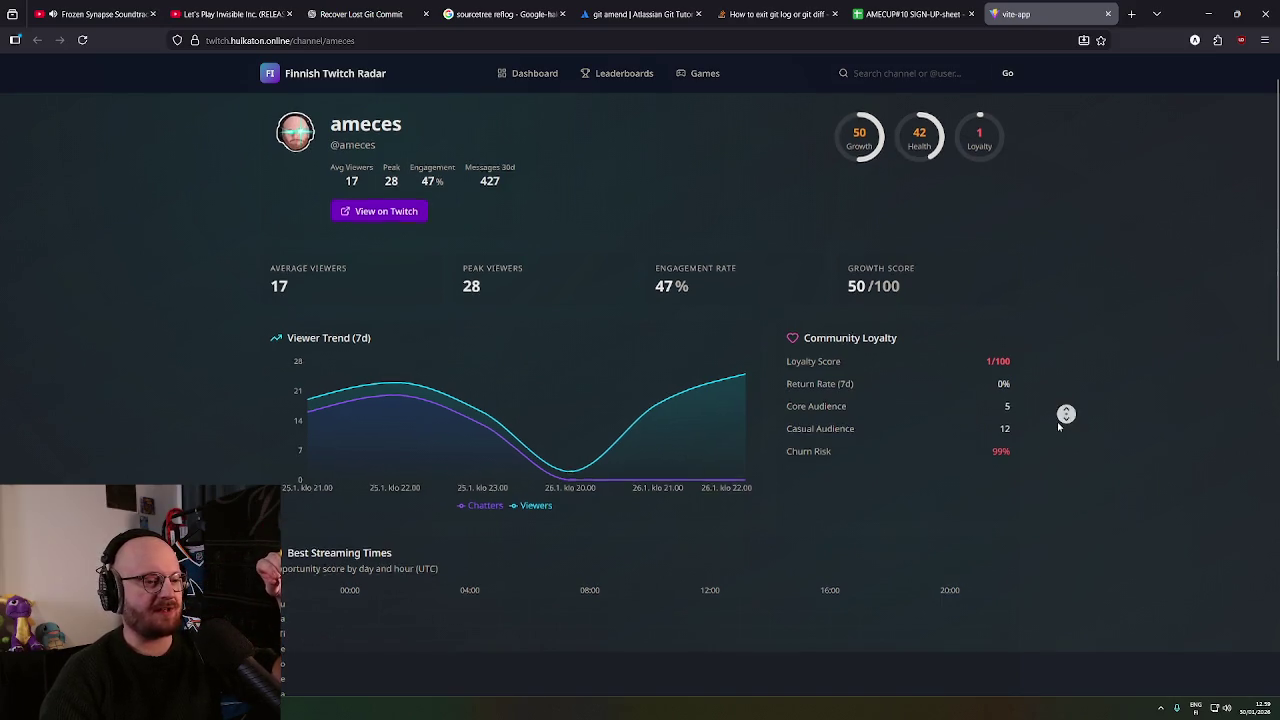
Scroll up the Finnish Twitch Radar channel page and stop the automatic scrolling.
scroll(1057, 421, "up", 1)
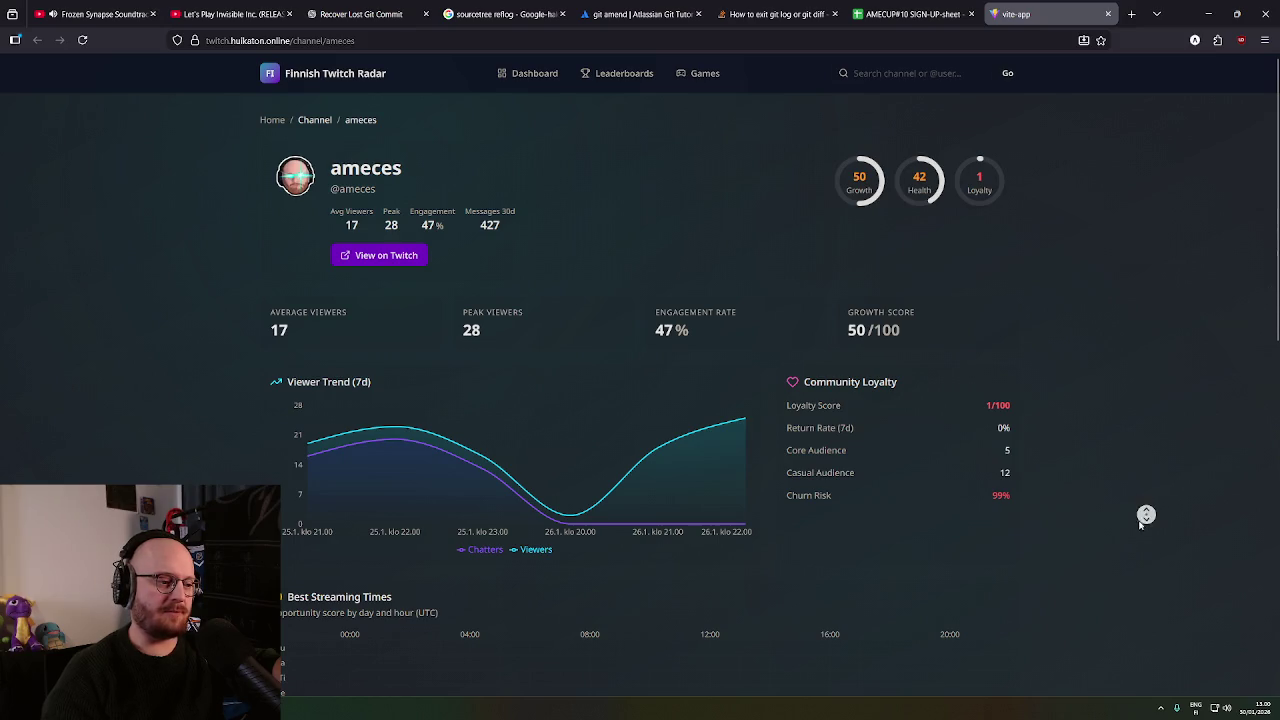
middle_click(1069, 408)
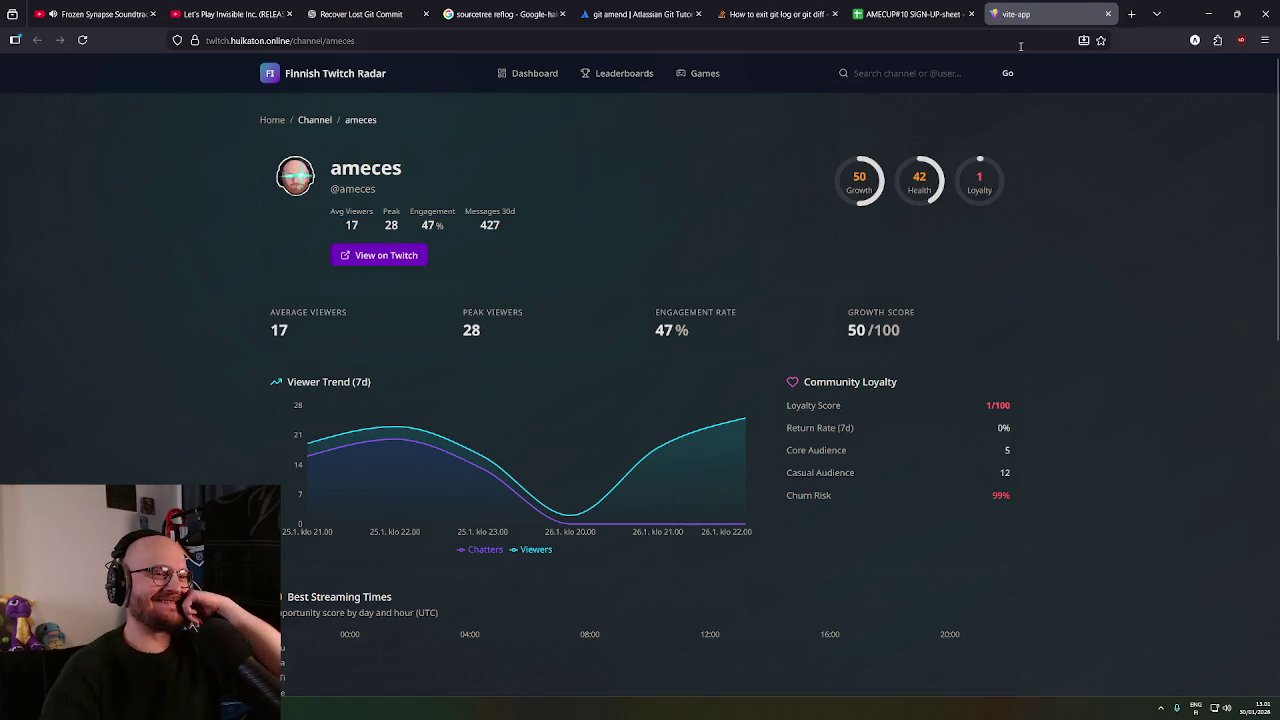
Close the Finnish Twitch Radar tab and minimize the browser to bring Unity back.
left_click(1109, 14)
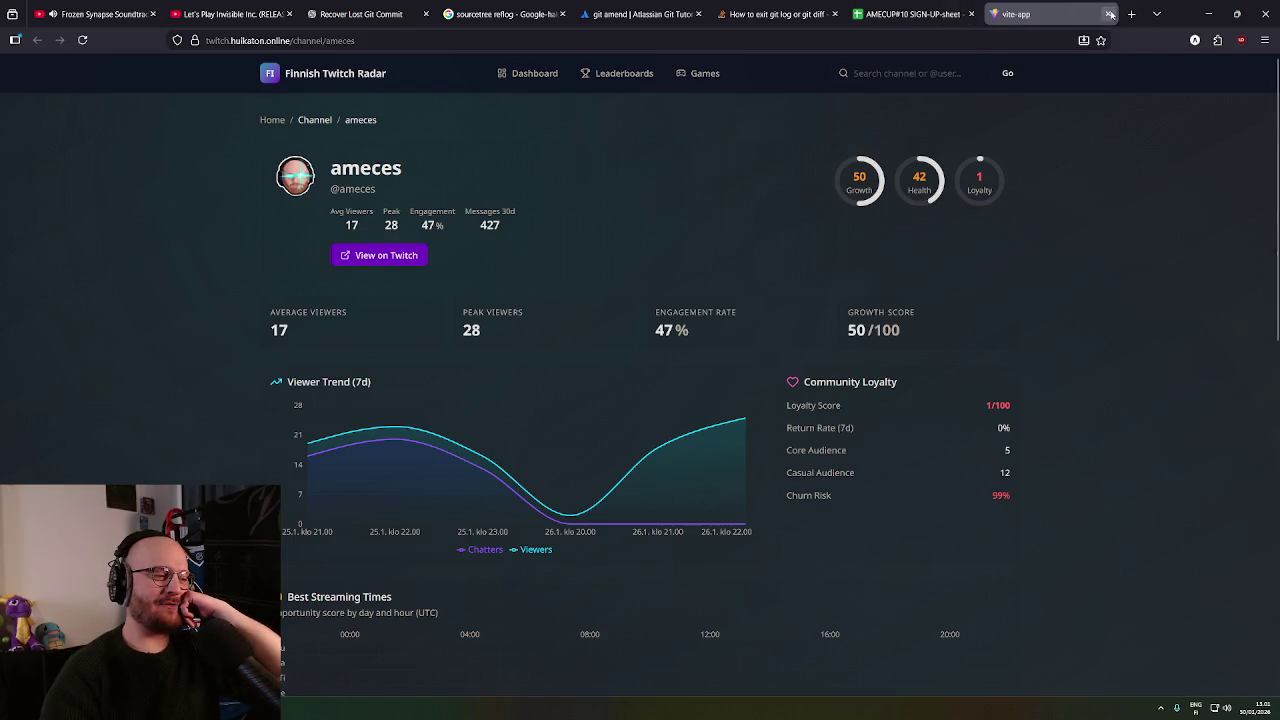
scroll(828, 465, "up", 5)
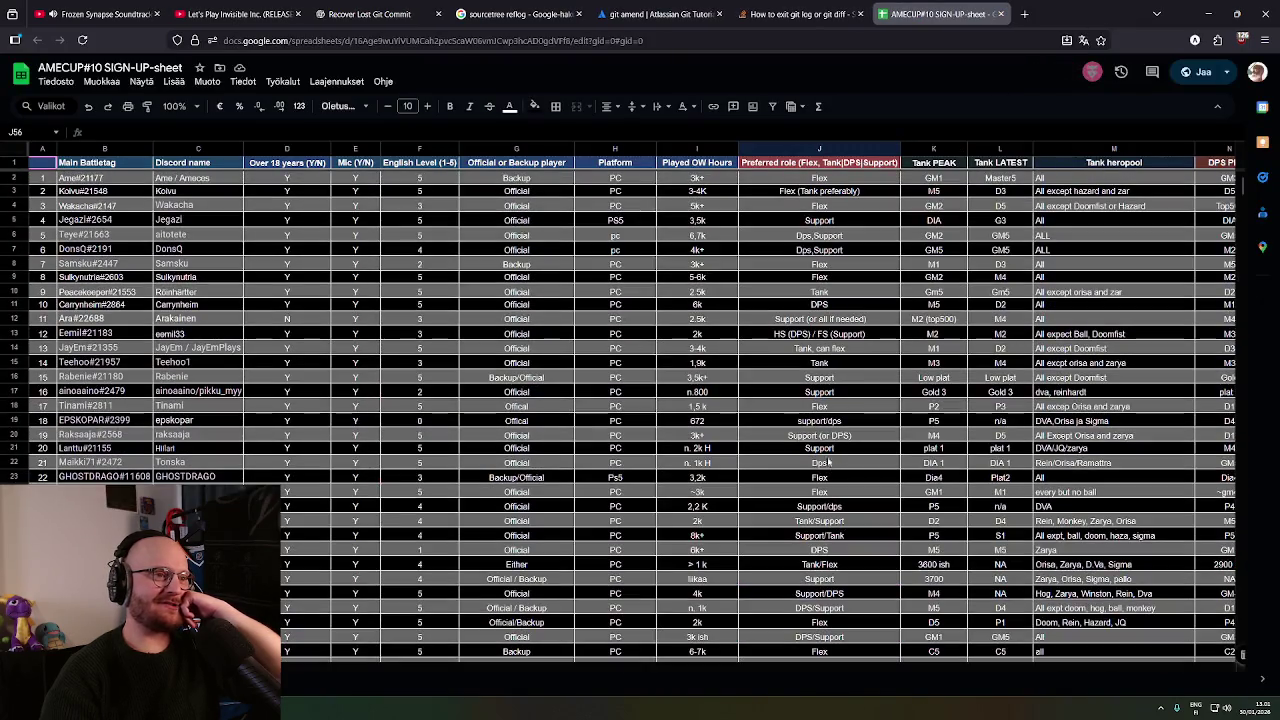
left_click(1204, 13)
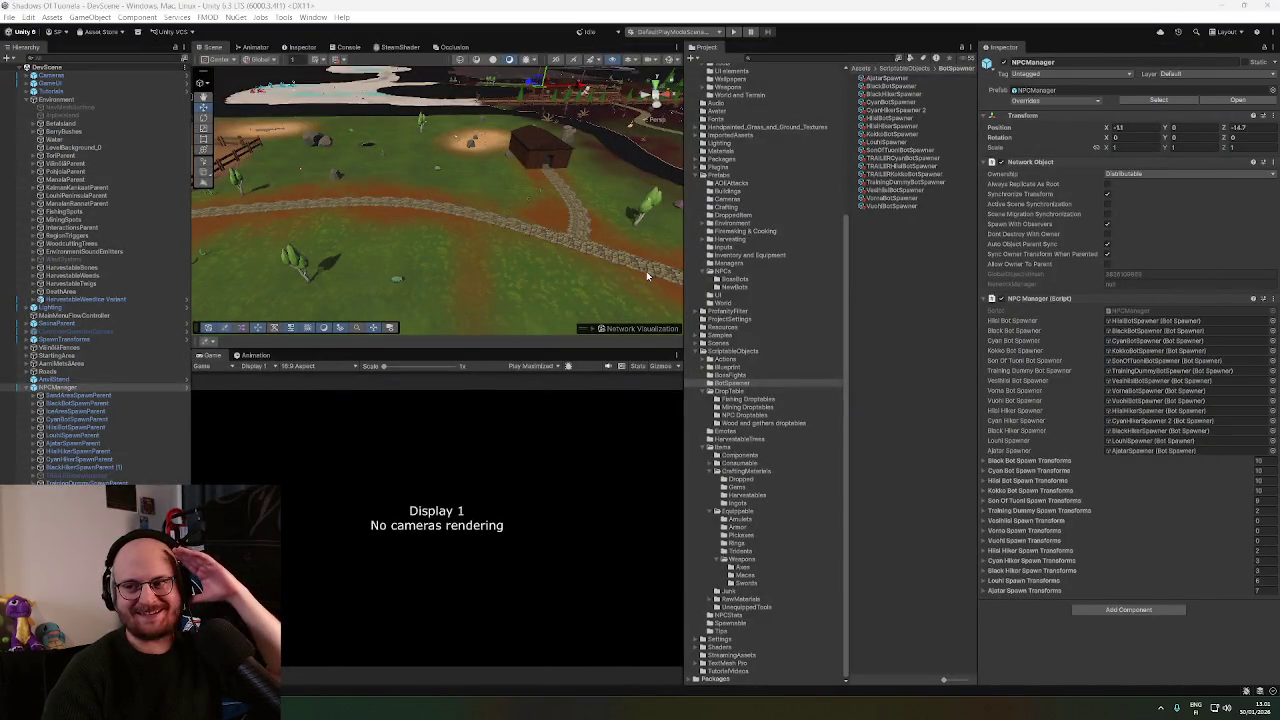
Orbit the Scene view toward the fenced pen and open the NPCManager prefab.
mouse_move(646, 271)
left_mouse_down()
mouse_move(545, 250)
mouse_move(620, 210)
mouse_move(323, 335)
left_mouse_up()
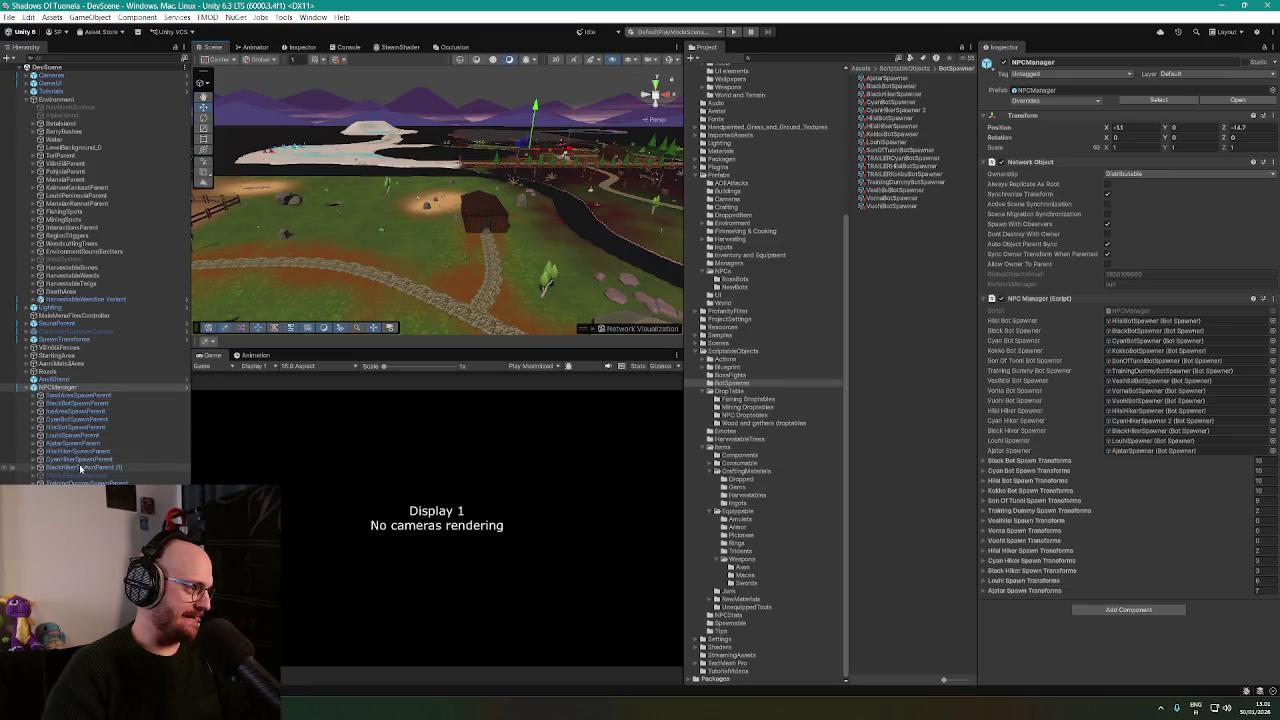
mouse_move(300, 300)
left_mouse_down()
mouse_move(352, 280)
mouse_move(408, 327)
left_mouse_up()
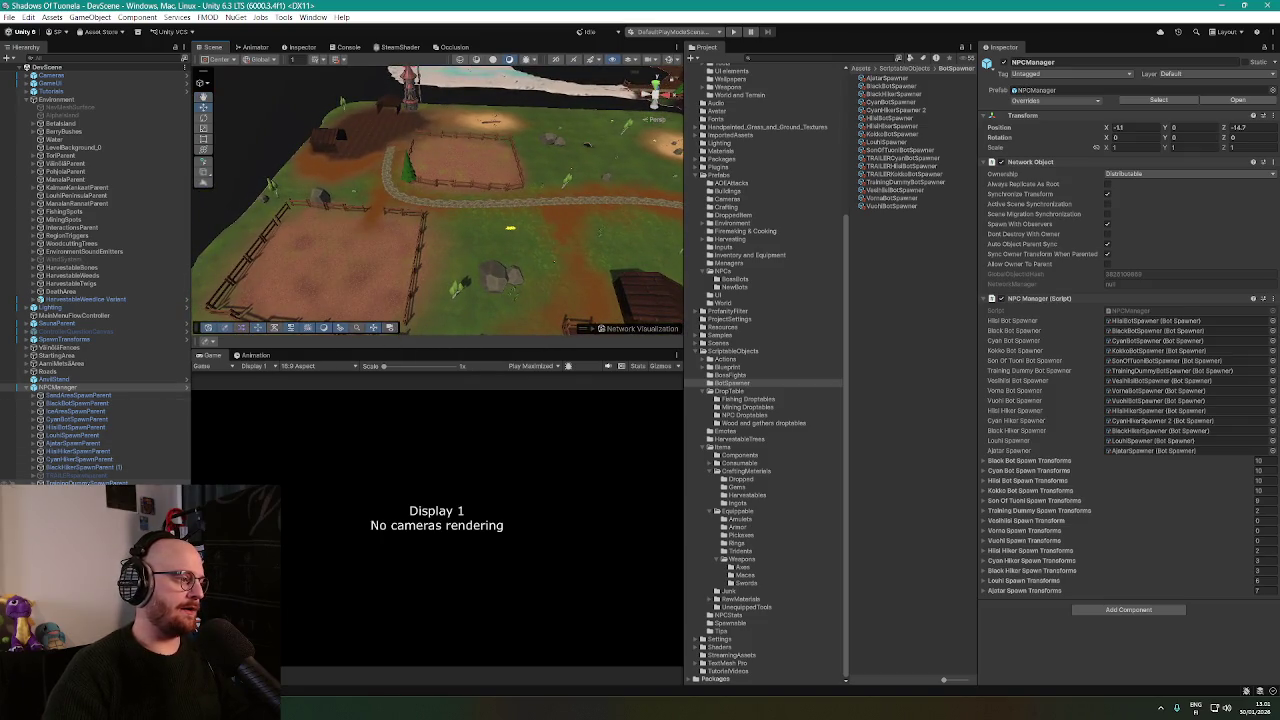
left_click(187, 389)
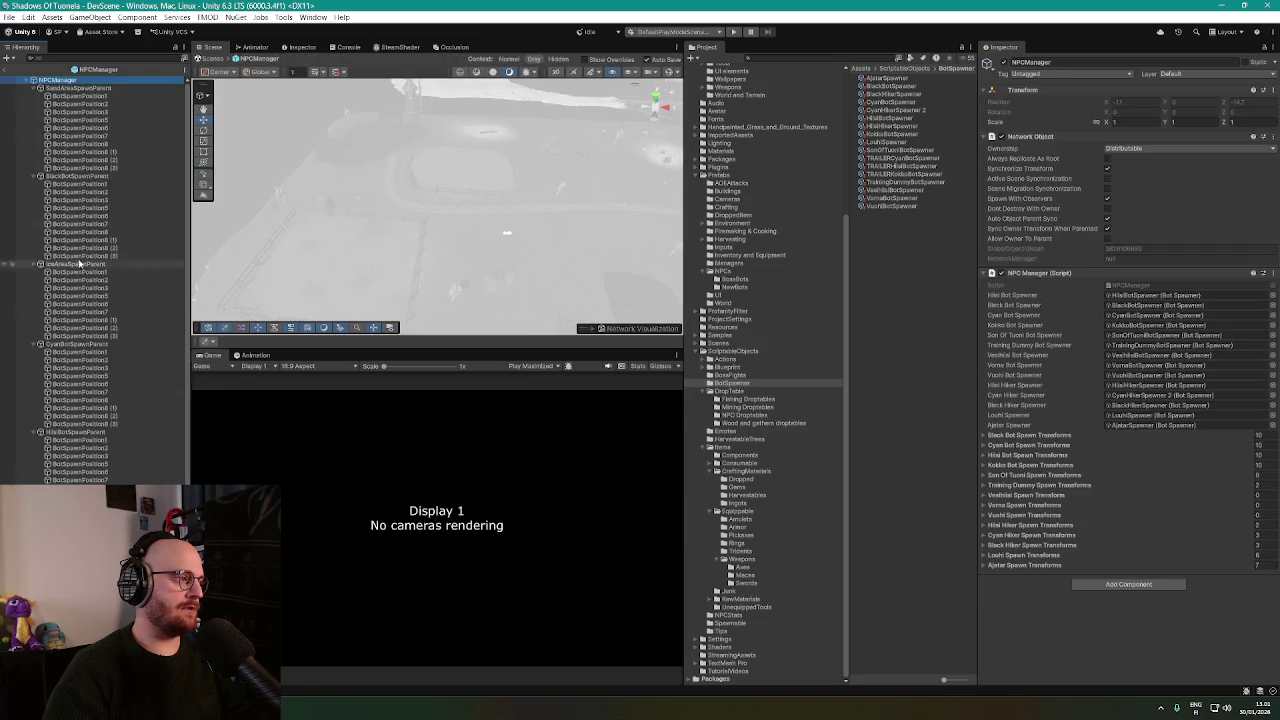
Select the Hill bot spawn group and finish renaming the copied spawn group.
left_click(104, 176)
scroll(94, 220, "down", 5)
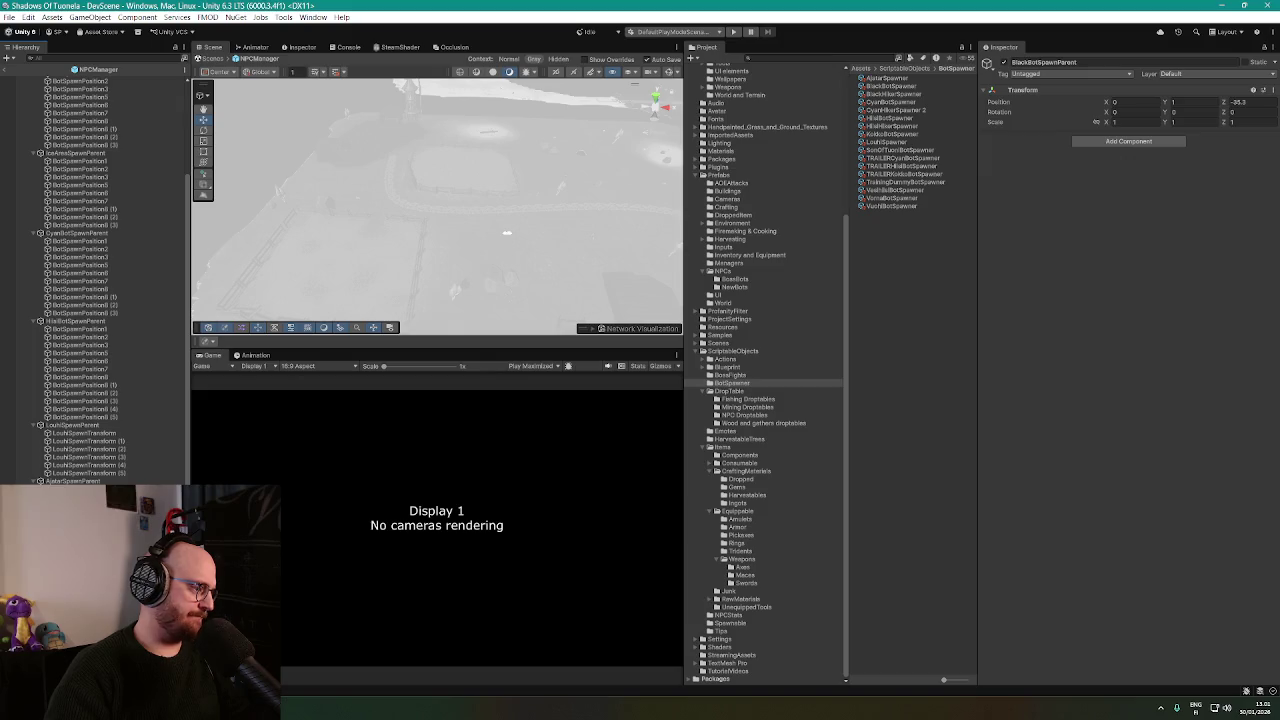
scroll(110, 330, "up", 5)
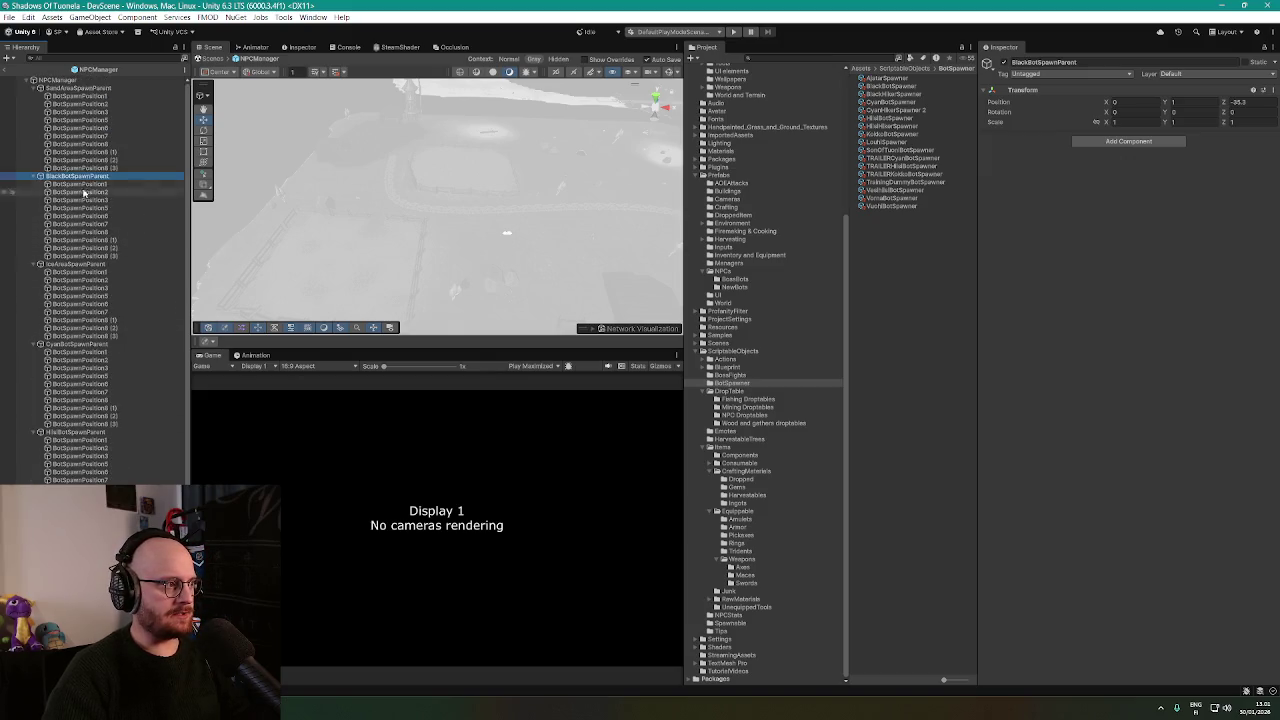
scroll(90, 312, "down", 1)
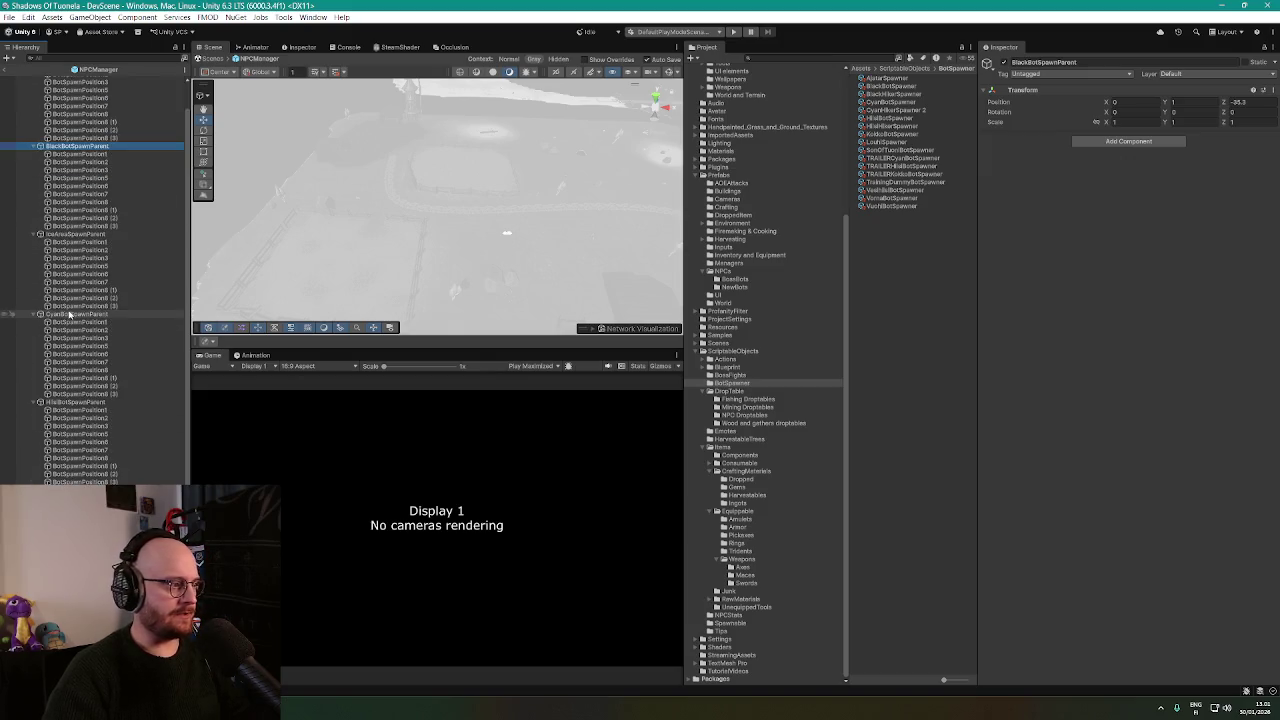
left_click(80, 403)
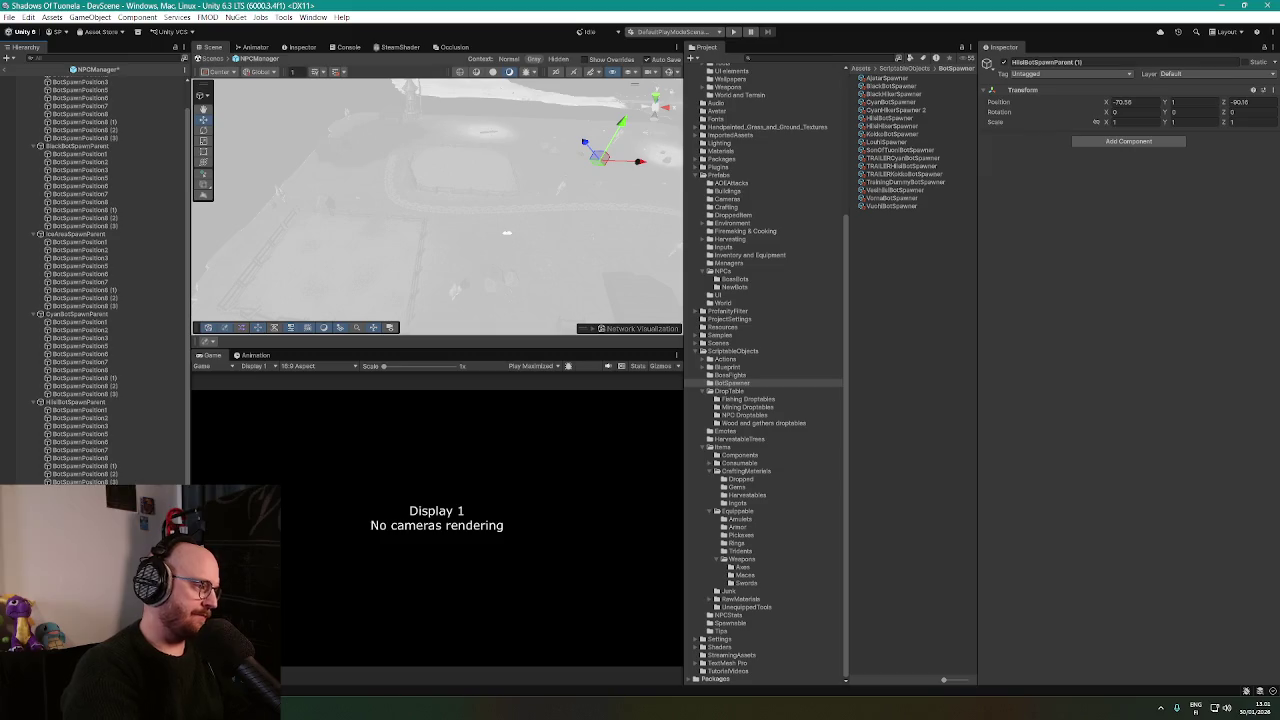
key("BackSpace")
key("BackSpace")
key("BackSpace")
key("f")
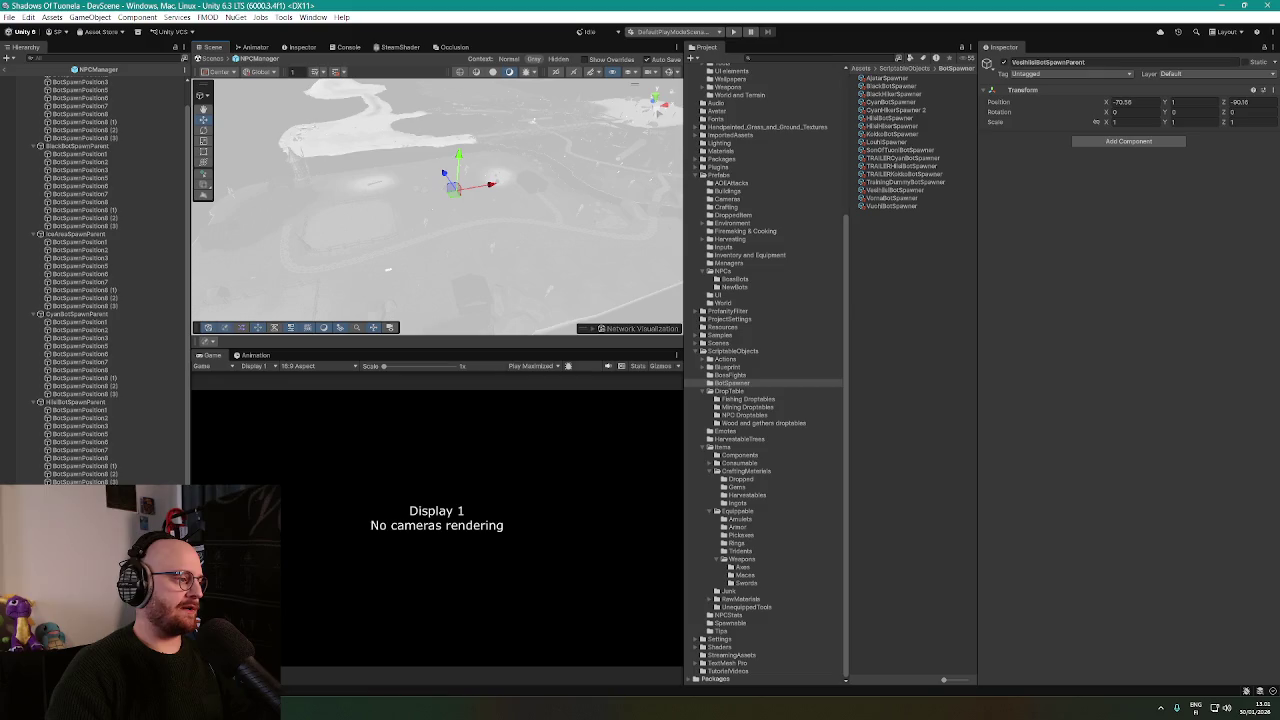
Duplicate the Vesihiisi spawn group to make VornaBotSpawnParent, then return to DevScene.
scroll(92, 280, "down", 5)
scroll(92, 280, "down", 1)
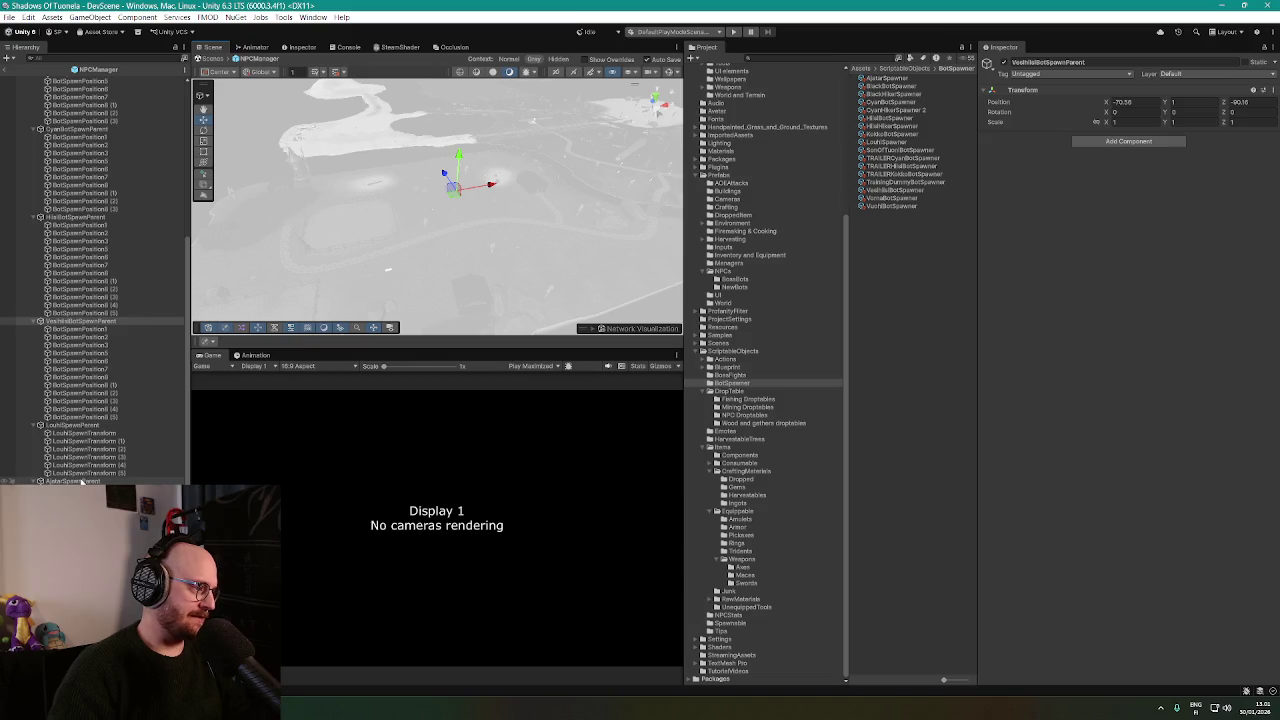
scroll(82, 482, "up", 4)
left_click(80, 472)
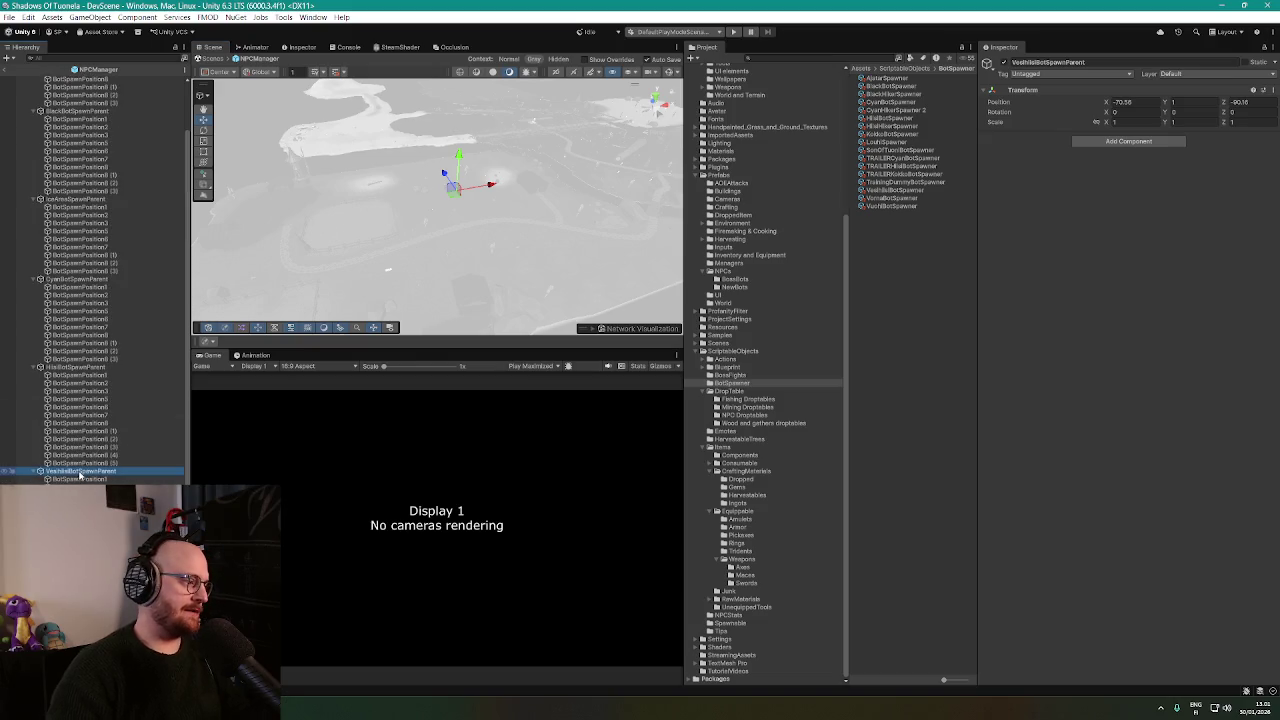
key("ctrl+d")
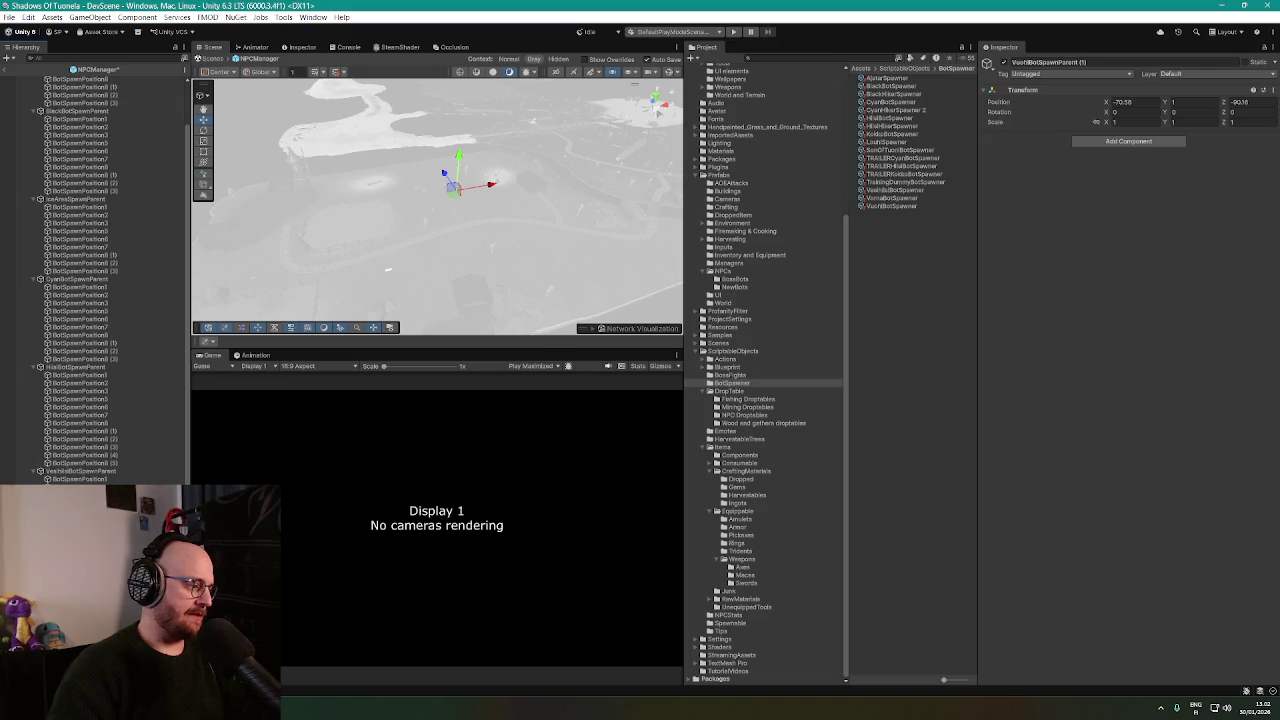
scroll(100, 280, "down", 5)
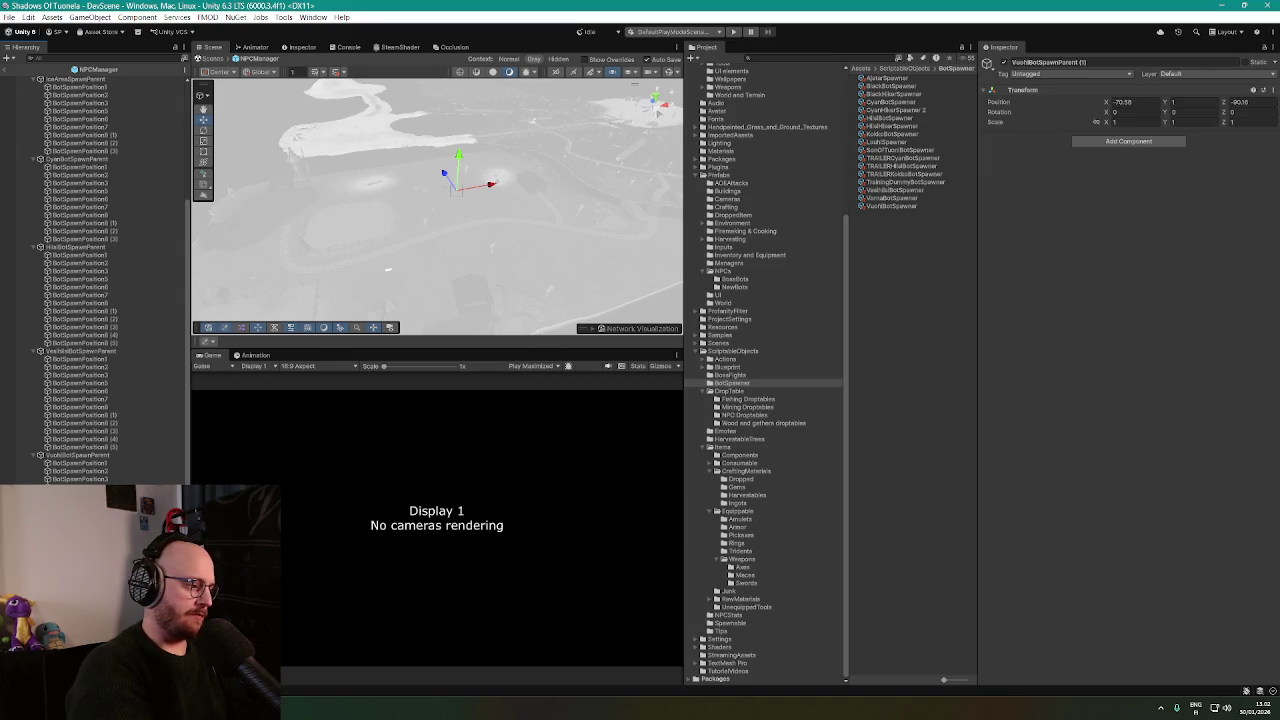
left_click(10, 69)
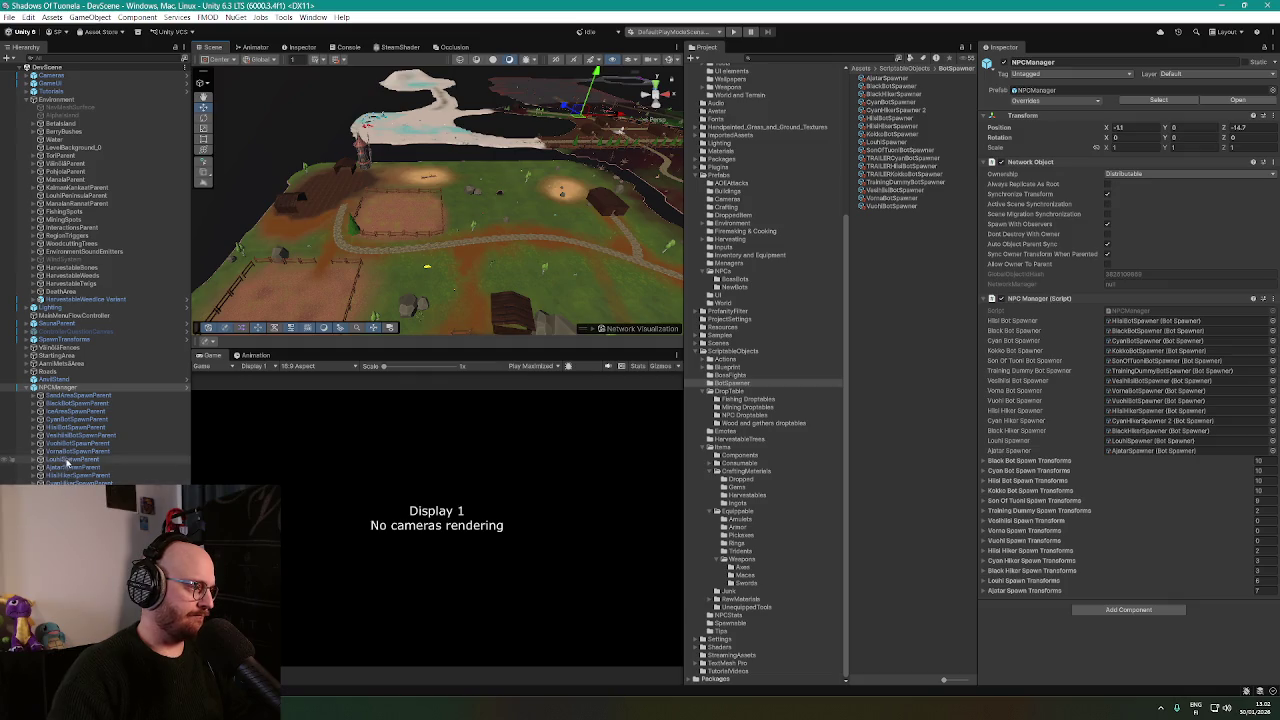
Move VesihiisiBotSpawnParent among the forest trees (about X 122.65, Z -97.94) and select BotSpawnPosition1.
left_click(80, 435)
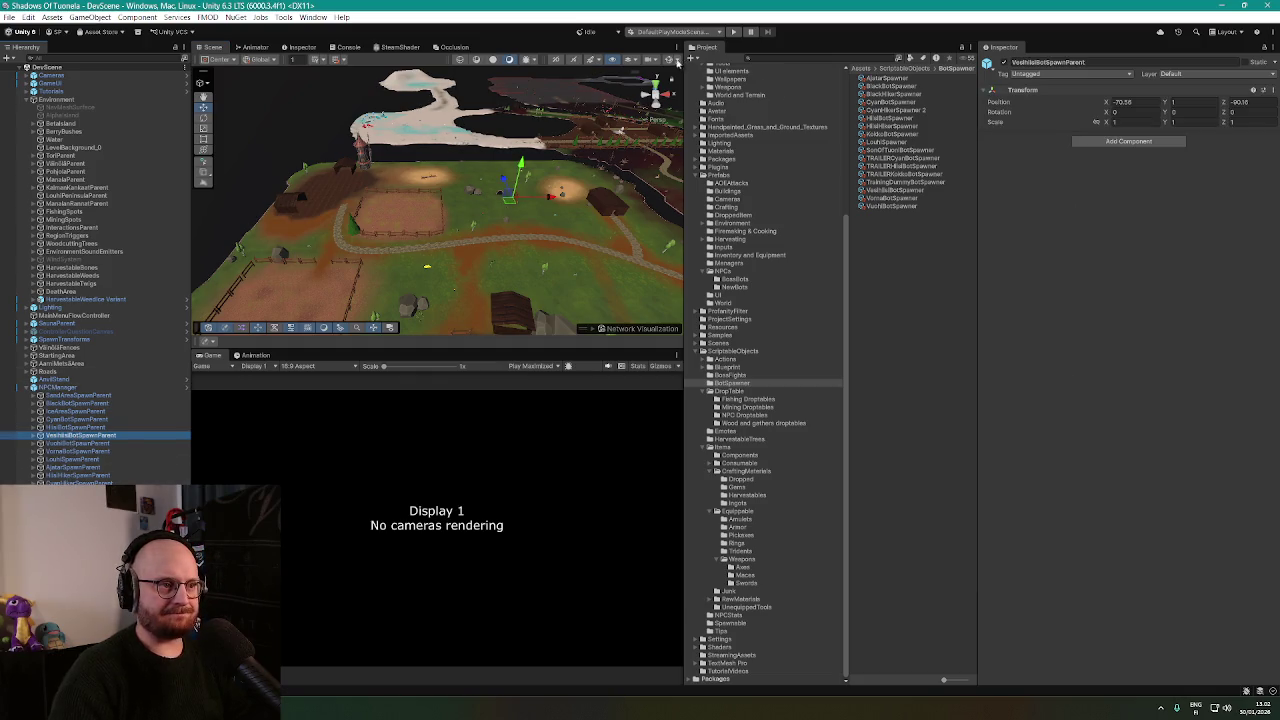
left_click(668, 59)
mouse_move(551, 190)
left_mouse_down()
mouse_move(480, 208)
mouse_move(438, 172)
mouse_move(542, 232)
mouse_move(494, 277)
mouse_move(376, 234)
left_mouse_up()
key("ctrl+alt+f")
key("f")
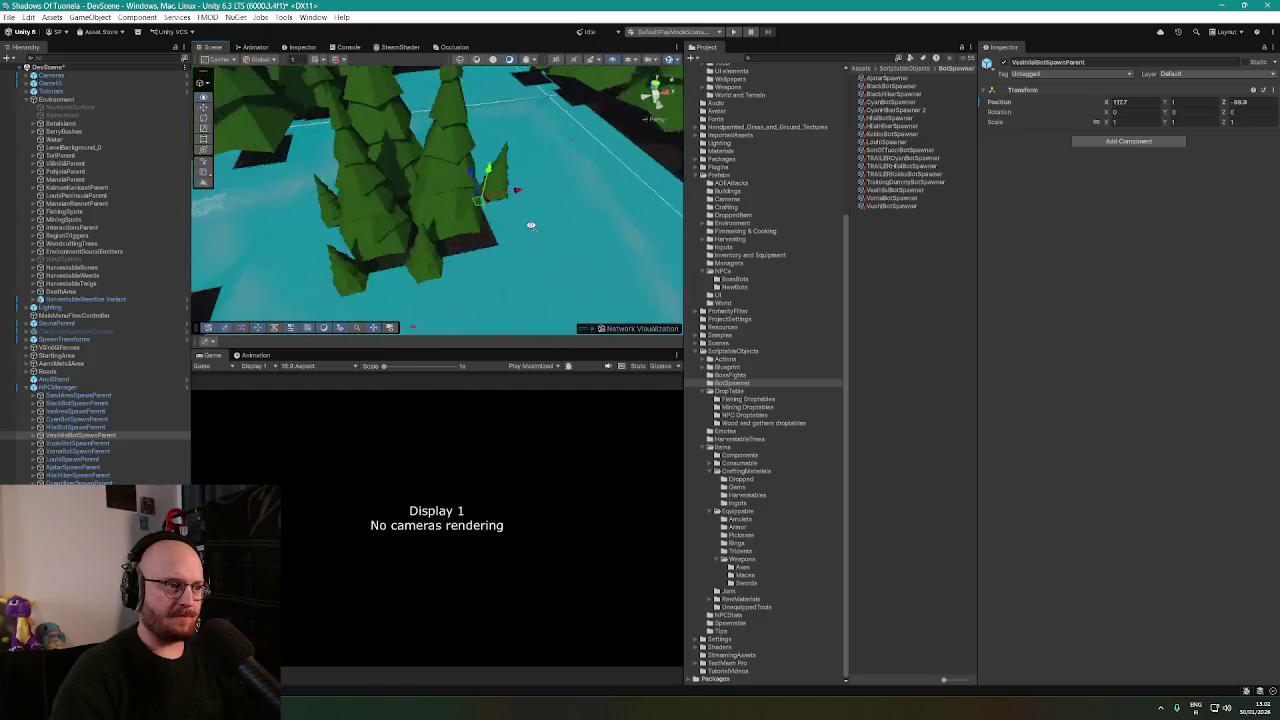
mouse_move(456, 185)
left_mouse_down()
mouse_move(471, 172)
mouse_move(490, 188)
mouse_move(89, 400)
left_mouse_up()
left_click(35, 436)
left_click(80, 443)
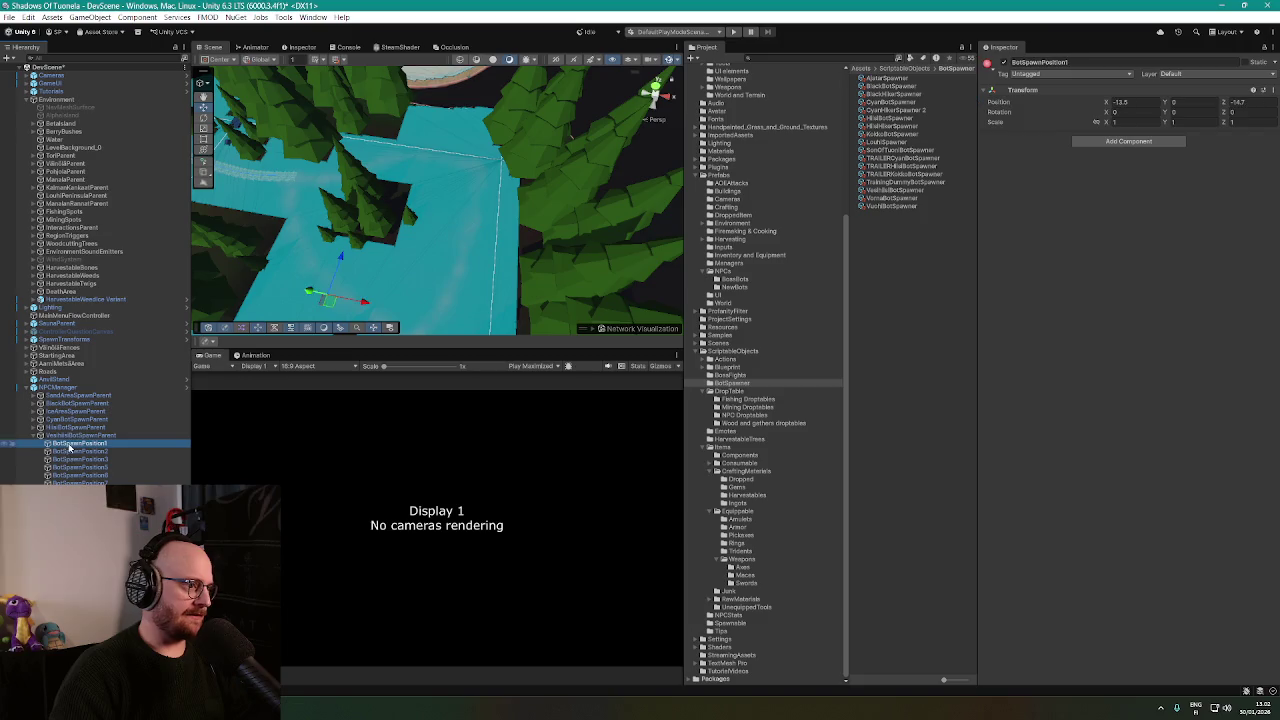
Move Vesihiisi spawn positions 5 and 6 across the water, position 5 at local X -0.8, Z -17.7.
key("f")
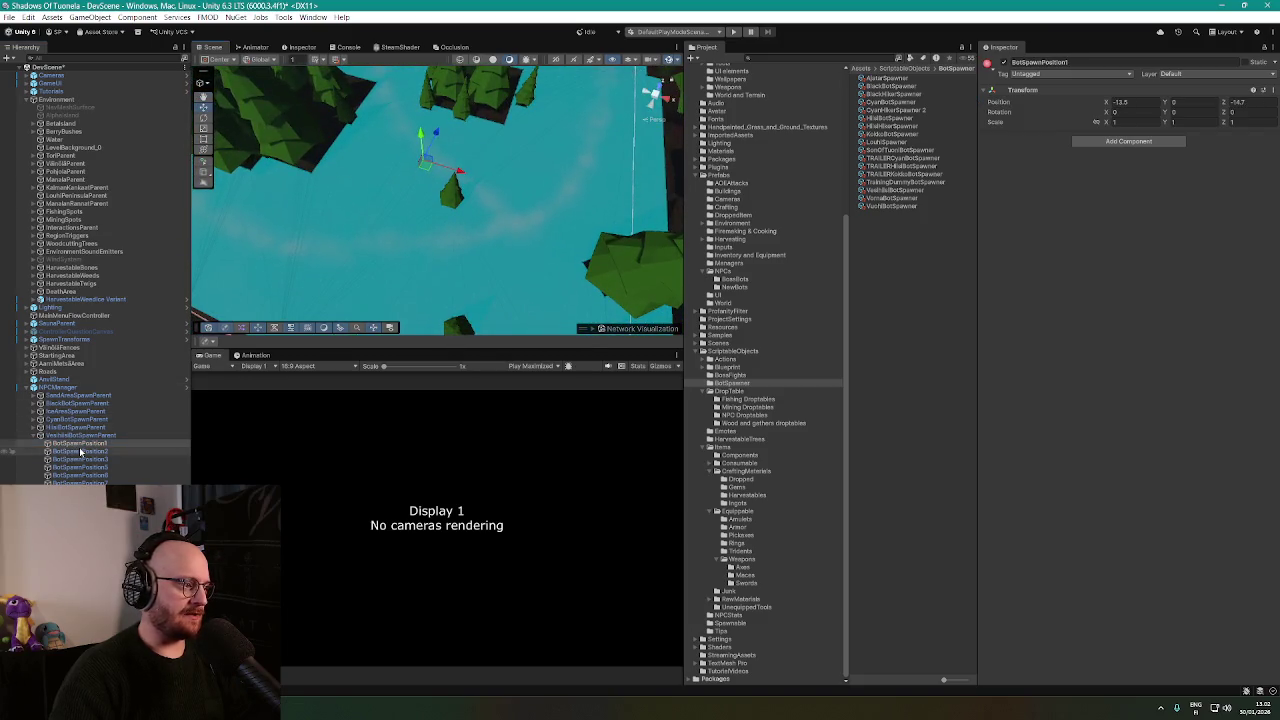
left_click(80, 451)
mouse_move(430, 200)
left_mouse_down()
mouse_move(560, 205)
mouse_move(480, 250)
mouse_move(478, 158)
left_mouse_up()
left_click(75, 459)
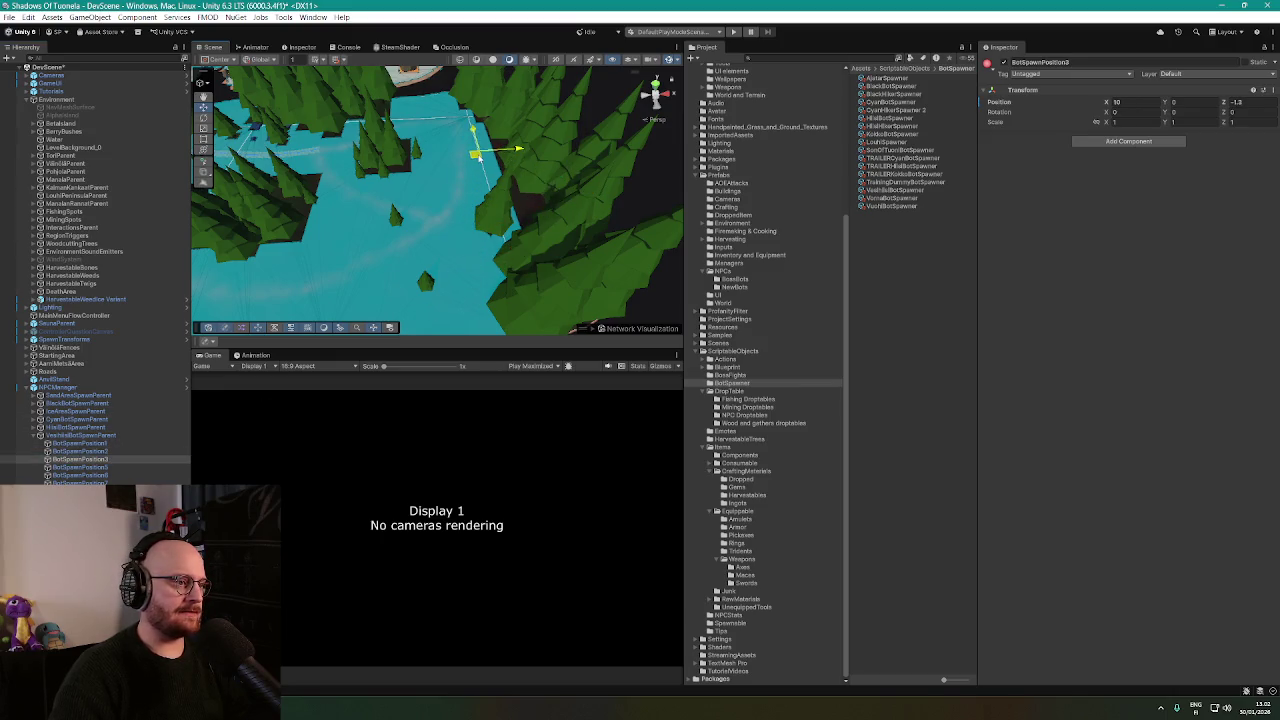
left_click(80, 467)
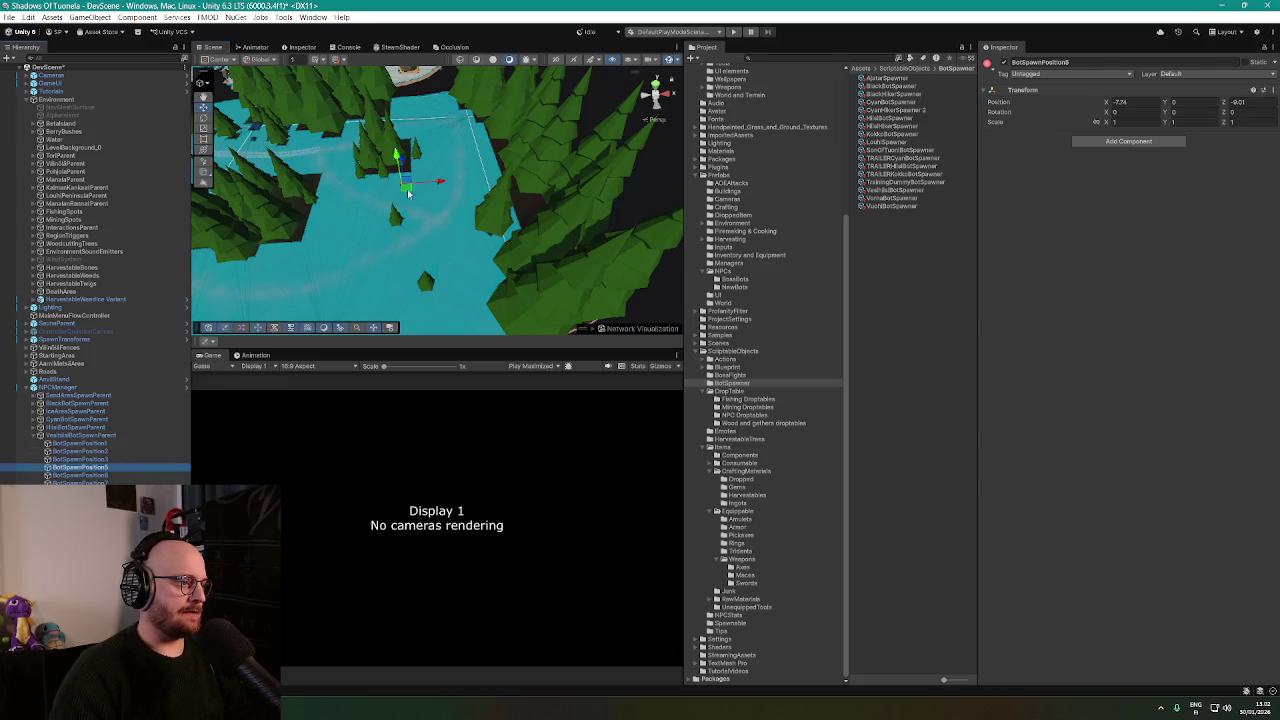
mouse_move(407, 193)
left_mouse_down()
mouse_move(271, 286)
mouse_move(337, 206)
mouse_move(363, 243)
mouse_move(335, 240)
left_mouse_up()
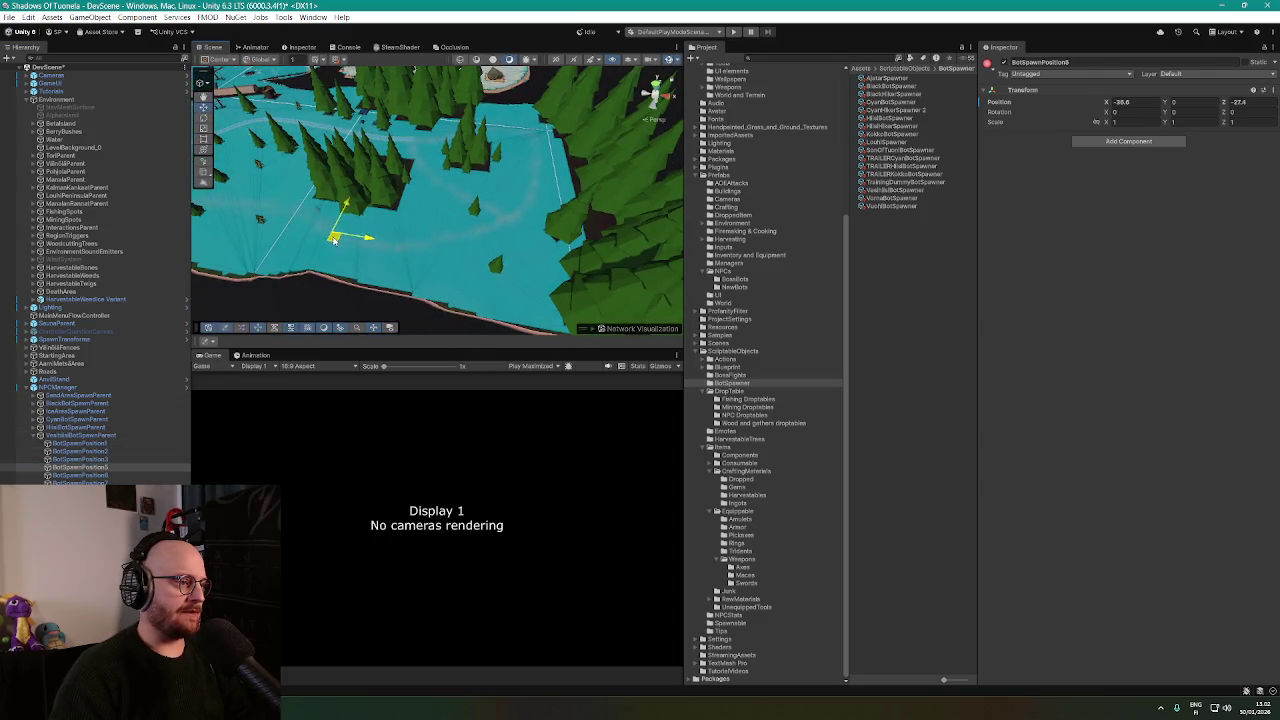
left_click(80, 475)
key("f")
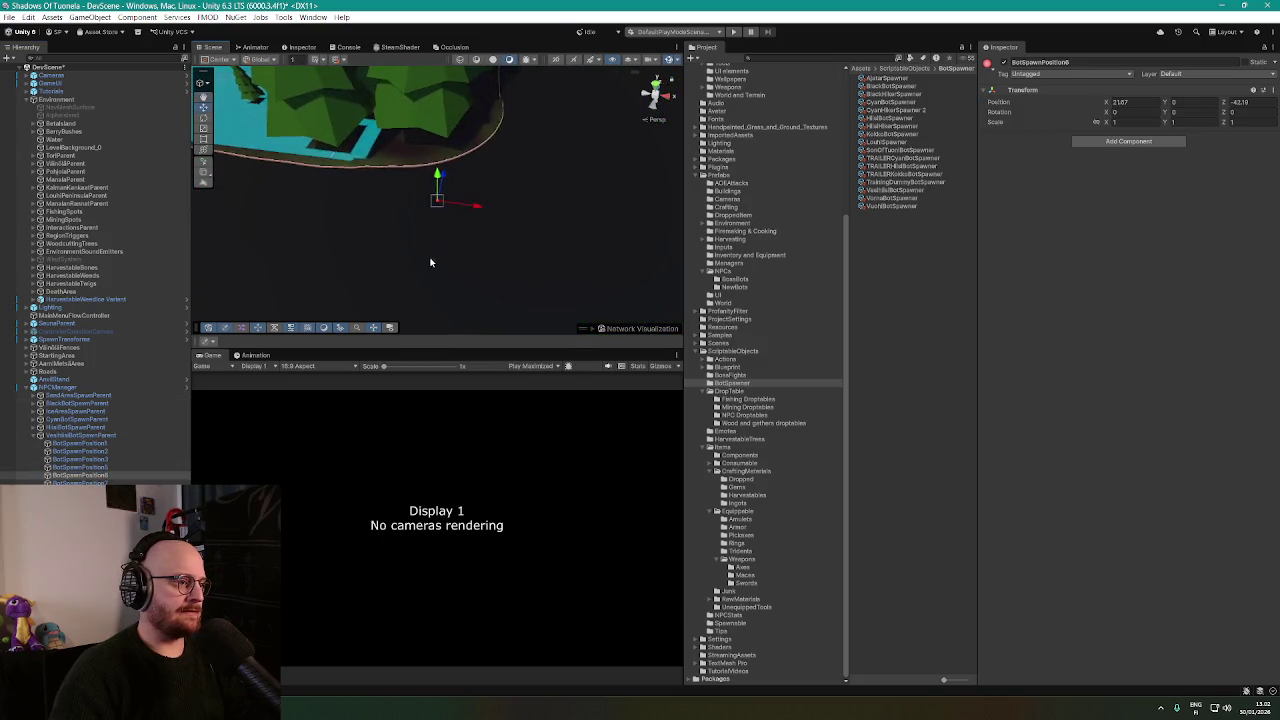
scroll(430, 262, "down", 3)
left_click_drag(560, 238, 424, 92)
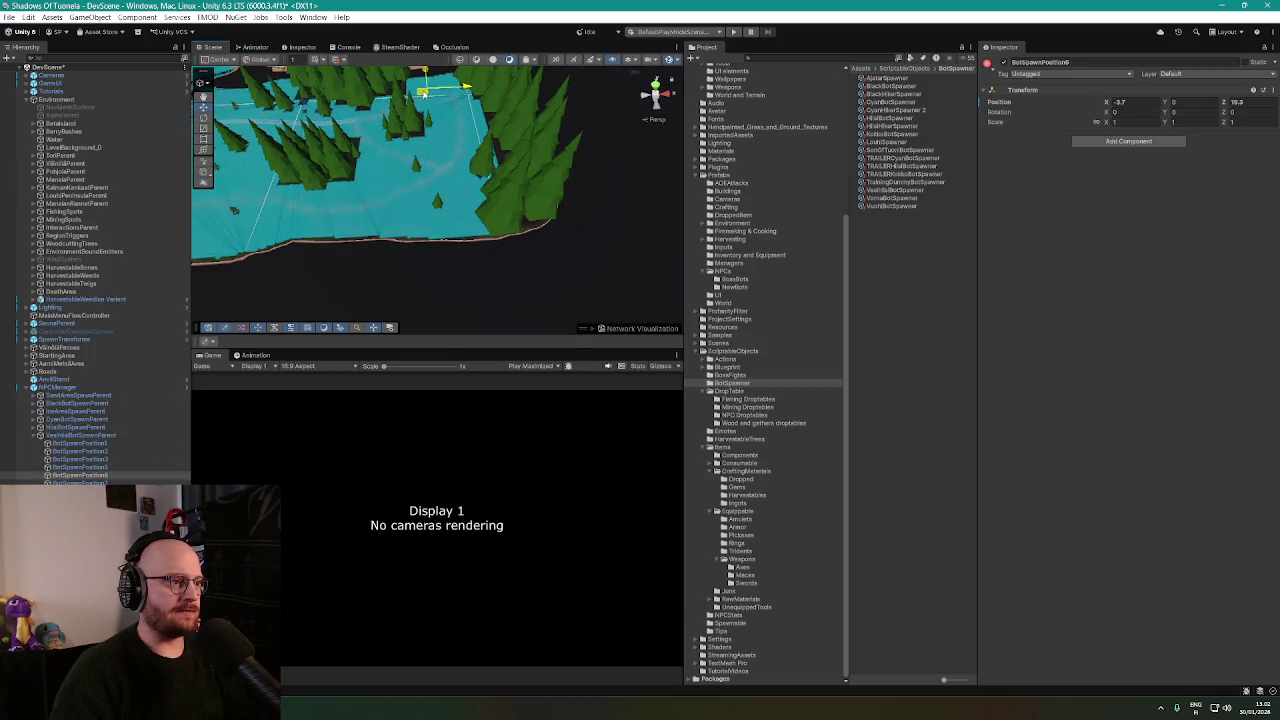
Shift spawn position 8, duplicate it twice and scatter the copies across the lake.
left_click(80, 483)
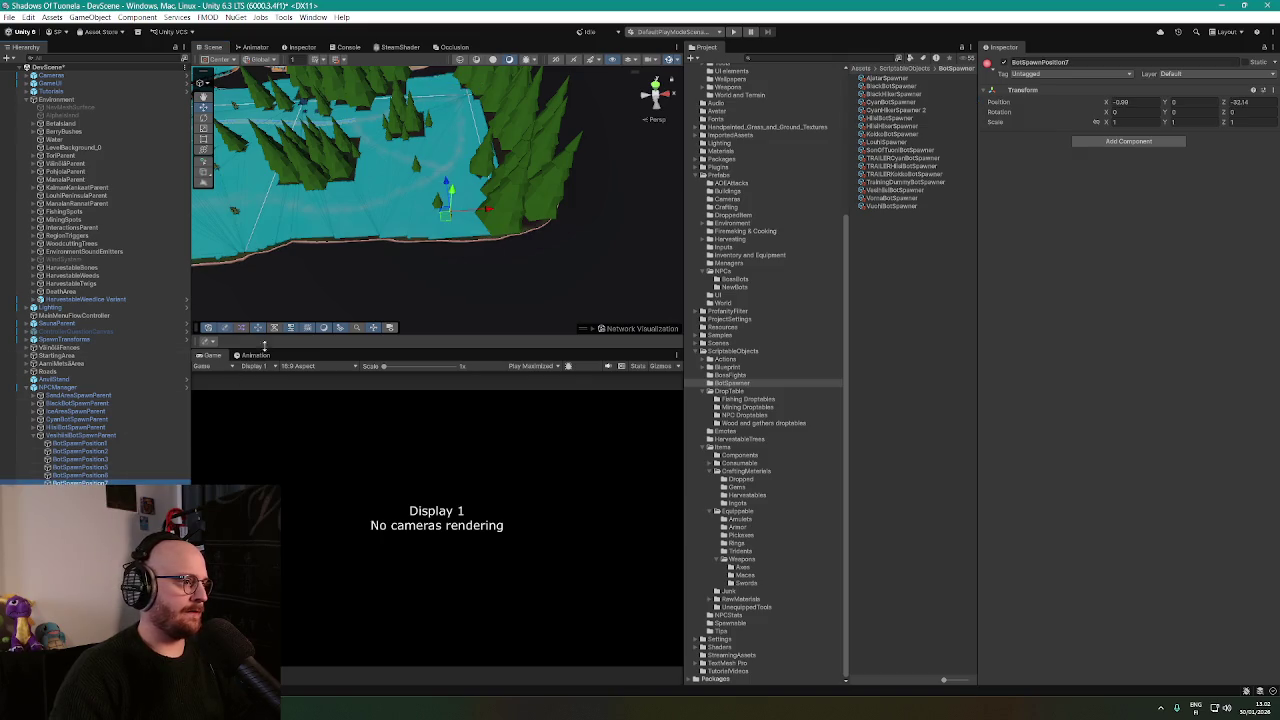
key("Down")
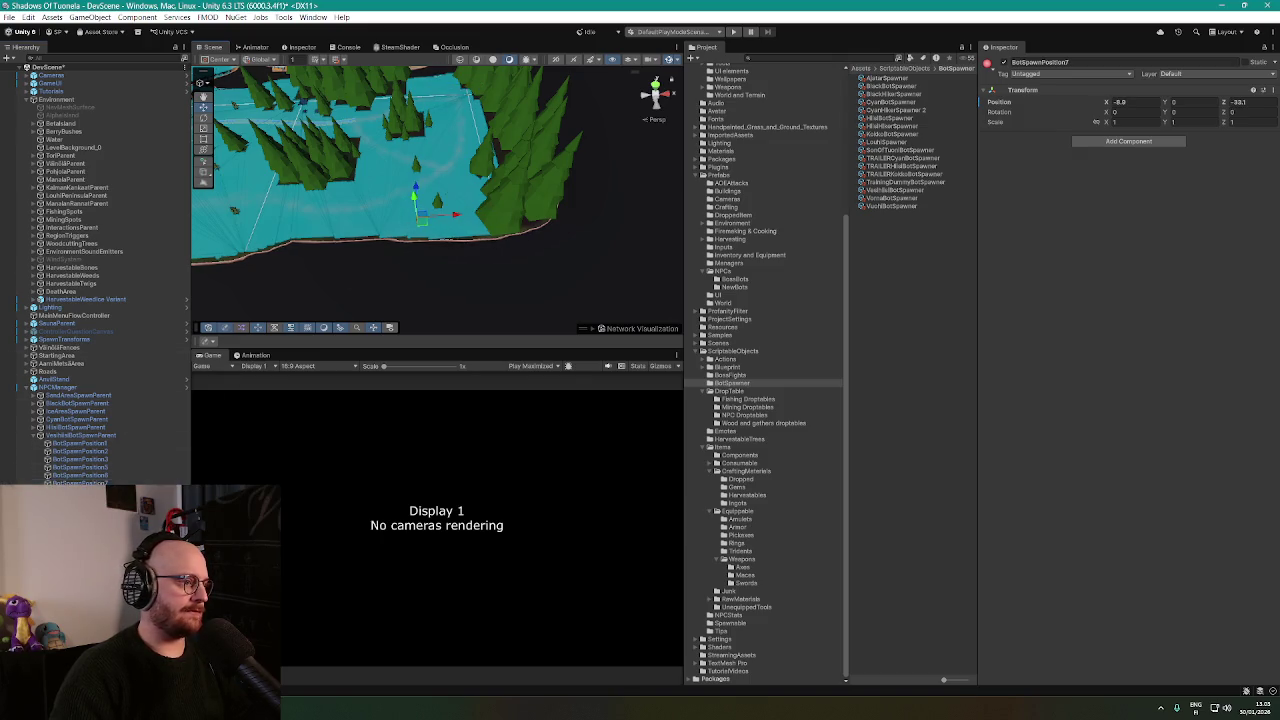
mouse_move(476, 117)
left_mouse_down()
mouse_move(443, 125)
mouse_move(441, 199)
mouse_move(501, 294)
mouse_move(427, 153)
left_mouse_up()
key("ctrl+d")
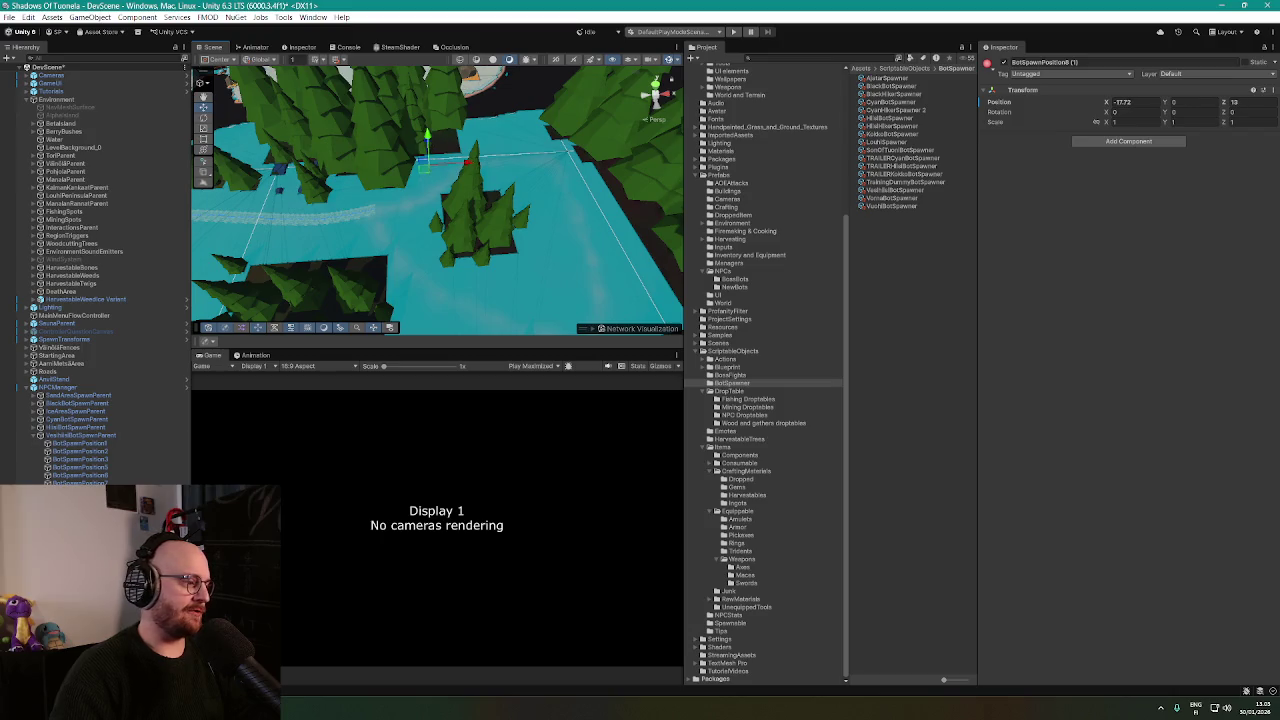
key("ctrl+d")
mouse_move(545, 145)
left_mouse_down()
mouse_move(444, 233)
mouse_move(463, 209)
mouse_move(500, 209)
mouse_move(431, 180)
mouse_move(435, 210)
mouse_move(480, 205)
left_mouse_up()
left_click_drag(520, 165, 380, 196)
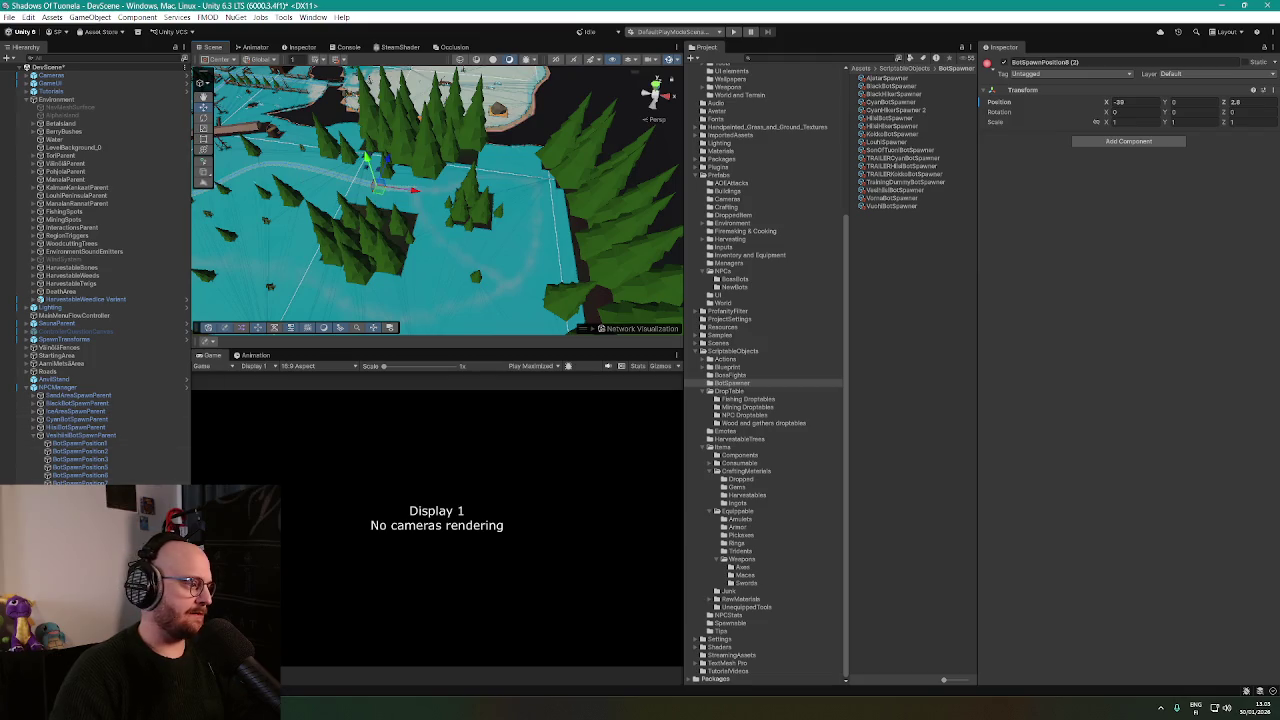
left_click(80, 499)
key("Down")
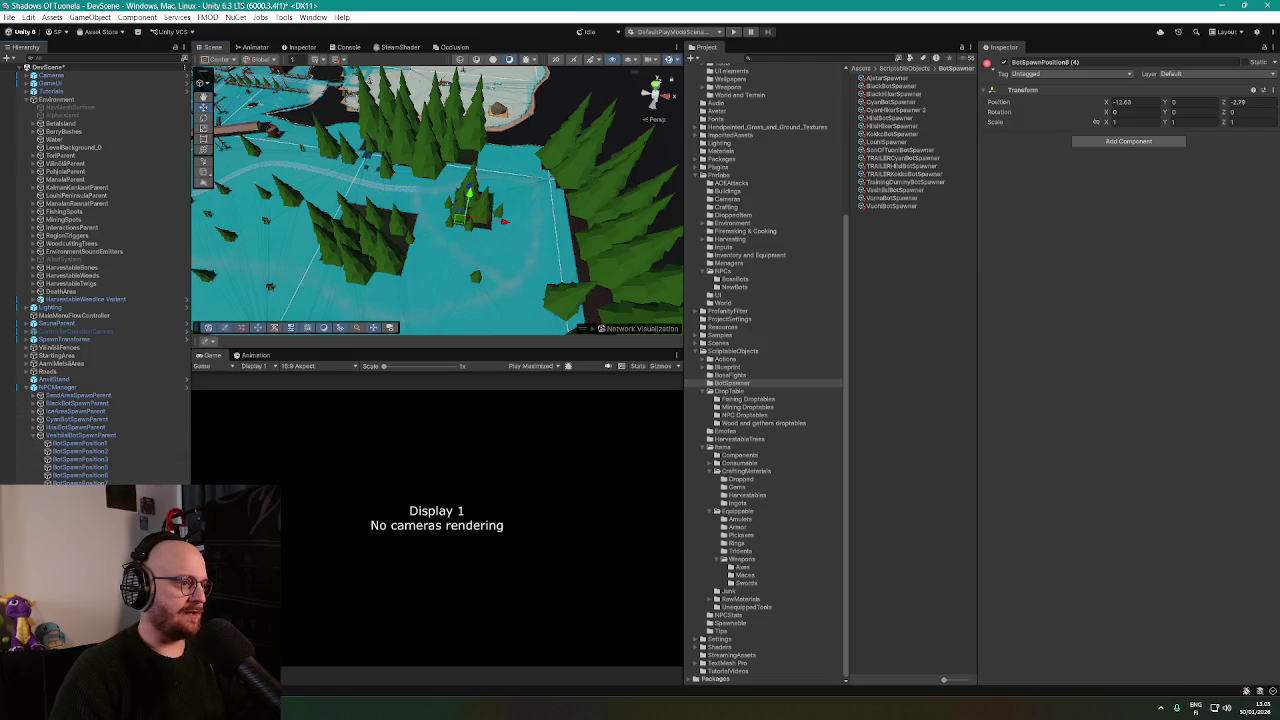
scroll(481, 240, "down", 3)
mouse_move(461, 224)
left_mouse_down()
mouse_move(485, 200)
mouse_move(336, 248)
left_mouse_up()
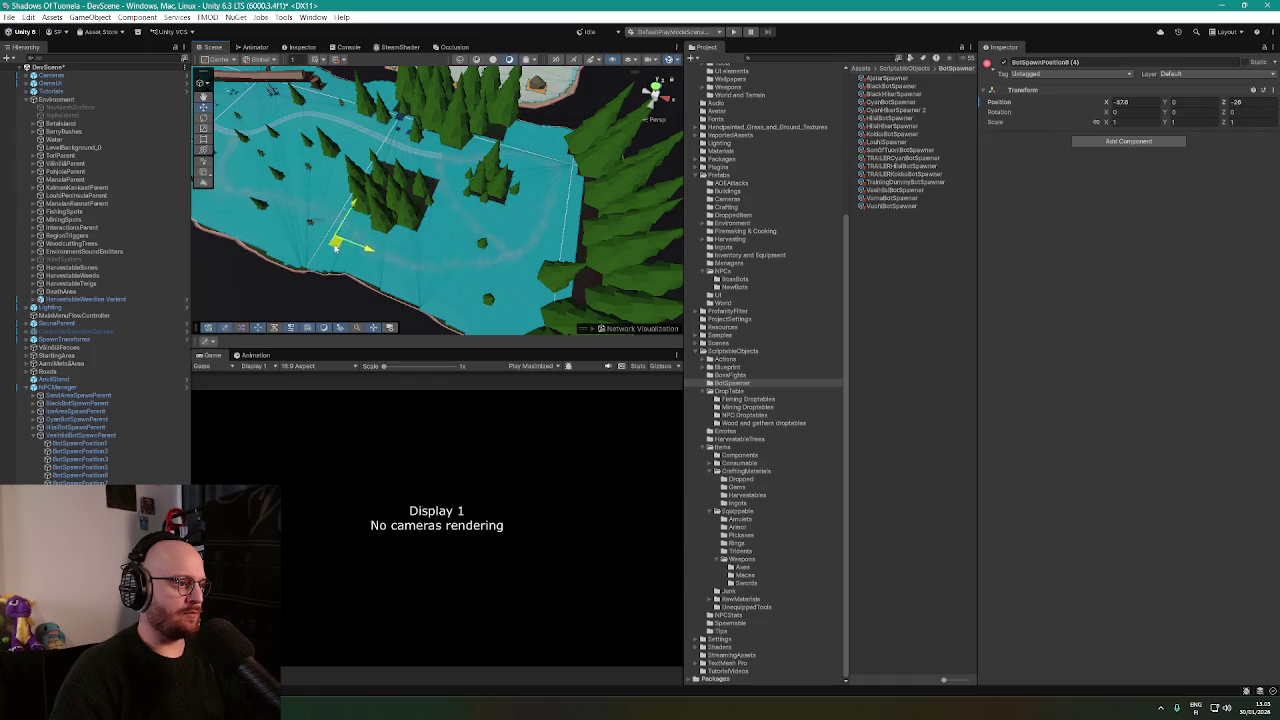
key("Down")
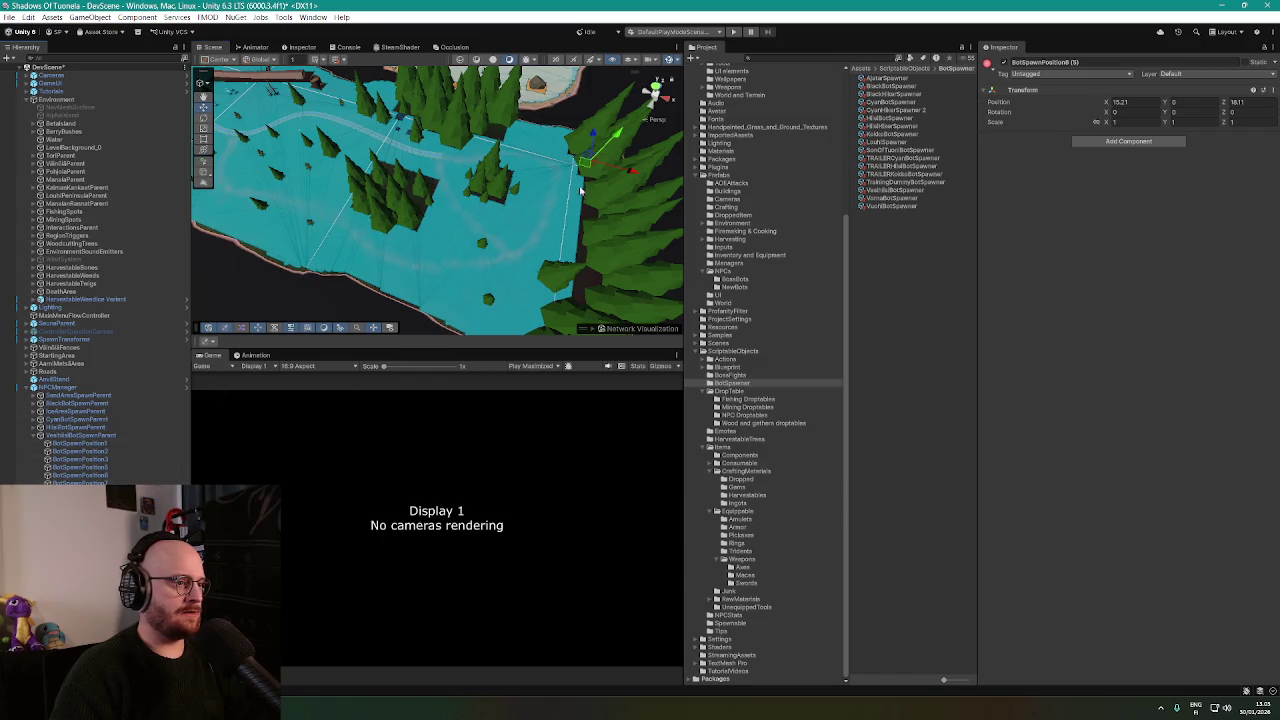
left_click_drag(560, 202, 561, 259)
scroll(561, 259, "up", 3)
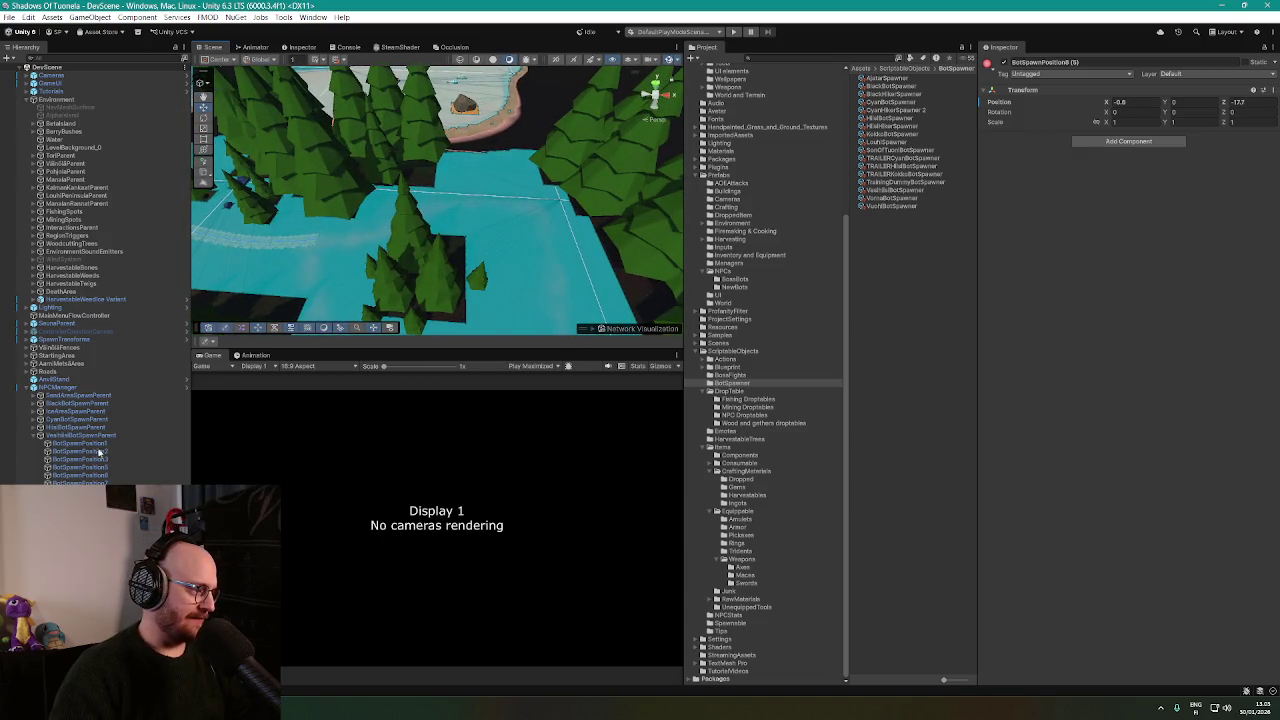
Move the VuohiBotSpawnParent over to the fenced pen.
left_click(80, 435)
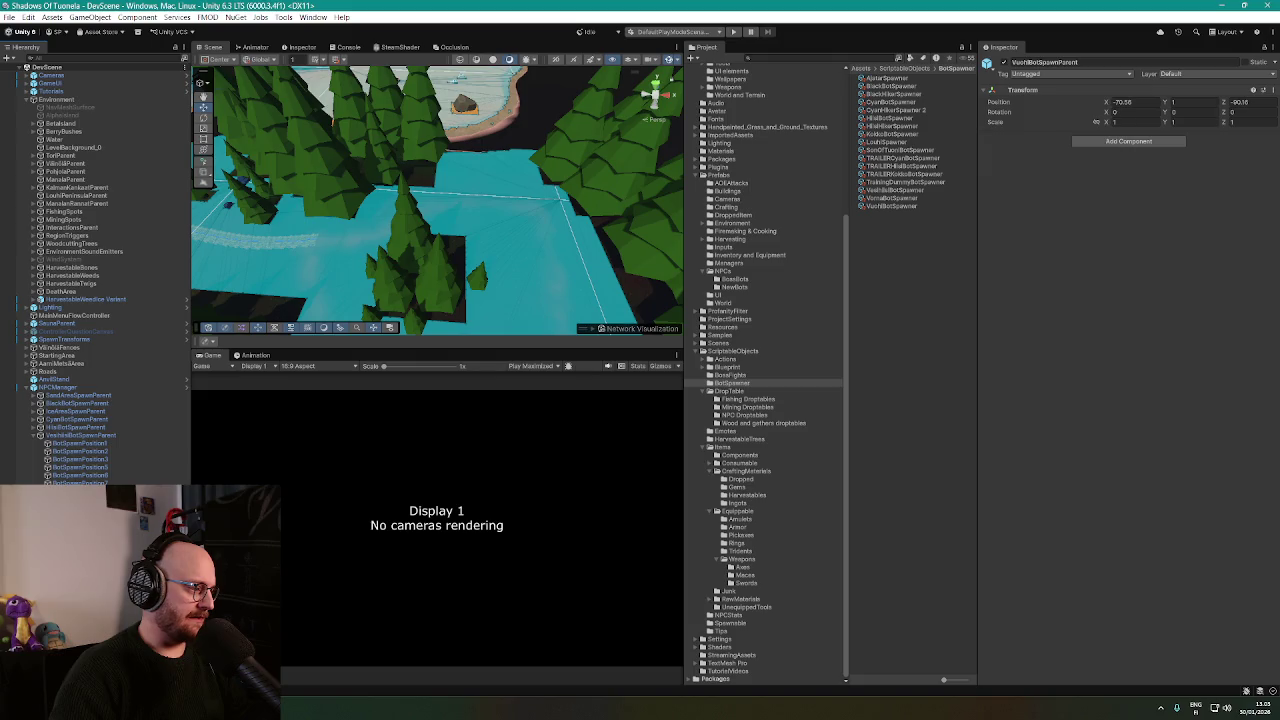
key("f")
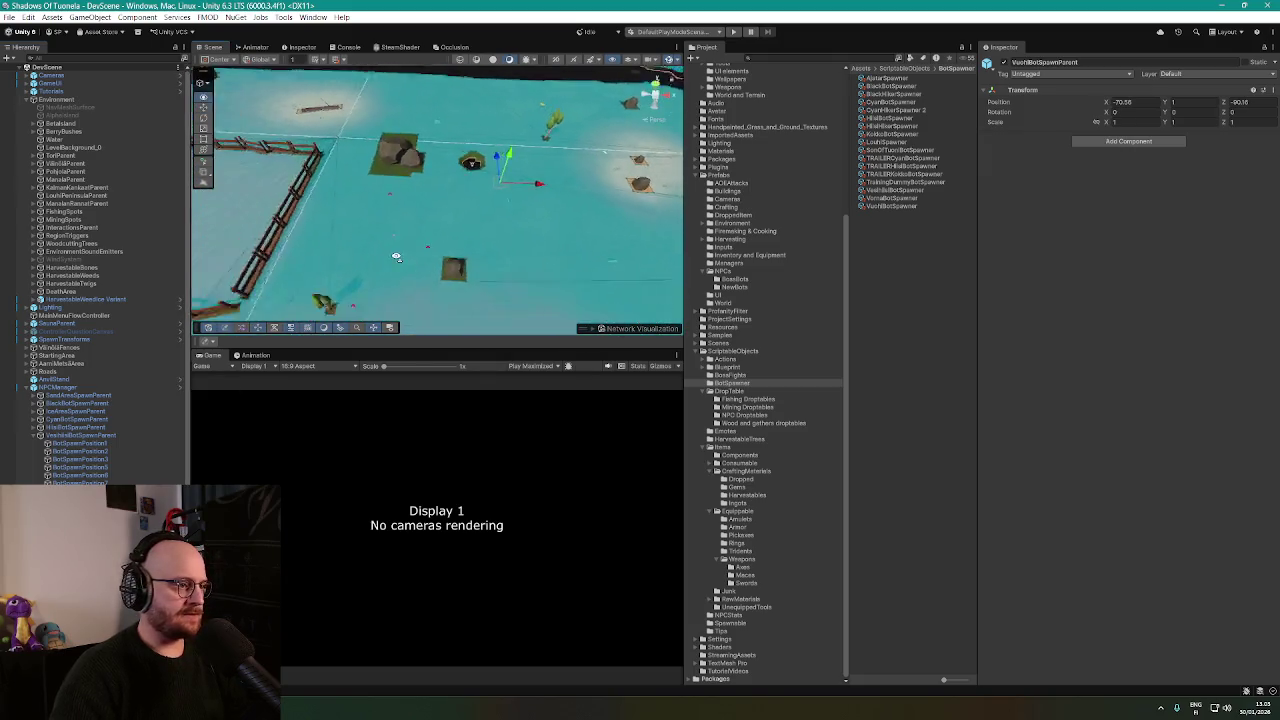
left_click_drag(588, 172, 476, 195)
scroll(488, 222, "up", 2)
scroll(488, 222, "up", 5)
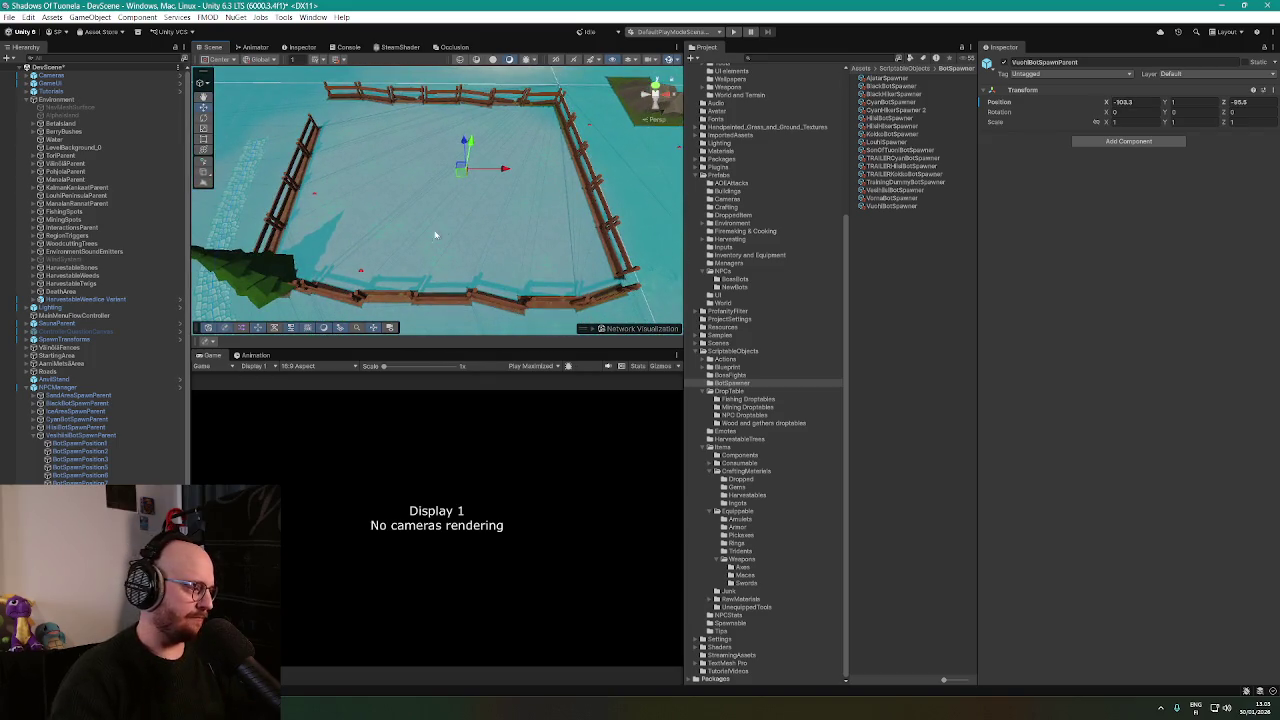
scroll(490, 227, "up", 3)
scroll(453, 233, "down", 6)
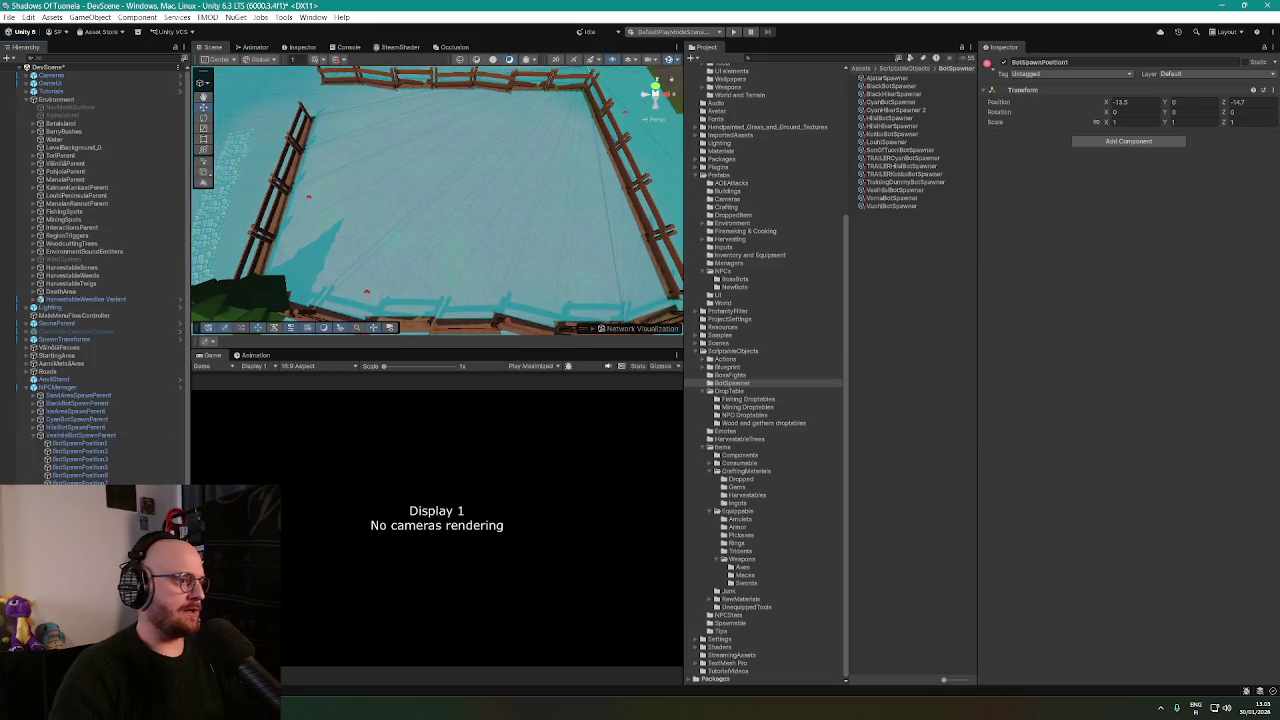
mouse_move(453, 233)
left_mouse_down()
mouse_move(340, 325)
mouse_move(392, 143)
left_mouse_up()
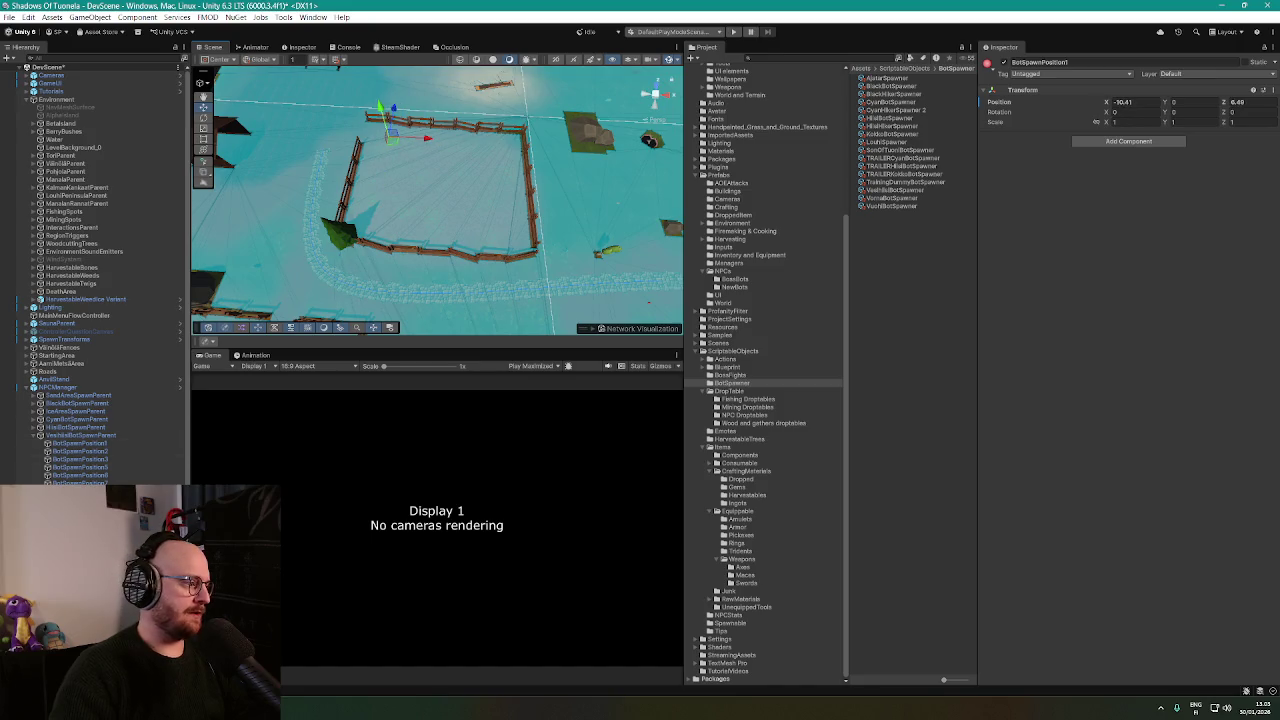
Arrange spawn positions 2, 3 and 6 inside the fence, position 3 at local X 7.41, Z -8.12.
left_click(80, 451)
left_click_drag(648, 305, 502, 148)
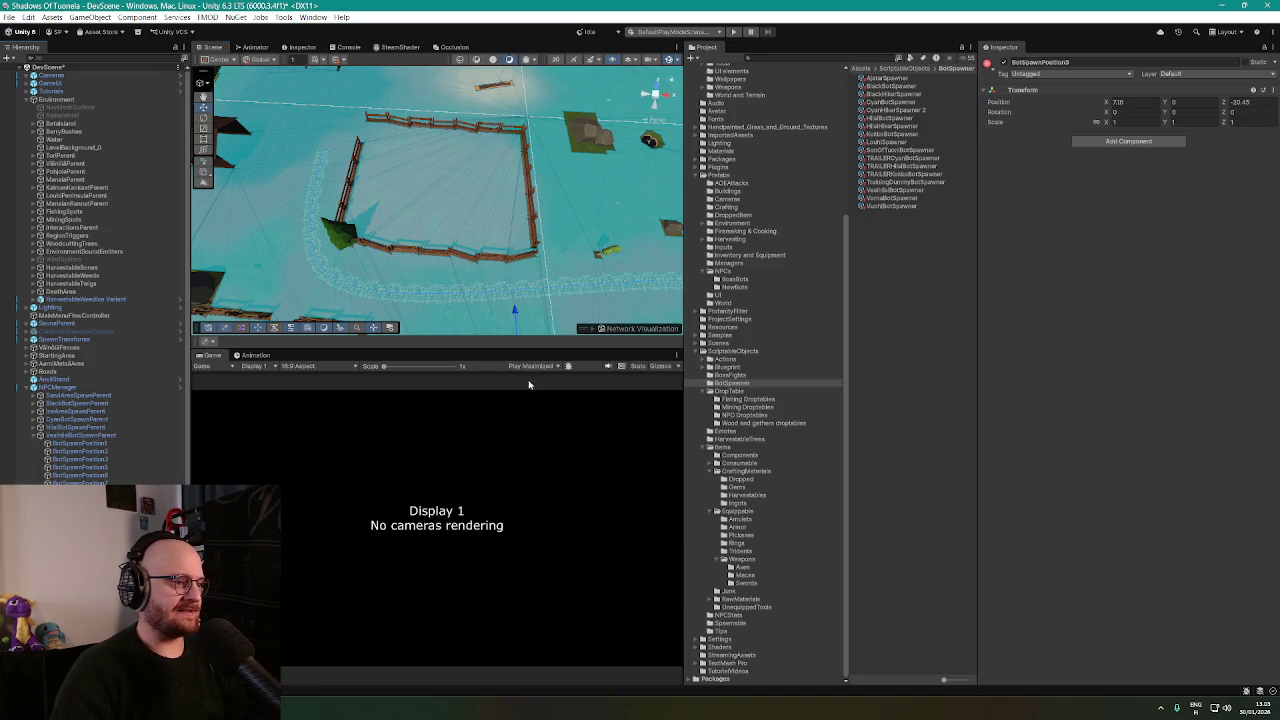
left_click_drag(510, 300, 507, 200)
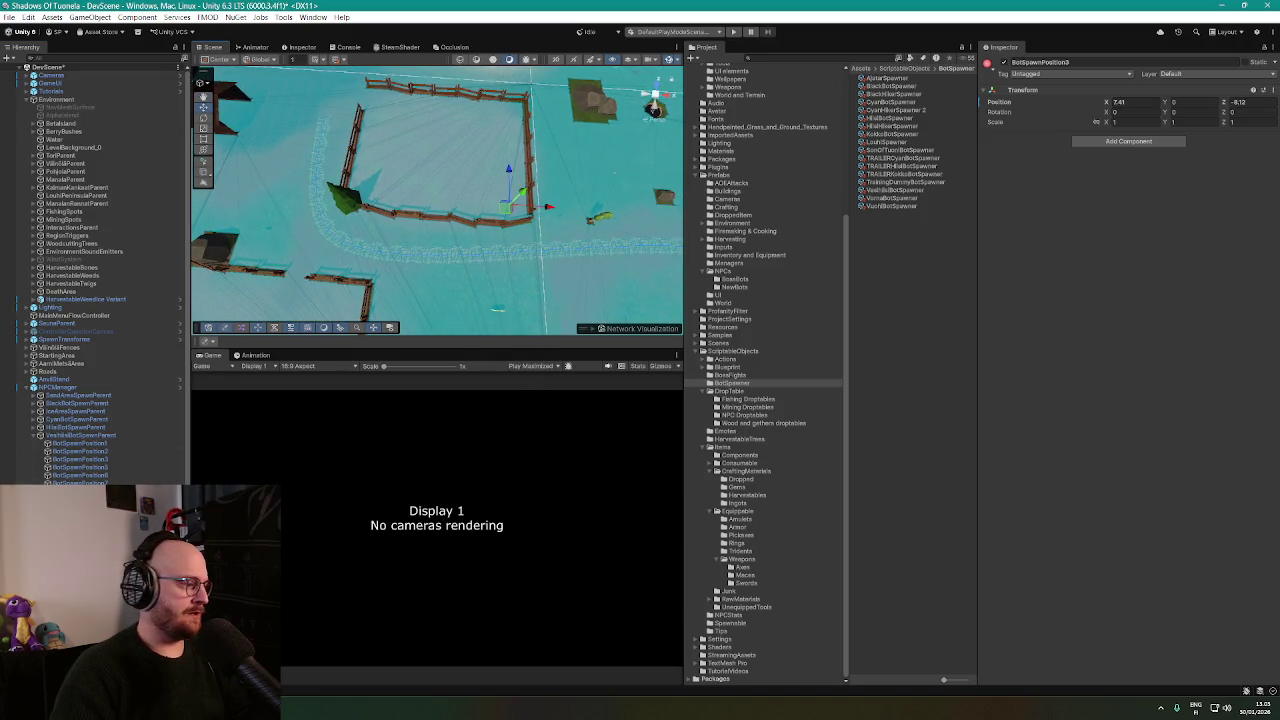
left_click(395, 200)
left_click_drag(398, 205, 433, 167)
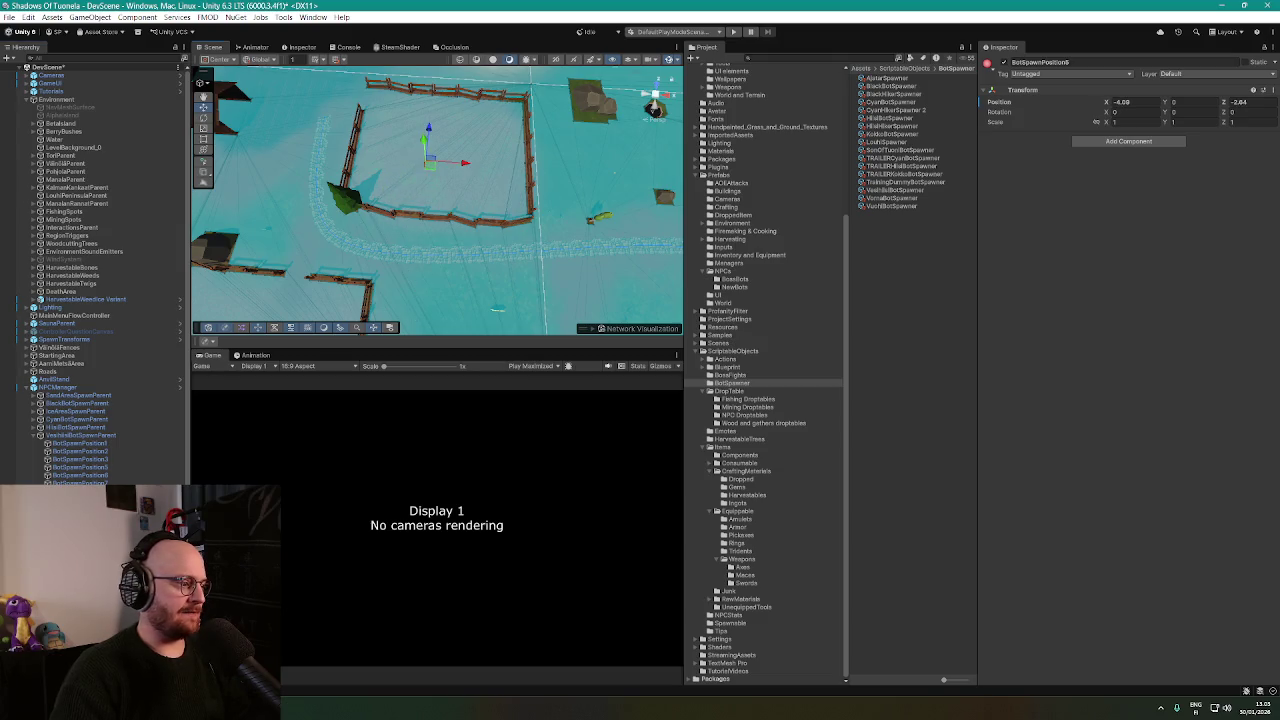
scroll(546, 251, "down", 5)
left_click_drag(546, 251, 575, 200)
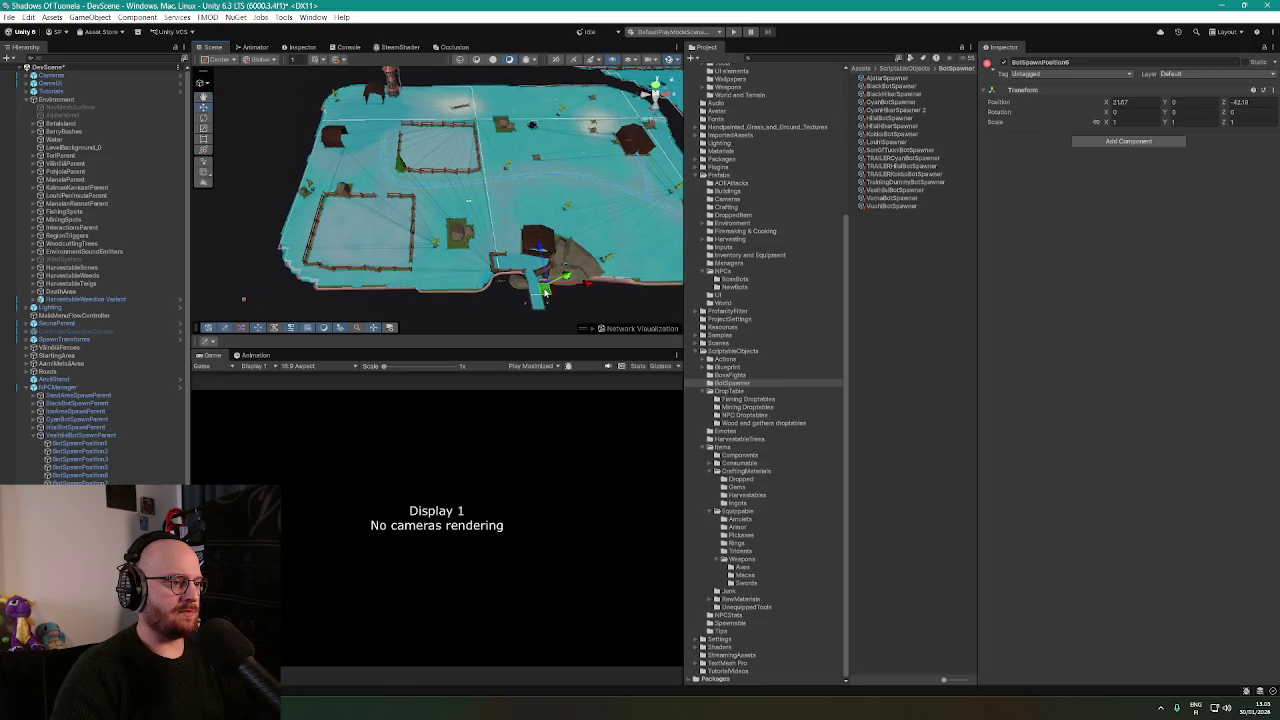
left_click_drag(545, 265, 436, 143)
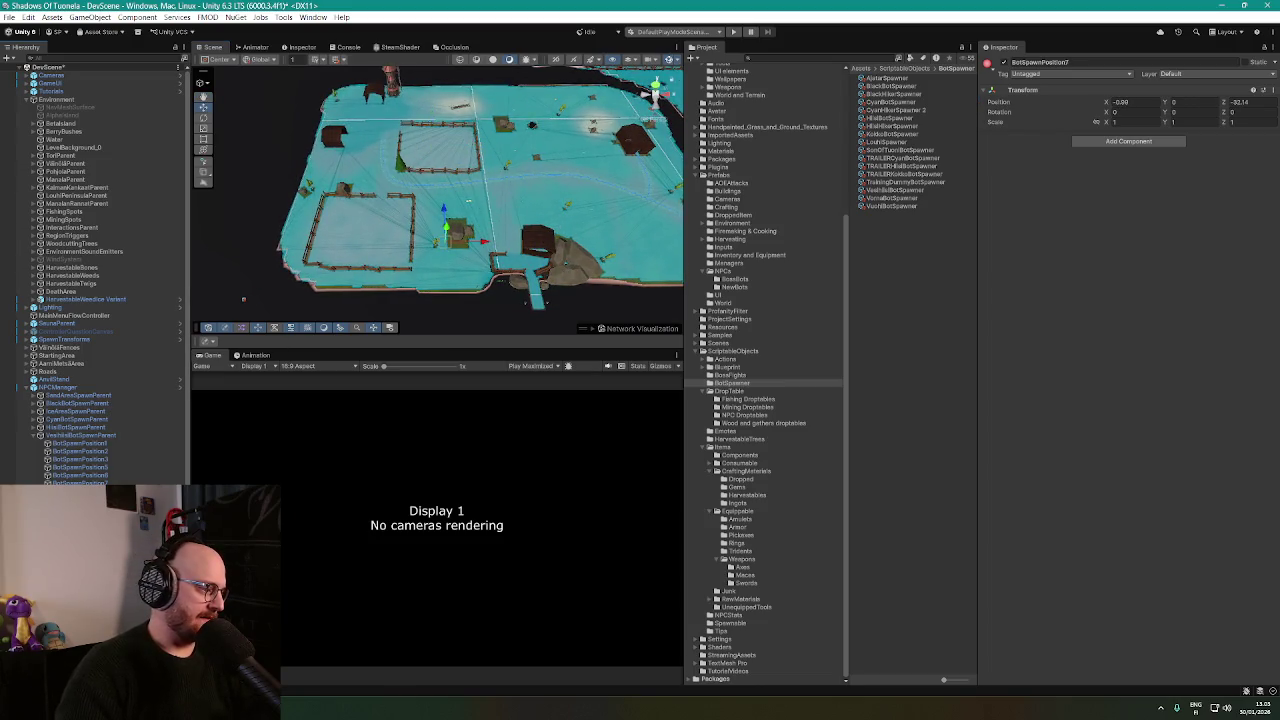
left_click(467, 200)
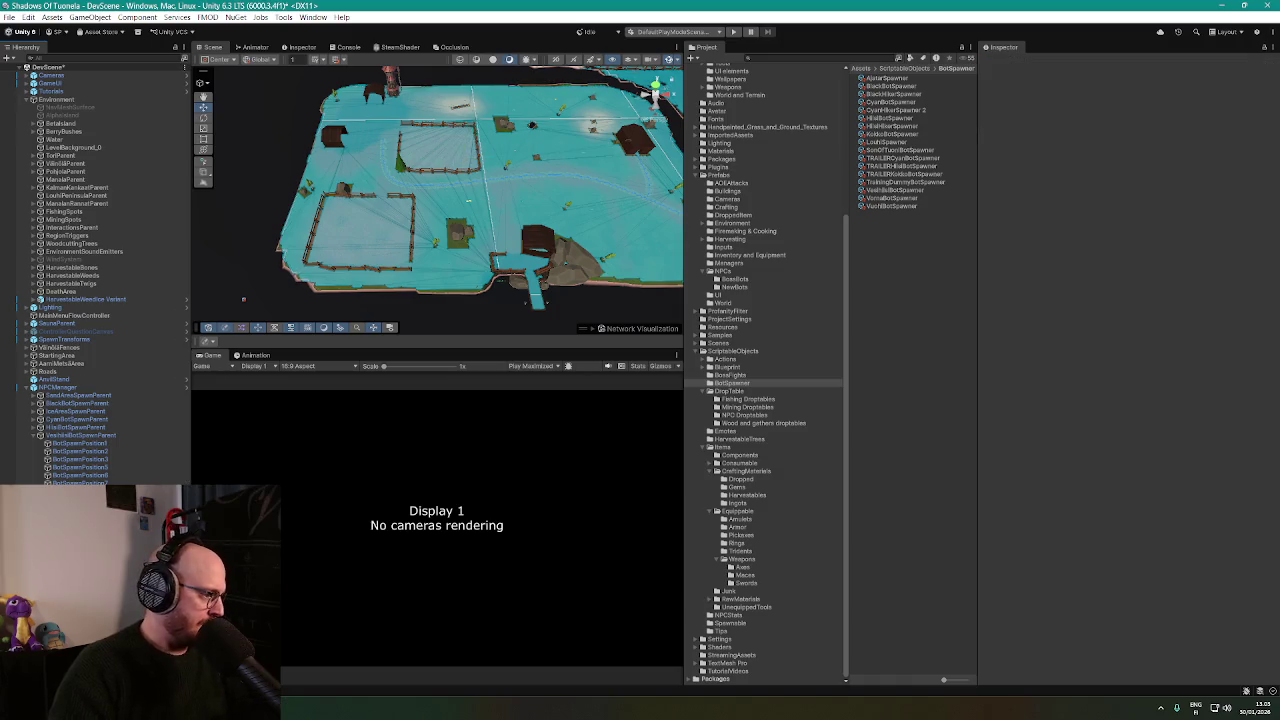
Move the VornaBotSpawnParent down beside the forest edge.
left_click(80, 435)
key("f")
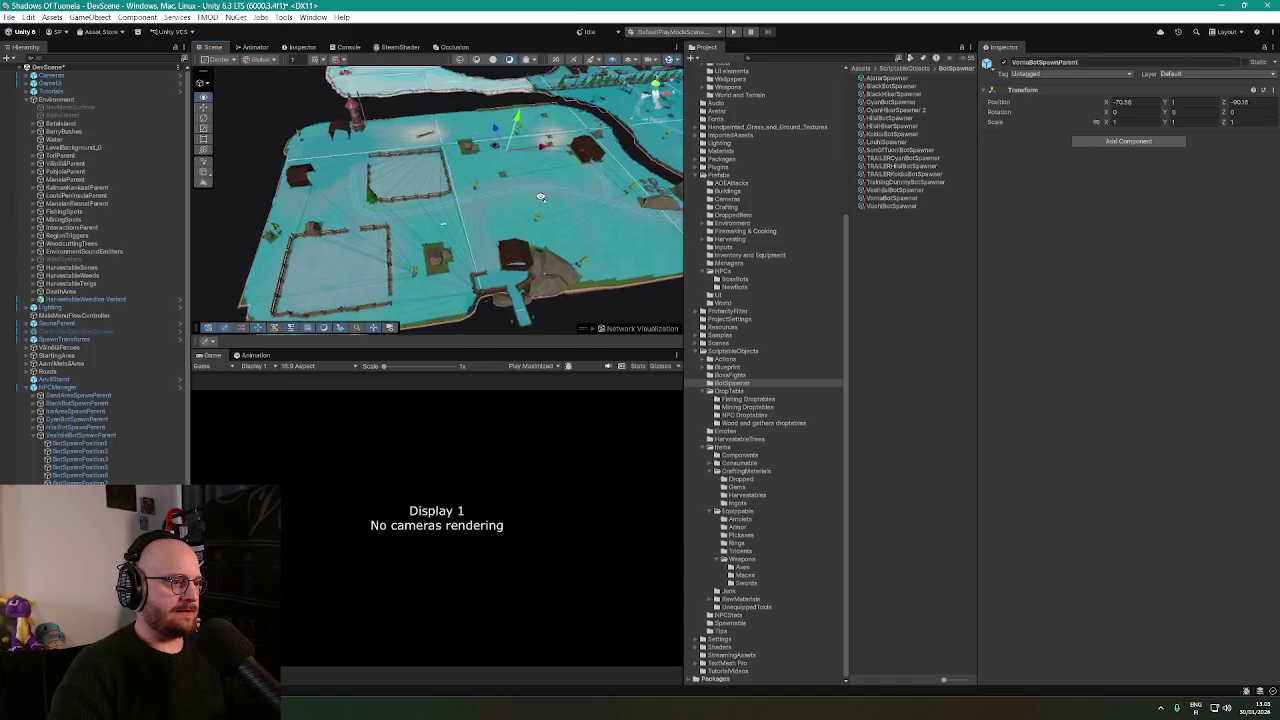
mouse_move(540, 190)
left_mouse_down()
mouse_move(590, 180)
mouse_move(256, 204)
mouse_move(650, 148)
left_mouse_up()
key("f")
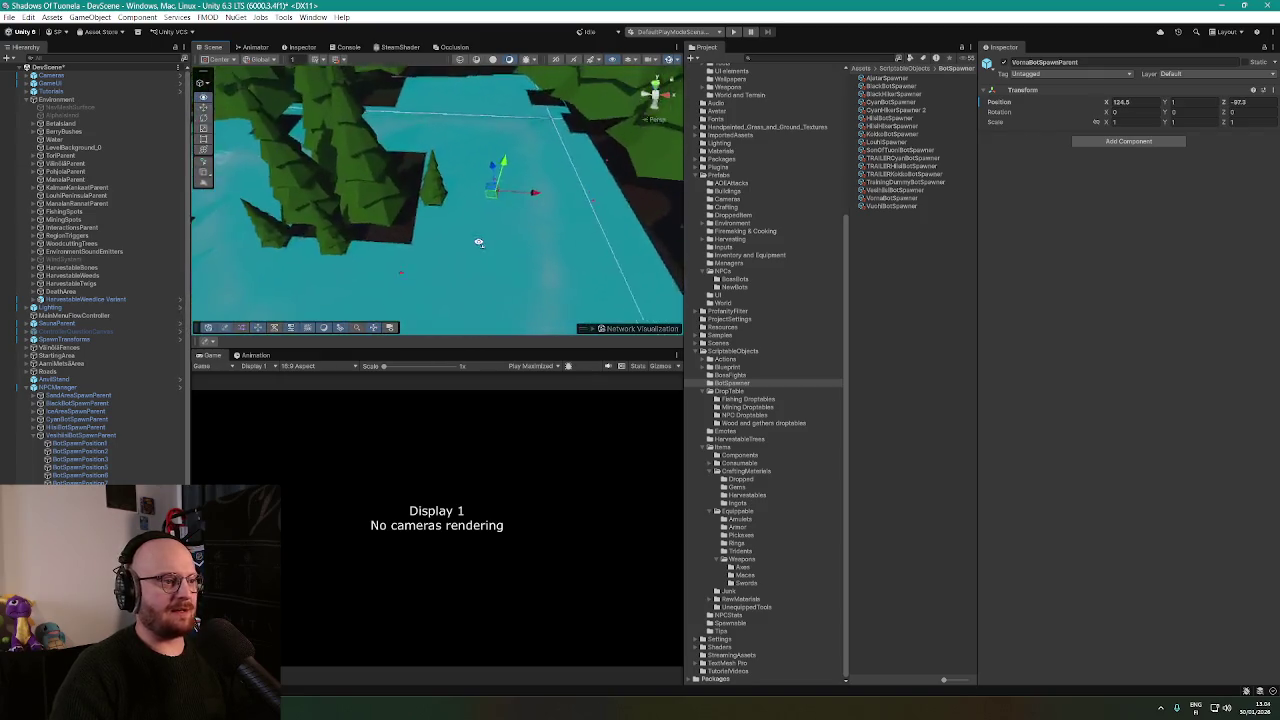
mouse_move(478, 203)
left_mouse_down()
mouse_move(528, 200)
mouse_move(509, 180)
mouse_move(509, 233)
left_mouse_up()
left_click_drag(483, 178, 485, 198)
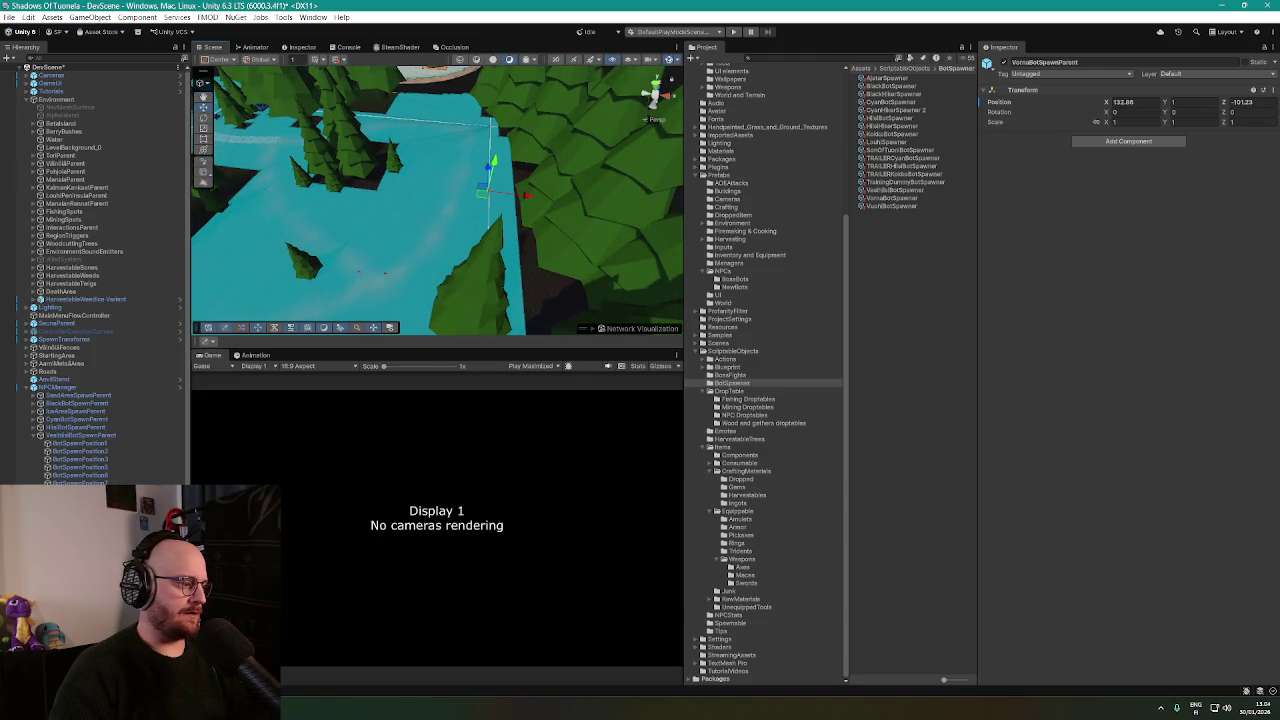
scroll(95, 275, "down", 3)
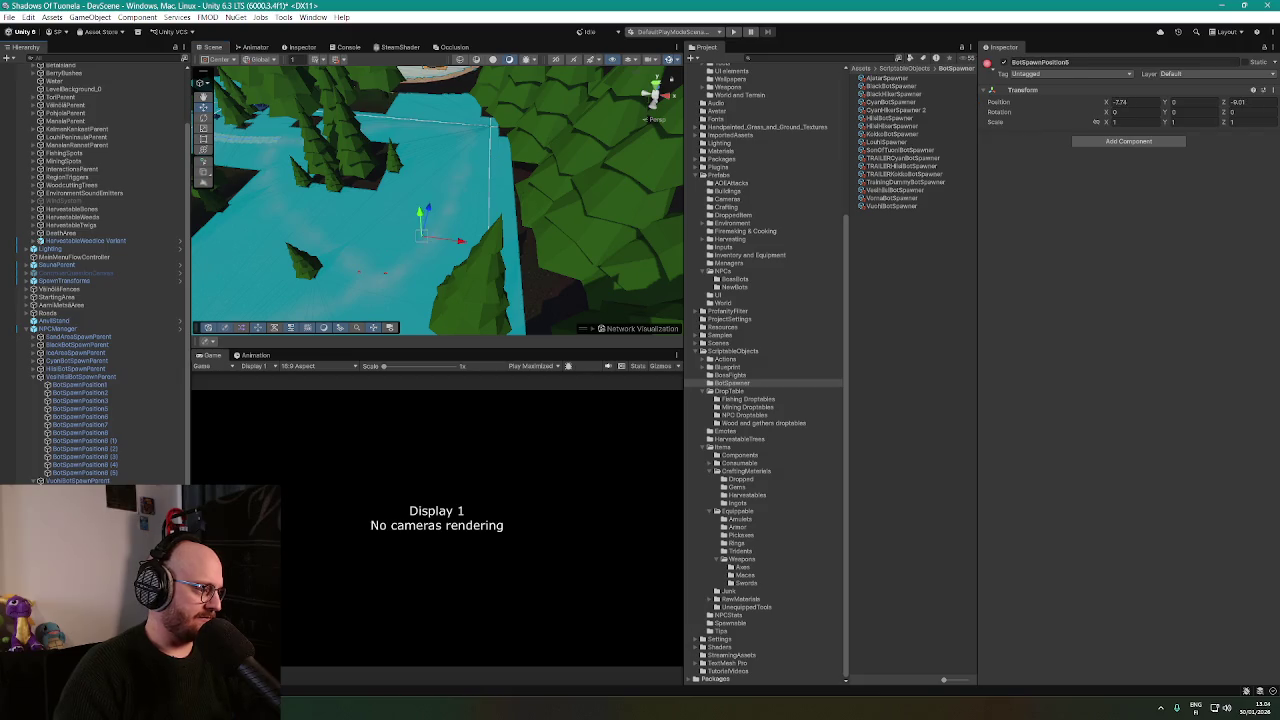
left_click(537, 250)
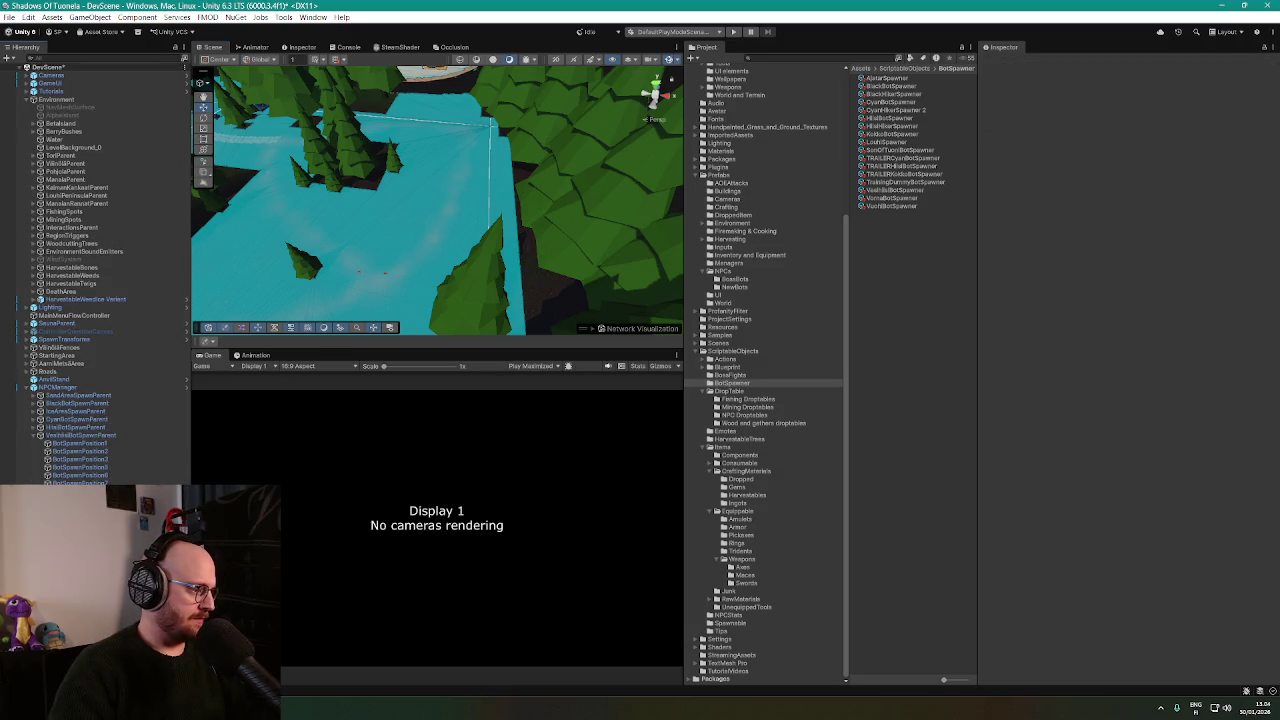
Move the first Vorna spawn position further along the cyan lake zone.
double_click(80, 443)
mouse_move(472, 306)
left_mouse_down()
mouse_move(466, 232)
mouse_move(453, 258)
left_mouse_up()
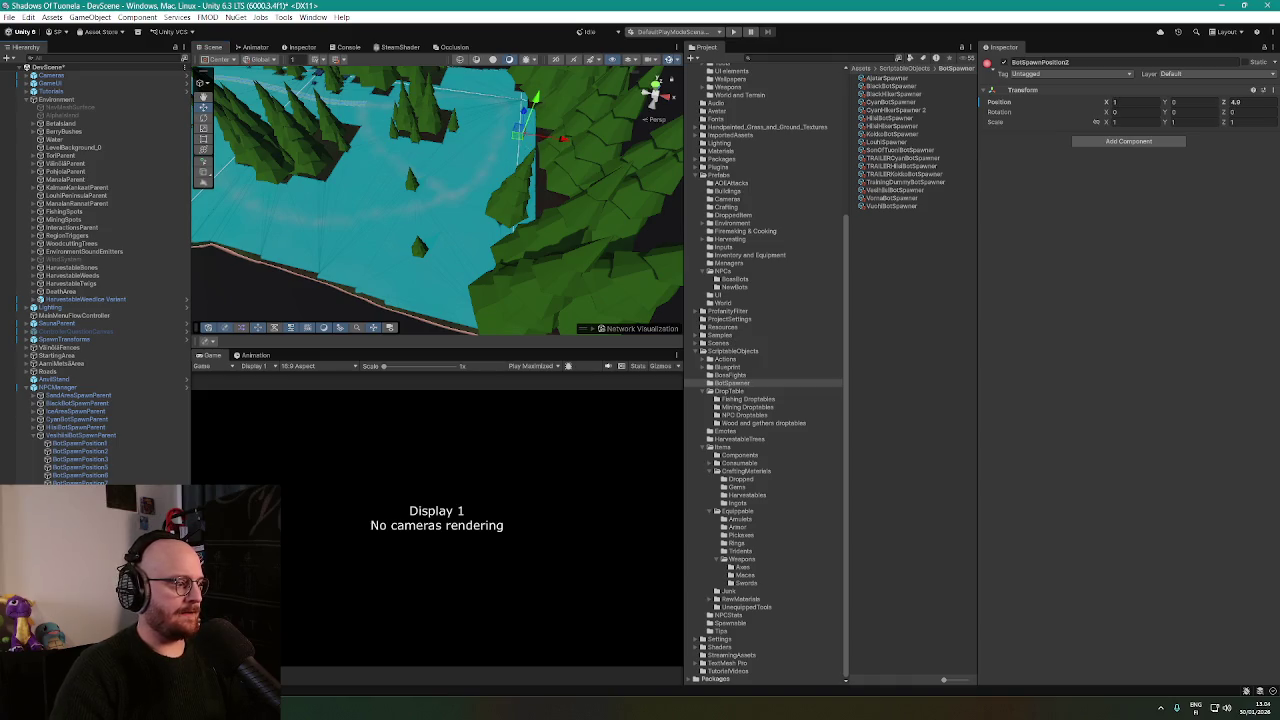
left_click_drag(555, 230, 570, 258)
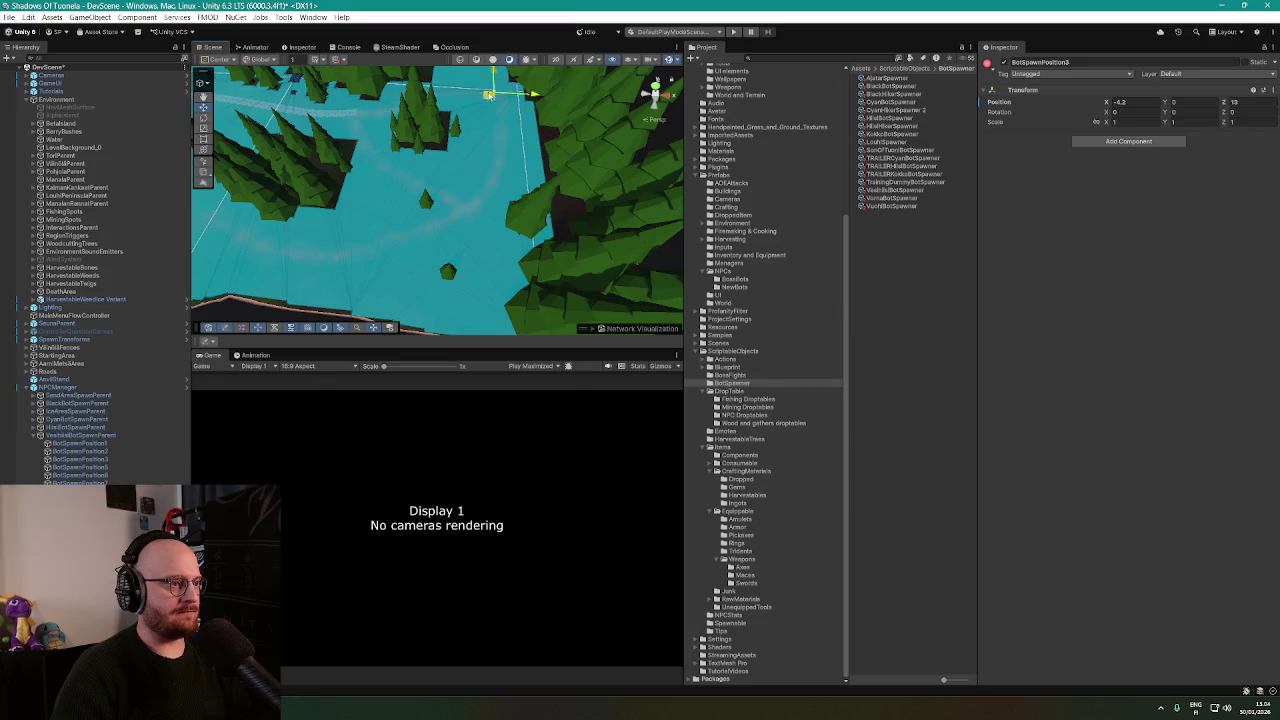
mouse_move(490, 95)
left_mouse_down()
mouse_move(487, 153)
mouse_move(405, 213)
left_mouse_up()
Apply All overrides from the NPCManager scene instance to its prefab.
left_click(88, 388)
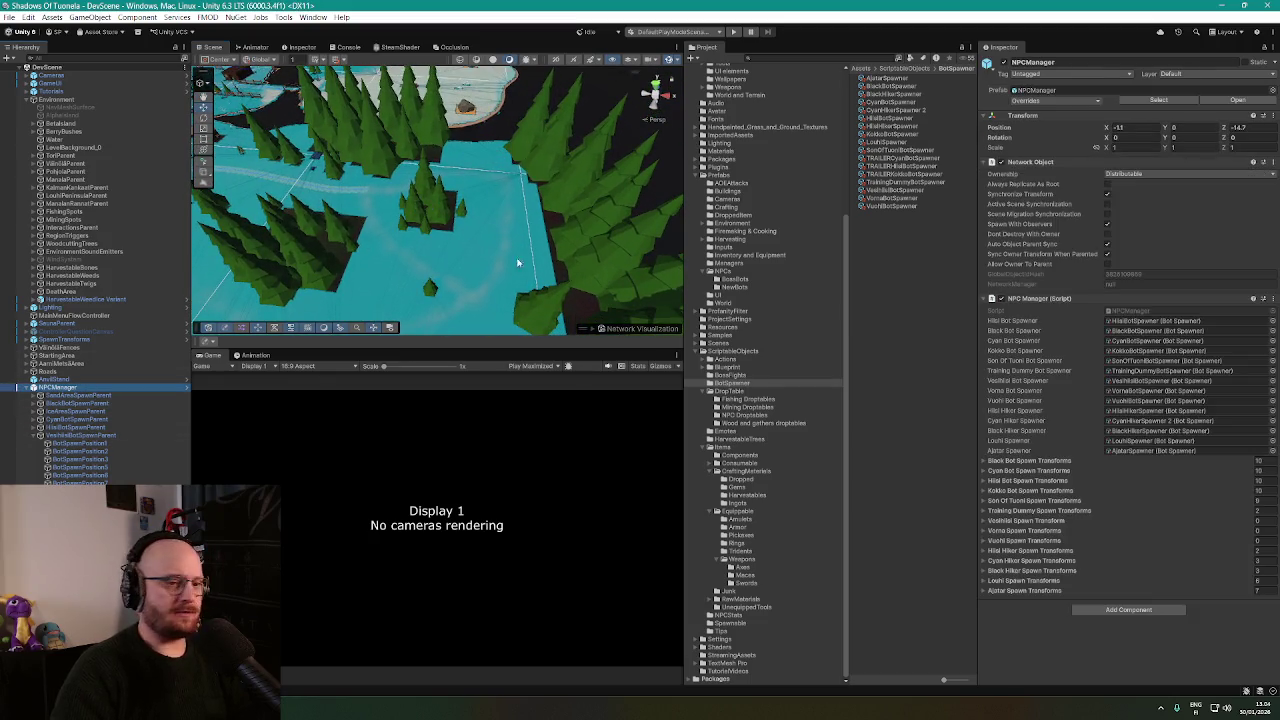
left_click(1073, 101)
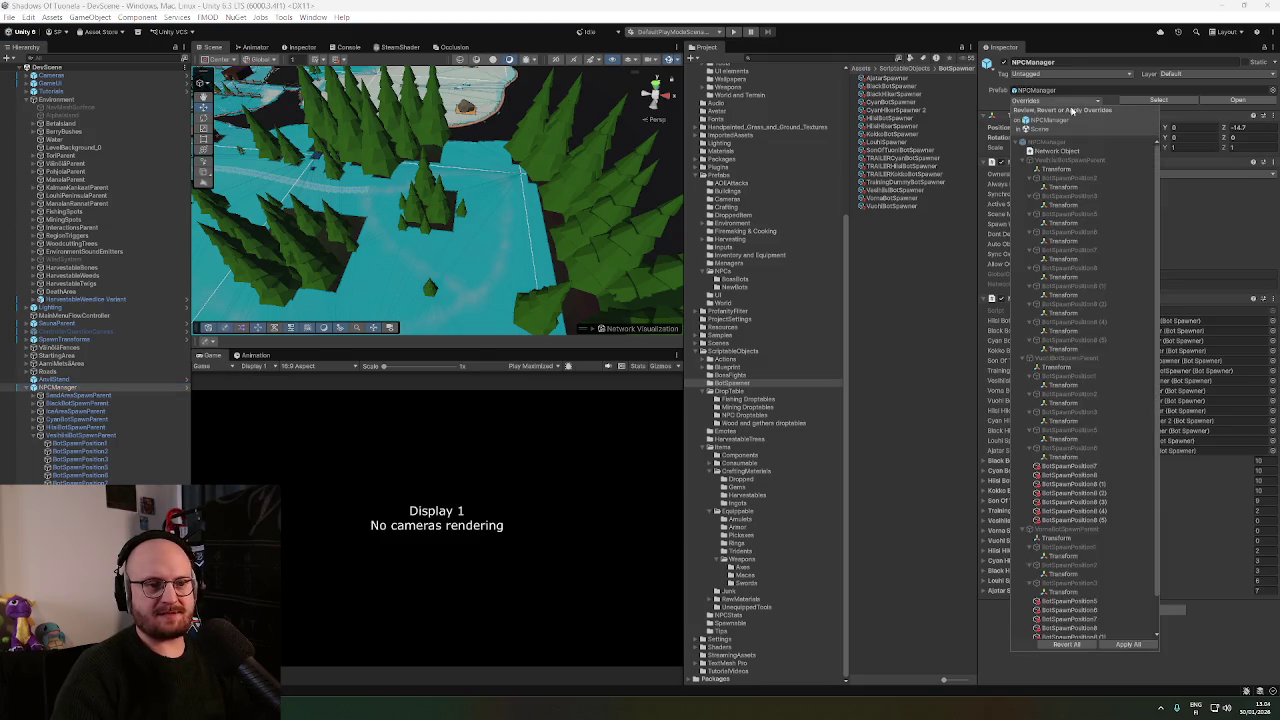
left_click(1128, 645)
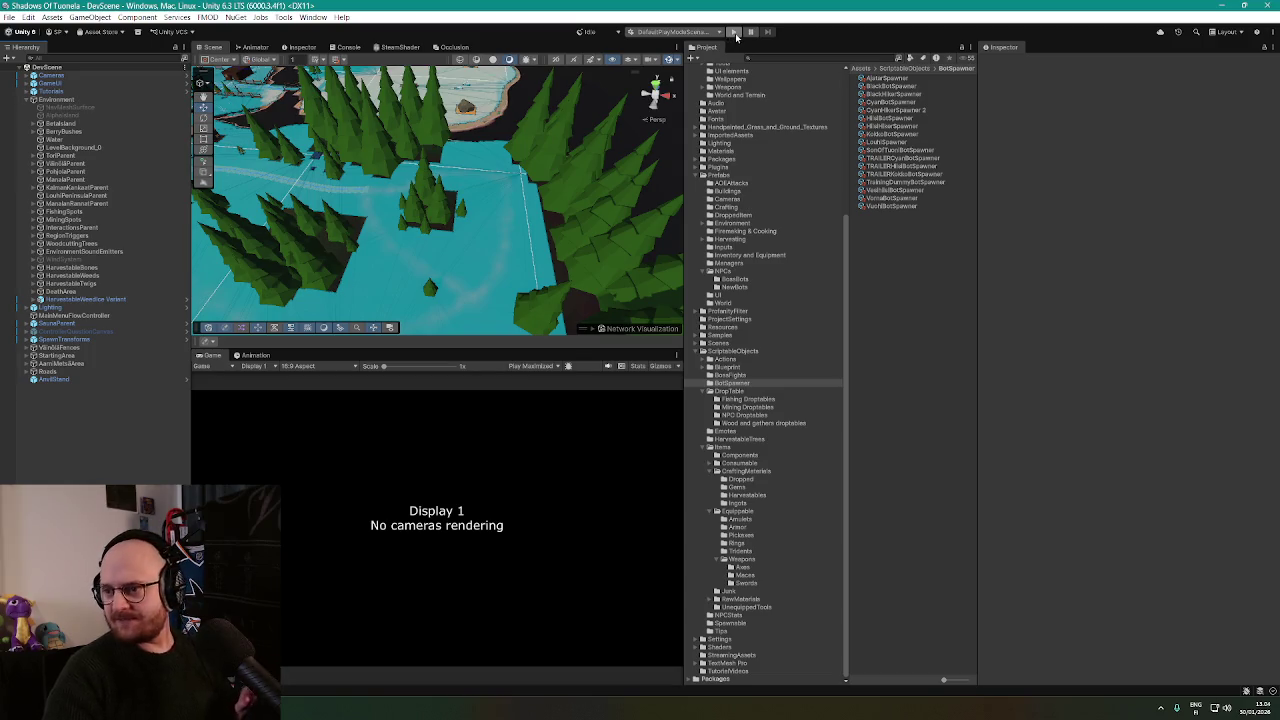
Enter play mode and walk the player left along the road past the Hiisi bots to the fenced pen.
left_click(734, 32)
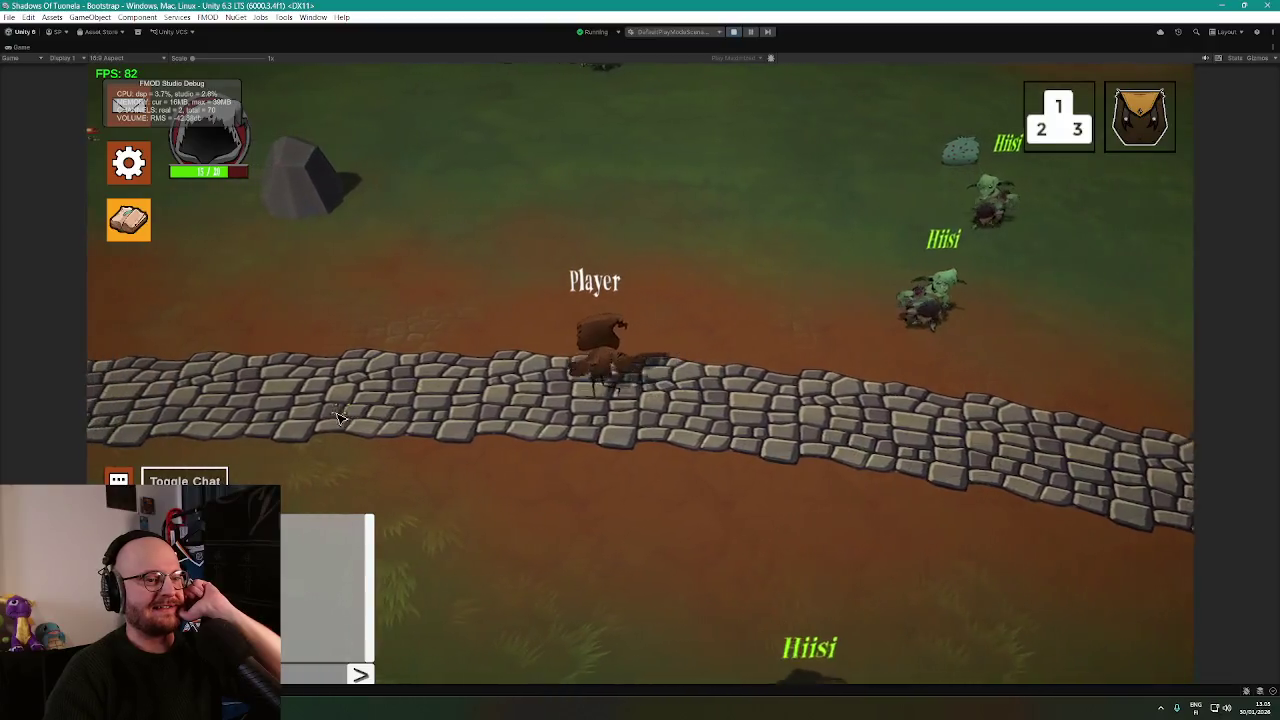
key("a")
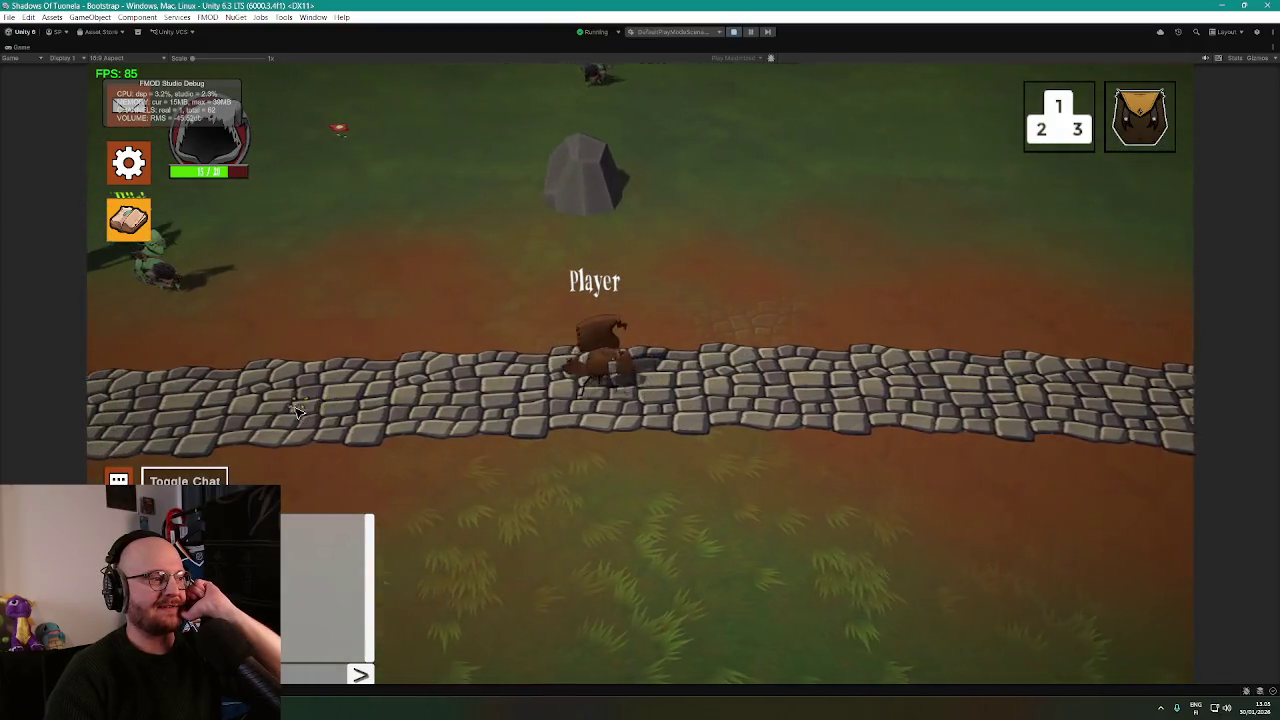
key("a")
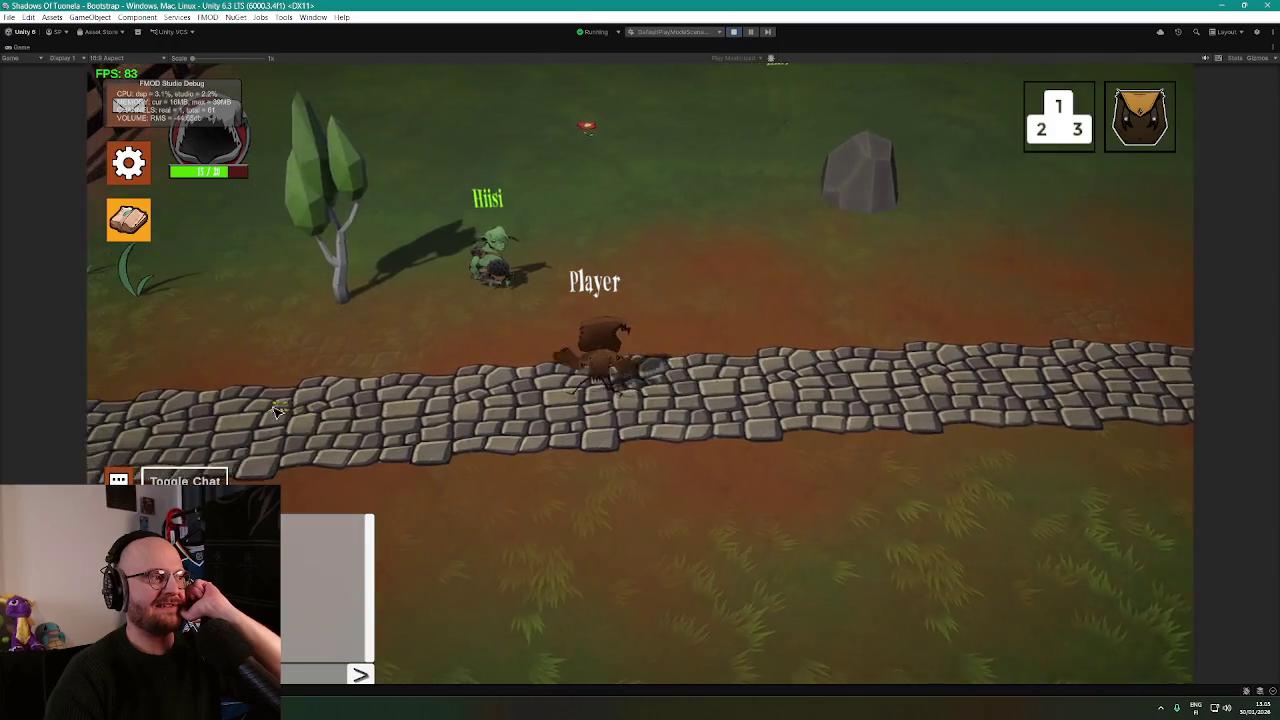
key("a")
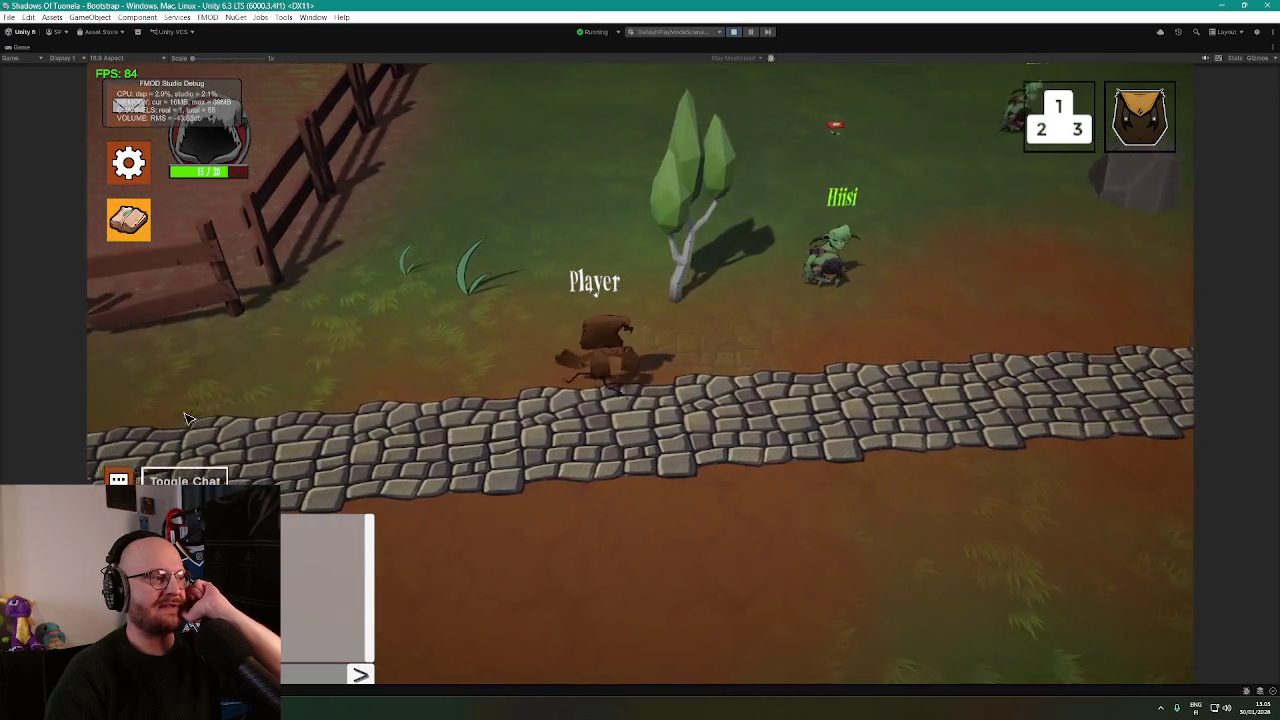
key("a")
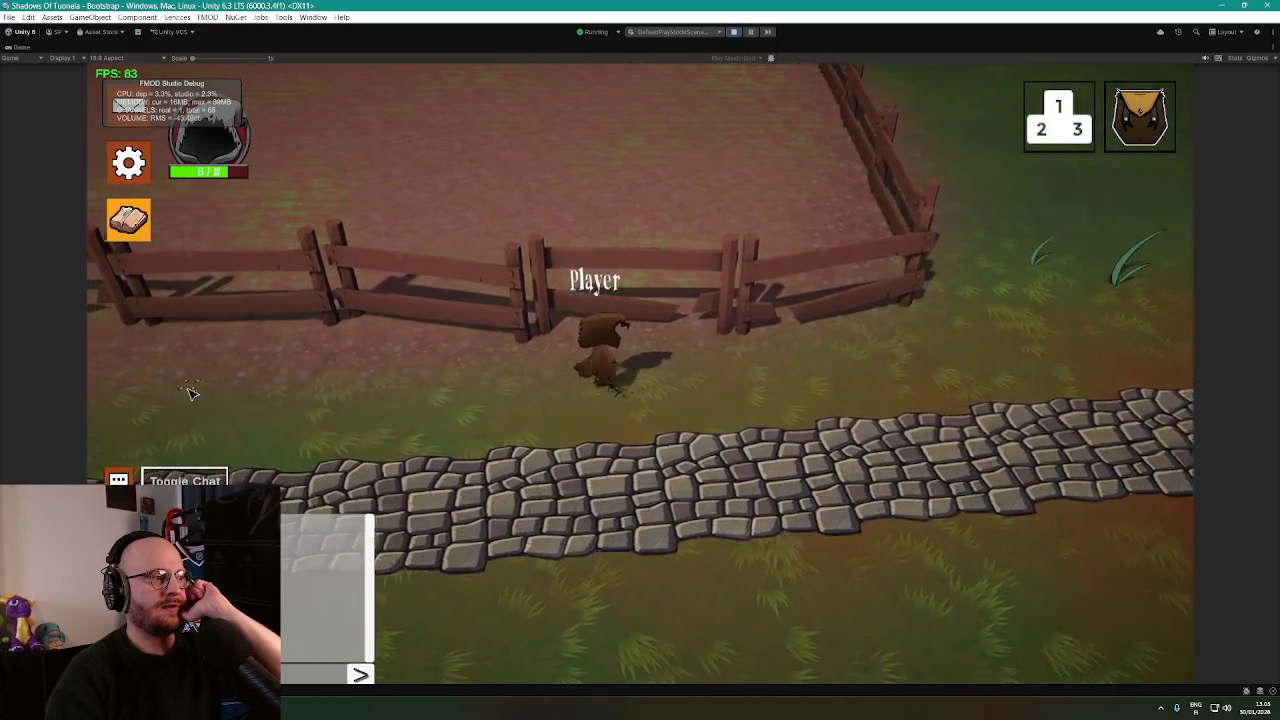
key("a")
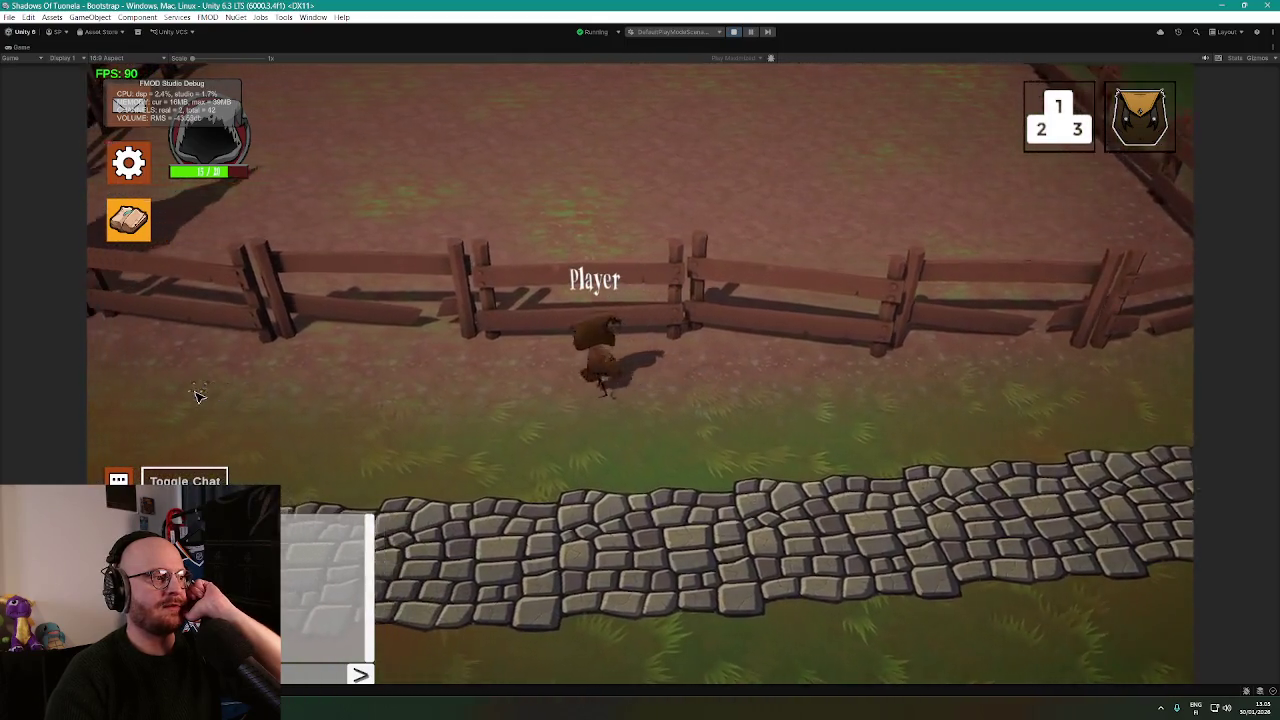
key("a")
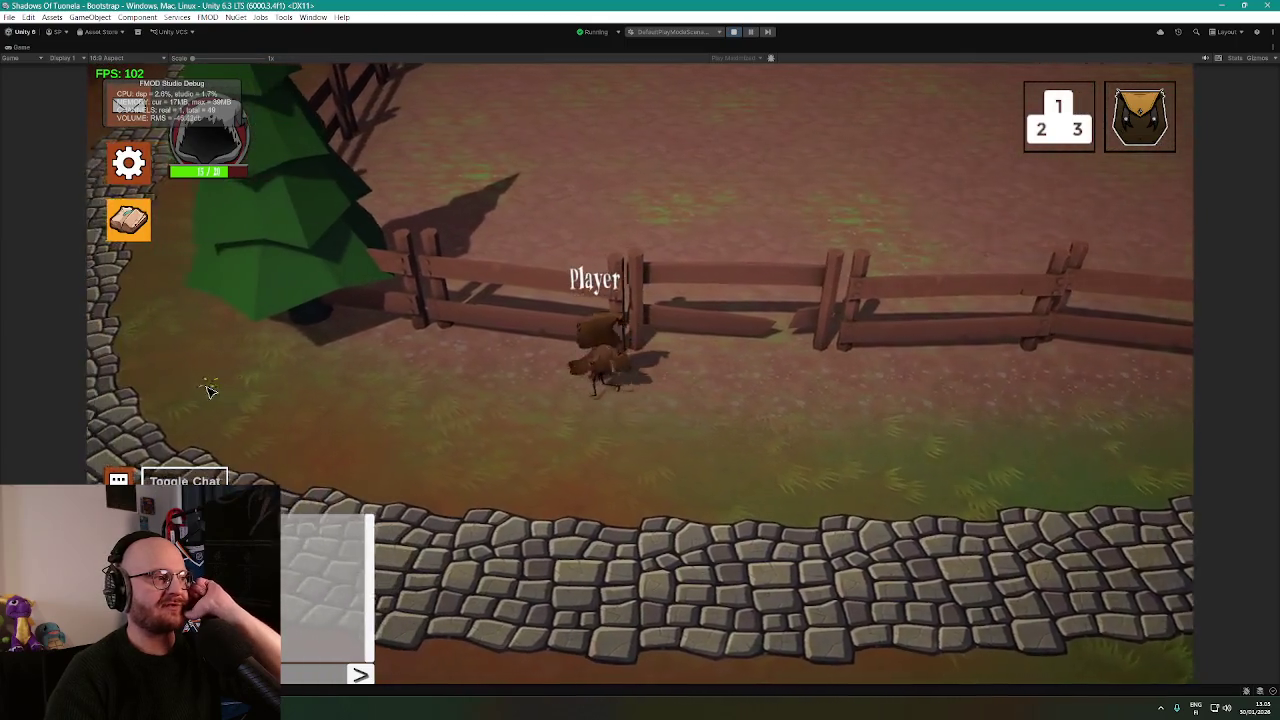
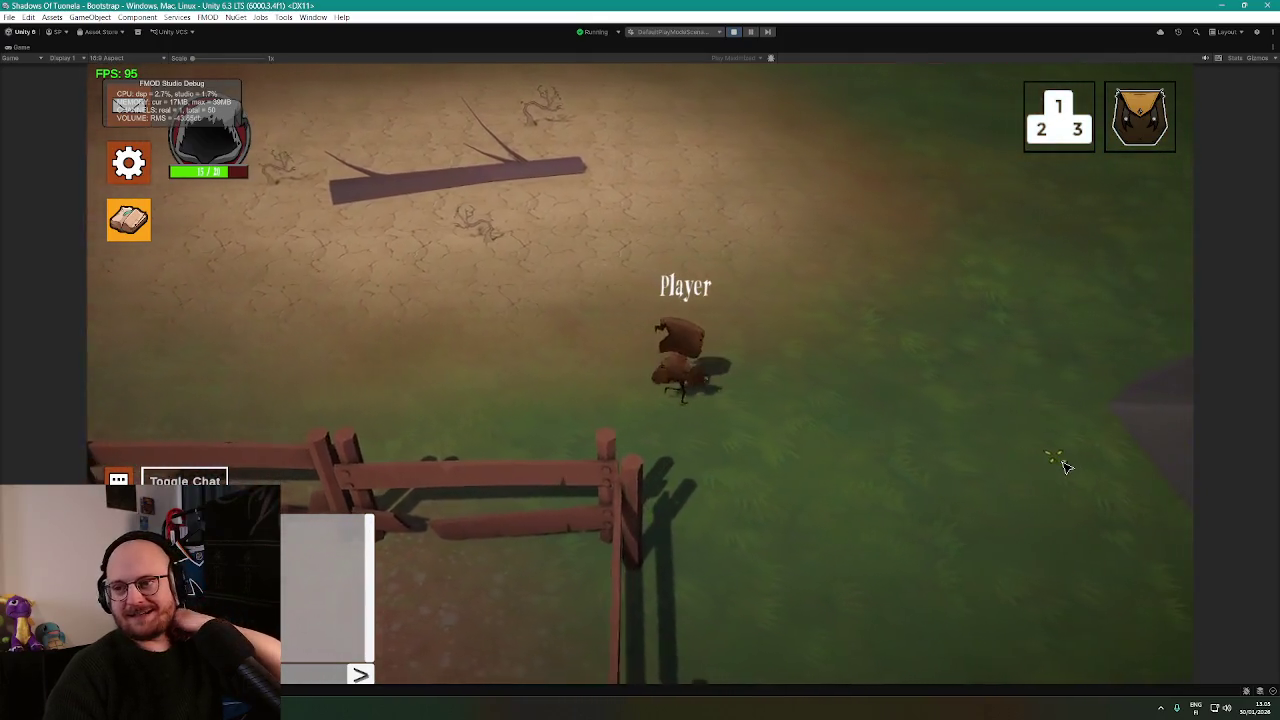
Walk the player across the grass, along the stone wall and down the cobblestone path to the bridge.
left_click(963, 583)
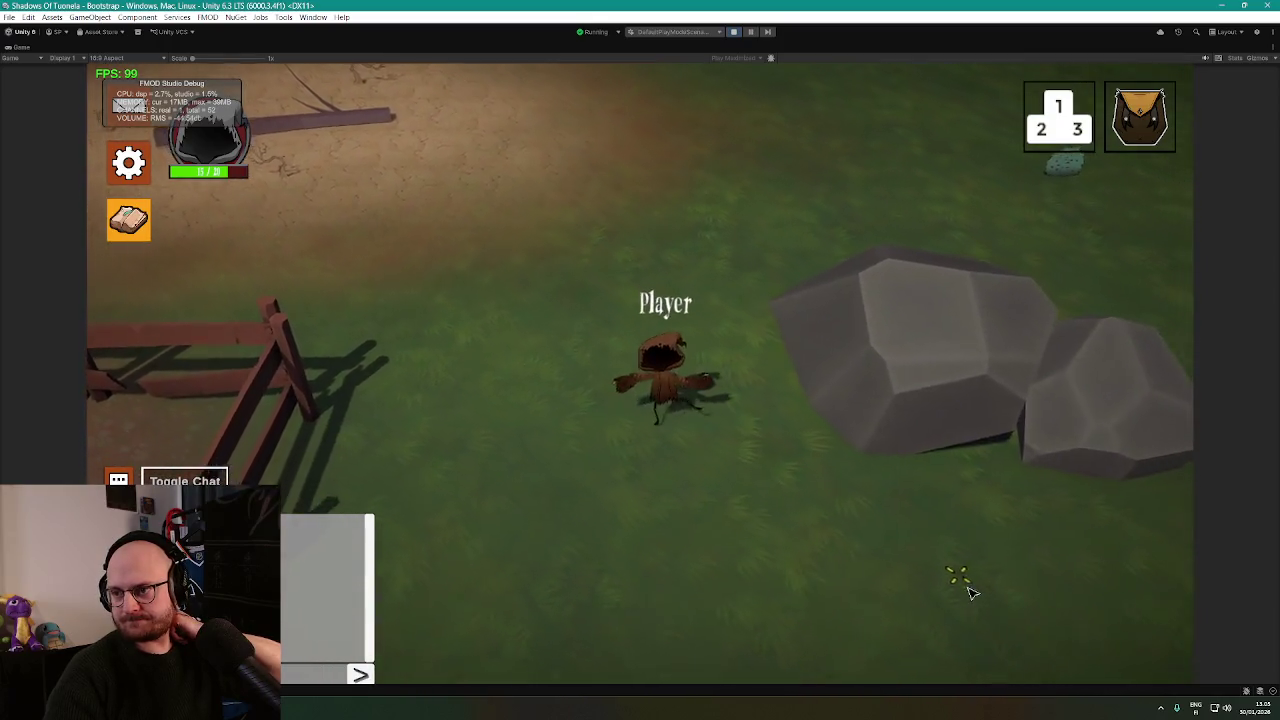
left_click(972, 572)
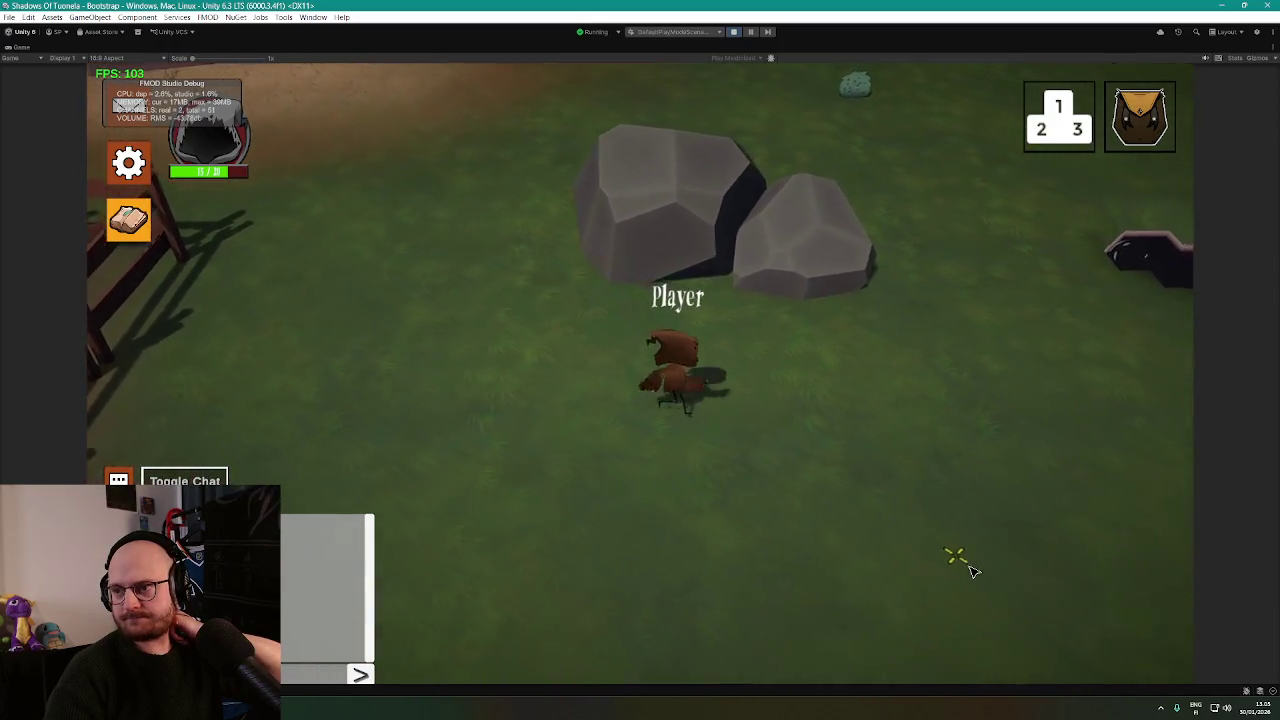
left_click(973, 568)
left_click(965, 576)
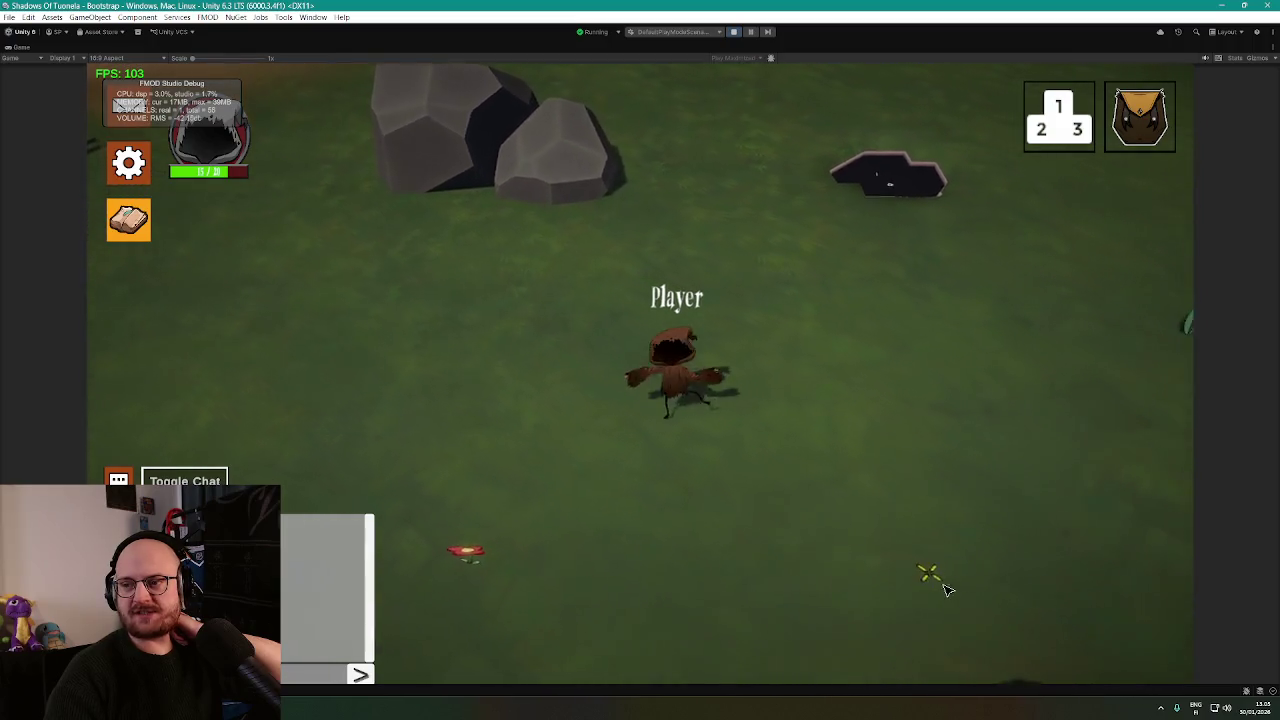
left_click(957, 582)
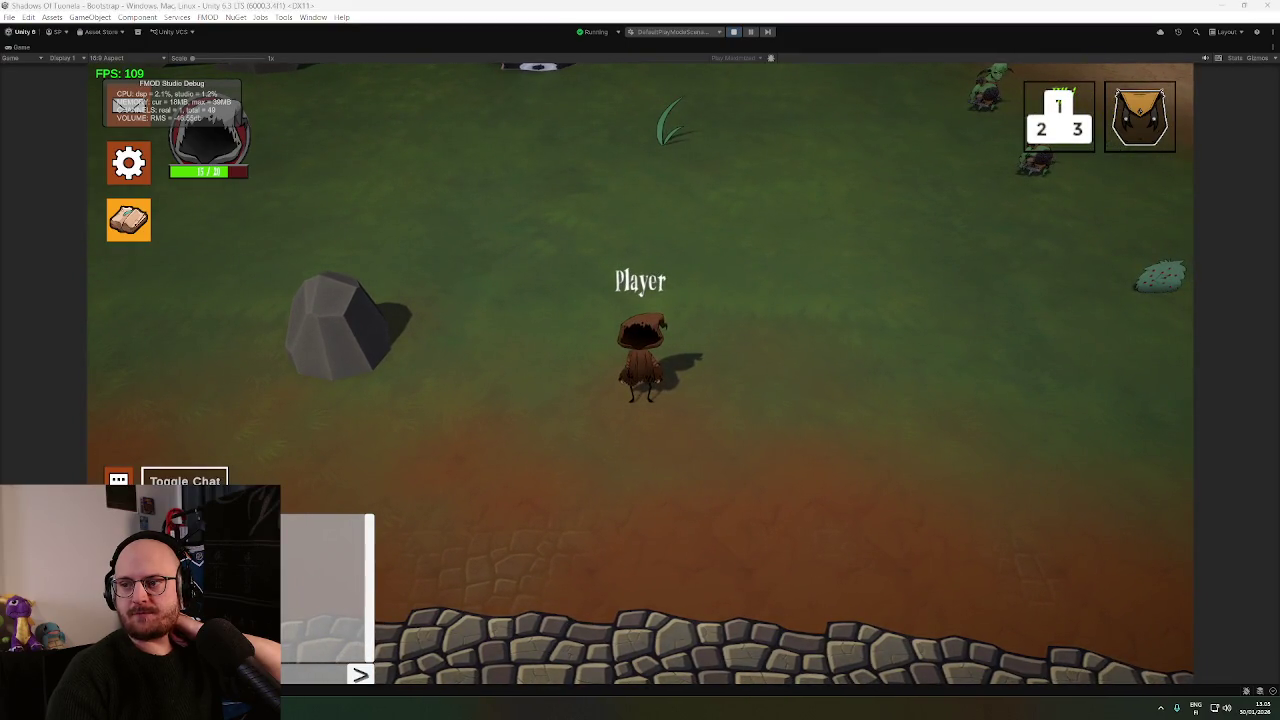
left_click(1030, 541)
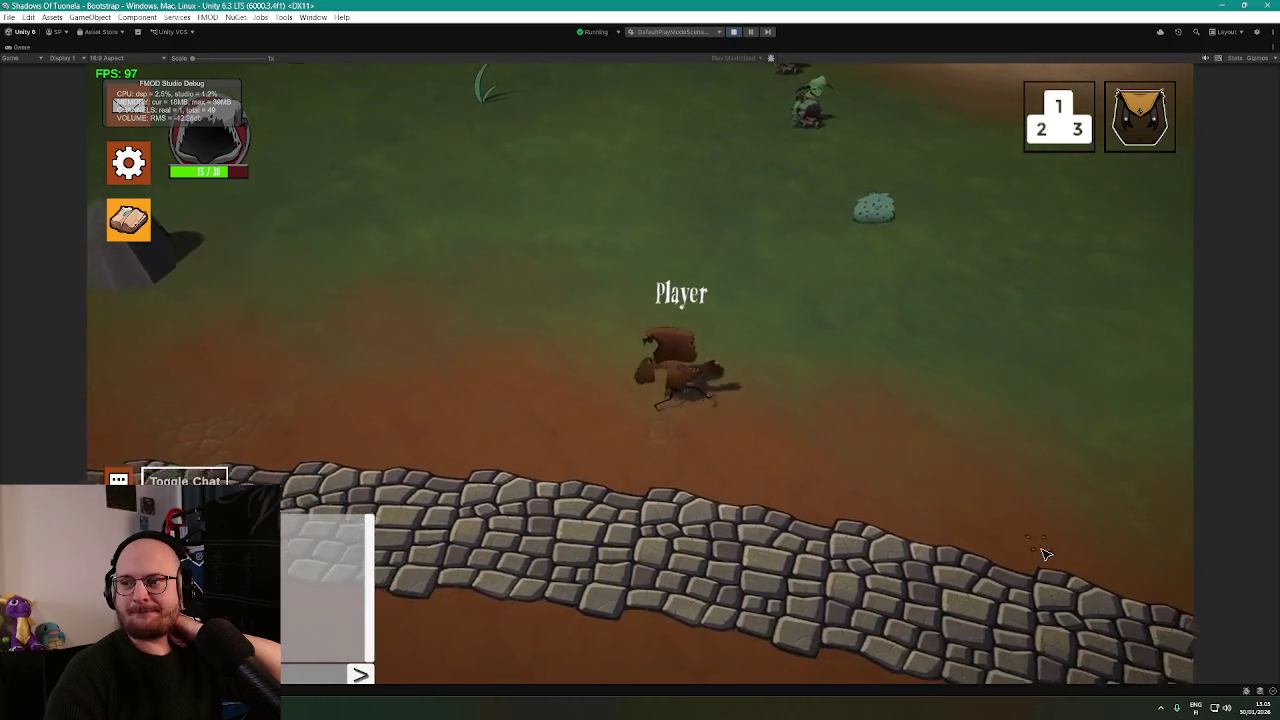
left_click(1045, 538)
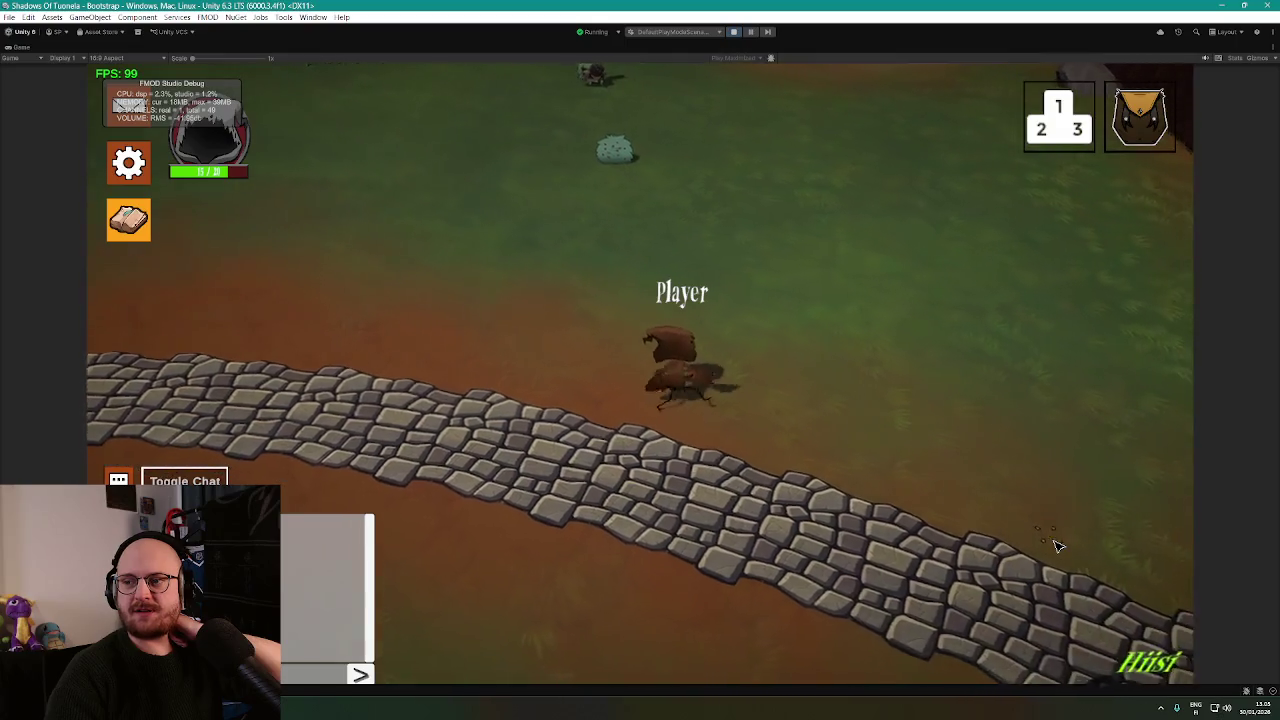
left_click(1073, 575)
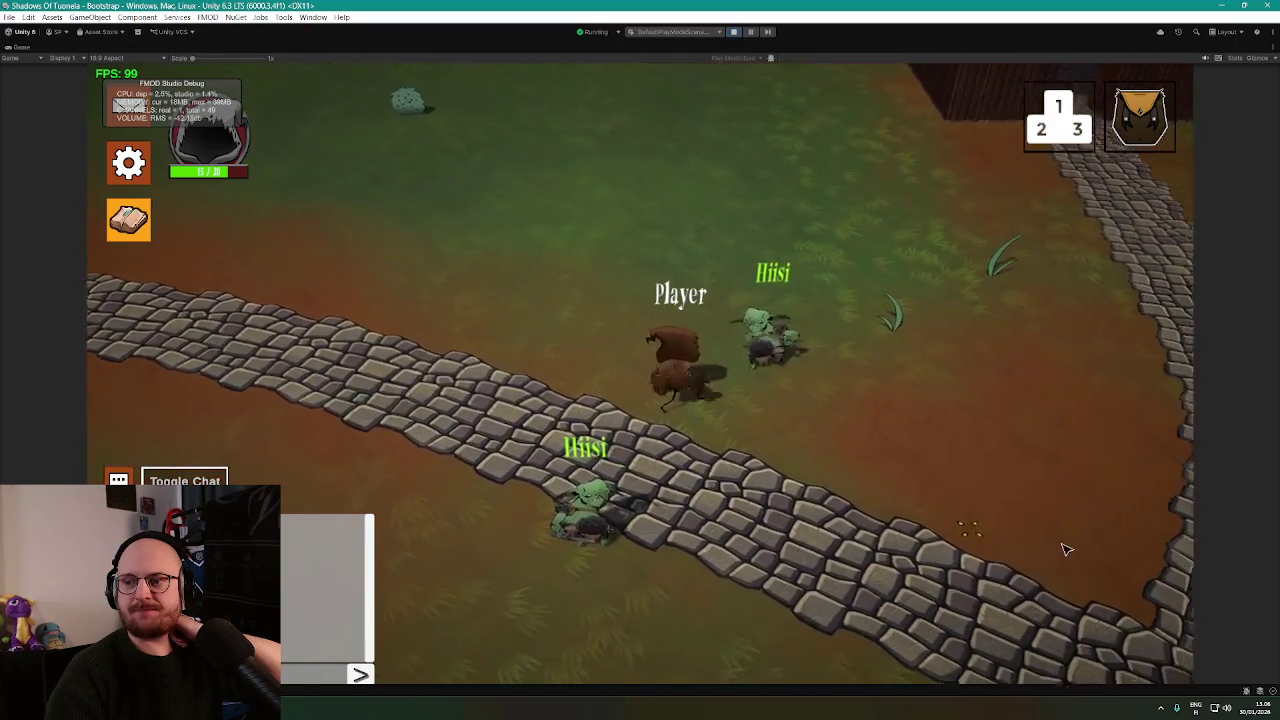
left_click(1065, 547)
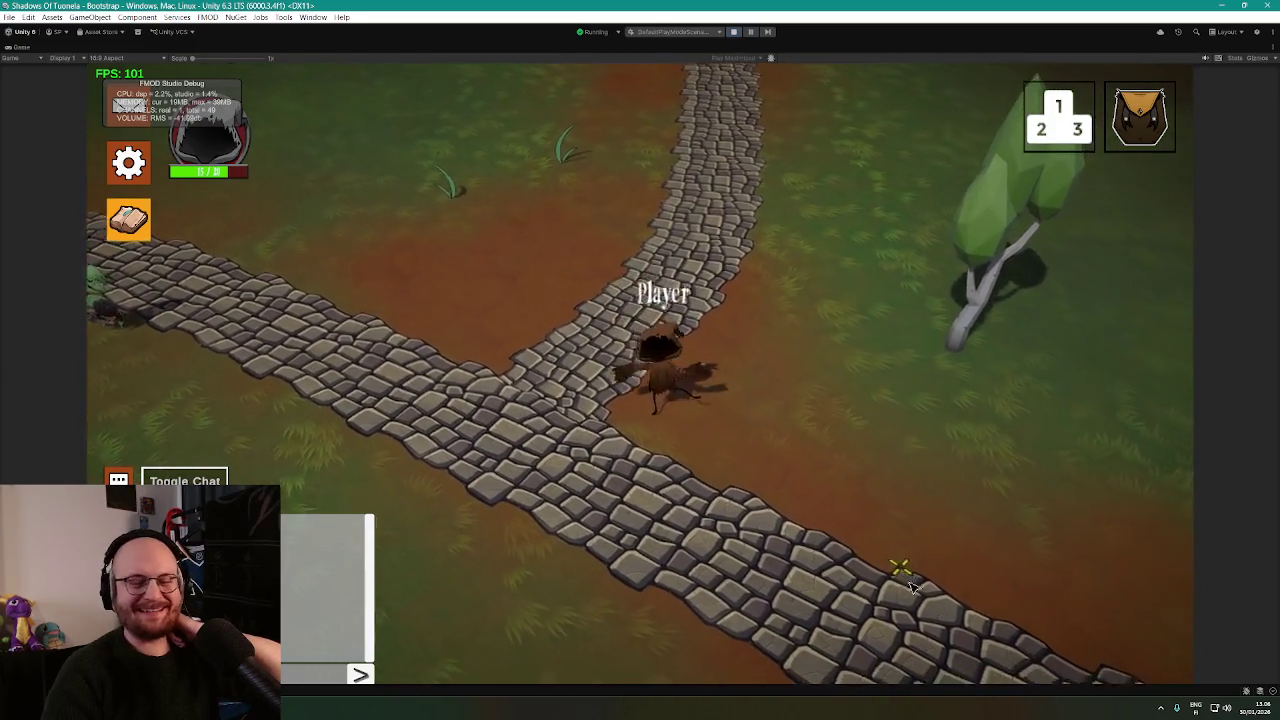
left_click(905, 578)
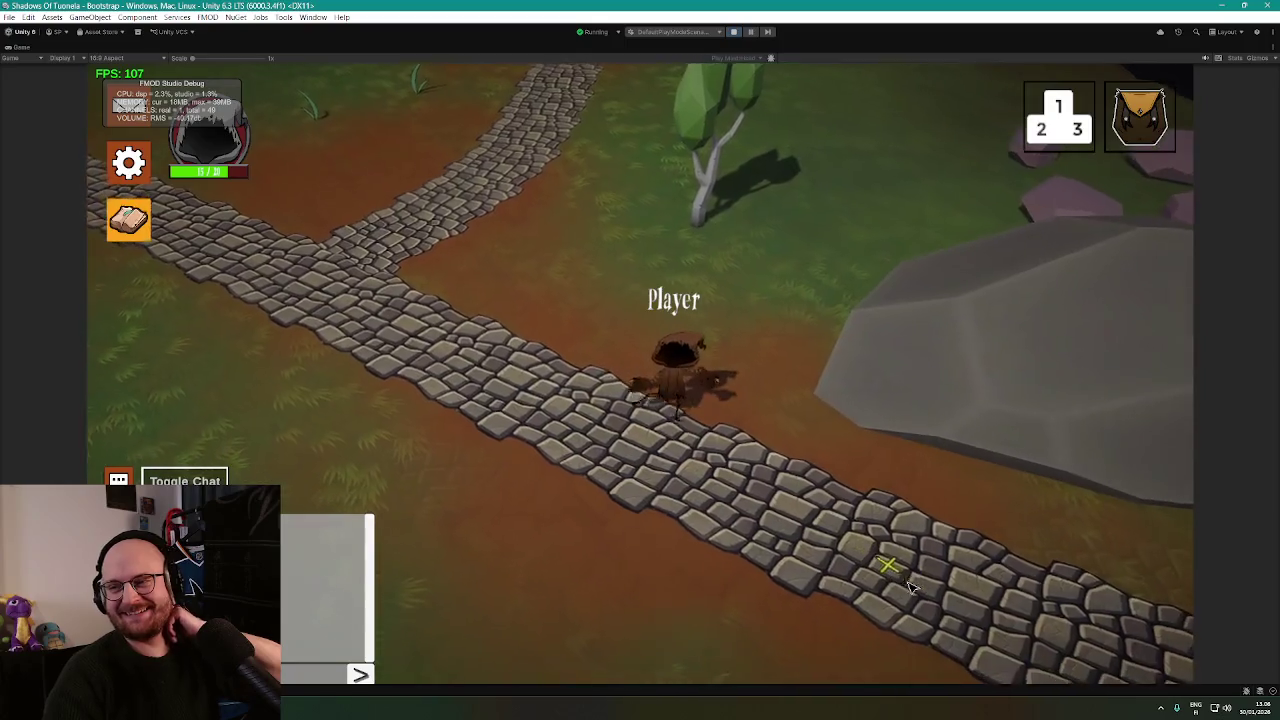
left_click(1025, 566)
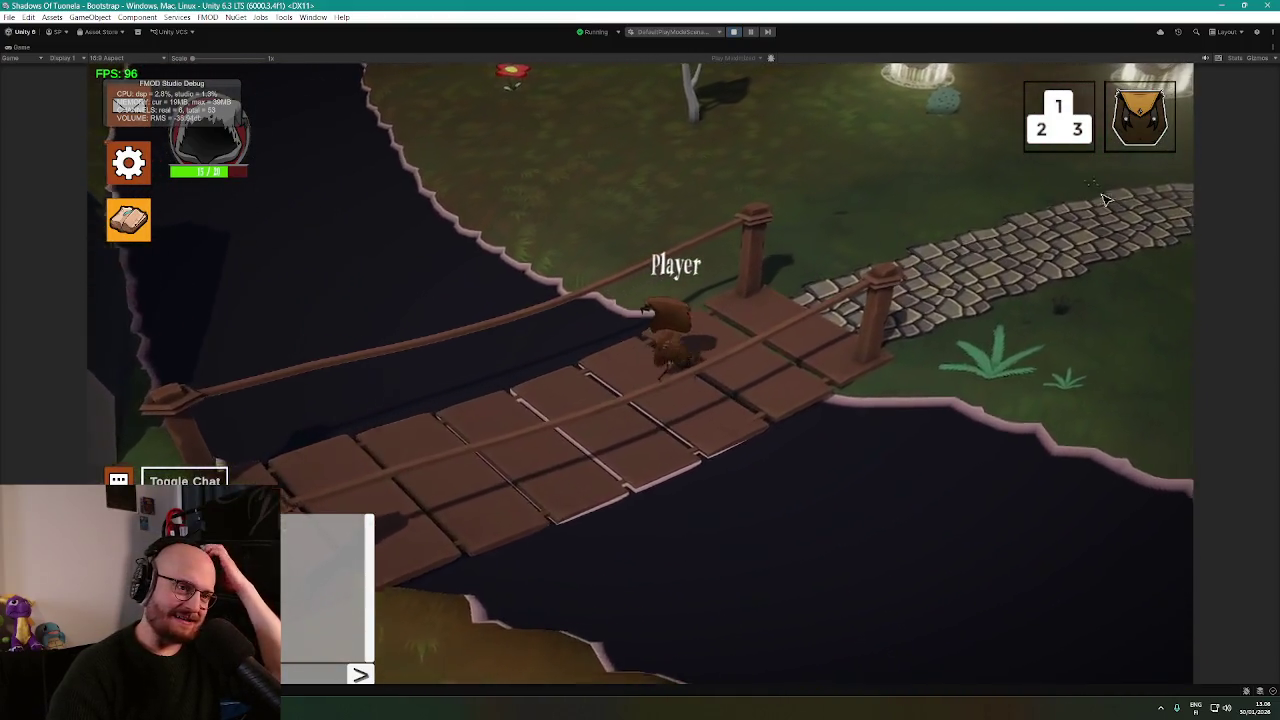
Walk the player off the bridge and up the path past the glowing shrines with D.
key("d")
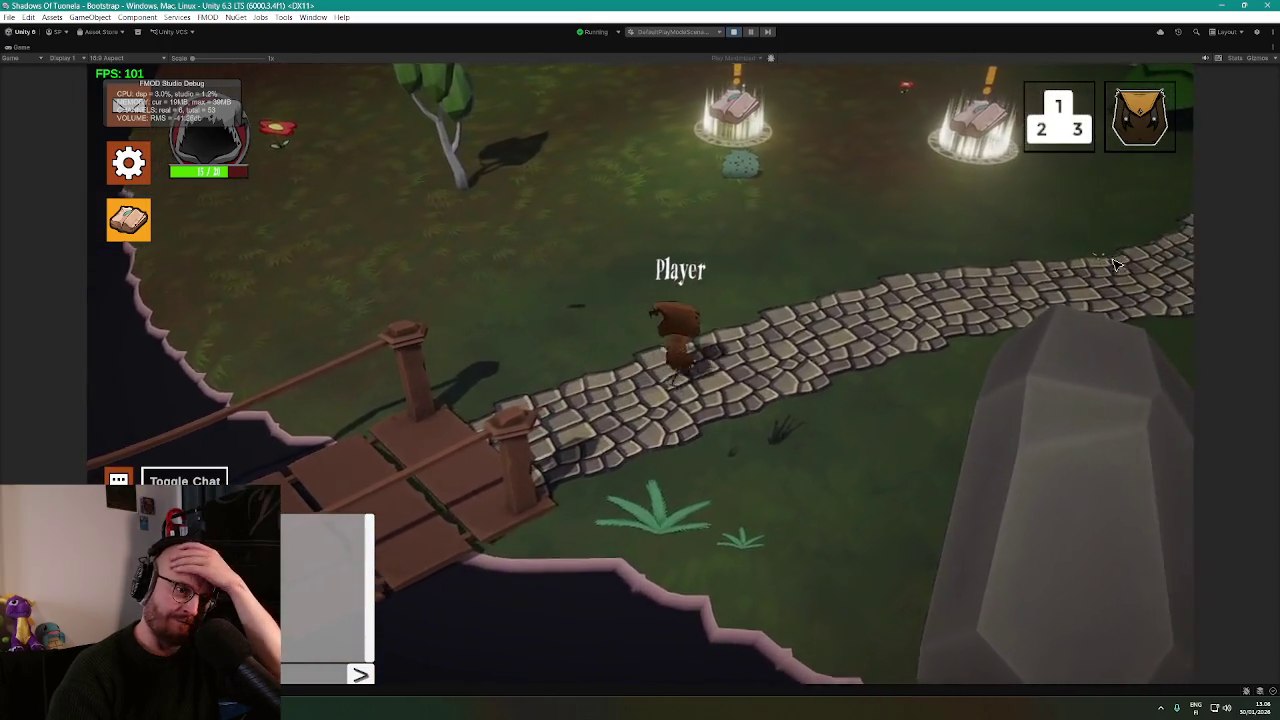
key("d")
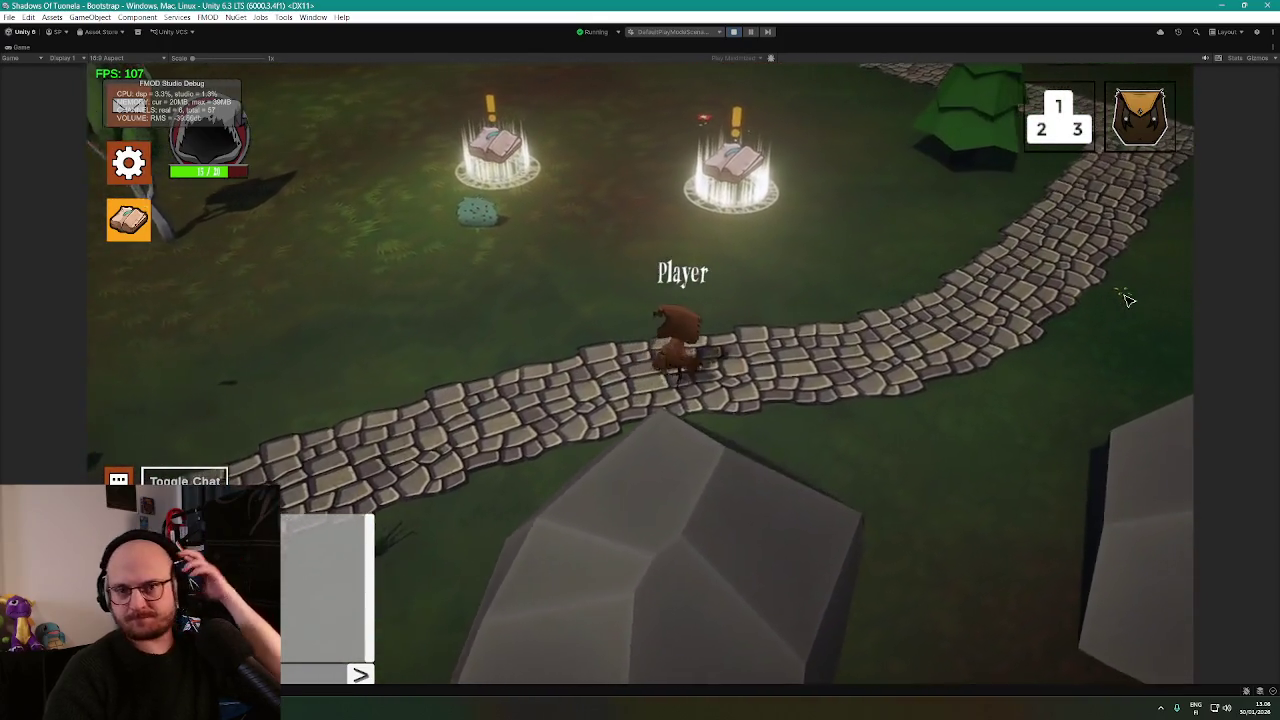
key("d")
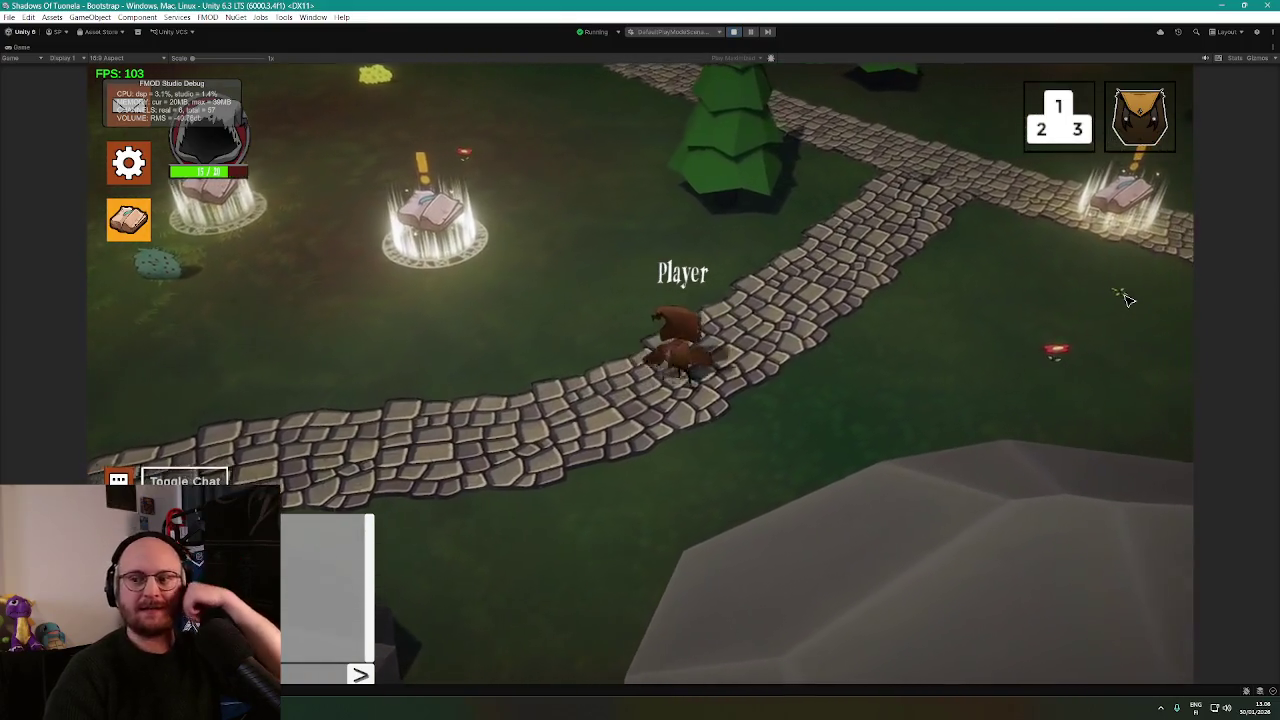
key("d")
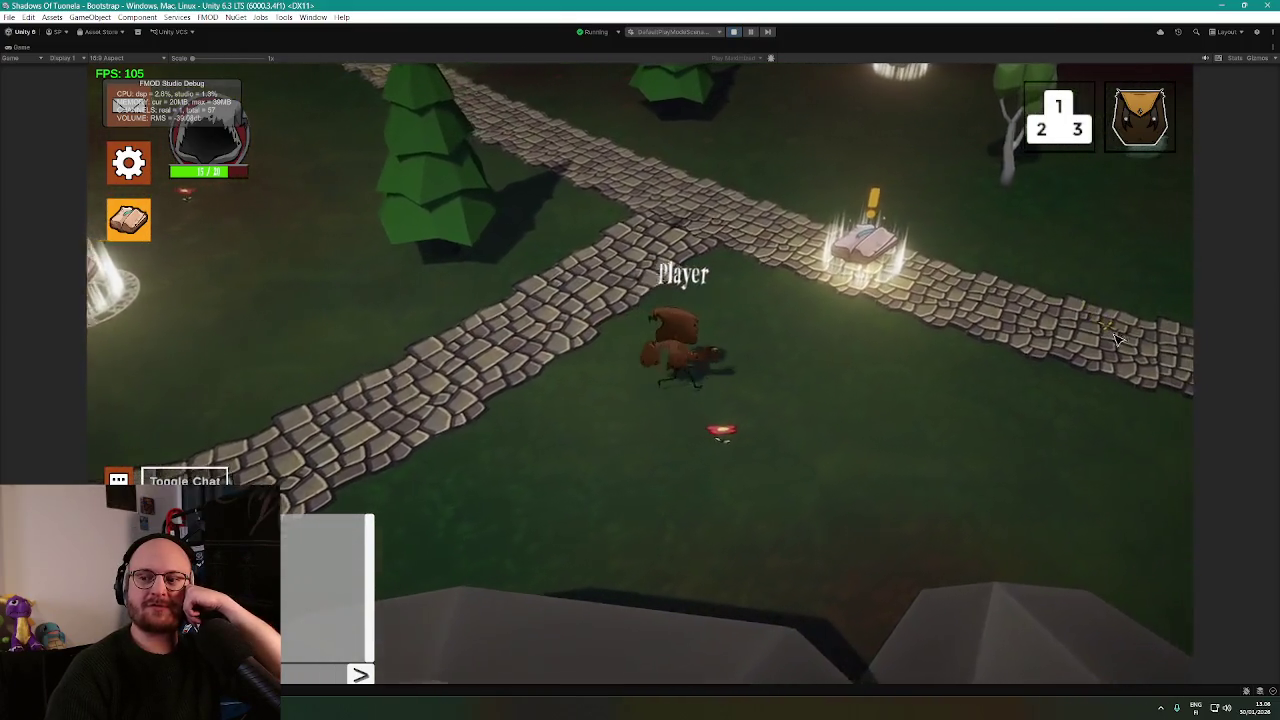
key("d")
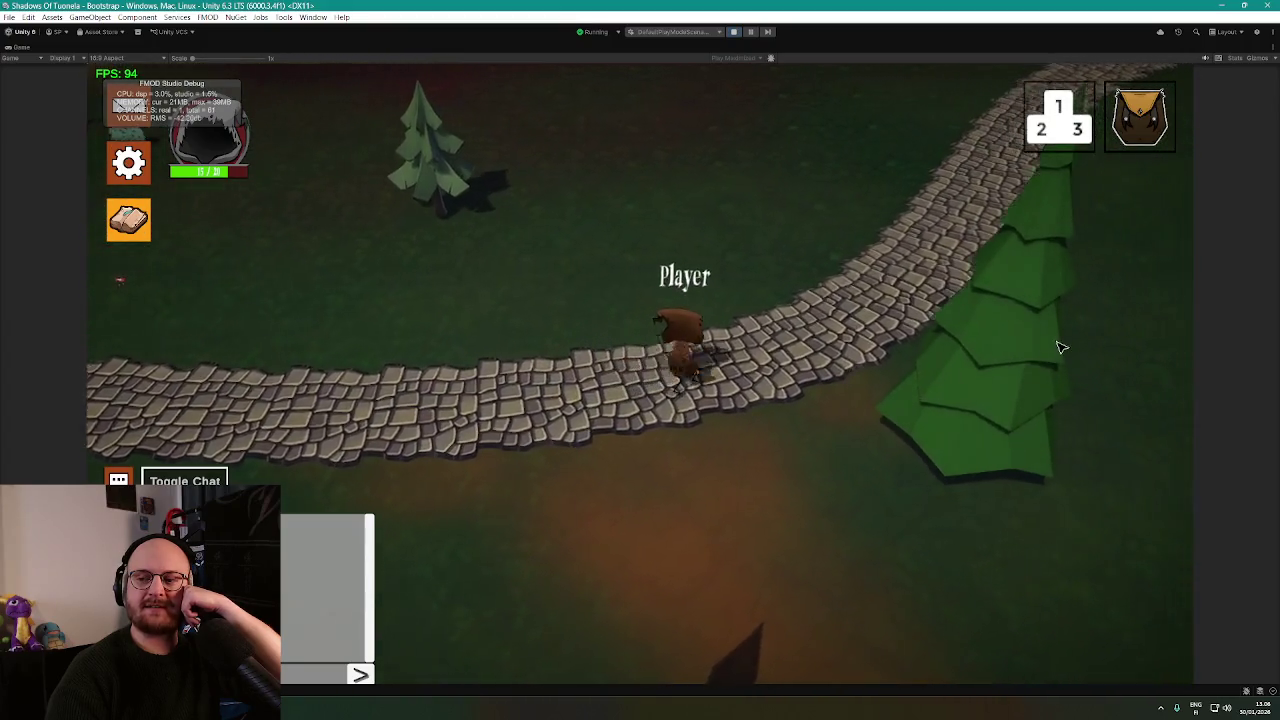
Walk the player along the stone path below the cobblestones to its end.
left_click(1062, 347)
left_click(1033, 276)
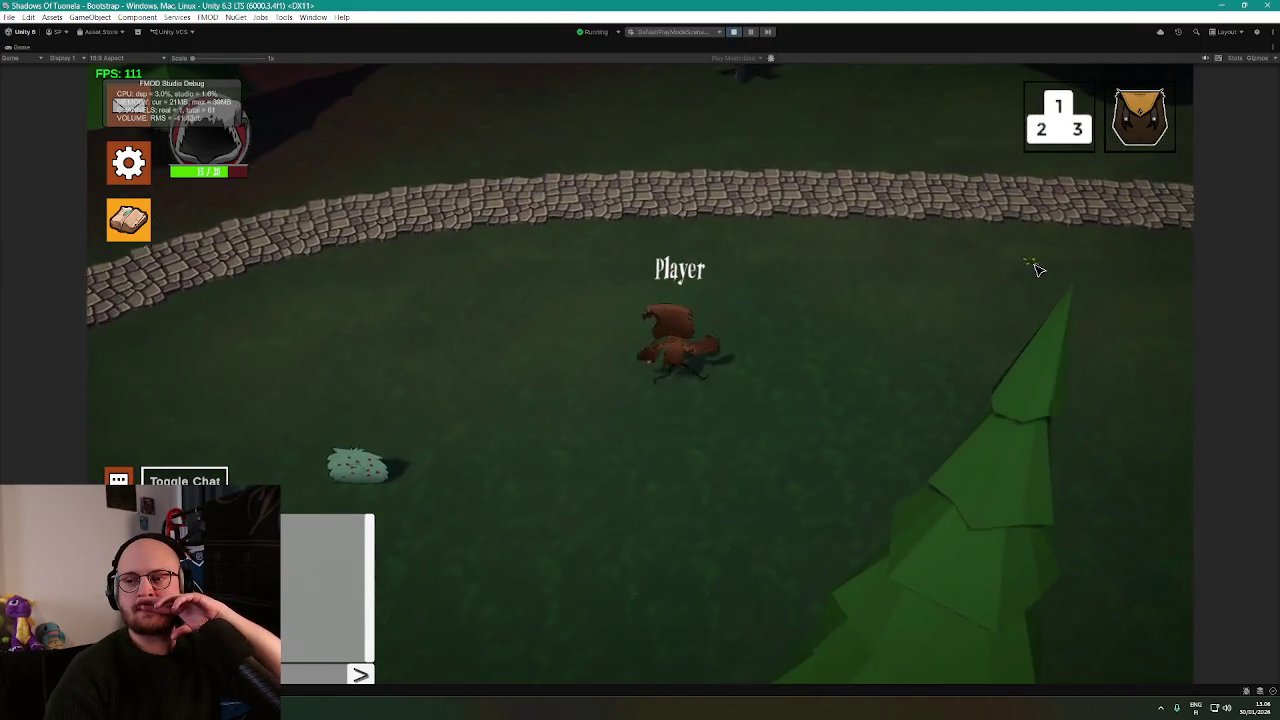
left_click(1052, 376)
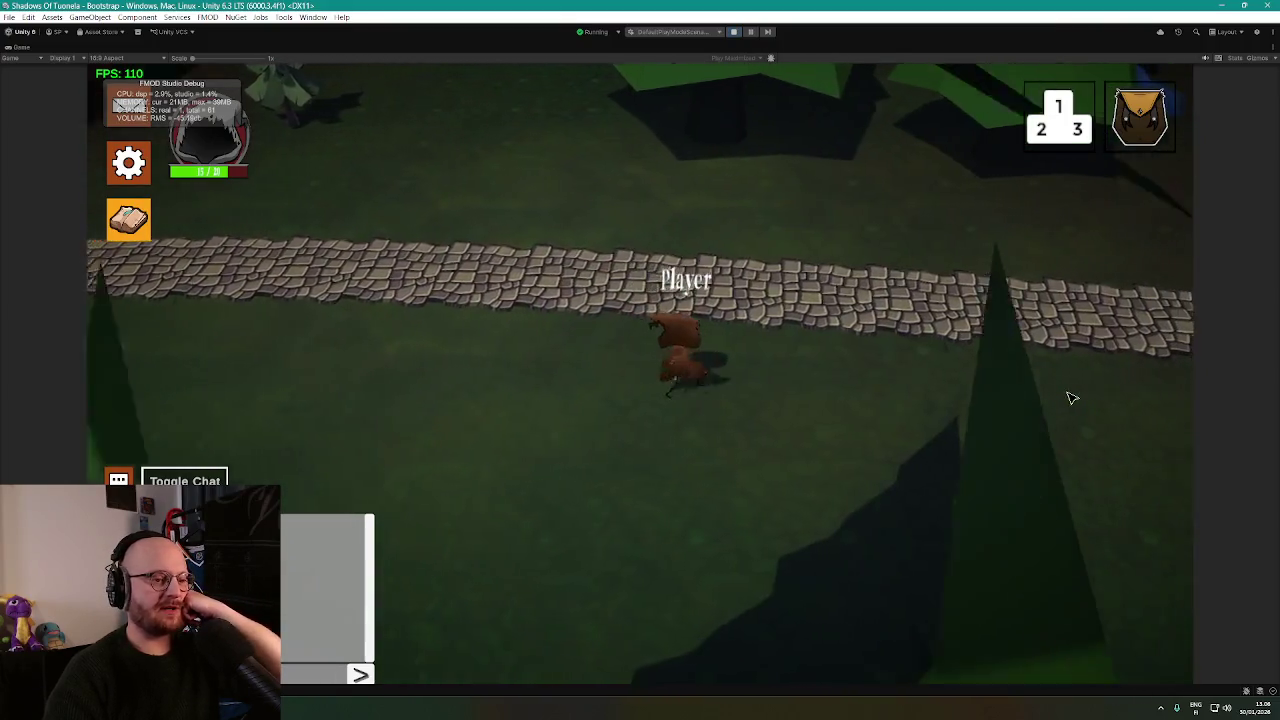
left_click(1066, 394)
left_click(1041, 393)
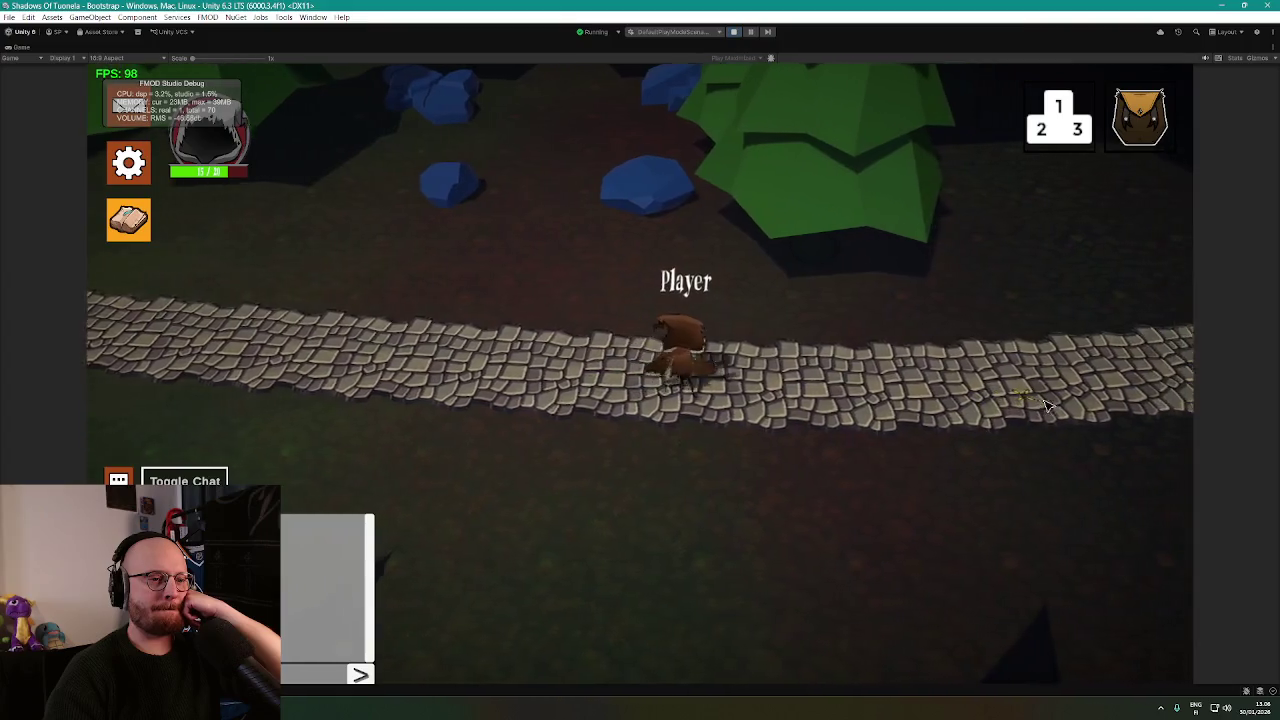
left_click(1046, 404)
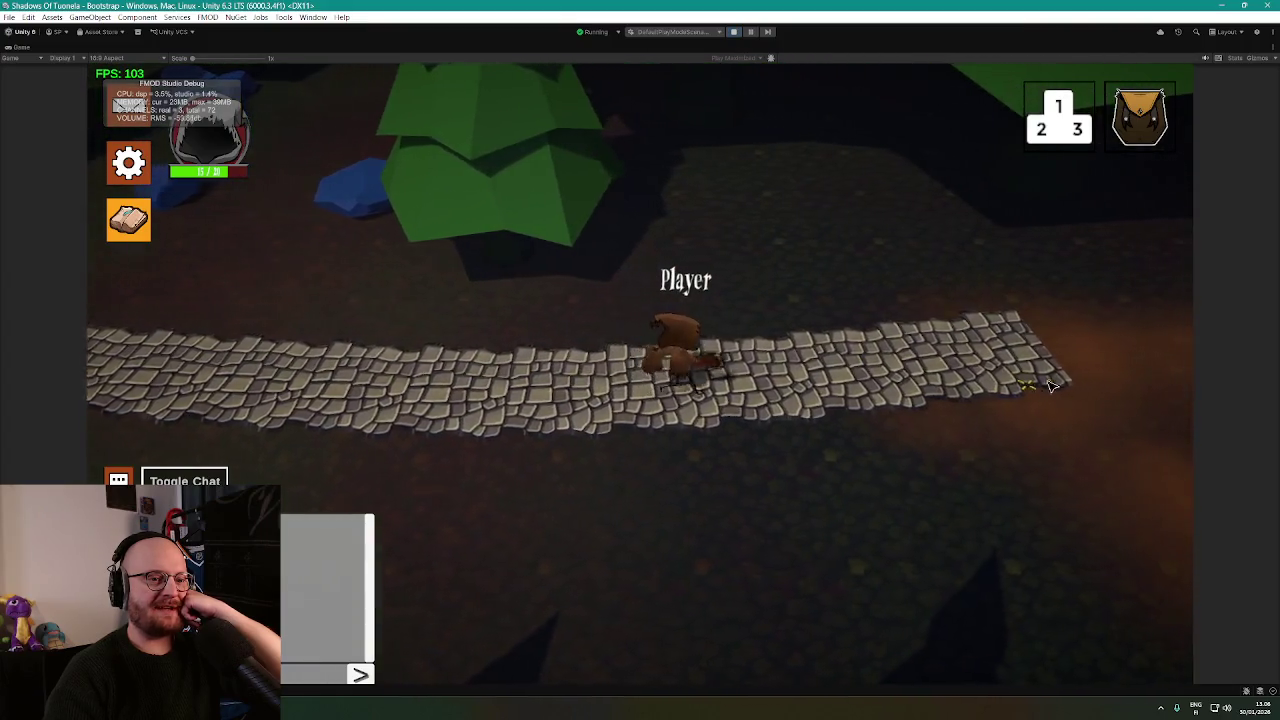
left_click(1048, 390)
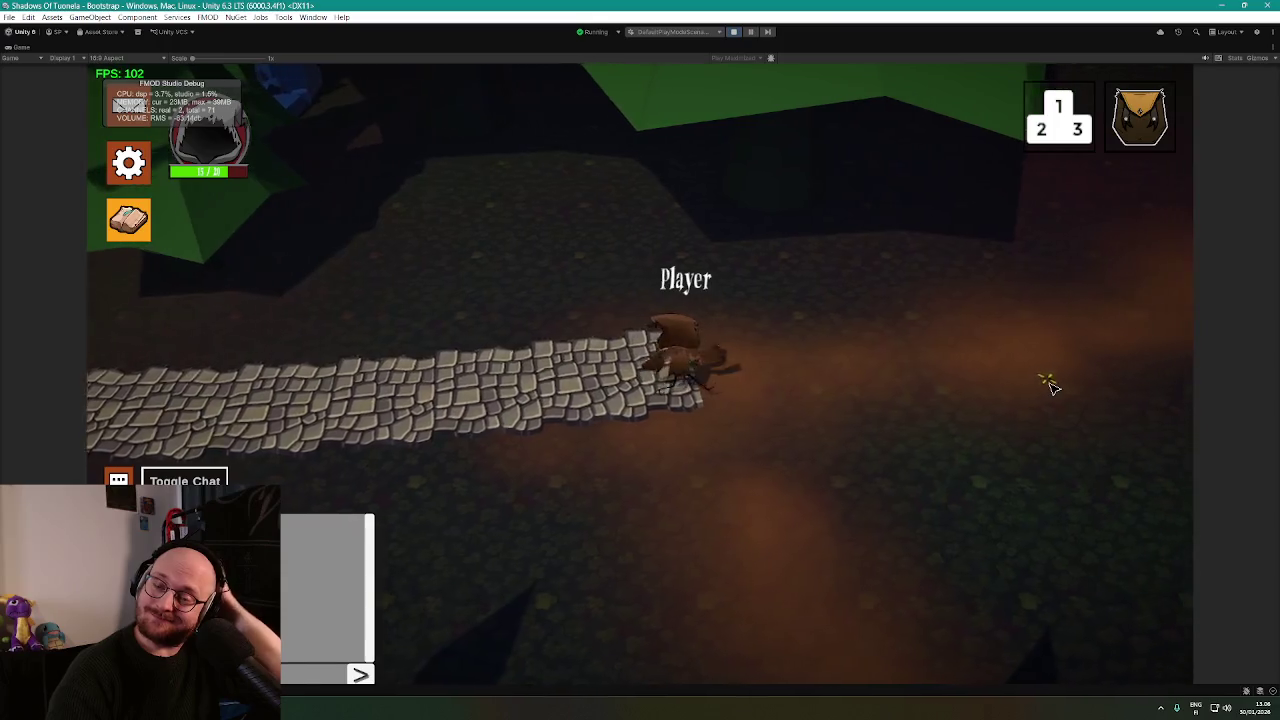
Lead the player off the path into the dark clearing, then restore the full editor layout.
left_click(1060, 318)
left_click(1057, 286)
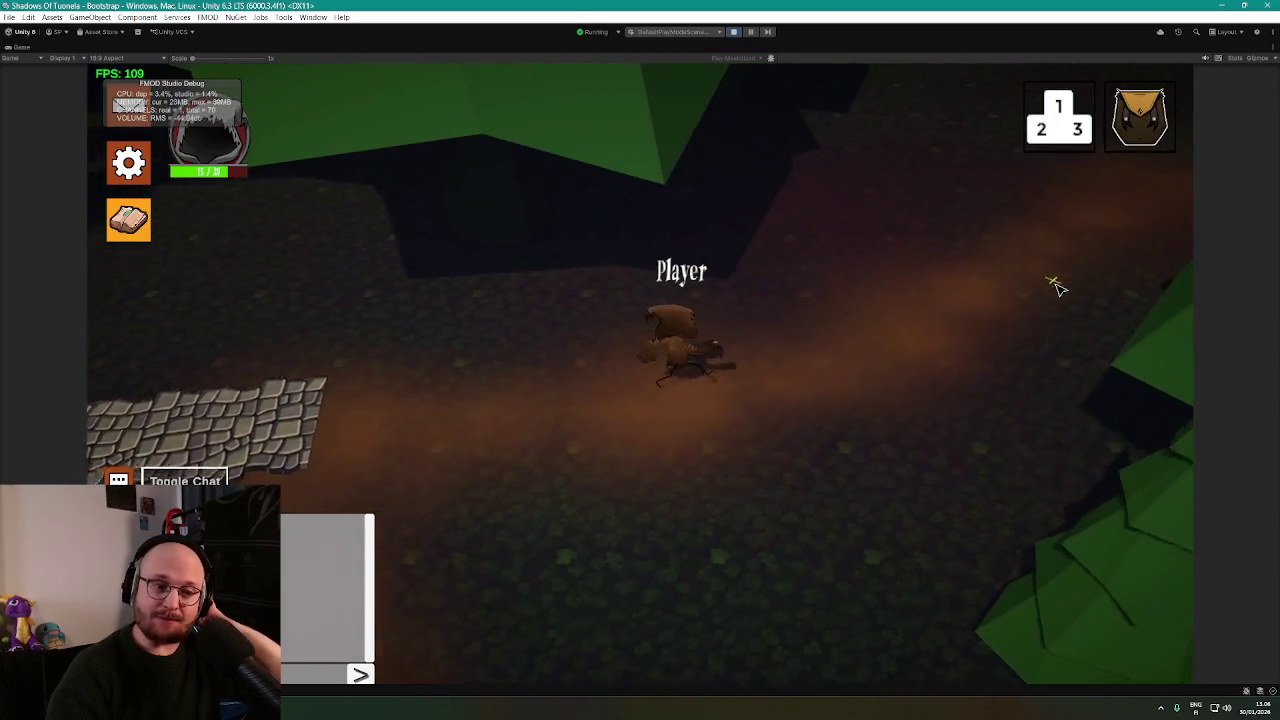
left_click(994, 229)
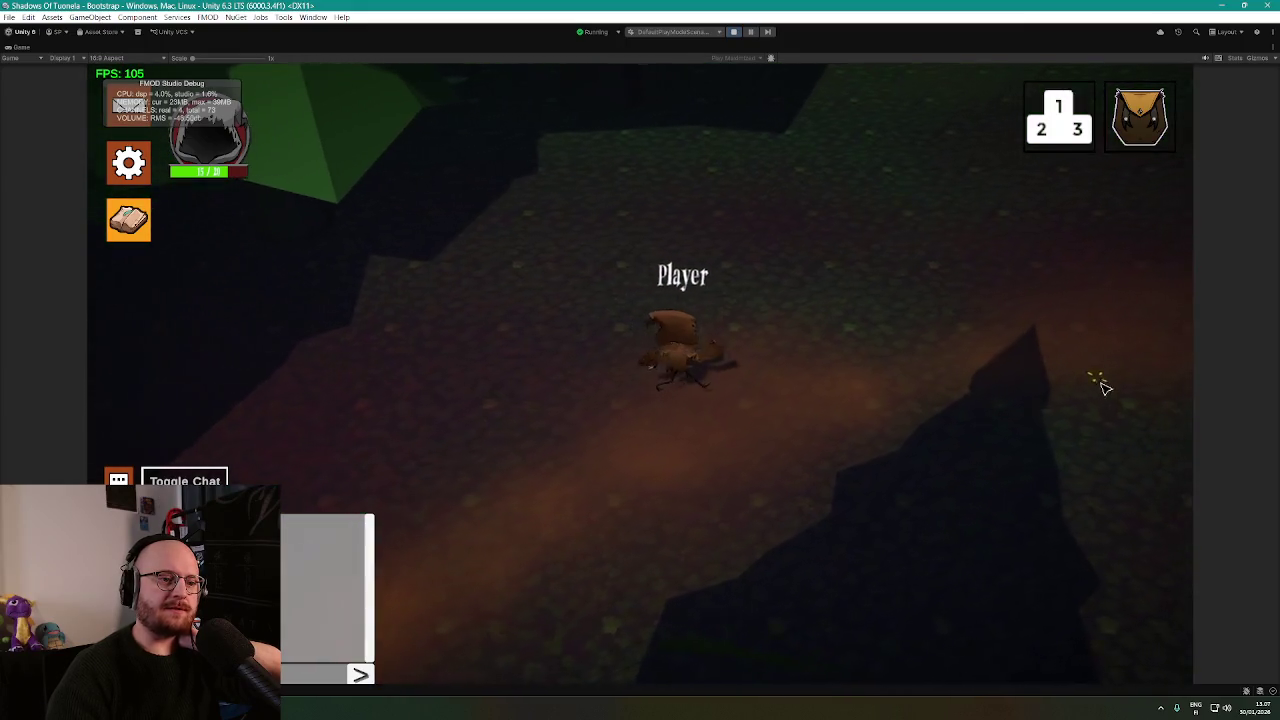
left_click(1094, 410)
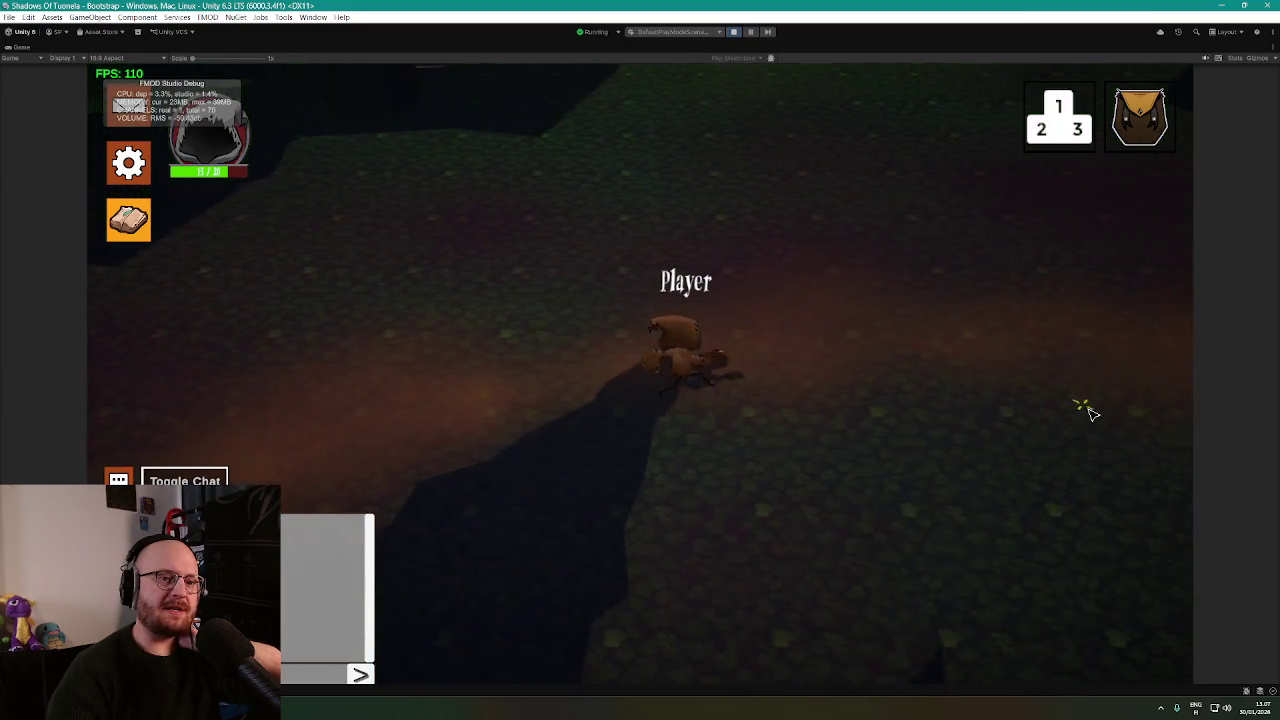
left_click(1085, 314)
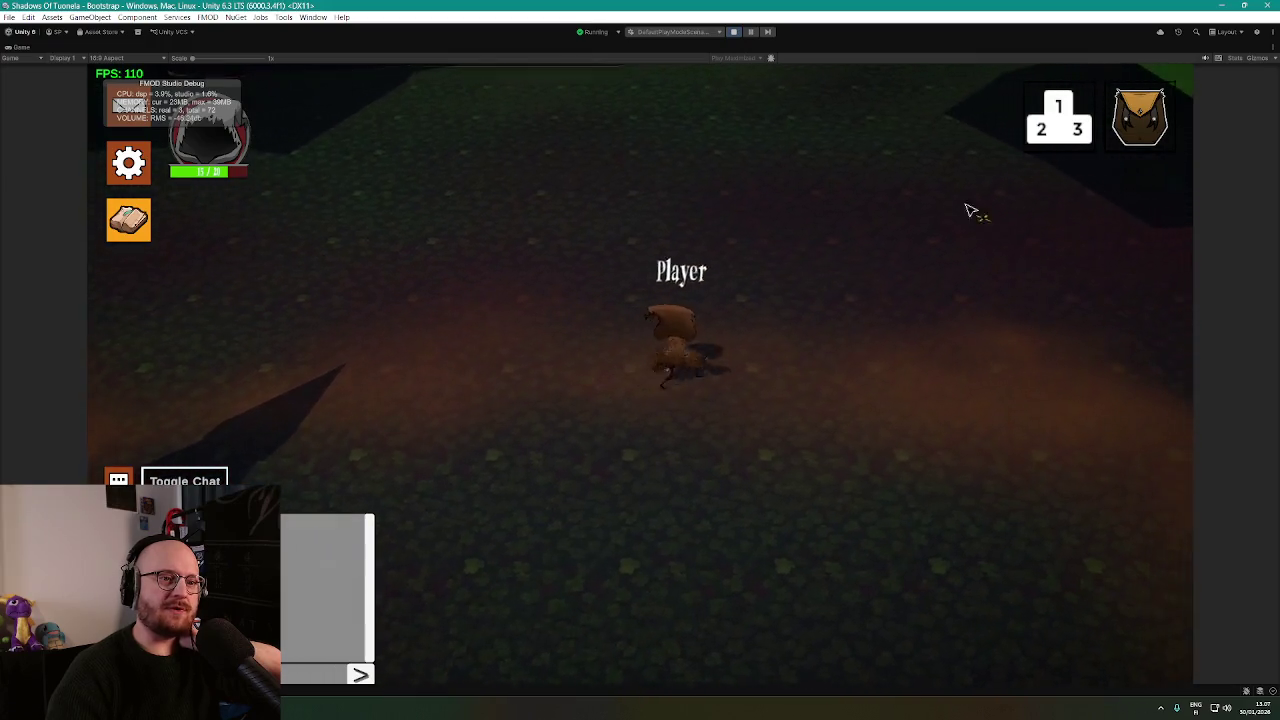
left_click(763, 135)
left_click(787, 504)
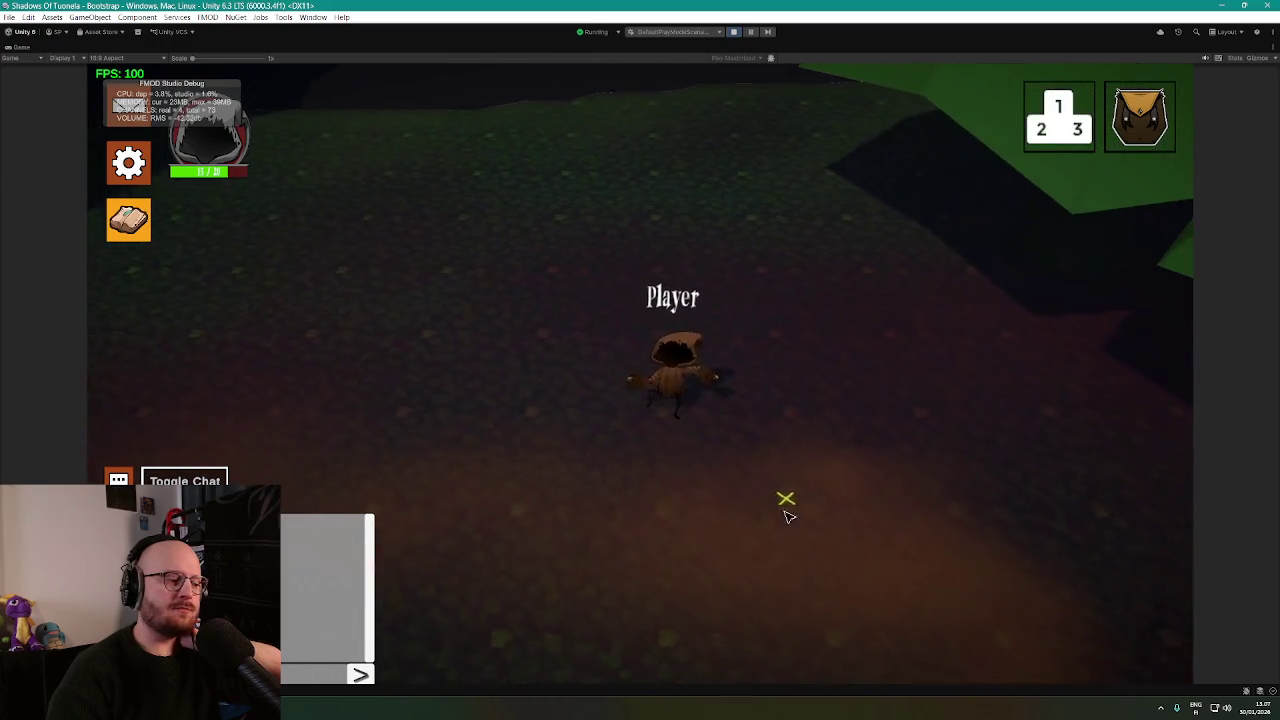
left_click(647, 556)
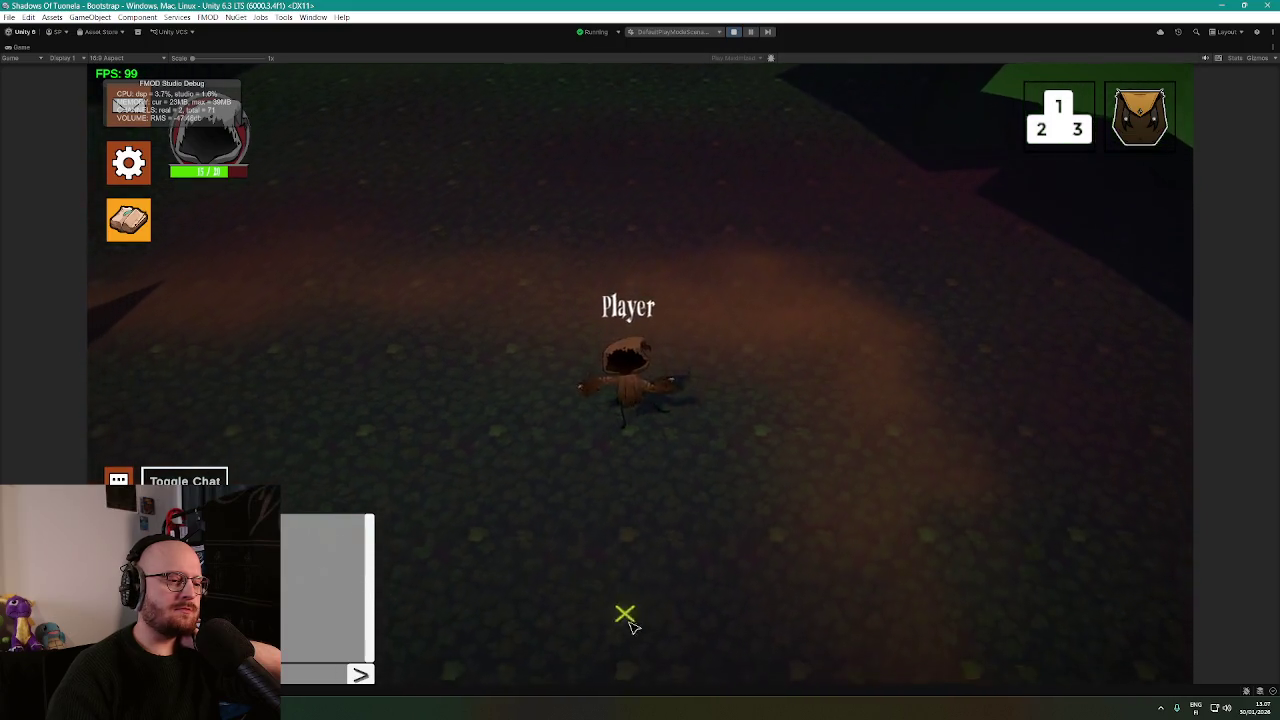
left_click(750, 31)
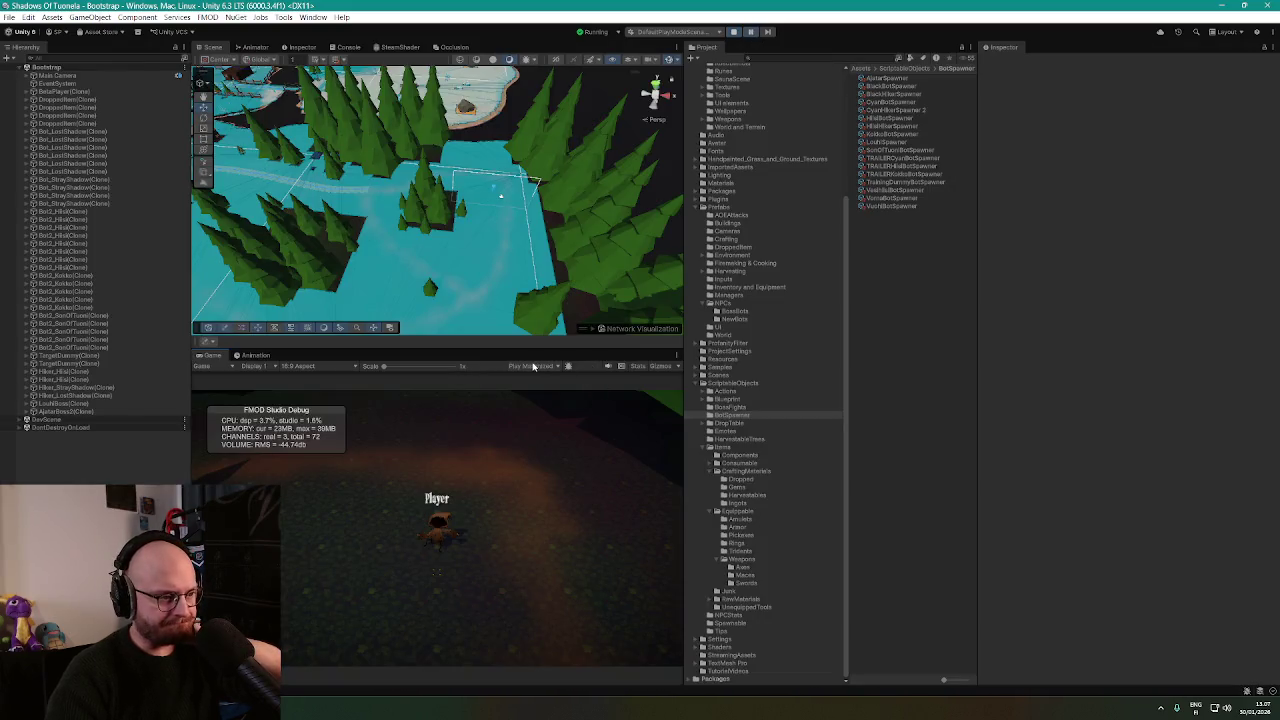
Set Play Focused, orbit the scene camera over the path and terrain, then unpause the enlarged game.
left_click(547, 379)
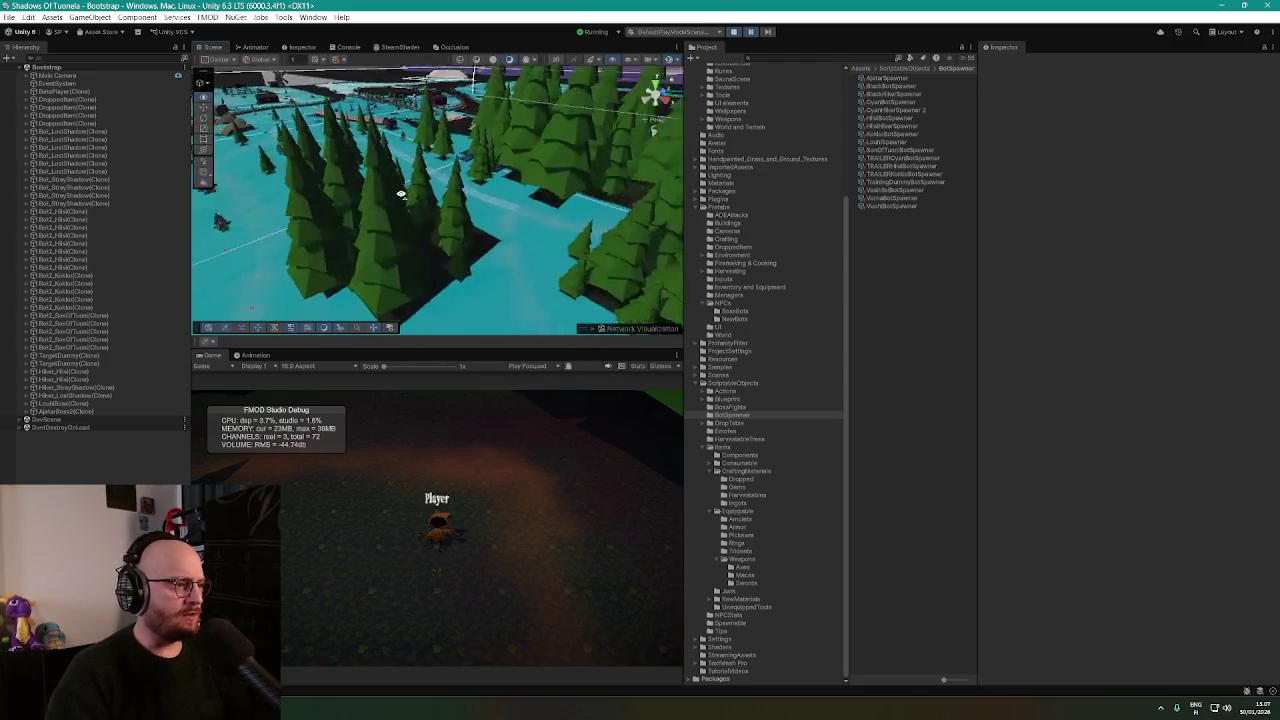
mouse_move(395, 196)
left_mouse_down()
mouse_move(446, 195)
mouse_move(508, 217)
mouse_move(495, 212)
left_mouse_up()
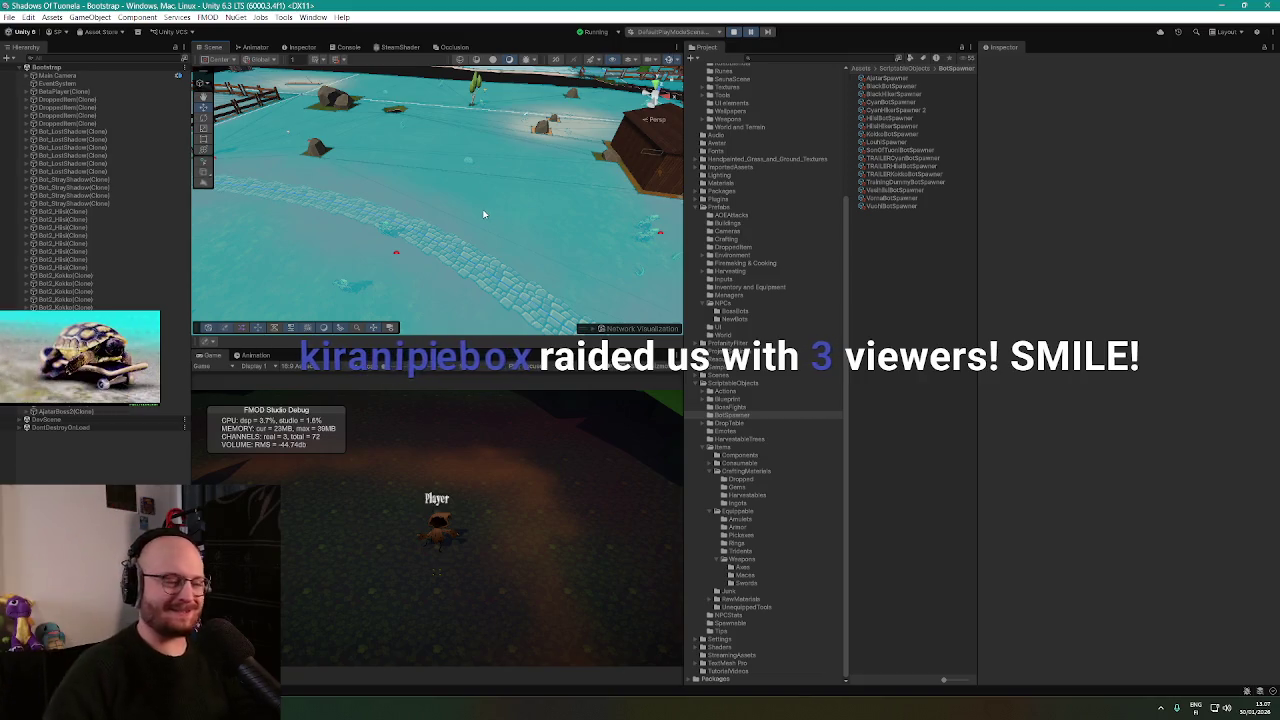
mouse_move(495, 210)
left_mouse_down()
mouse_move(431, 195)
mouse_move(588, 196)
left_mouse_up()
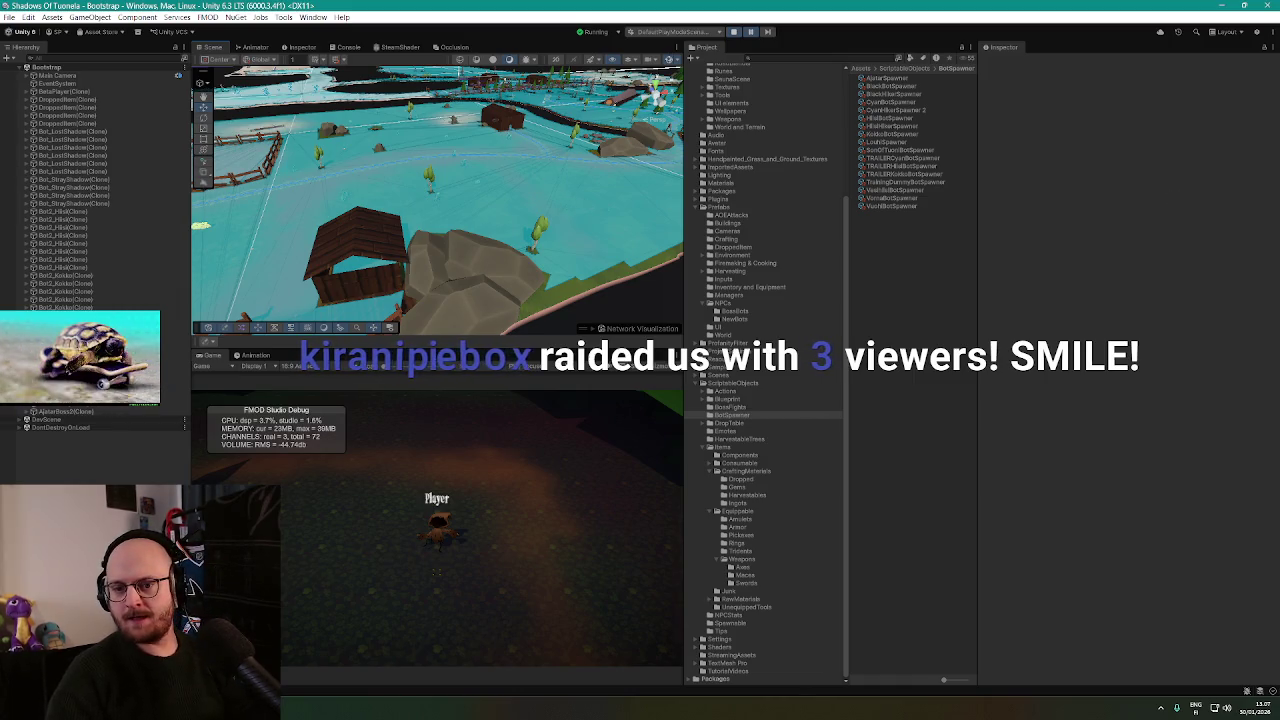
left_click_drag(560, 200, 436, 218)
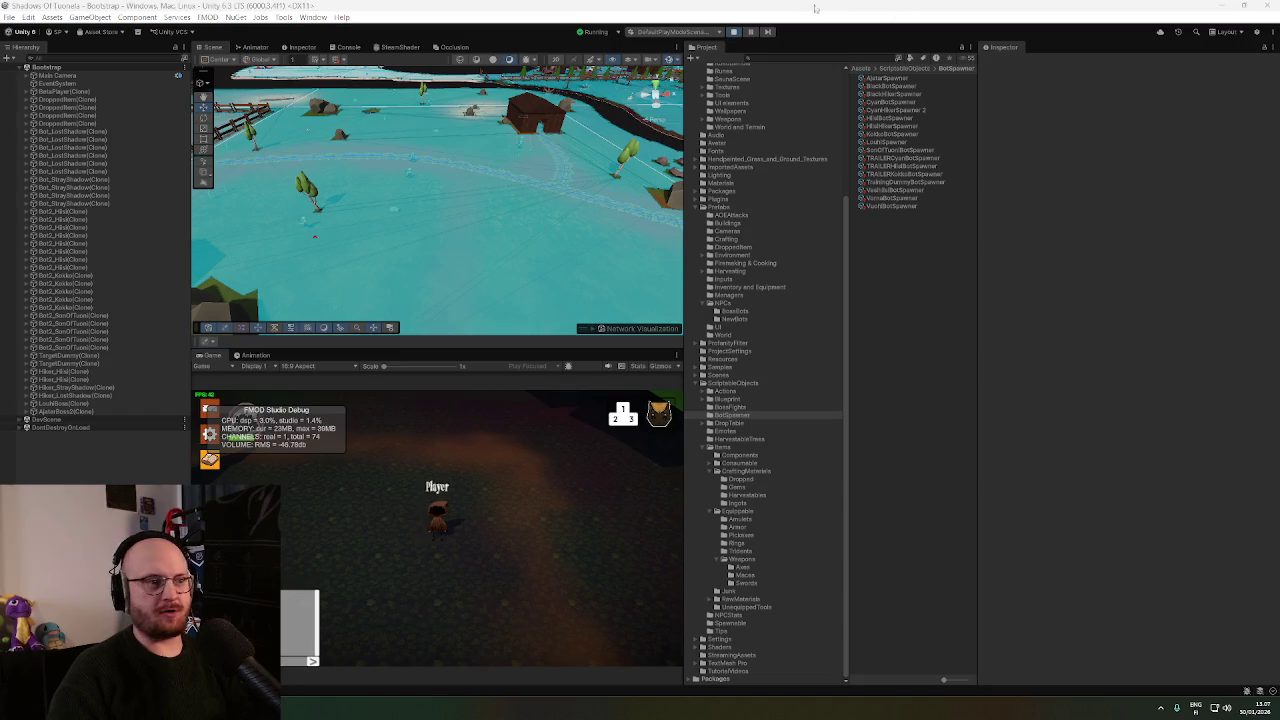
left_click(750, 31)
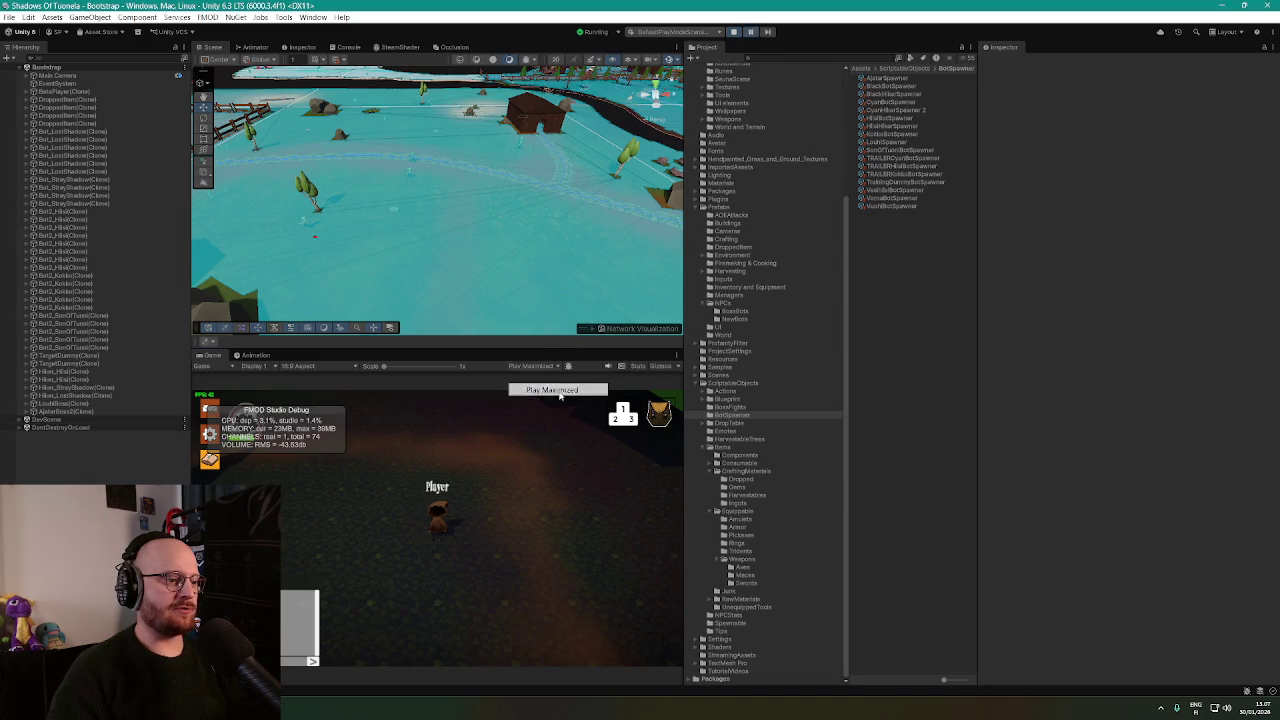
left_click(751, 32)
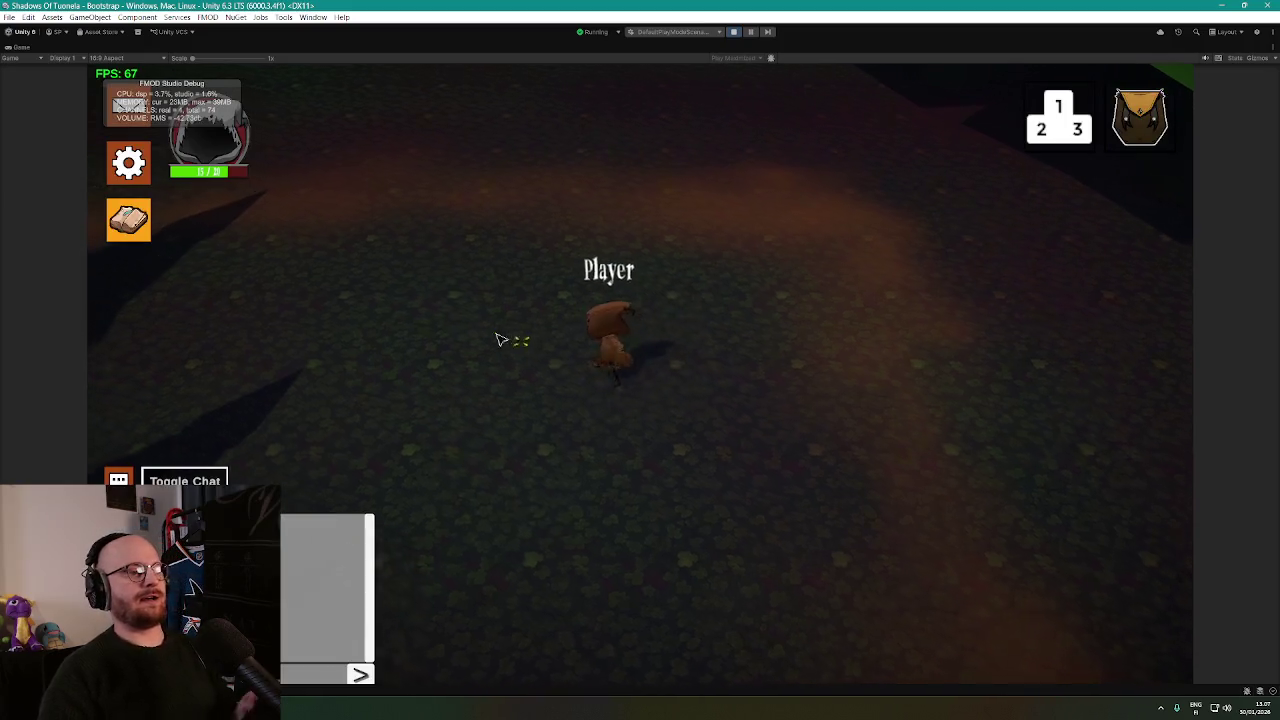
Walk the player across the ground and onto the cobblestone path.
key("s")
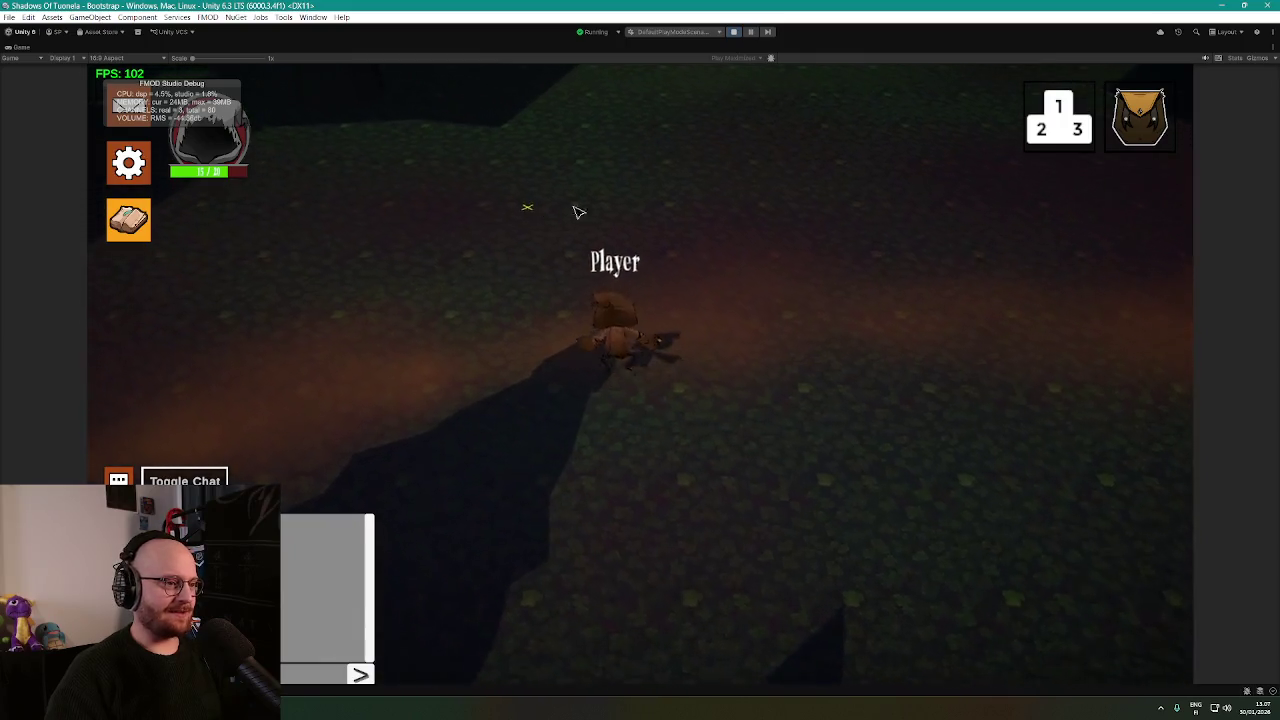
left_click(462, 425)
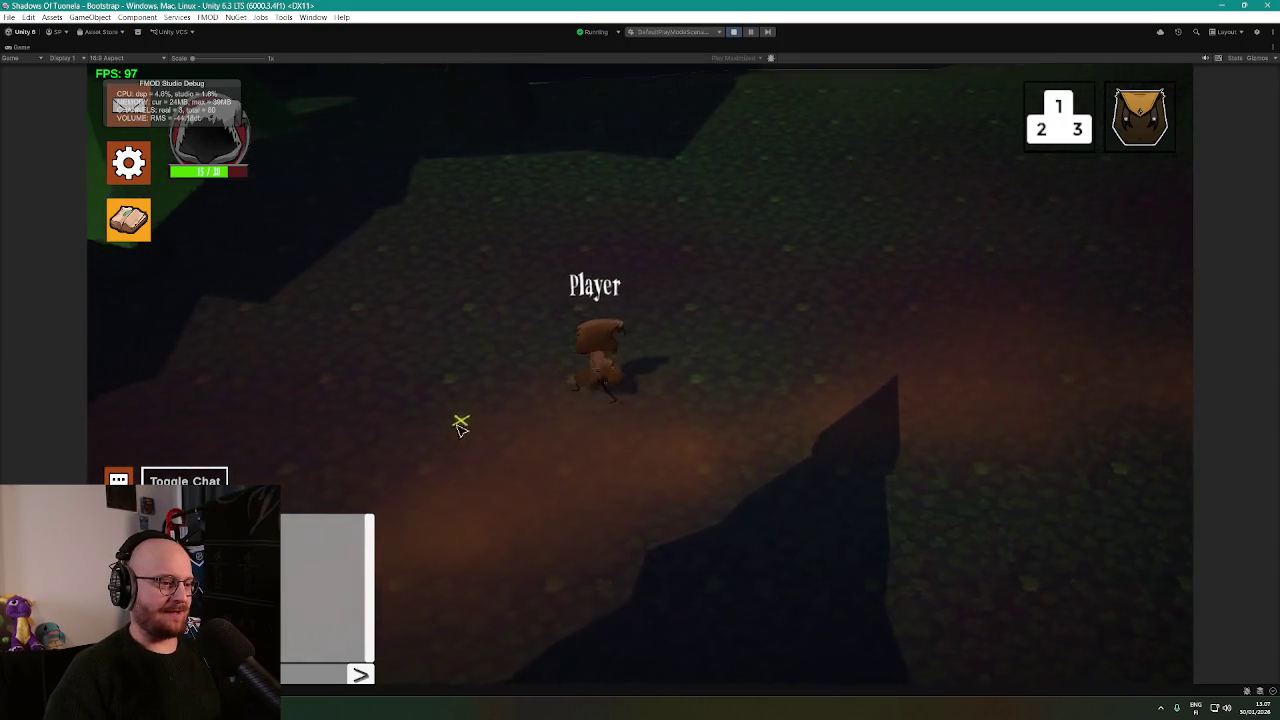
left_click(442, 440)
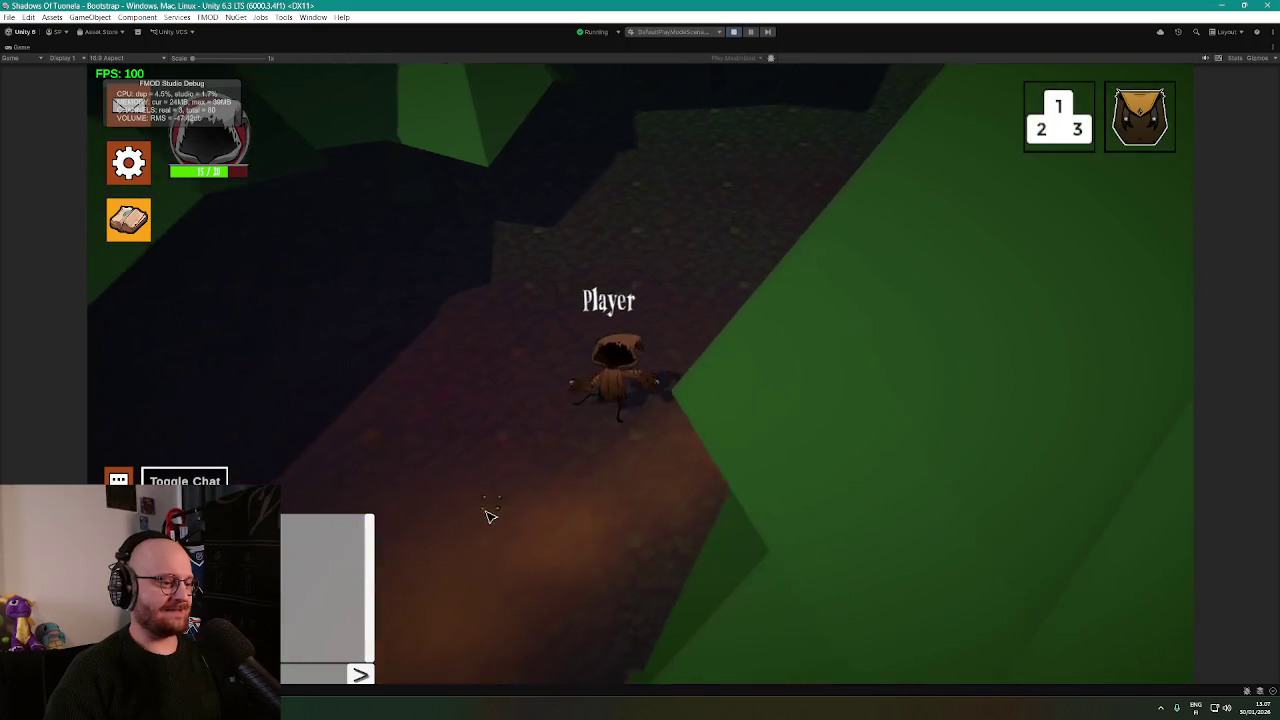
left_click(482, 510)
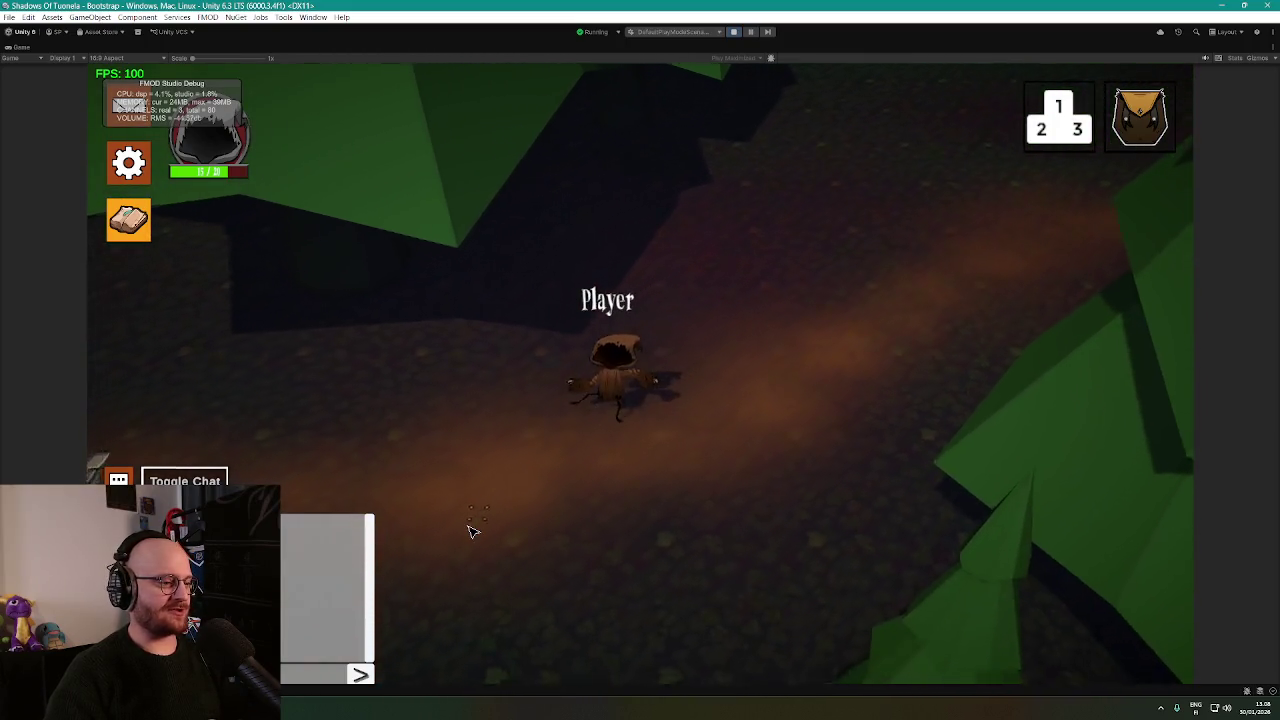
left_click(457, 462)
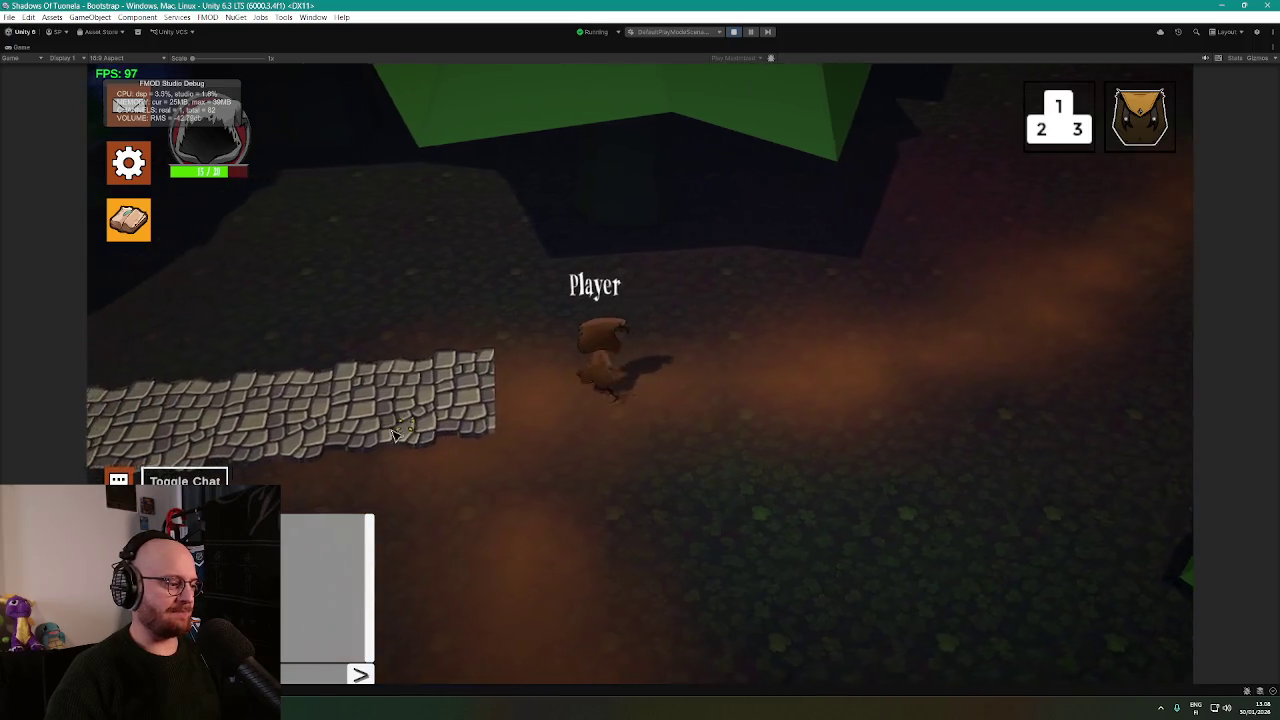
left_click(385, 426)
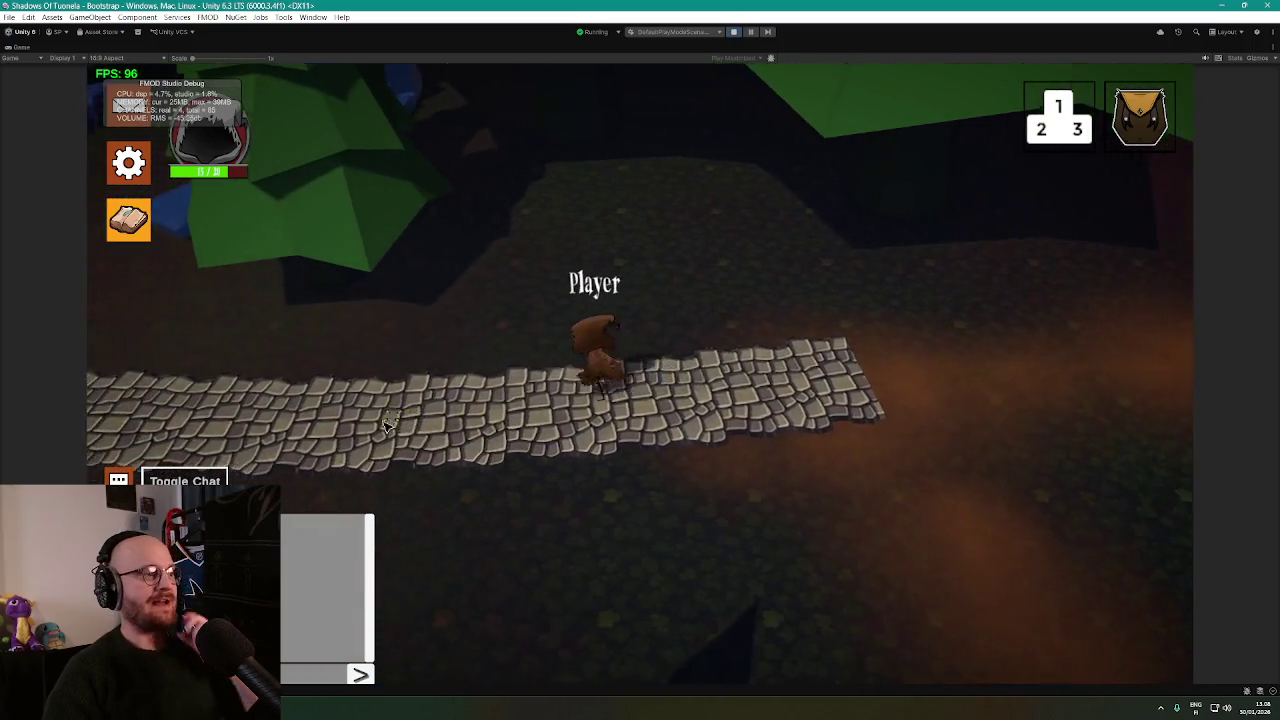
left_click(388, 400)
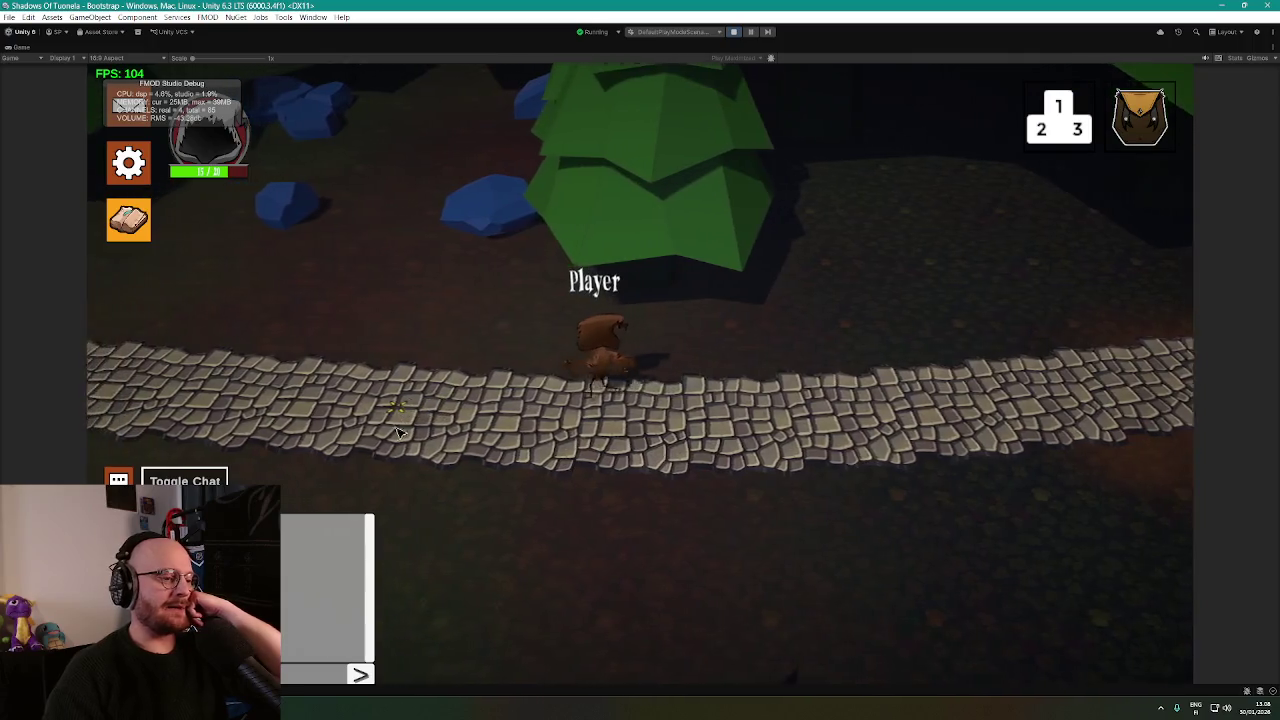
left_click(403, 403)
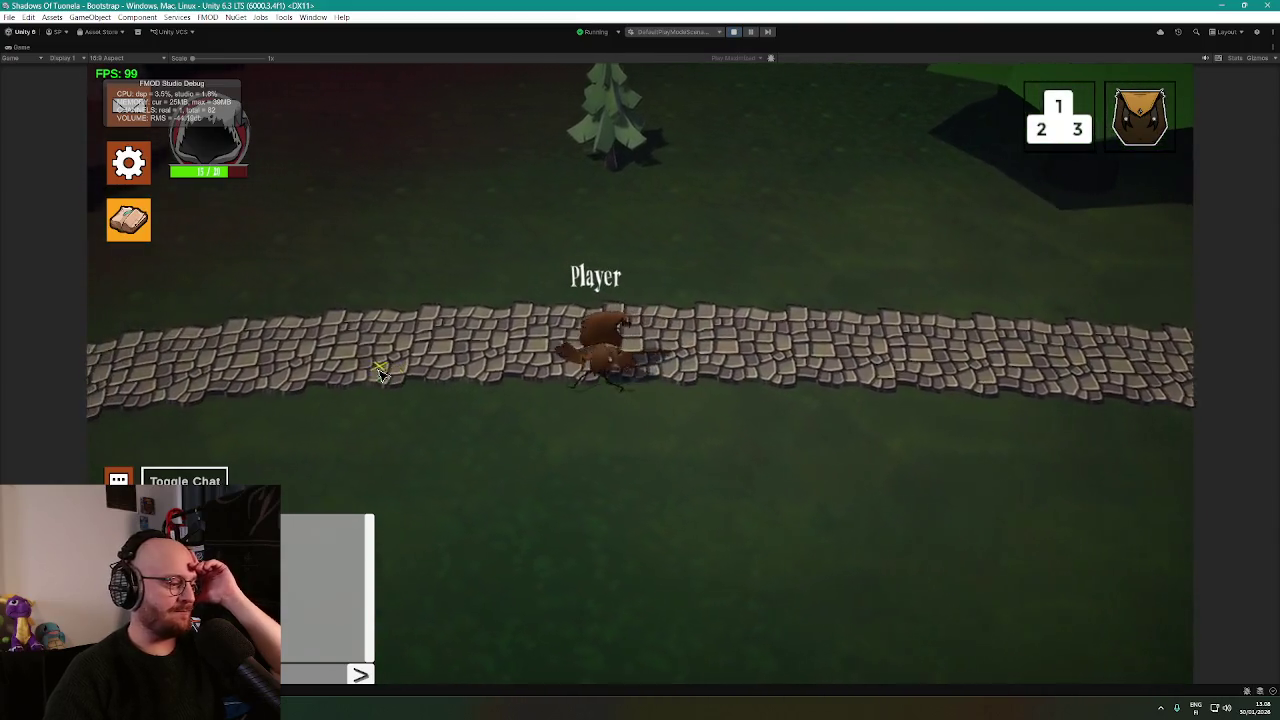
Walk the player off the path across the grass, past the pine tree into the clearing.
left_click(387, 441)
left_click(419, 490)
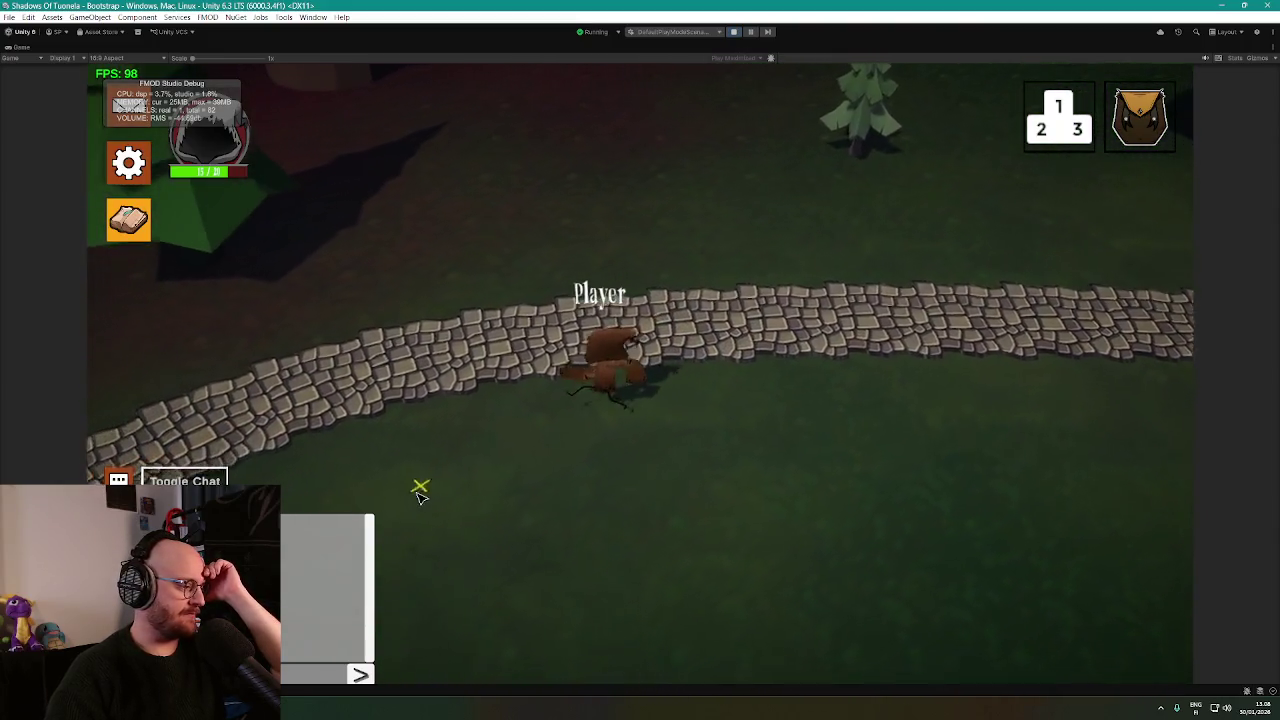
left_click(386, 342)
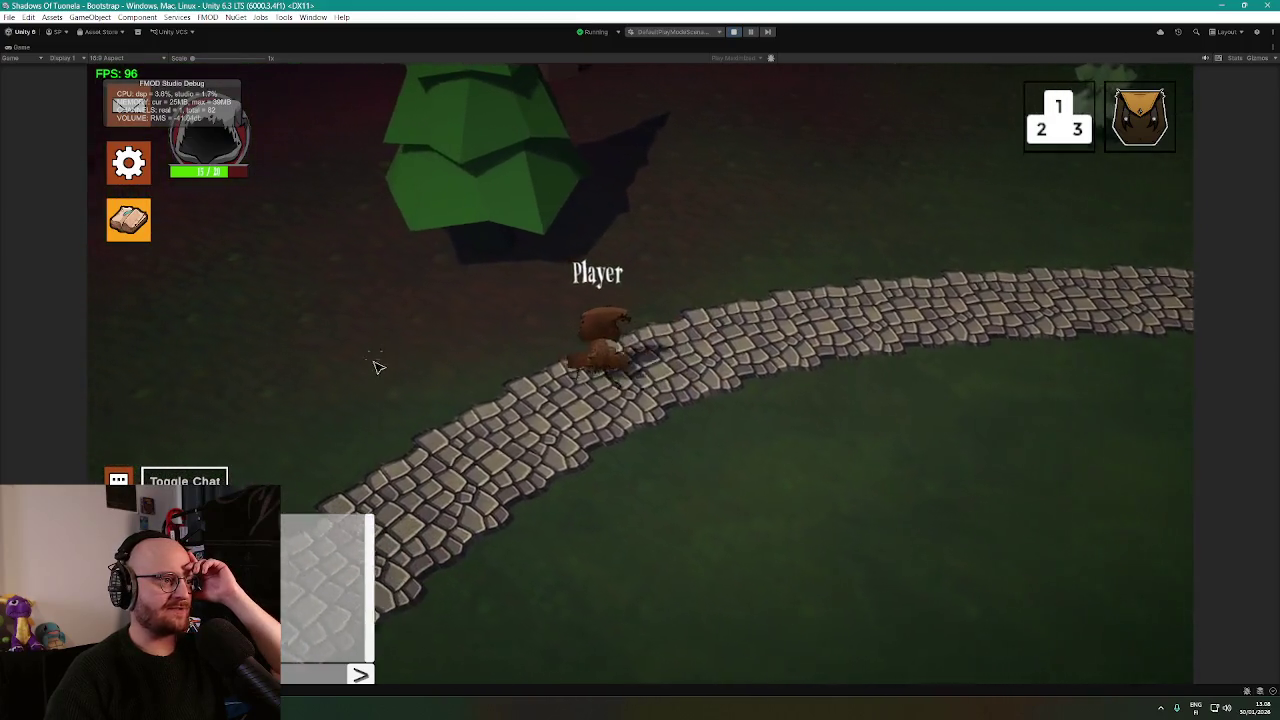
left_click(429, 414)
left_click(469, 420)
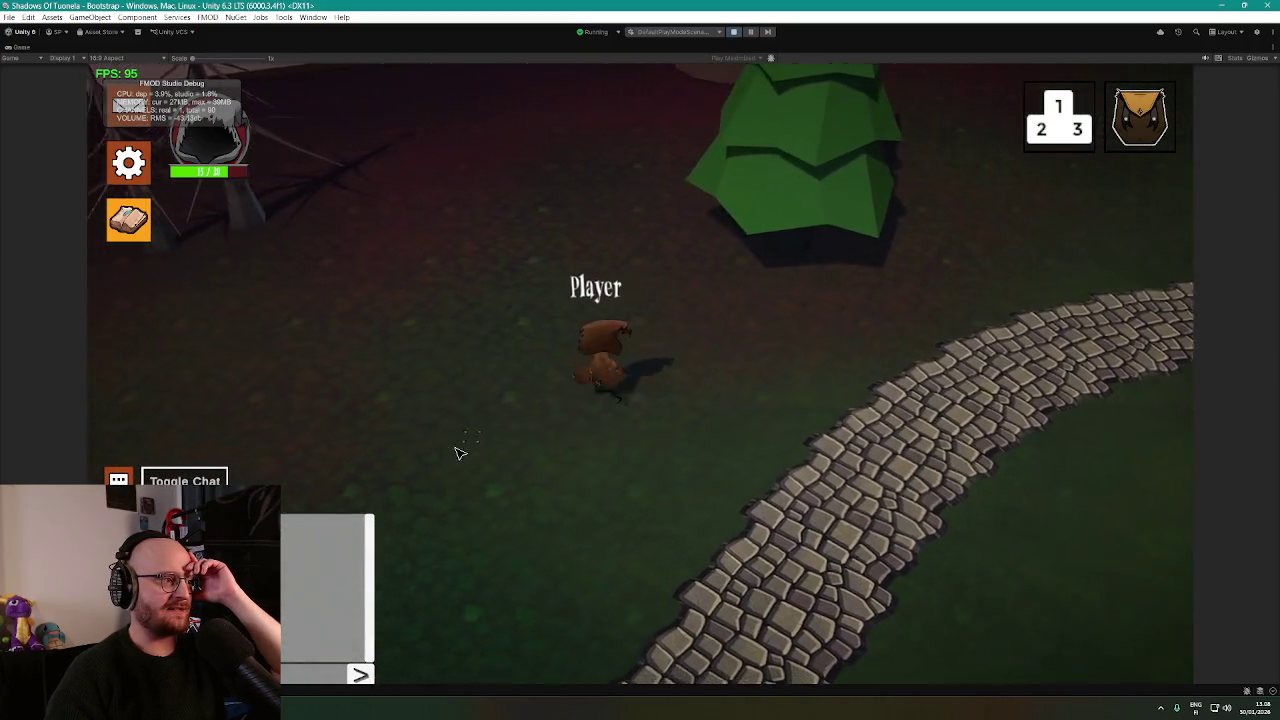
left_click(480, 471)
left_click(425, 372)
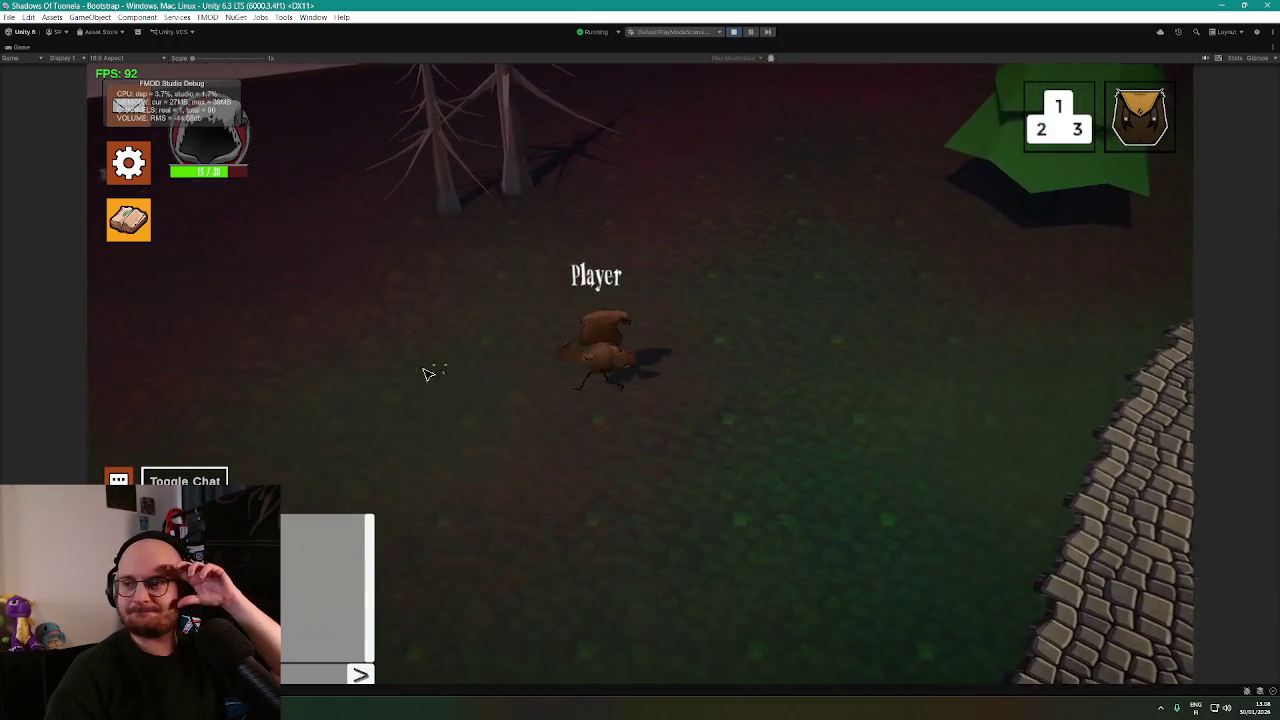
left_click(426, 368)
left_click(425, 368)
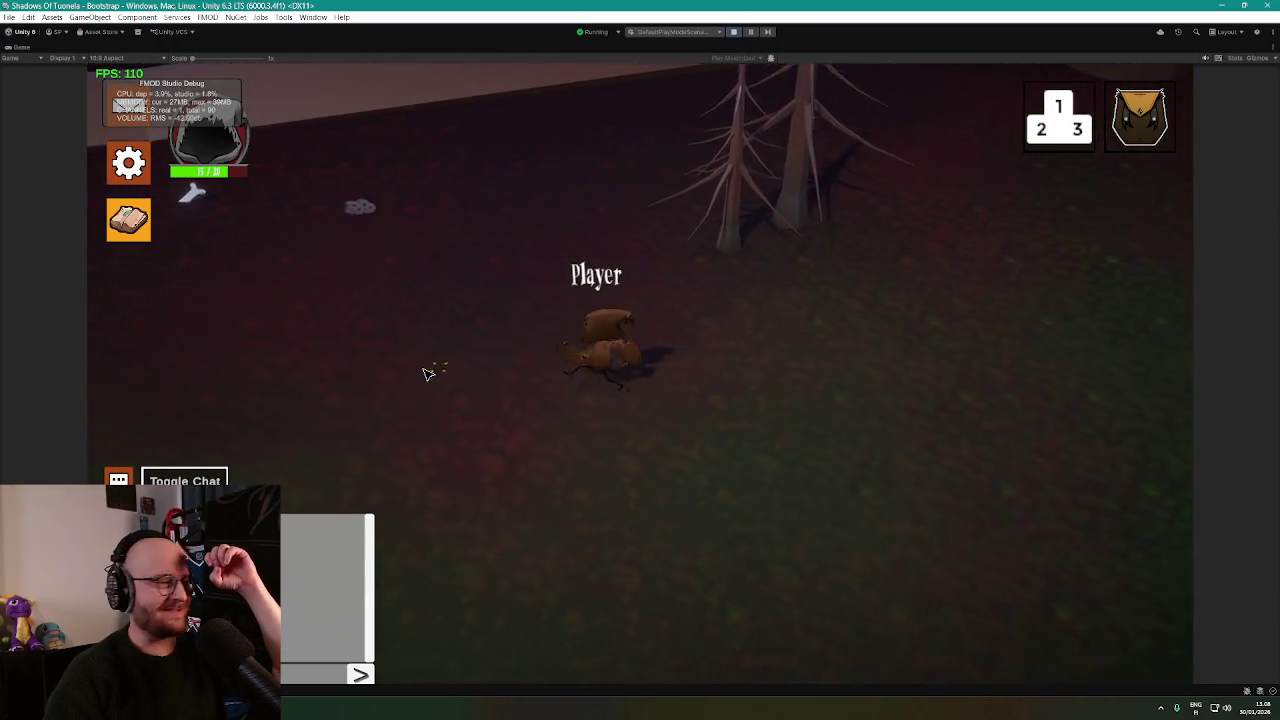
left_click(427, 371)
left_click(441, 297)
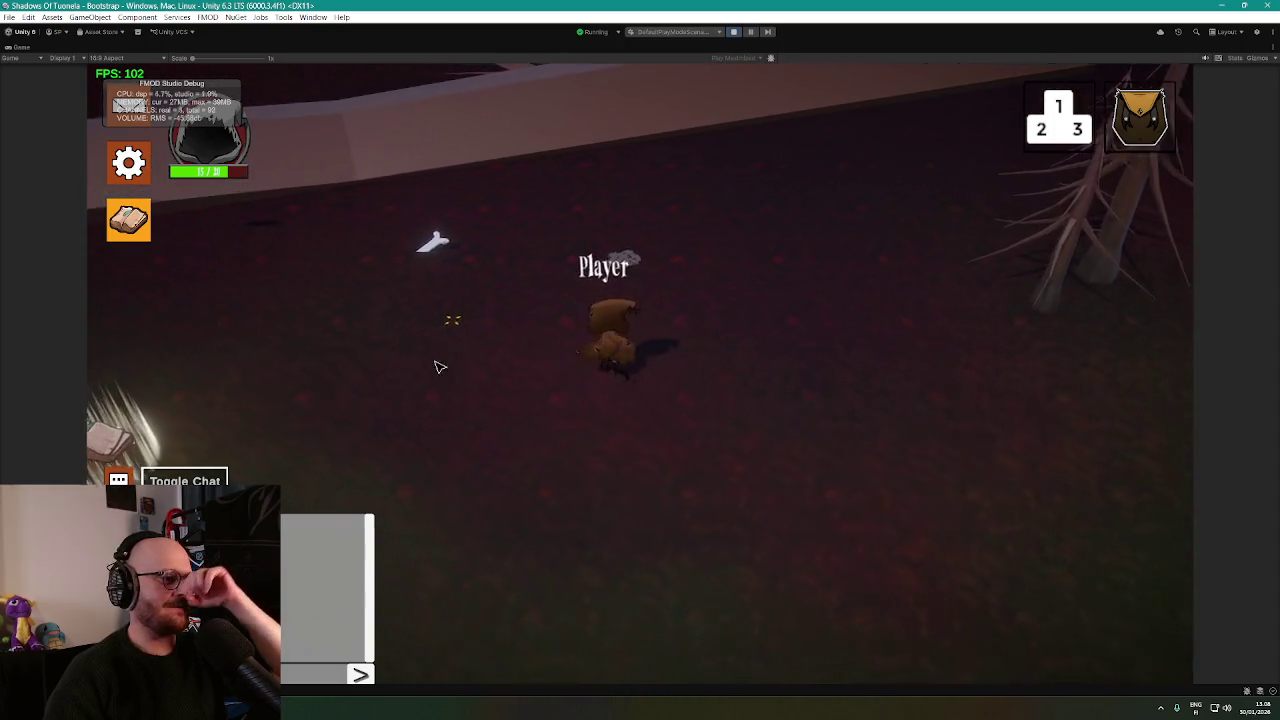
Walk past the glowing book pickup back to the cobblestone path, then stop play mode.
left_click(519, 520)
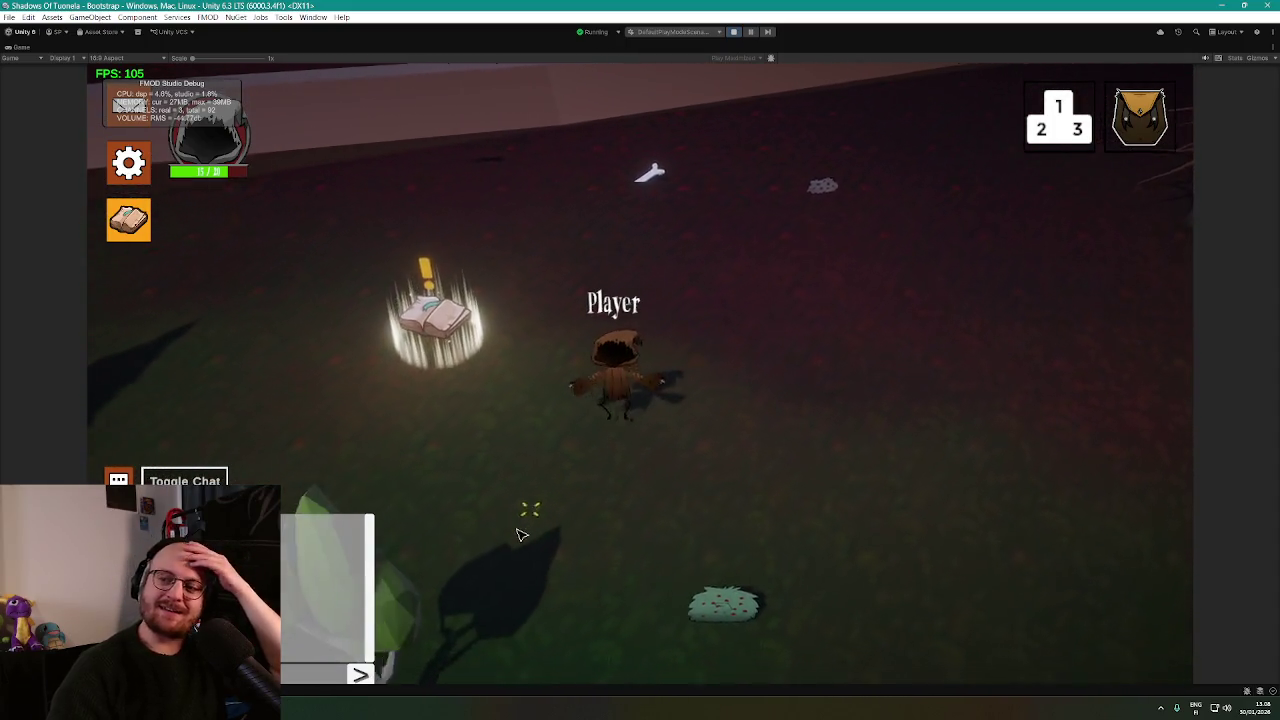
left_click(480, 442)
left_click(475, 418)
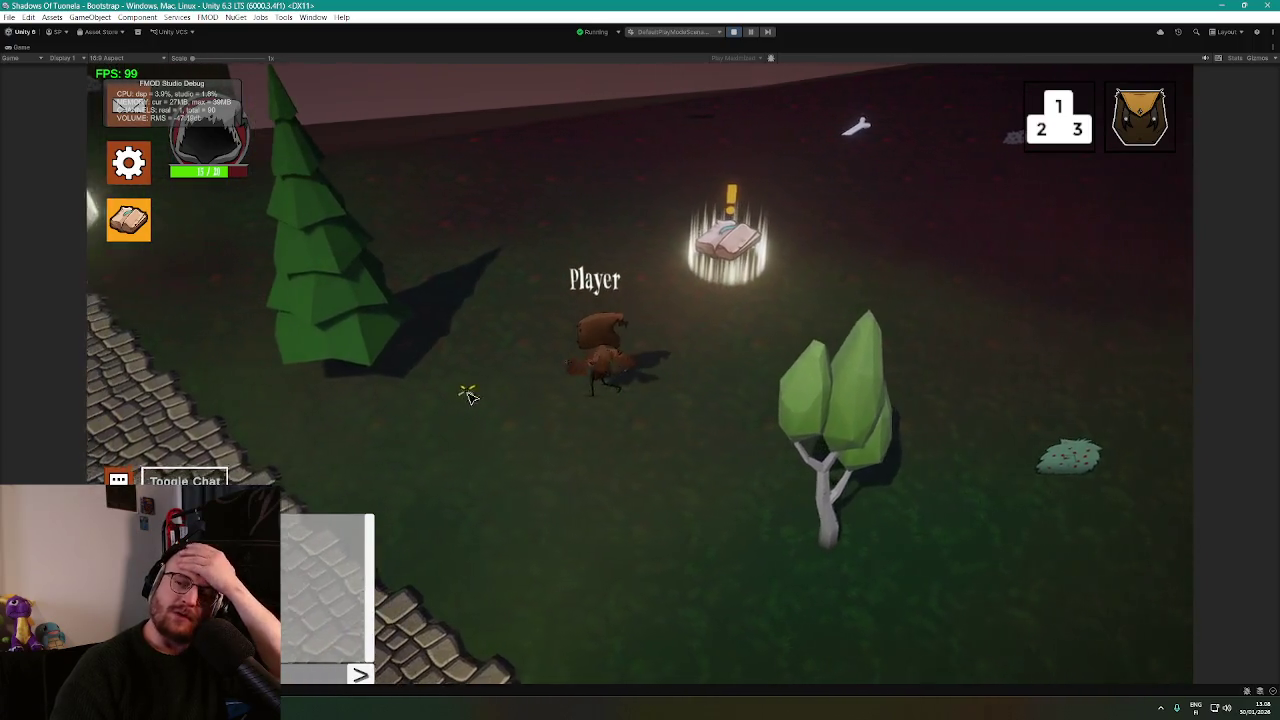
left_click(447, 395)
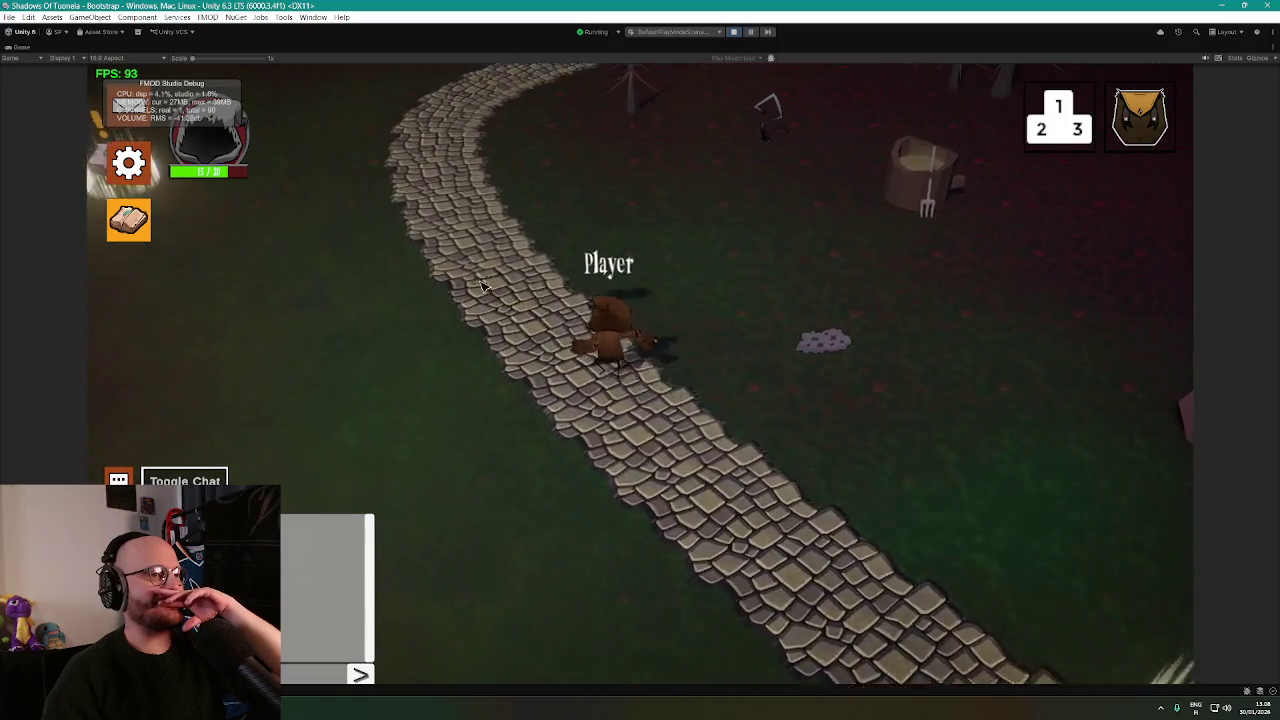
left_click(502, 392)
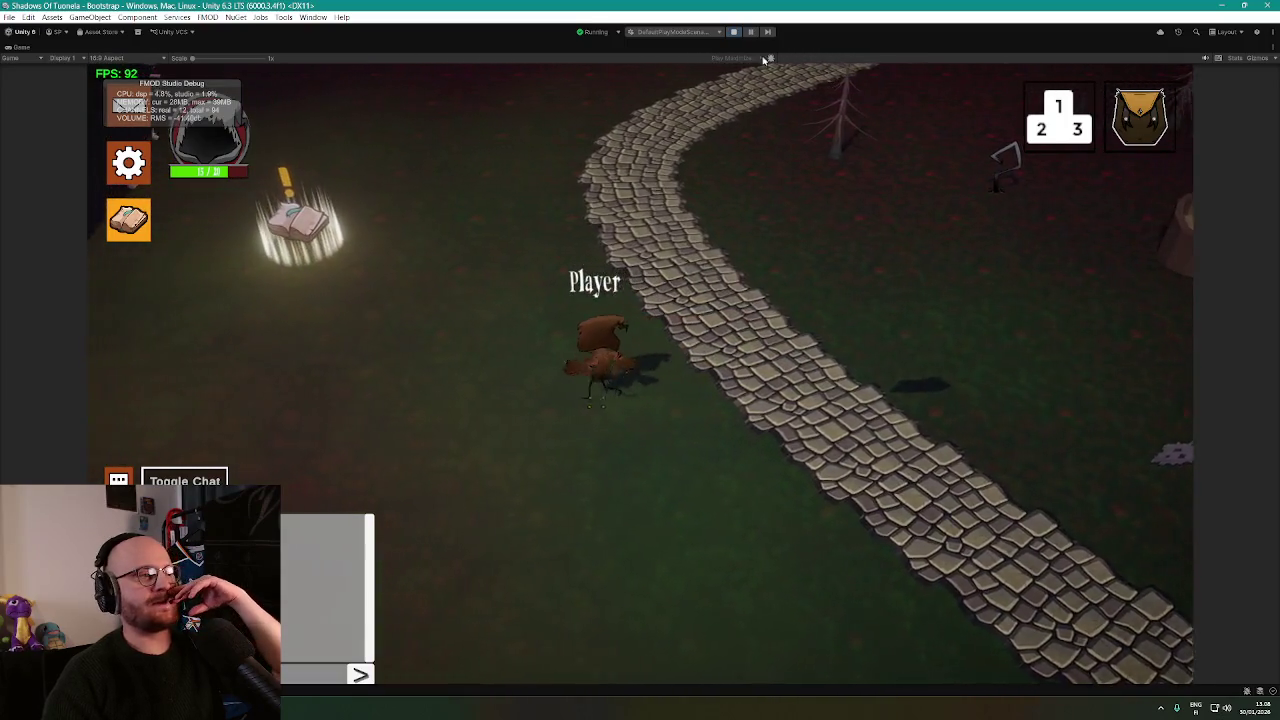
left_click(733, 32)
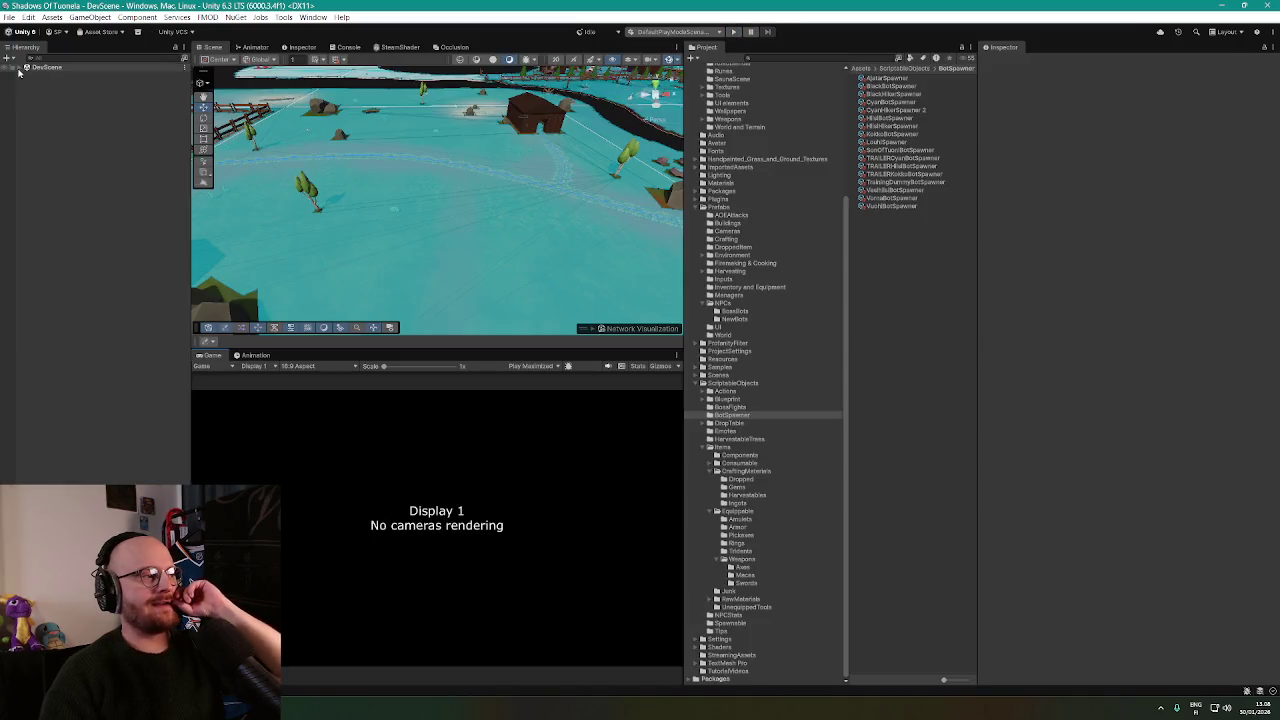
Search the Project for 'mana' and open the NPCManager prefab.
left_click(19, 69)
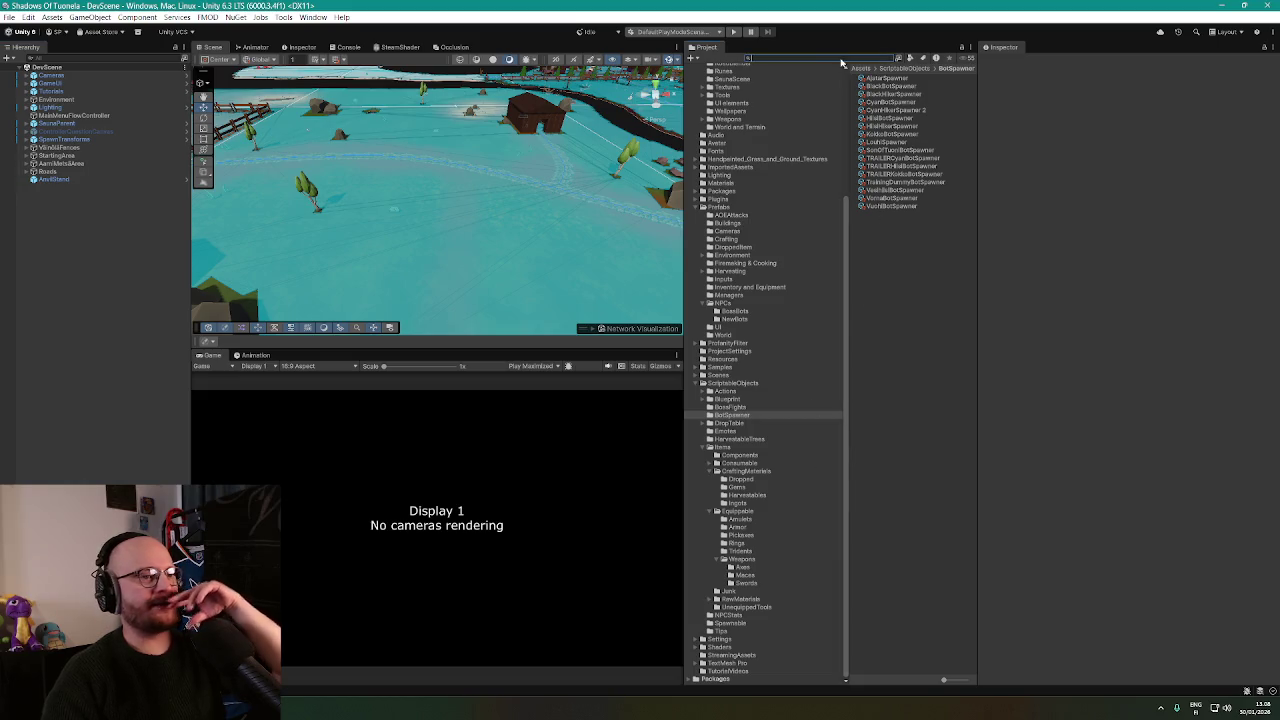
type("npcmana")
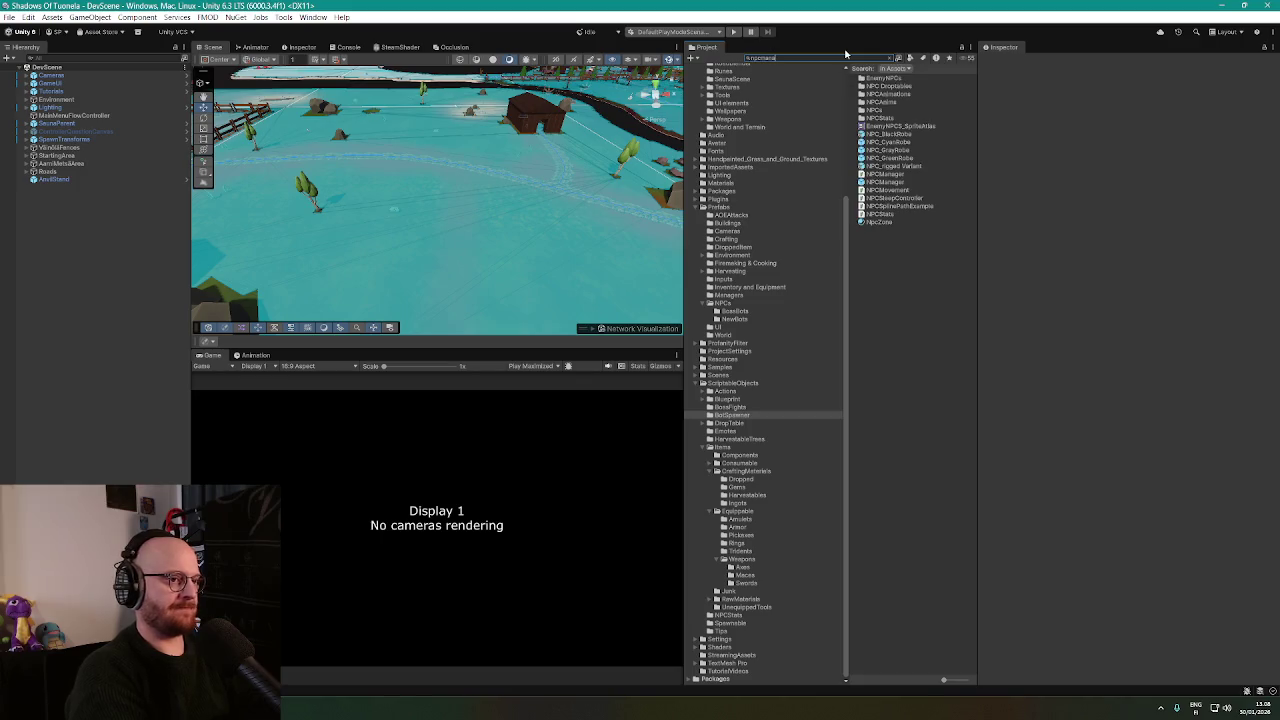
double_click(893, 87)
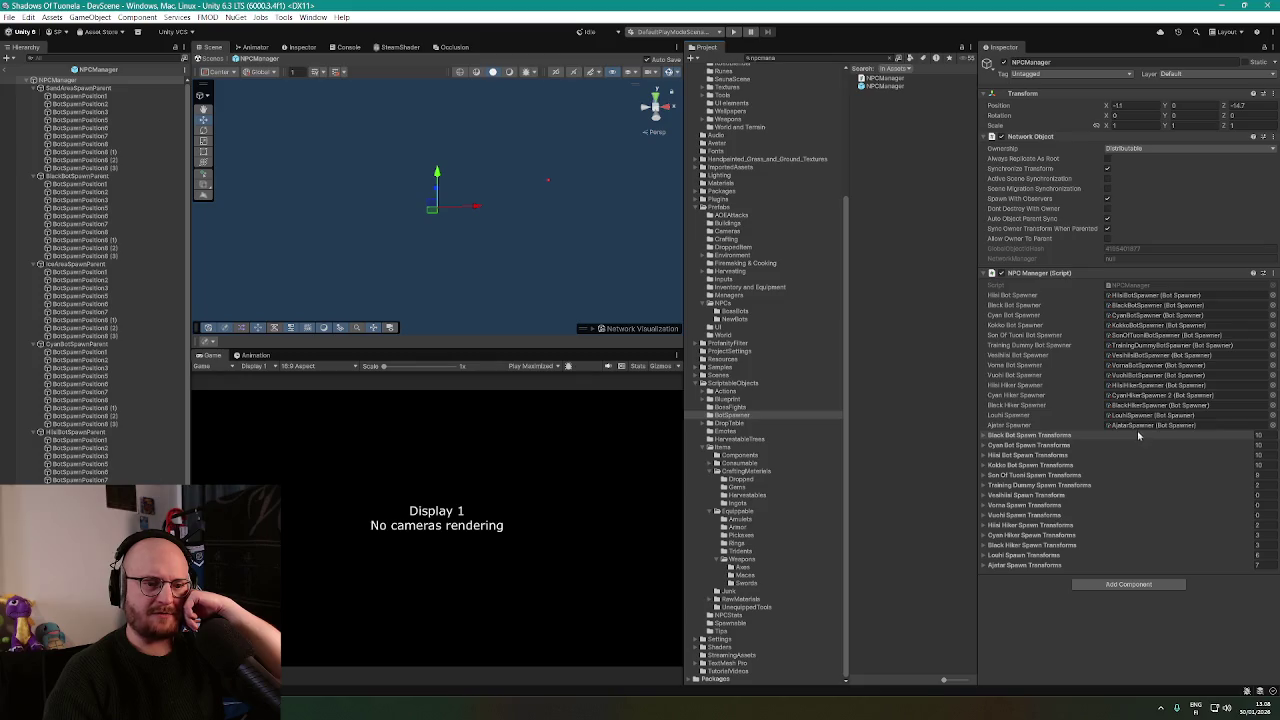
Inspect the Vuchi, Hiisi Hiker and VesihiisiBotSpawner assets, then show the Console errors.
left_click(1152, 375)
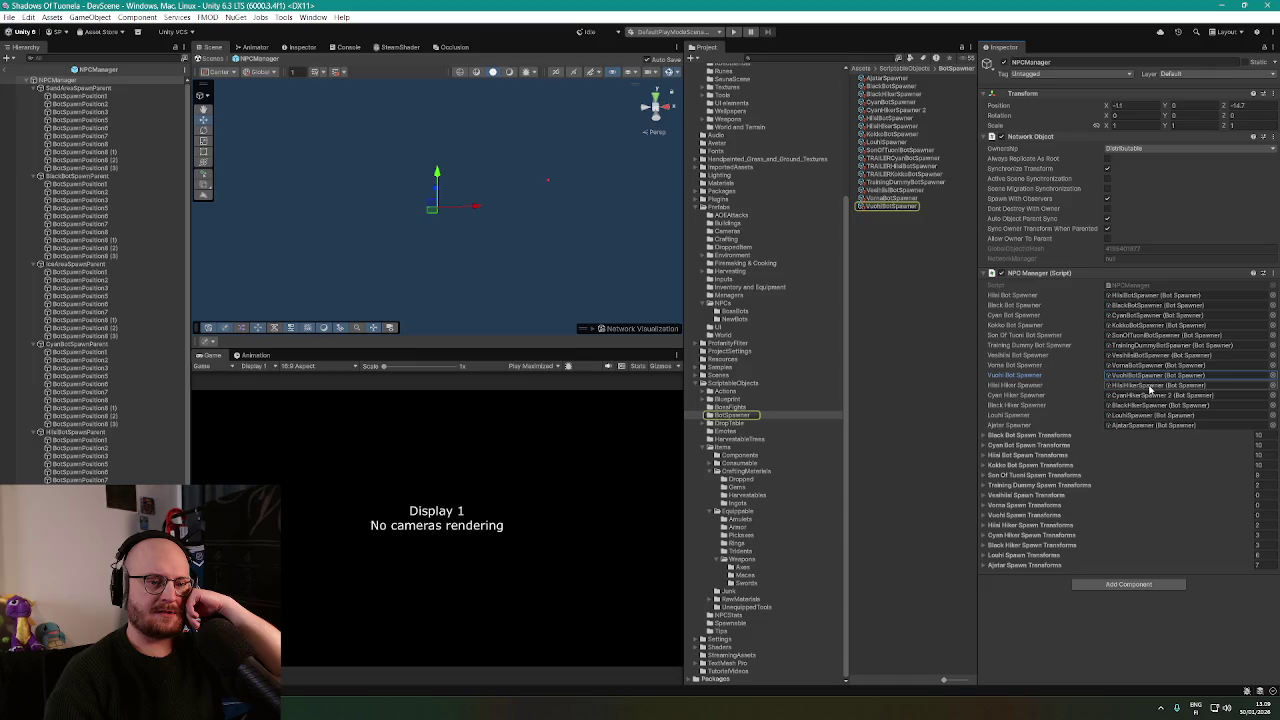
left_click(1150, 386)
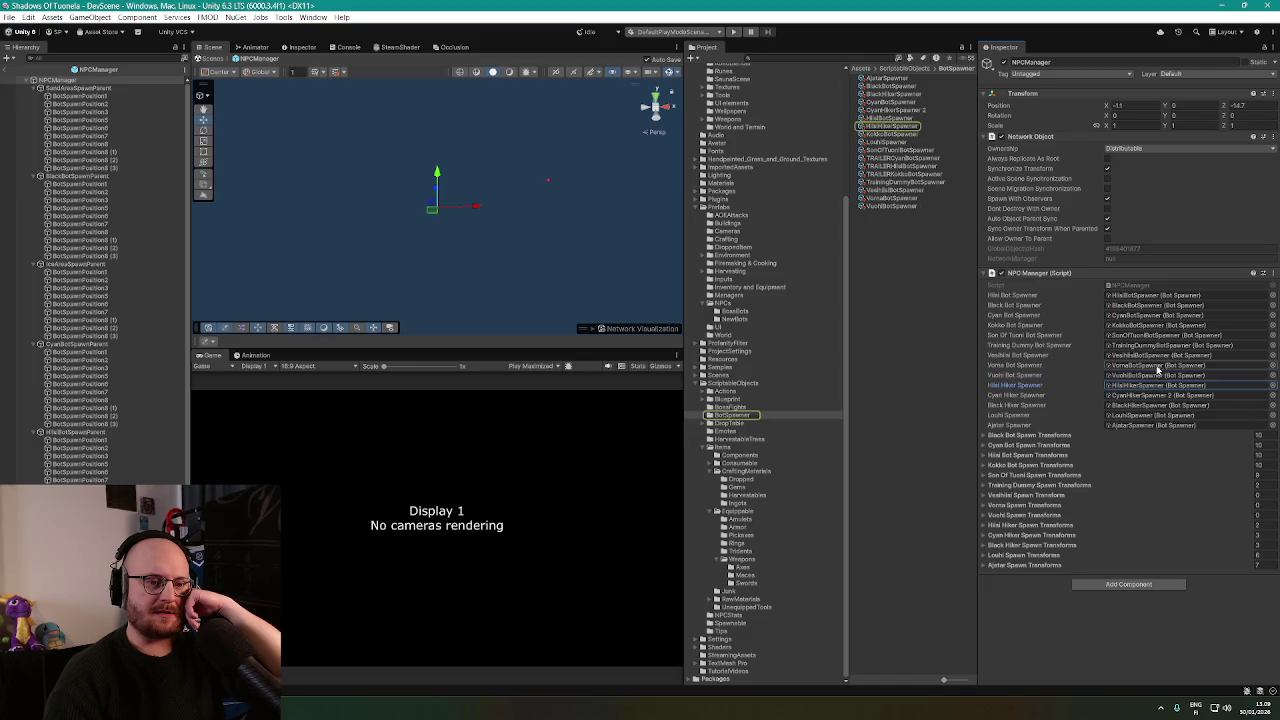
left_click(1159, 356)
left_click(900, 191)
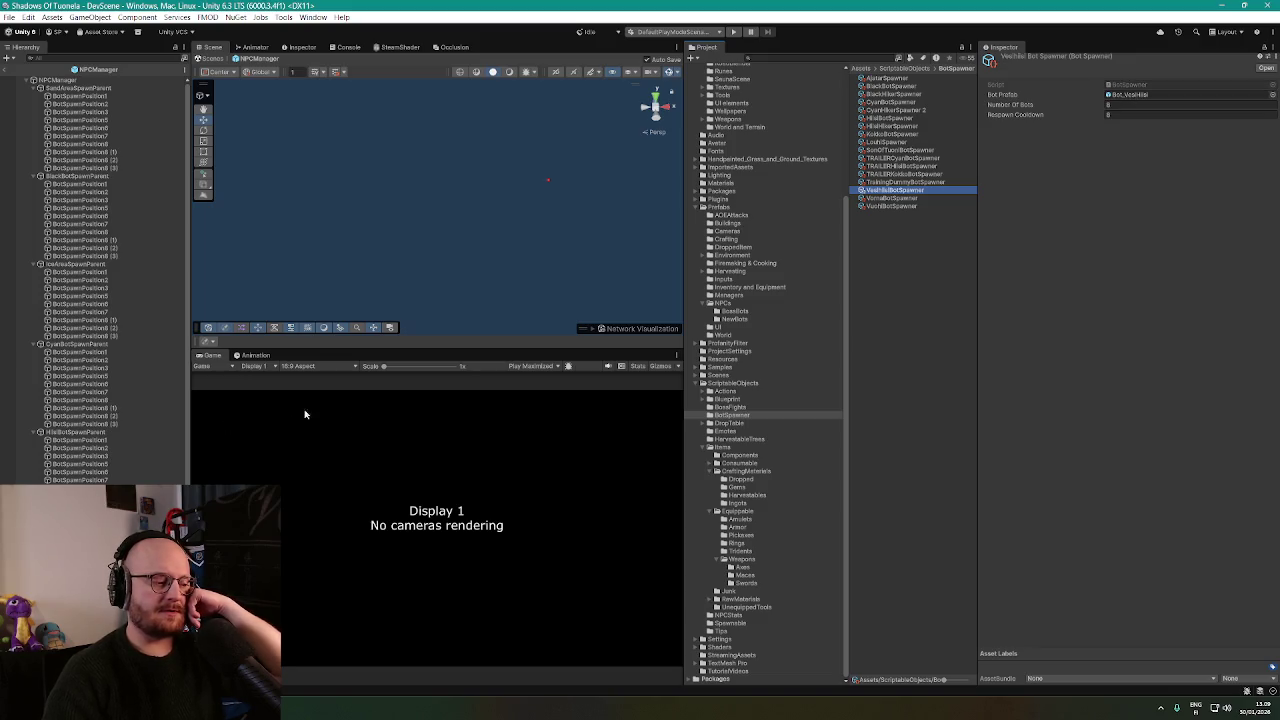
left_click(343, 47)
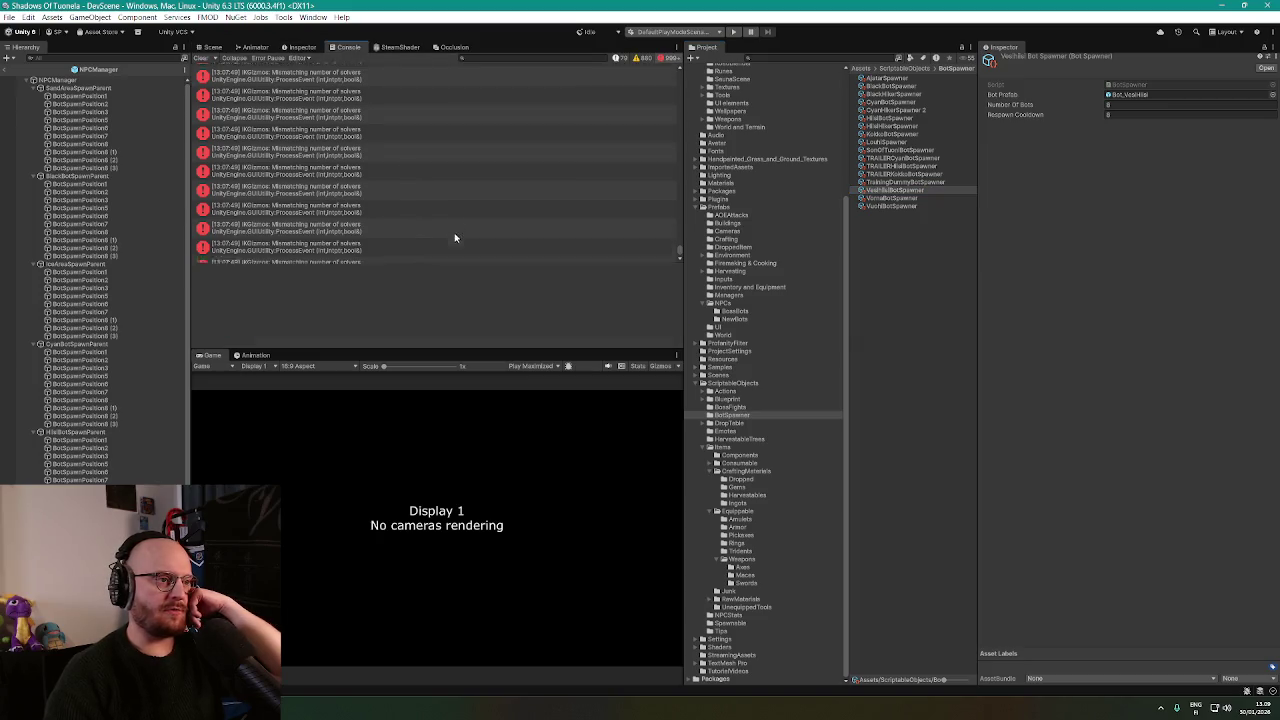
Clear the Console errors and inspect the Vesihiisi spawn parent and its first spawn position.
mouse_move(680, 257)
left_mouse_down()
mouse_move(670, 52)
mouse_move(670, 282)
mouse_move(659, 41)
mouse_move(663, 297)
mouse_move(643, 55)
mouse_move(663, 157)
mouse_move(646, 86)
mouse_move(536, 369)
left_mouse_up()
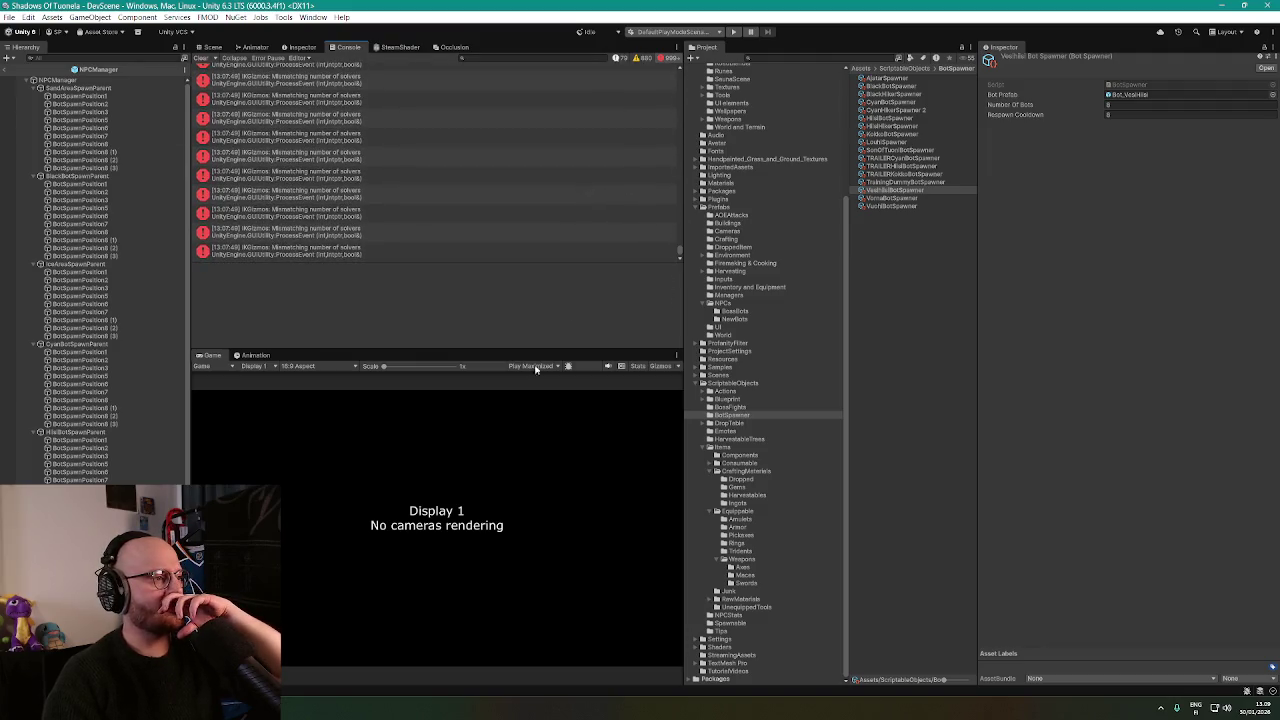
left_click(205, 58)
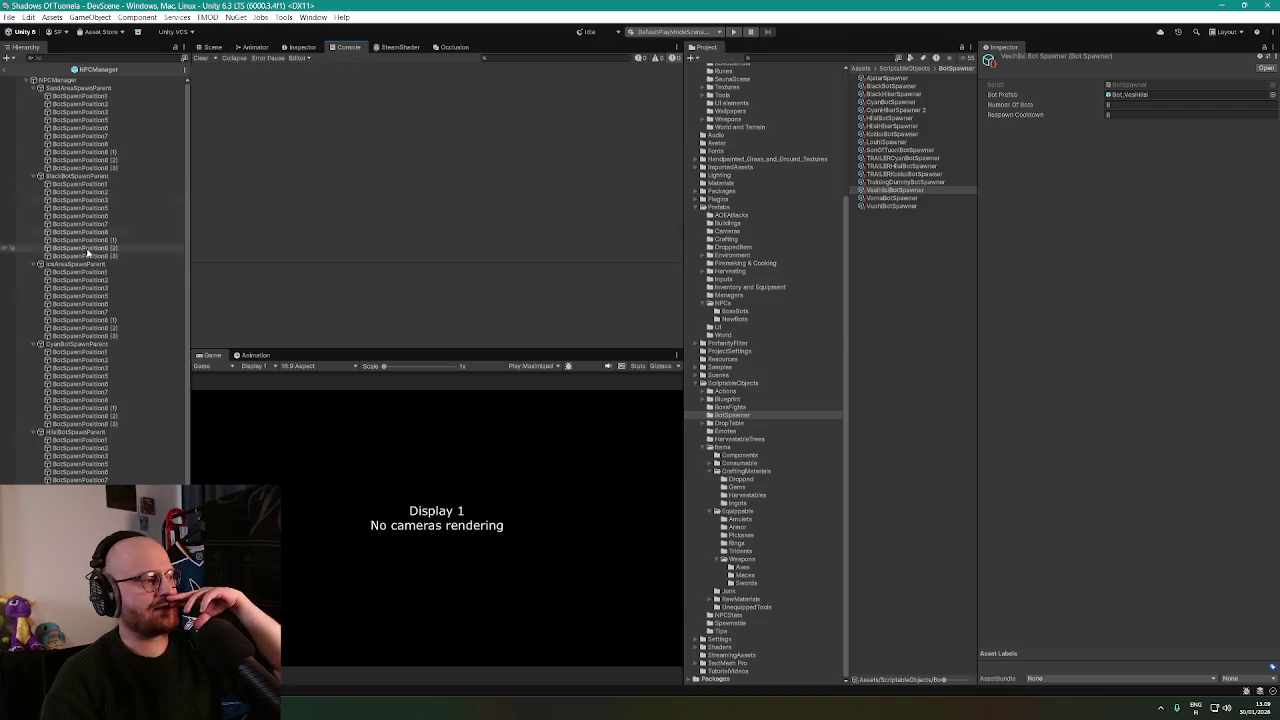
scroll(103, 284, "down", 1)
scroll(103, 290, "down", 2)
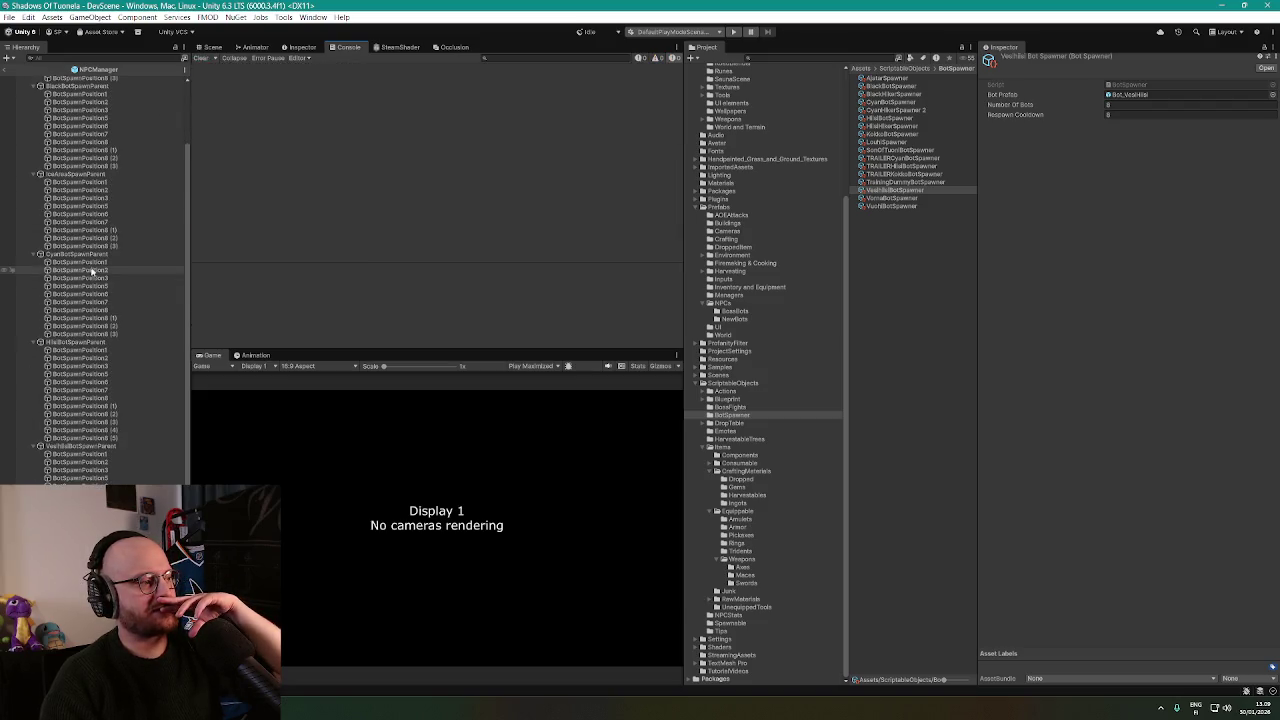
scroll(94, 269, "down", 2)
scroll(94, 270, "down", 2)
scroll(90, 290, "down", 1)
left_click(89, 297)
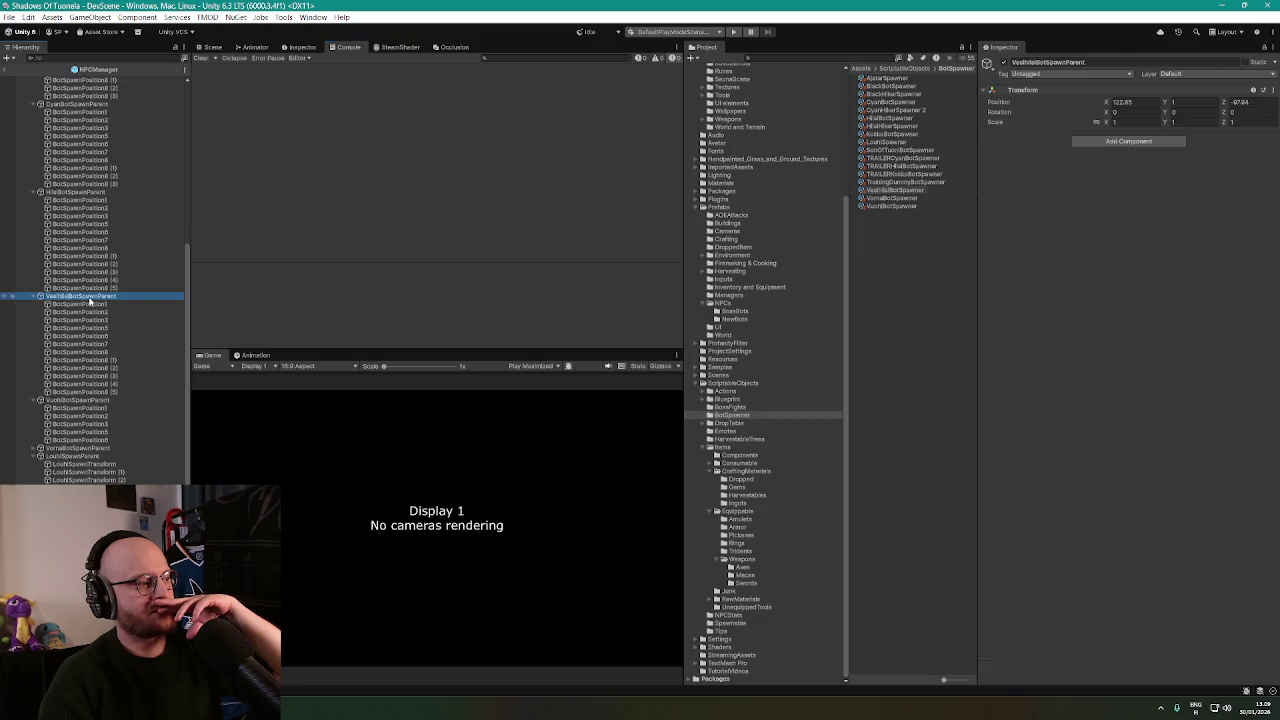
left_click(88, 304)
Step through the remaining BotSpawnPosition objects, then select NPCManager to show its spawn lists.
left_click(88, 312)
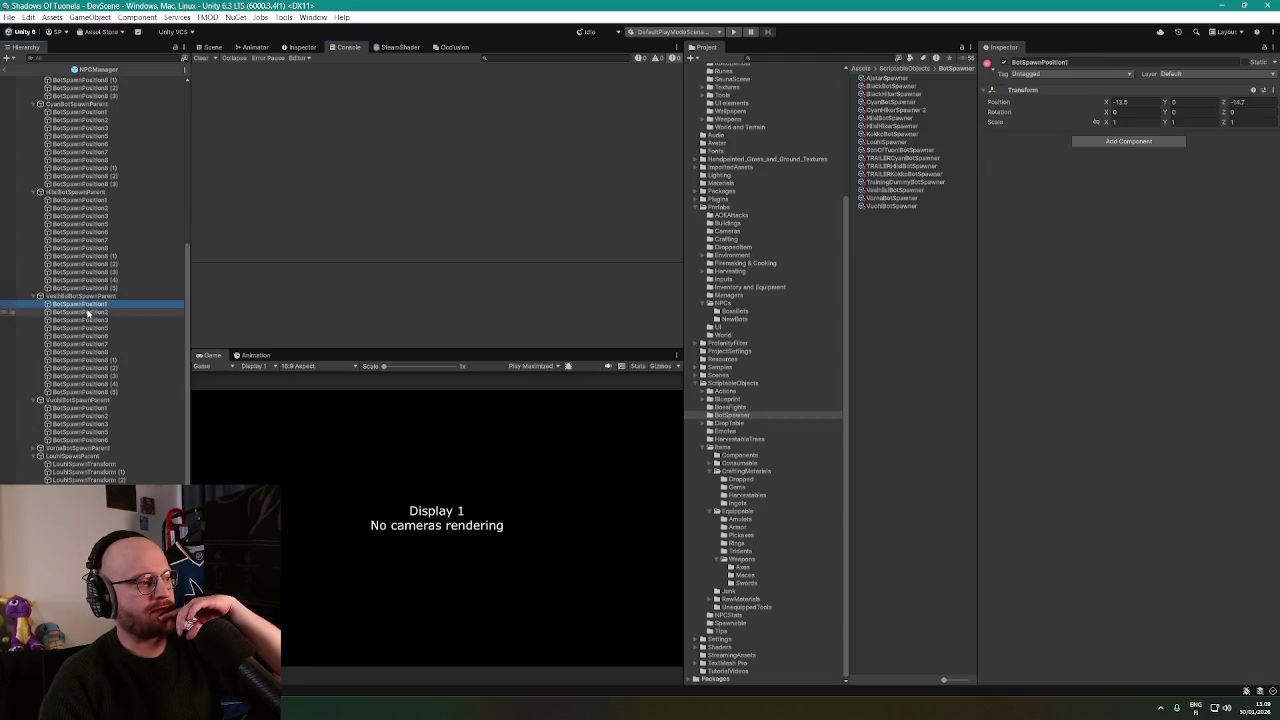
left_click(90, 320)
left_click(90, 328)
left_click(88, 336)
left_click(85, 344)
left_click(86, 360)
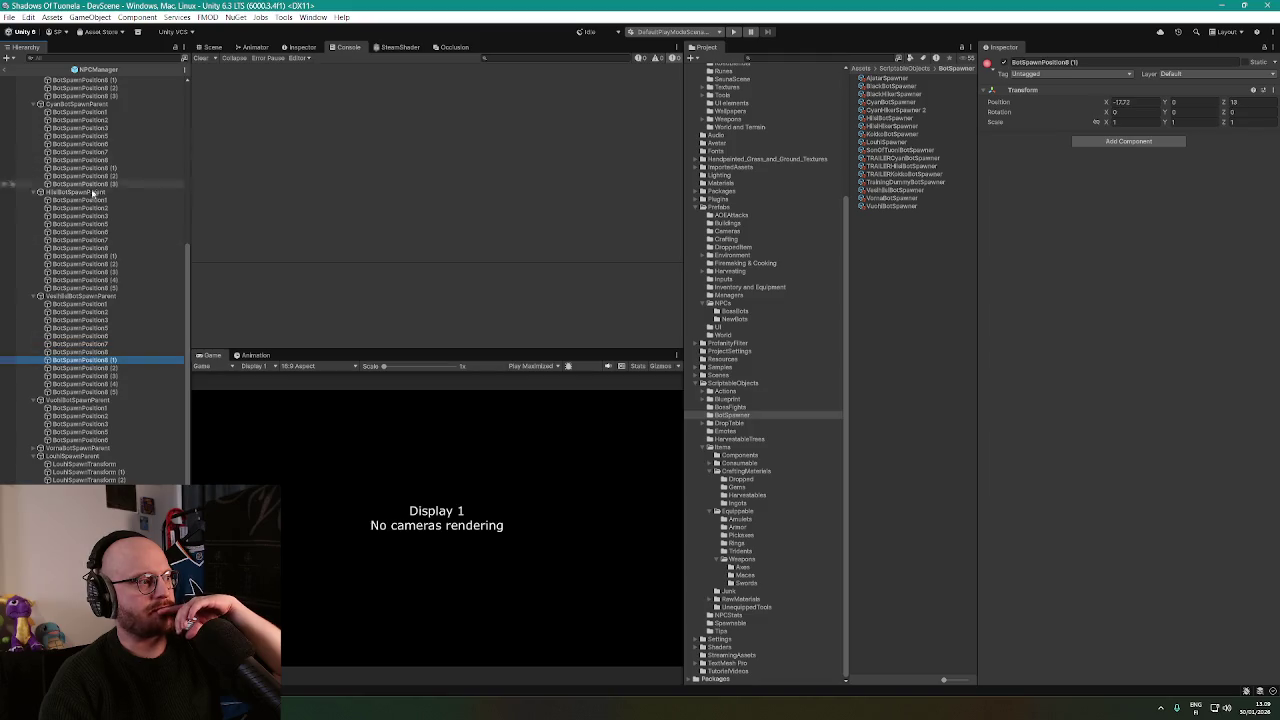
scroll(92, 186, "up", 8)
left_click(68, 80)
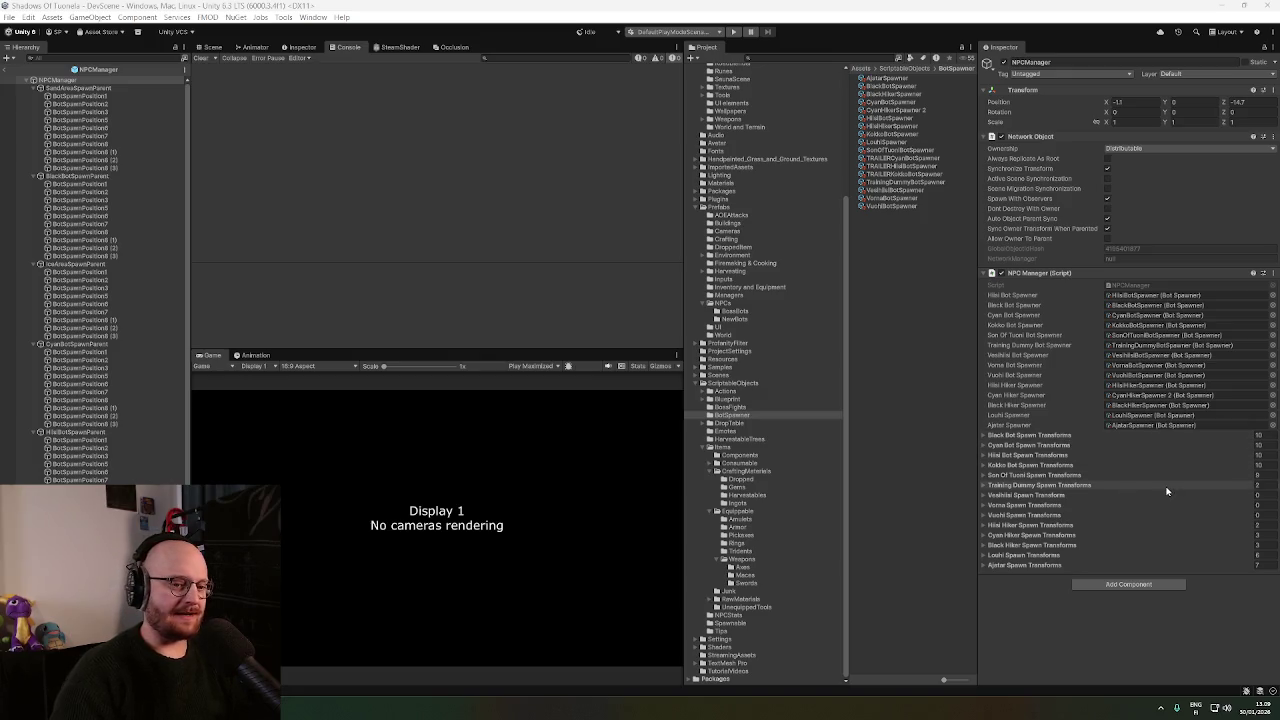
Expand the Vestibil, Vorna and Vuchi spawn lists and drag the 12 Vestibil spawn positions into theirs.
left_click(984, 496)
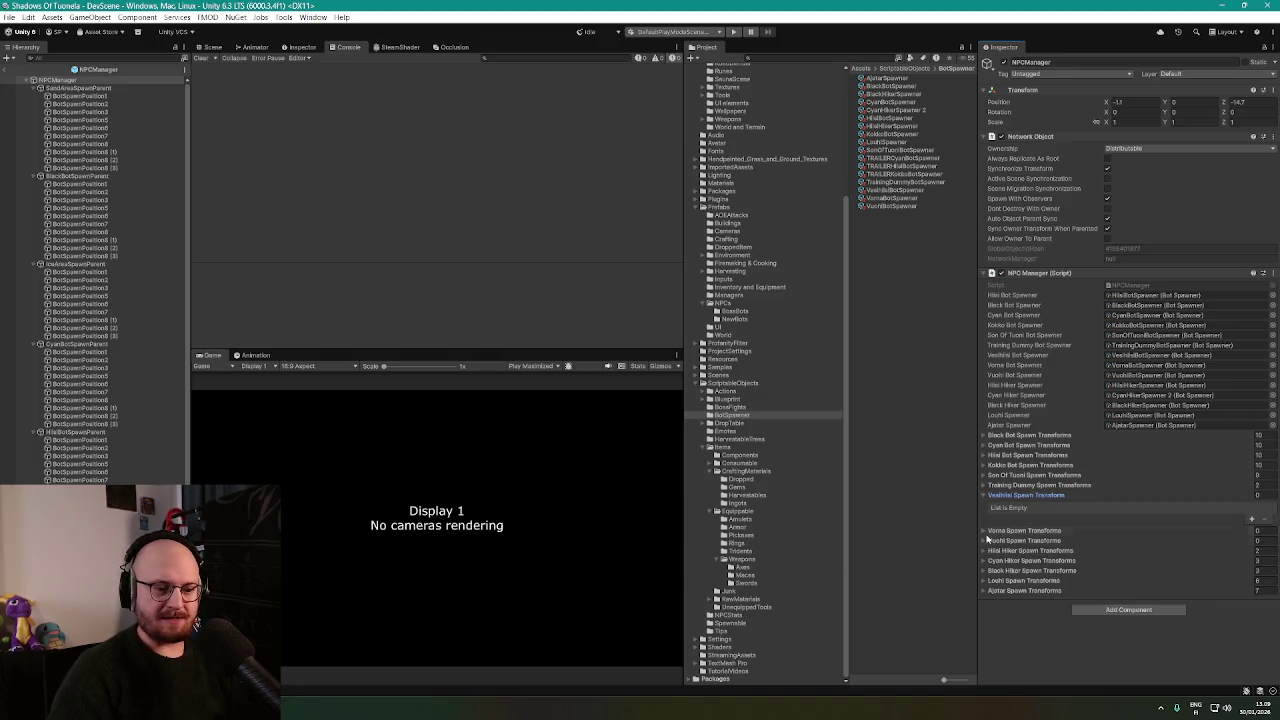
left_click(984, 532)
left_click(985, 566)
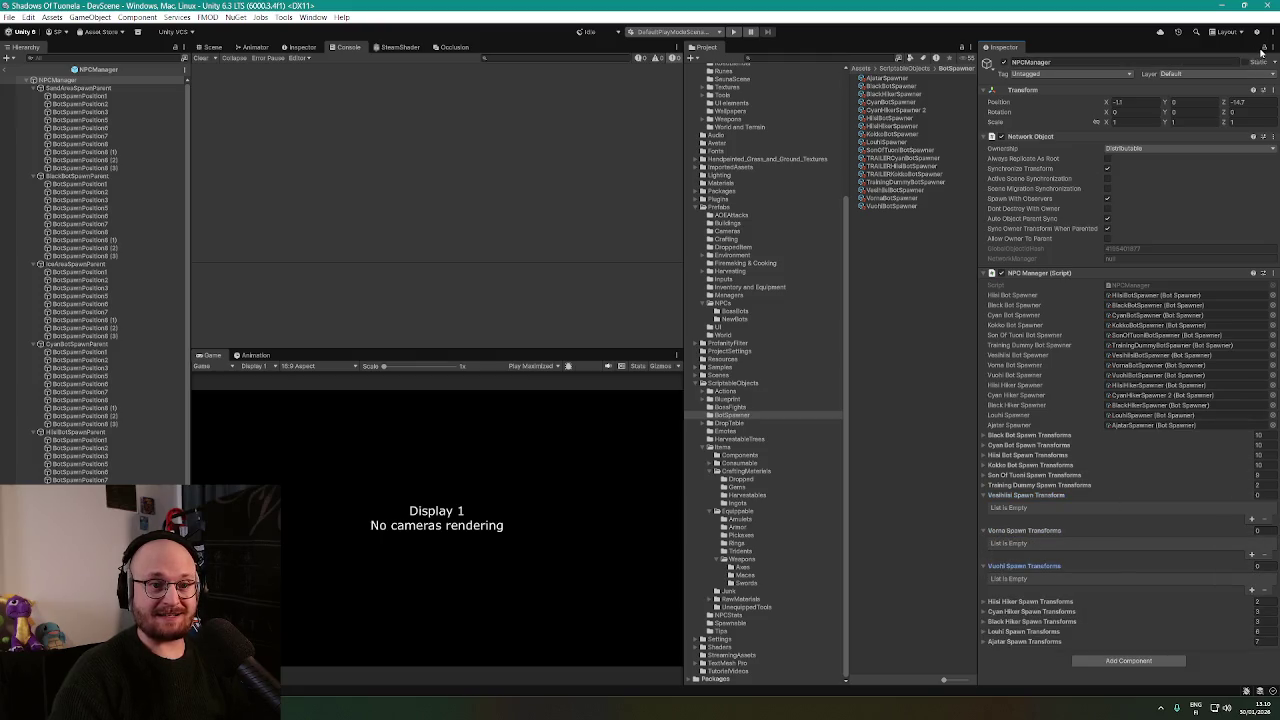
scroll(123, 293, "down", 5)
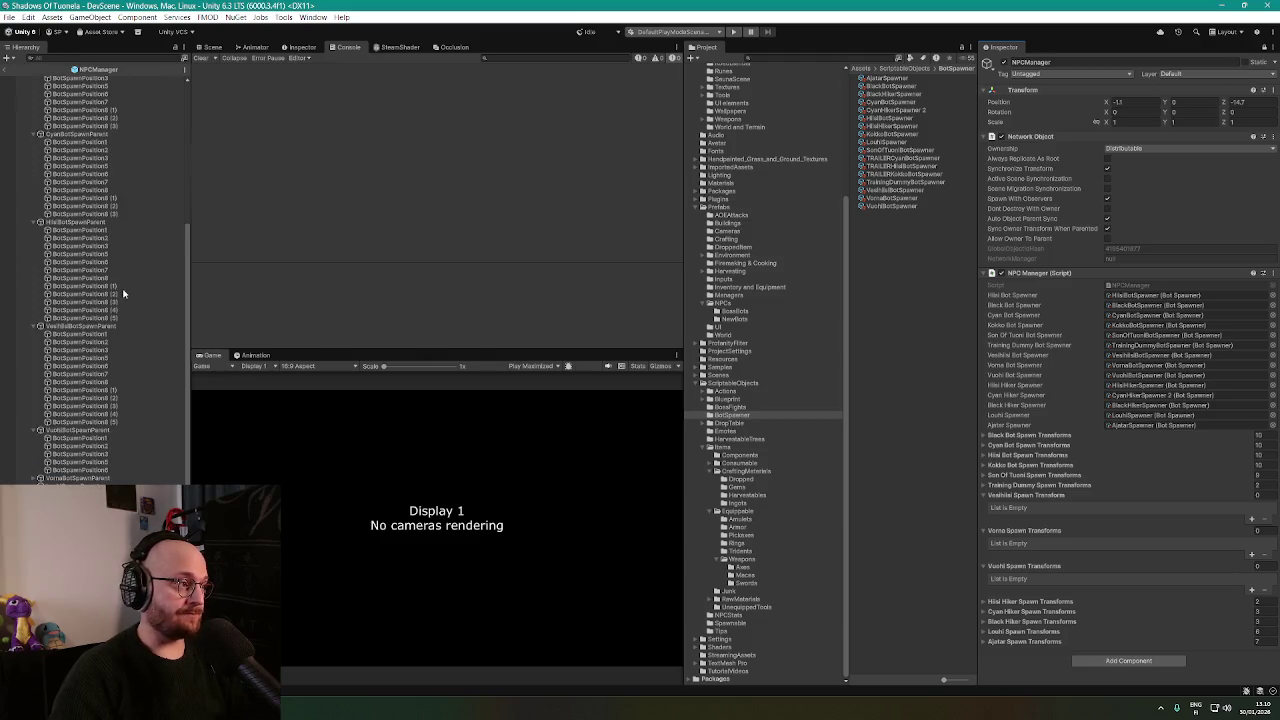
scroll(122, 290, "down", 2)
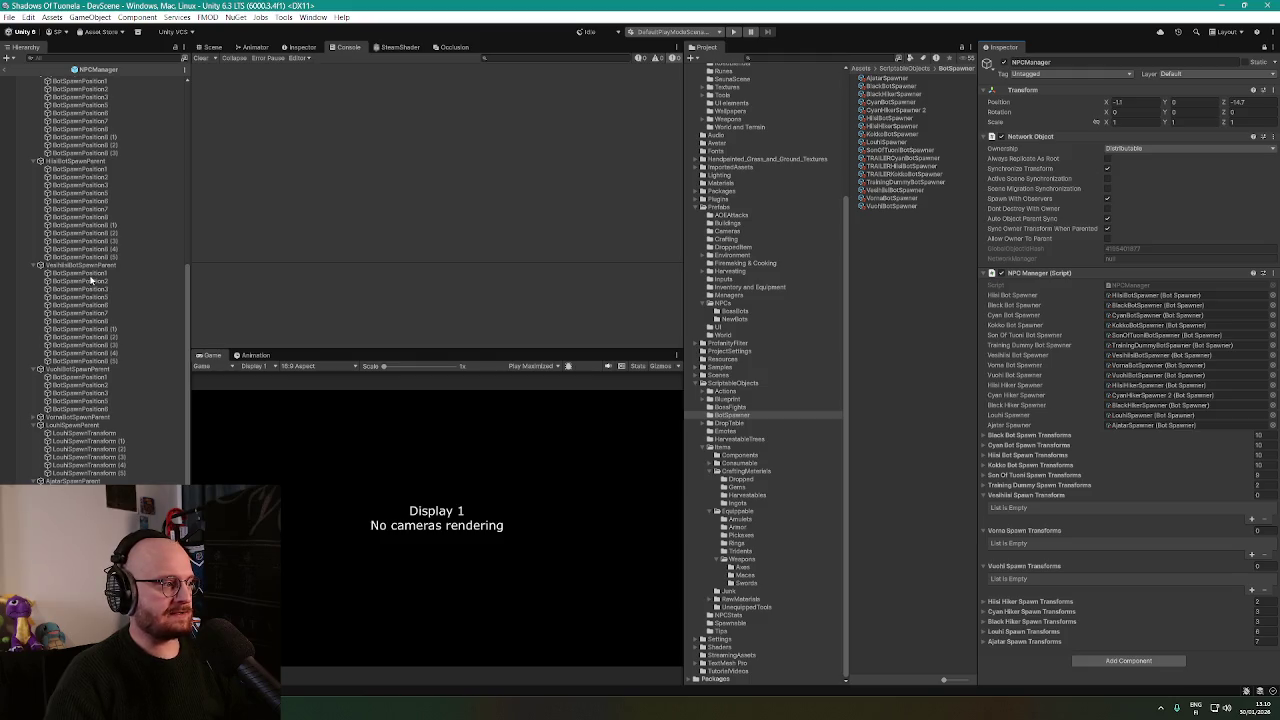
left_click(89, 273)
left_click(87, 361, "shift")
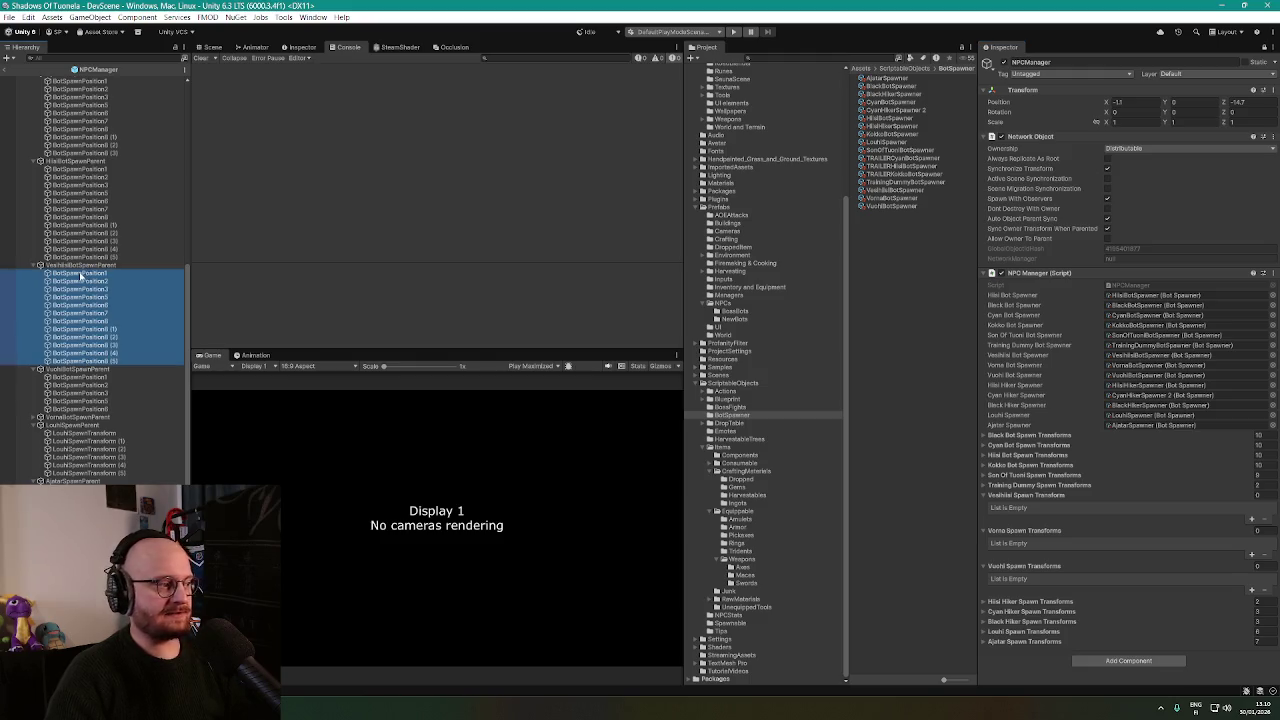
left_click_drag(81, 276, 825, 543)
left_click_drag(1022, 505, 1022, 506)
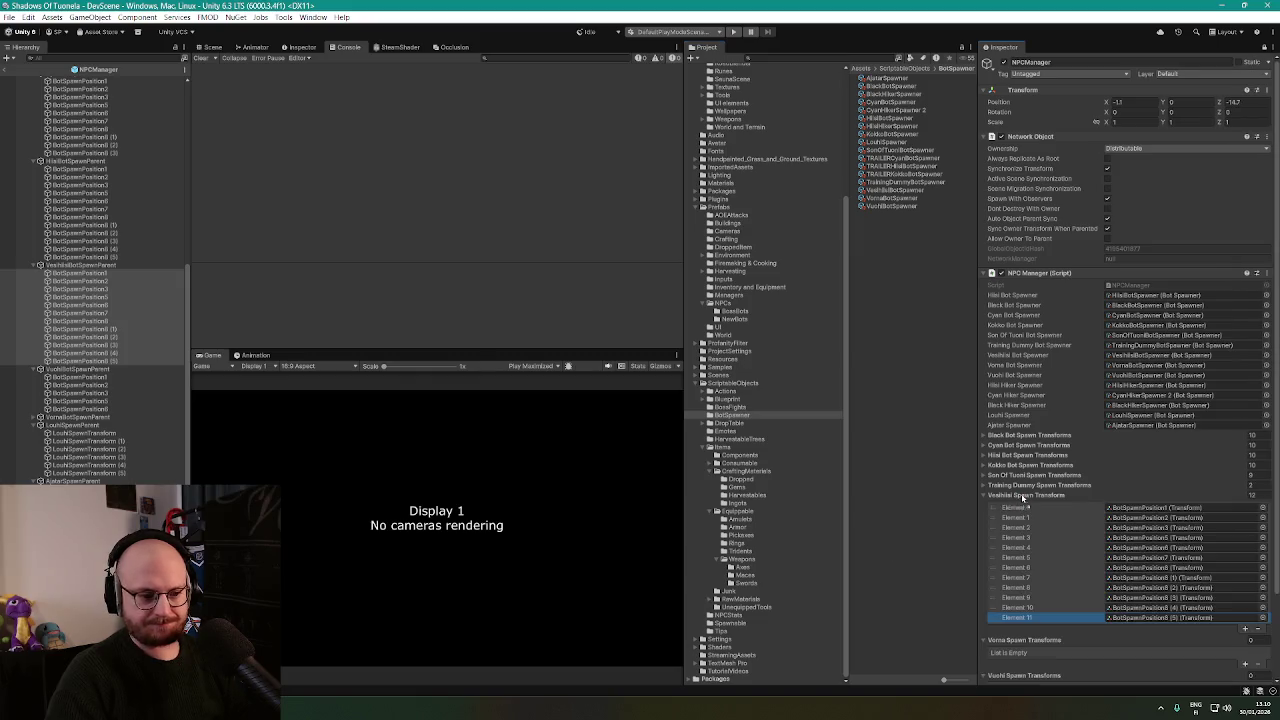
Add the five Vuchi spawn positions to the Vuchi spawn transform list.
left_click(66, 378)
key("shift+Down")
key("shift+Down")
key("shift+Down")
left_click_drag(270, 430, 1038, 605)
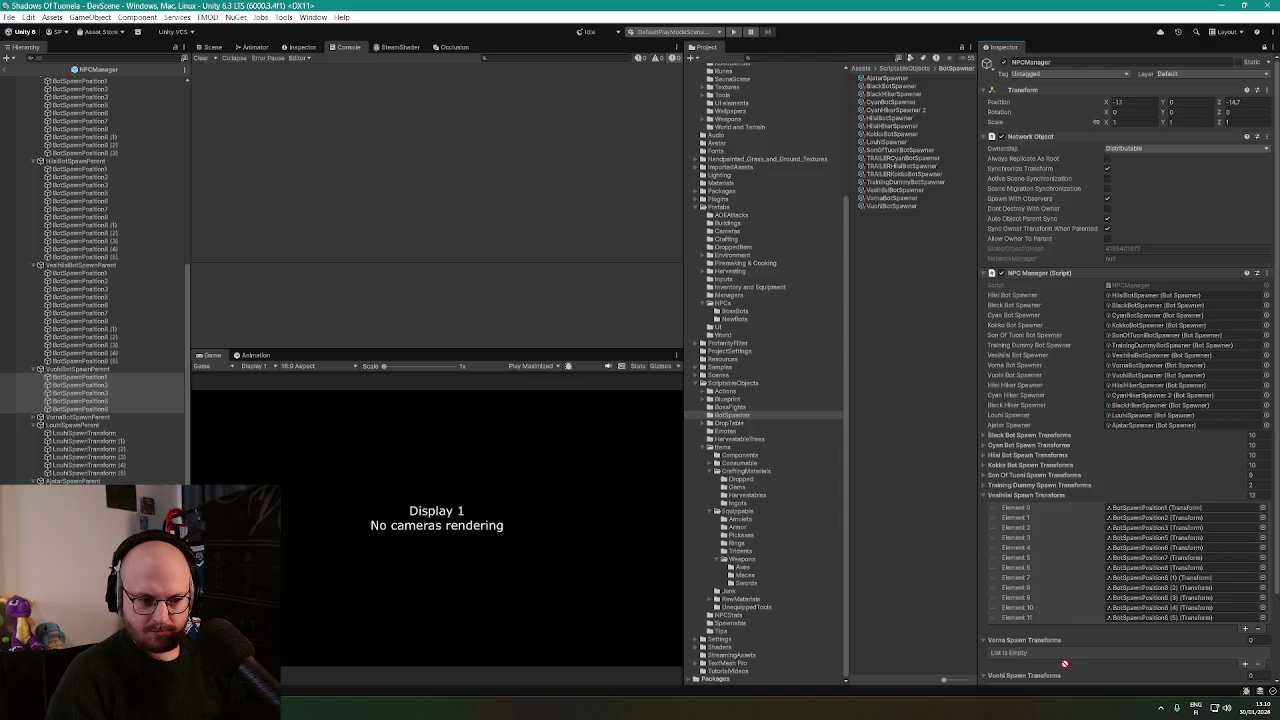
mouse_move(1079, 671)
left_mouse_down()
mouse_move(1059, 690)
mouse_move(1015, 632)
mouse_move(1022, 620)
left_mouse_up()
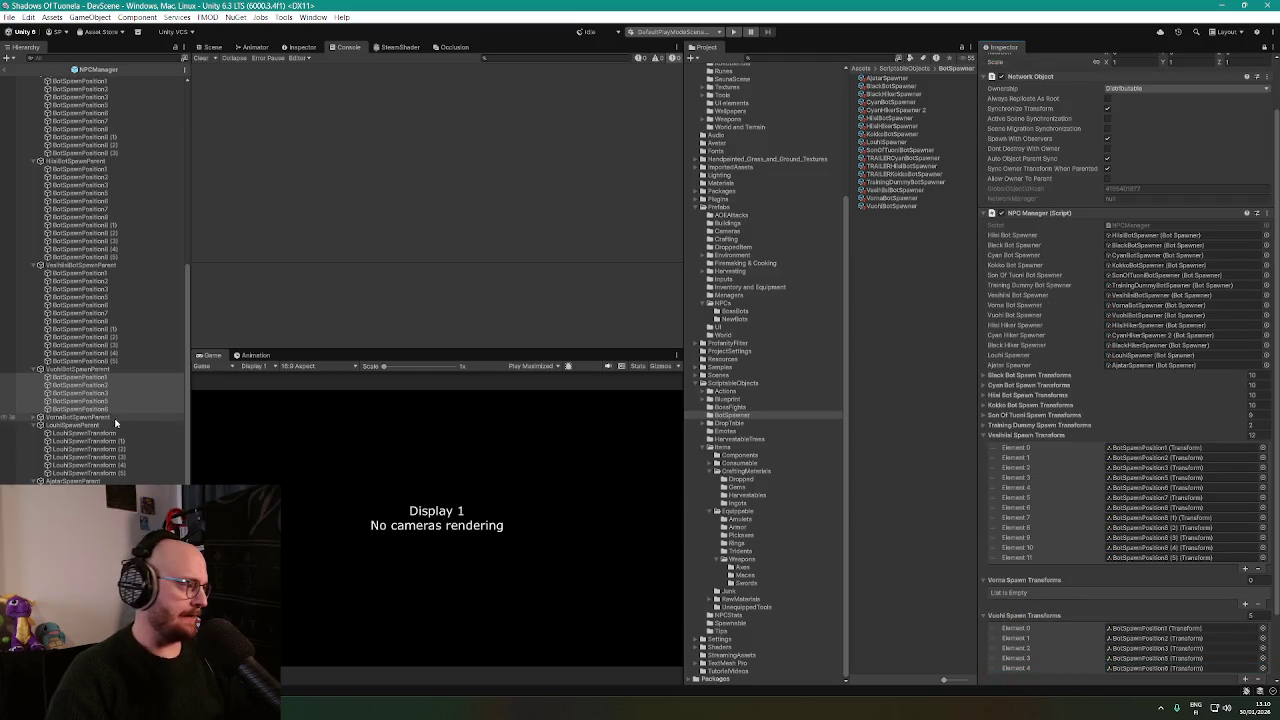
Add the three Vorna spawn positions to the Vorna spawn transform list.
left_click(34, 417)
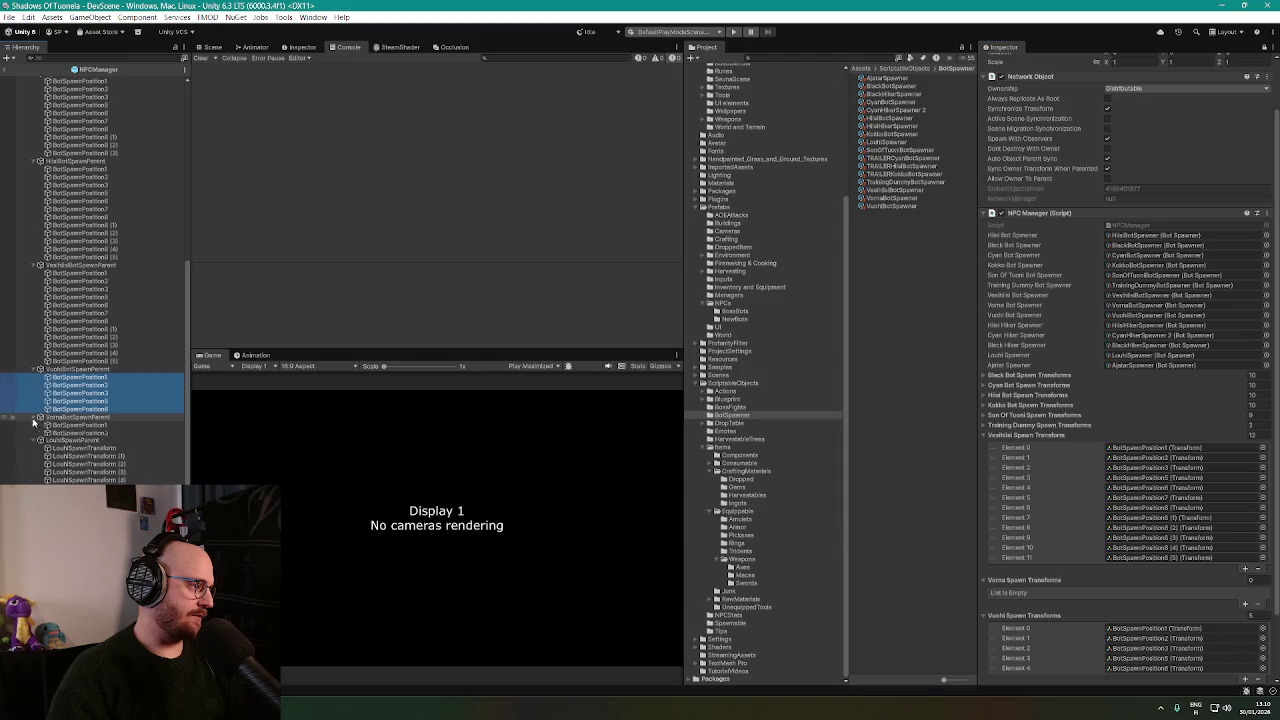
left_click(80, 425)
left_click(80, 441, "shift")
mouse_move(85, 430)
left_mouse_down()
mouse_move(760, 592)
mouse_move(975, 597)
mouse_move(1017, 584)
left_mouse_up()
scroll(1033, 581, "up", 2)
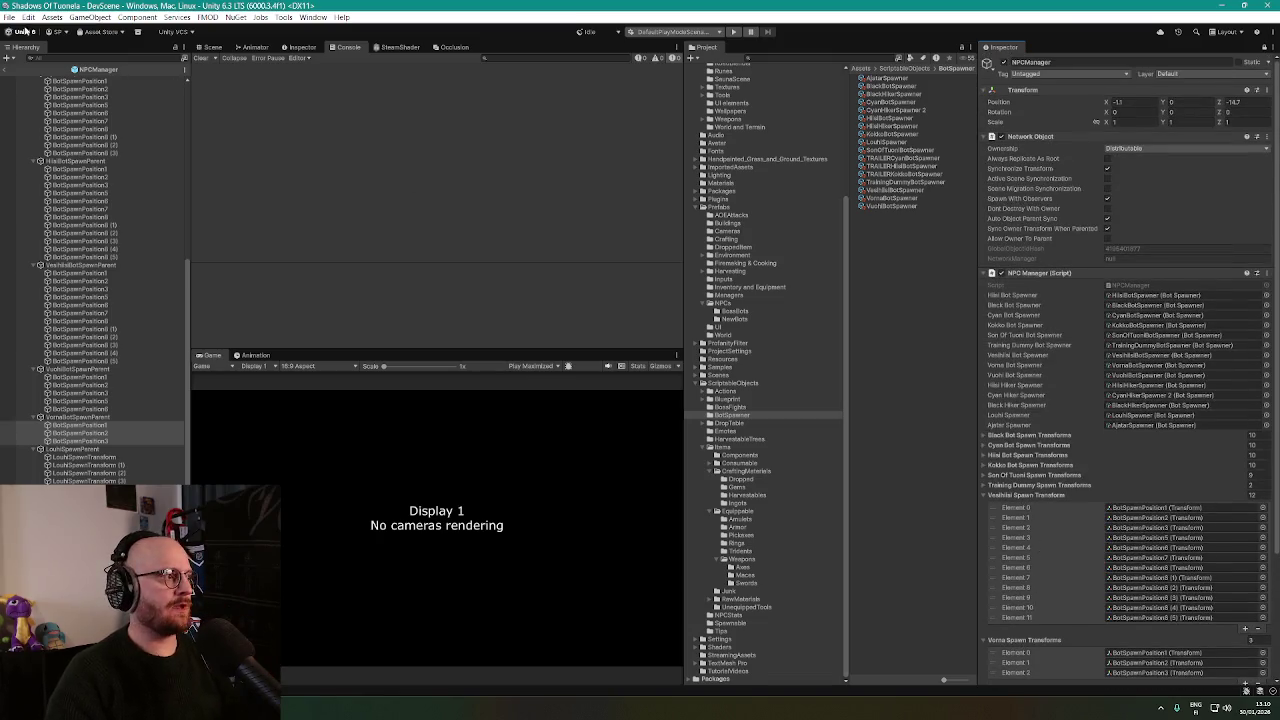
left_click(8, 17)
left_click(8, 17)
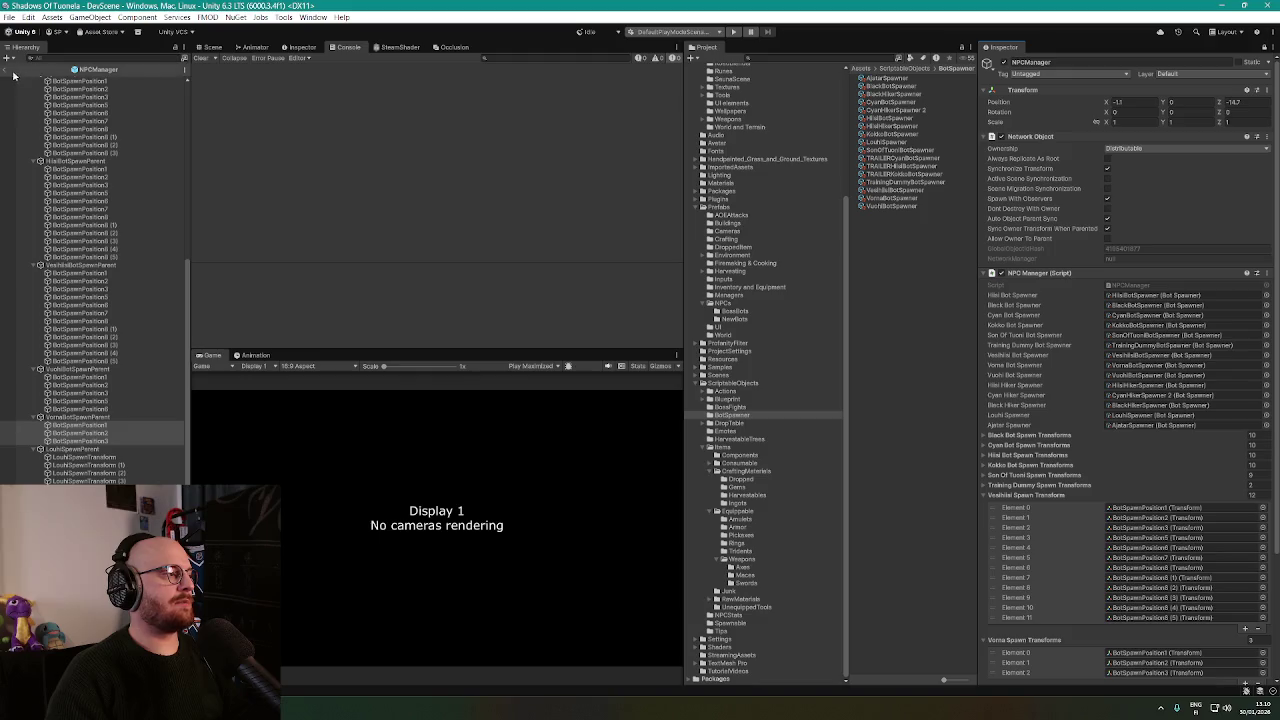
In the Scene view, select birch trees and the WoodcuttingTrees group, and frame a birch.
left_click(213, 48)
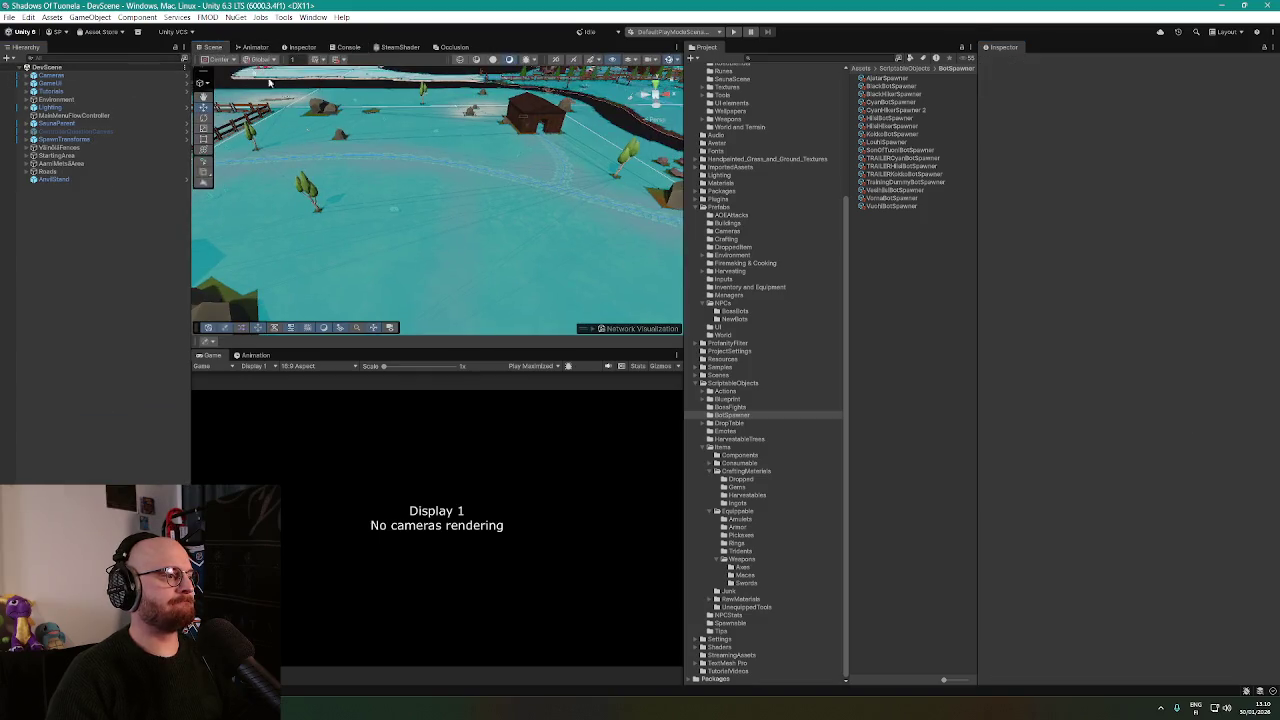
left_click(421, 197)
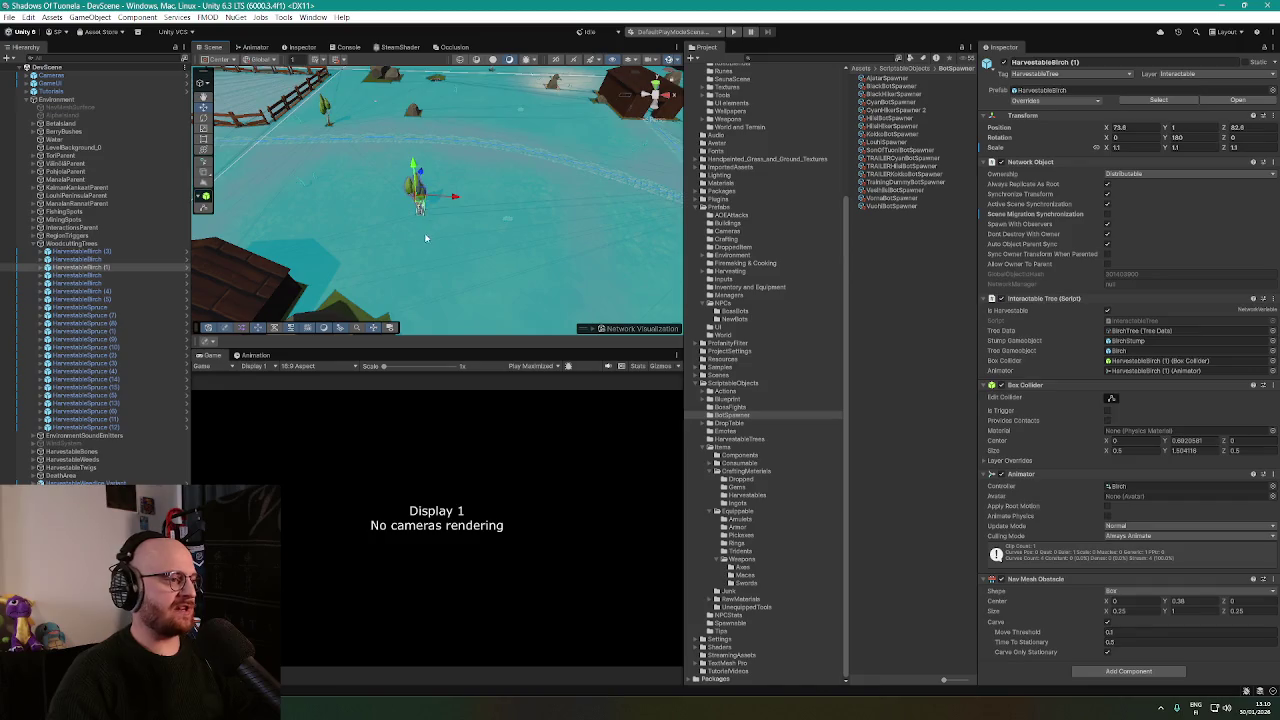
scroll(436, 225, "down", 5)
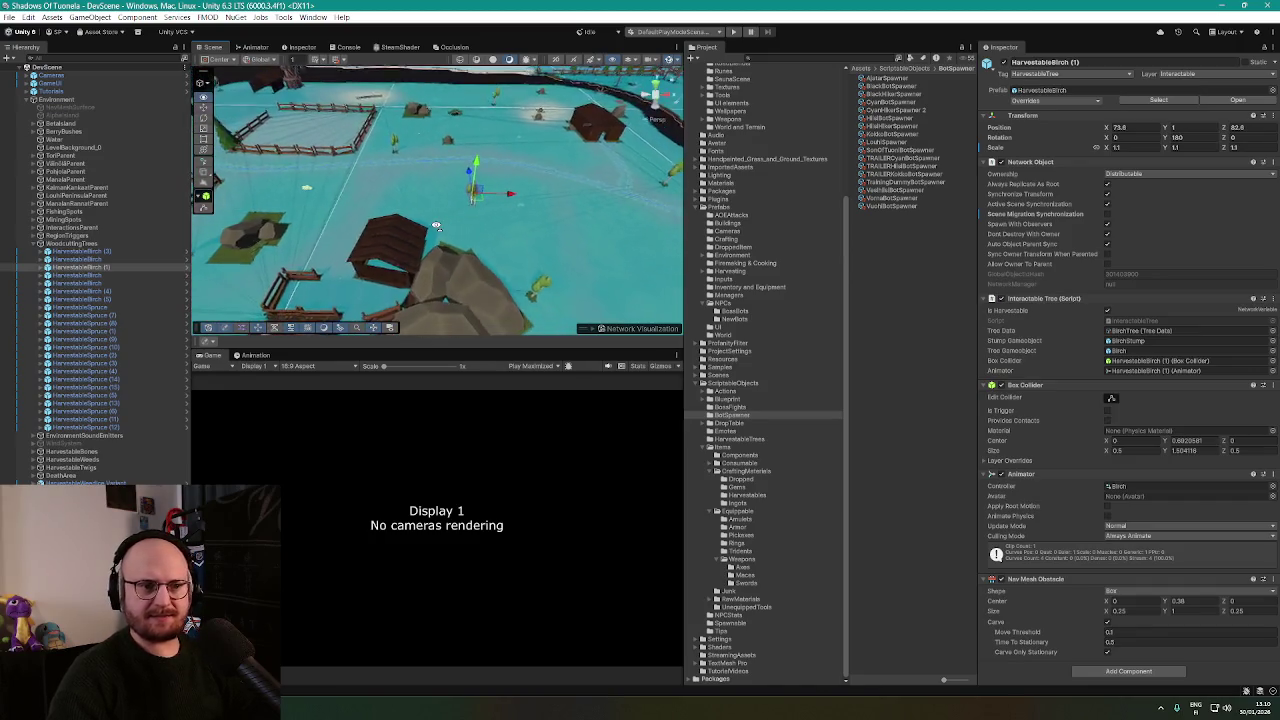
left_click(46, 244)
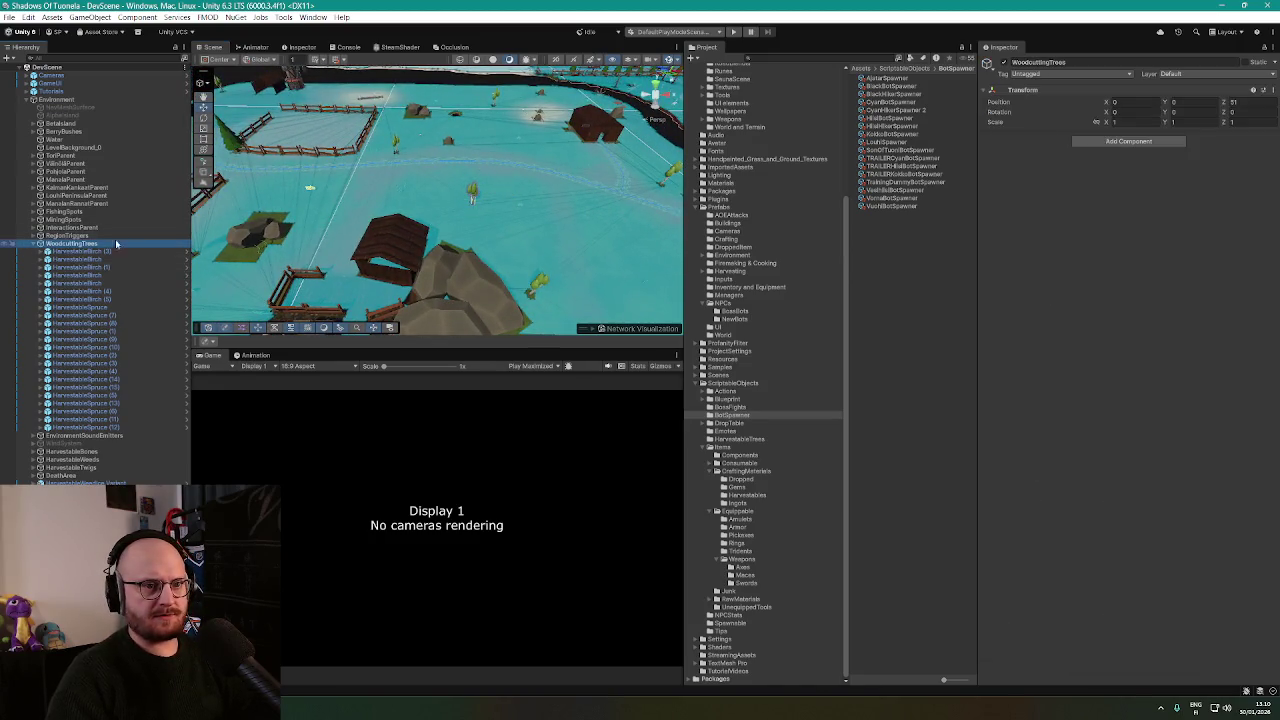
mouse_move(379, 202)
left_mouse_down()
mouse_move(292, 226)
mouse_move(478, 216)
mouse_move(443, 206)
left_mouse_up()
left_click(523, 205)
key("f")
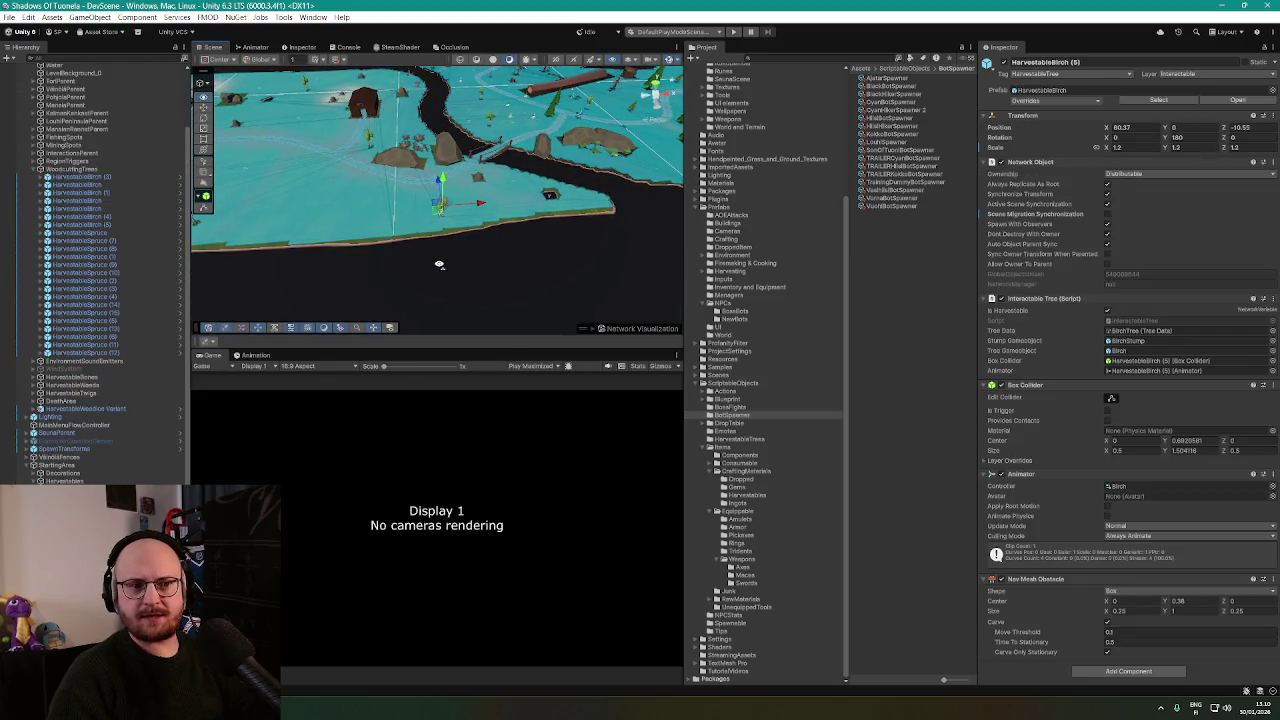
Orbit around the birch, undo its accidental move, and start Play mode.
left_click_drag(439, 264, 465, 228)
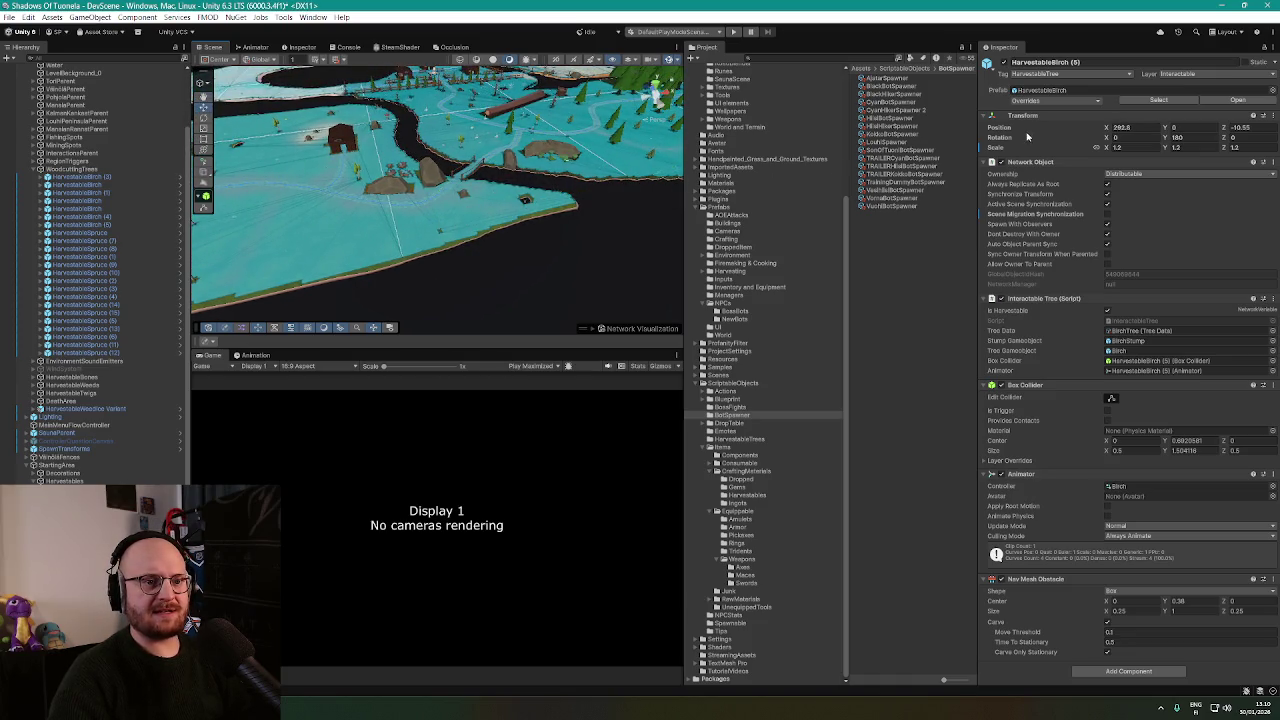
left_click_drag(446, 197, 622, 188)
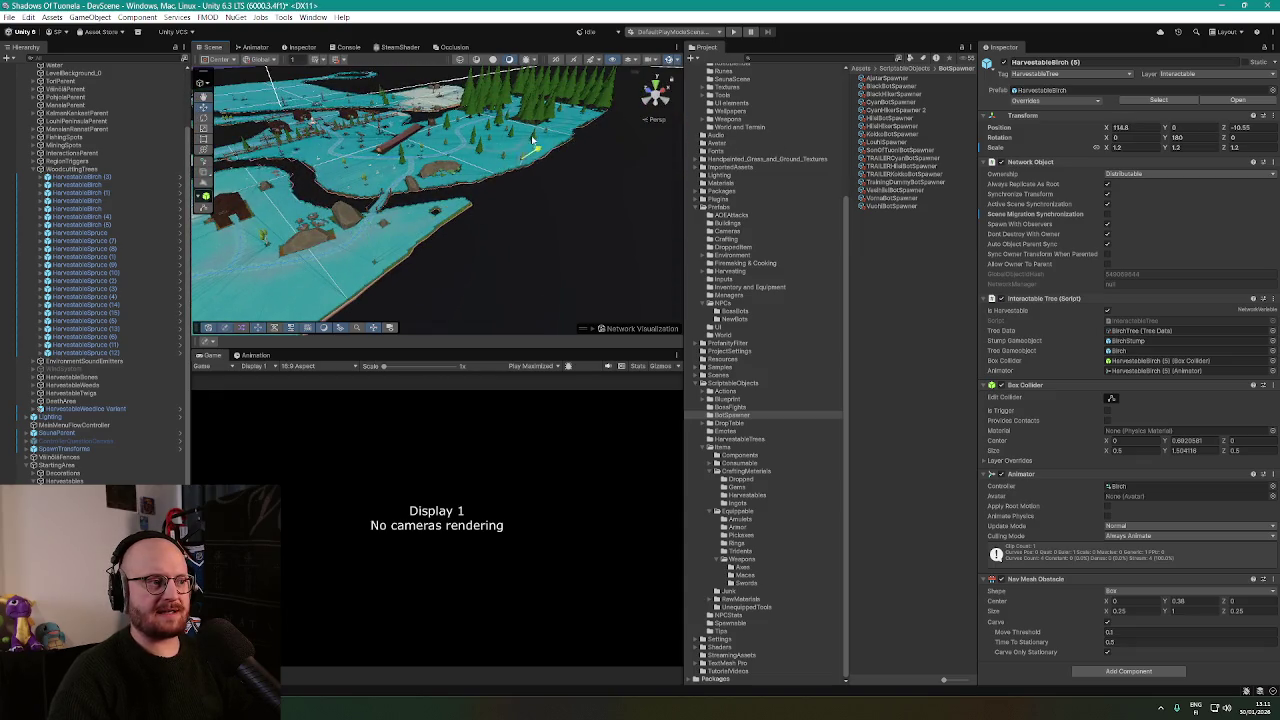
left_click_drag(570, 128, 371, 243)
key("f")
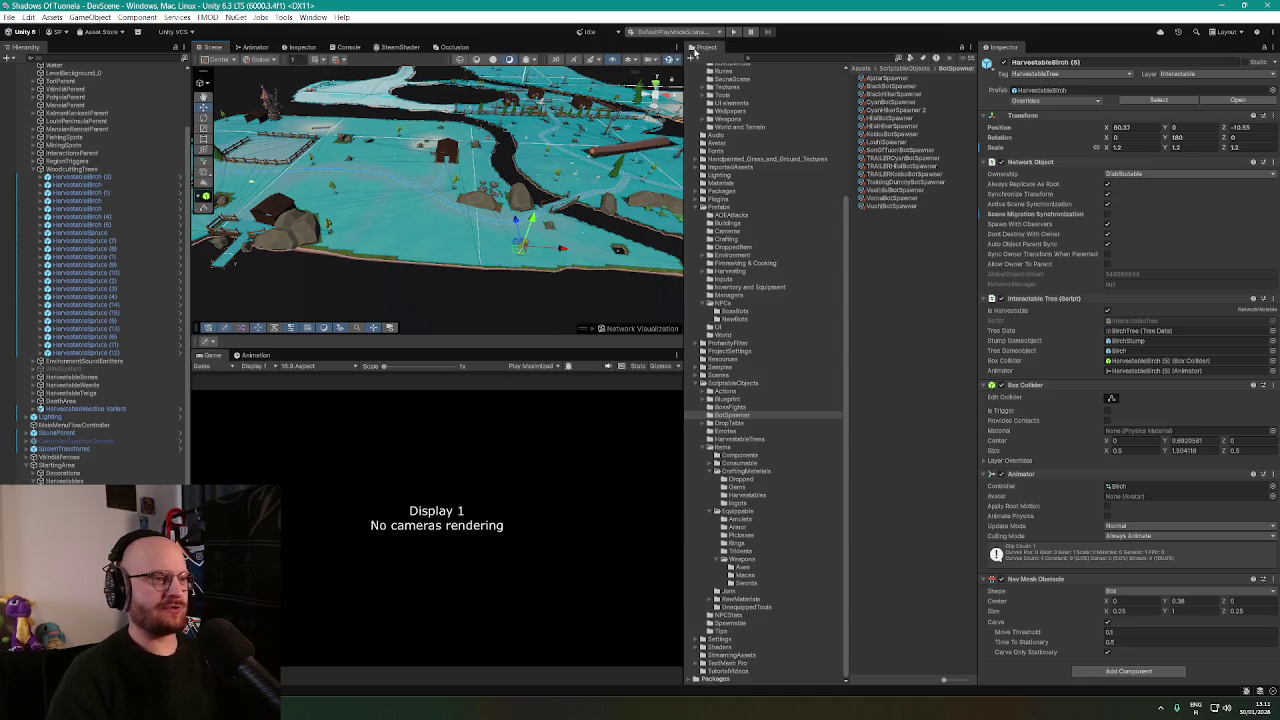
left_click(733, 31)
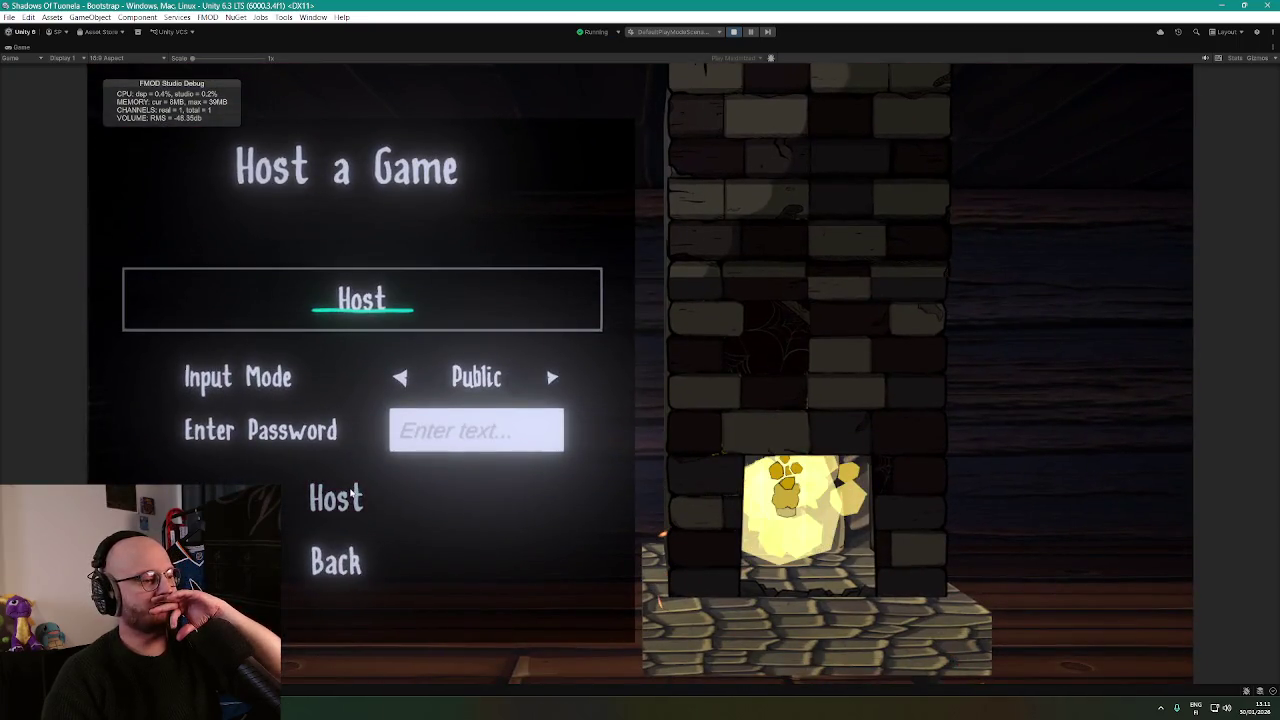
Host a new game and walk the player left across the grass to the fence.
left_click(367, 494)
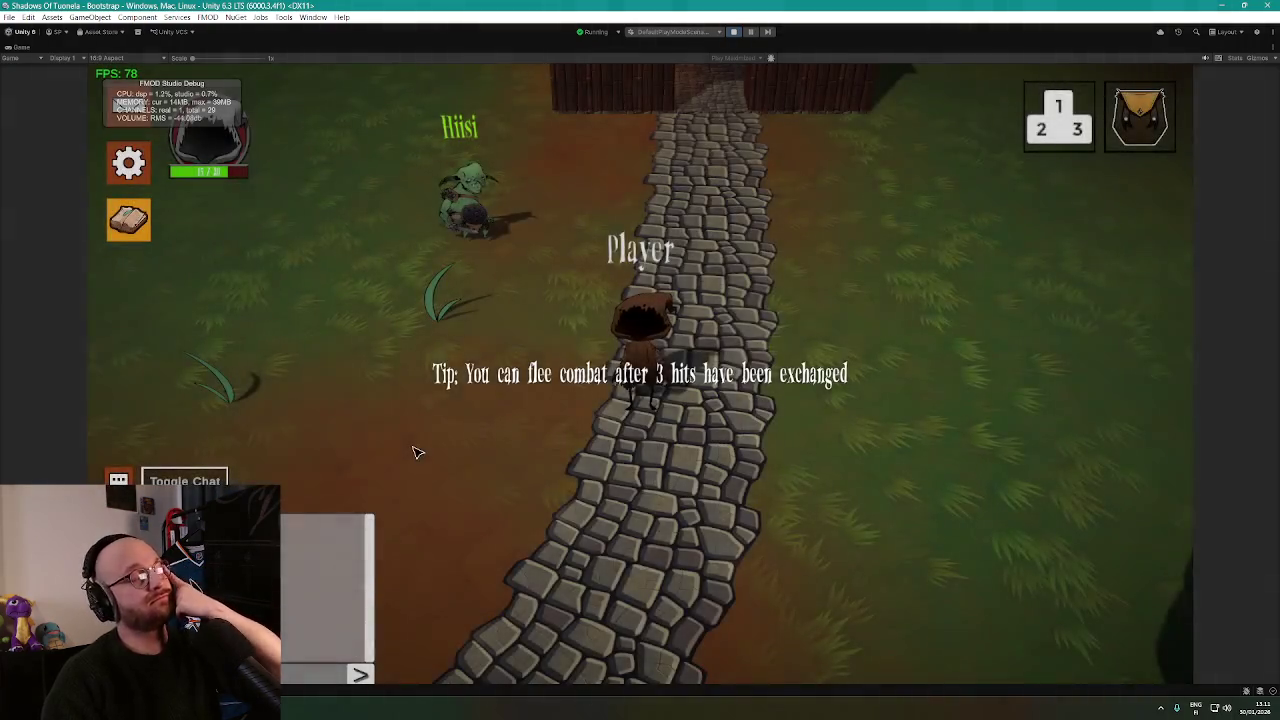
key("a")
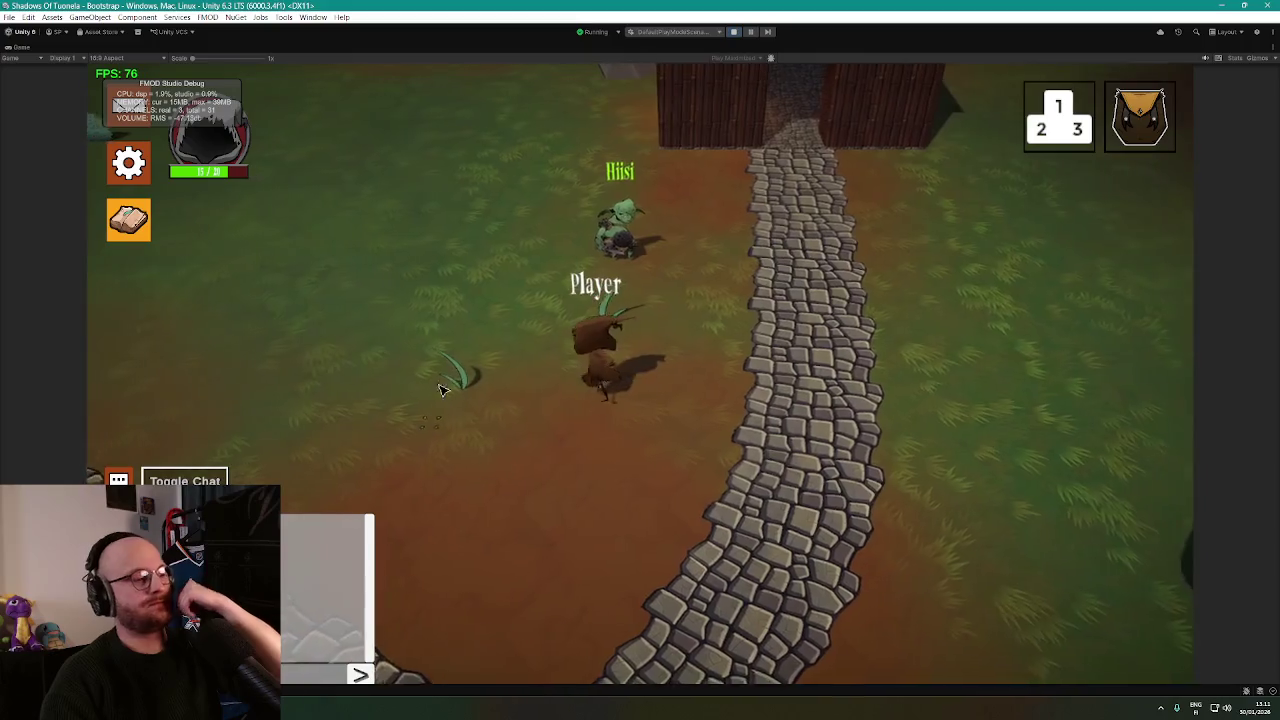
key("a")
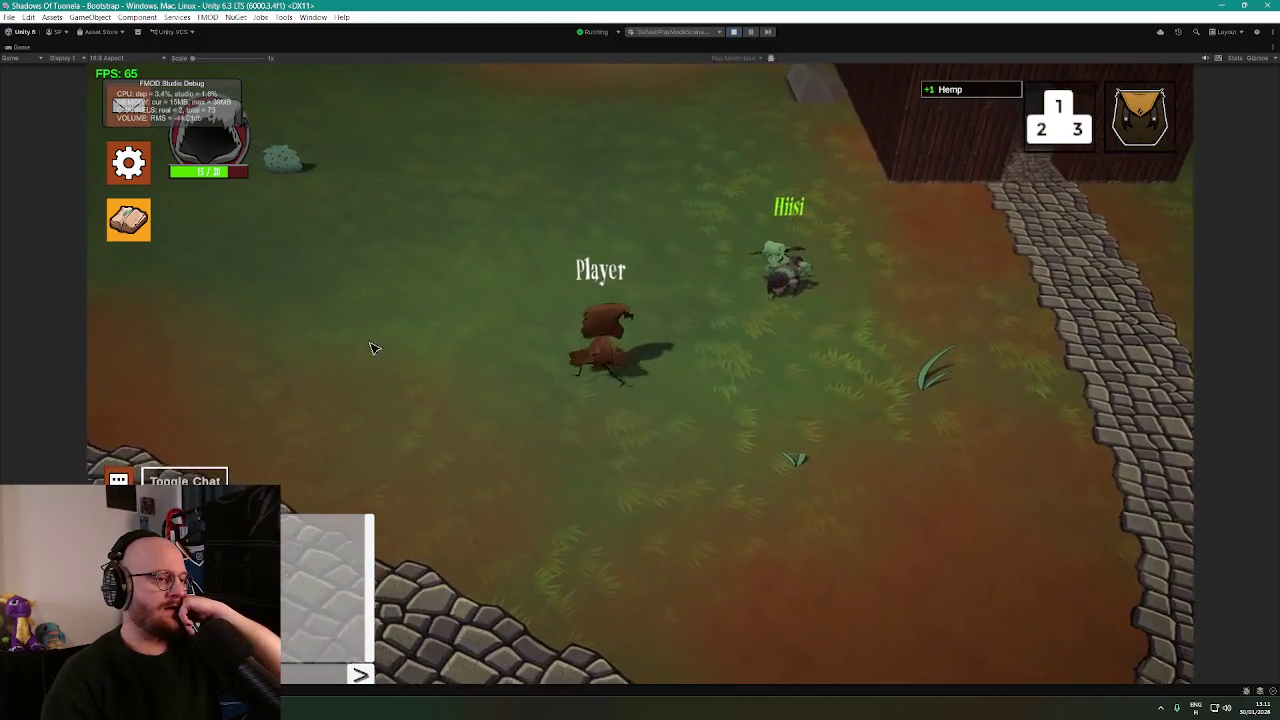
key("a")
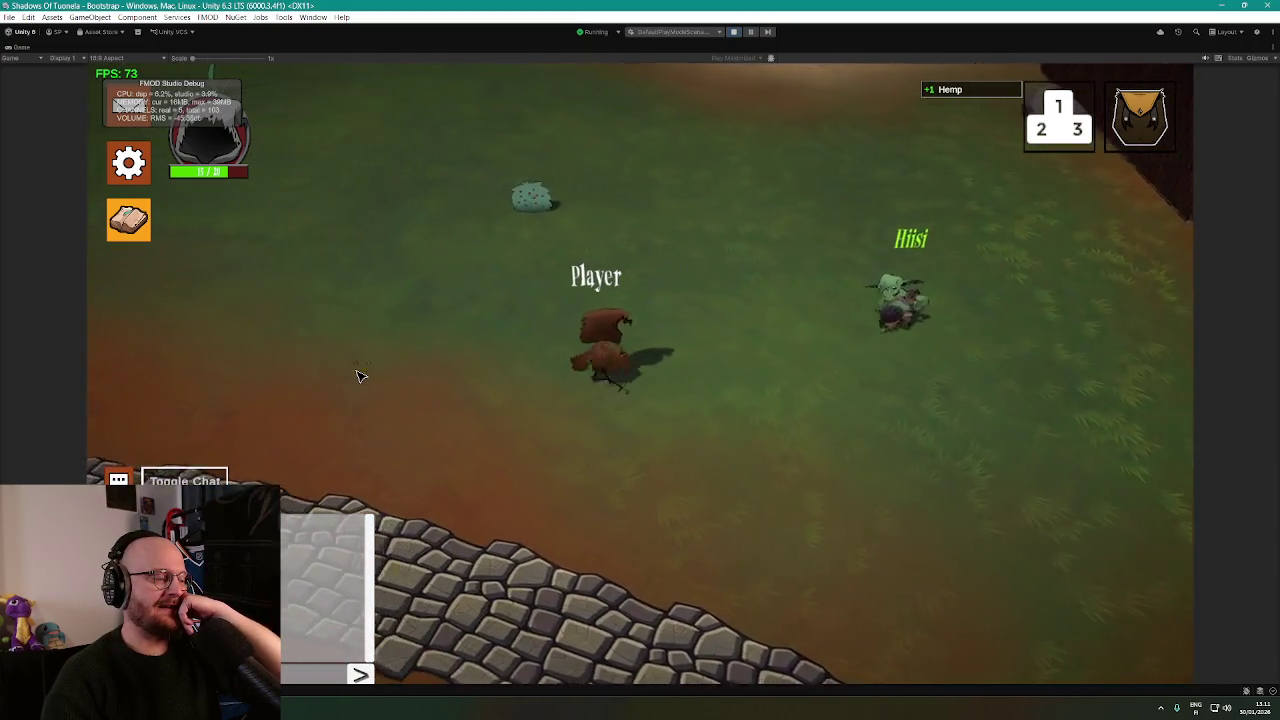
key("a")
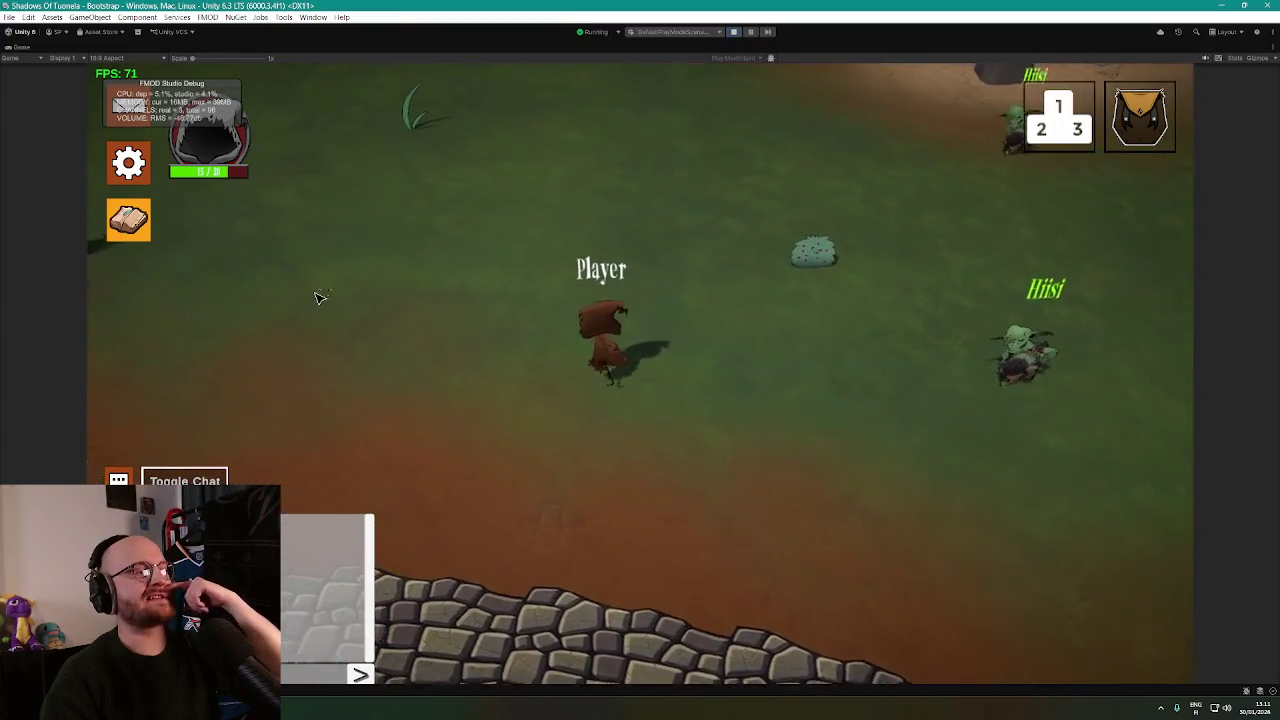
key("a")
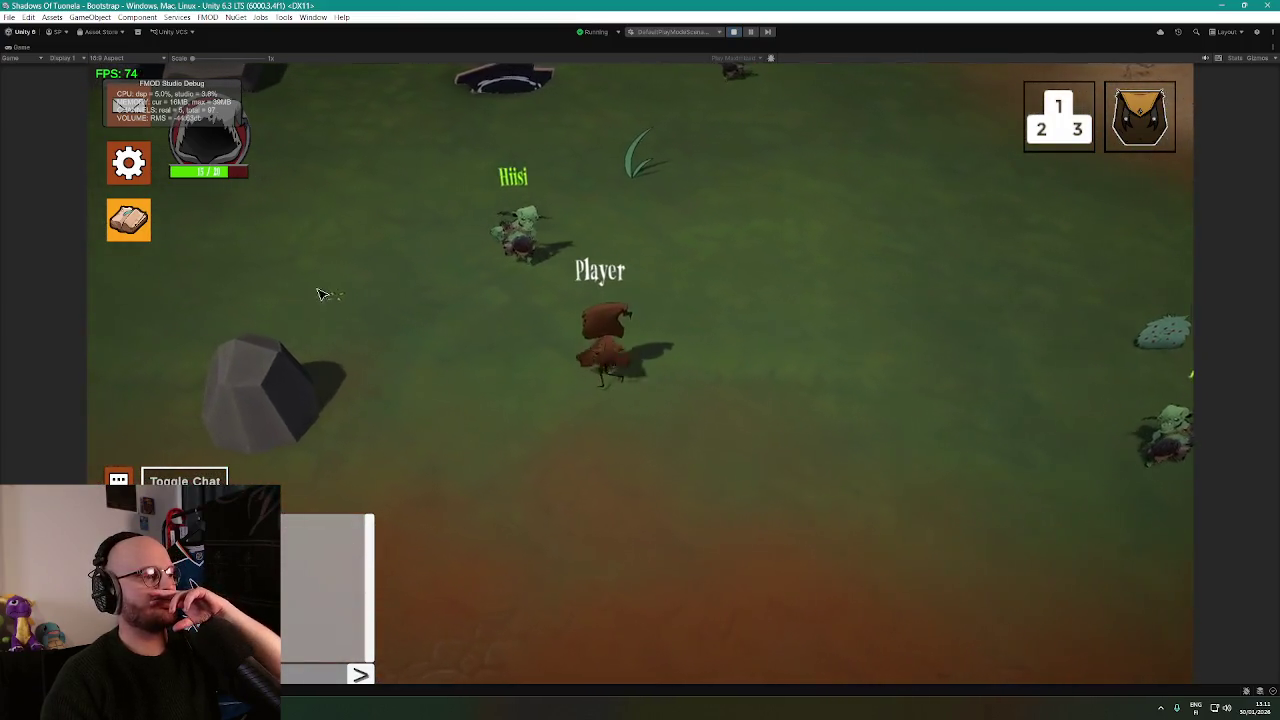
key("a")
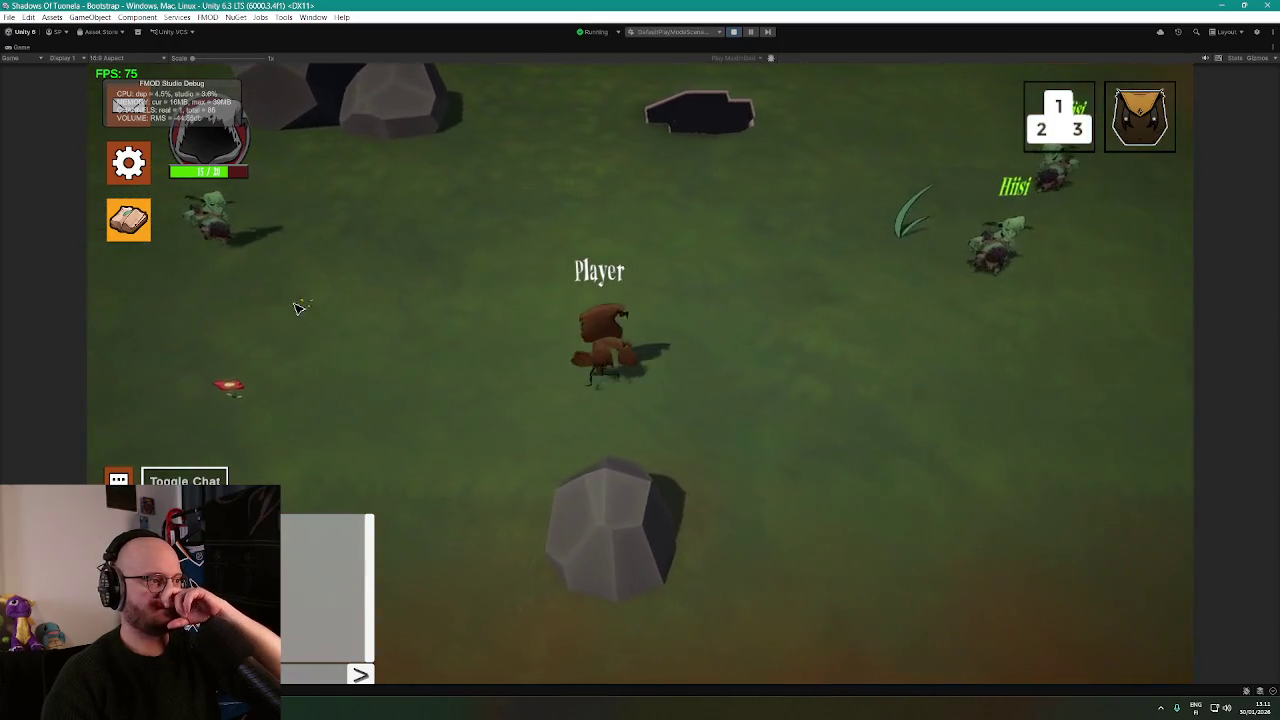
key("a")
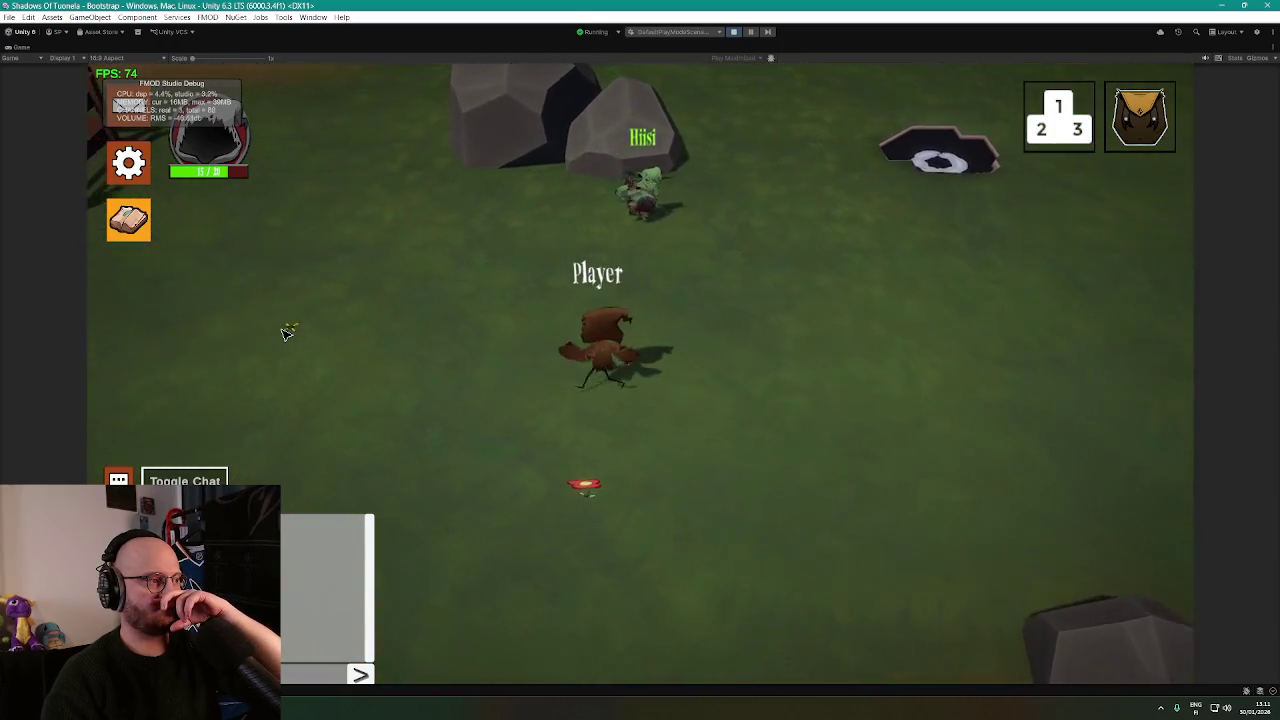
key("a")
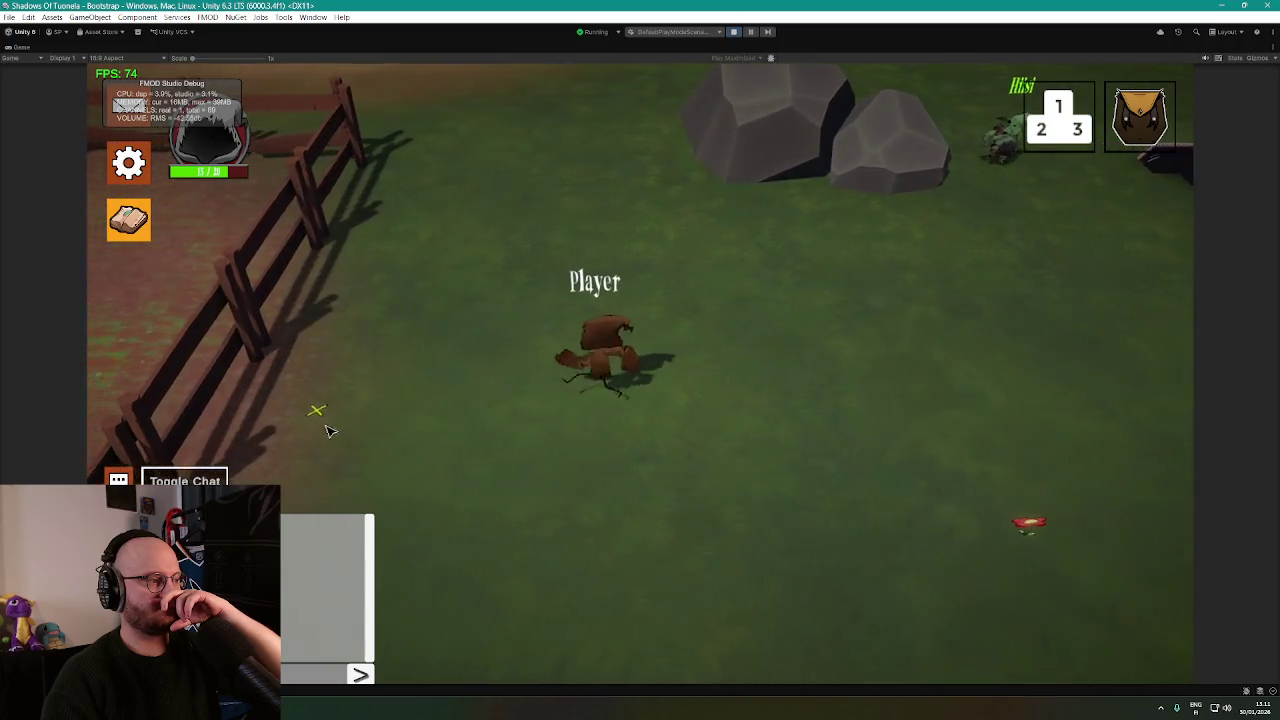
Walk the player down, left and right along the fence, then up toward the top fence.
key("s")
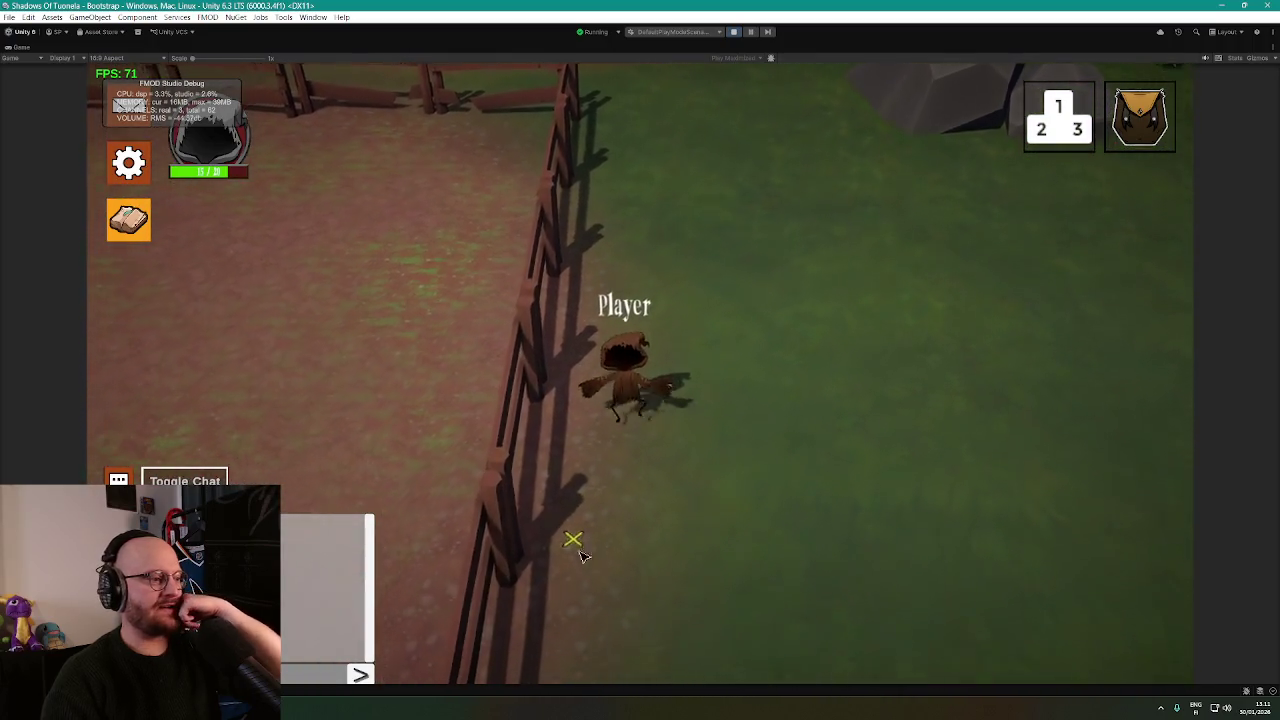
key("s")
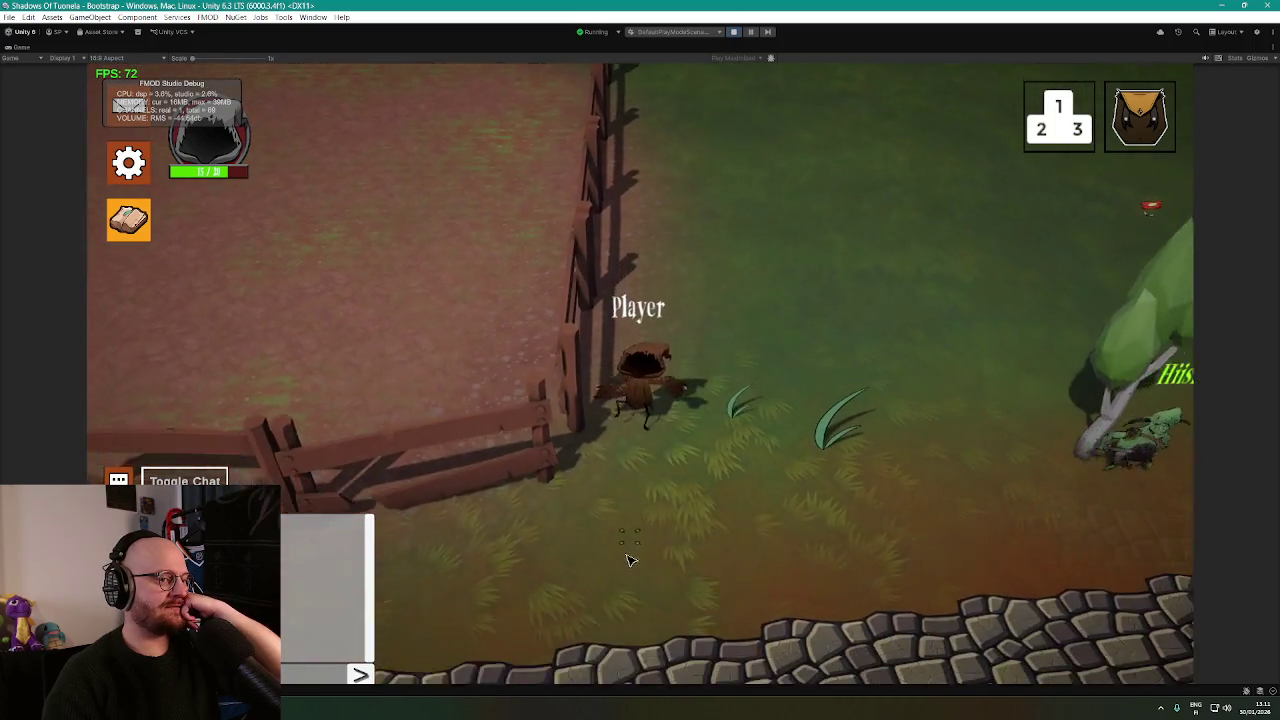
key("a")
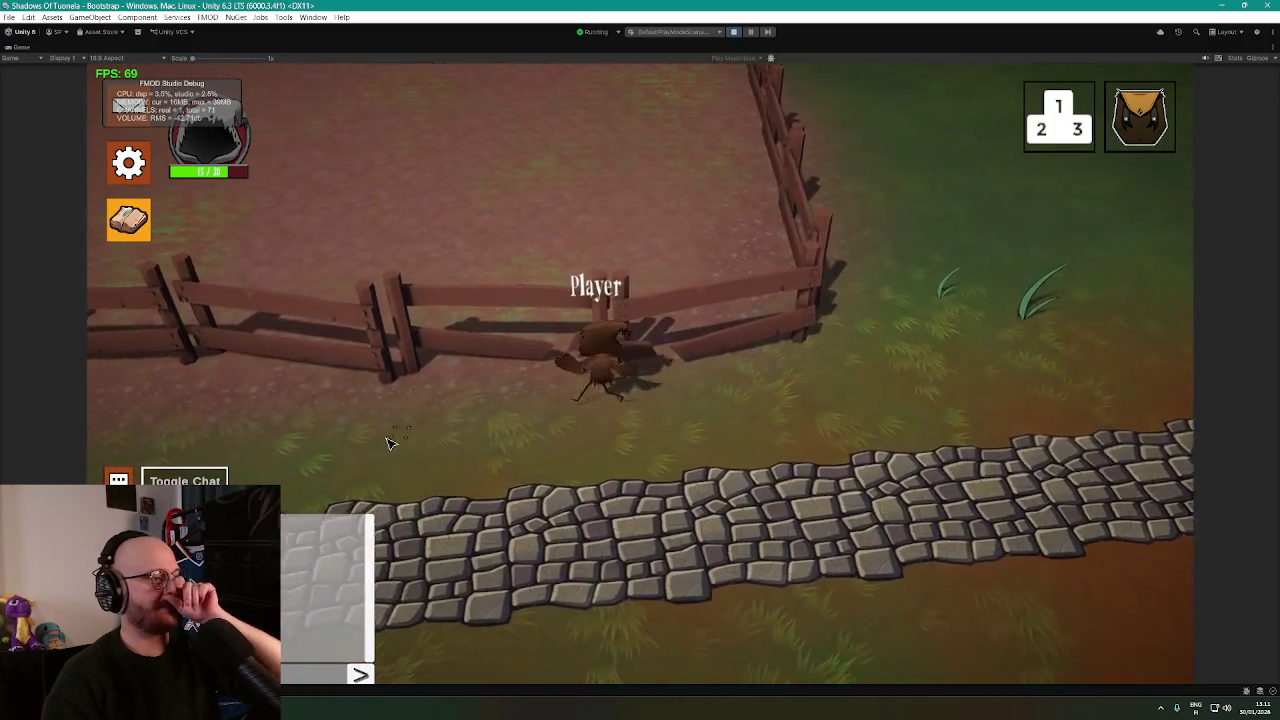
key("a")
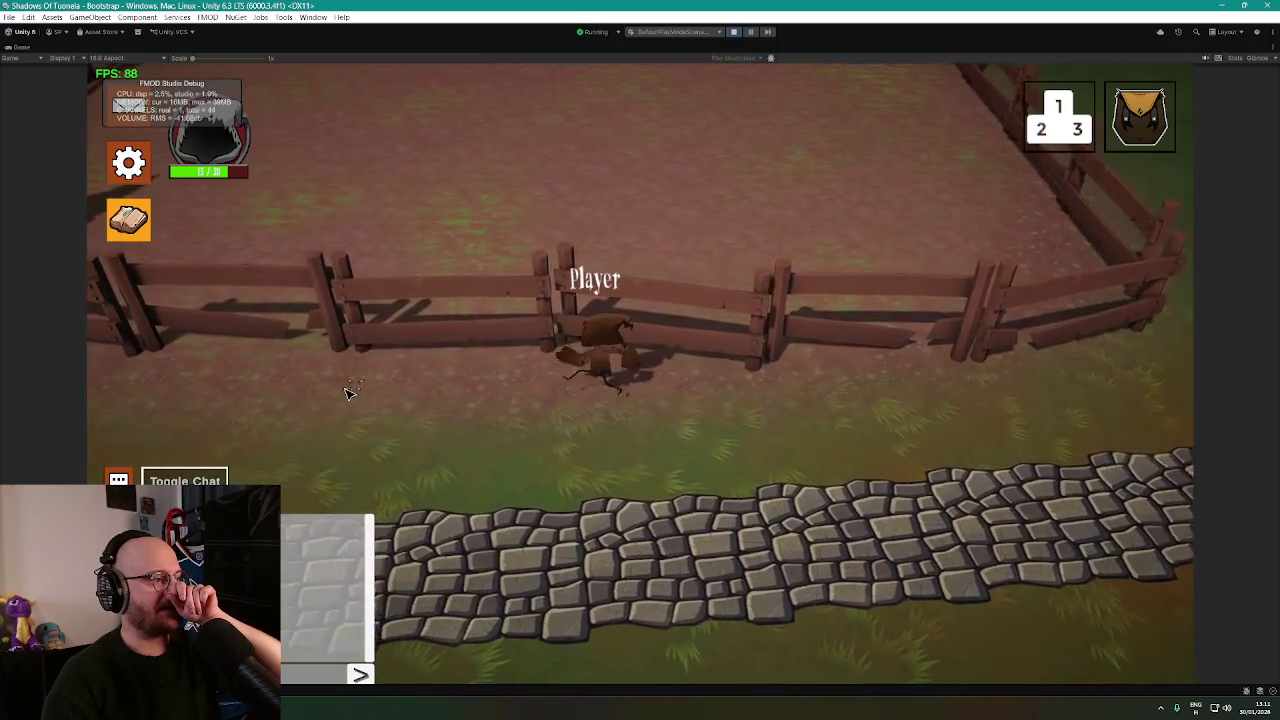
key("d")
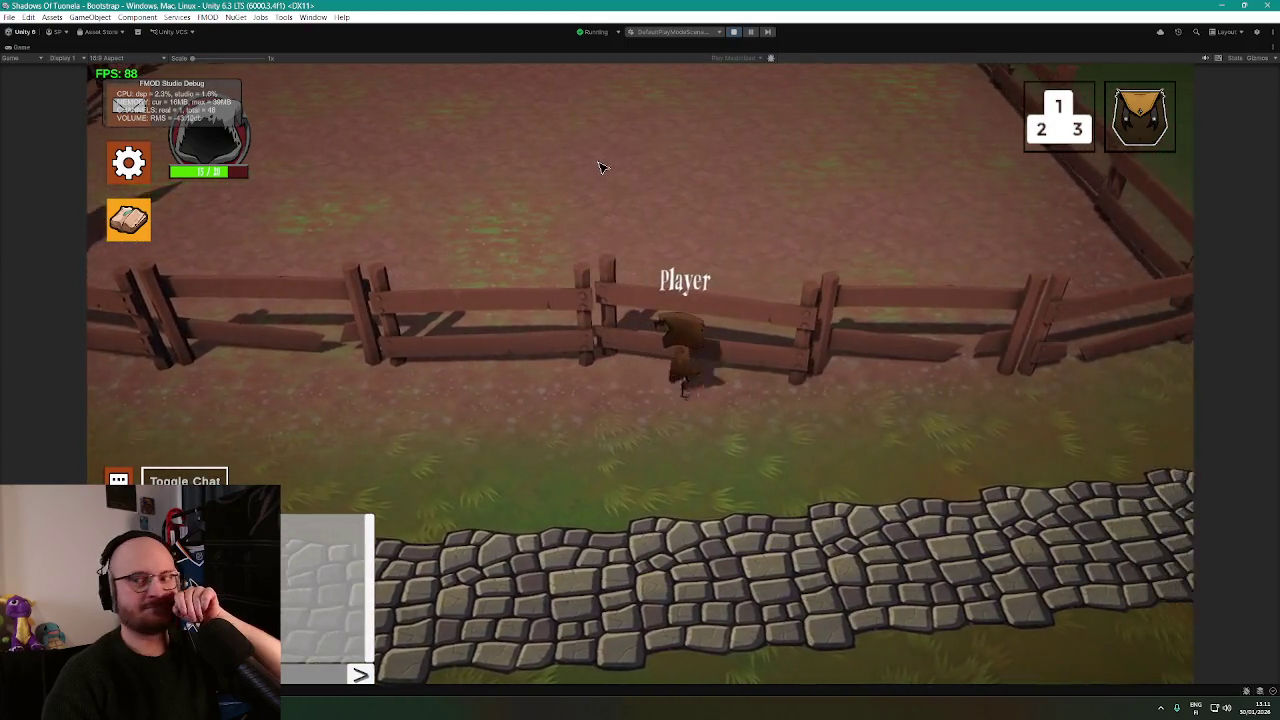
key("d")
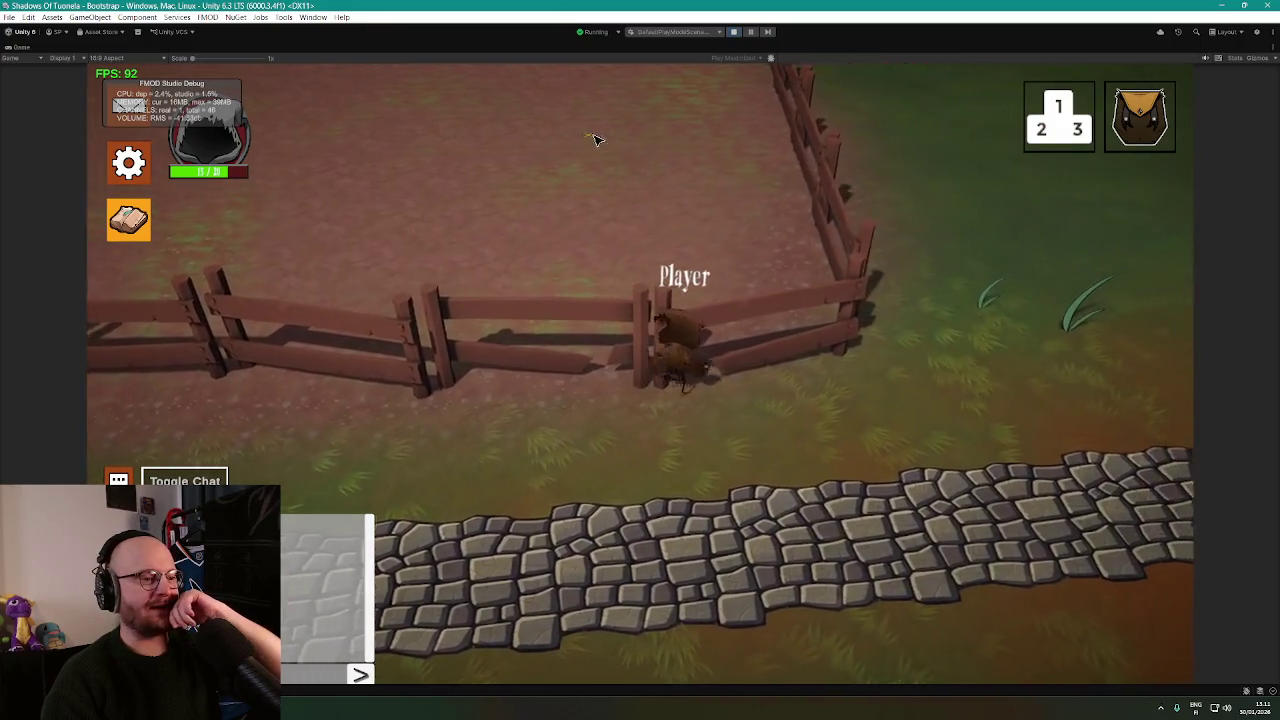
key("w")
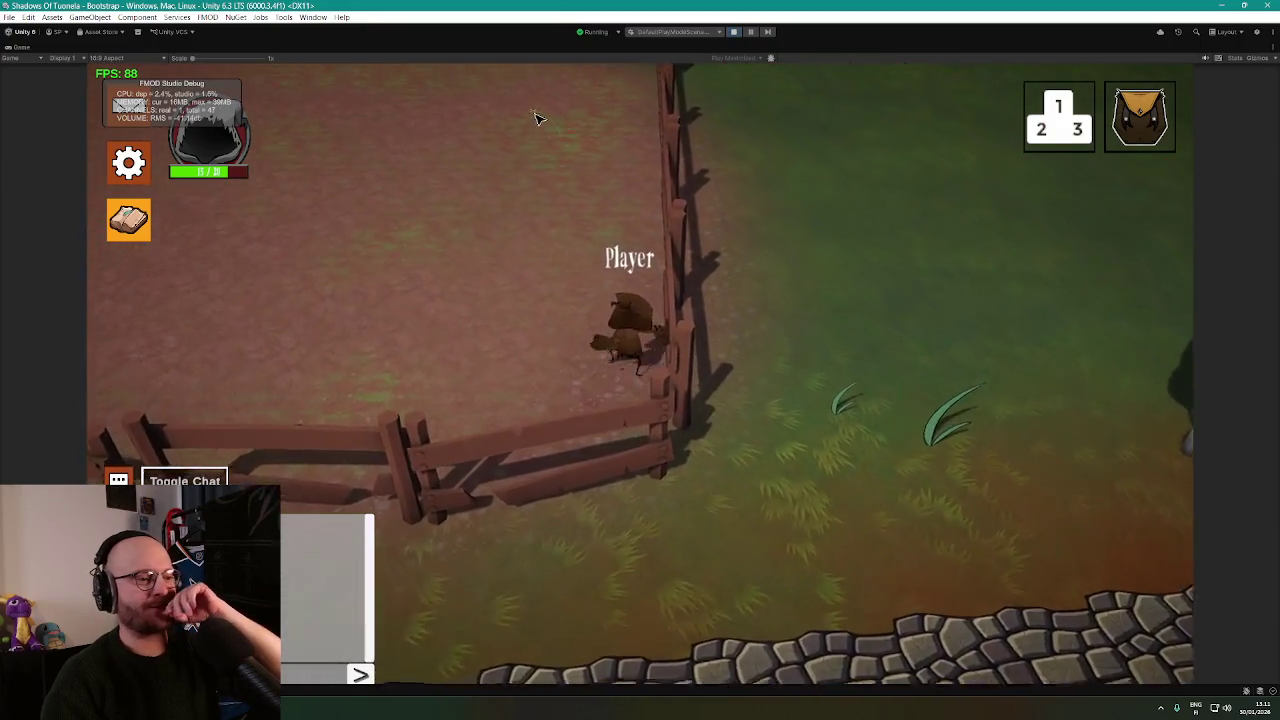
key("w")
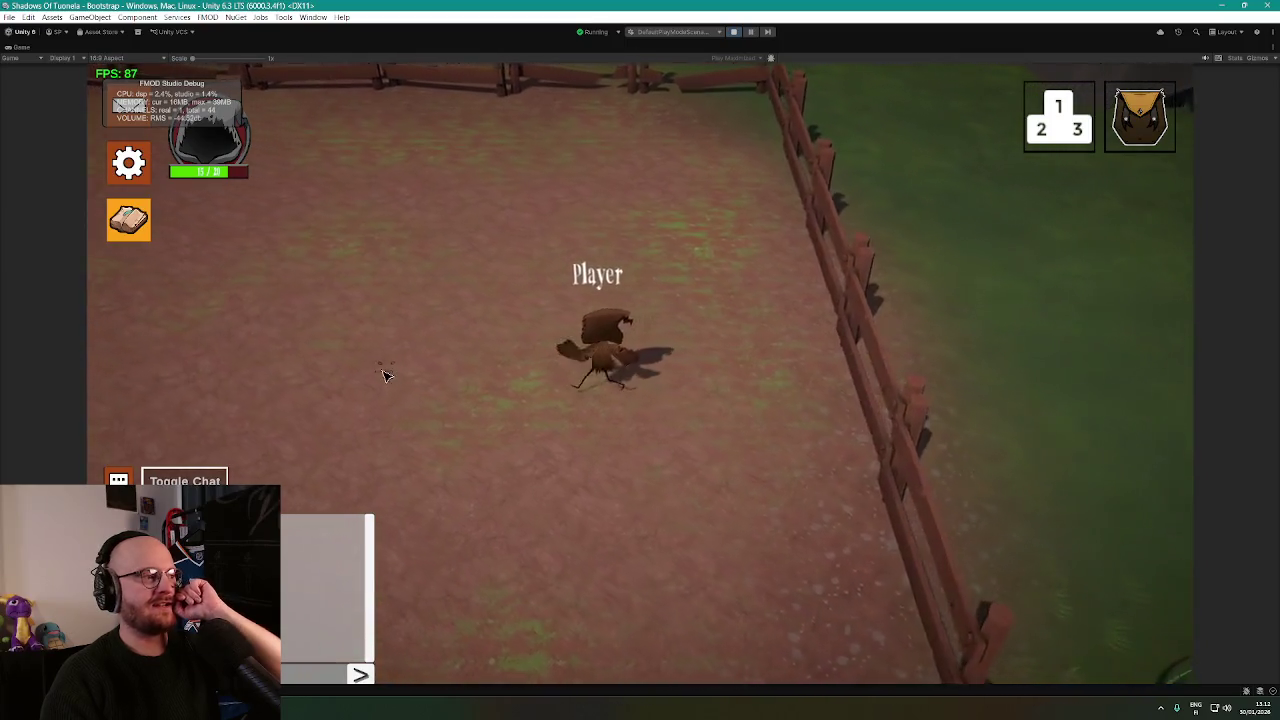
Walk the player toward the bottom fence, then restore the full editor from the maximized game.
key("s")
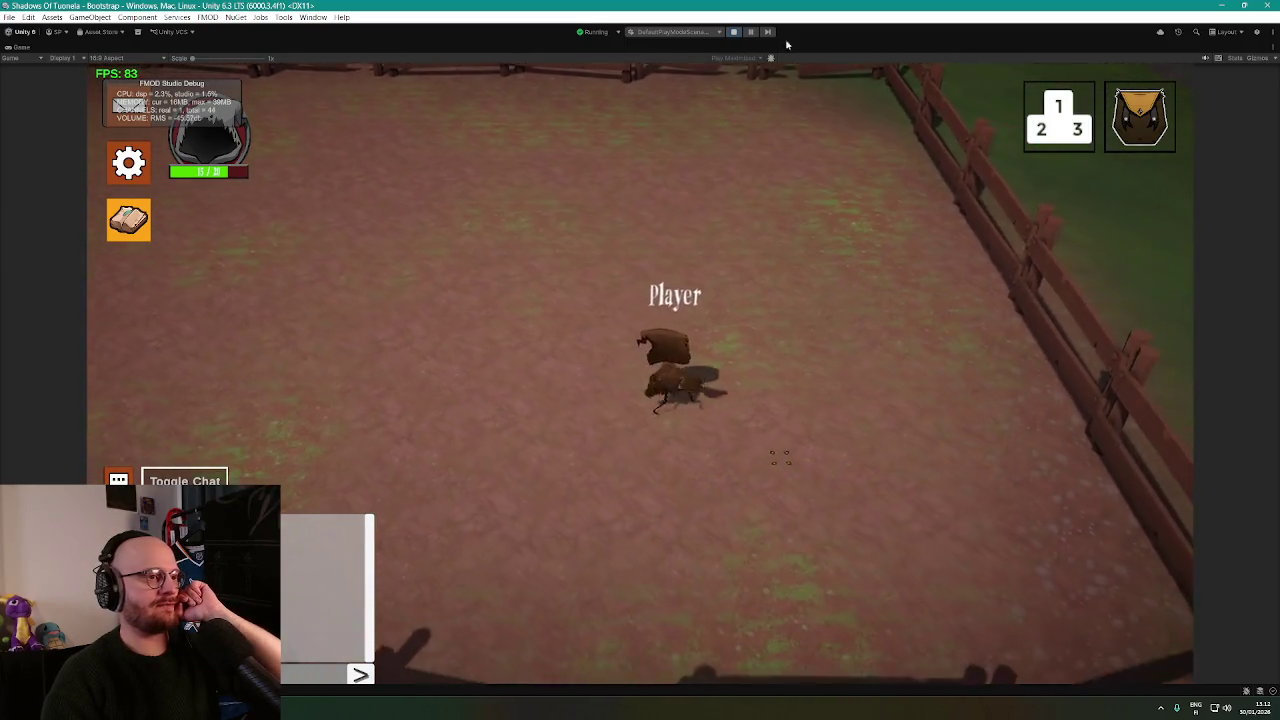
key("shift+space")
mouse_move(632, 230)
left_mouse_down()
mouse_move(560, 190)
mouse_move(598, 196)
mouse_move(583, 183)
mouse_move(617, 157)
mouse_move(406, 163)
mouse_move(598, 214)
left_mouse_up()
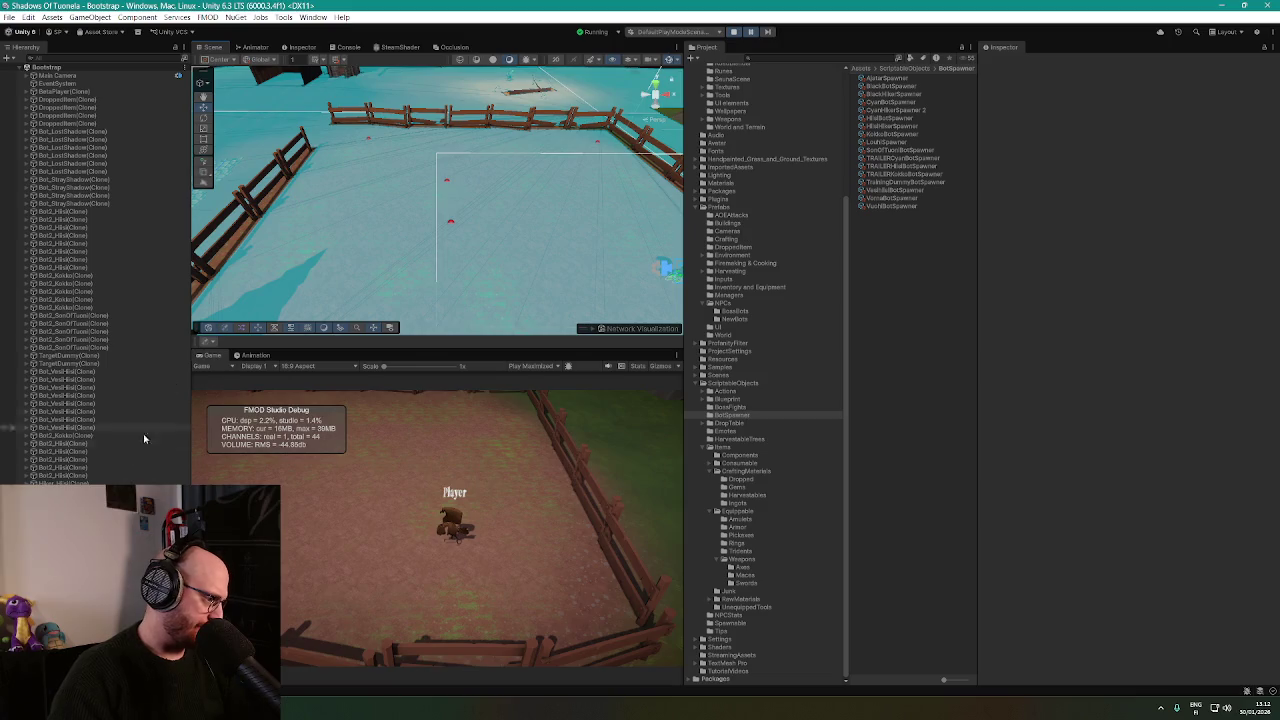
Review the IKGizmos errors in the Console, filter errors out of the list, and stop the game.
left_click(346, 47)
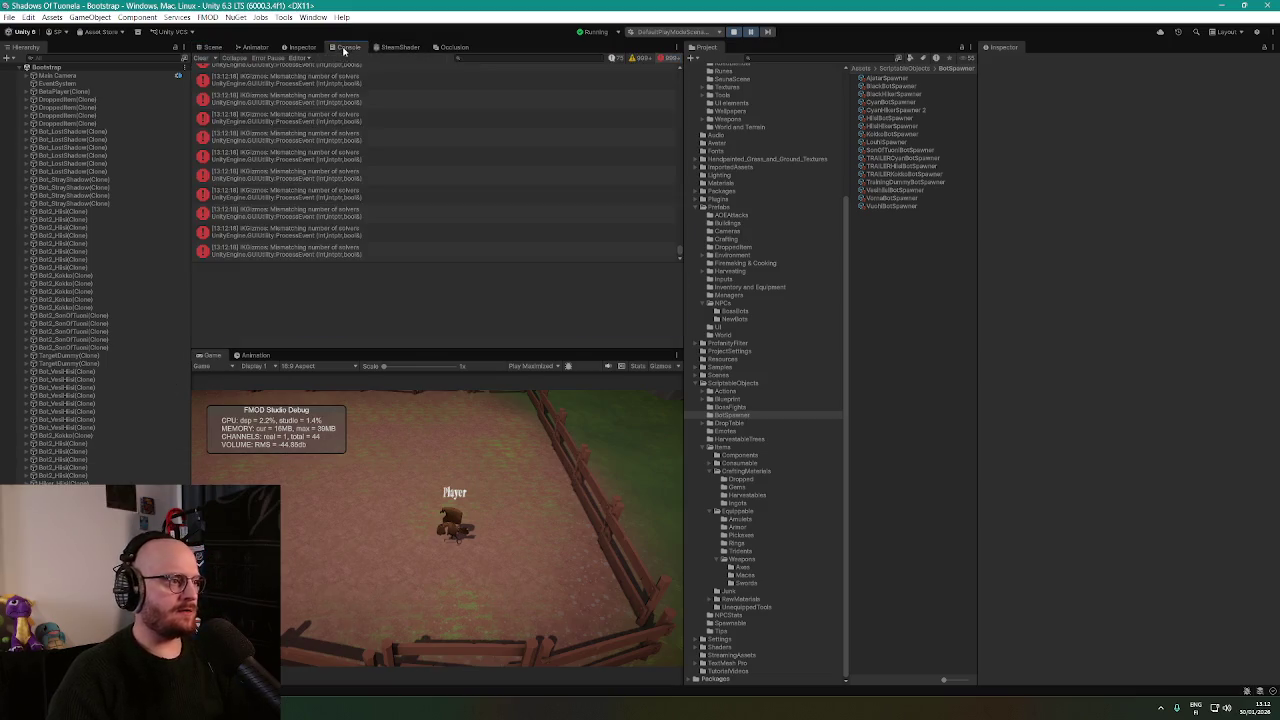
left_click(415, 181)
left_click(680, 257)
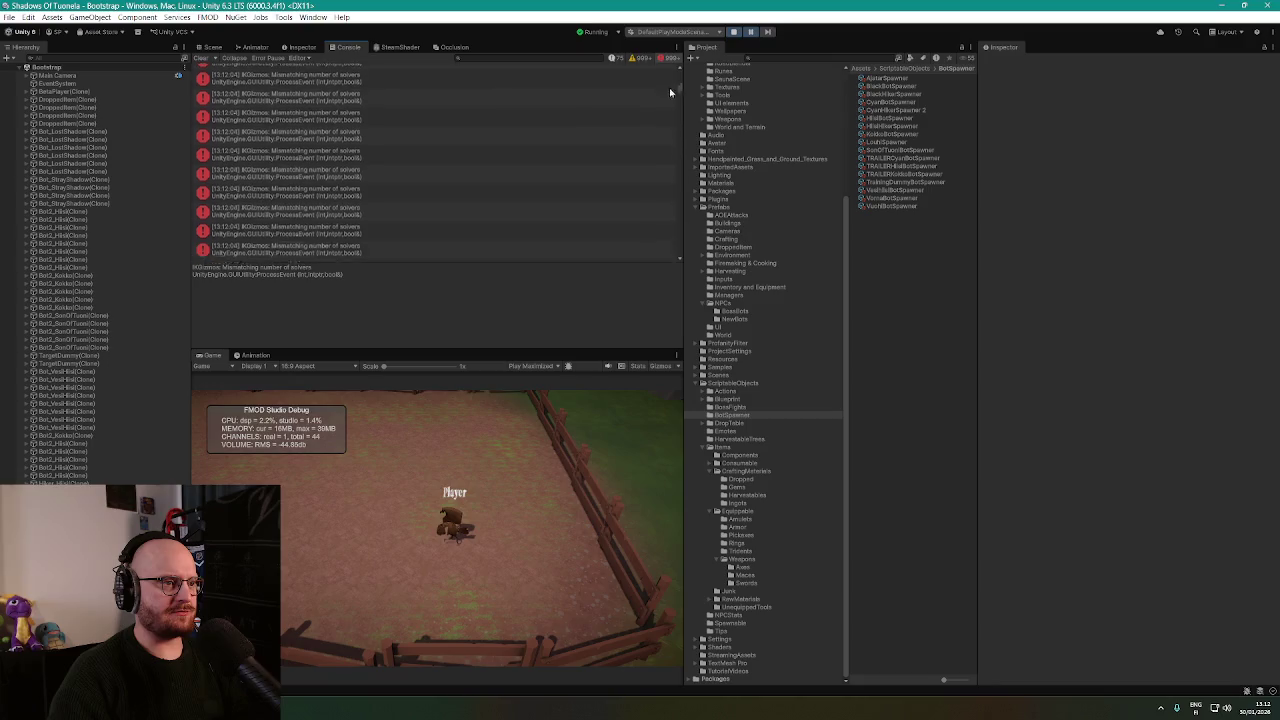
left_click(639, 59)
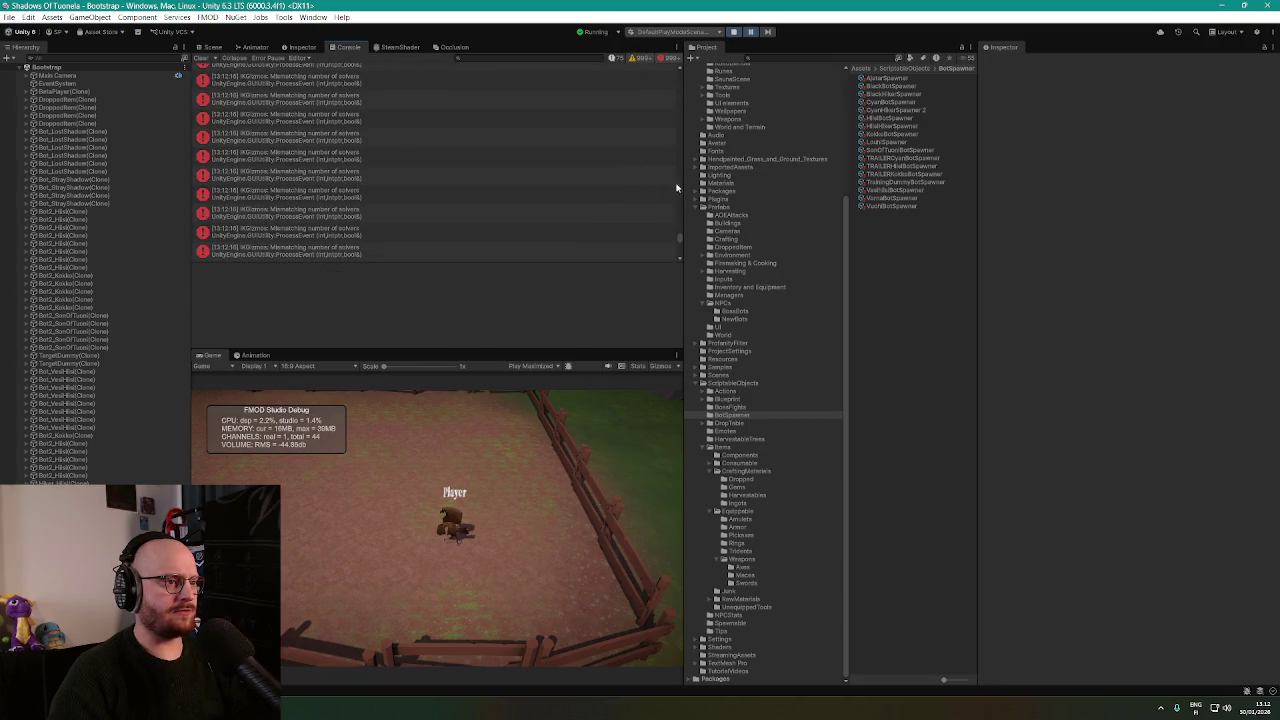
mouse_move(678, 243)
left_mouse_down()
mouse_move(676, 89)
mouse_move(670, 289)
left_mouse_up()
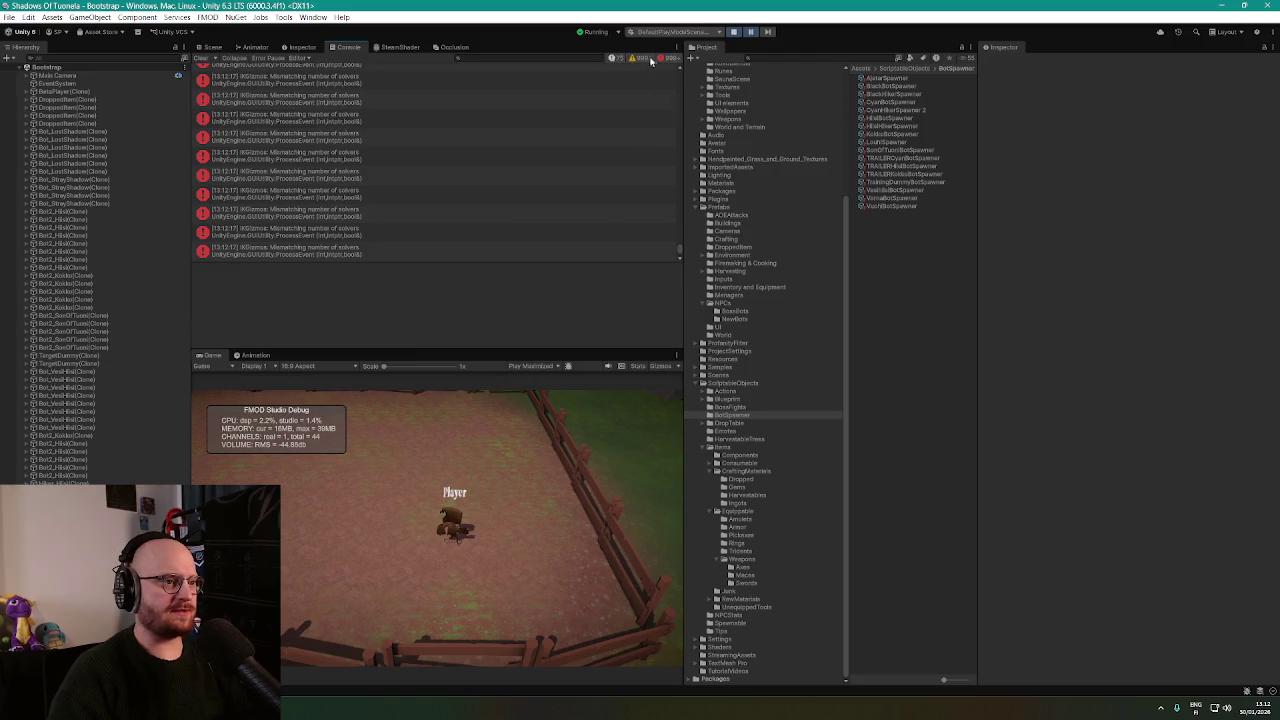
left_click(660, 58)
mouse_move(680, 249)
left_mouse_down()
mouse_move(677, 236)
mouse_move(677, 252)
left_mouse_up()
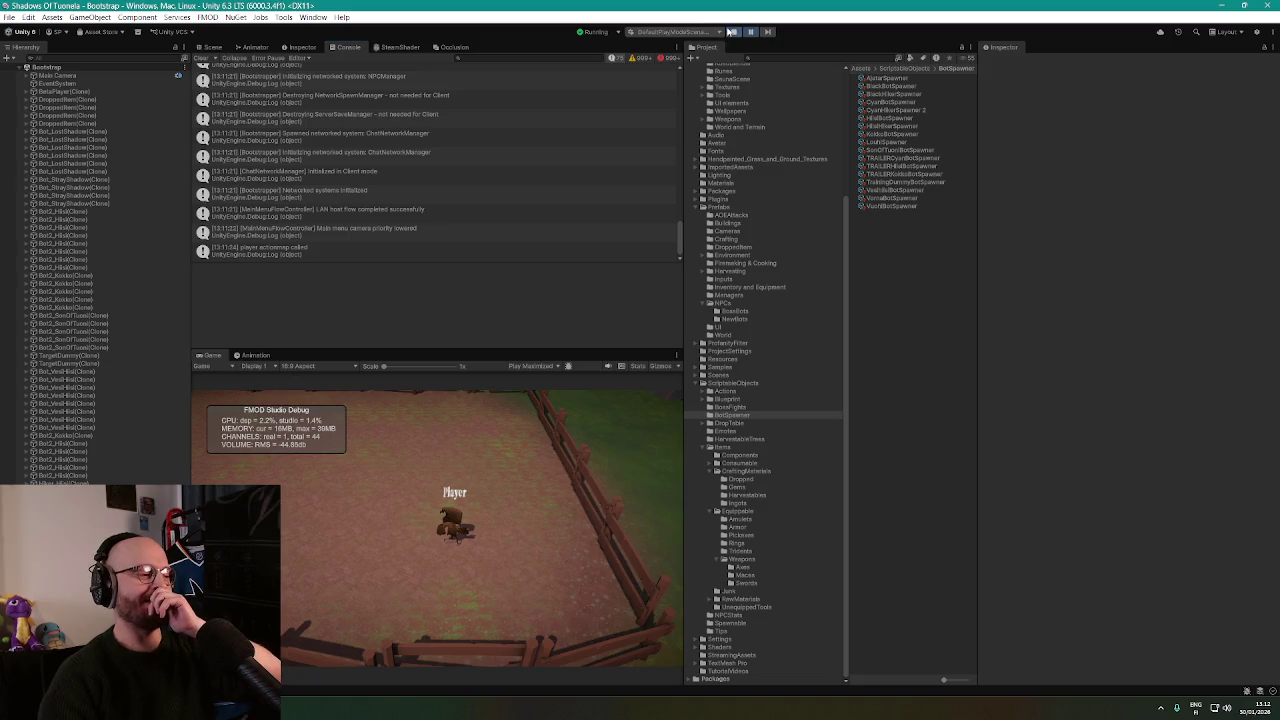
left_click(731, 31)
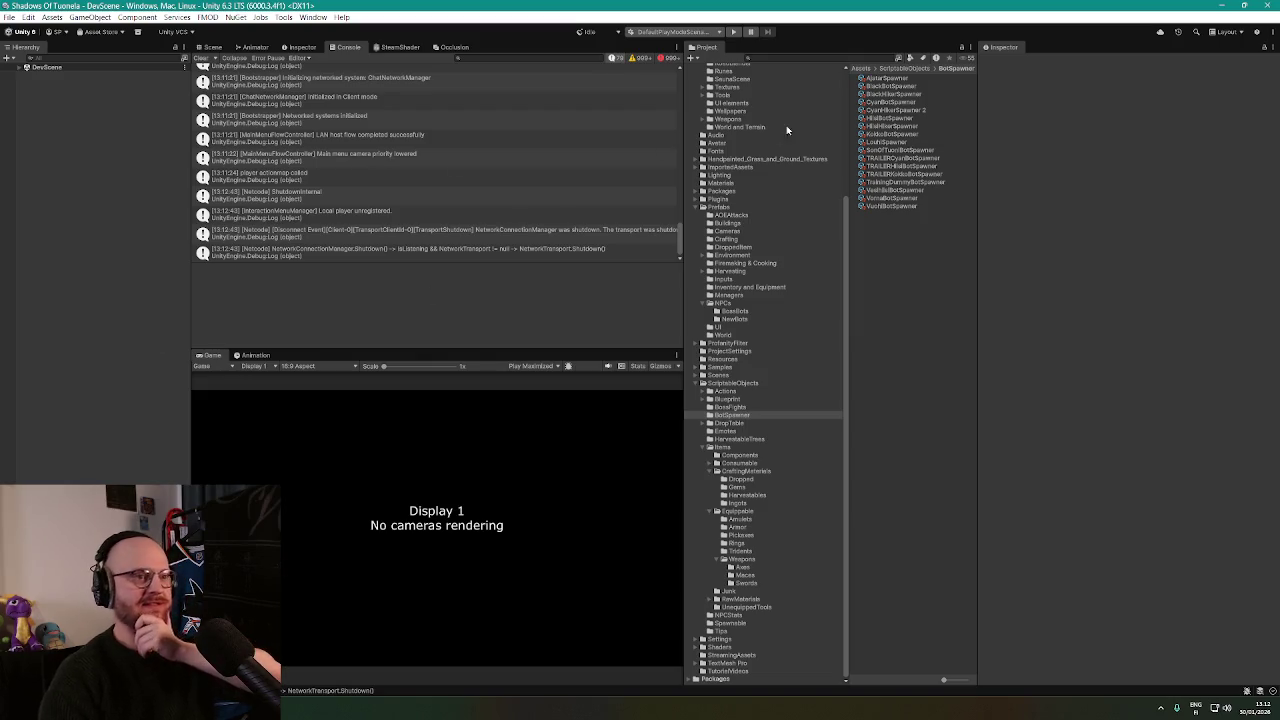
Search 'npcm', open the NPCManager prefab, and inspect its assigned VuohiBotSpawner asset.
left_click(843, 55)
type("npcm")
double_click(885, 85)
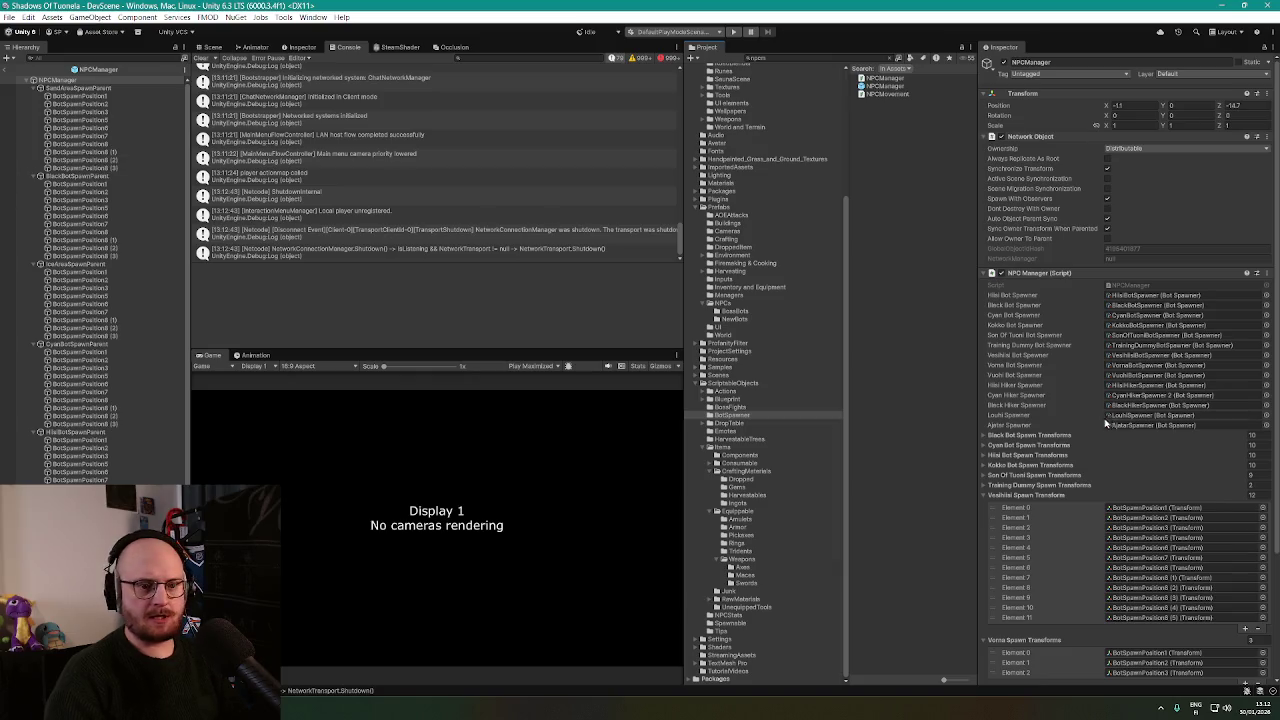
scroll(1073, 341, "down", 2)
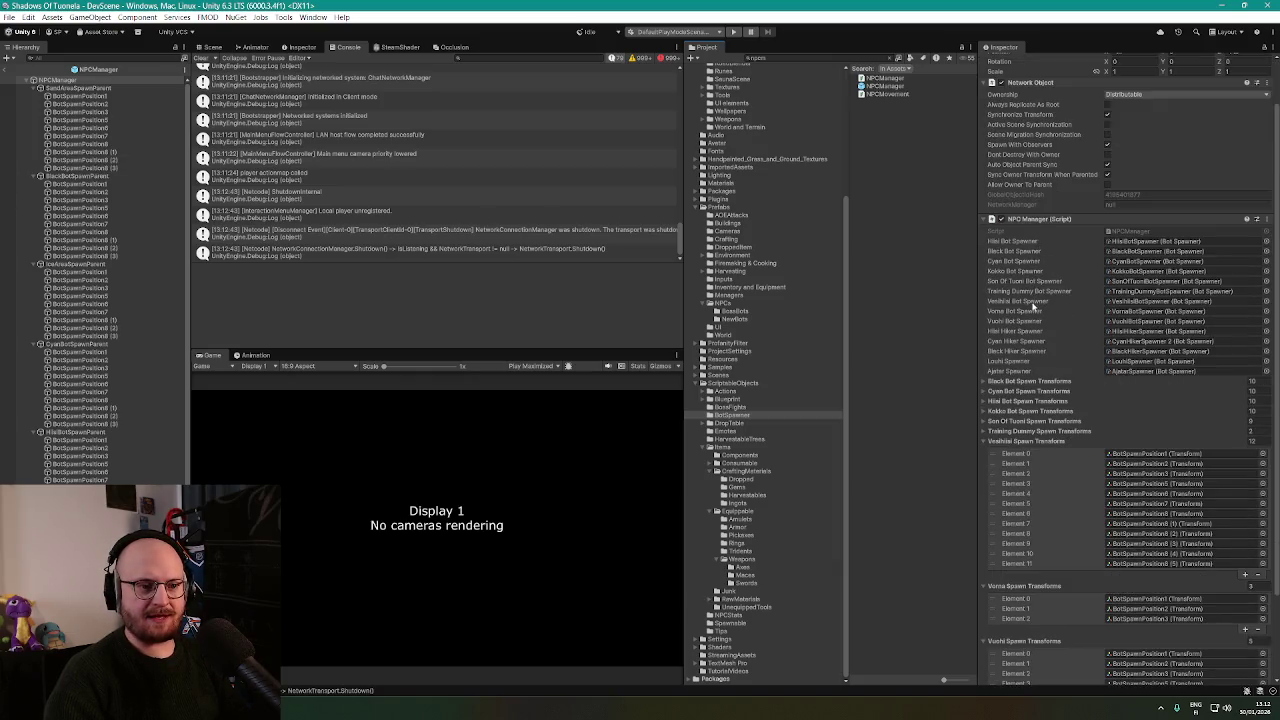
left_click(1140, 321)
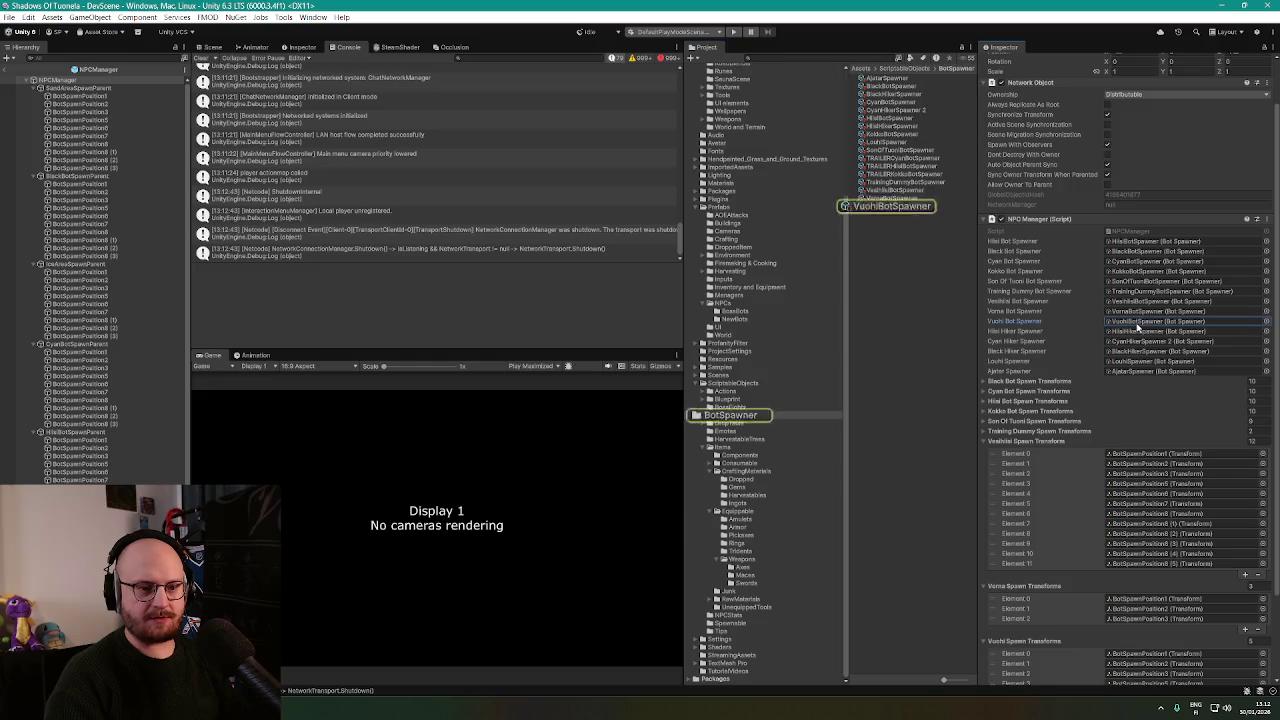
left_click(885, 207)
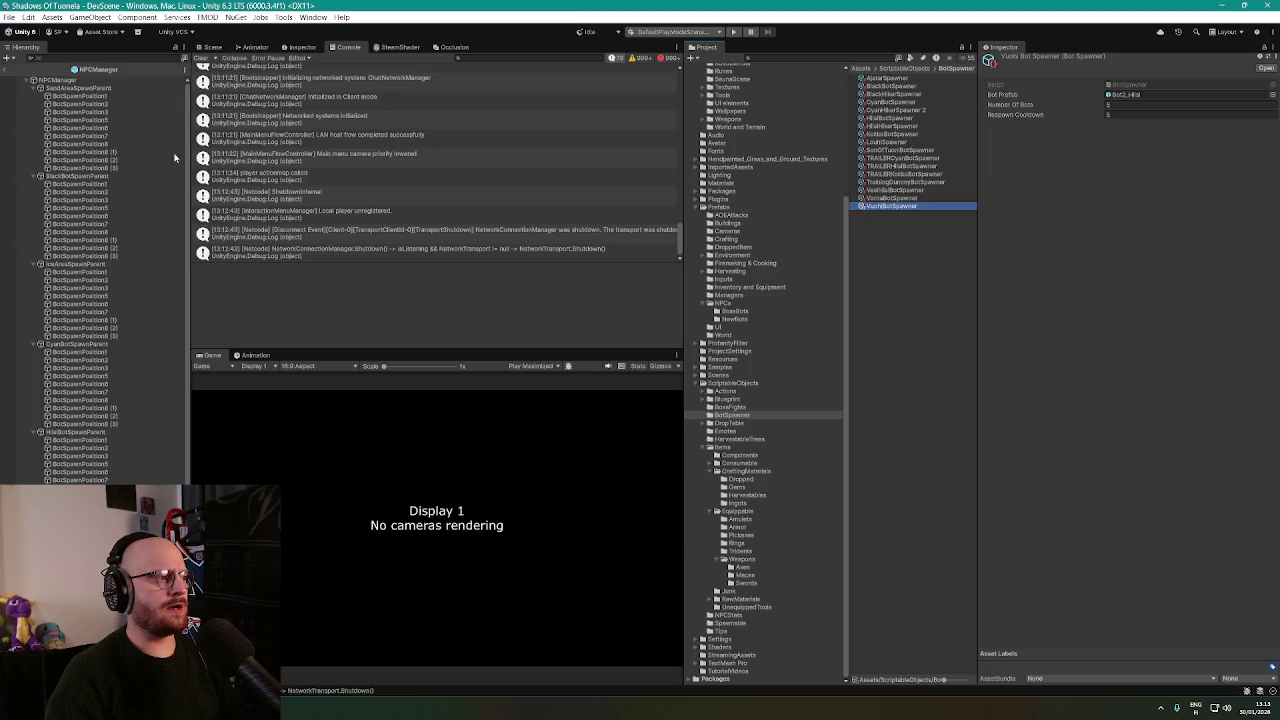
Return to NPCManager and check each entry of its Vuohi Spawn Transforms list.
scroll(93, 195, "down", 5)
scroll(93, 195, "up", 5)
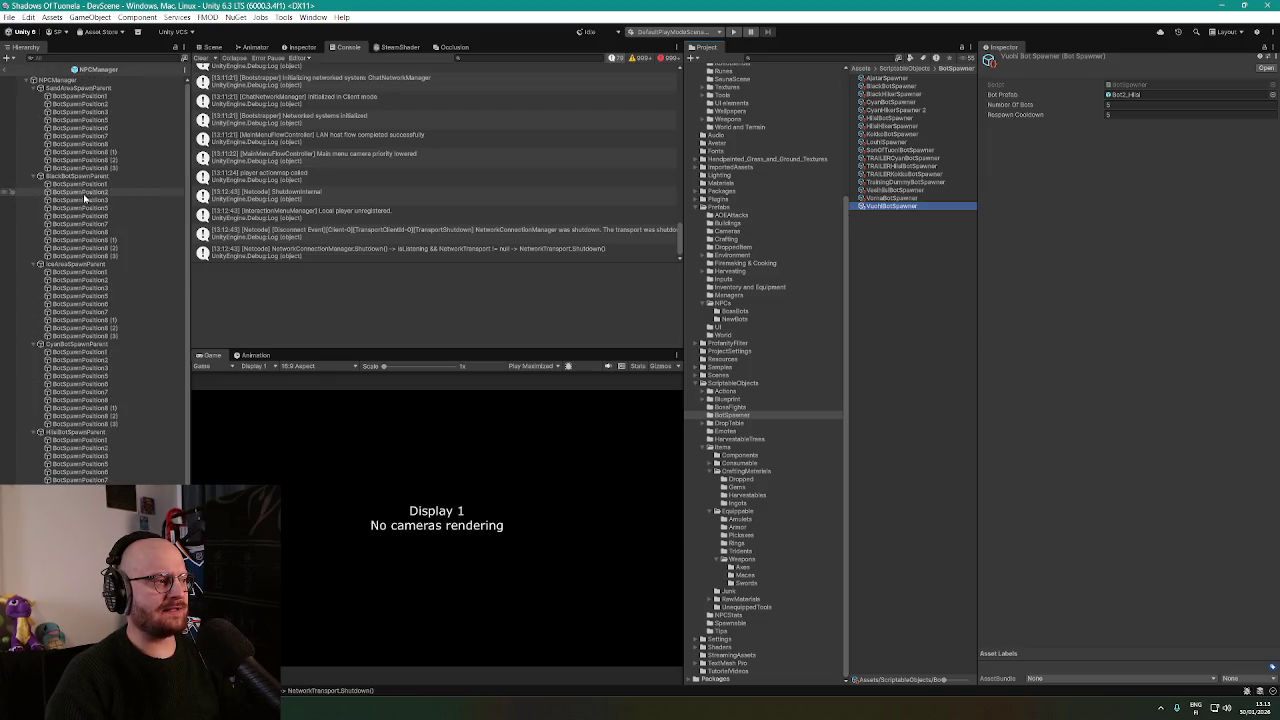
left_click(60, 80)
scroll(1063, 372, "down", 5)
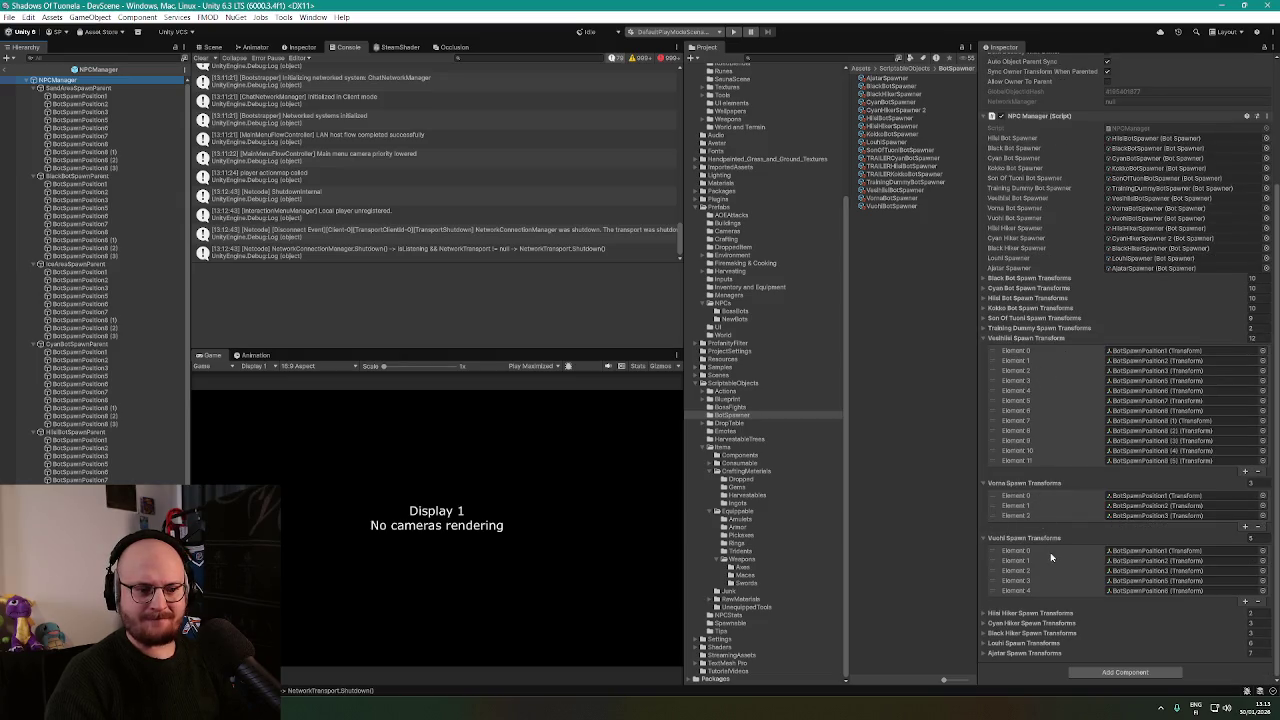
left_click(1151, 551)
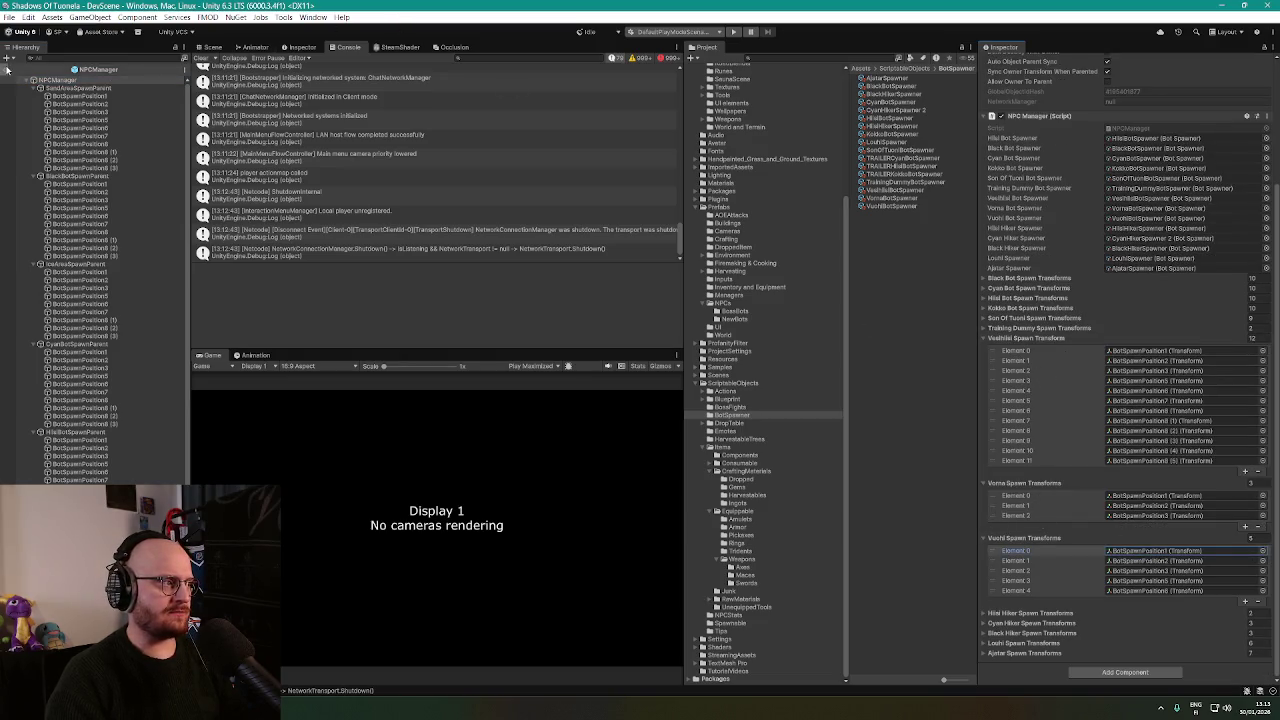
left_click(1138, 561)
left_click(1140, 571)
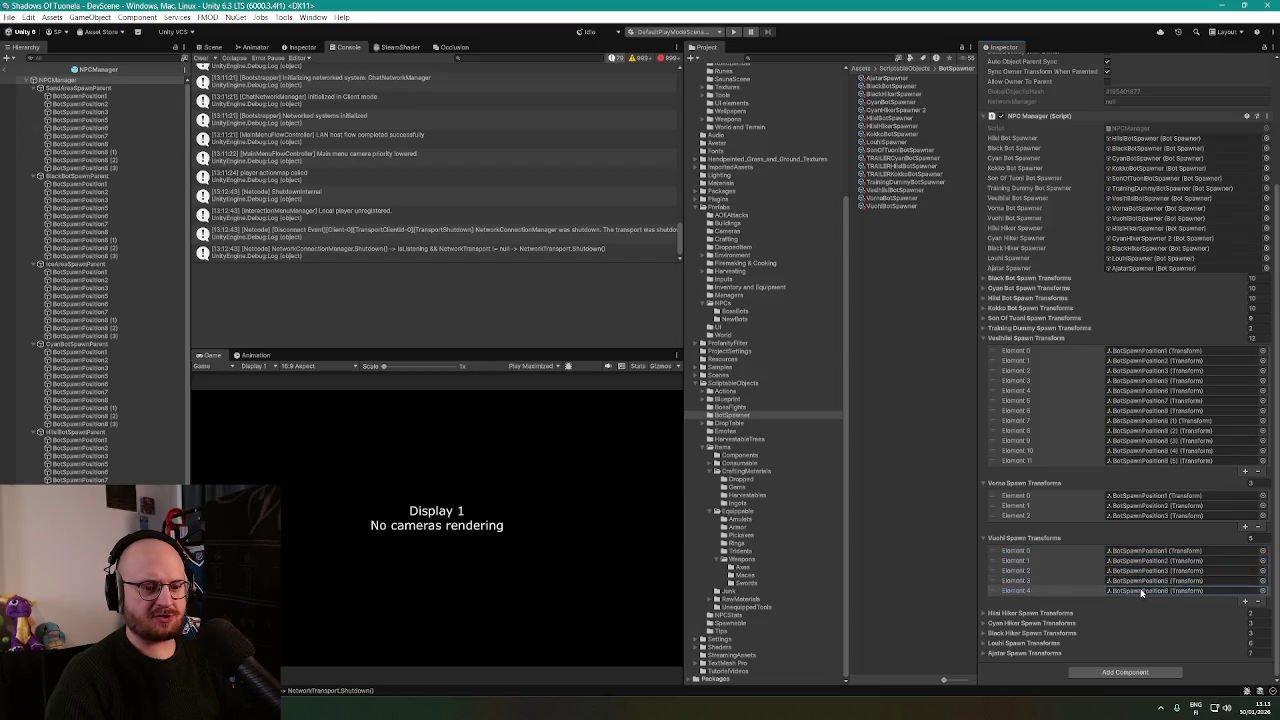
left_click(1147, 581)
key("Up")
key("Up")
key("Up")
key("Down")
key("Down")
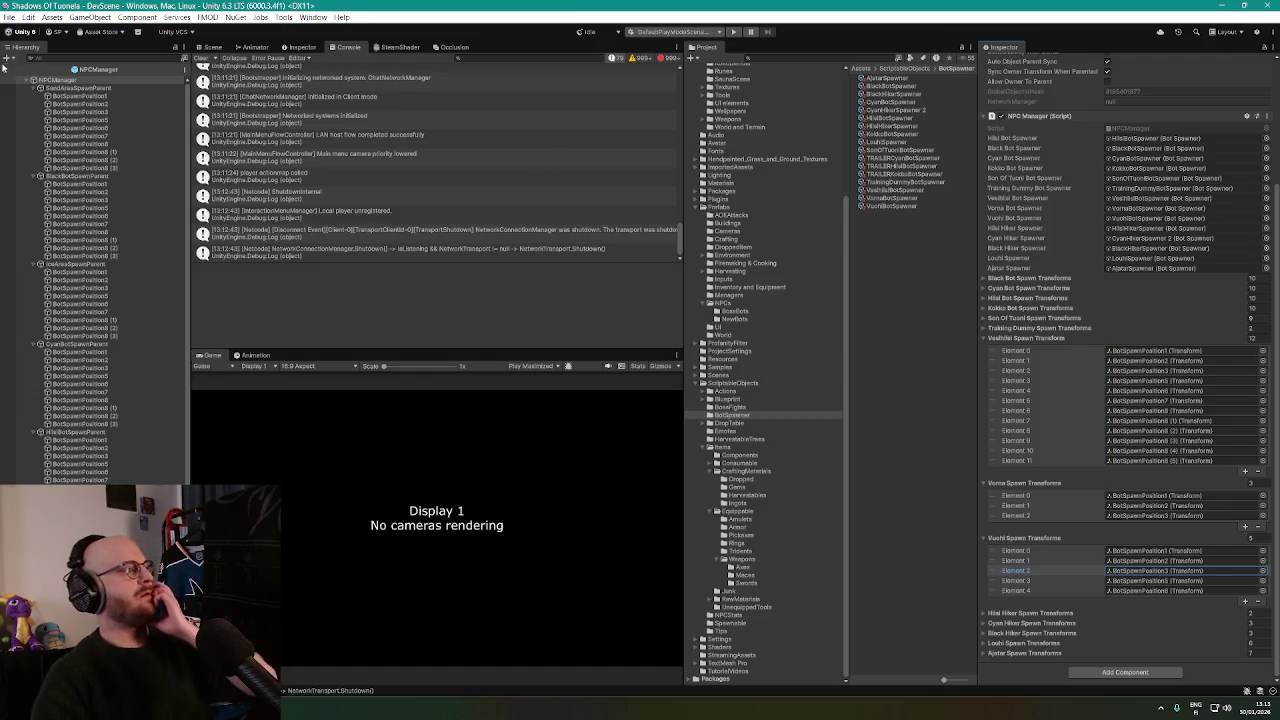
In NPCManager.cs, find all references to VuohiBotSpawner and jump to its SpawnBots call.
left_click(297, 640)
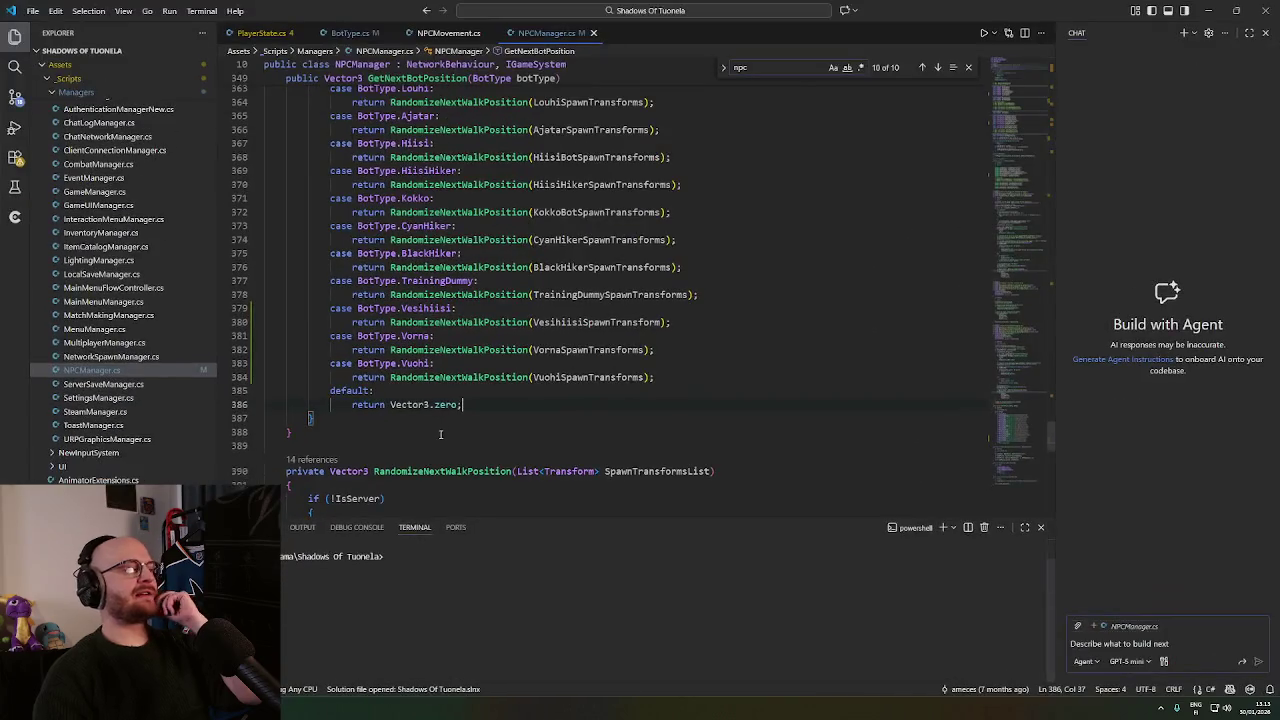
left_click_drag(1040, 440, 1007, 101)
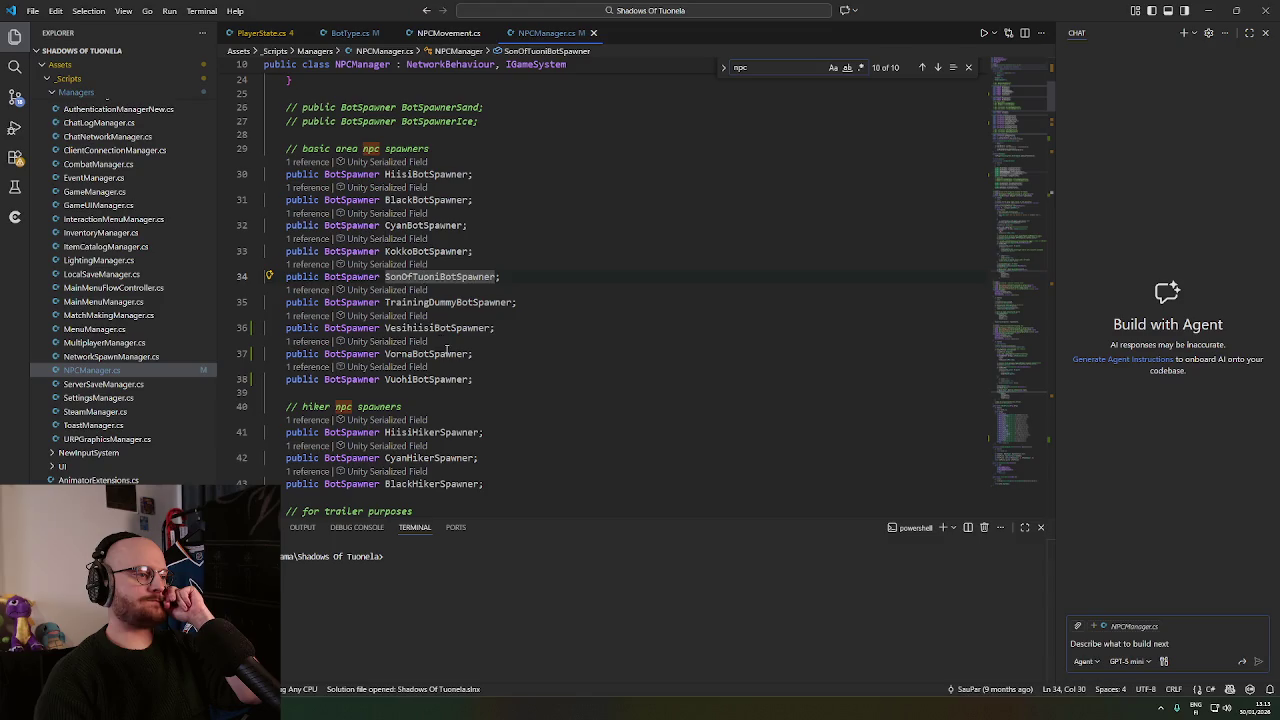
left_click(459, 387)
left_click(396, 379)
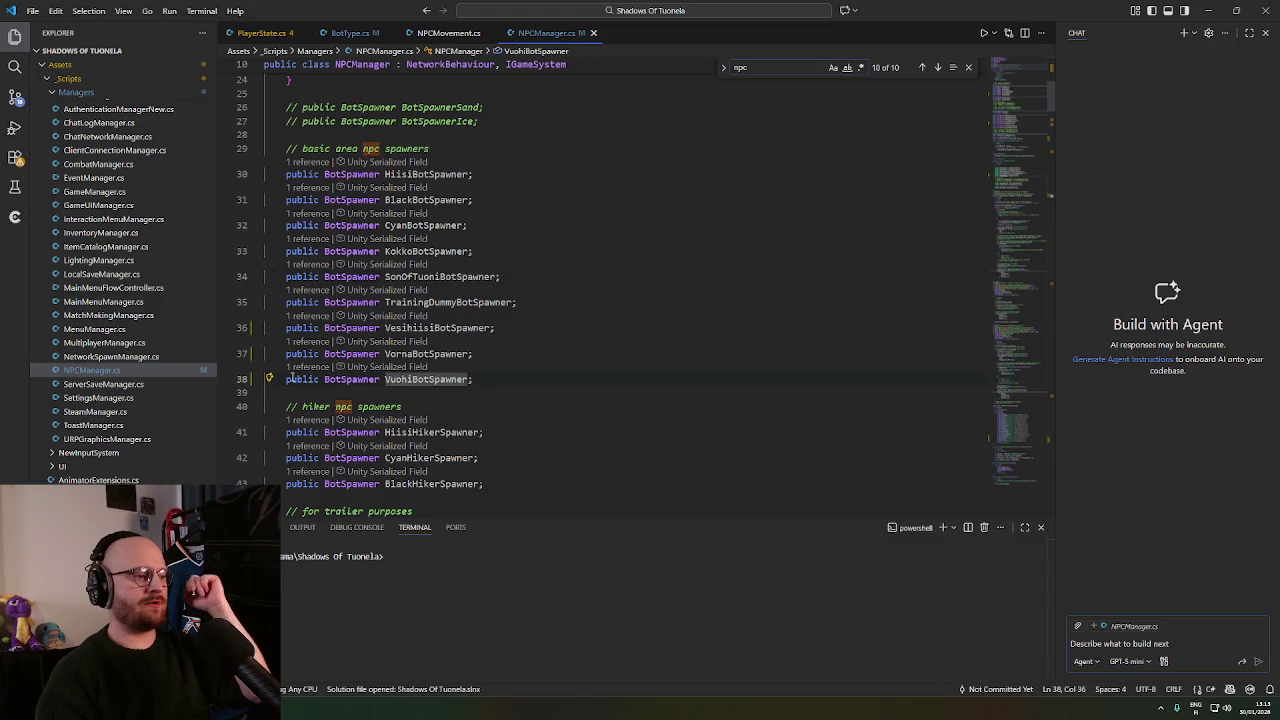
key("shift+F12")
left_click(823, 230)
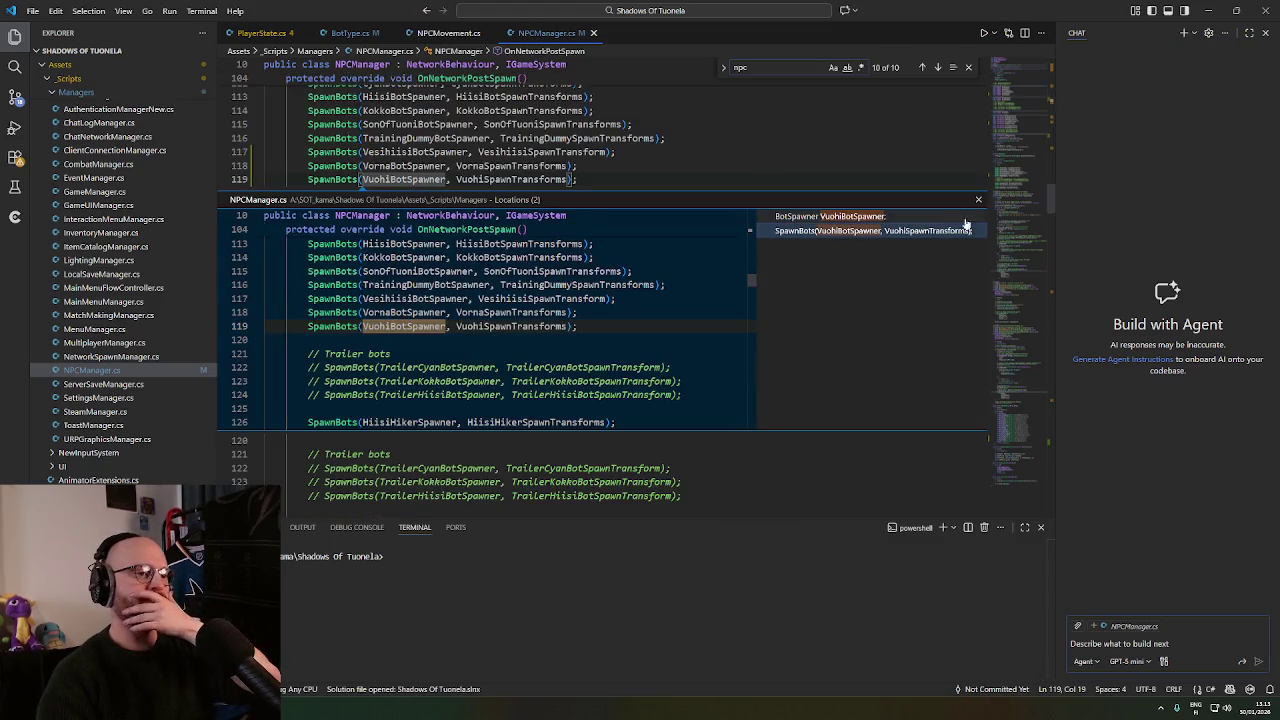
left_click(974, 199)
left_click(367, 180)
Check the VuohiSpawnTransforms argument and SpawnBots definition, then return to OnNetworkPostSpawn and minimize.
scroll(400, 235, "up", 1)
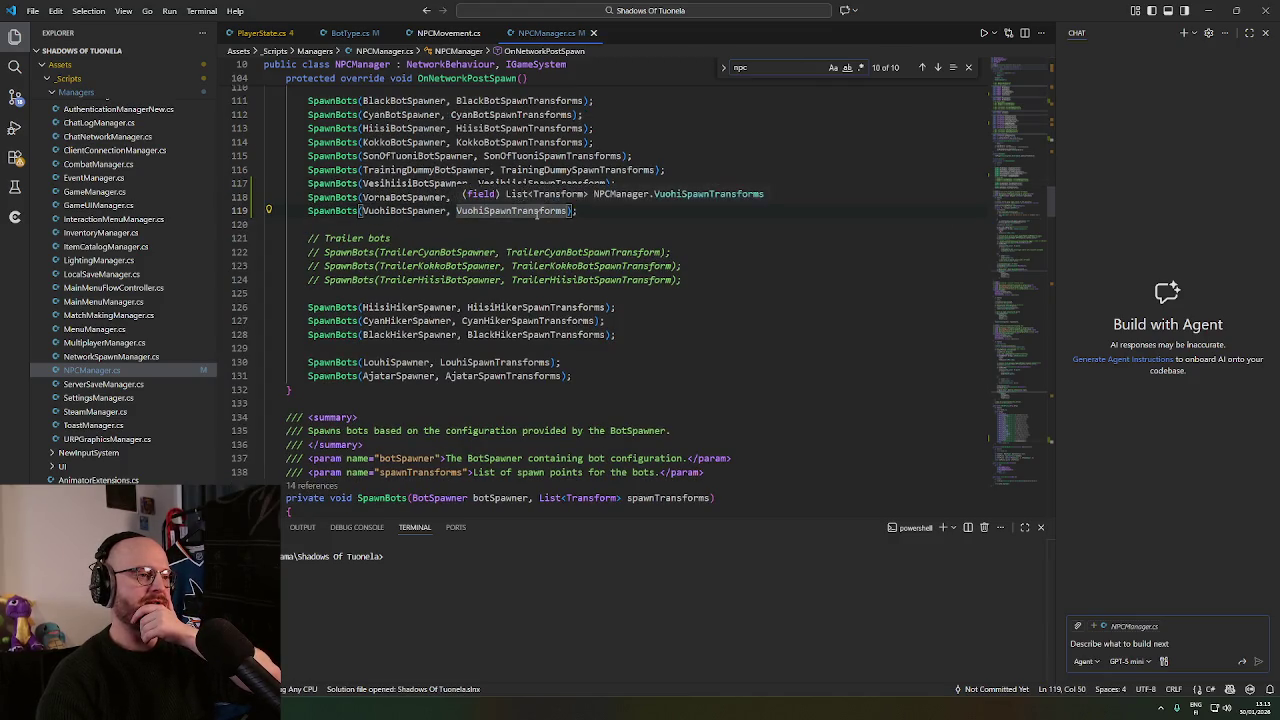
left_click(408, 219)
left_click(517, 211)
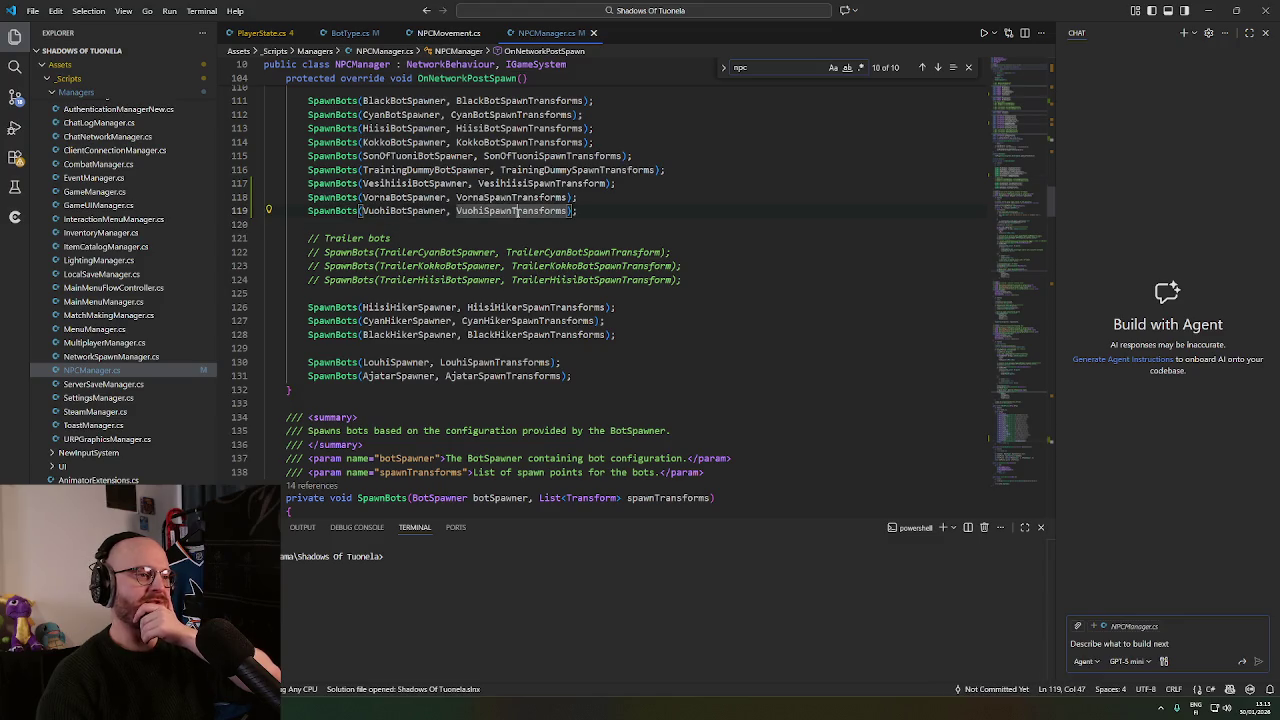
left_click(325, 211)
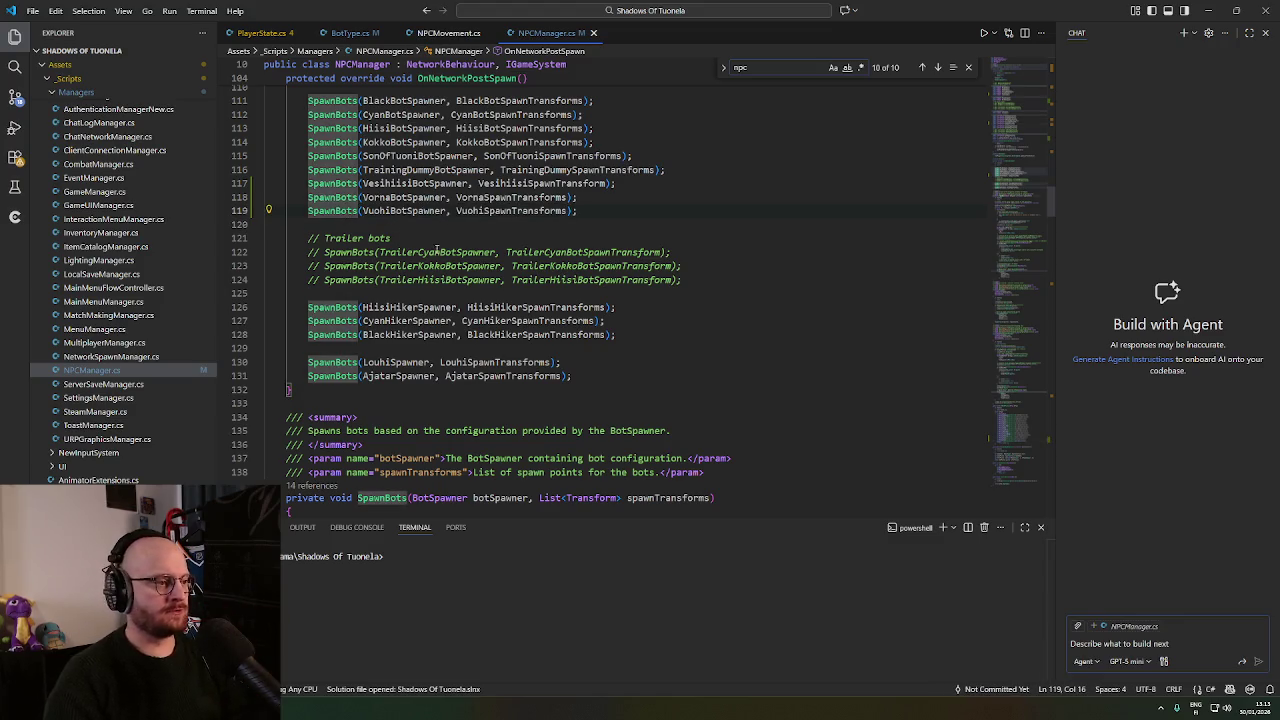
left_click(333, 210, "ctrl")
scroll(432, 316, "down", 8)
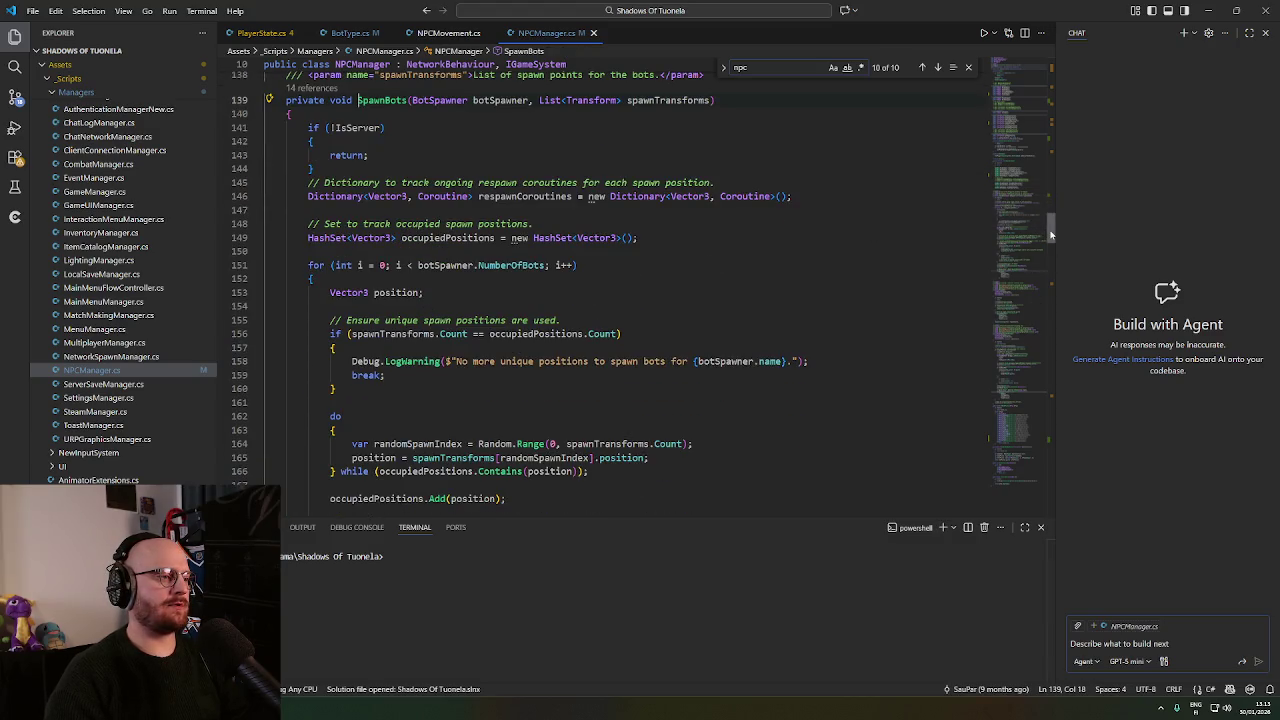
left_click_drag(1050, 234, 1059, 292)
scroll(1059, 261, "down", 2)
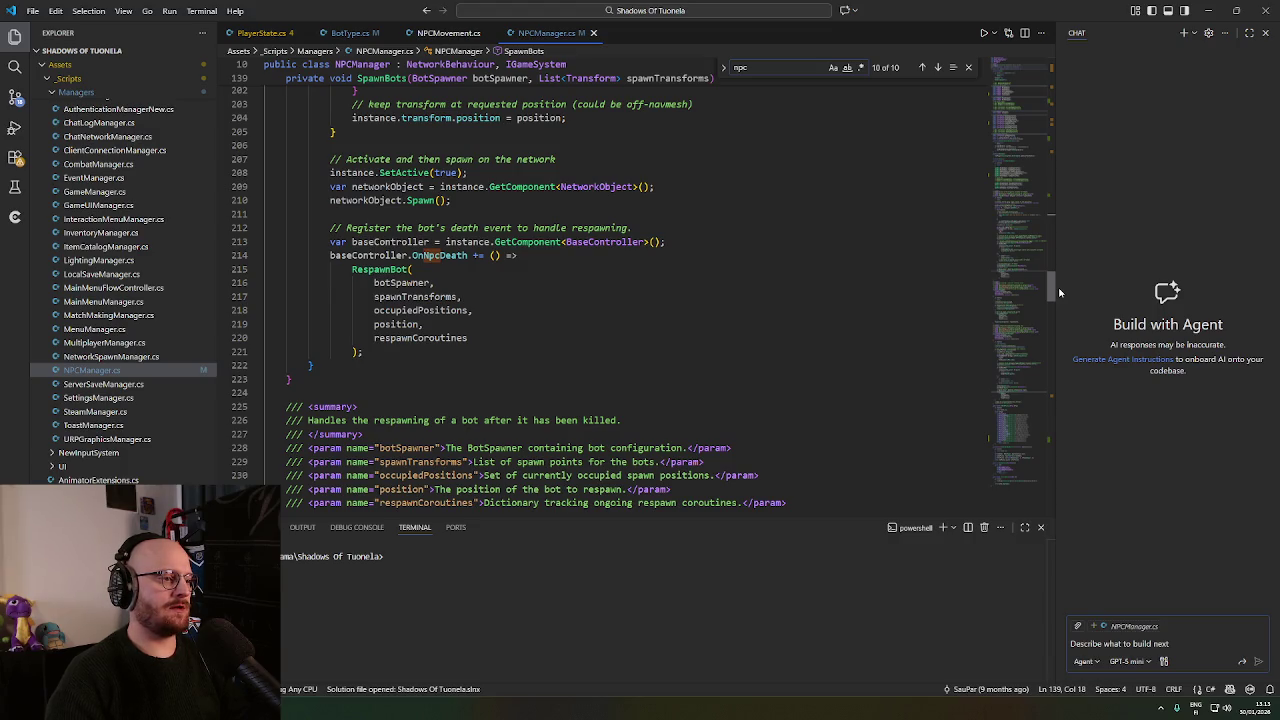
mouse_move(1060, 292)
left_mouse_down()
mouse_move(1062, 313)
mouse_move(1062, 275)
mouse_move(1064, 292)
left_mouse_up()
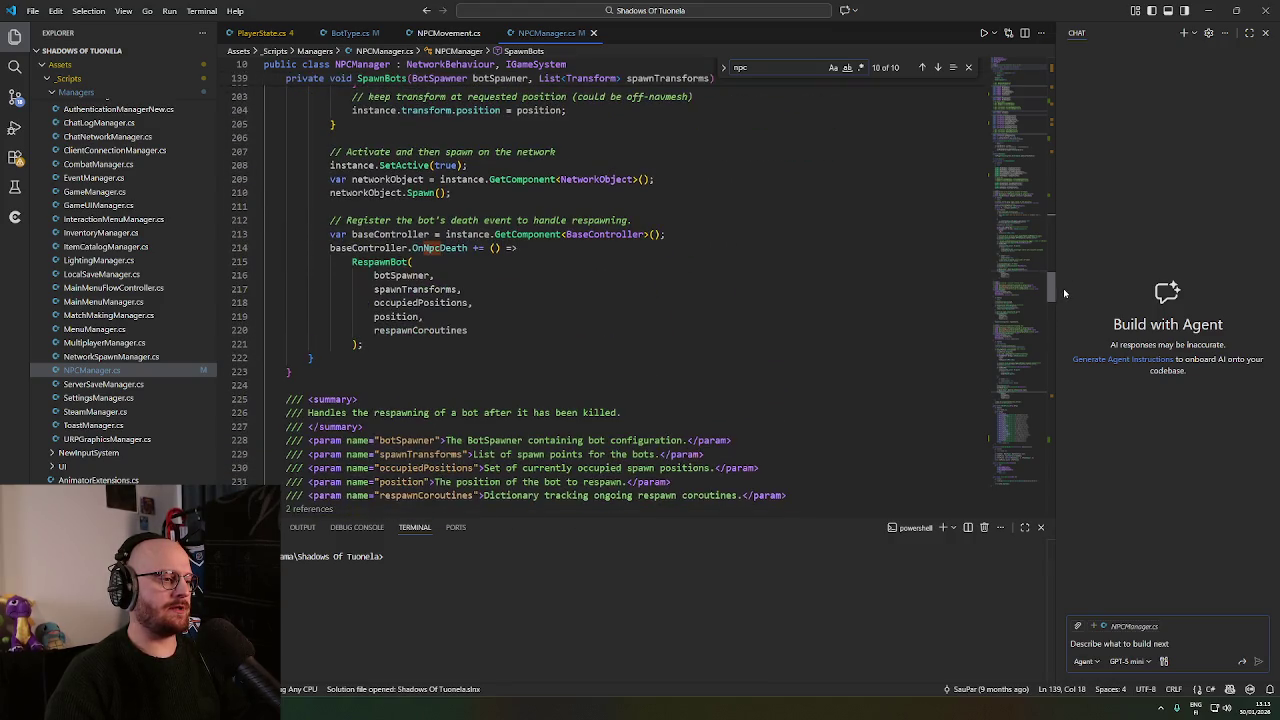
key("alt+Left")
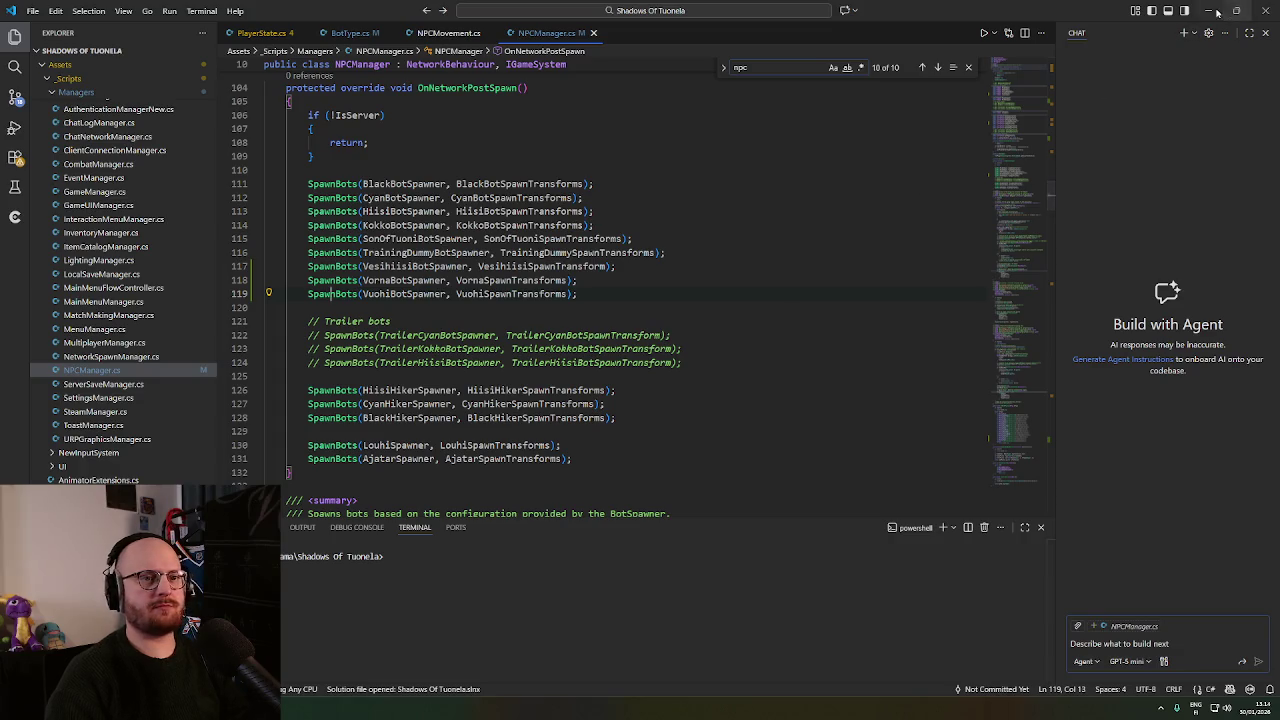
left_click(1208, 10)
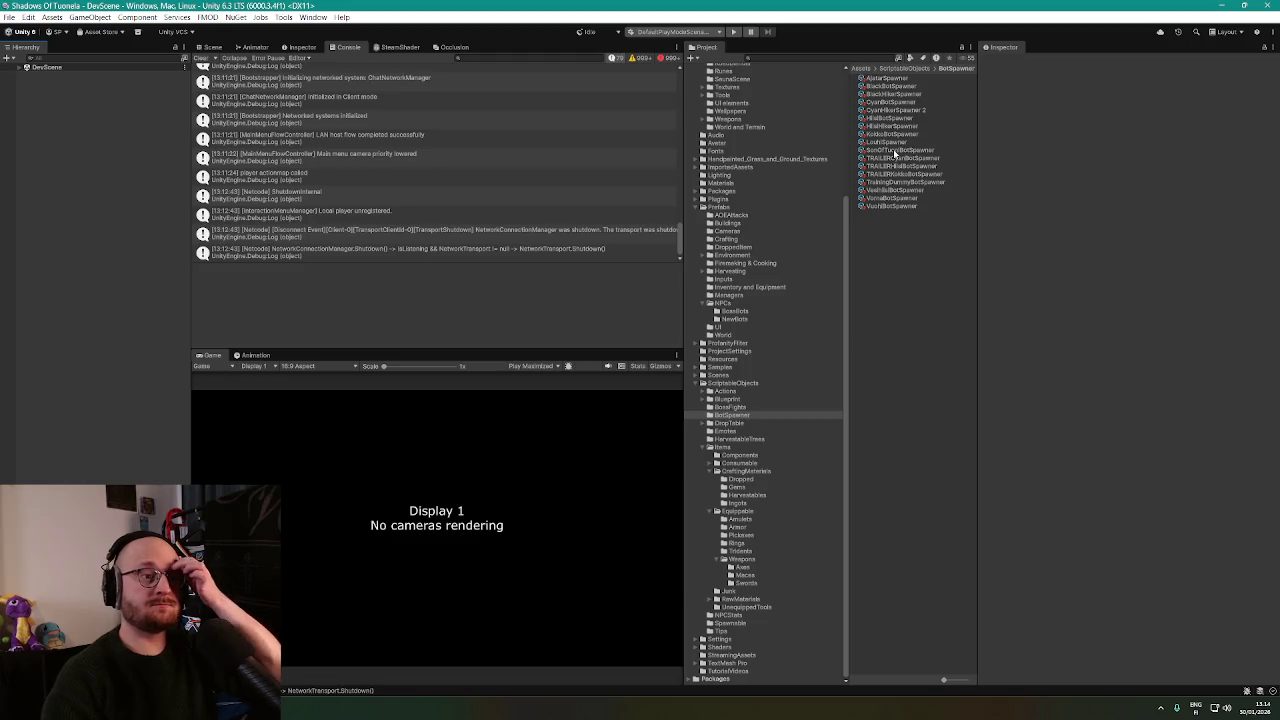
Compare the VuchiBotSpawner asset's settings against another bot spawner asset.
left_click(898, 206)
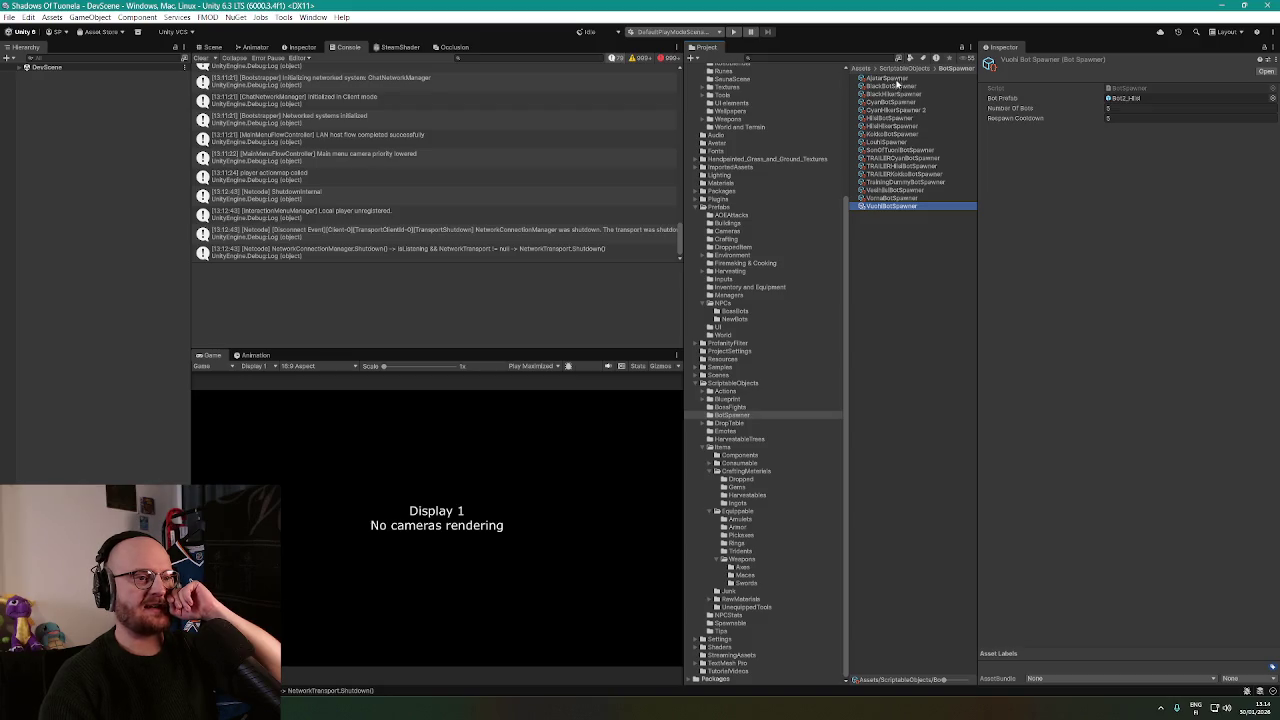
left_click(890, 118)
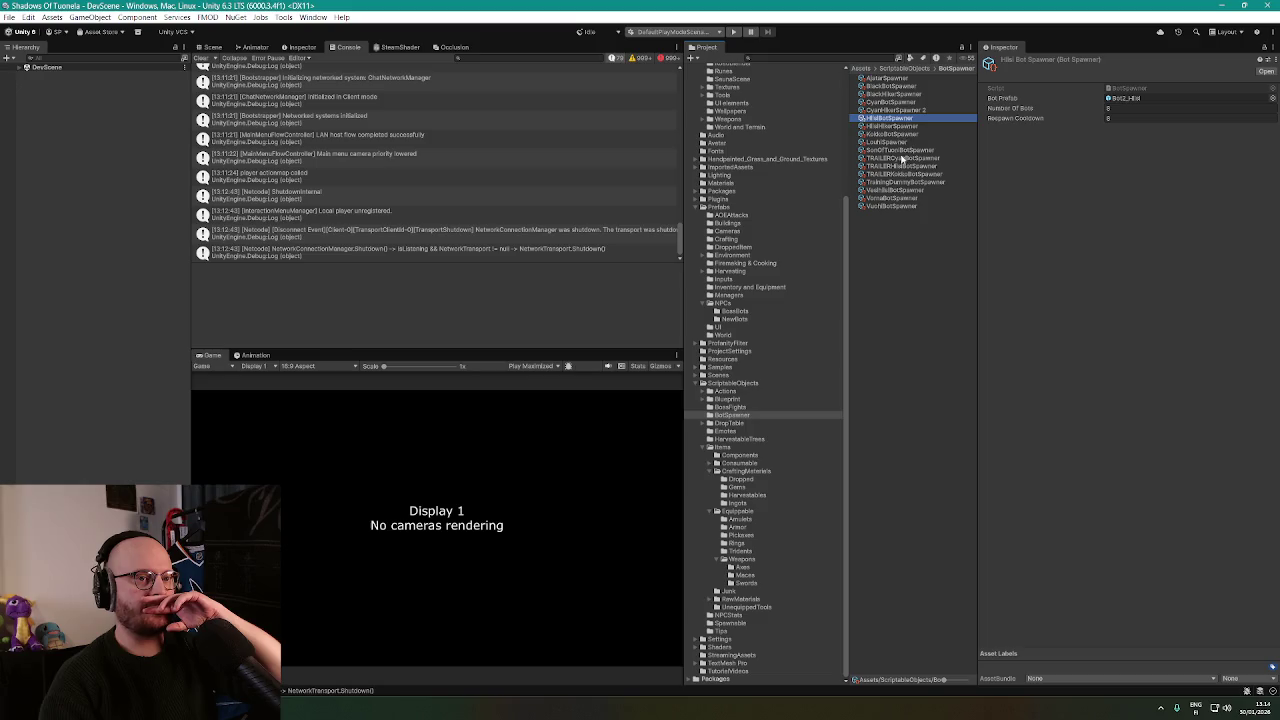
left_click(890, 206)
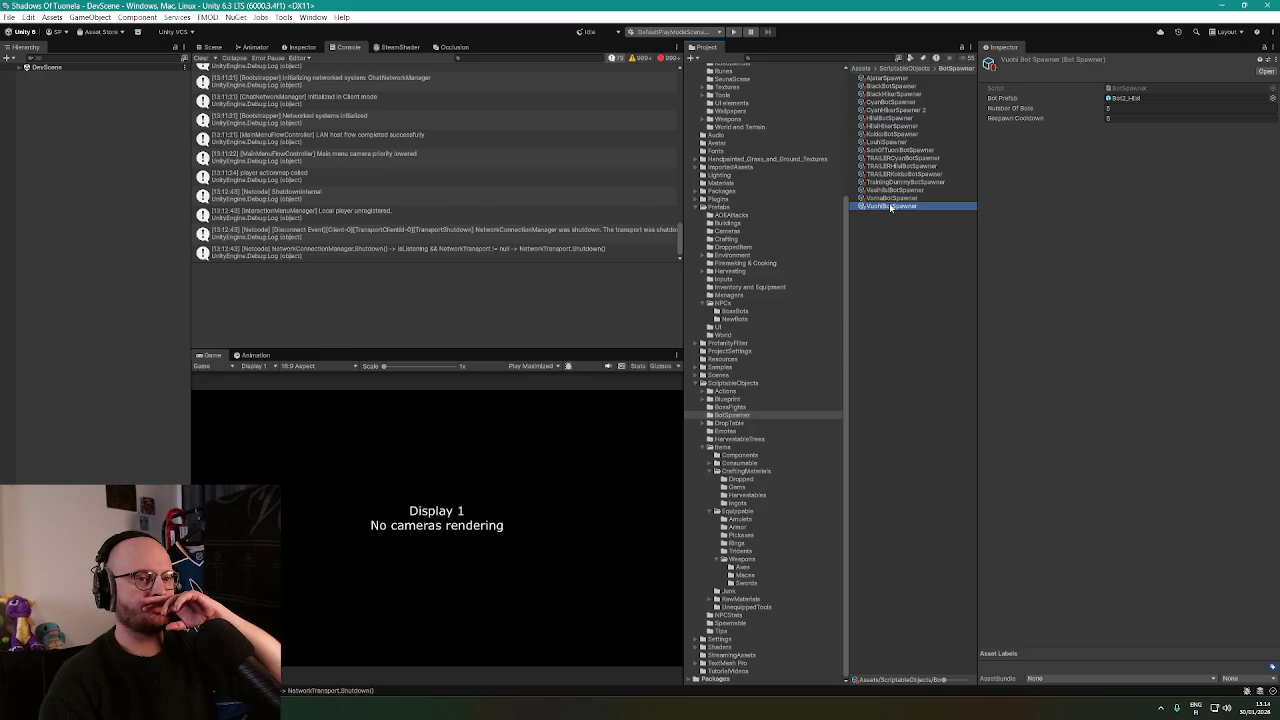
scroll(503, 182, "up", 2)
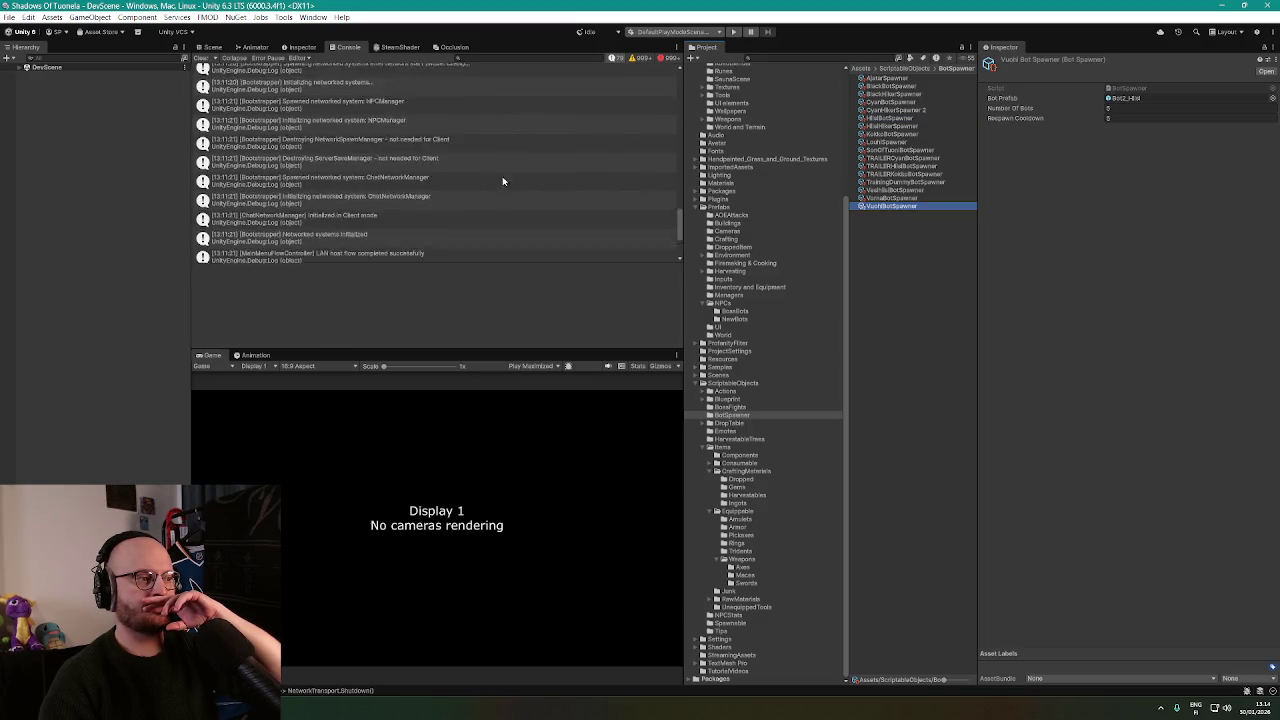
scroll(485, 192, "down", 1)
Reopen the NPCManager prefab and fold the Vesihiisi, Vorna and Vuchi spawn transform lists.
left_click(211, 49)
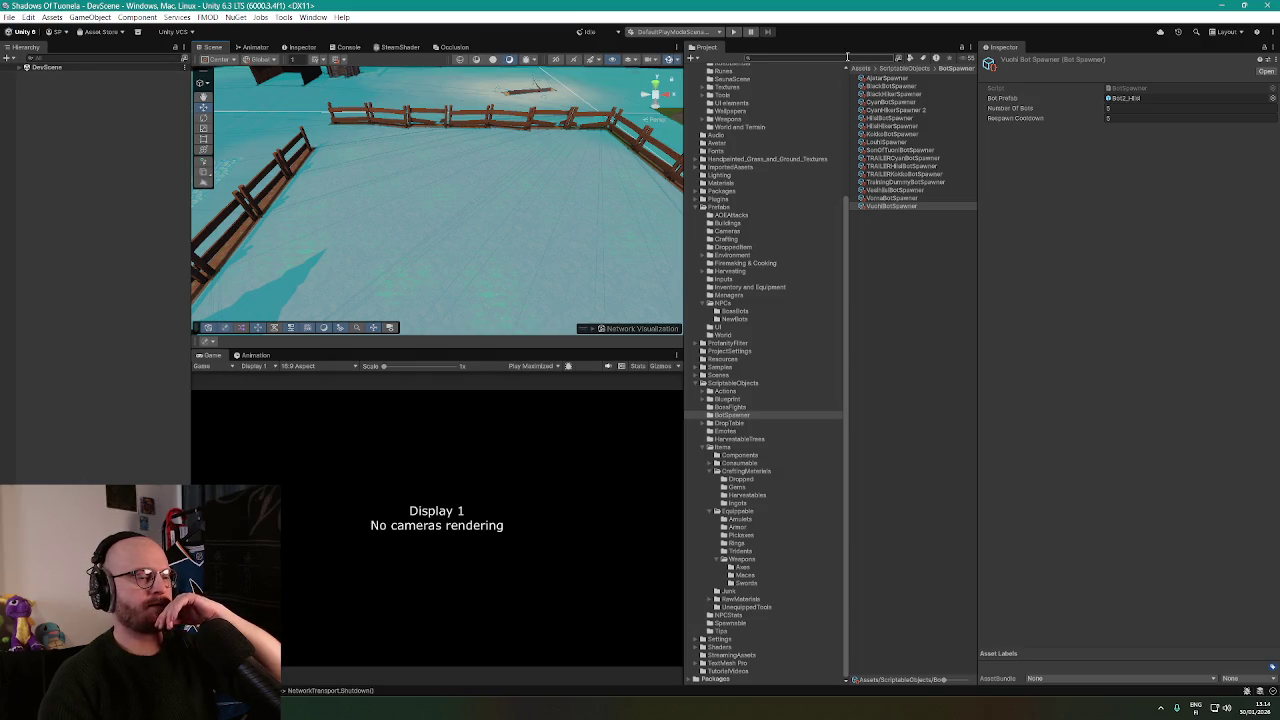
type("npcm")
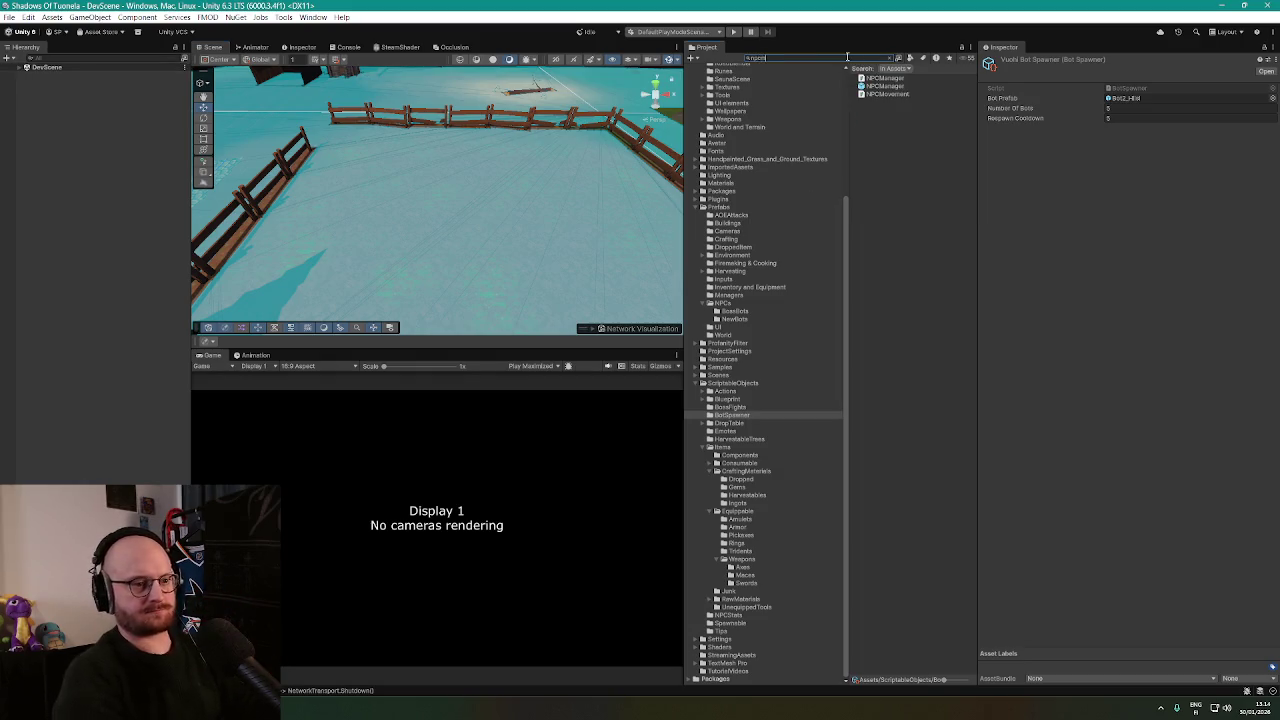
double_click(884, 86)
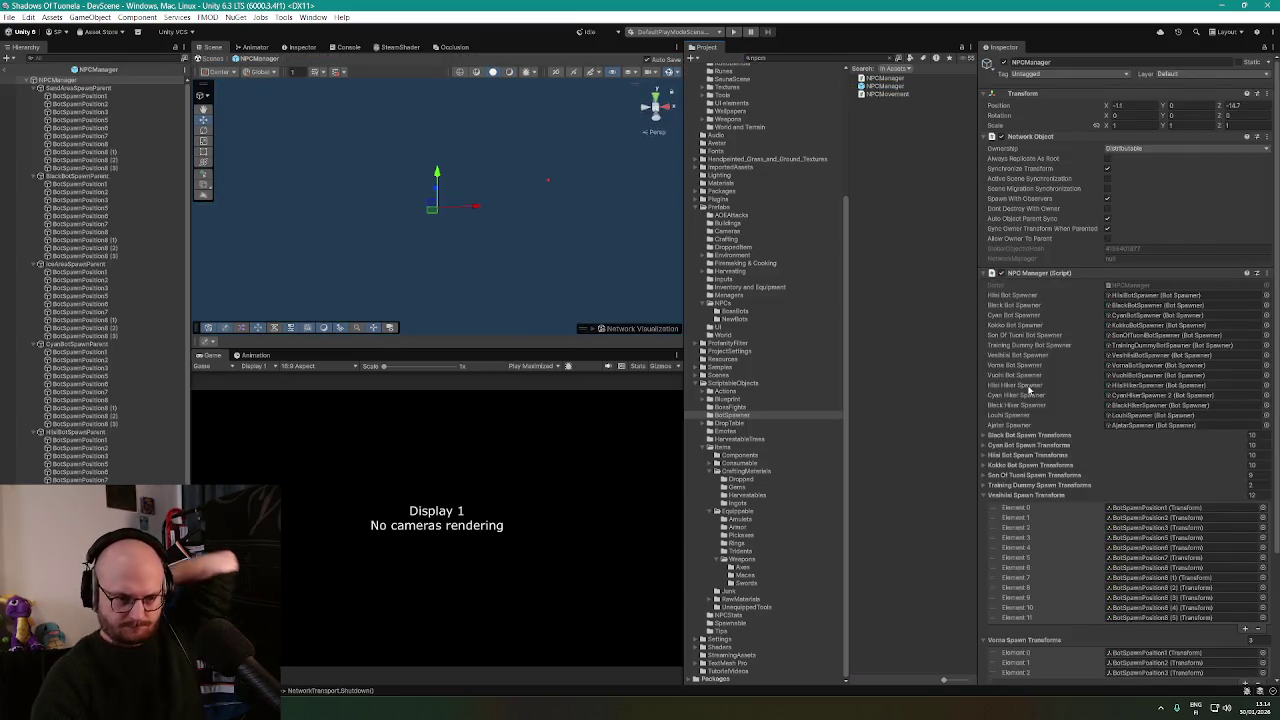
scroll(1028, 385, "down", 3)
left_click(984, 338)
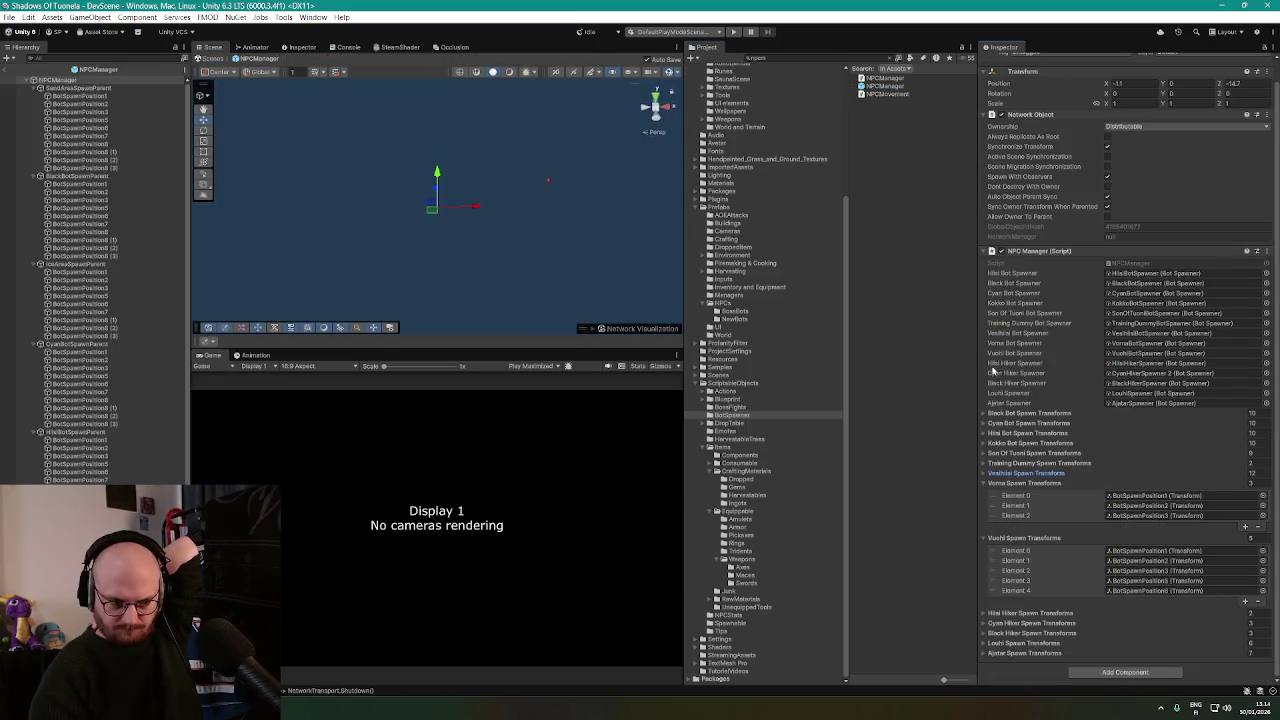
left_click(985, 484)
left_click(986, 515)
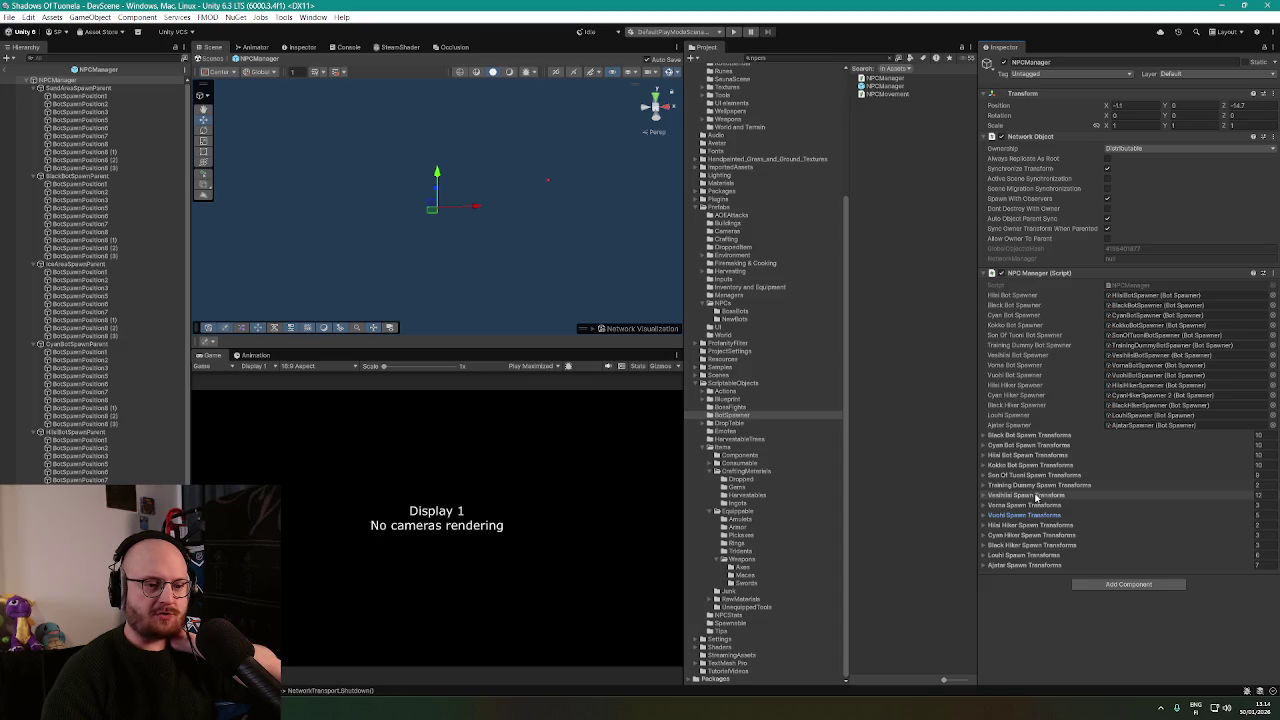
left_click(985, 506)
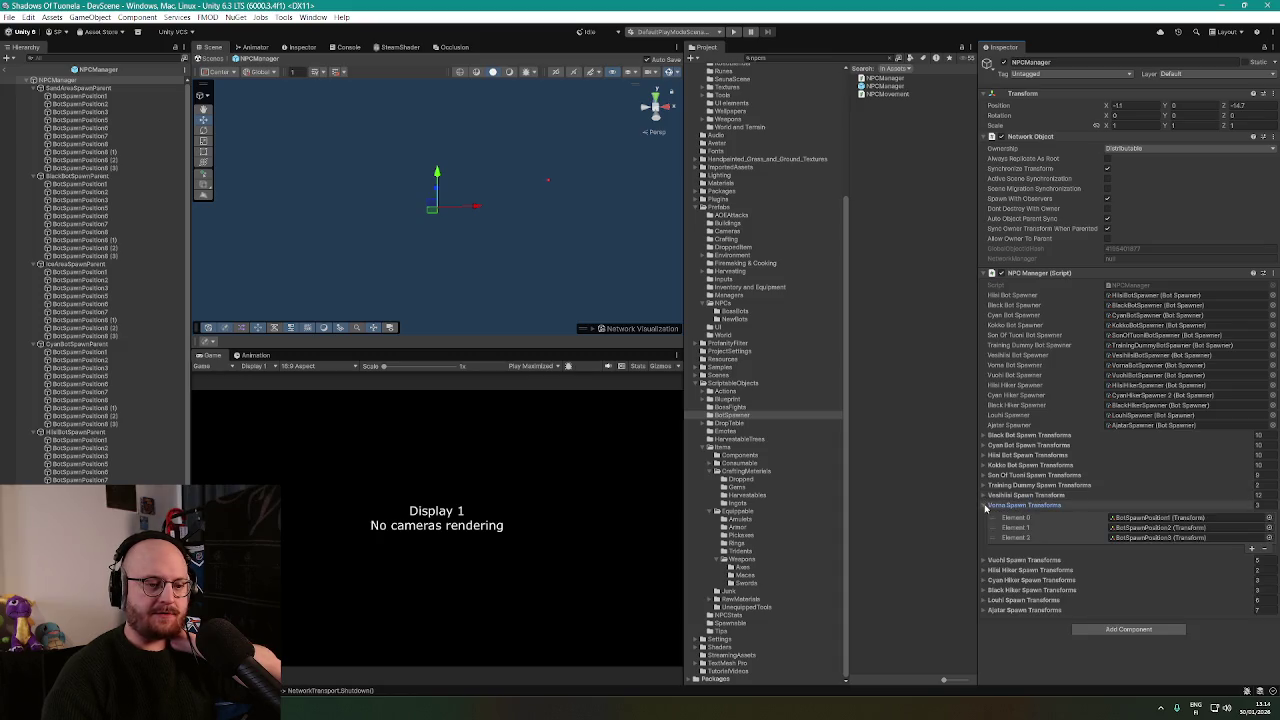
left_click(985, 506)
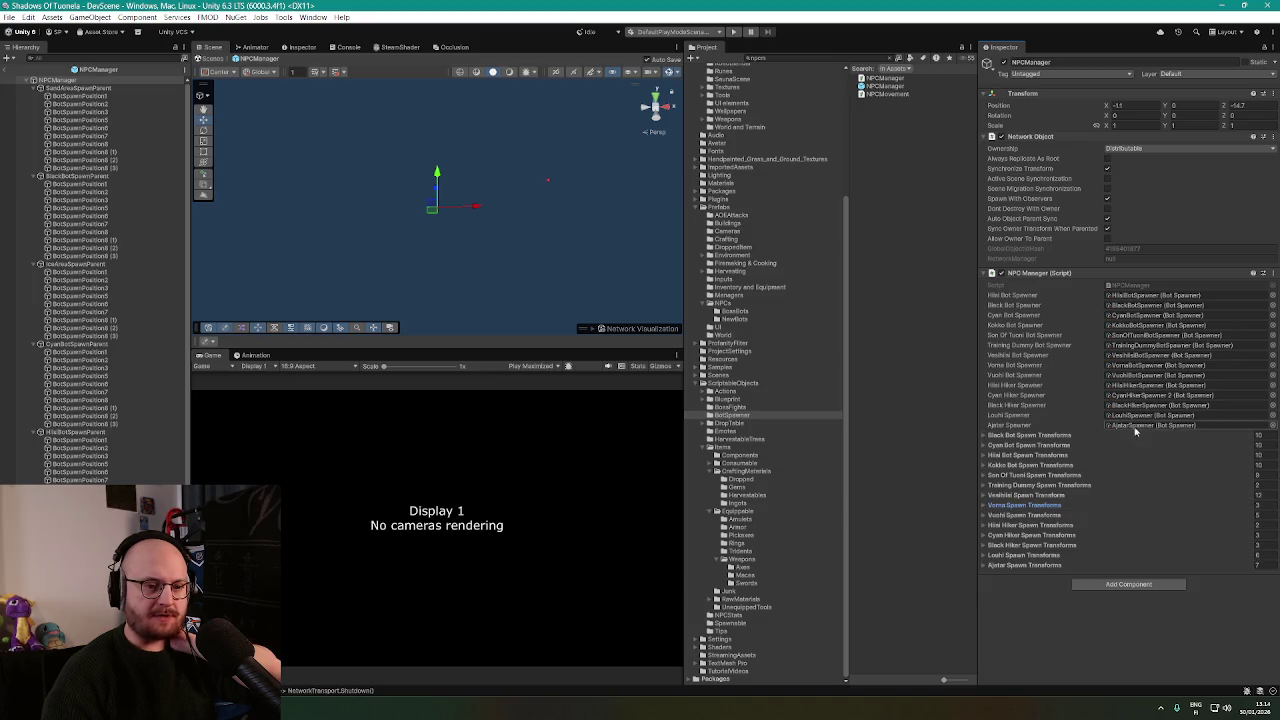
Inspect the VornaBotSpawner asset assigned to Vorna, then exit the prefab back to DevScene.
left_click(1150, 365)
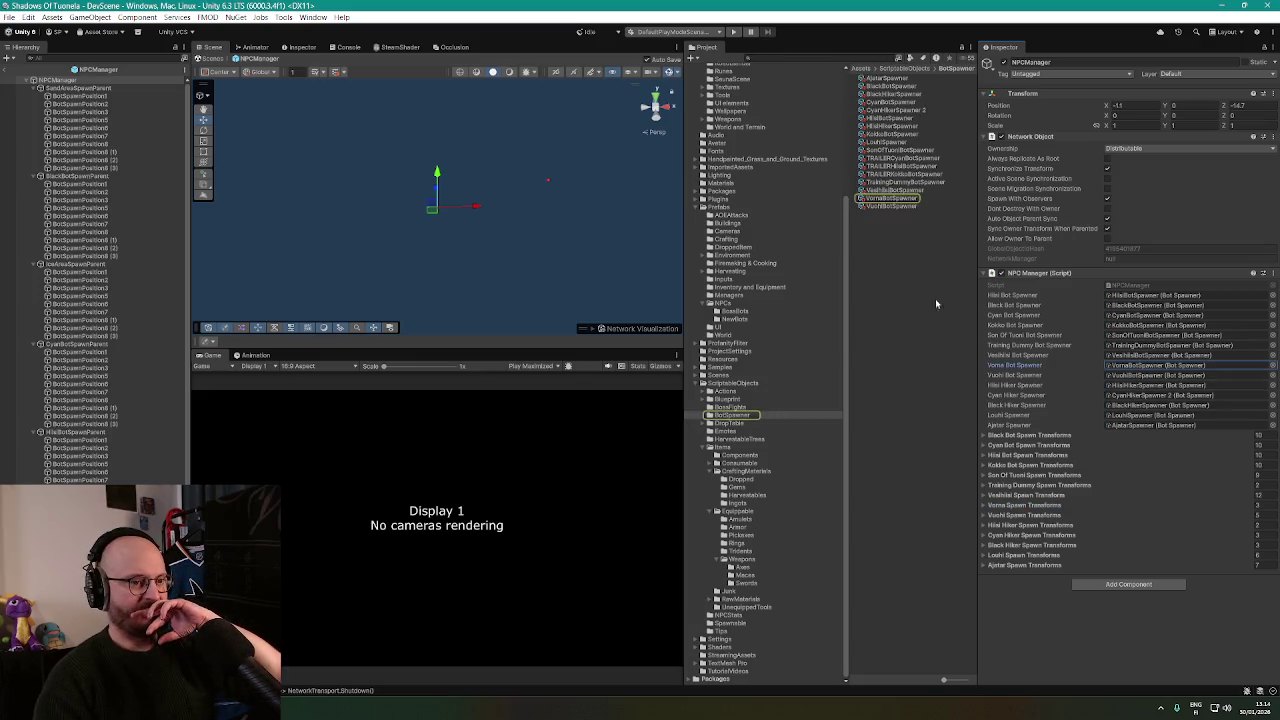
left_click(890, 199)
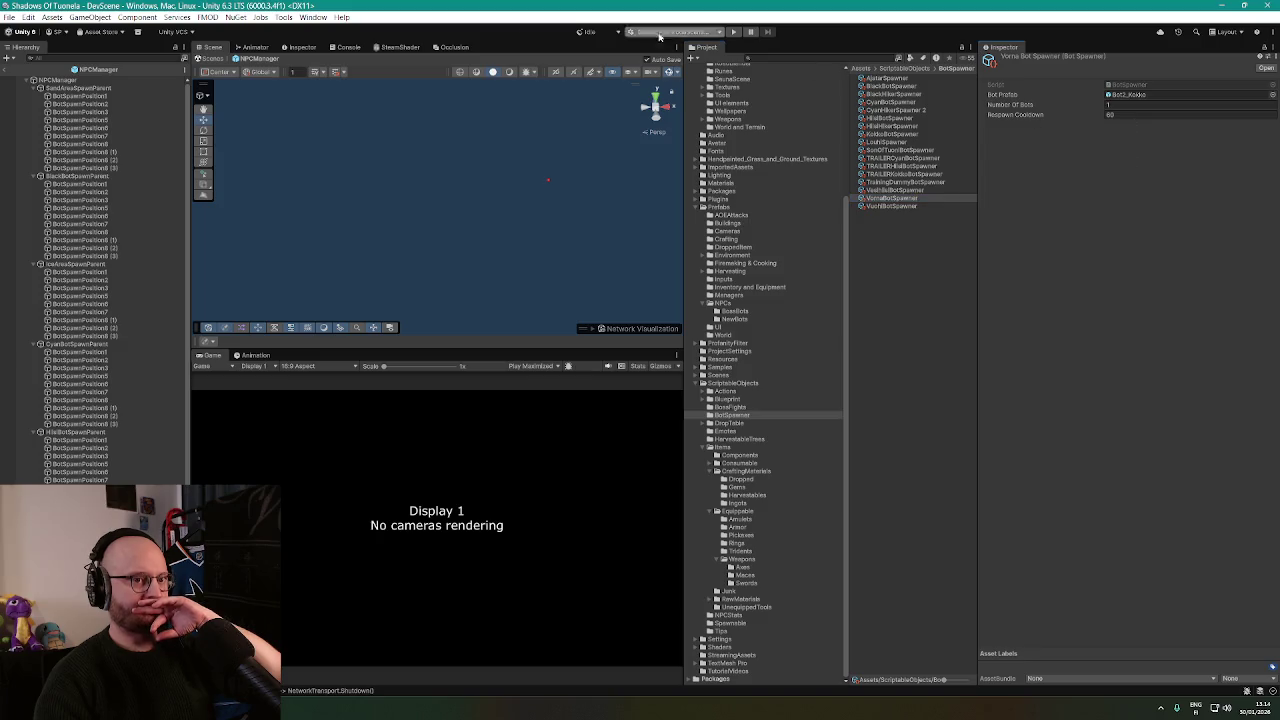
left_click(5, 72)
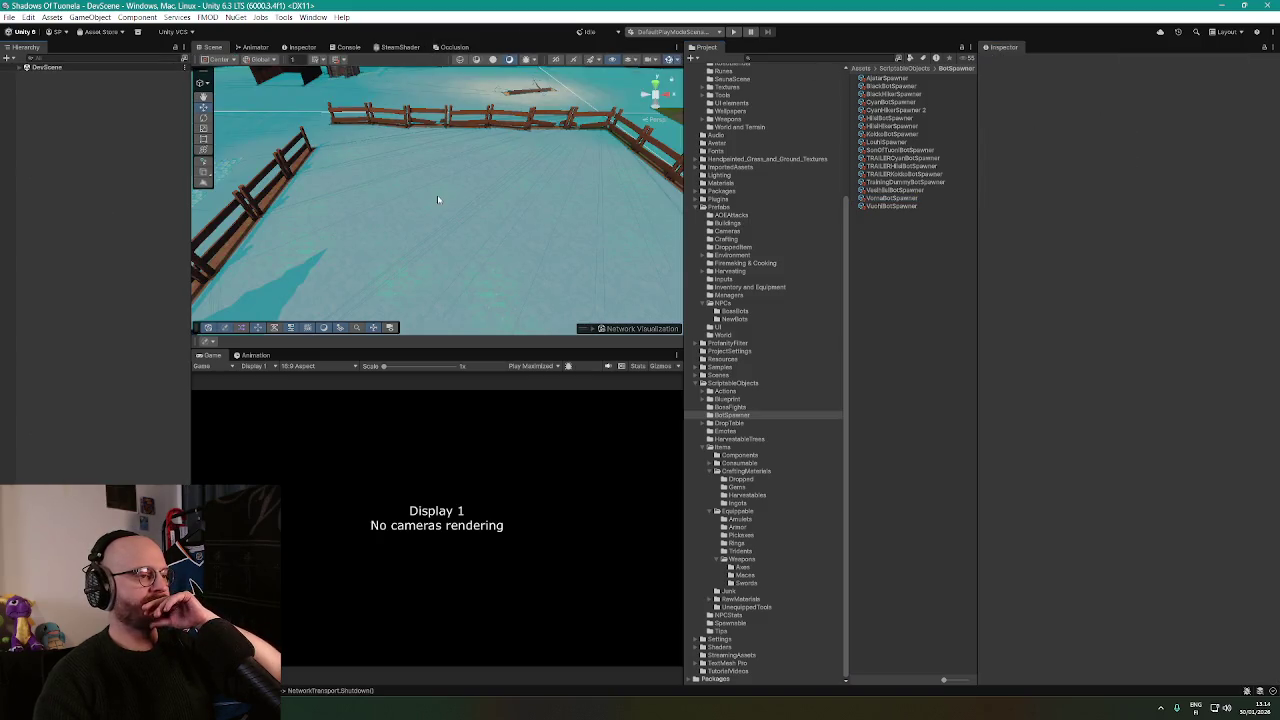
Set the Game view to Play Focused and start the game to test the bot spawns.
left_click(543, 367)
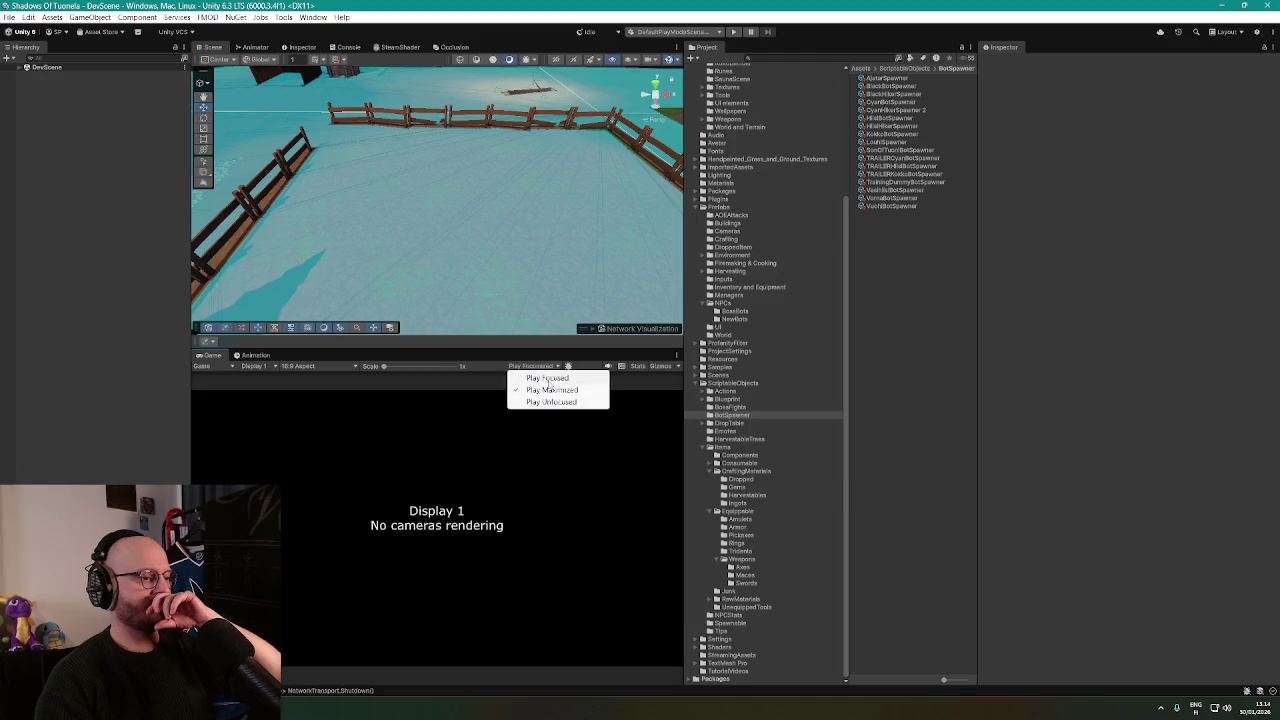
left_click(535, 373)
left_click(733, 32)
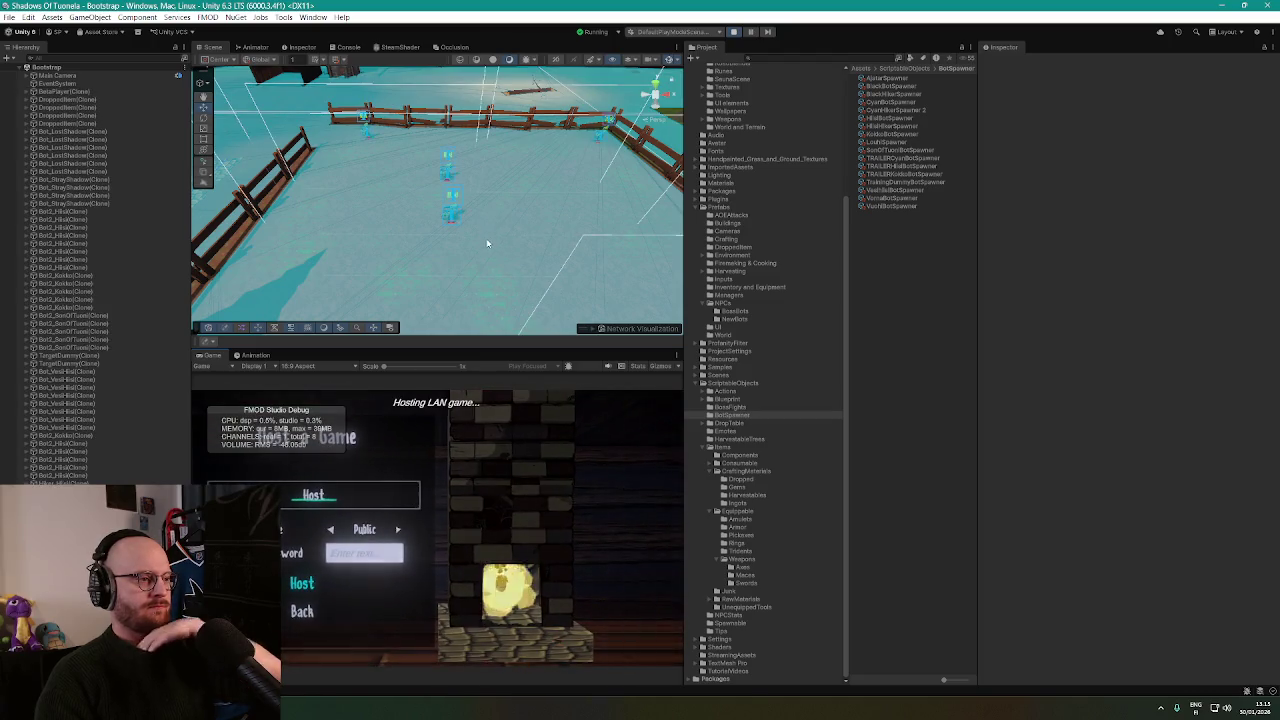
scroll(499, 226, "up", 5)
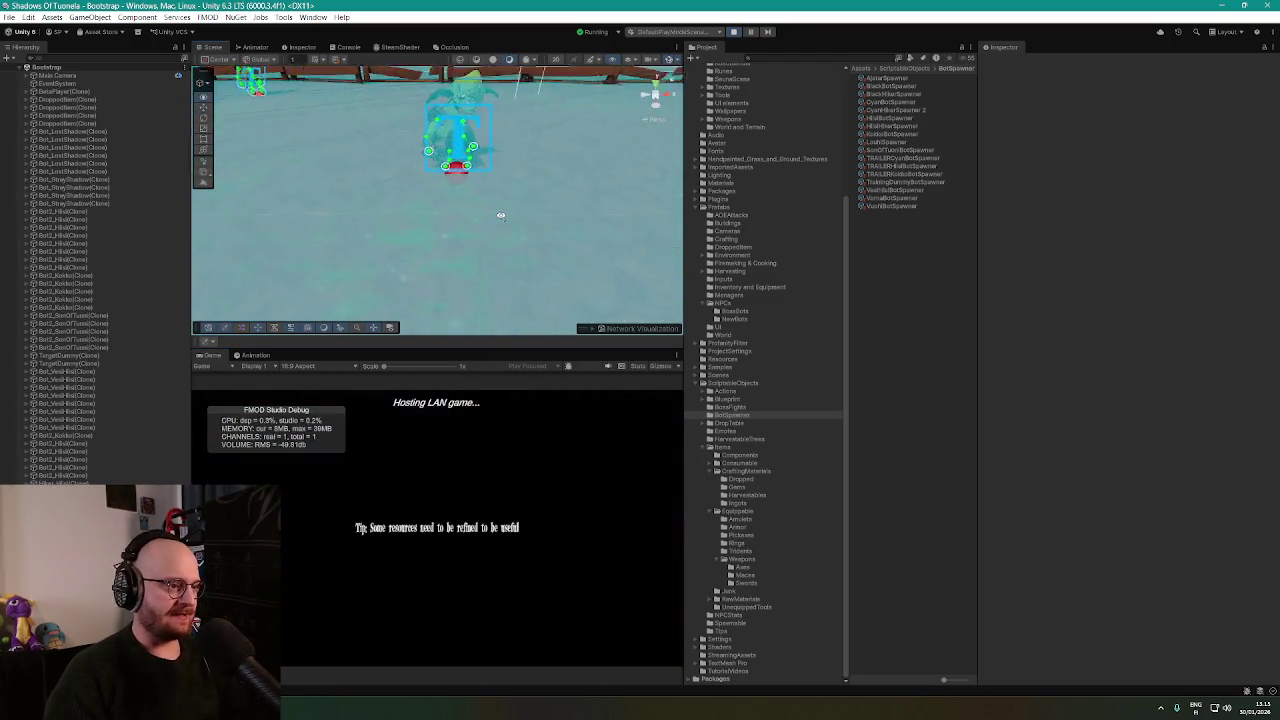
scroll(510, 215, "down", 3)
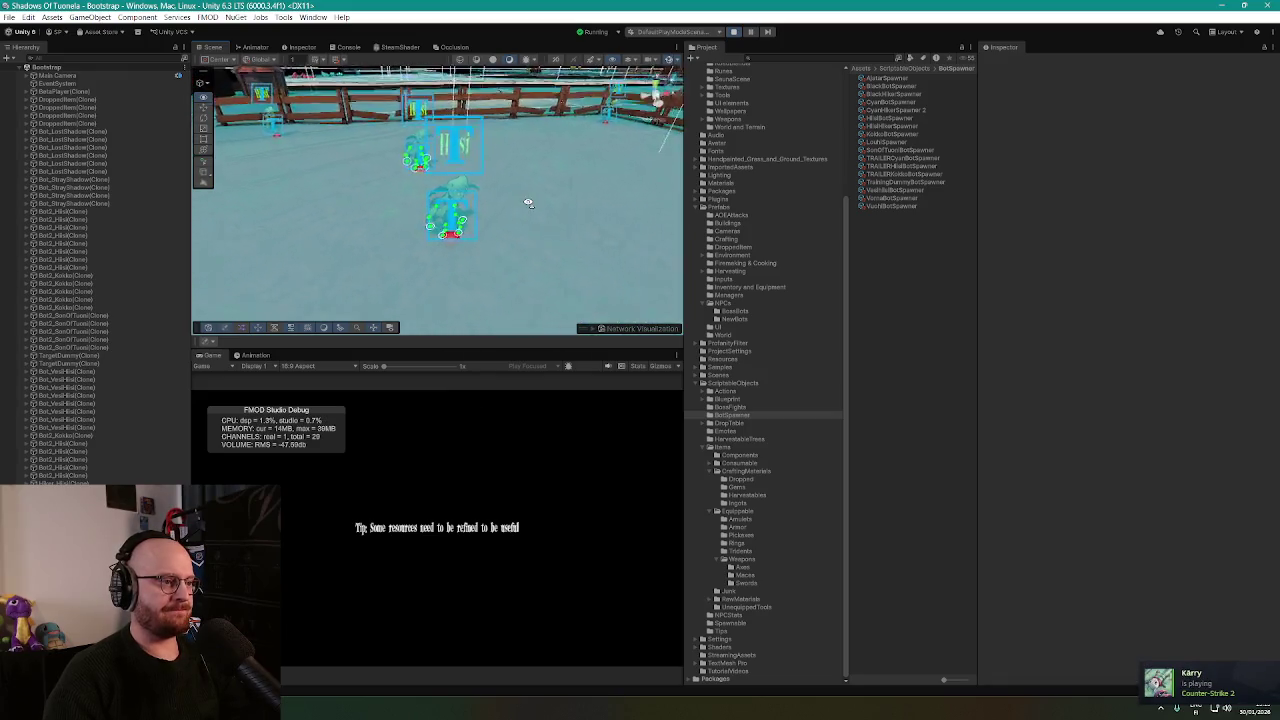
scroll(528, 203, "down", 5)
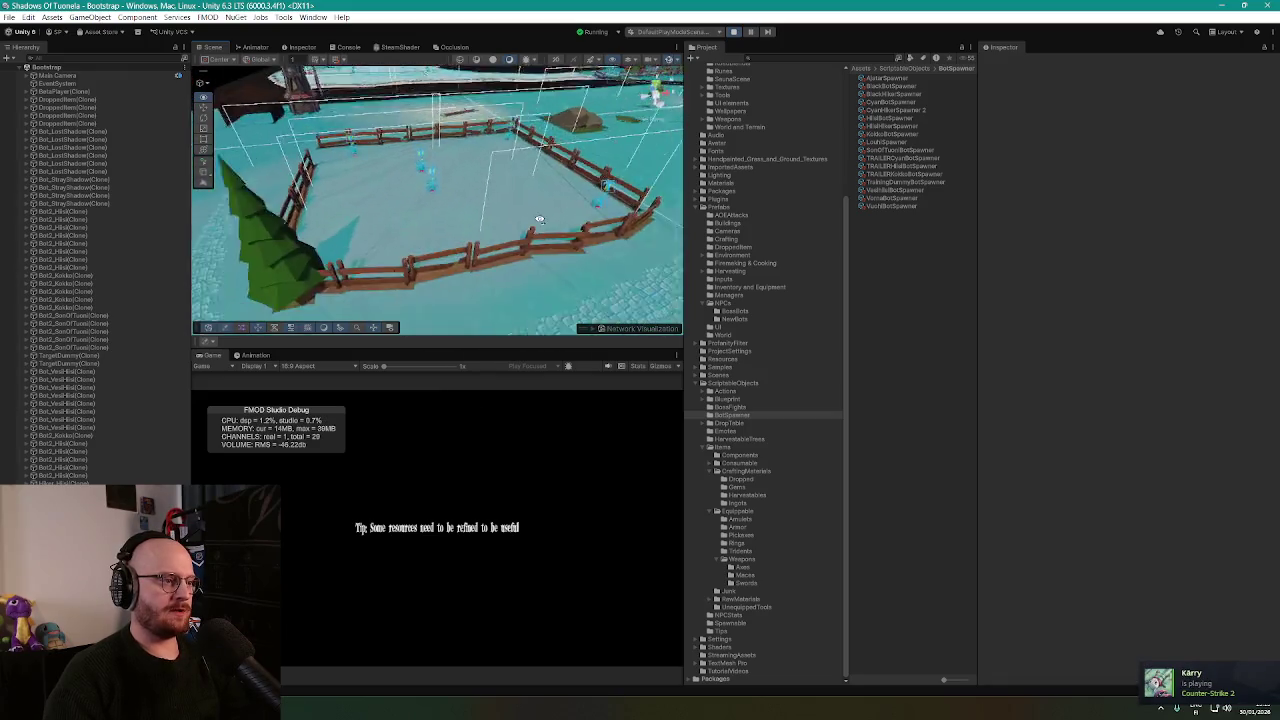
scroll(538, 215, "up", 4)
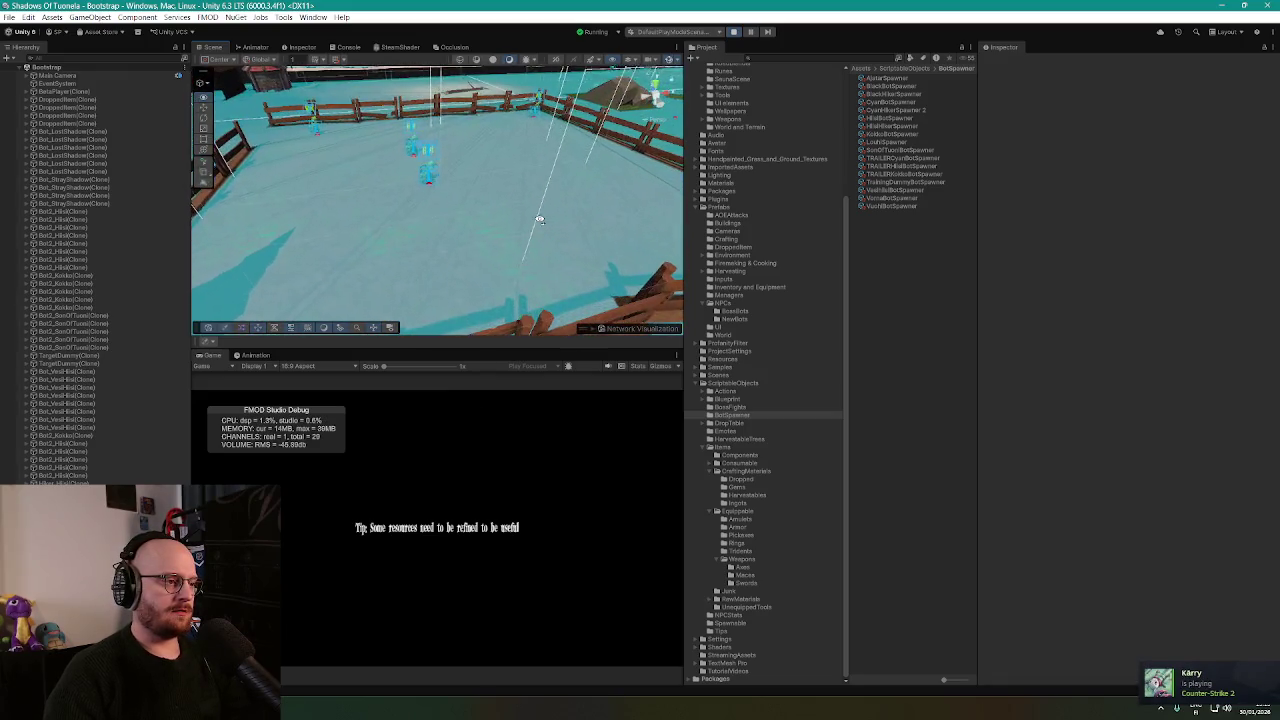
scroll(539, 219, "up", 2)
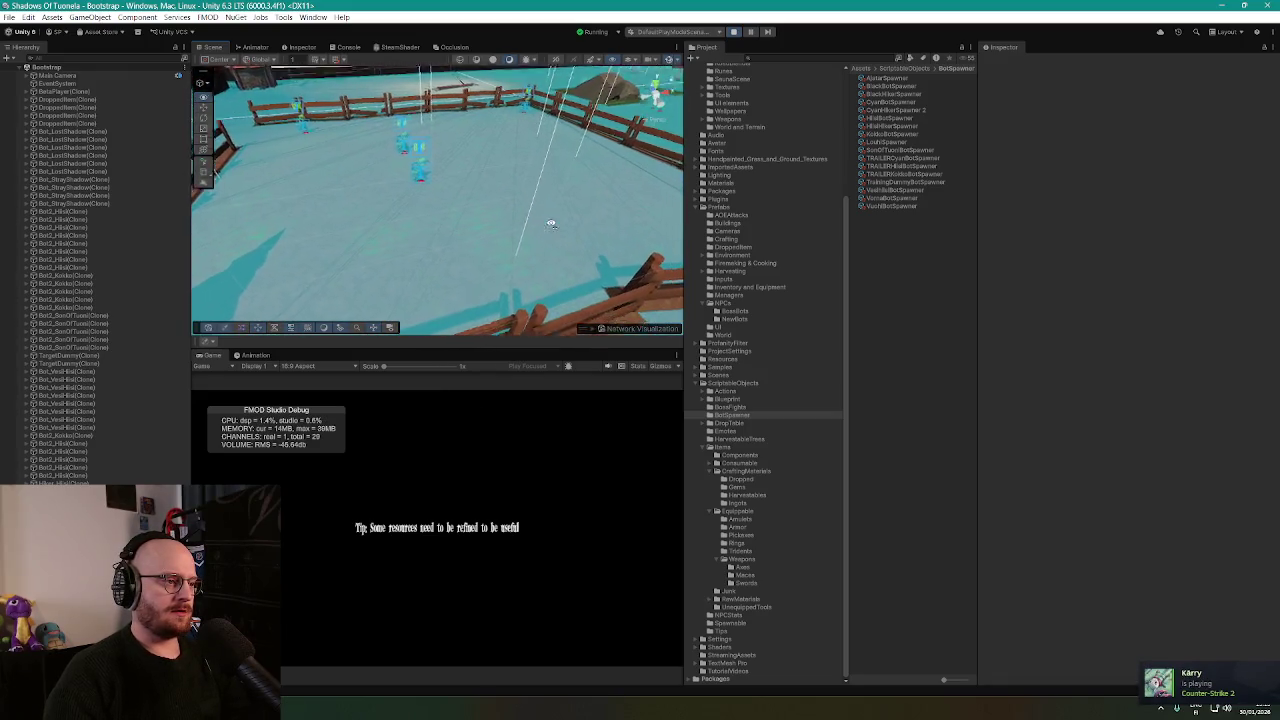
scroll(536, 218, "down", 4)
scroll(534, 217, "up", 3)
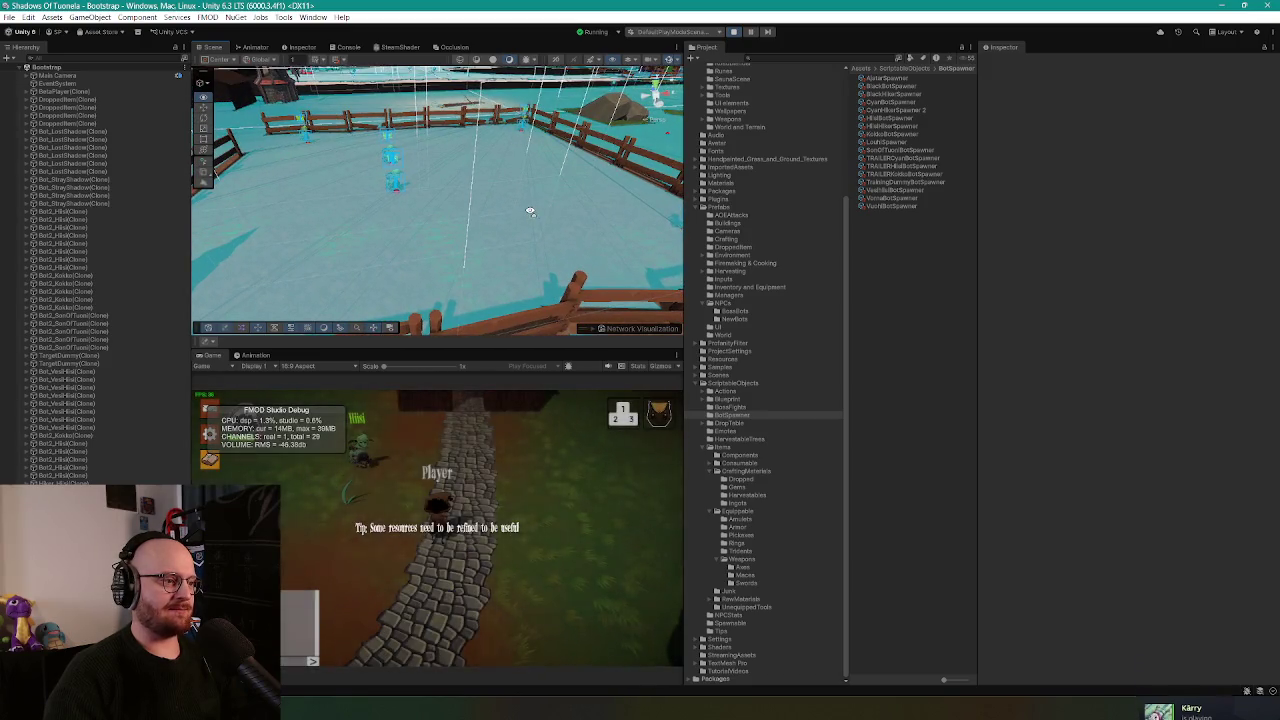
scroll(540, 215, "down", 8)
scroll(549, 200, "up", 8)
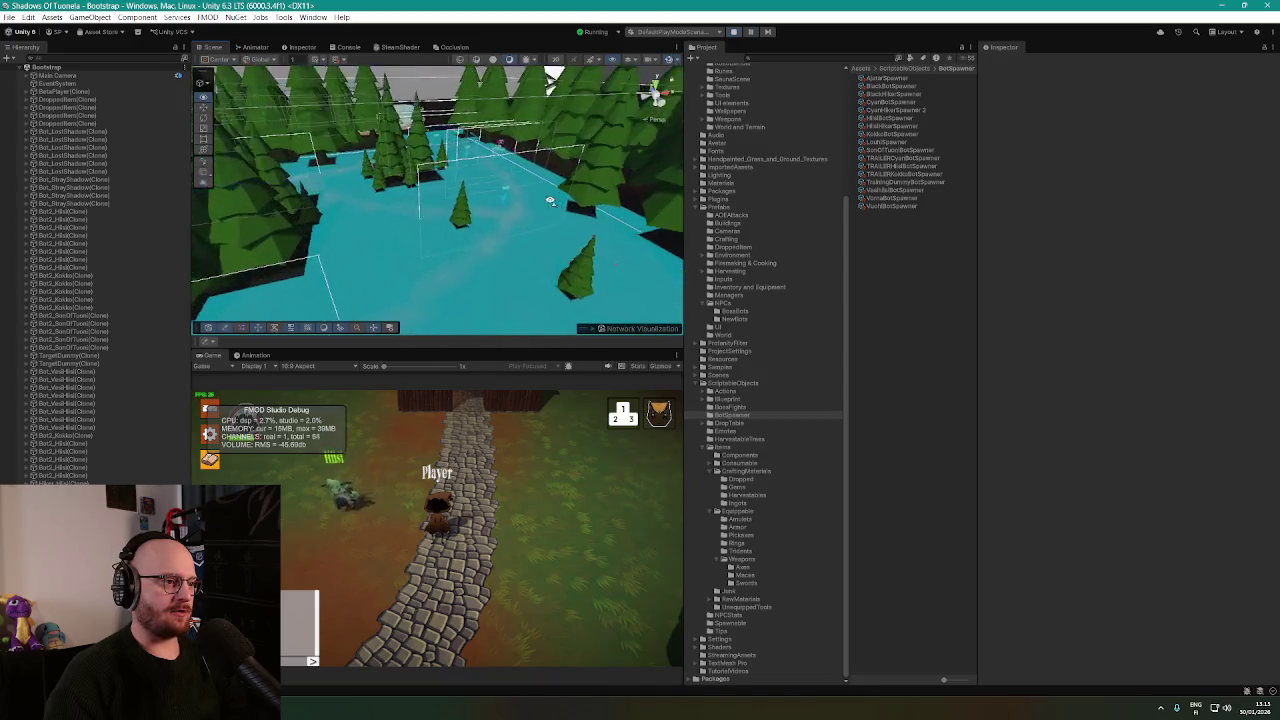
scroll(540, 195, "up", 6)
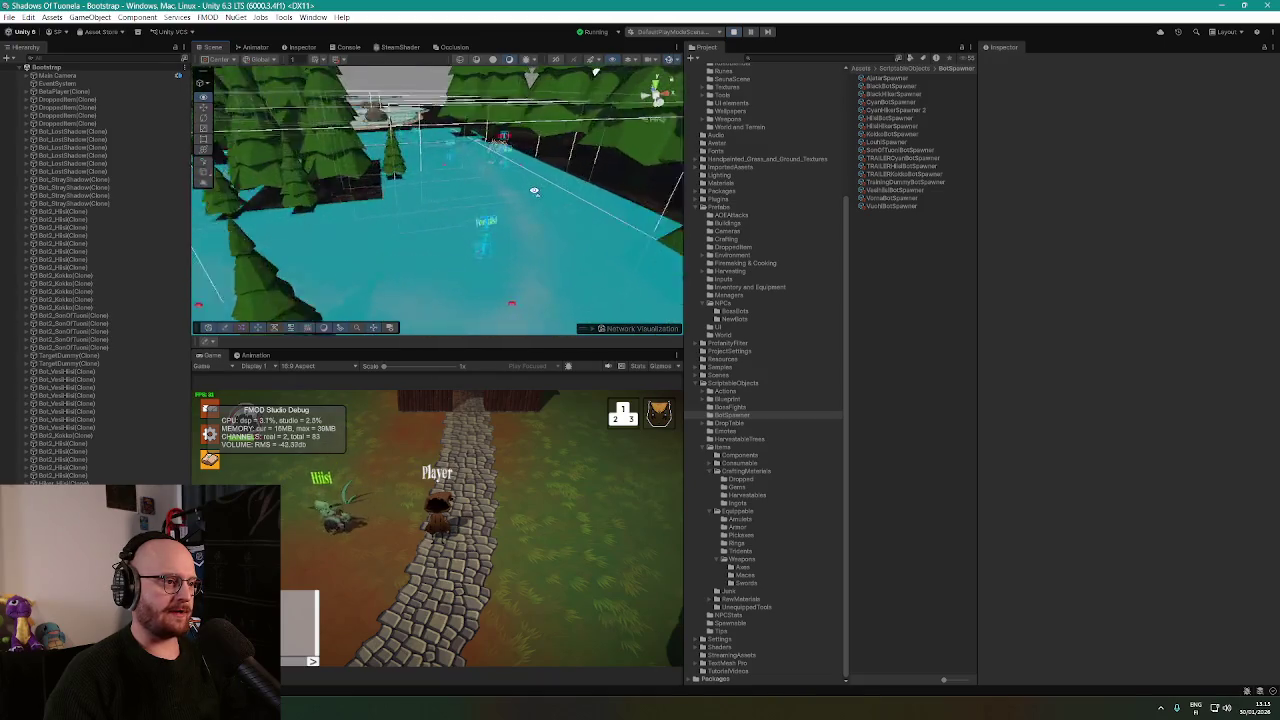
scroll(530, 187, "up", 3)
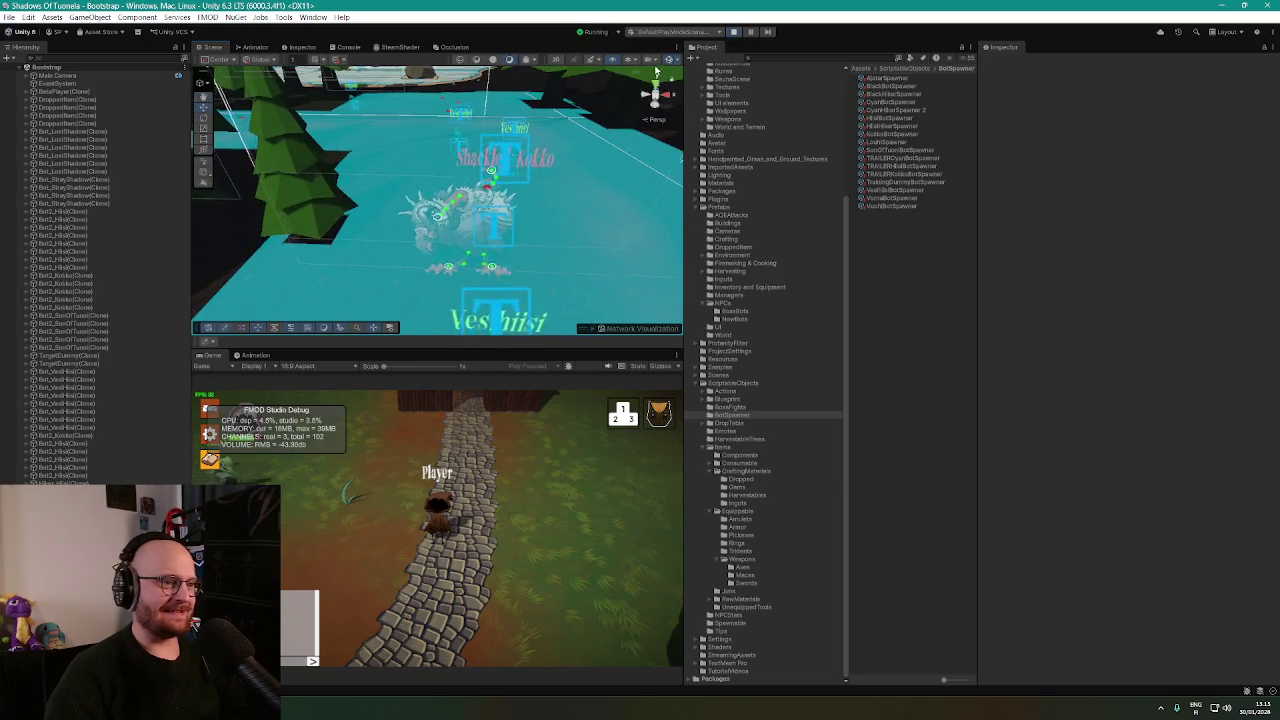
scroll(656, 70, "up", 5)
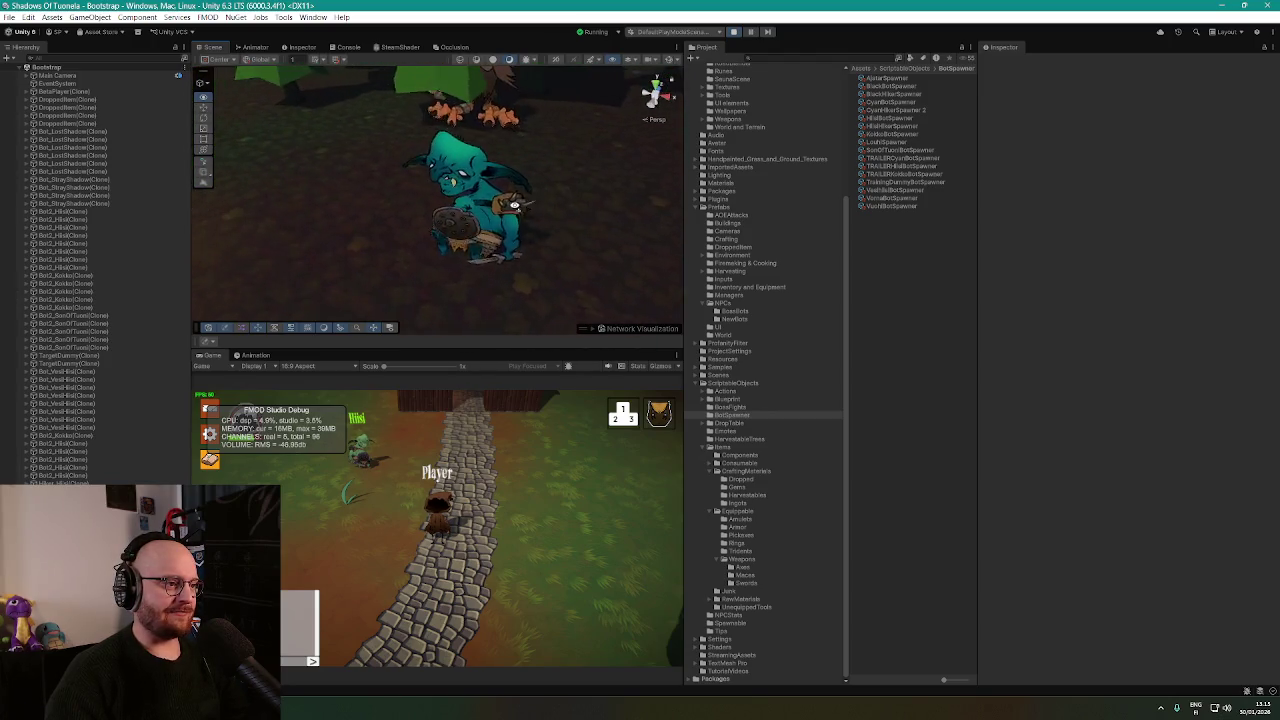
scroll(611, 133, "up", 5)
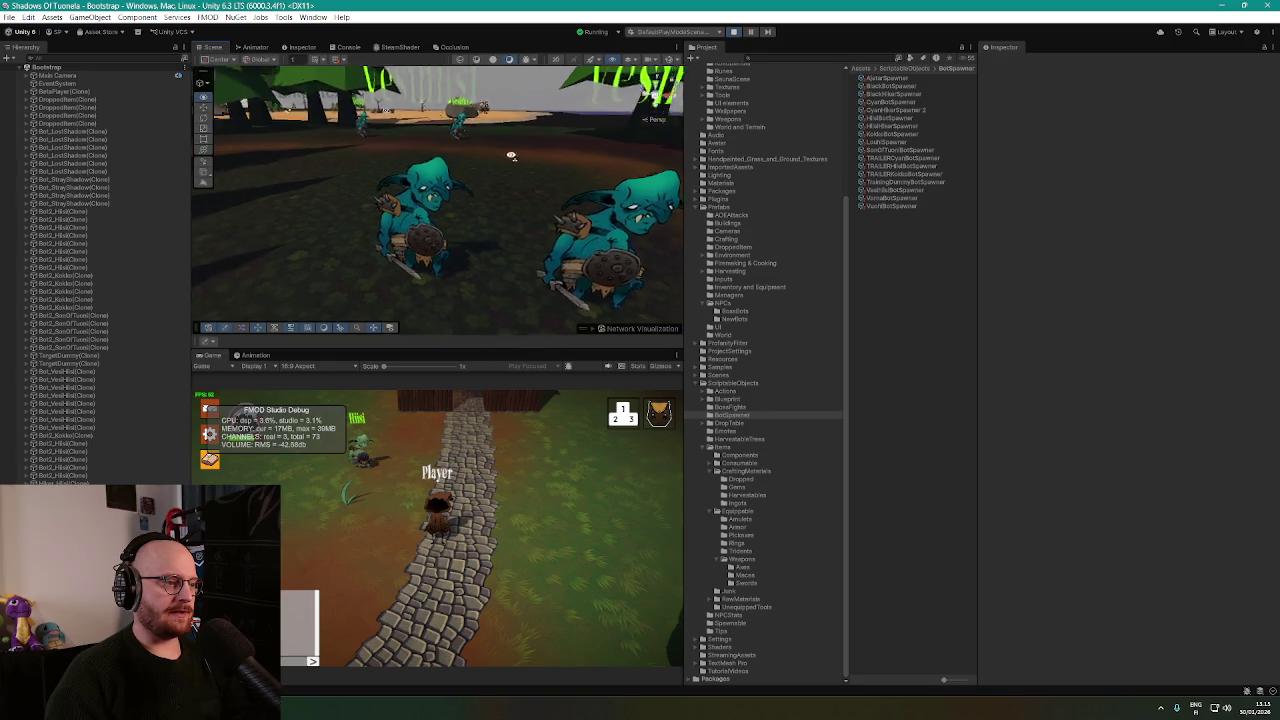
scroll(511, 156, "down", 3)
scroll(493, 157, "down", 2)
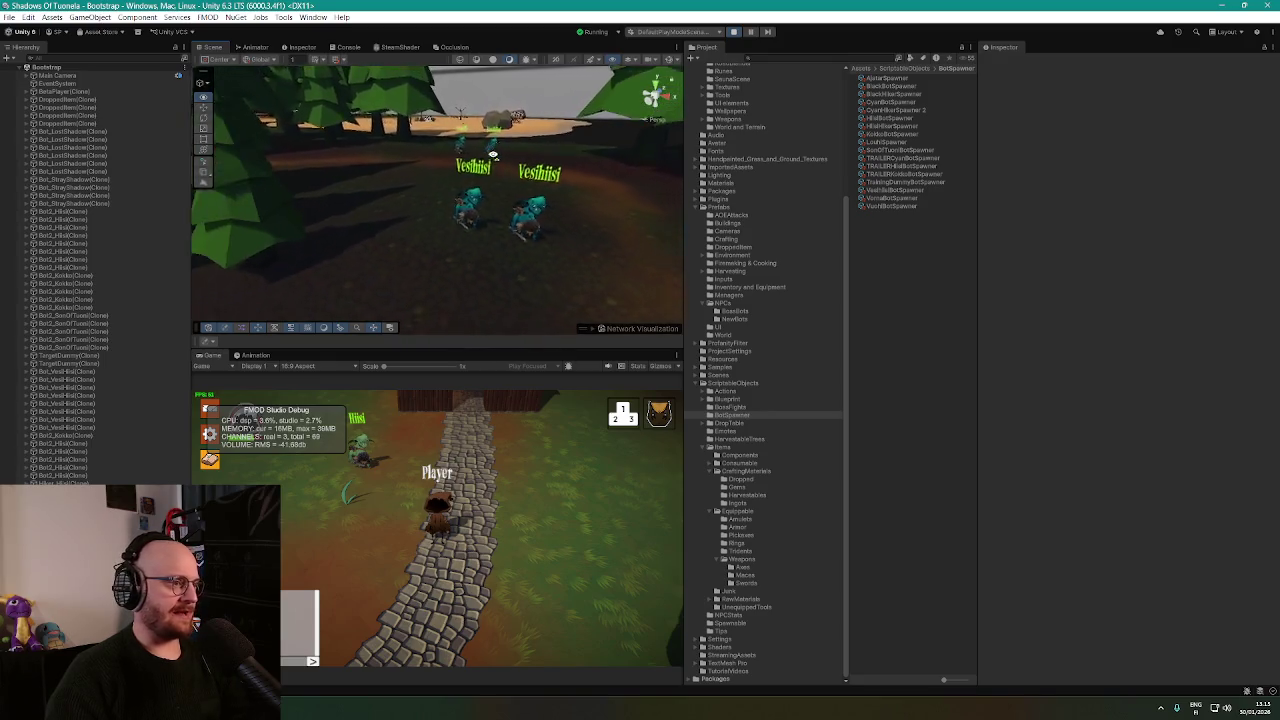
Fly the Scene camera around the bird creature, then walk the player right along the stone path.
mouse_move(493, 155)
left_mouse_down()
mouse_move(471, 194)
mouse_move(489, 191)
left_mouse_up()
scroll(511, 173, "up", 5)
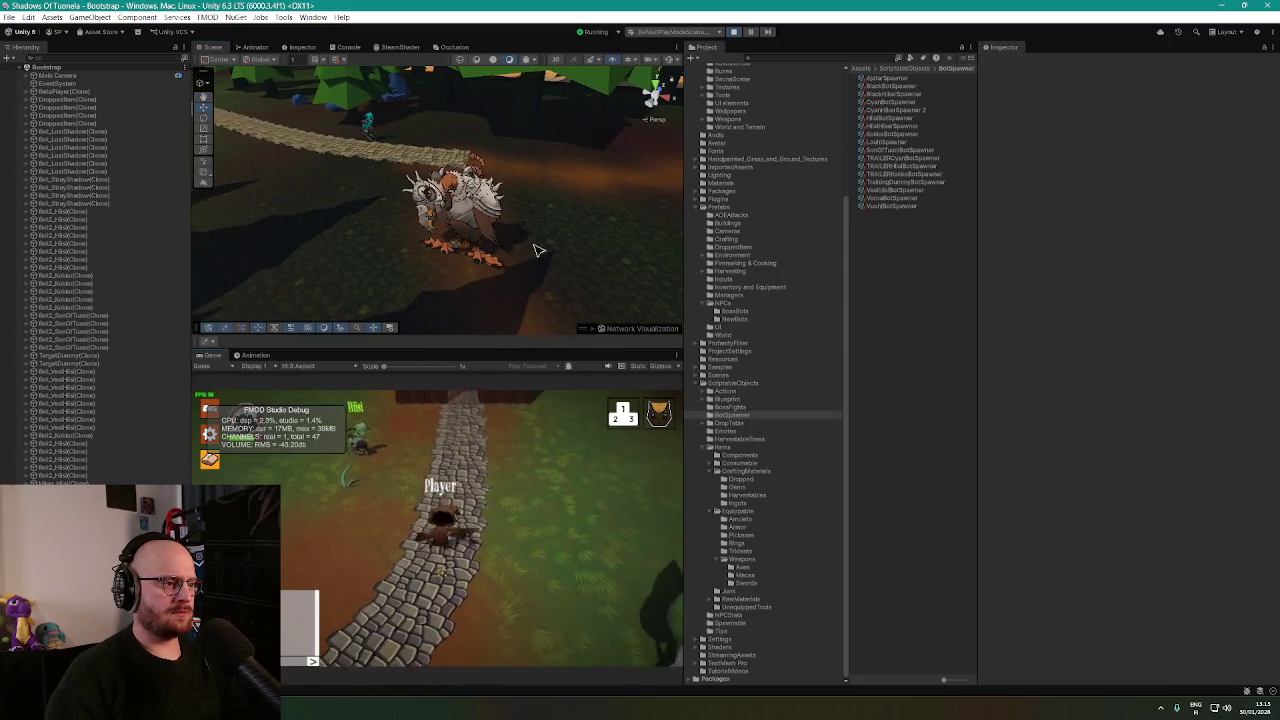
mouse_move(600, 235)
left_mouse_down()
mouse_move(651, 217)
mouse_move(541, 204)
mouse_move(595, 228)
left_mouse_up()
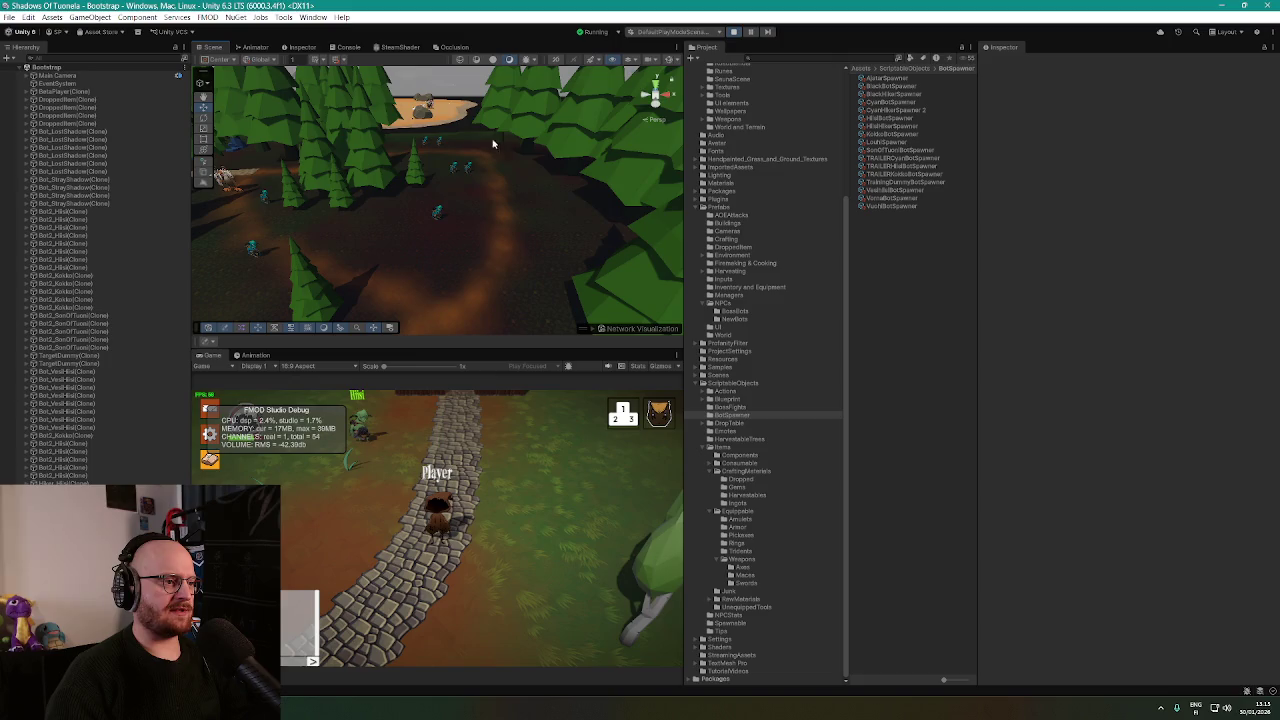
mouse_move(492, 143)
left_mouse_down()
mouse_move(437, 222)
mouse_move(461, 196)
left_mouse_up()
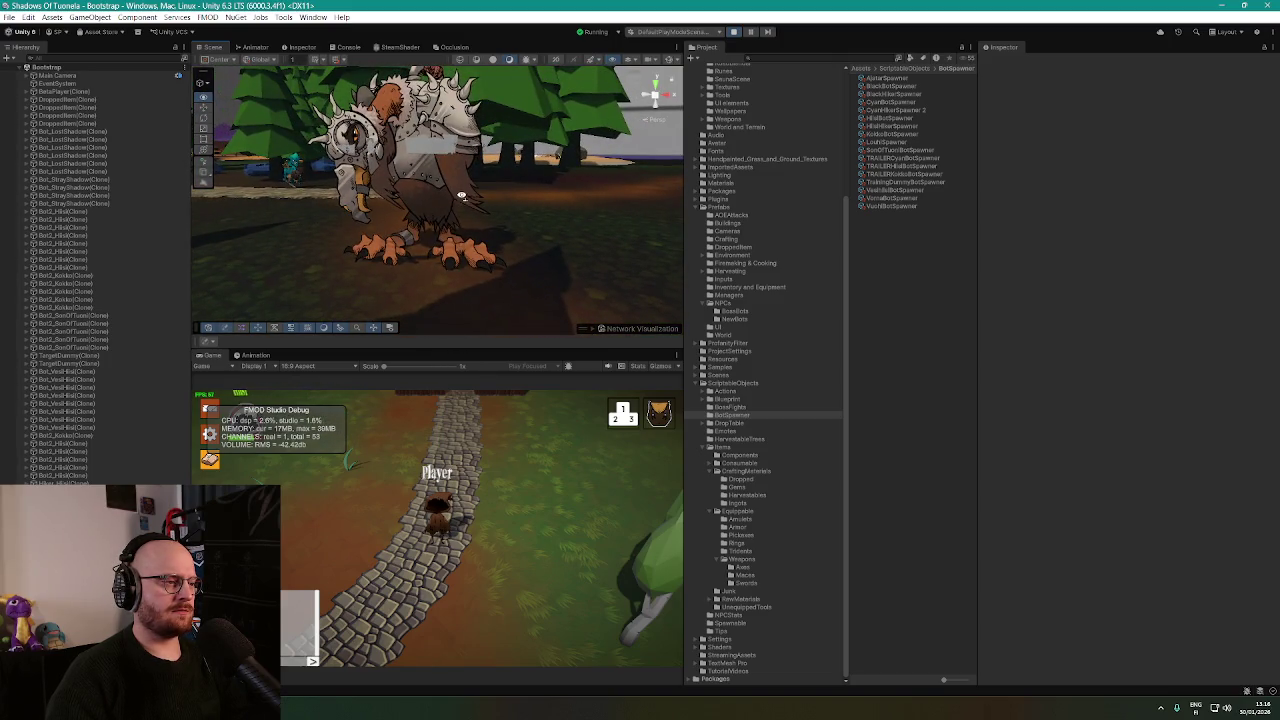
mouse_move(432, 265)
left_mouse_down()
mouse_move(543, 243)
mouse_move(680, 243)
left_mouse_up()
scroll(569, 250, "up", 10)
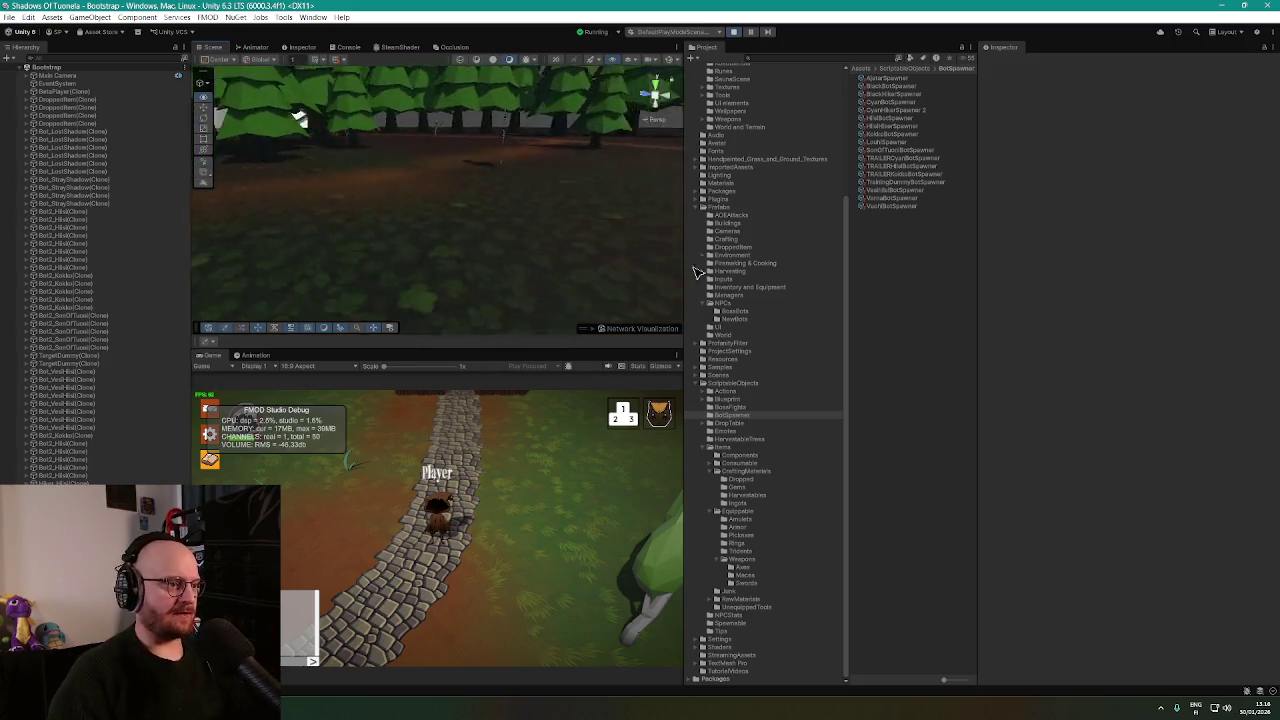
scroll(491, 266, "down", 8)
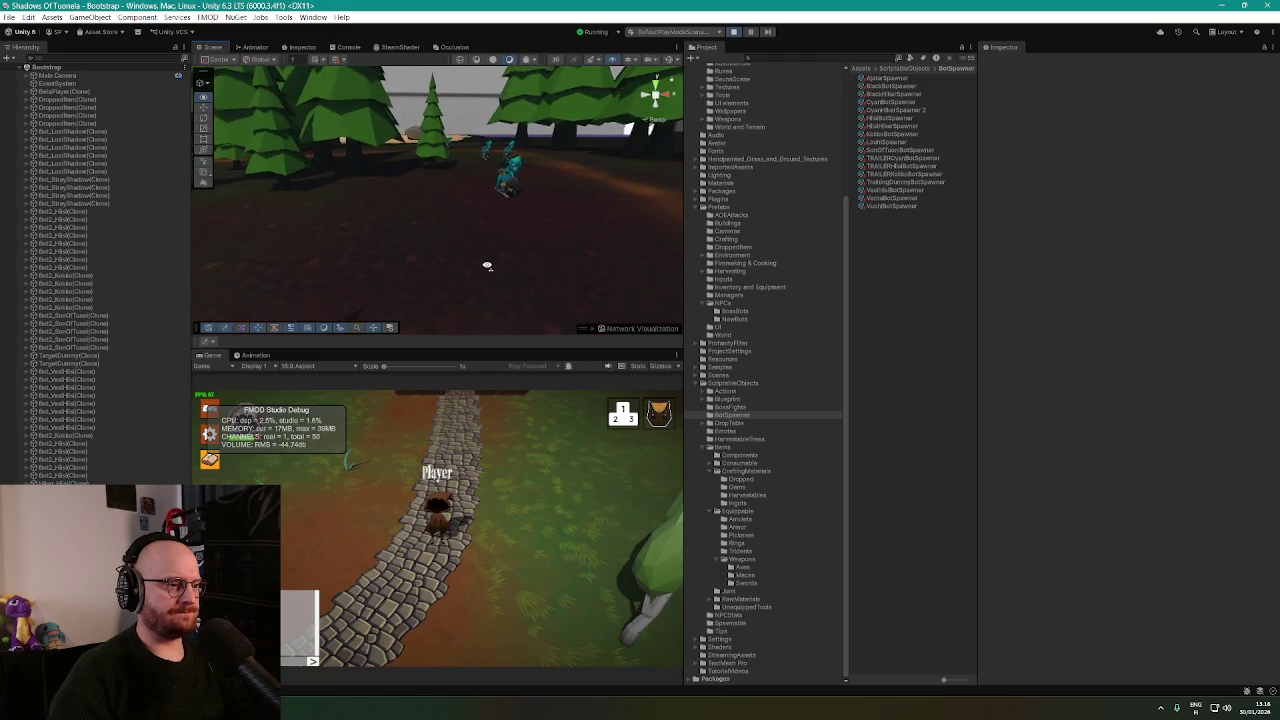
scroll(487, 268, "down", 6)
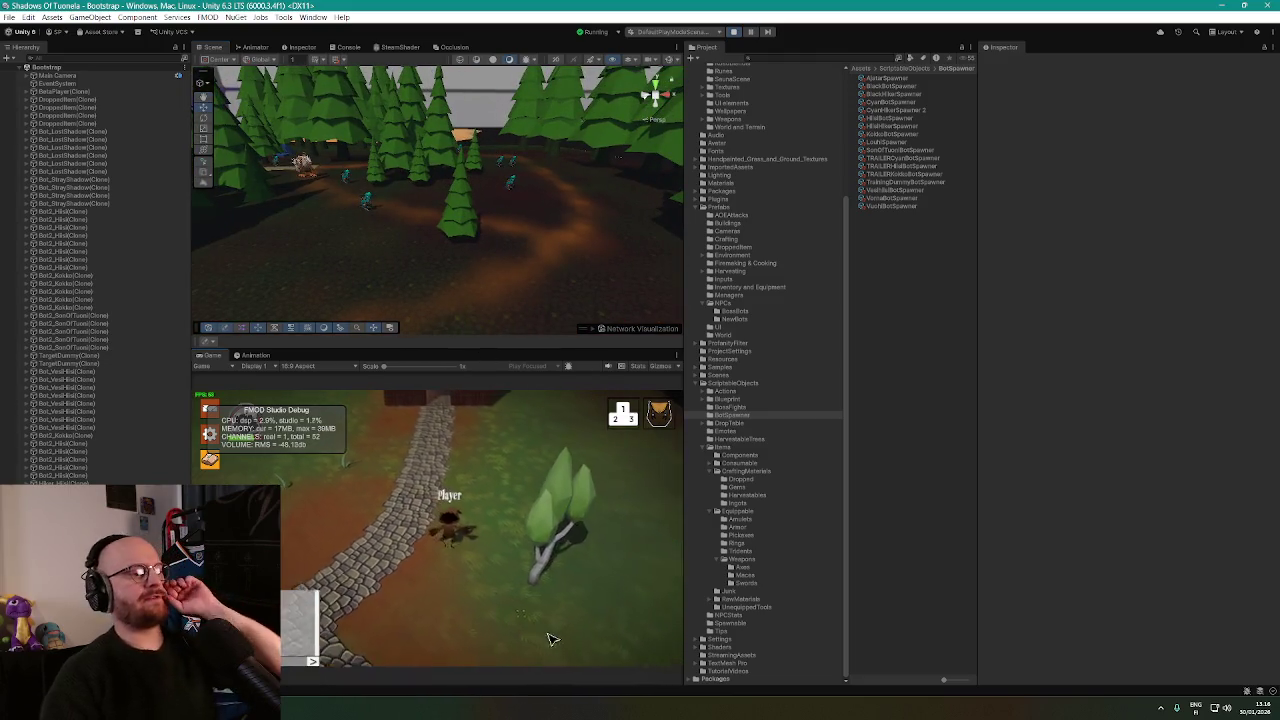
left_click(436, 660)
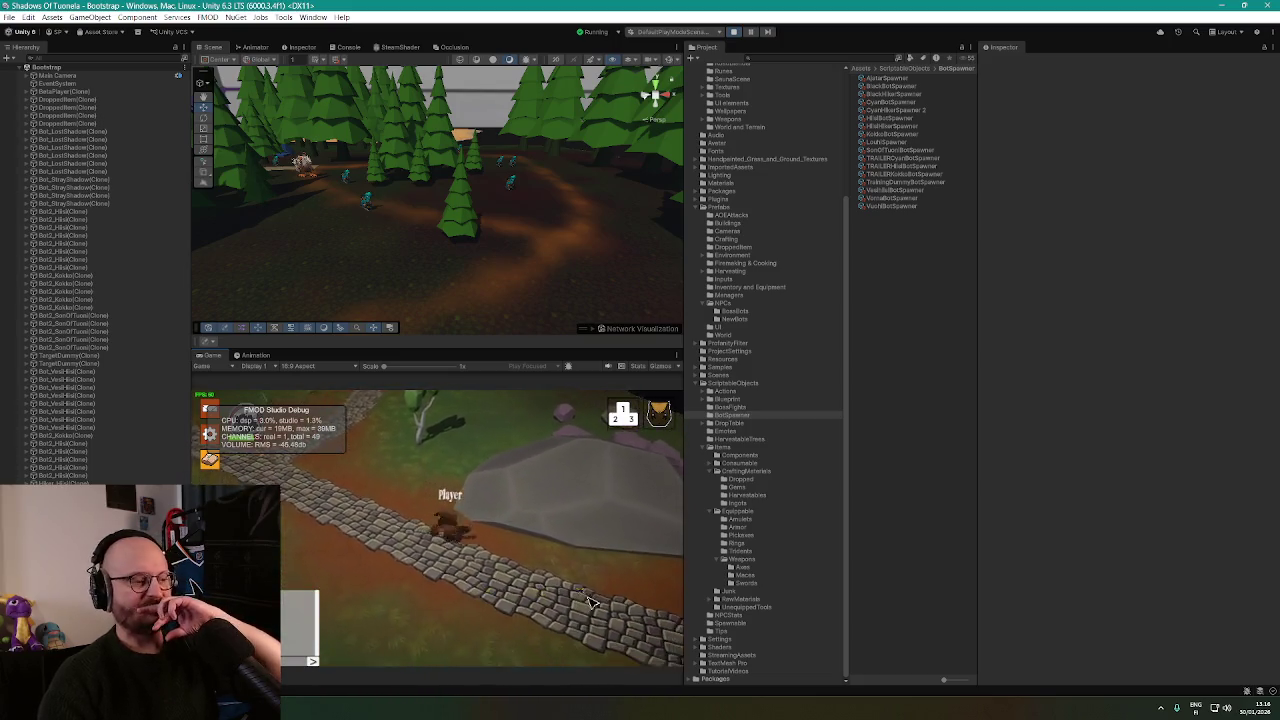
left_click(612, 604)
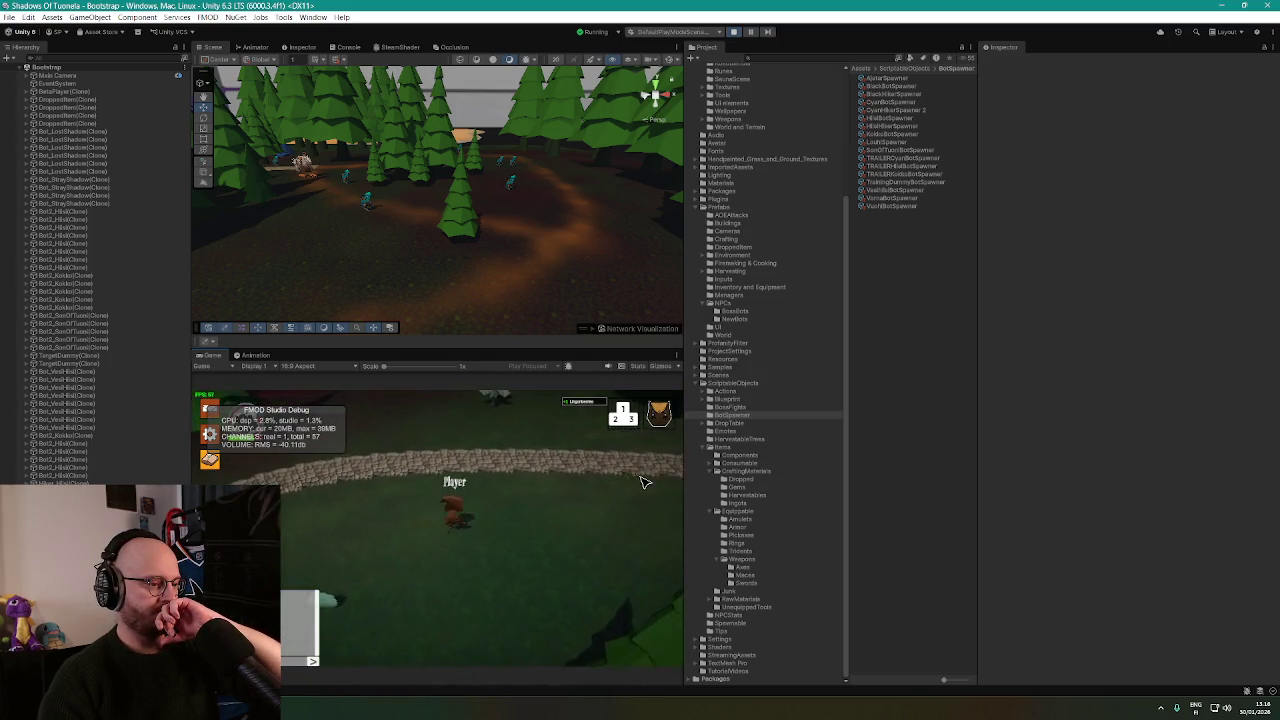
Lower the Scene camera to ground level and switch the running game to Play Maximized.
scroll(323, 263, "up", 8)
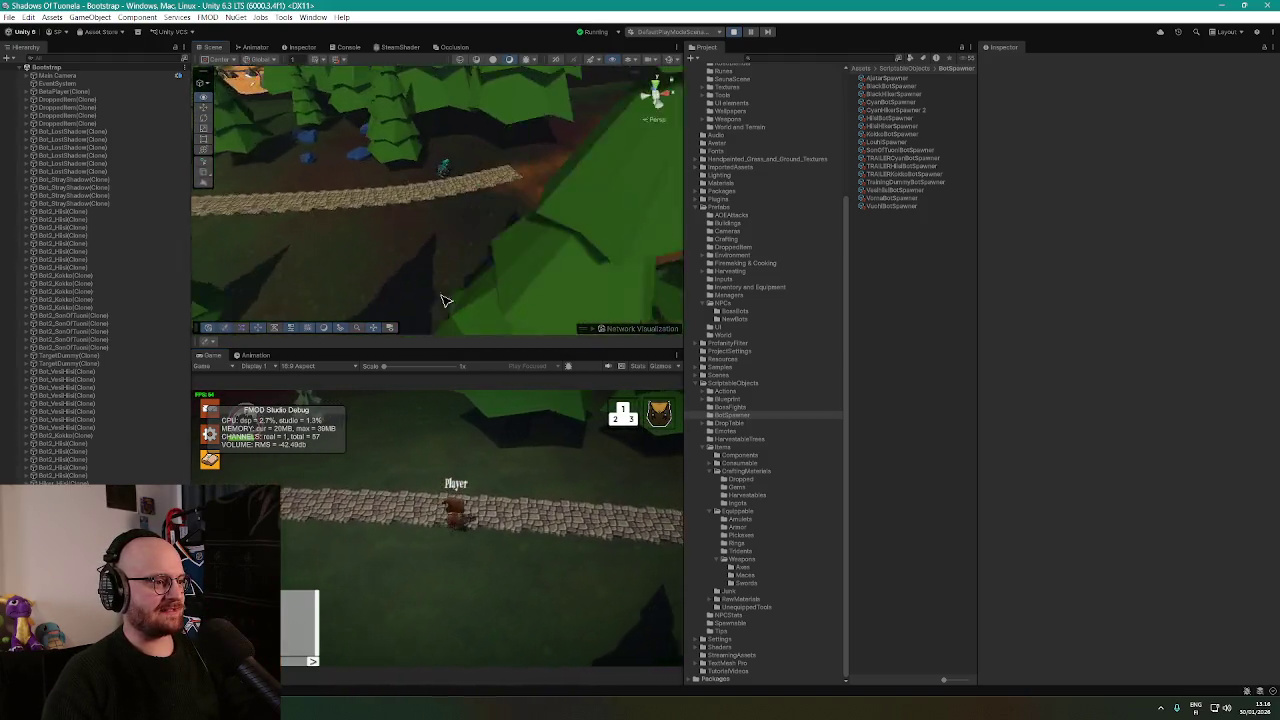
left_click_drag(446, 300, 403, 260)
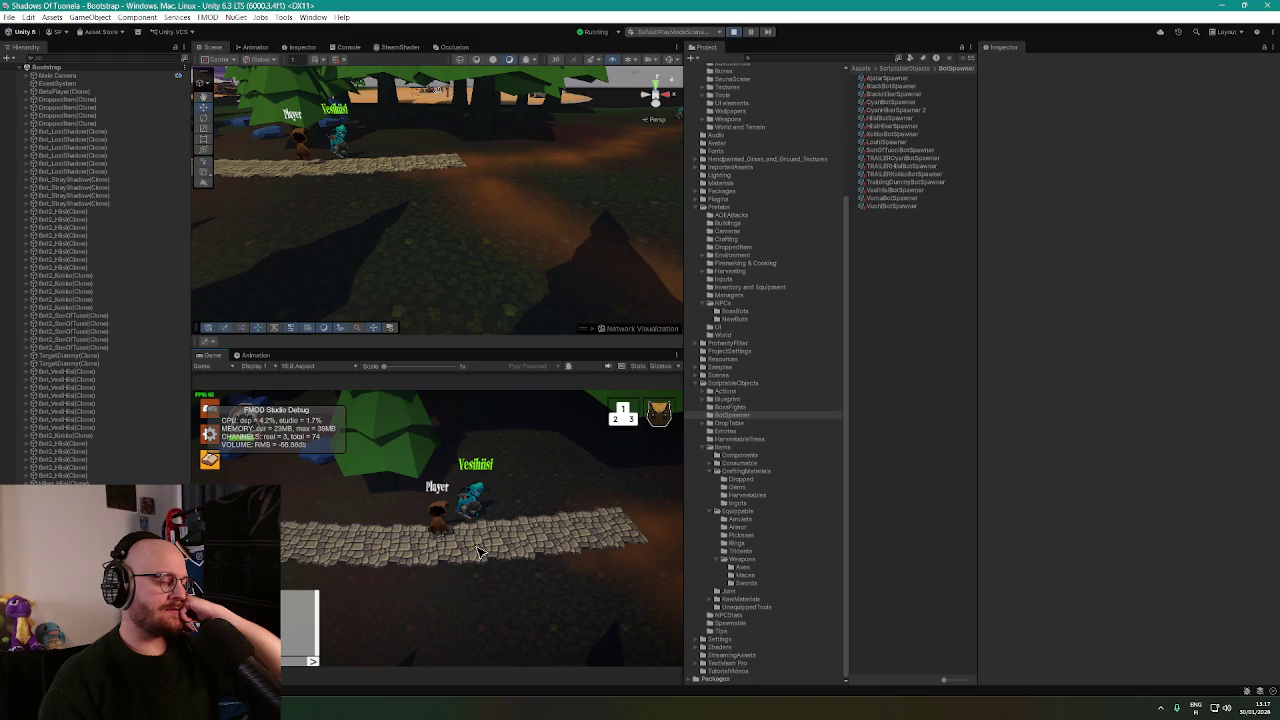
left_click(540, 366)
left_click(545, 390)
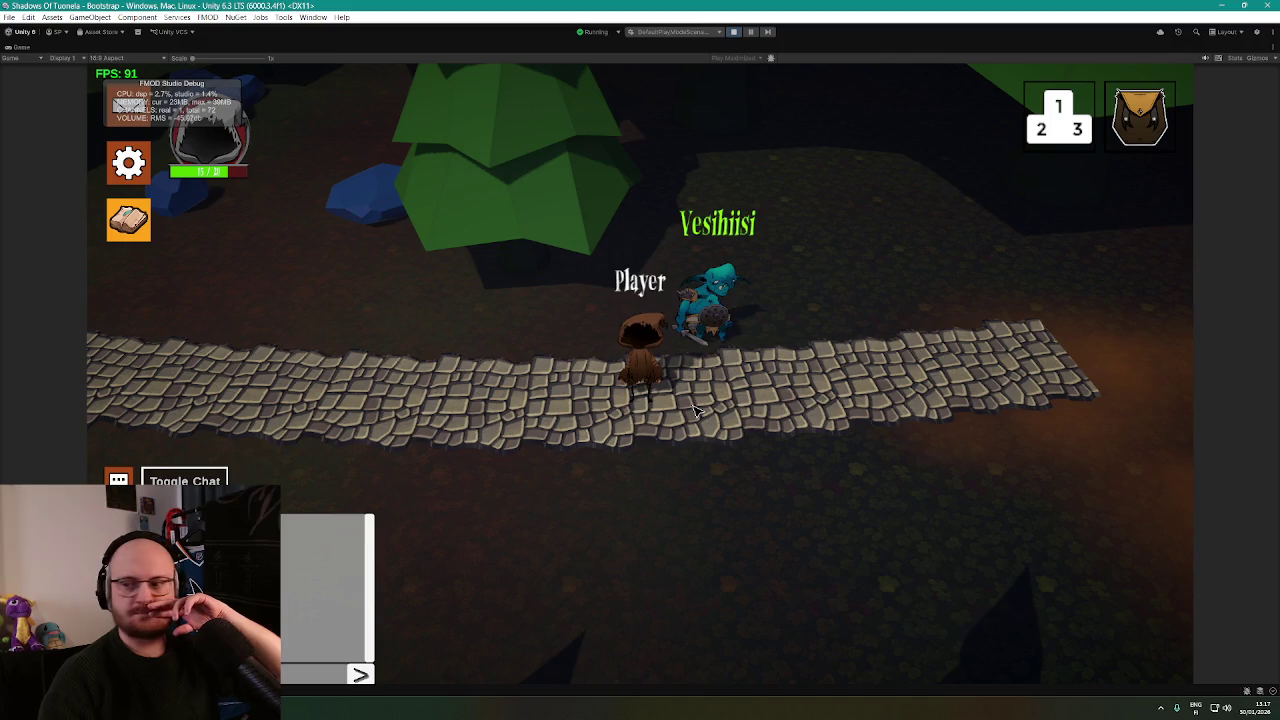
Walk the player below the path and right past the Vesihiisi enemy, then stop play with Ctrl+P.
left_click(697, 447)
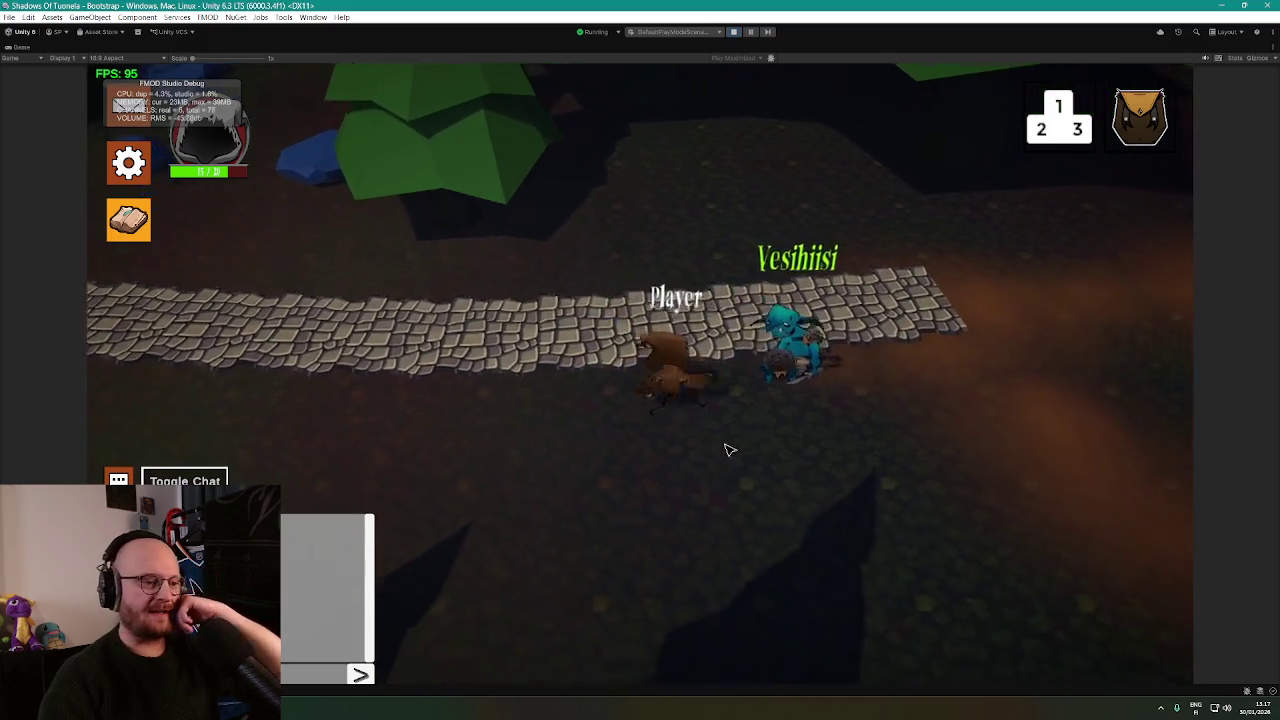
left_click(818, 510)
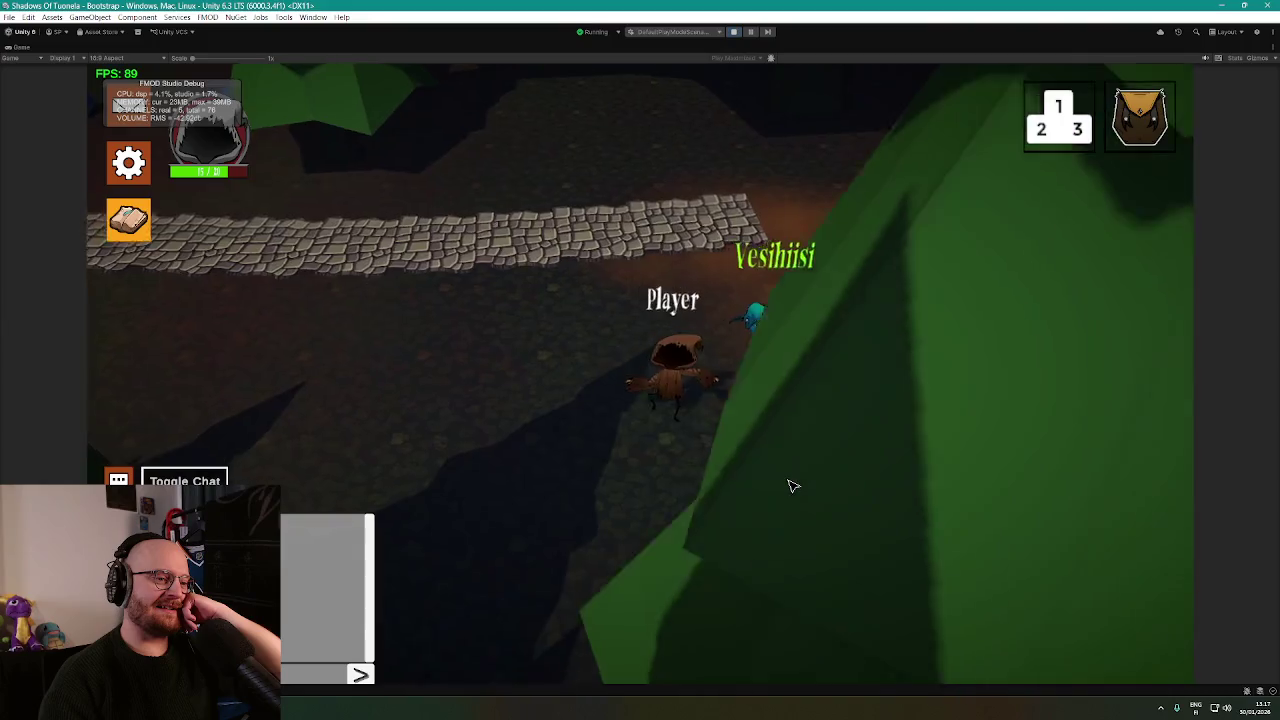
left_click(870, 468)
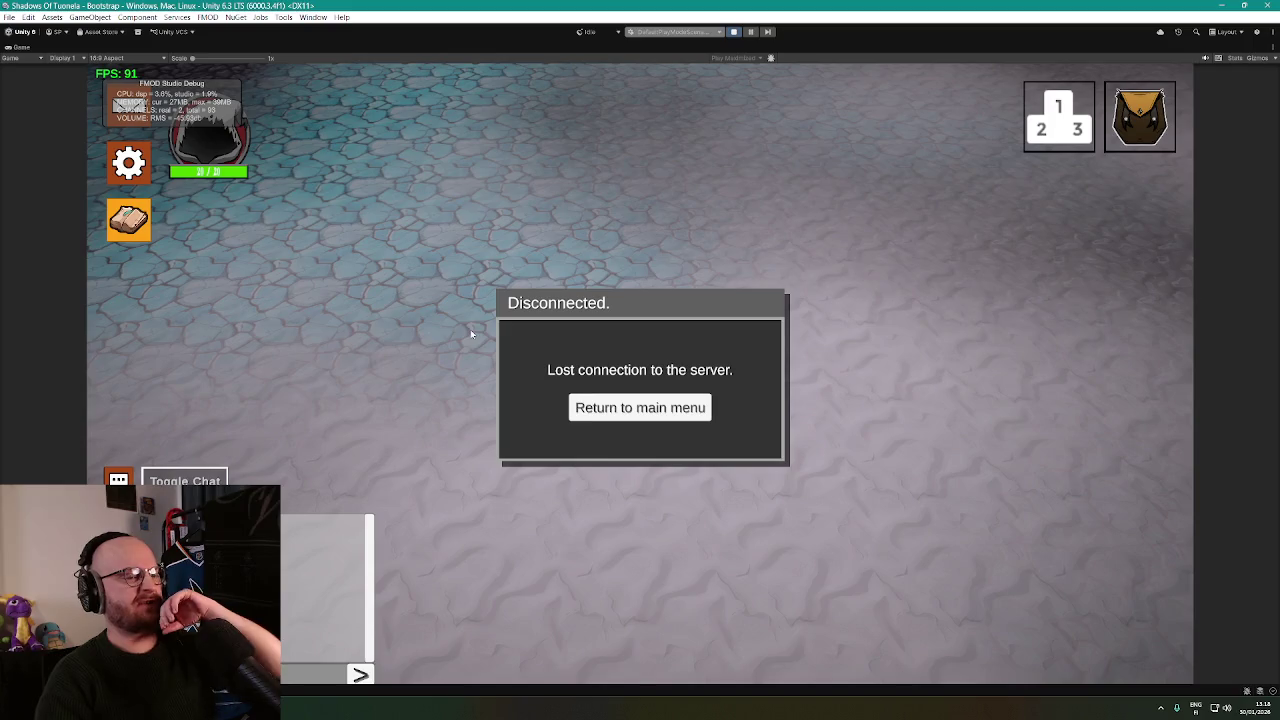
key("ctrl+p")
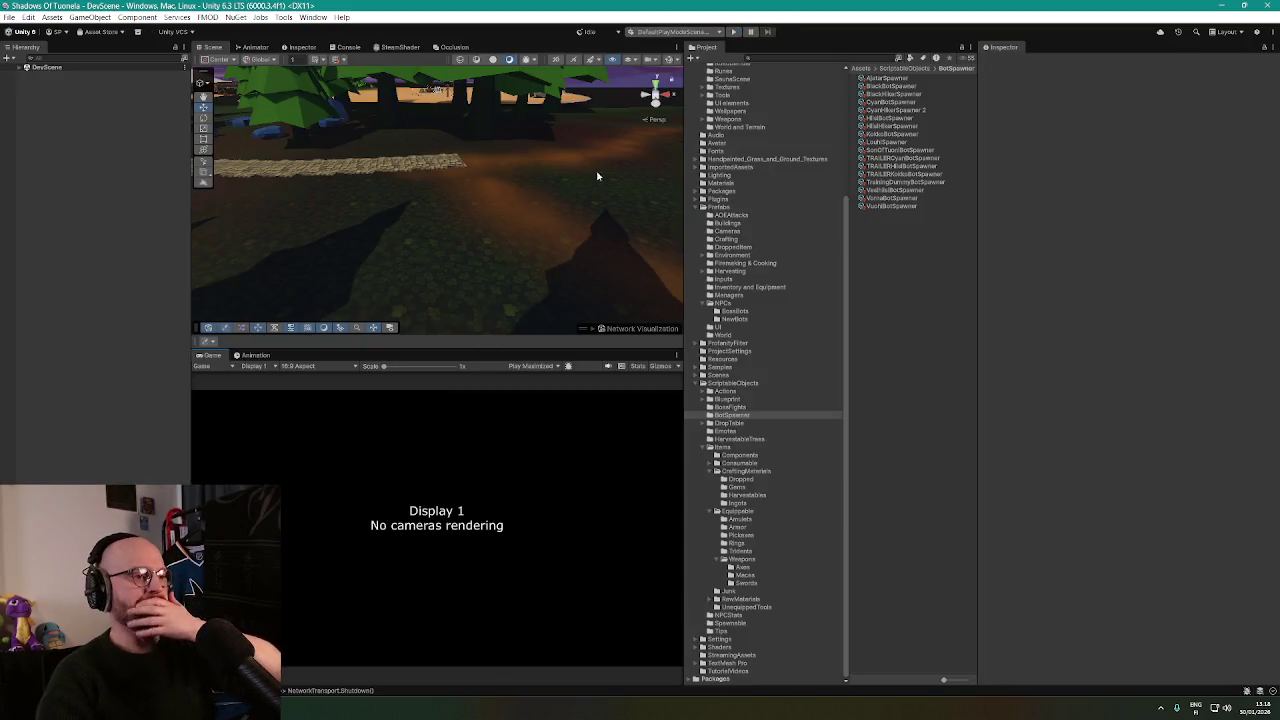
Search 'vesihiisi', open the Bot_VesiHiisi prefab, and frame its root object in the Scene view.
left_click_drag(597, 176, 500, 188)
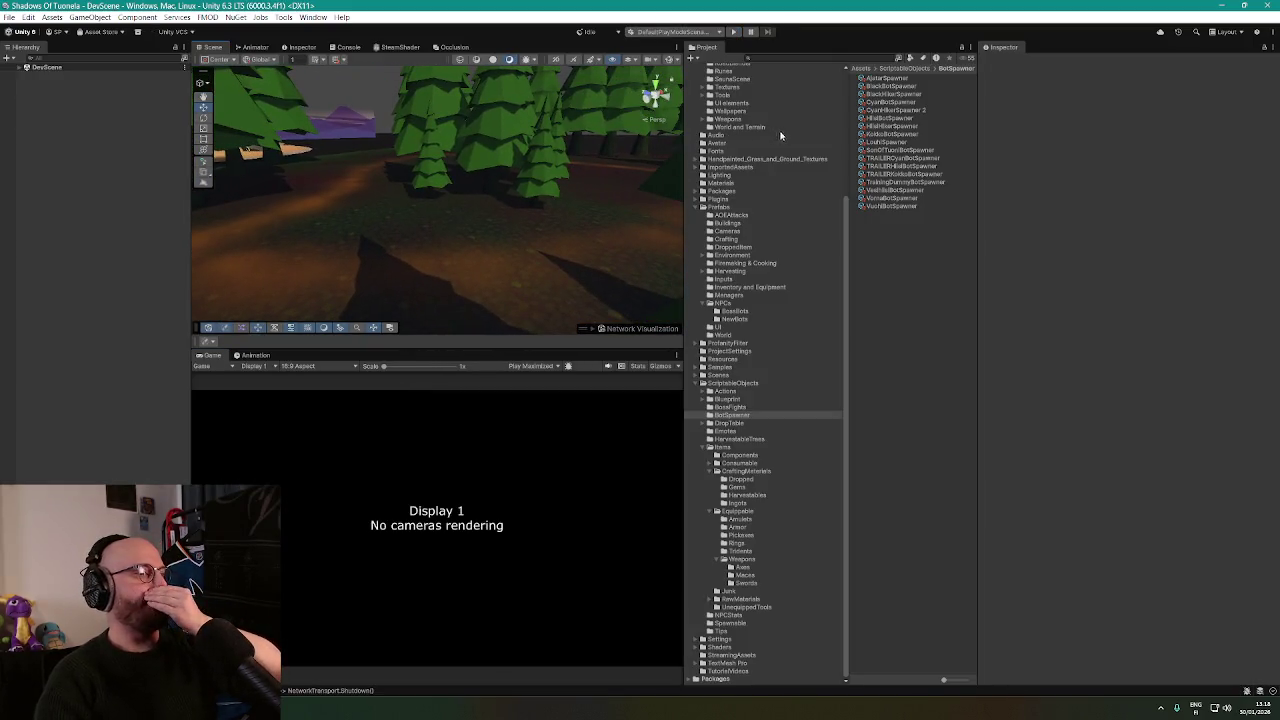
key("ctrl+f")
type("ves")
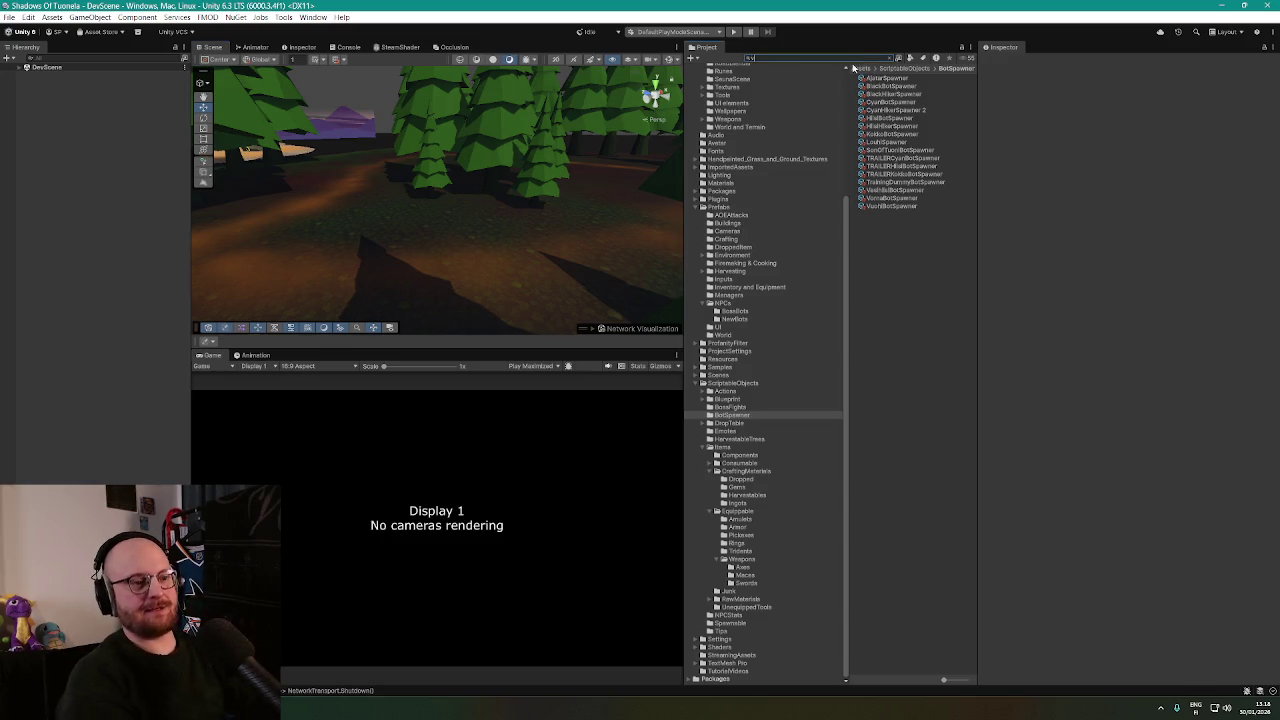
type("ihiisi")
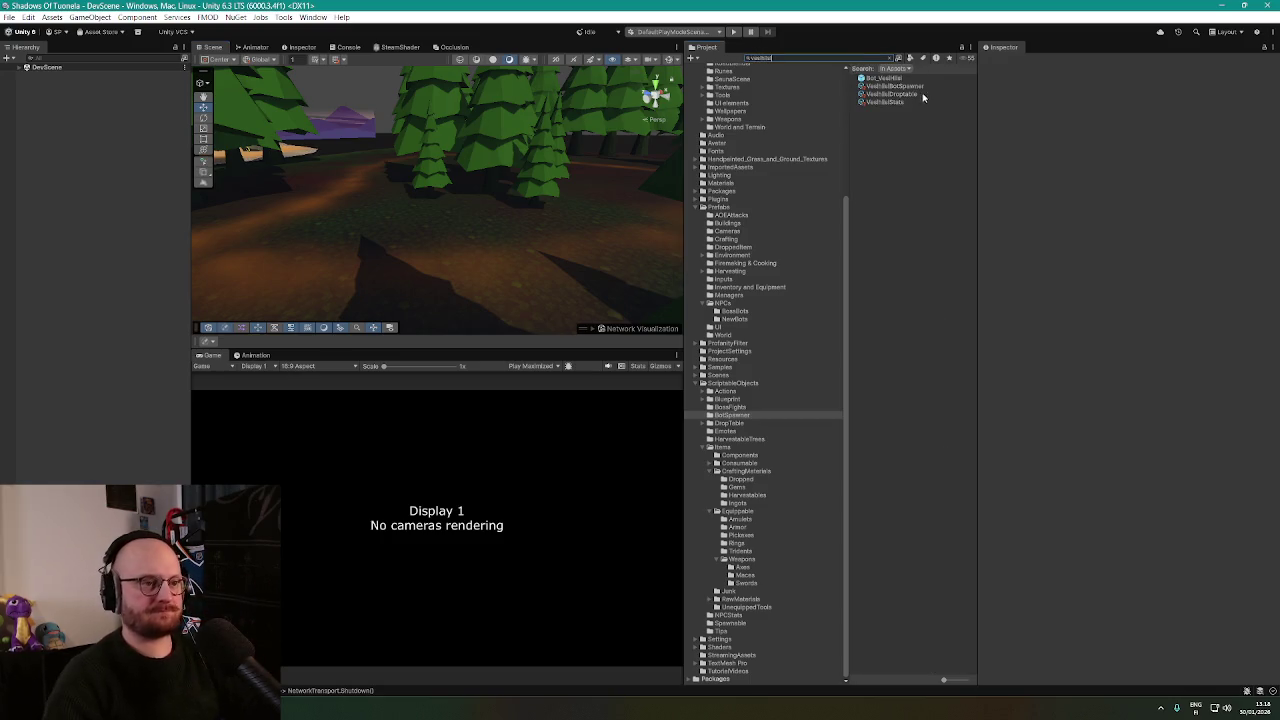
left_click(885, 78)
double_click(887, 79)
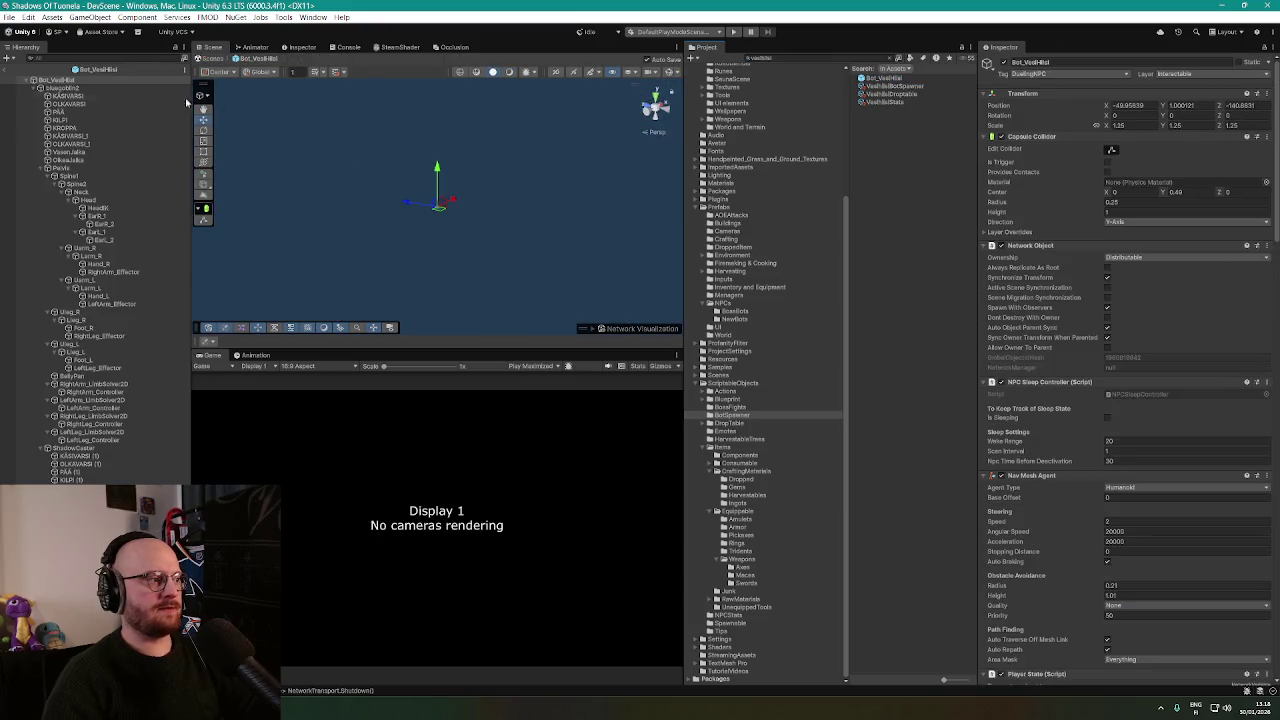
left_click(100, 80)
key("f")
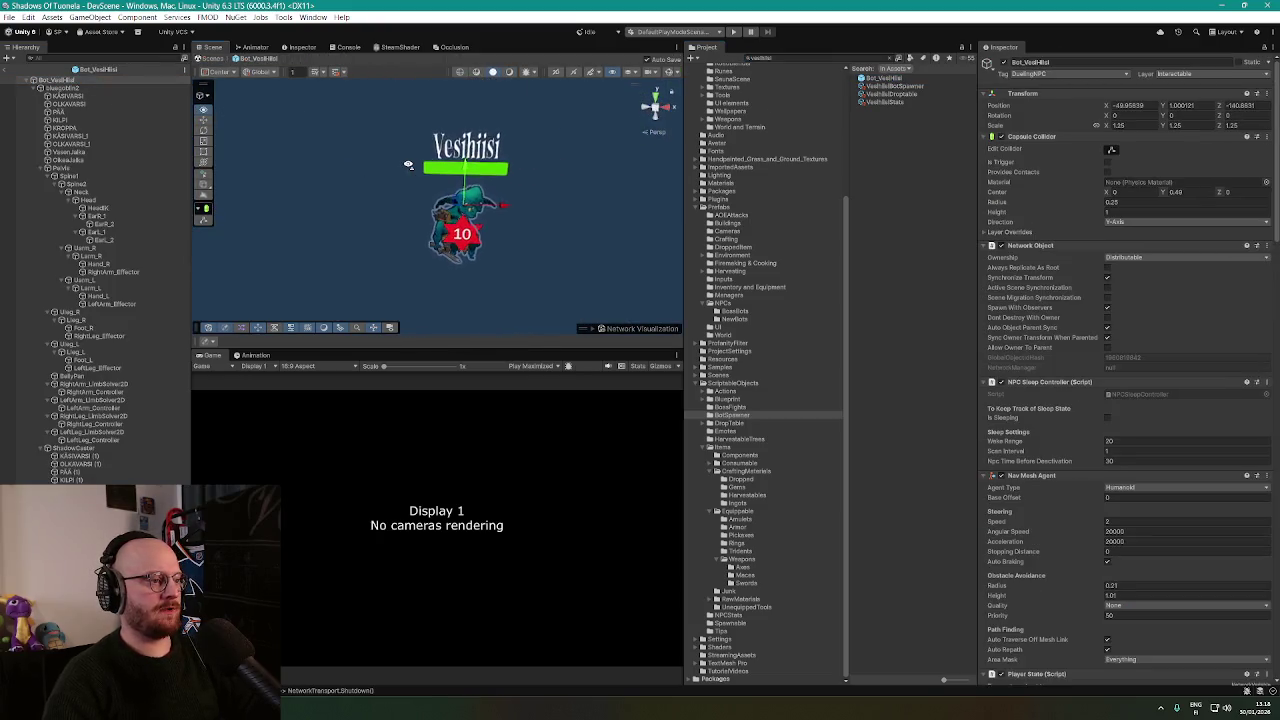
scroll(408, 165, "up", 3)
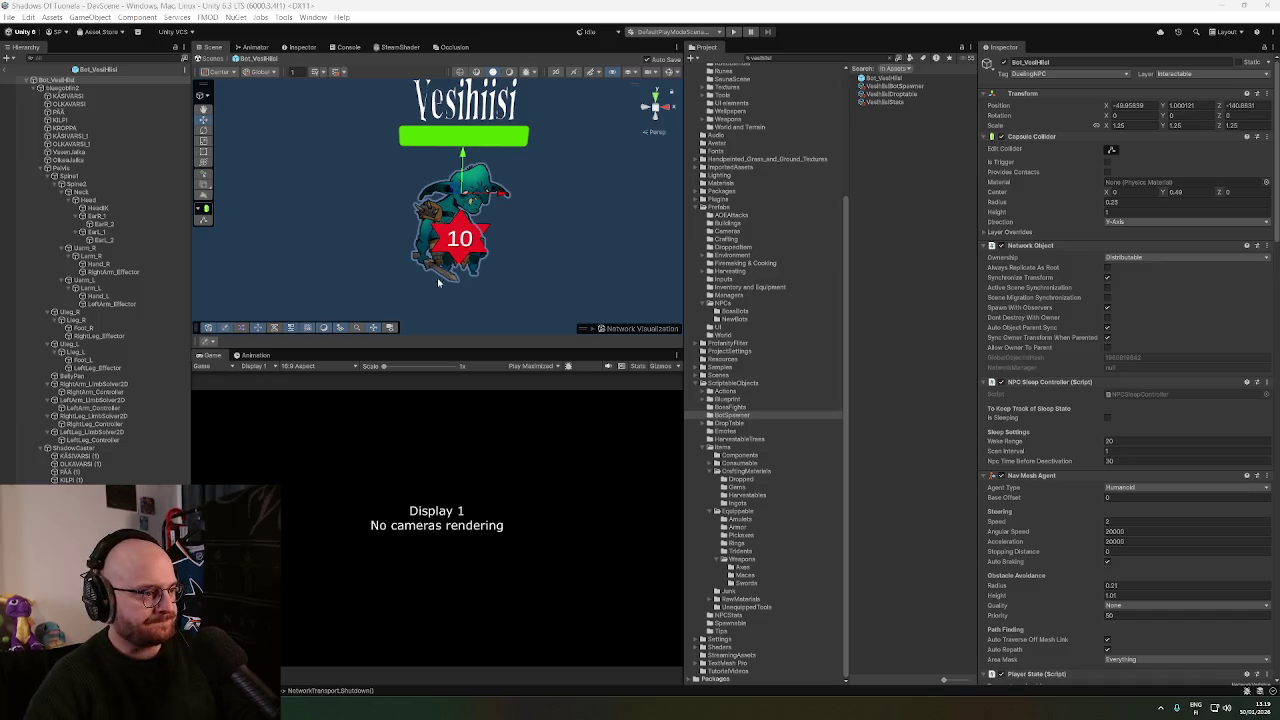
scroll(339, 237, "up", 2)
Inspect the goblin's arm, upper arm and head sprite parts, plus the bluegoblin2 and root objects.
left_click(88, 95)
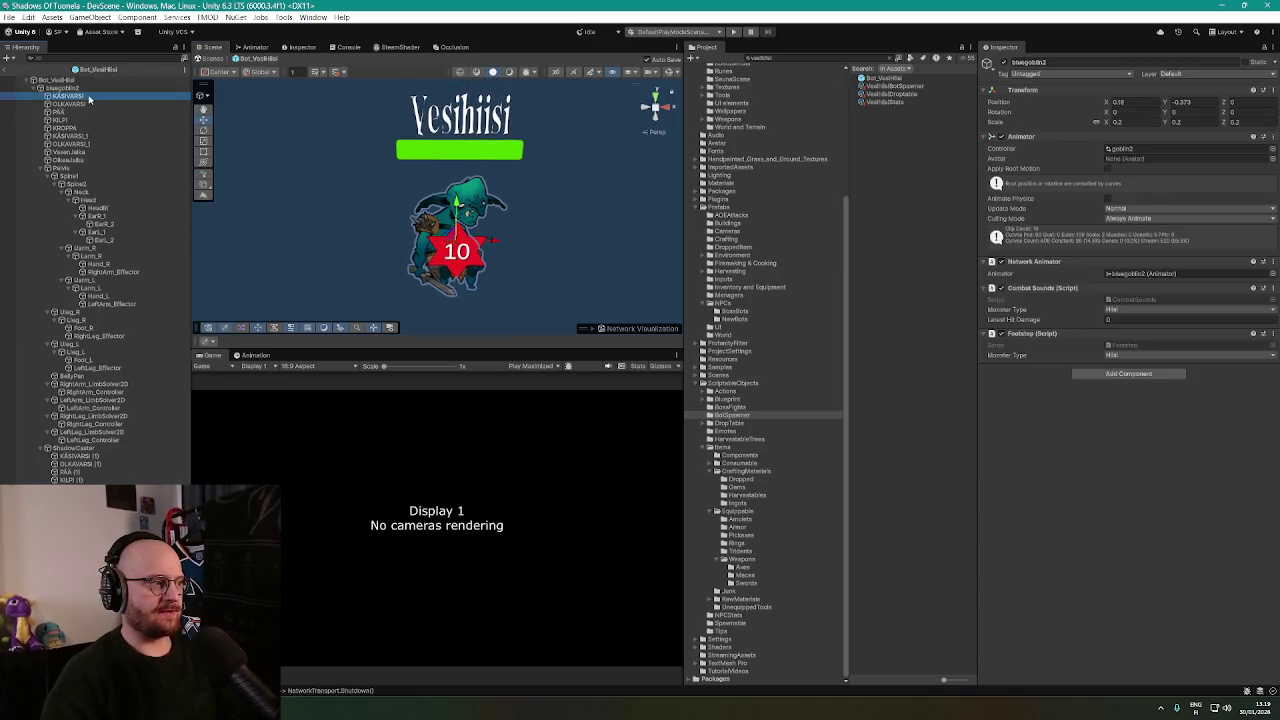
left_click(94, 104)
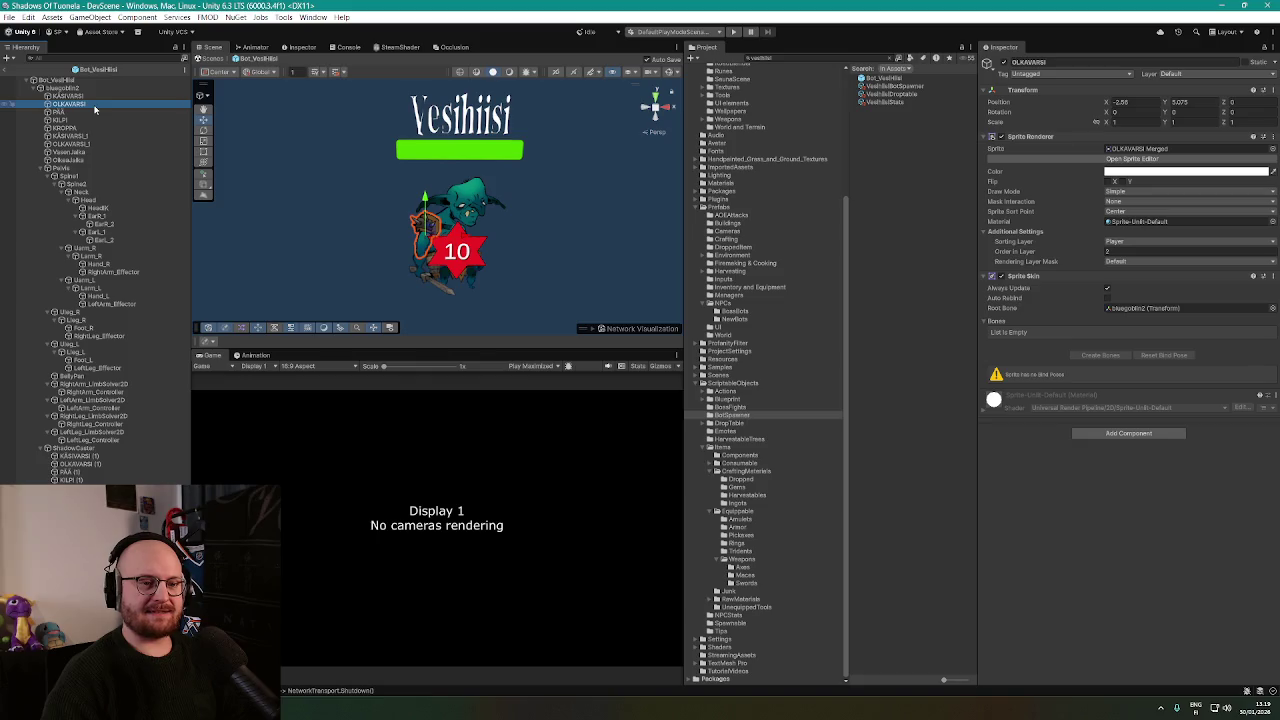
left_click(92, 112)
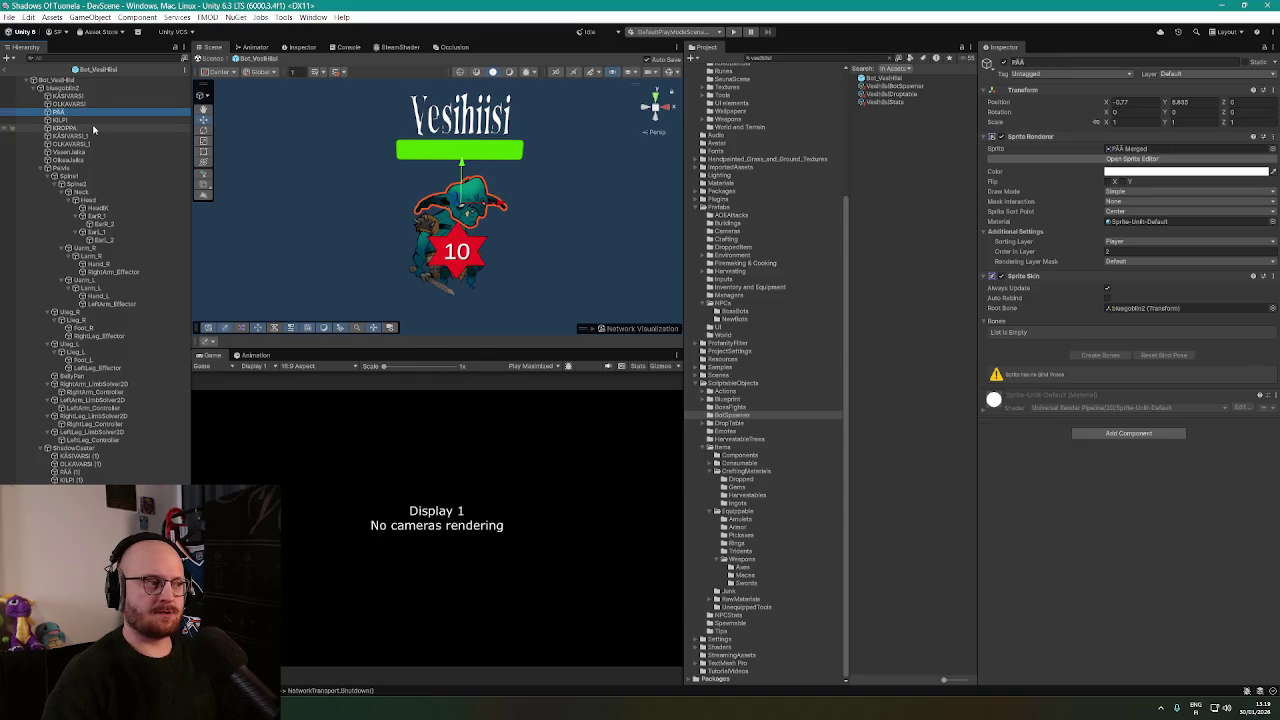
left_click(1140, 150)
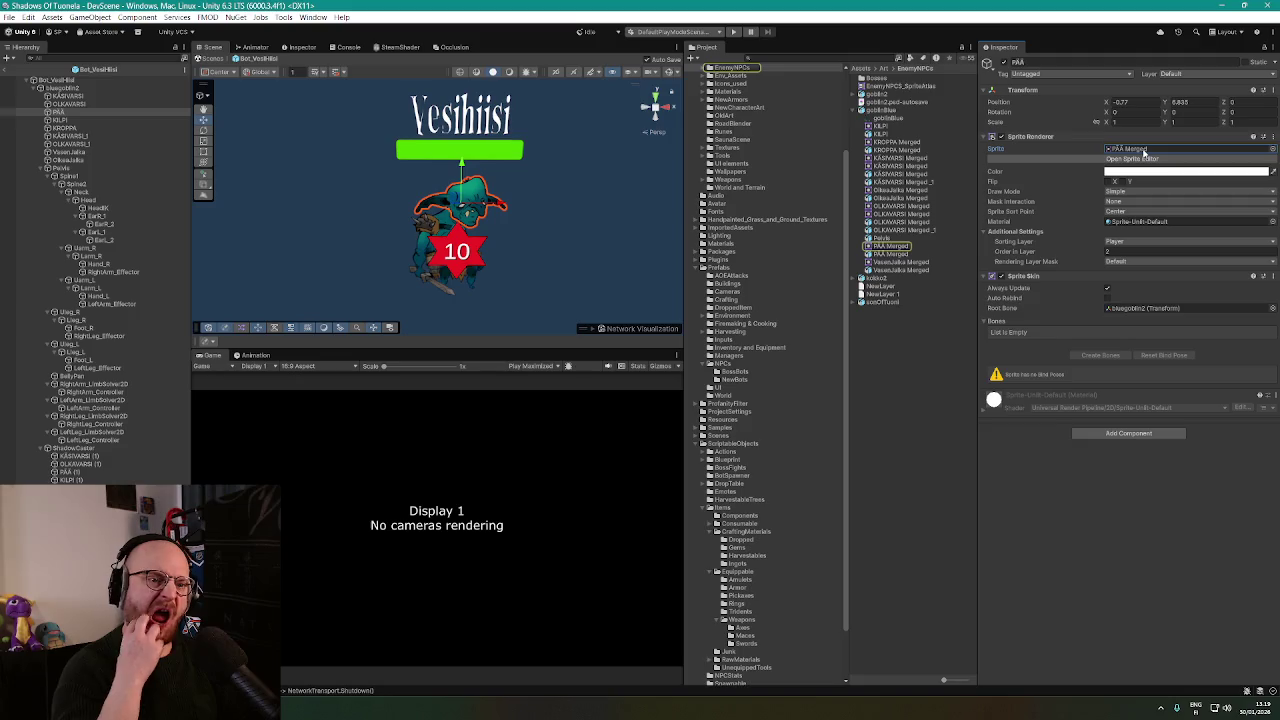
left_click(83, 80)
left_click(83, 88)
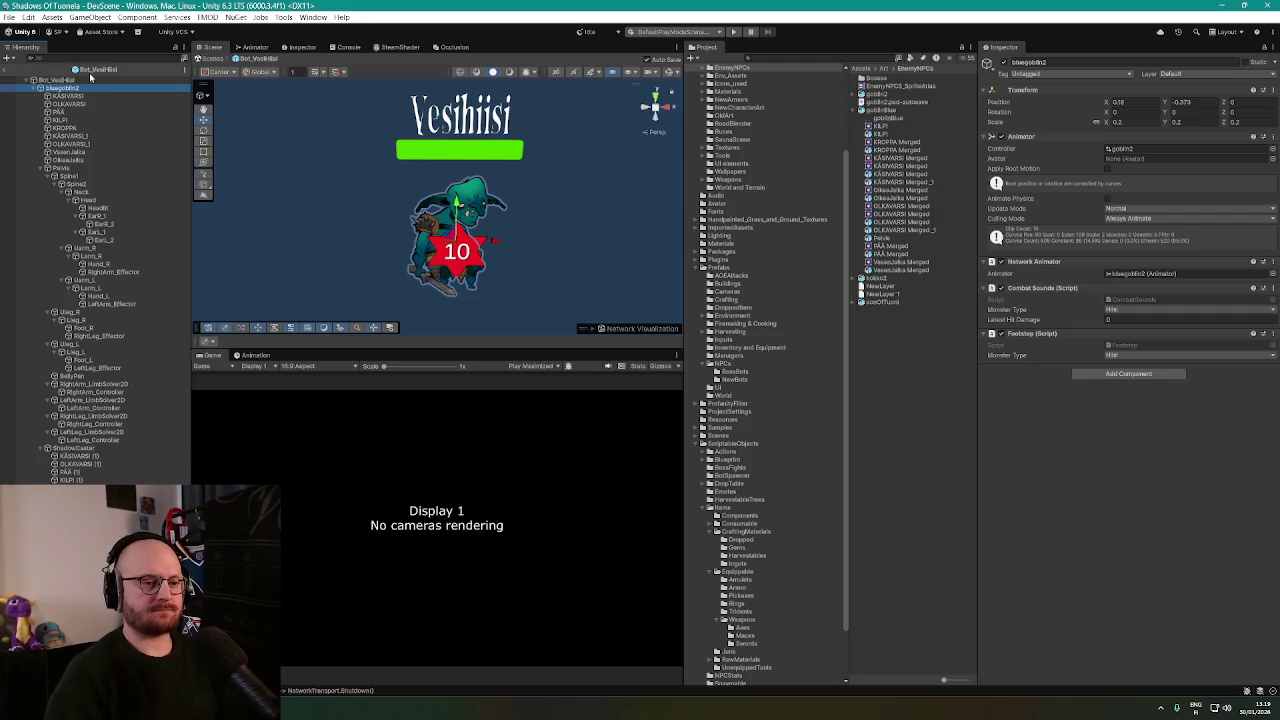
left_click(80, 80)
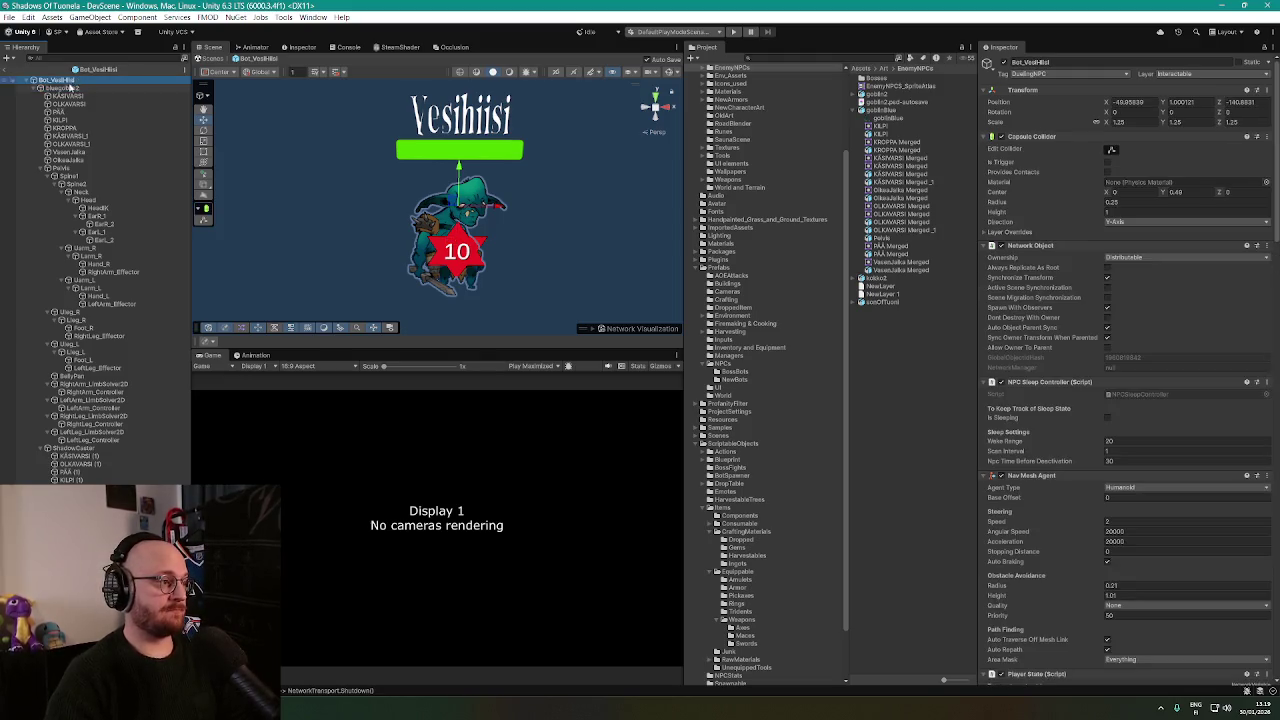
left_click(68, 88)
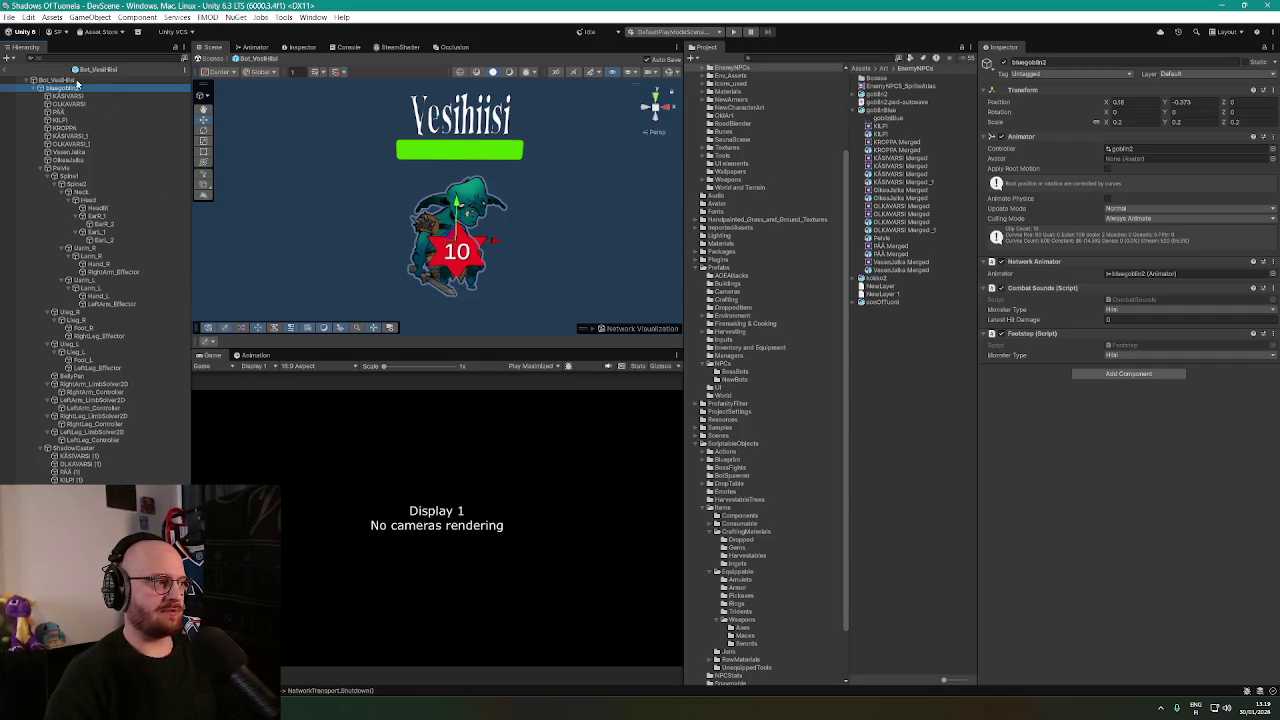
left_click(77, 80)
left_click(73, 88)
left_click(73, 80)
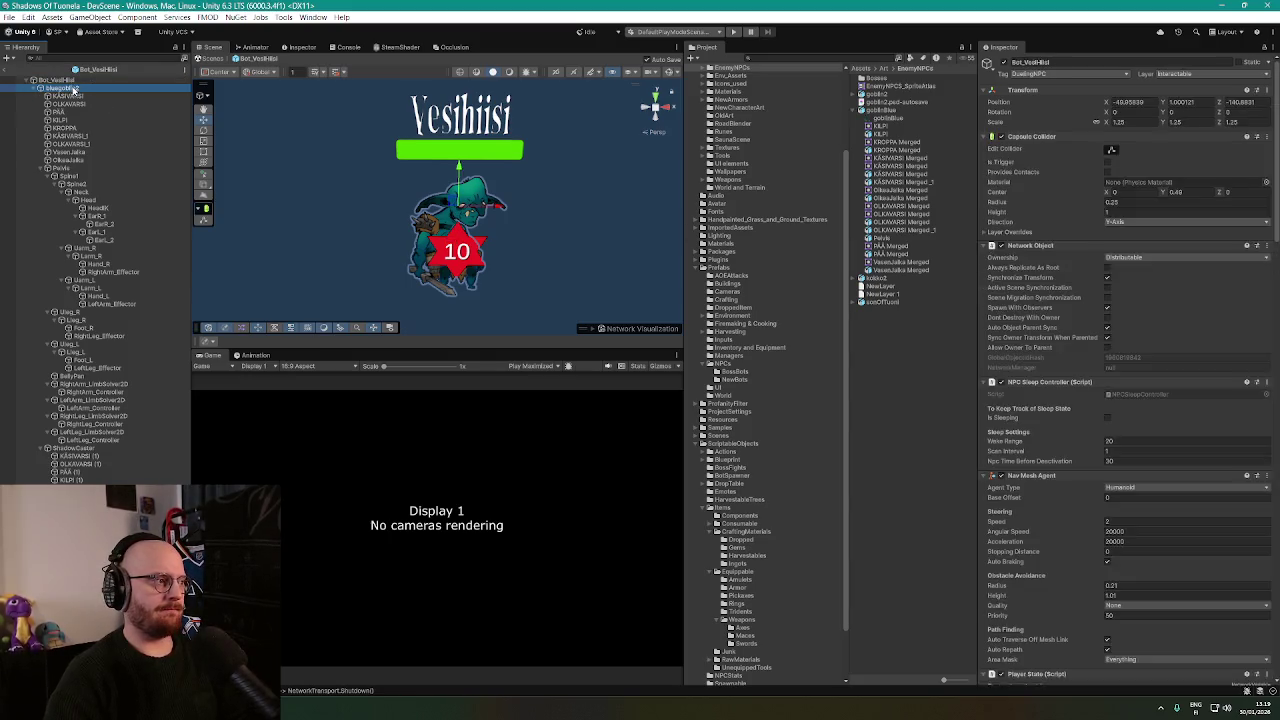
left_click(65, 96)
Select the Pelvis with its IK solvers, show bone overlays, and rotate the EarR_2 ear bone.
left_click(100, 168)
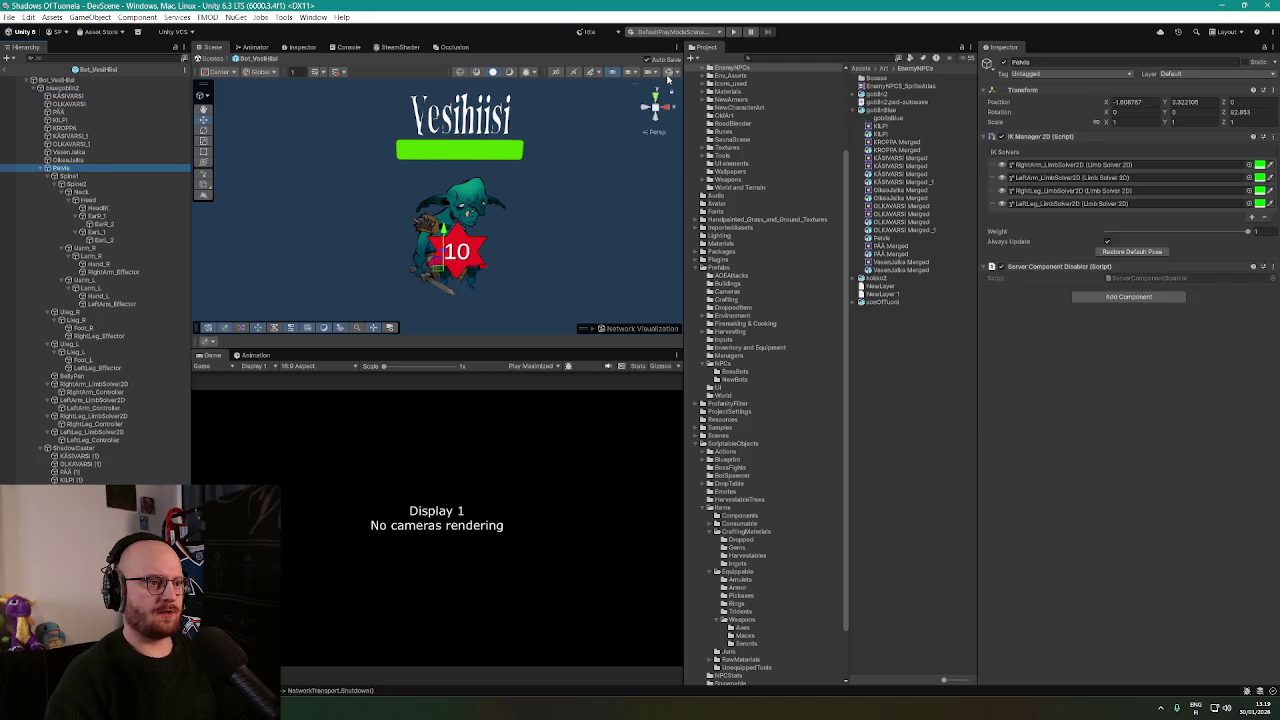
left_click(669, 72)
scroll(447, 253, "up", 3)
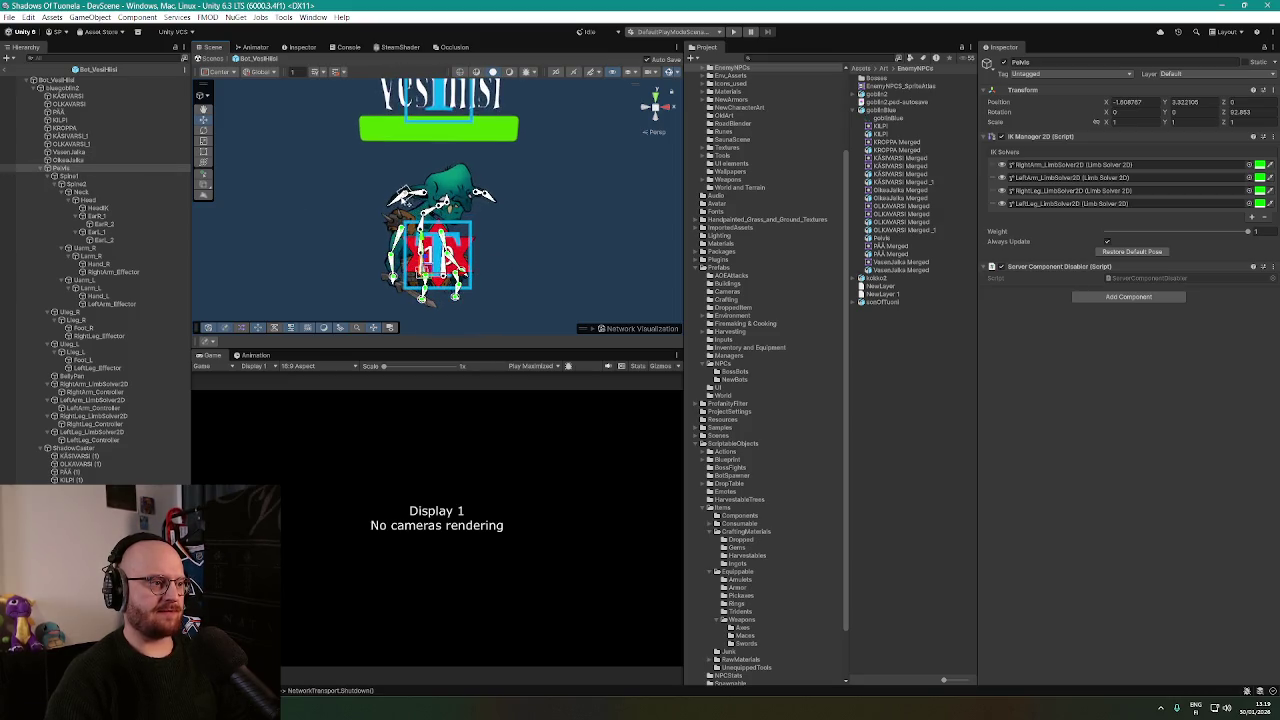
left_click(398, 190)
left_click_drag(400, 192, 354, 222)
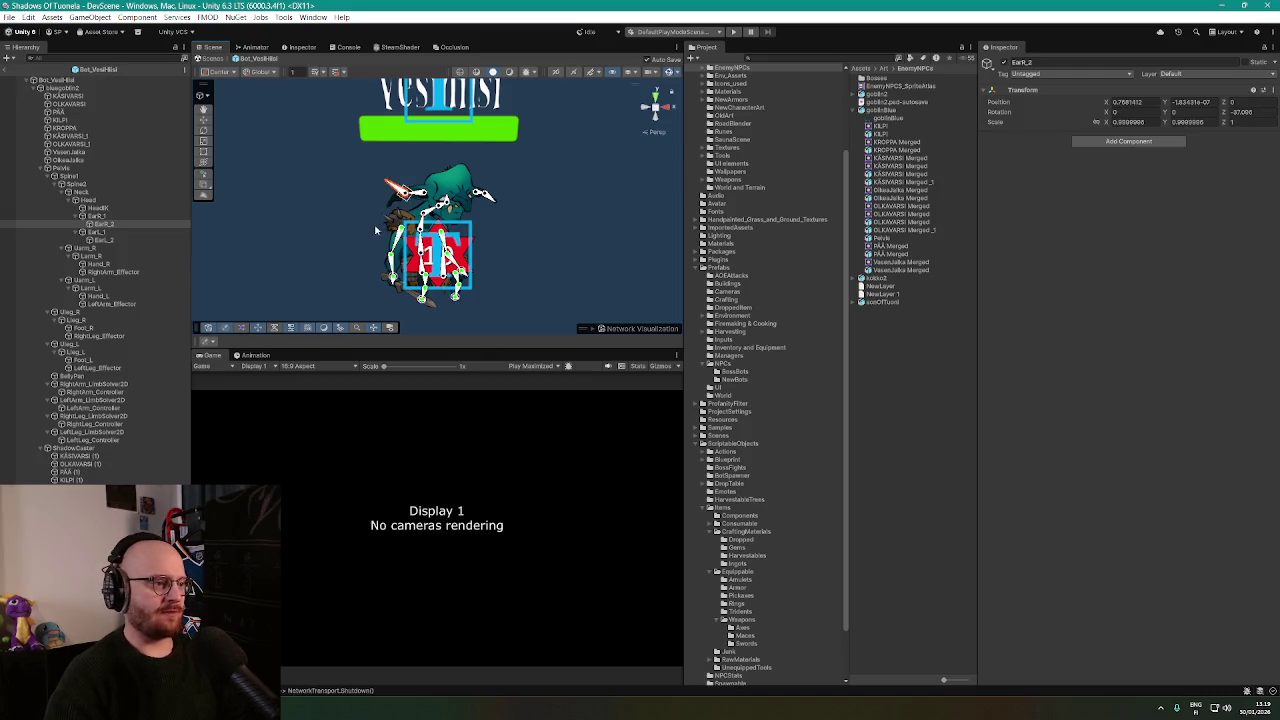
left_click(375, 234)
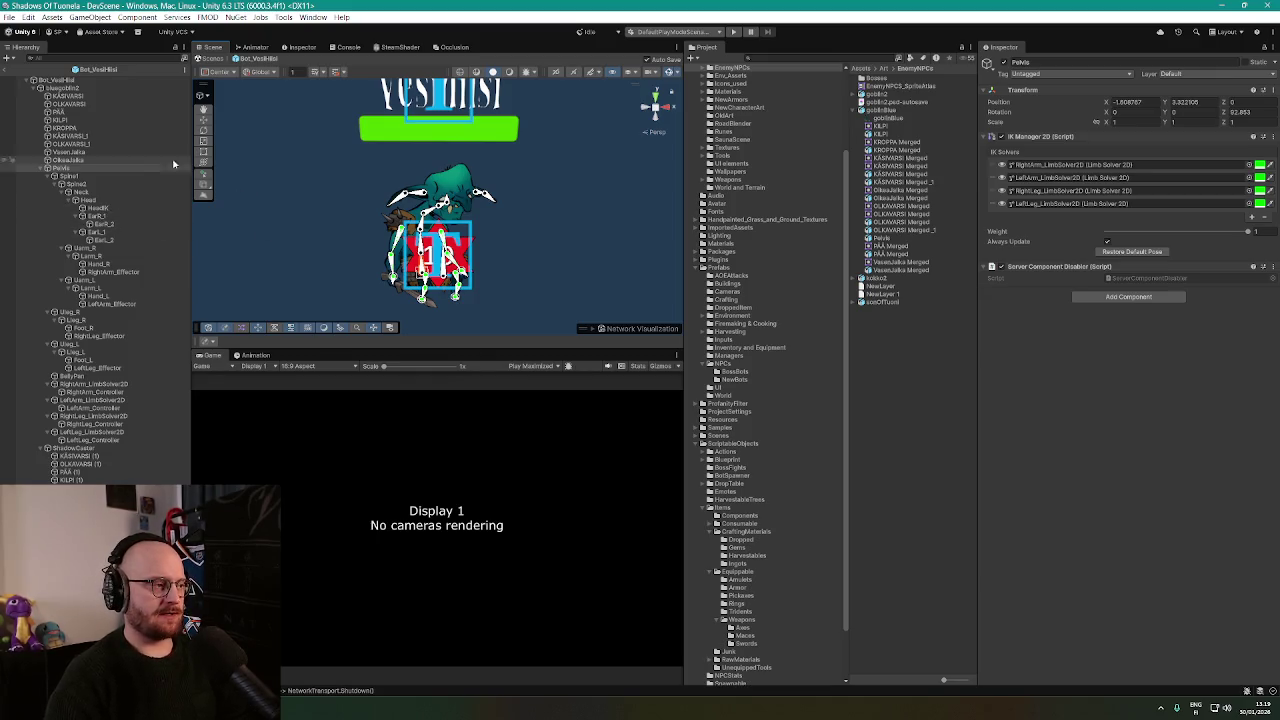
Select bluegoblin2 and the Bot_VesiHiisi root, then clear the selection.
left_click(88, 88)
left_click(88, 80)
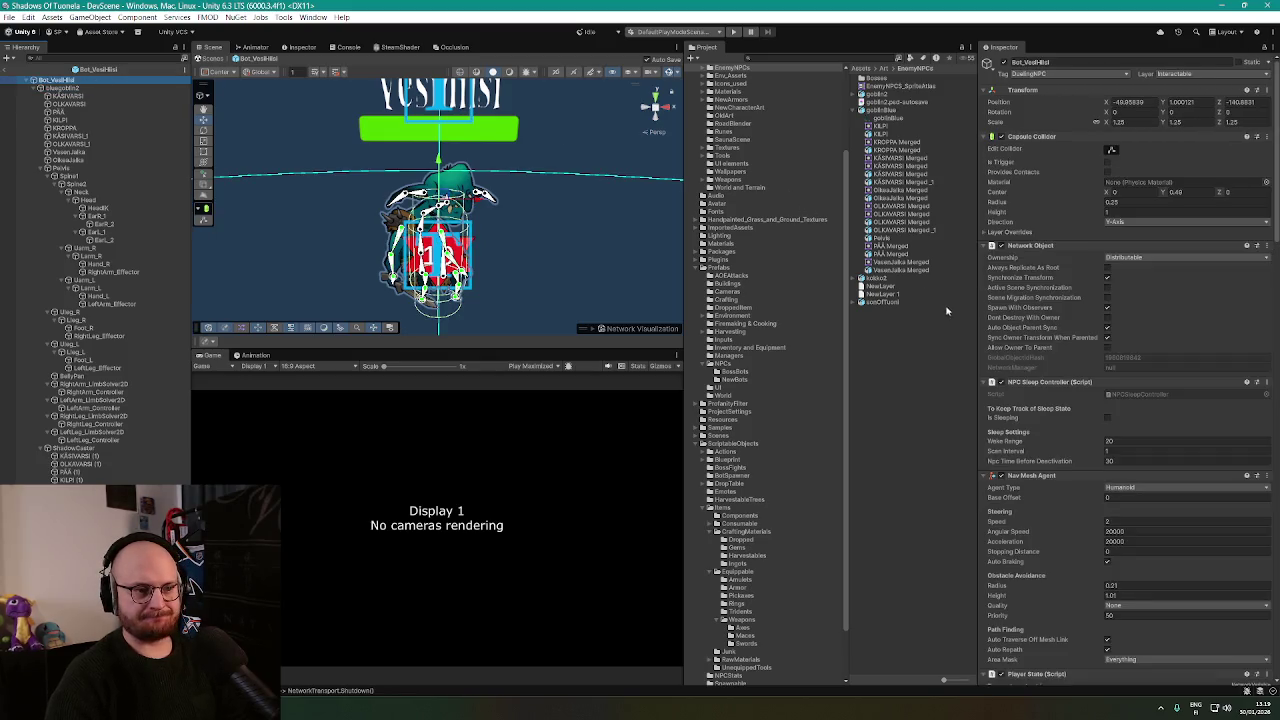
left_click(924, 363)
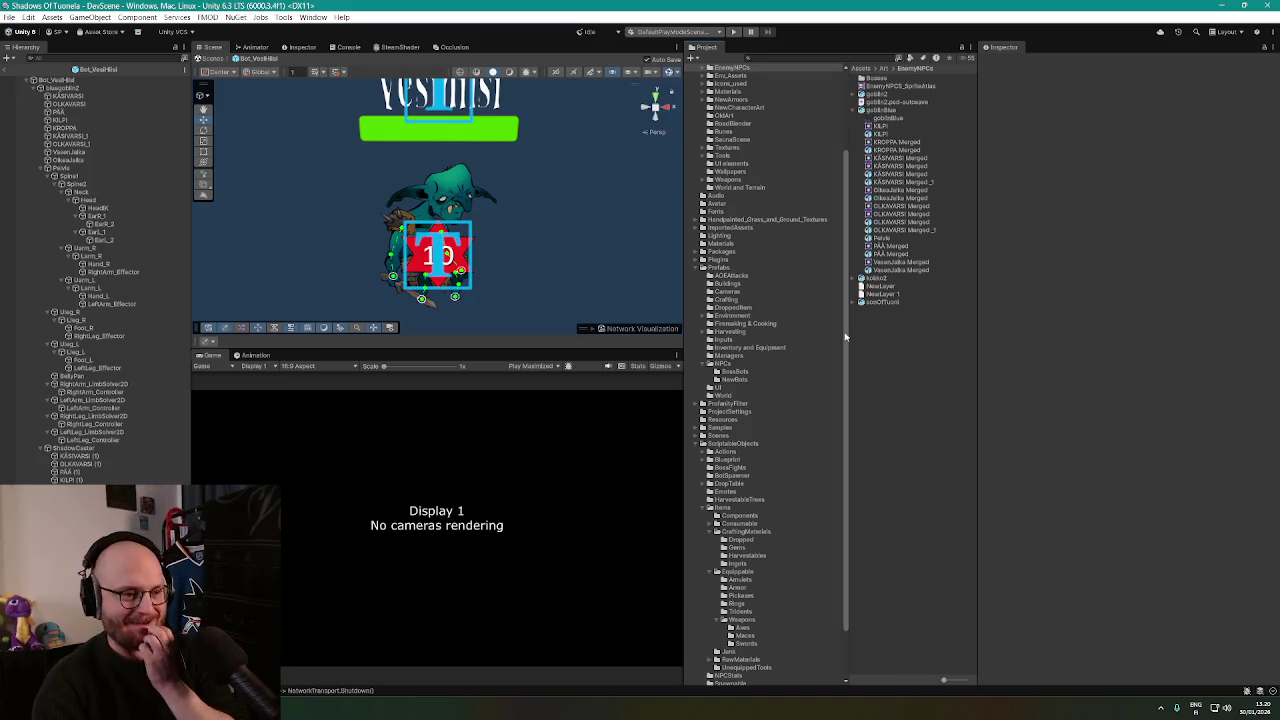
Select the goblinBlue sprite, open it in the Sprite Editor, and switch to Skinning Editor mode.
scroll(836, 397, "down", 3)
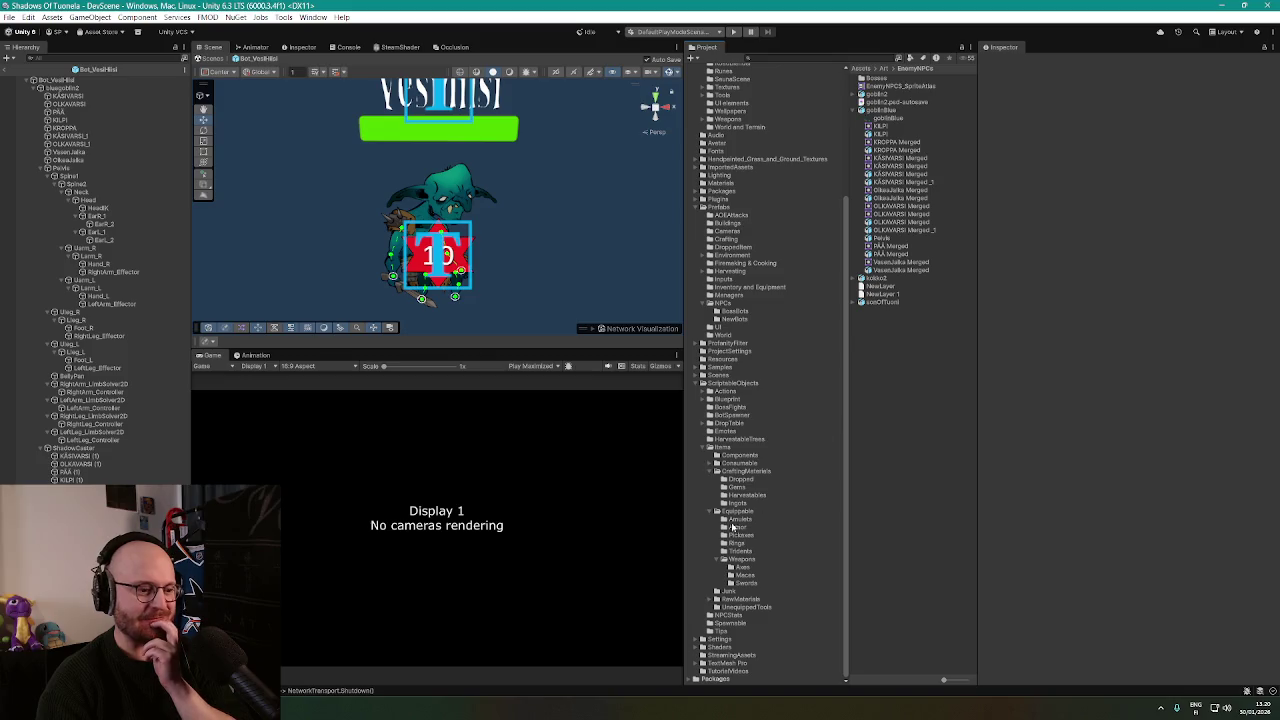
scroll(770, 493, "up", 4)
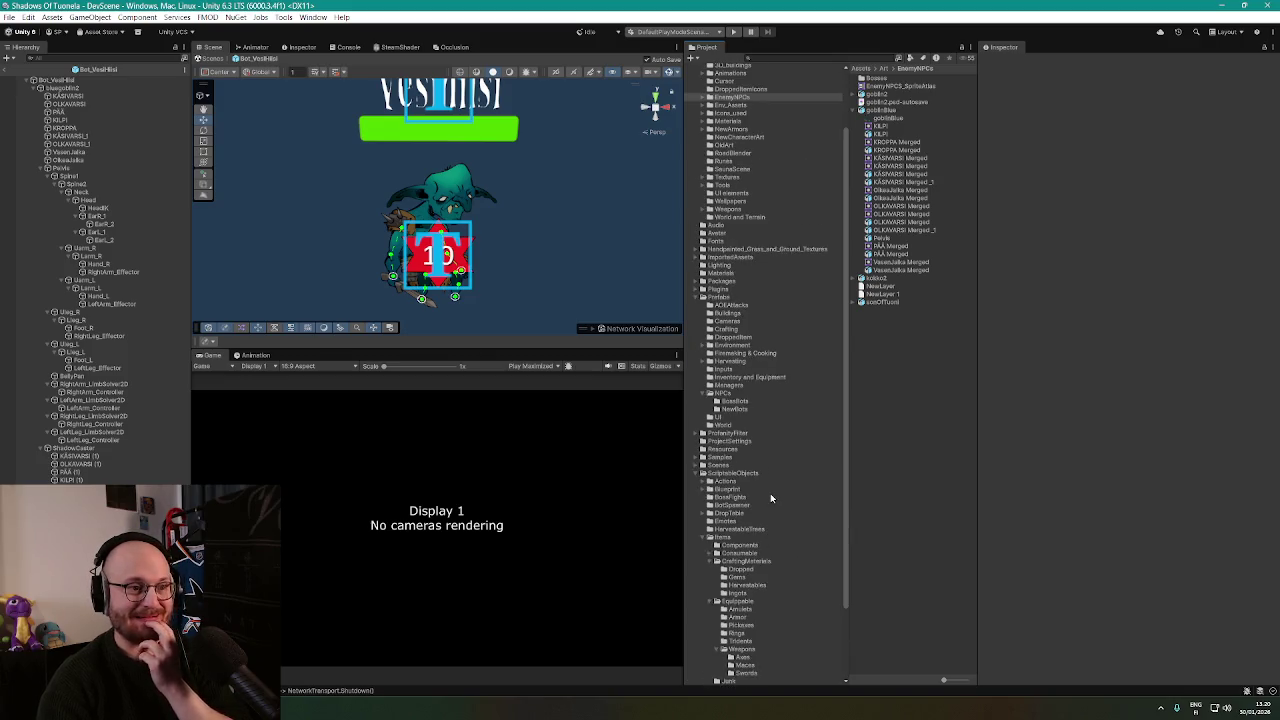
scroll(771, 503, "down", 4)
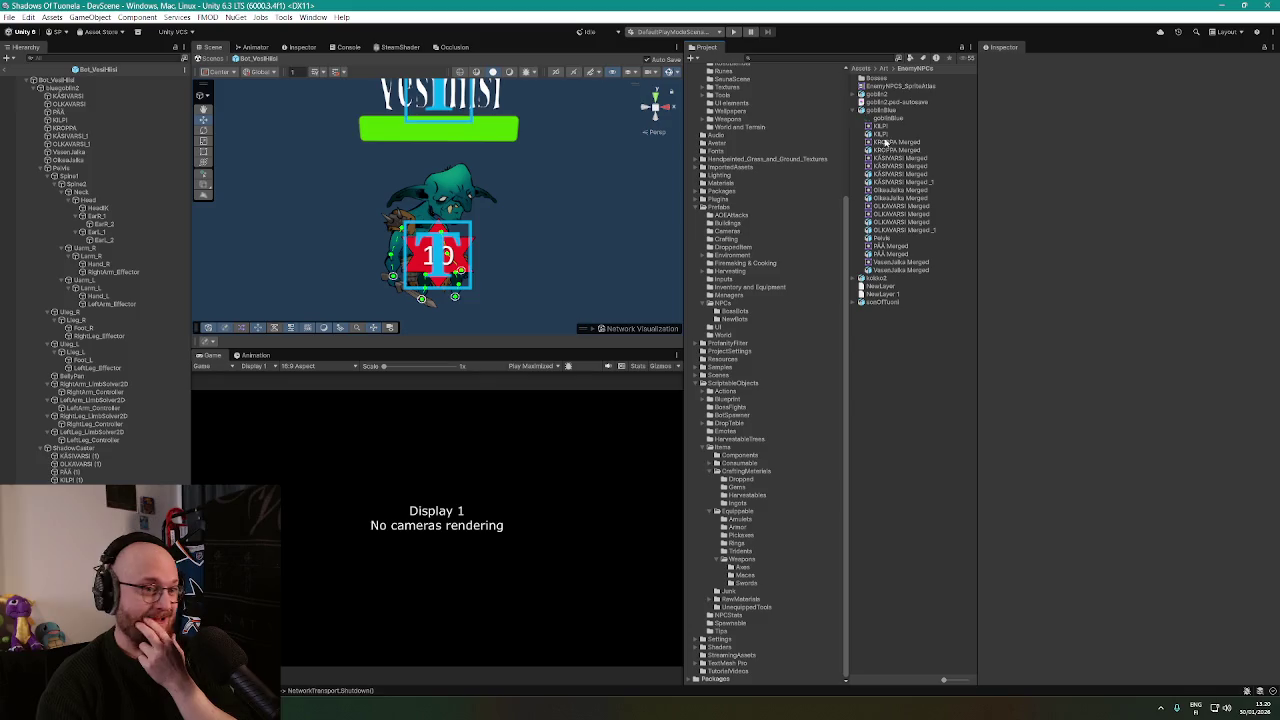
left_click(886, 110)
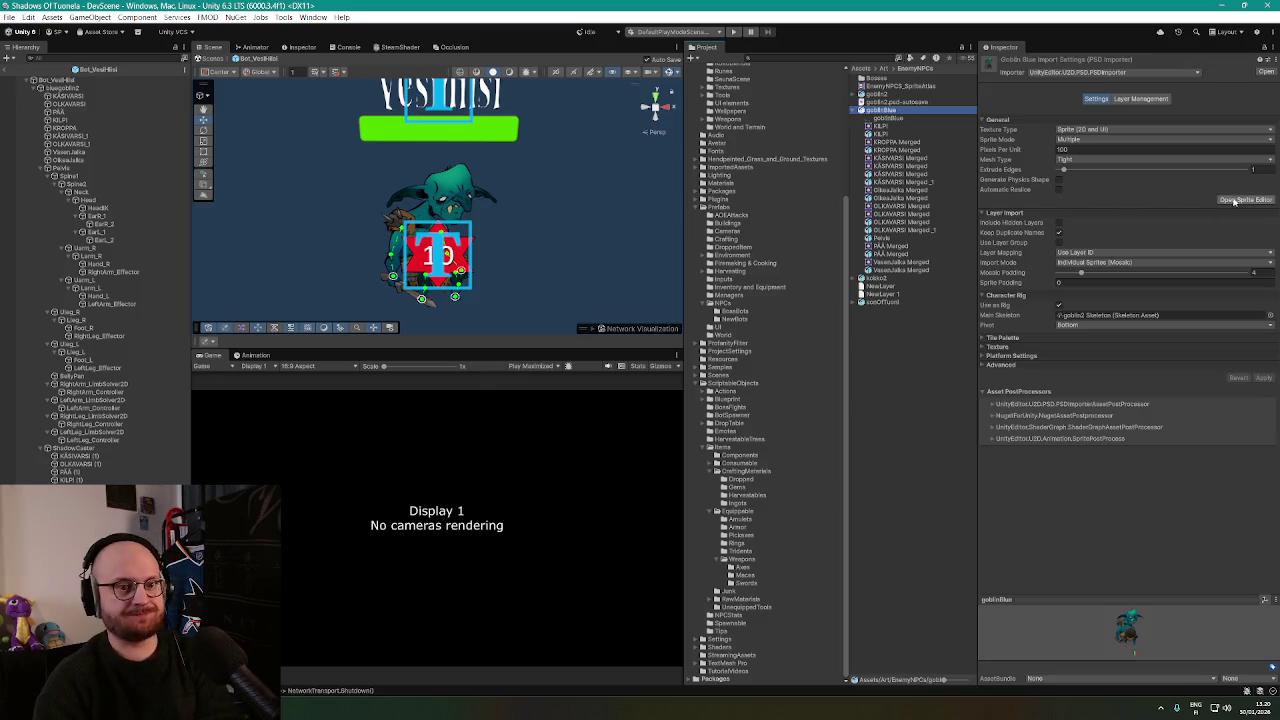
left_click(1238, 201)
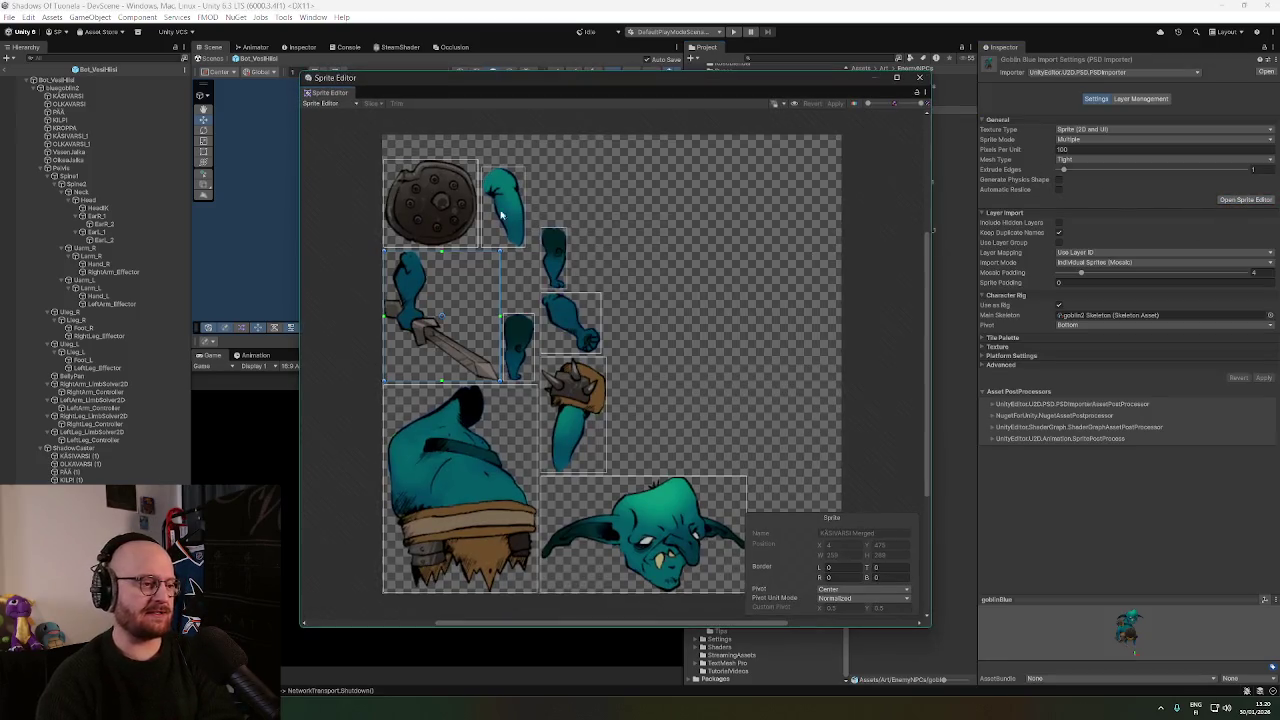
left_click(322, 103)
left_click(345, 163)
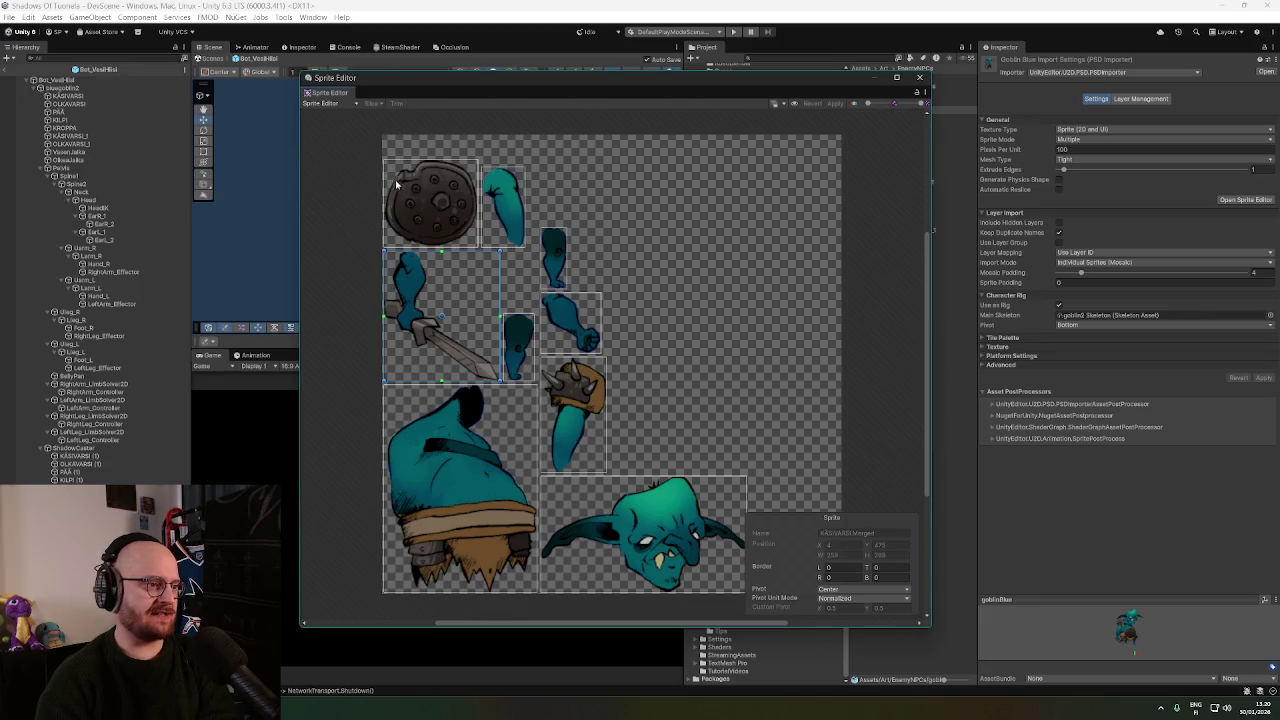
Zoom the canvas and widen the Sprite Editor window by dragging its right edge.
scroll(660, 370, "up", 5)
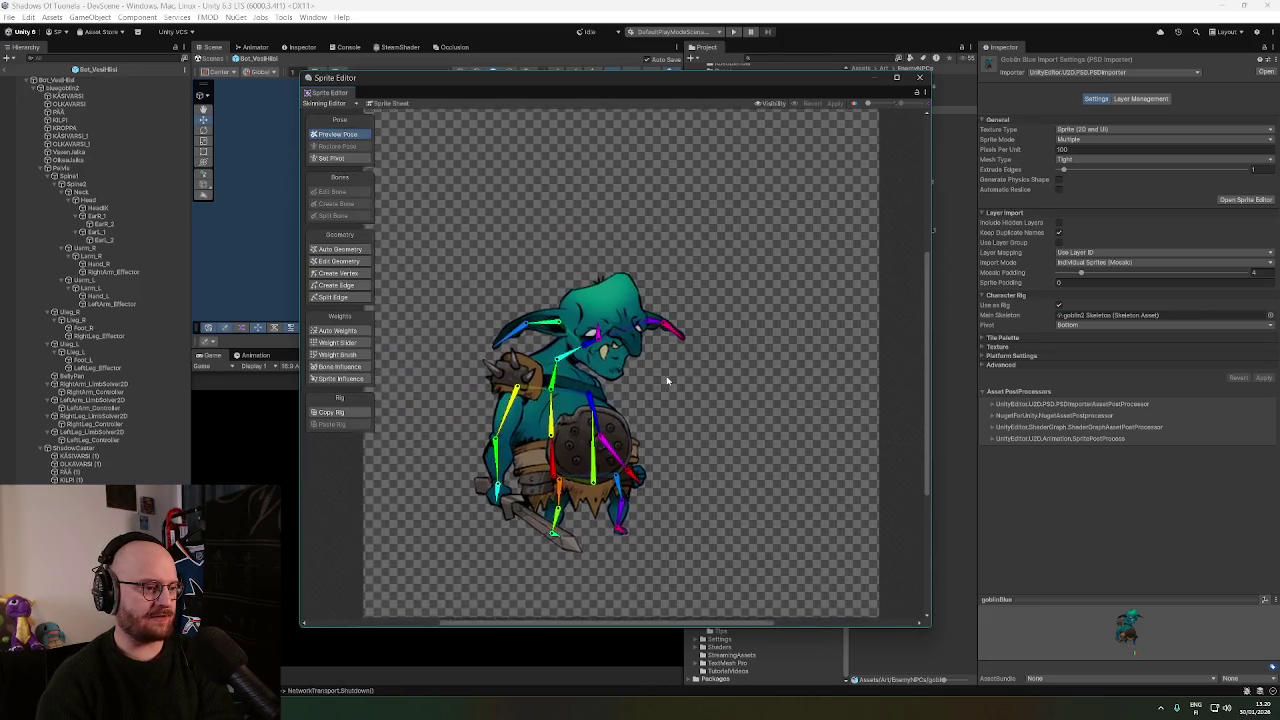
scroll(699, 329, "up", 1)
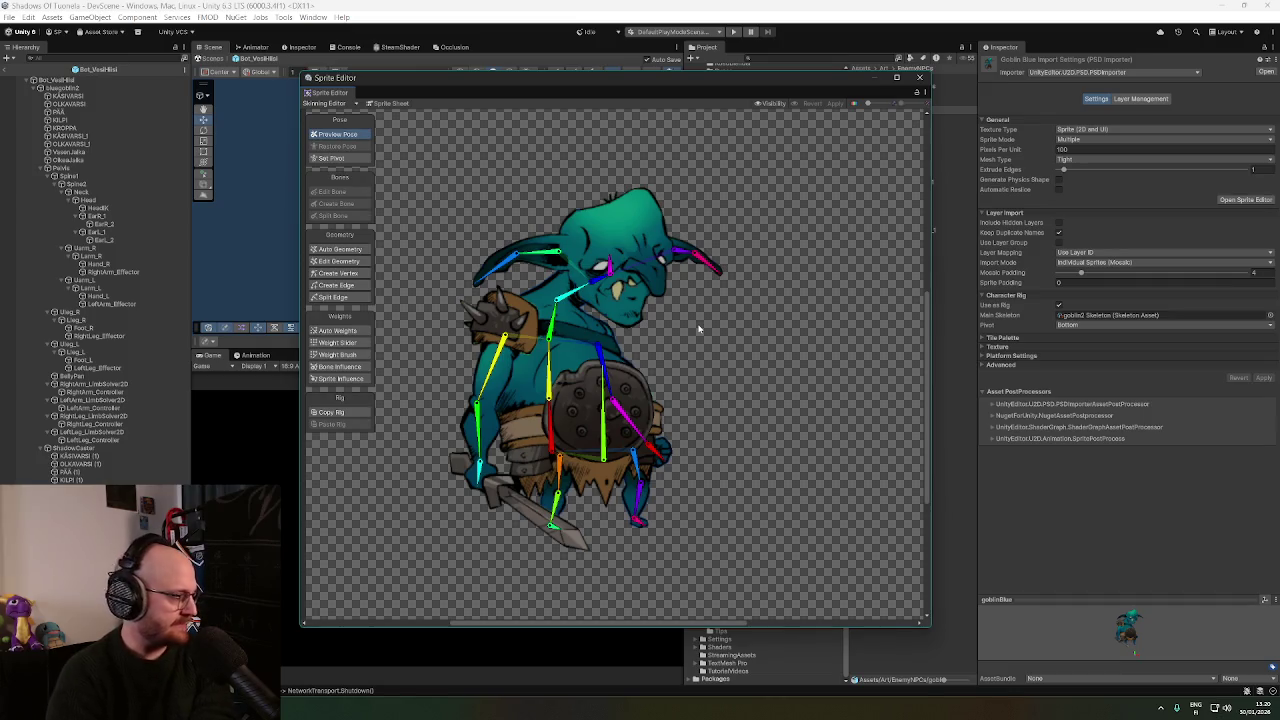
scroll(691, 338, "up", 1)
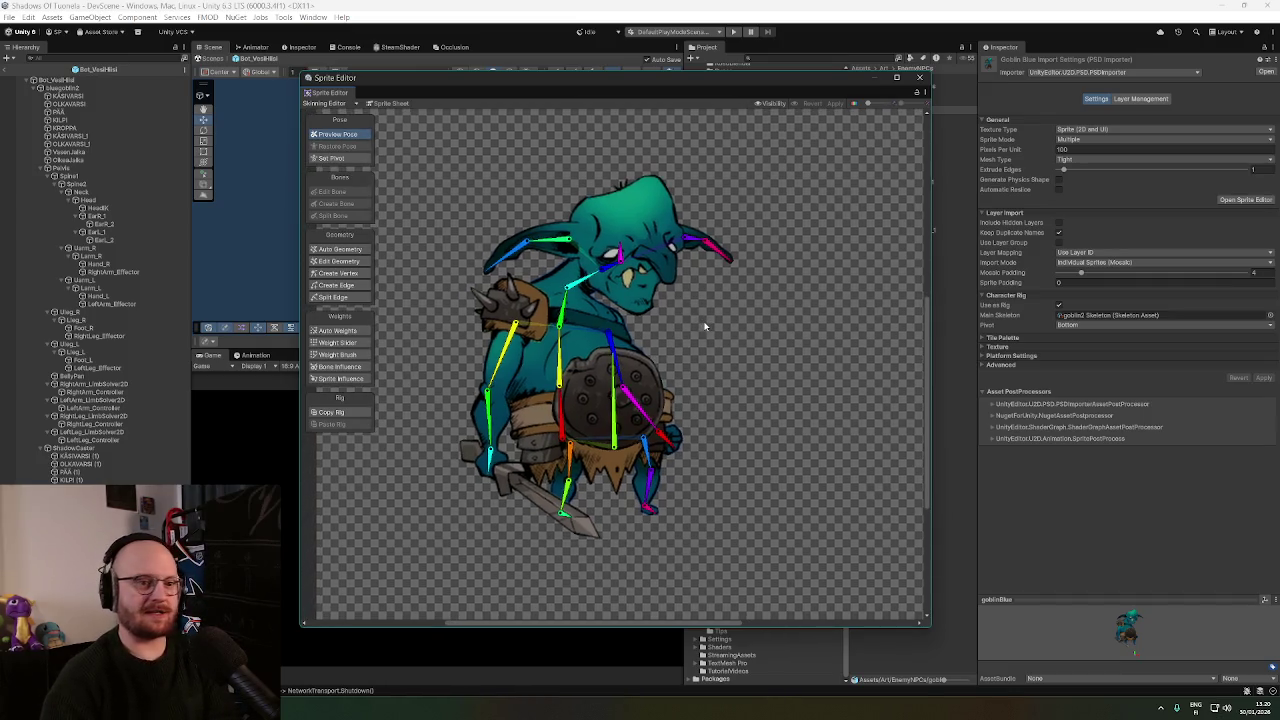
scroll(705, 330, "up", 2)
scroll(731, 350, "up", 1)
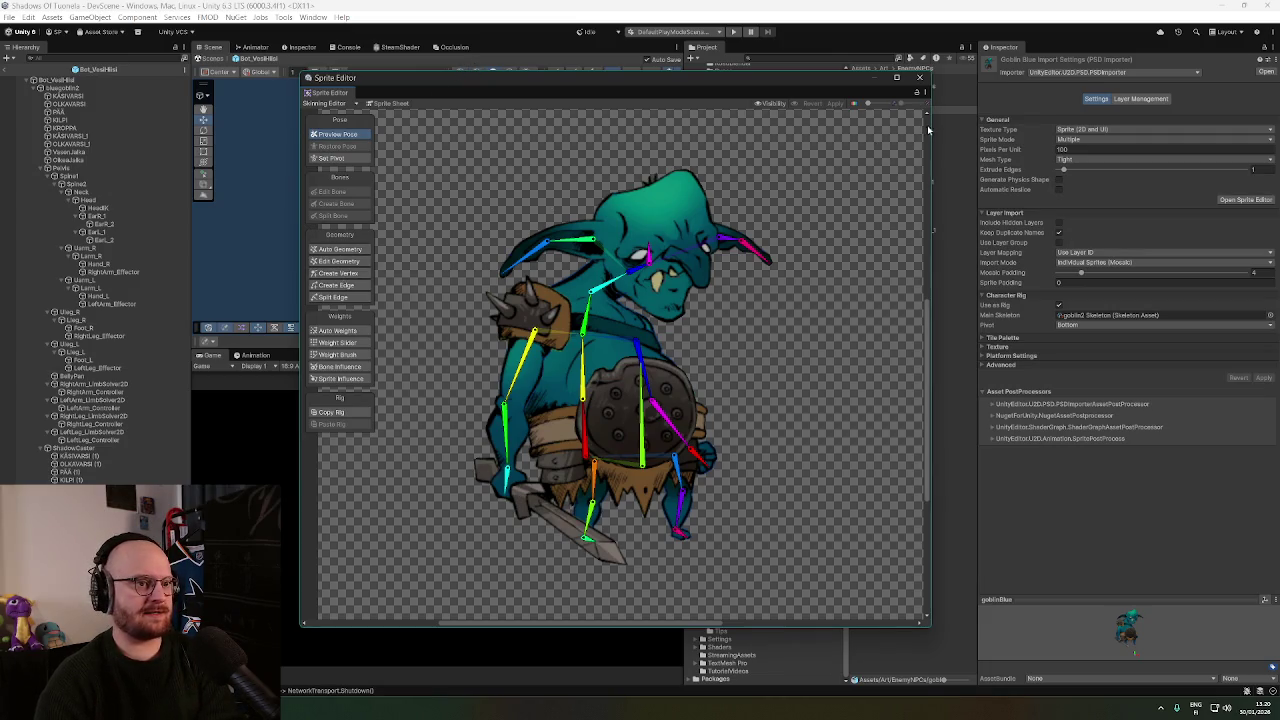
left_click_drag(930, 128, 1006, 128)
Show the Visibility list with Pelvis expanded, then list sprites with the goblin group and KÄSI_O expanded.
left_click(850, 104)
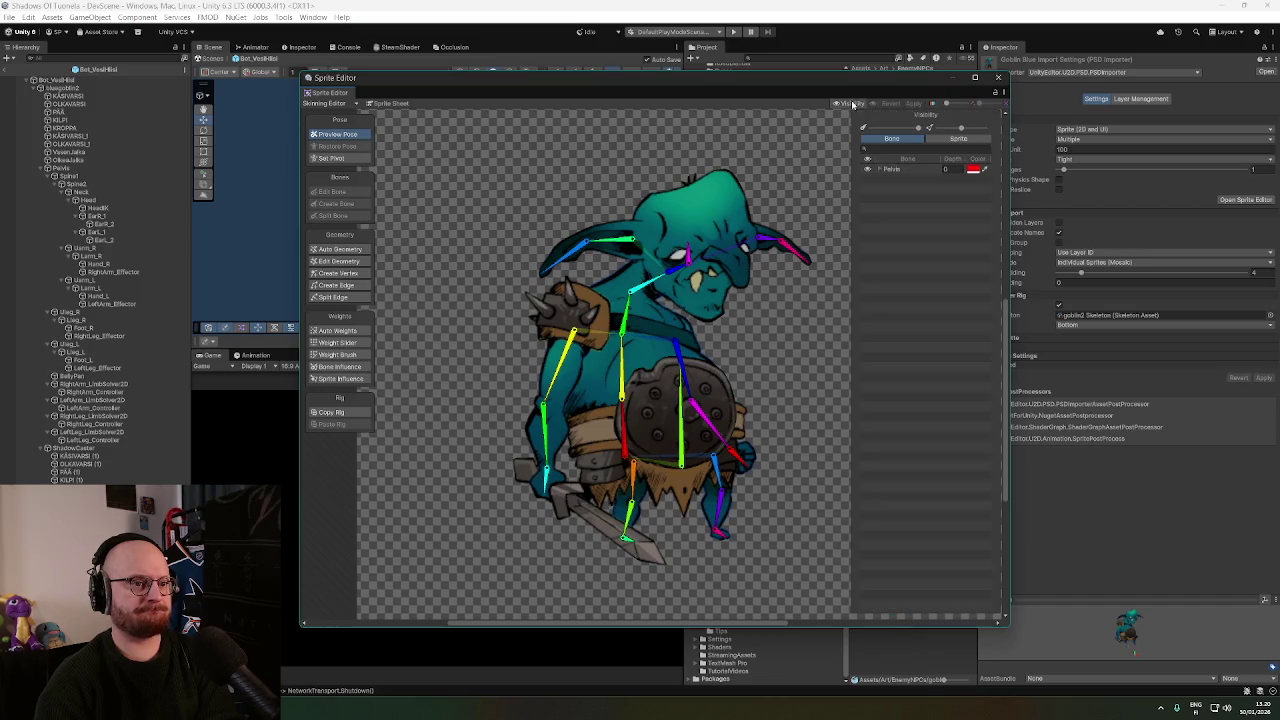
left_click(881, 170)
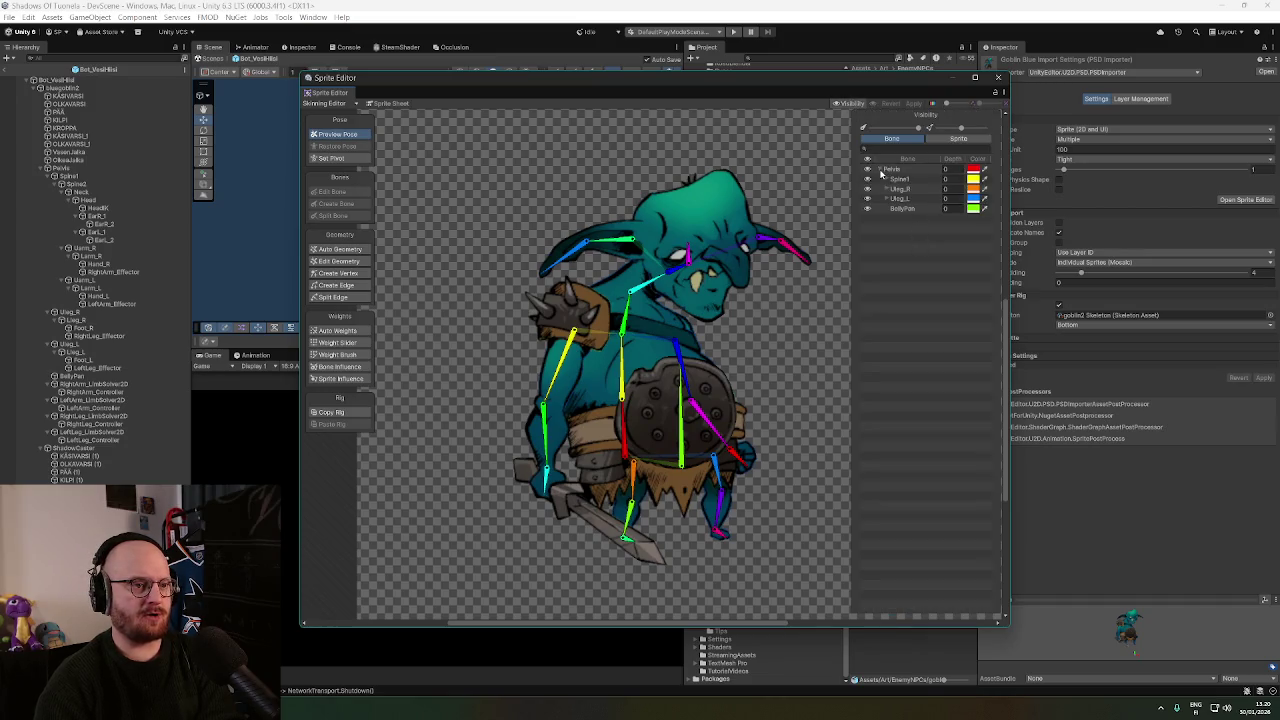
left_click(955, 138)
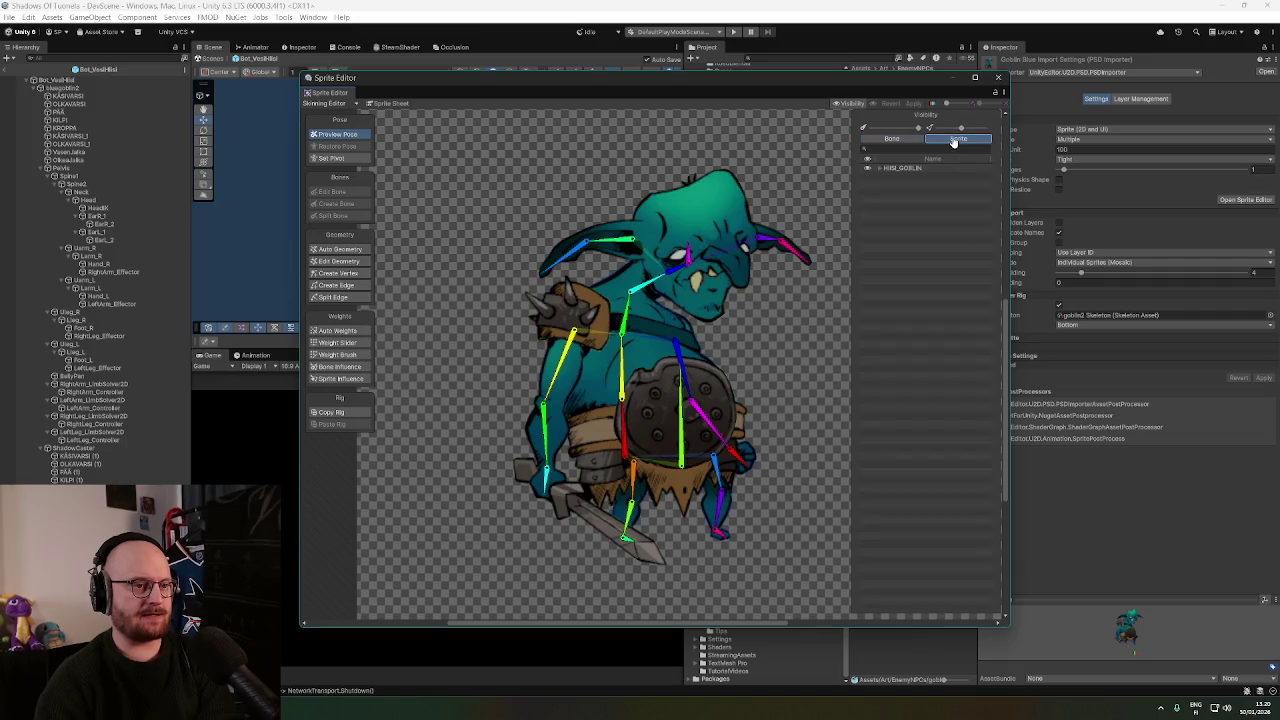
left_click(880, 170)
left_click(886, 177)
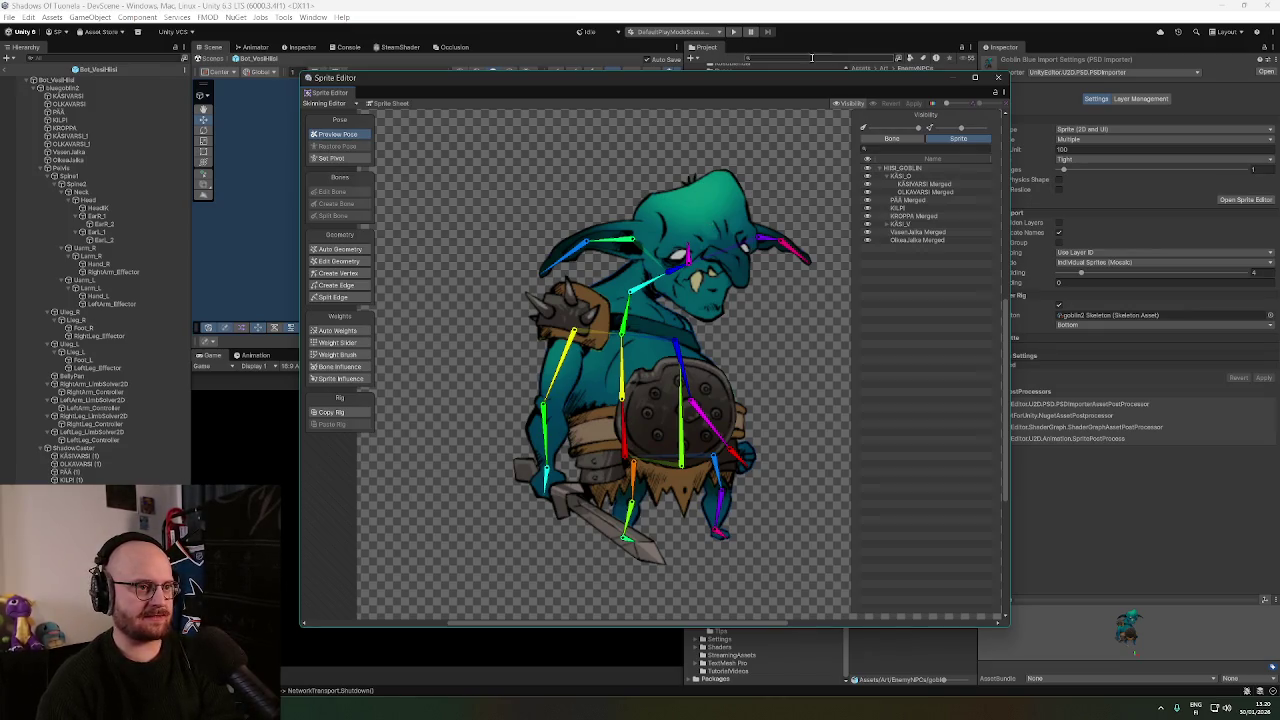
mouse_move(798, 80)
left_mouse_down()
mouse_move(962, 60)
mouse_move(836, 354)
mouse_move(887, 257)
mouse_move(980, 160)
mouse_move(990, 170)
left_mouse_up()
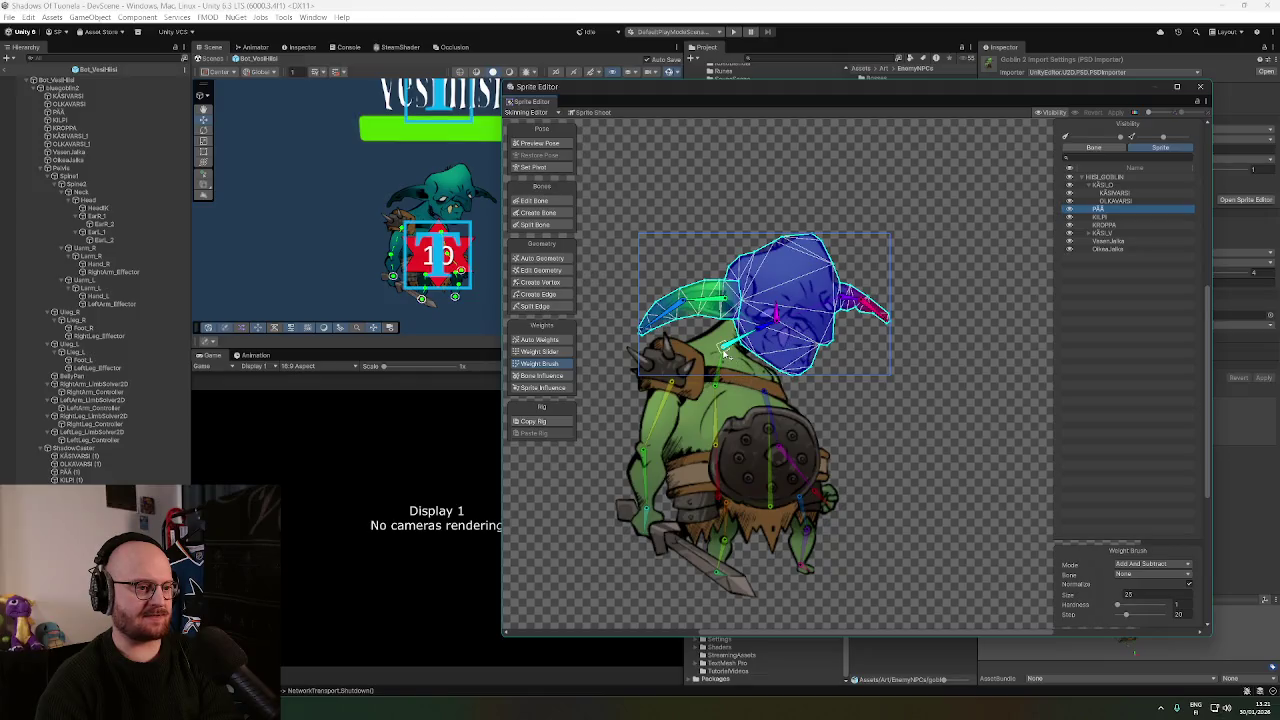
Inspect the reference goblin's KILPI shield and KROPPA body weights, then load goblinBlue.
left_click(1102, 217)
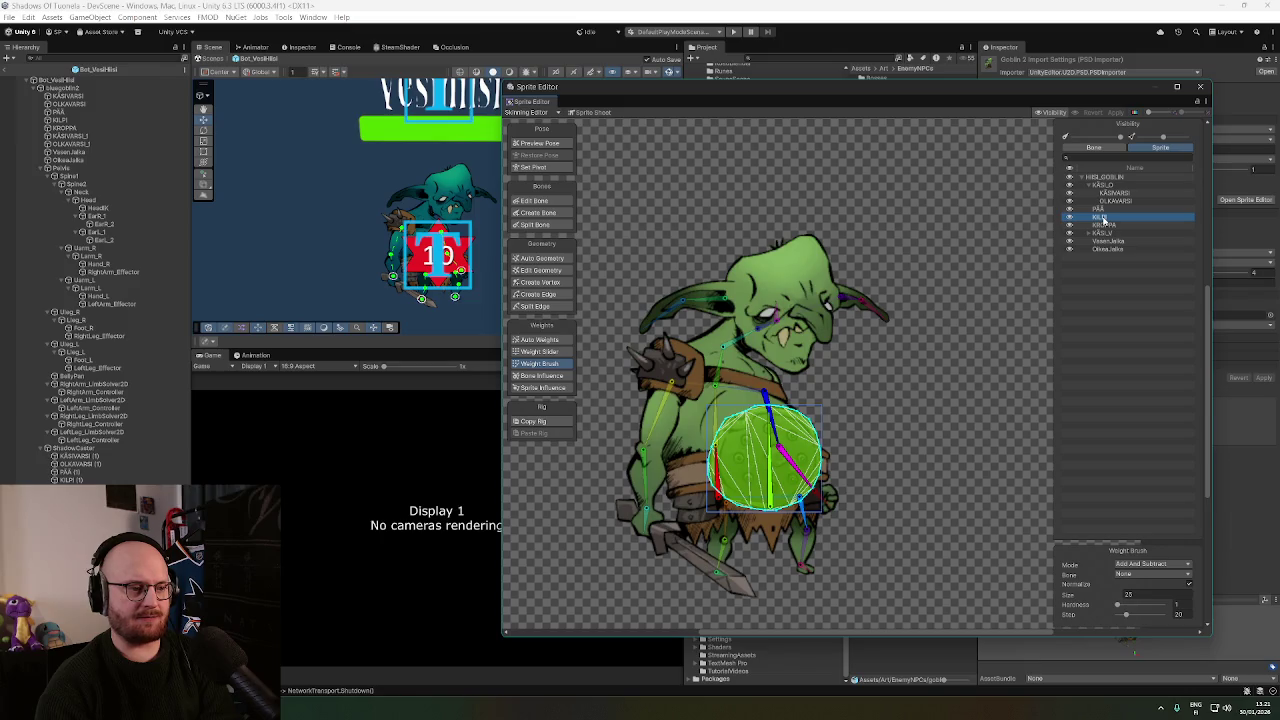
scroll(835, 472, "up", 3)
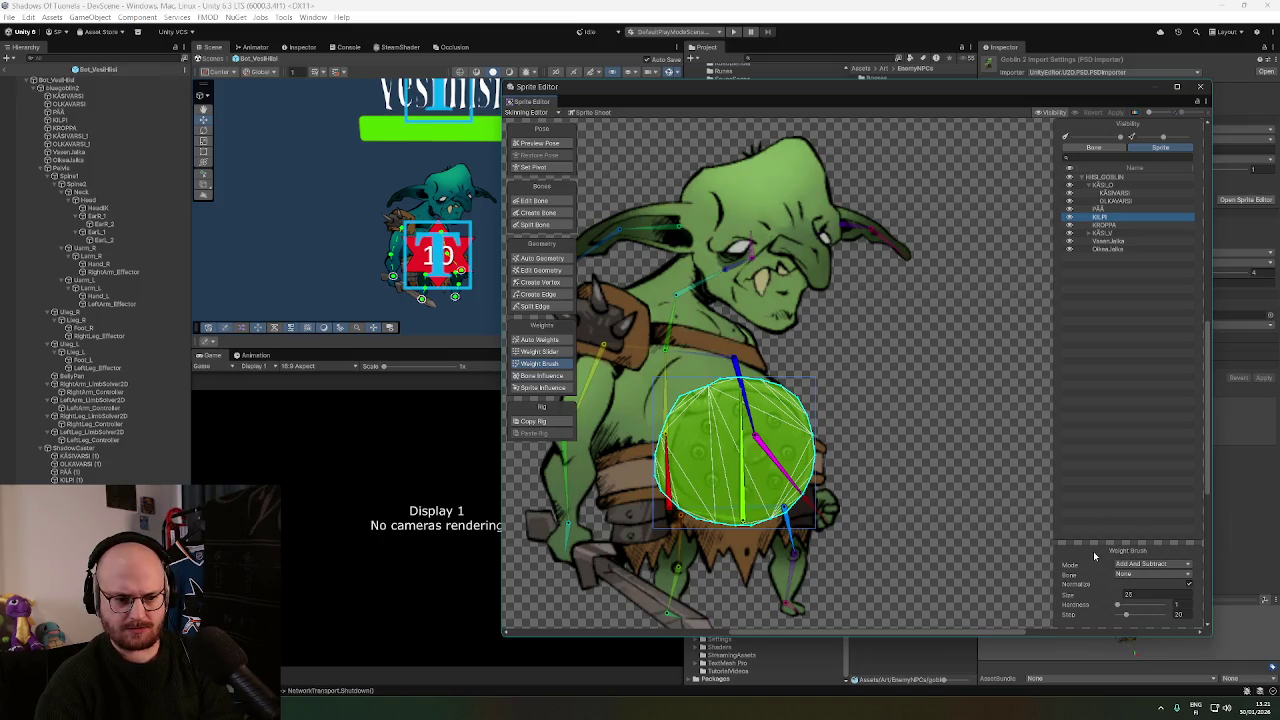
left_click(1103, 224)
scroll(900, 370, "left", 3)
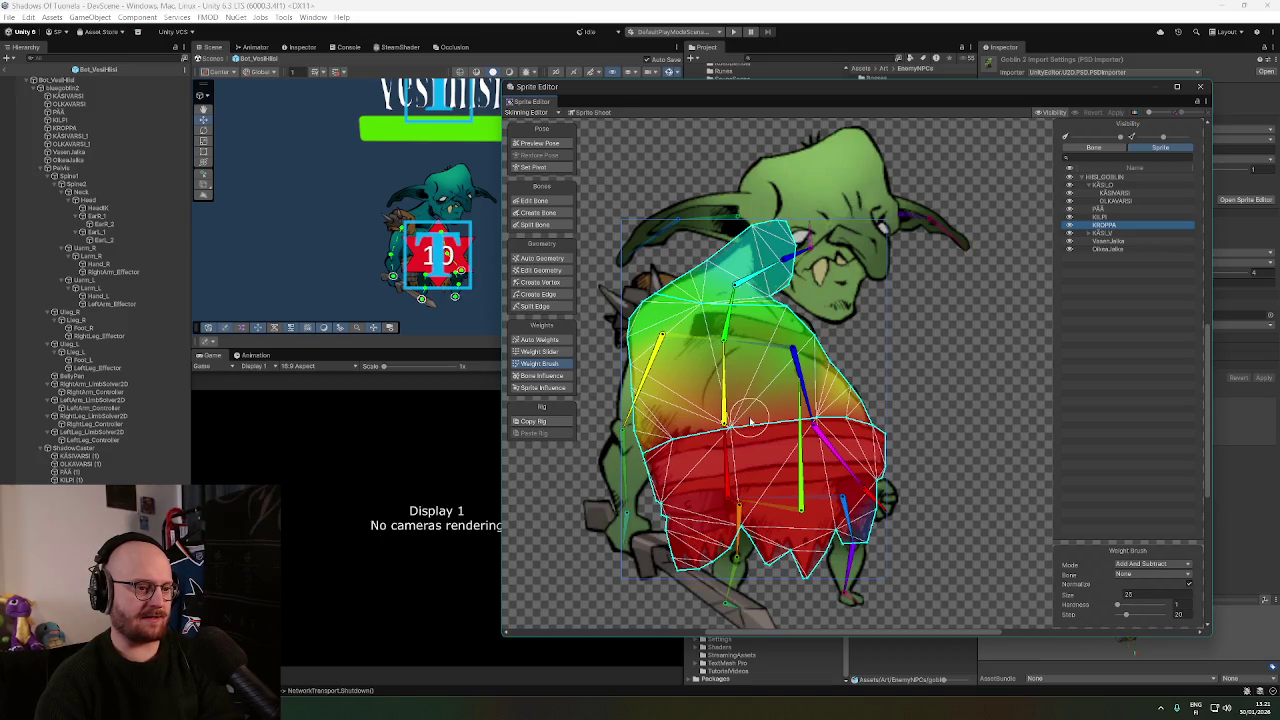
scroll(733, 414, "down", 1)
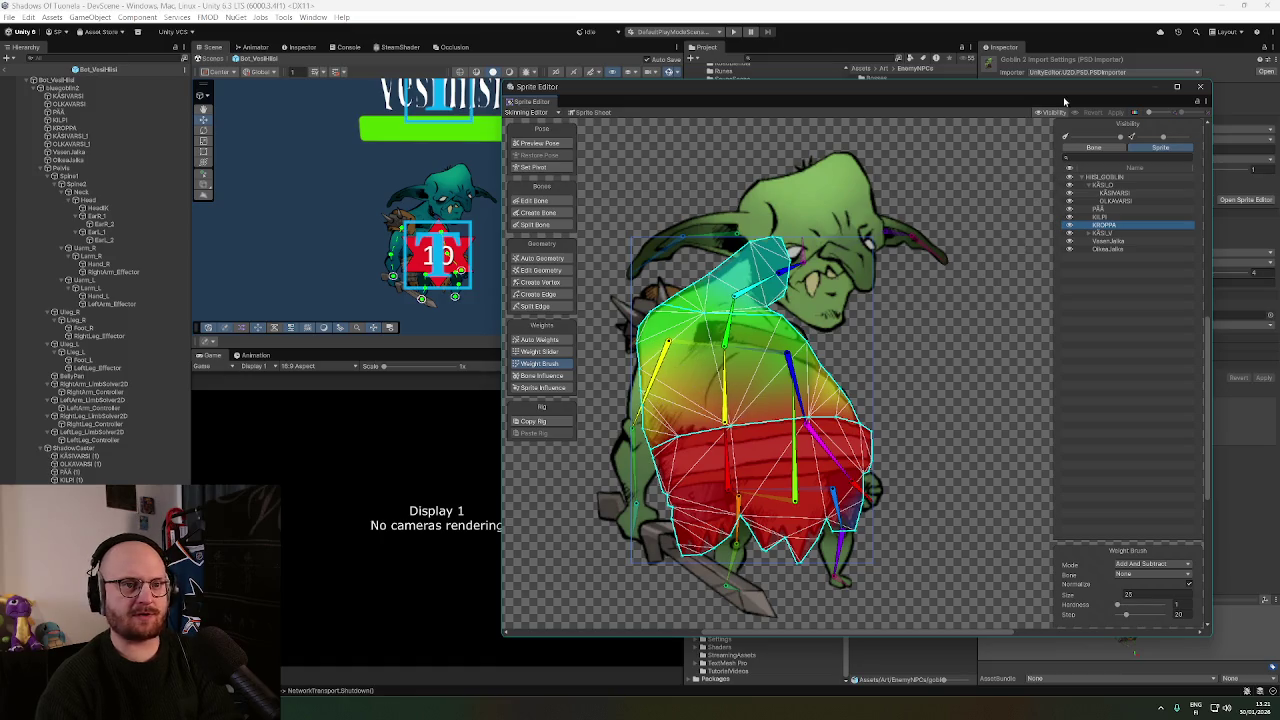
mouse_move(1064, 101)
left_mouse_down()
mouse_move(846, 95)
mouse_move(782, 128)
mouse_move(820, 124)
mouse_move(858, 154)
left_mouse_up()
left_click(888, 110)
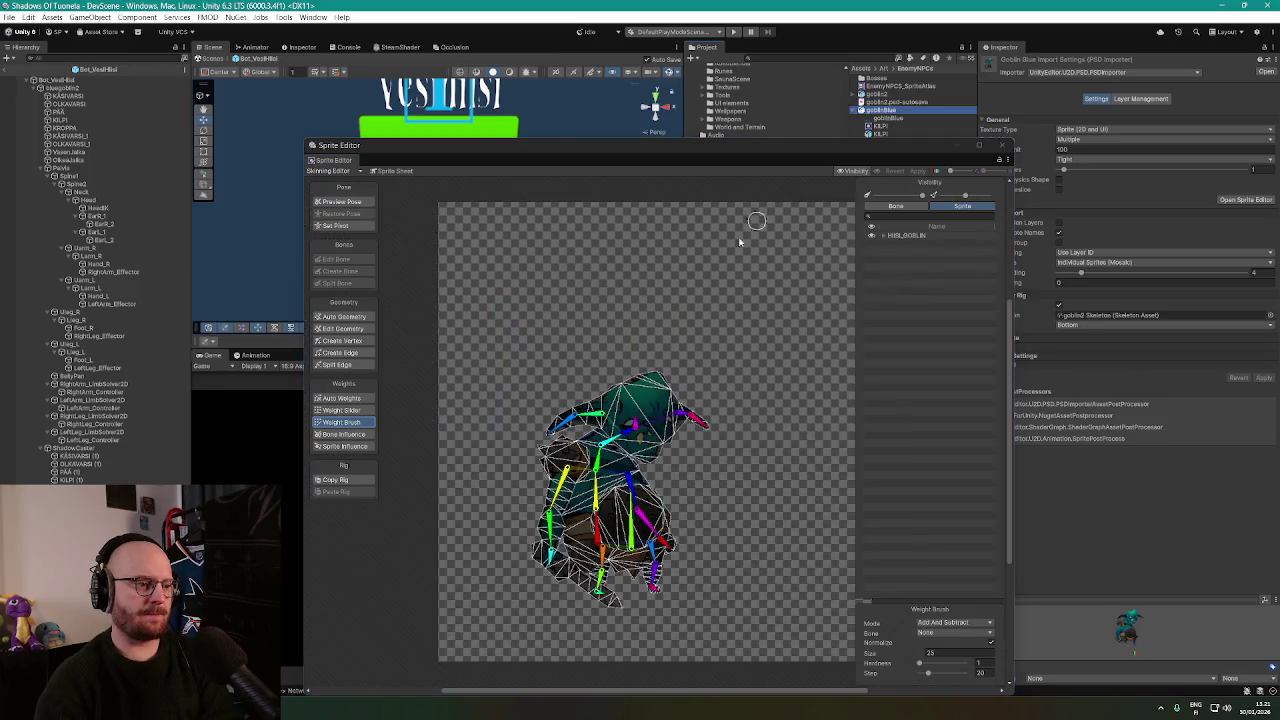
Select the PÄÄ Merged head sprite and paint Head bone weight over the whole head and face.
scroll(740, 242, "up", 5)
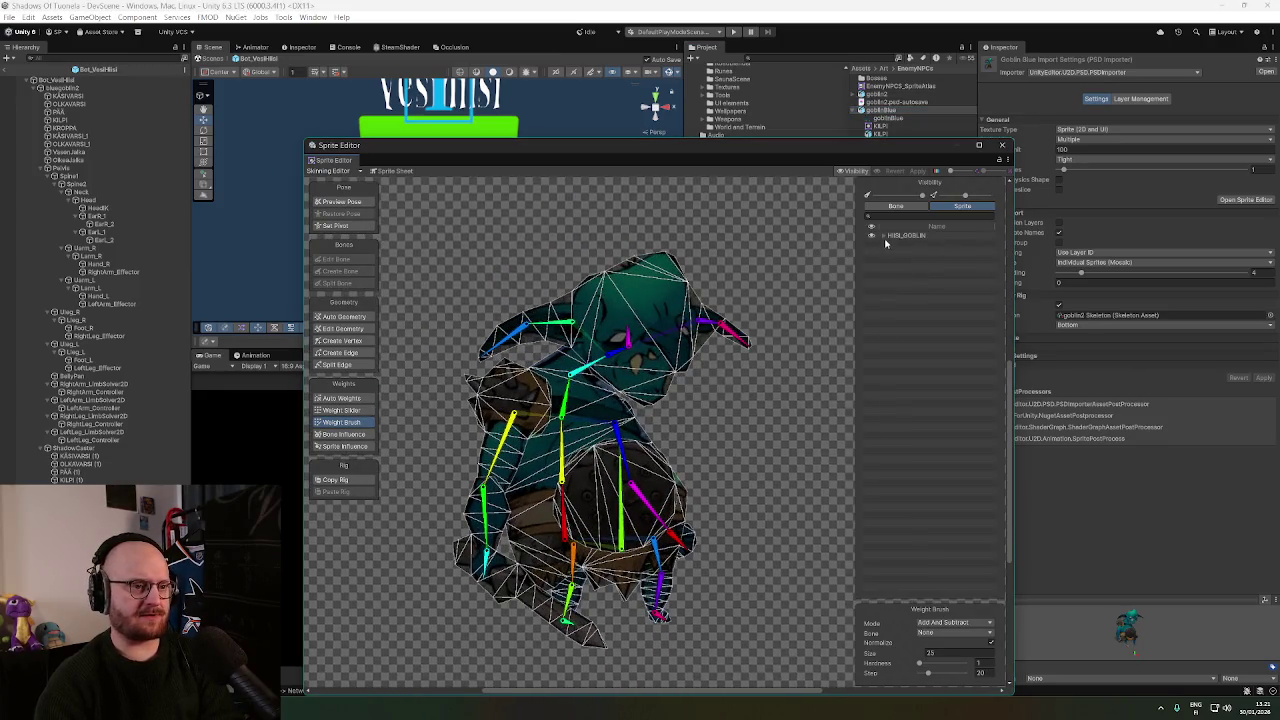
left_click(884, 238)
left_click(912, 252)
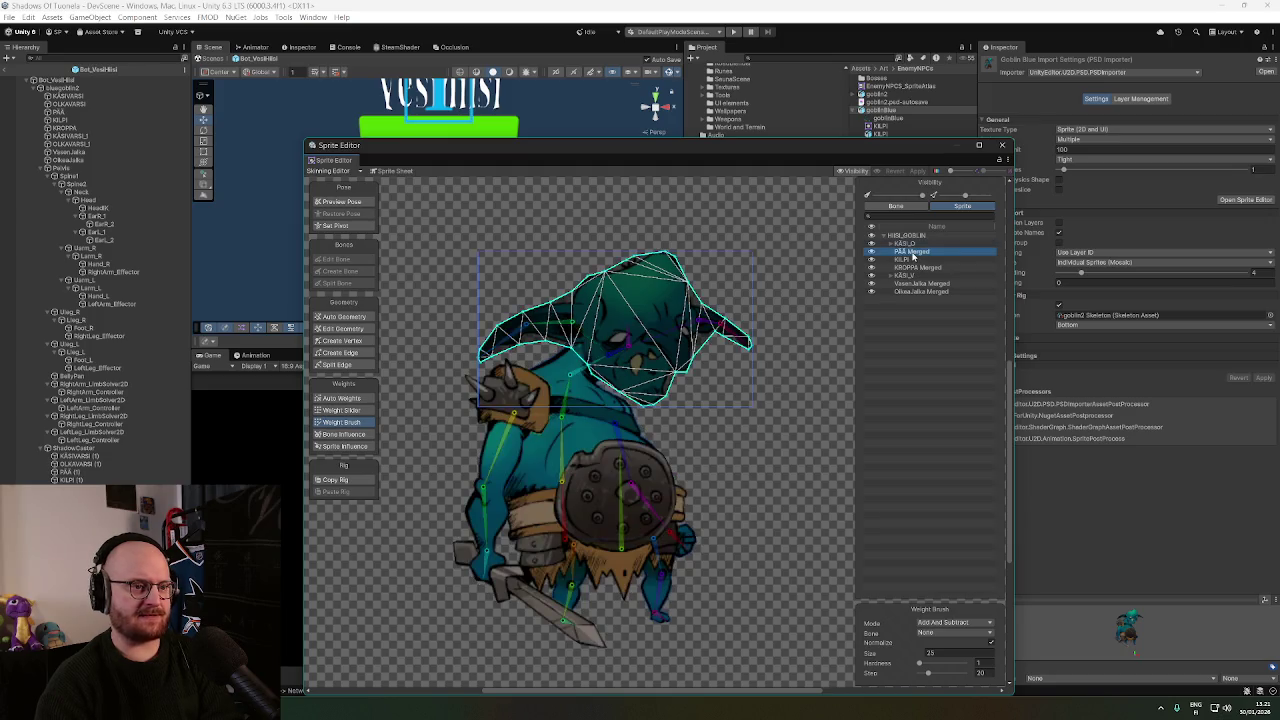
scroll(676, 372, "up", 1)
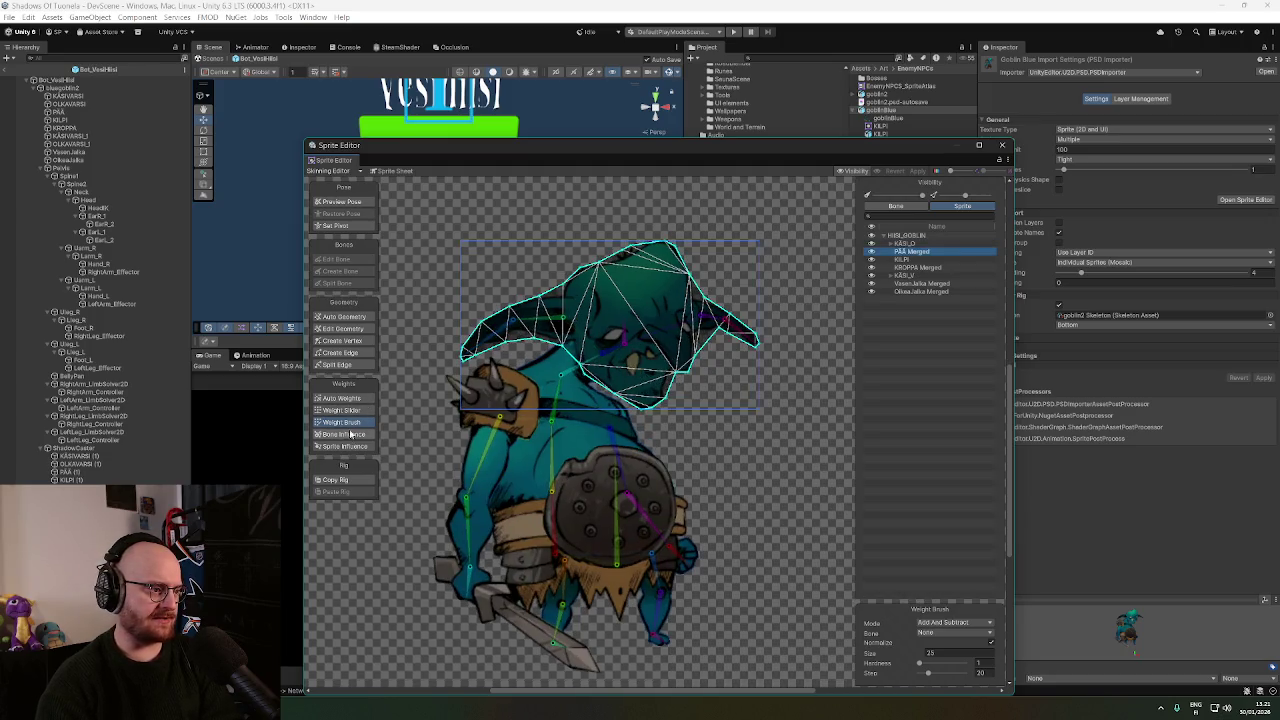
scroll(631, 366, "up", 1)
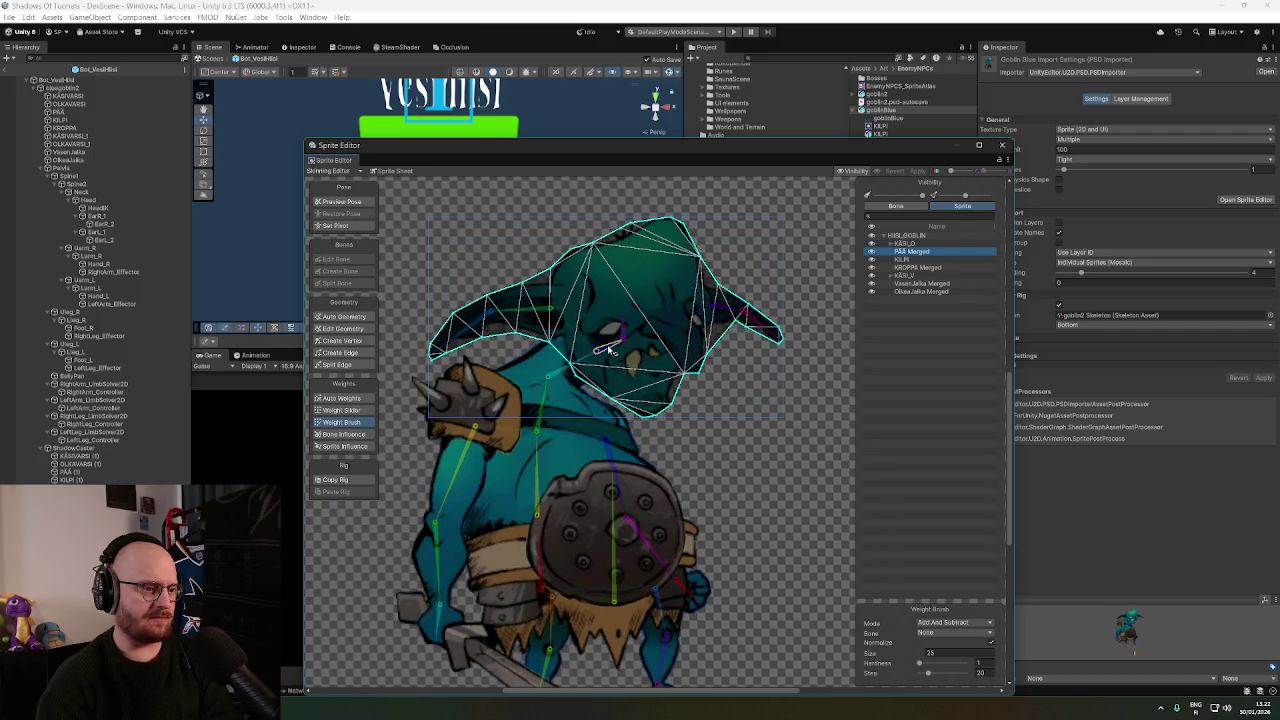
left_click(608, 349)
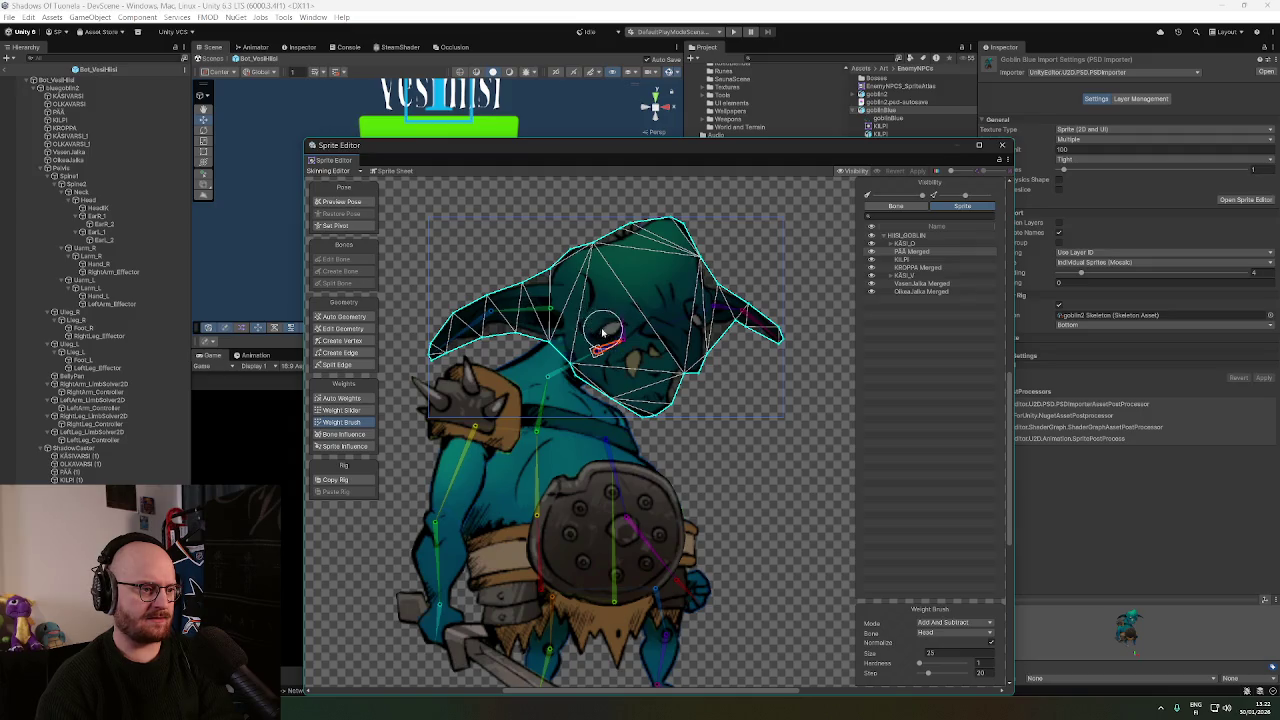
left_click_drag(603, 333, 585, 340)
mouse_move(643, 393)
left_mouse_down()
mouse_move(655, 335)
mouse_move(625, 395)
mouse_move(590, 368)
mouse_move(586, 288)
mouse_move(648, 308)
left_mouse_up()
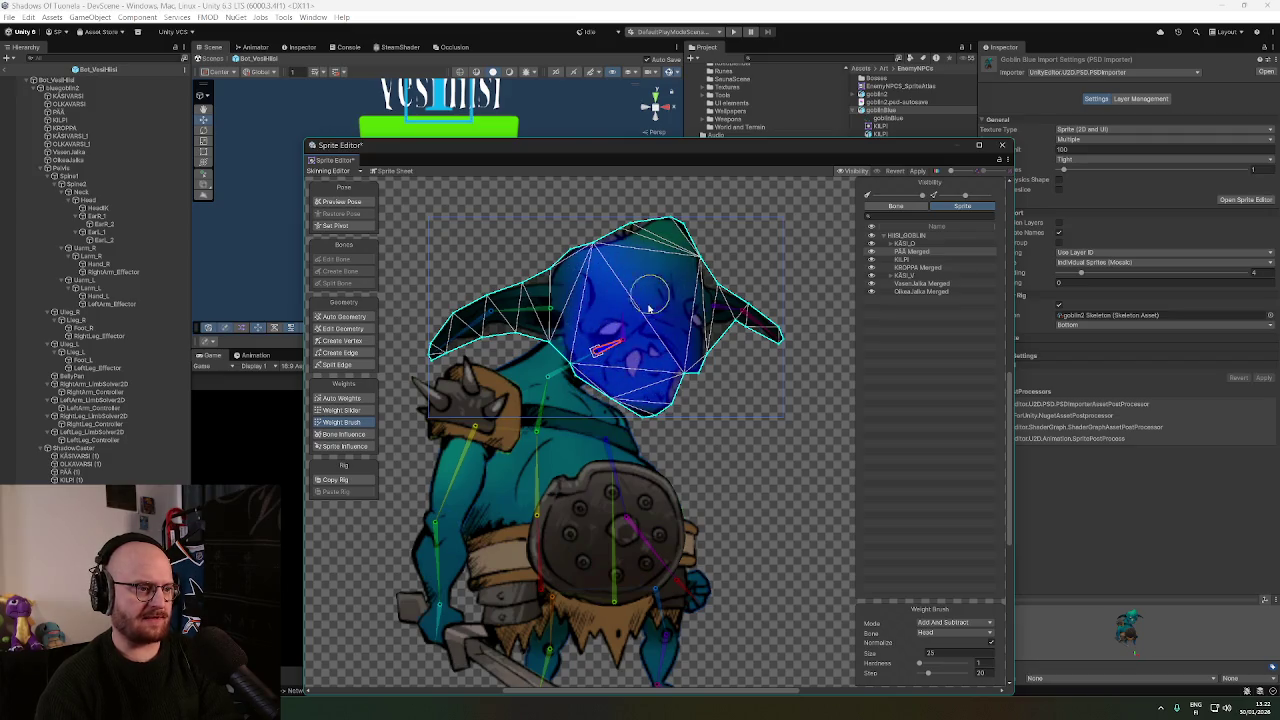
mouse_move(638, 262)
left_mouse_down()
mouse_move(601, 263)
mouse_move(651, 243)
mouse_move(675, 303)
left_mouse_up()
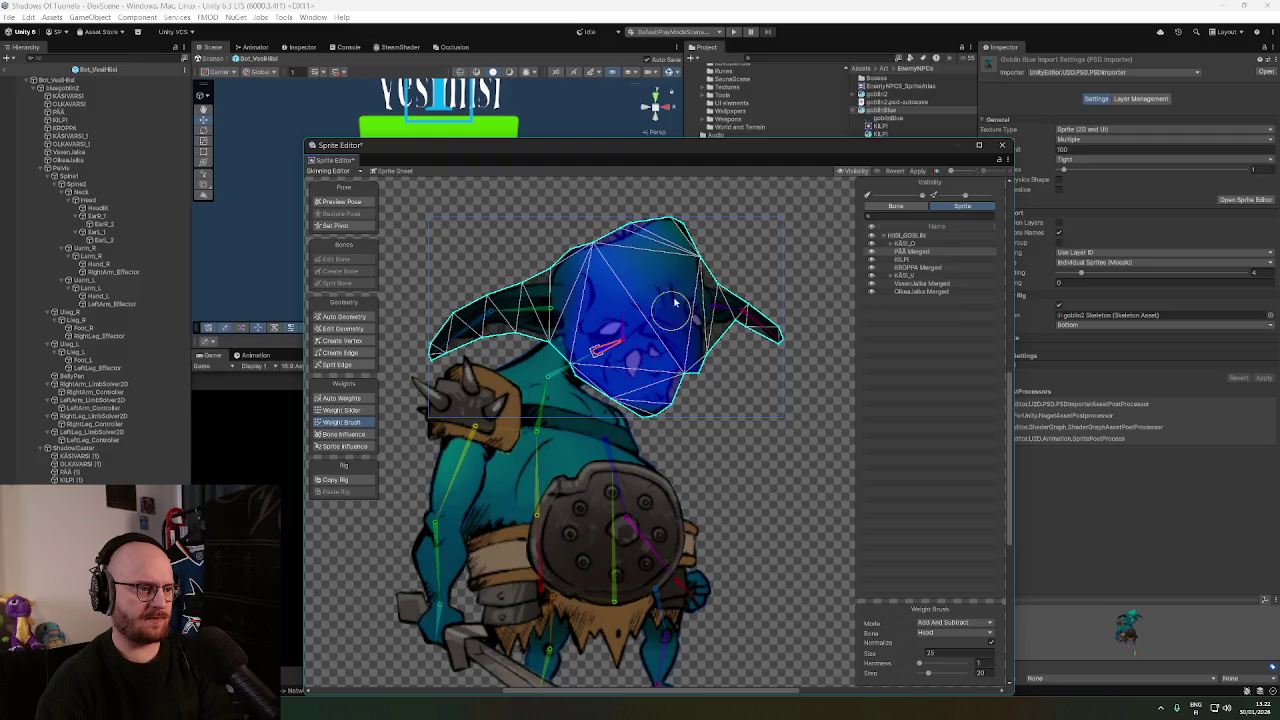
mouse_move(680, 358)
left_mouse_down()
mouse_move(664, 398)
mouse_move(675, 308)
mouse_move(652, 240)
left_mouse_up()
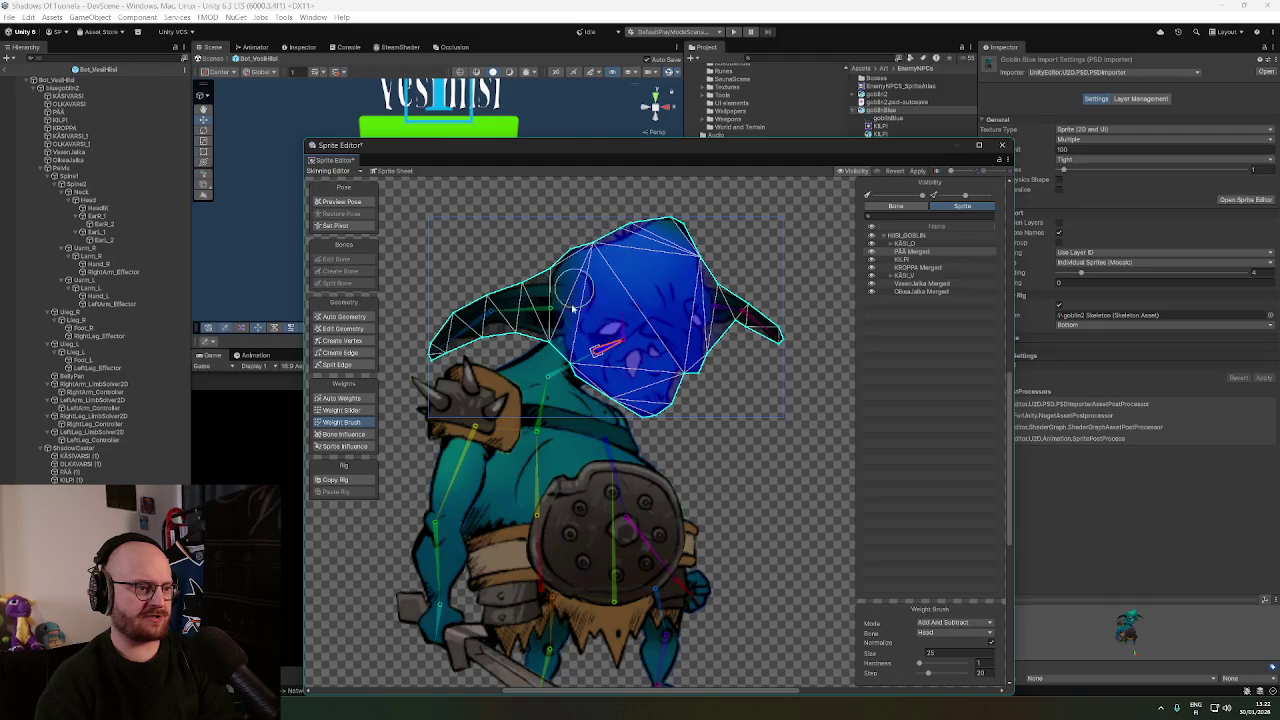
left_click_drag(573, 309, 630, 367)
left_click_drag(671, 315, 636, 371)
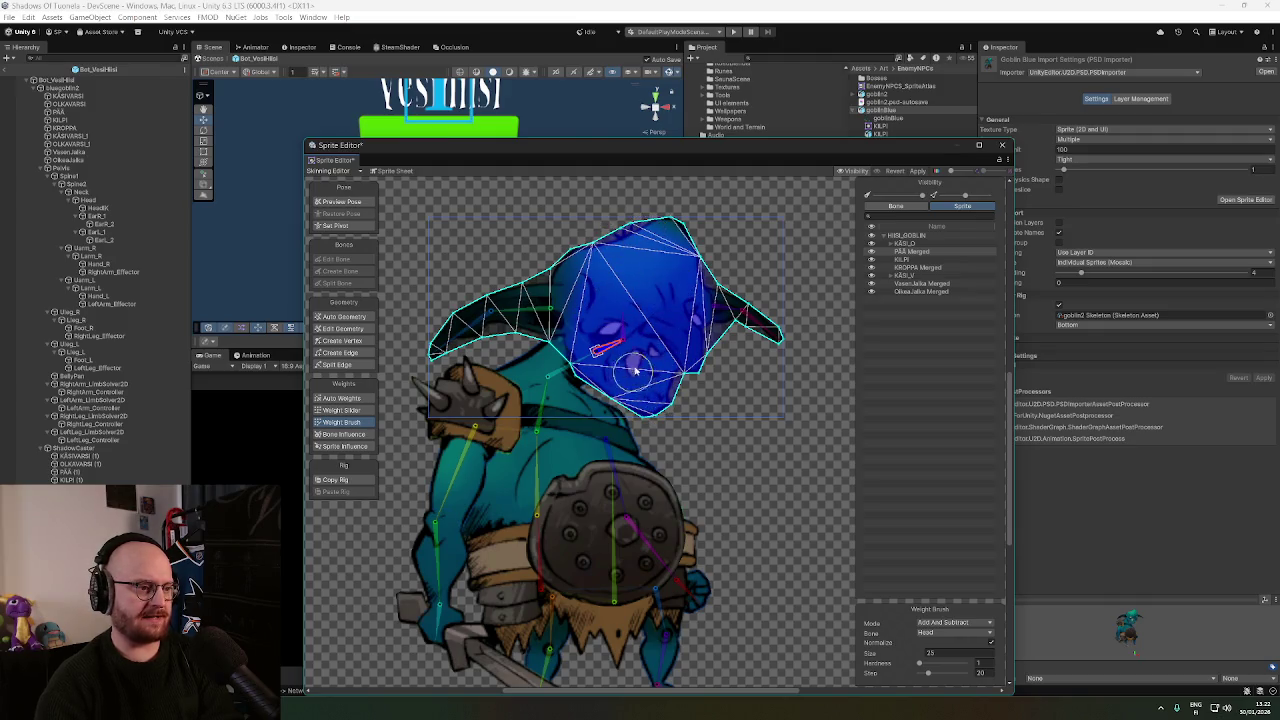
left_click_drag(616, 327, 543, 325)
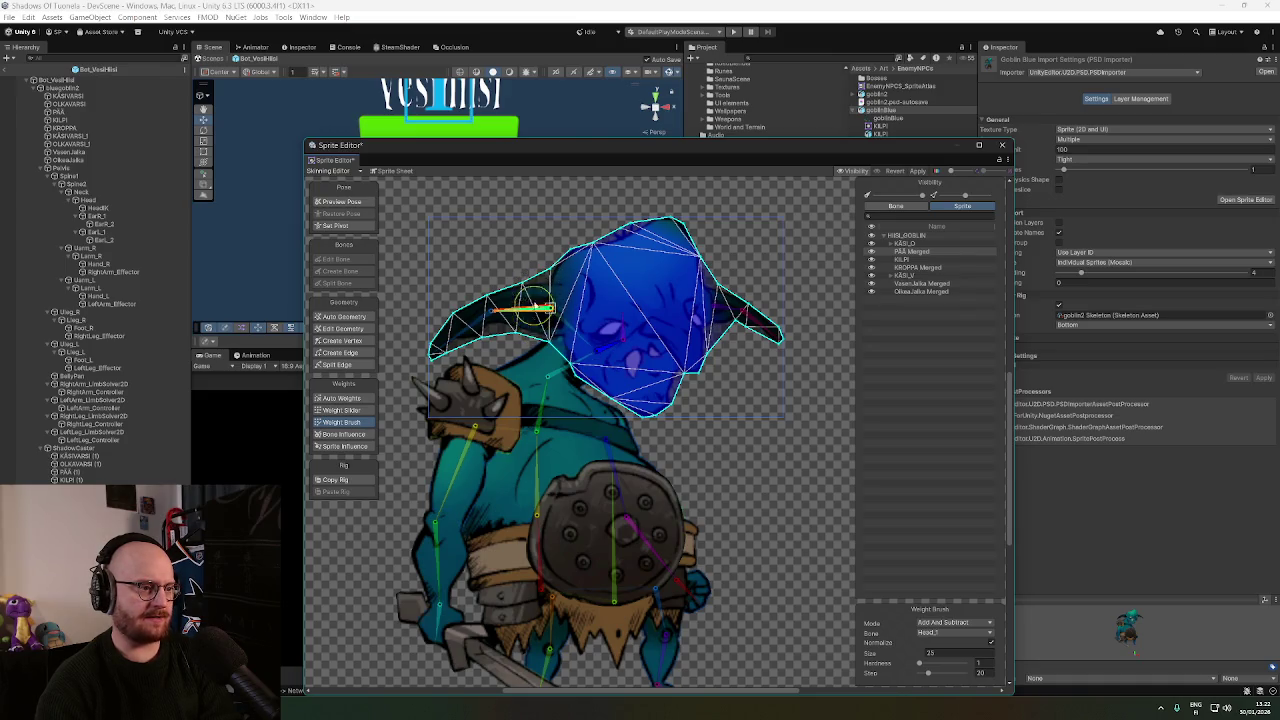
Paint the left and right horn-tip bone weights onto both horns.
mouse_move(531, 297)
left_mouse_down()
mouse_move(550, 318)
mouse_move(532, 340)
left_mouse_up()
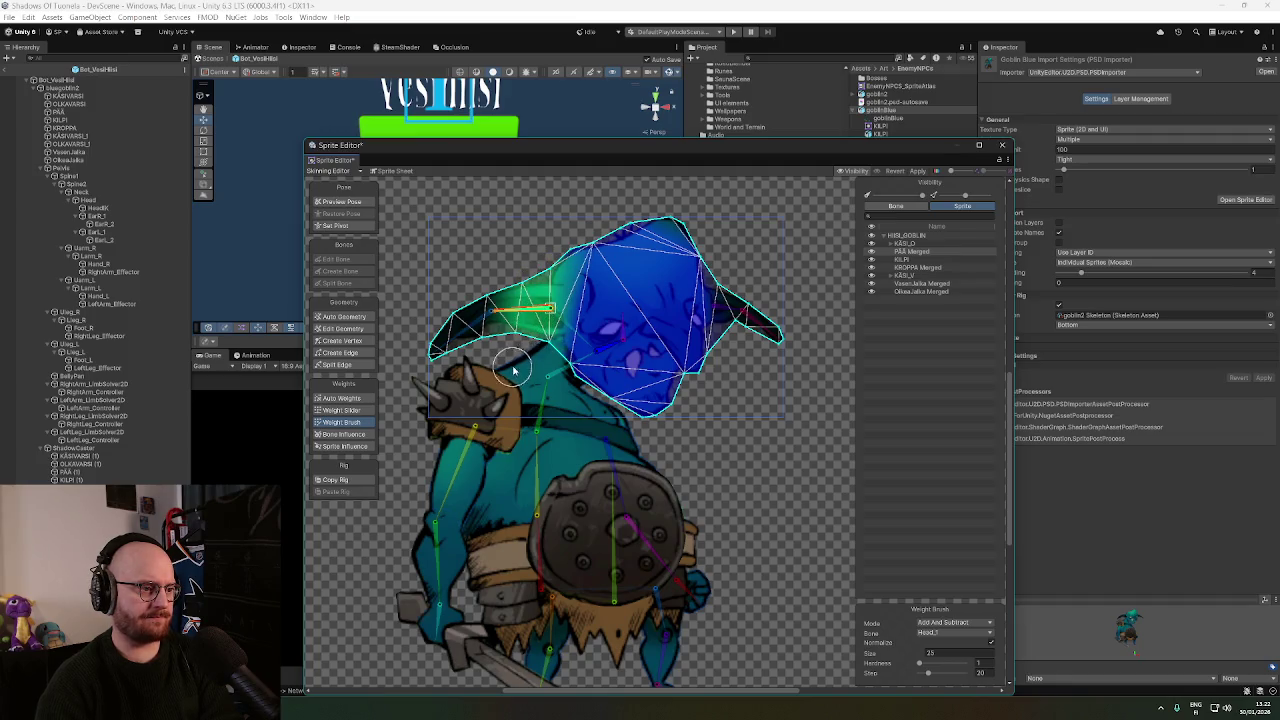
left_click(470, 330)
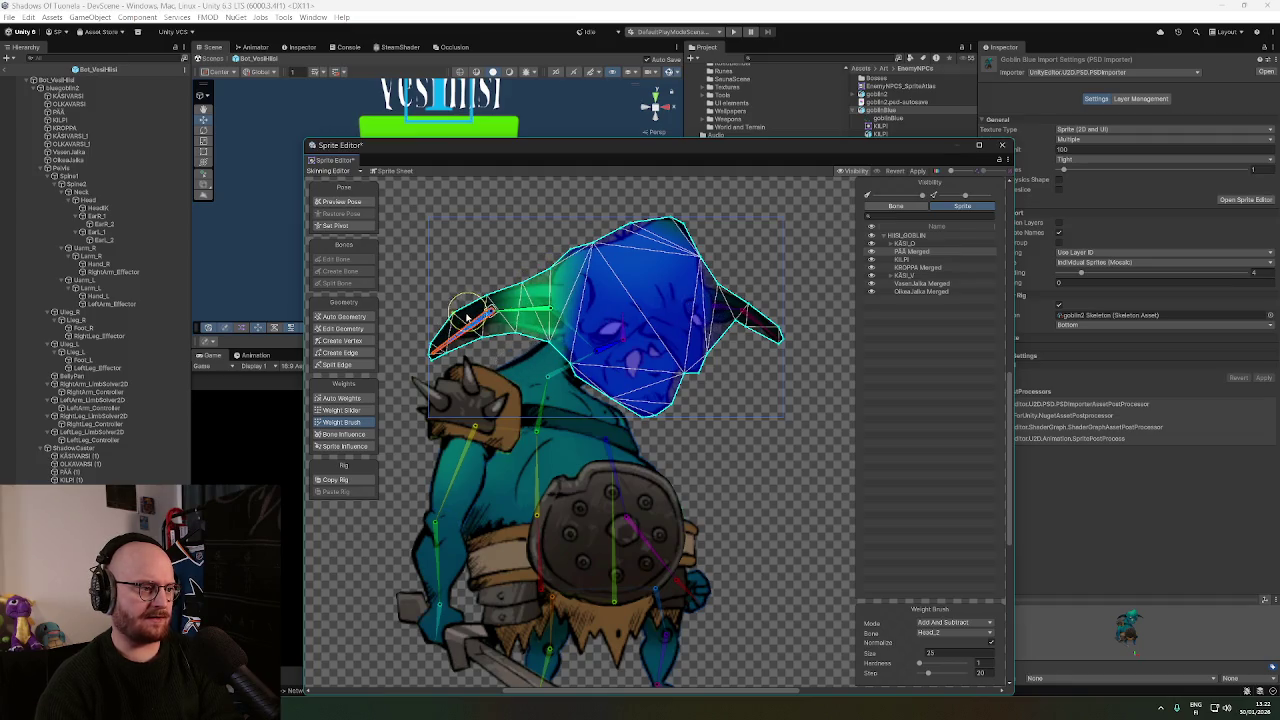
mouse_move(466, 318)
left_mouse_down()
mouse_move(472, 306)
mouse_move(440, 350)
mouse_move(477, 341)
mouse_move(440, 352)
mouse_move(468, 334)
mouse_move(488, 340)
left_mouse_up()
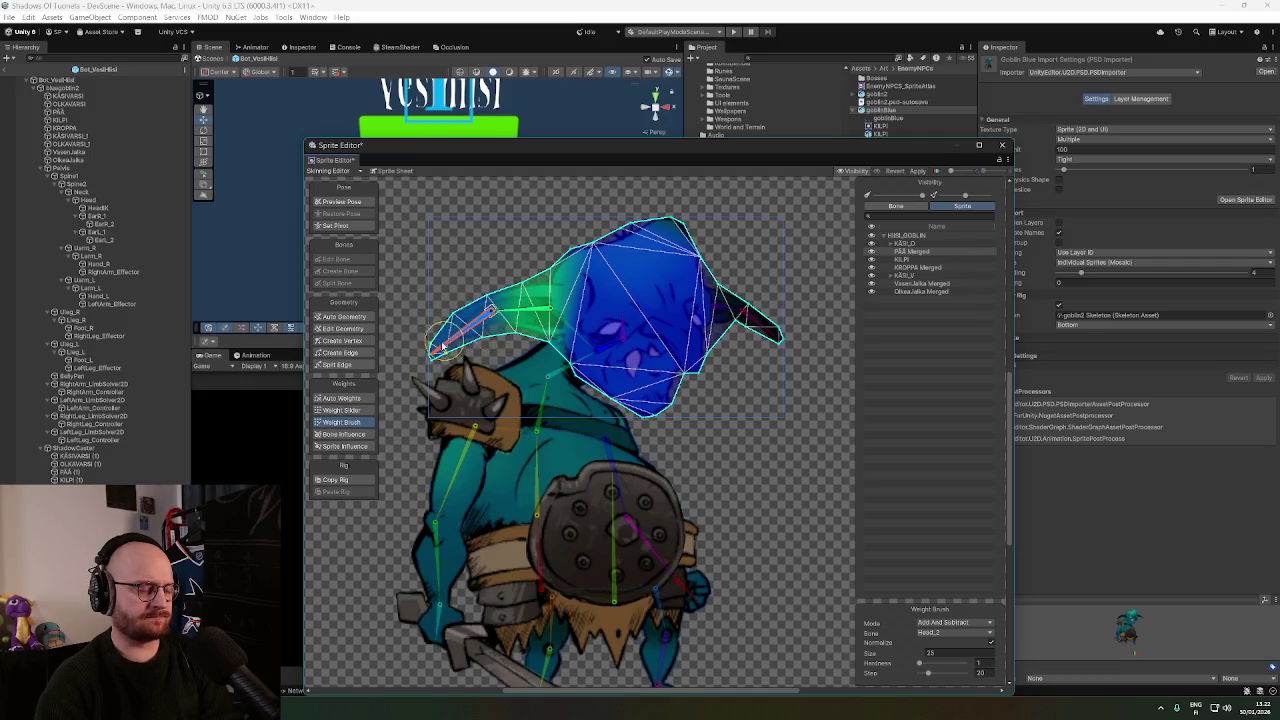
left_click(730, 308)
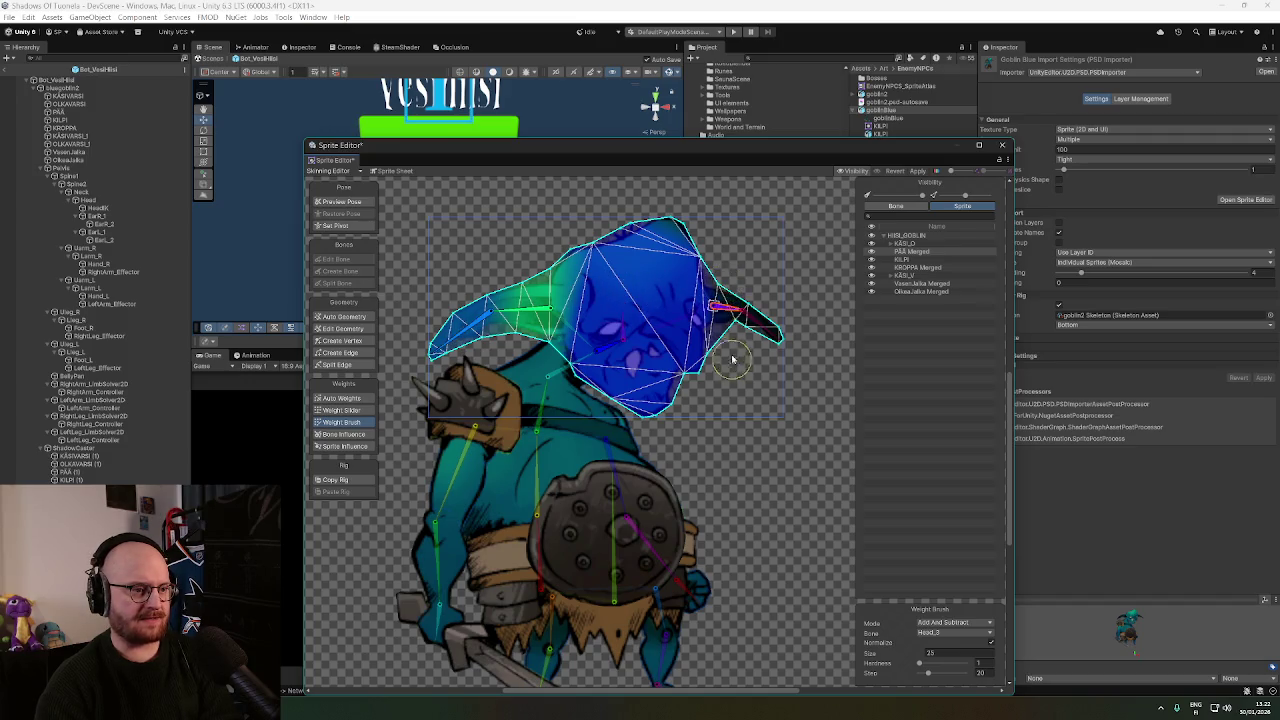
left_click_drag(726, 345, 740, 367)
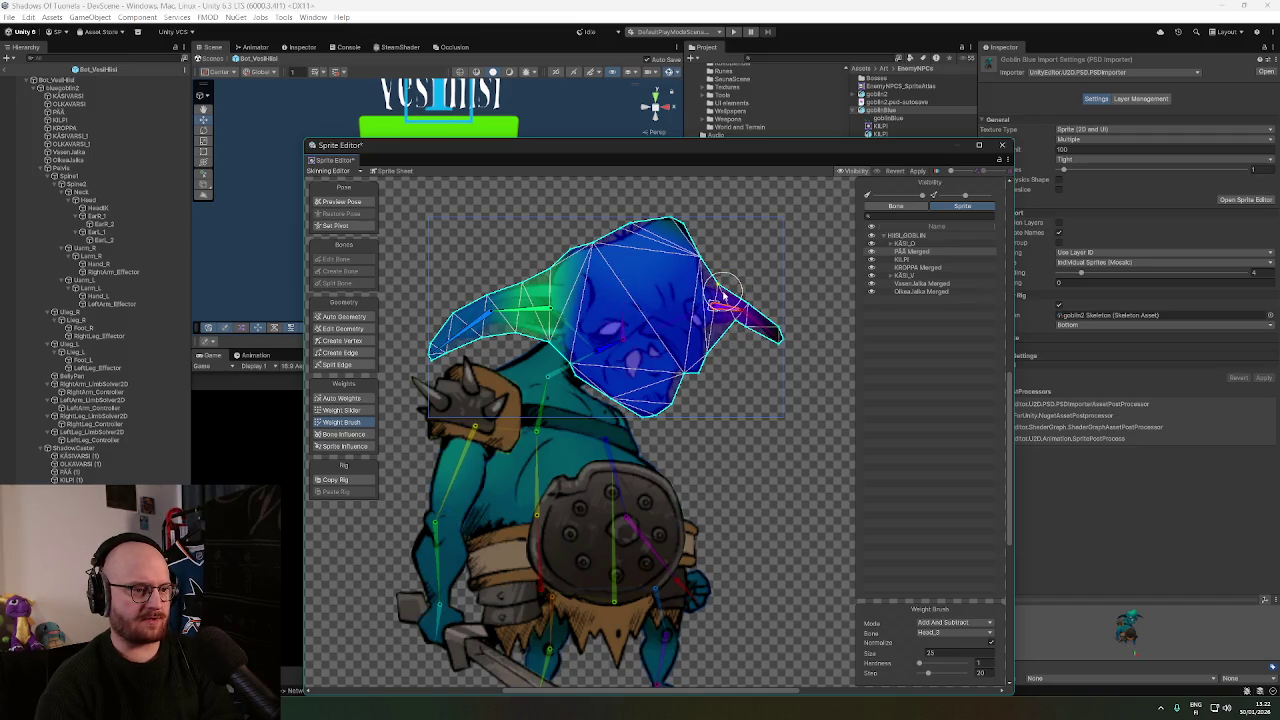
mouse_move(717, 259)
left_mouse_down()
mouse_move(749, 363)
mouse_move(777, 337)
mouse_move(765, 330)
left_mouse_up()
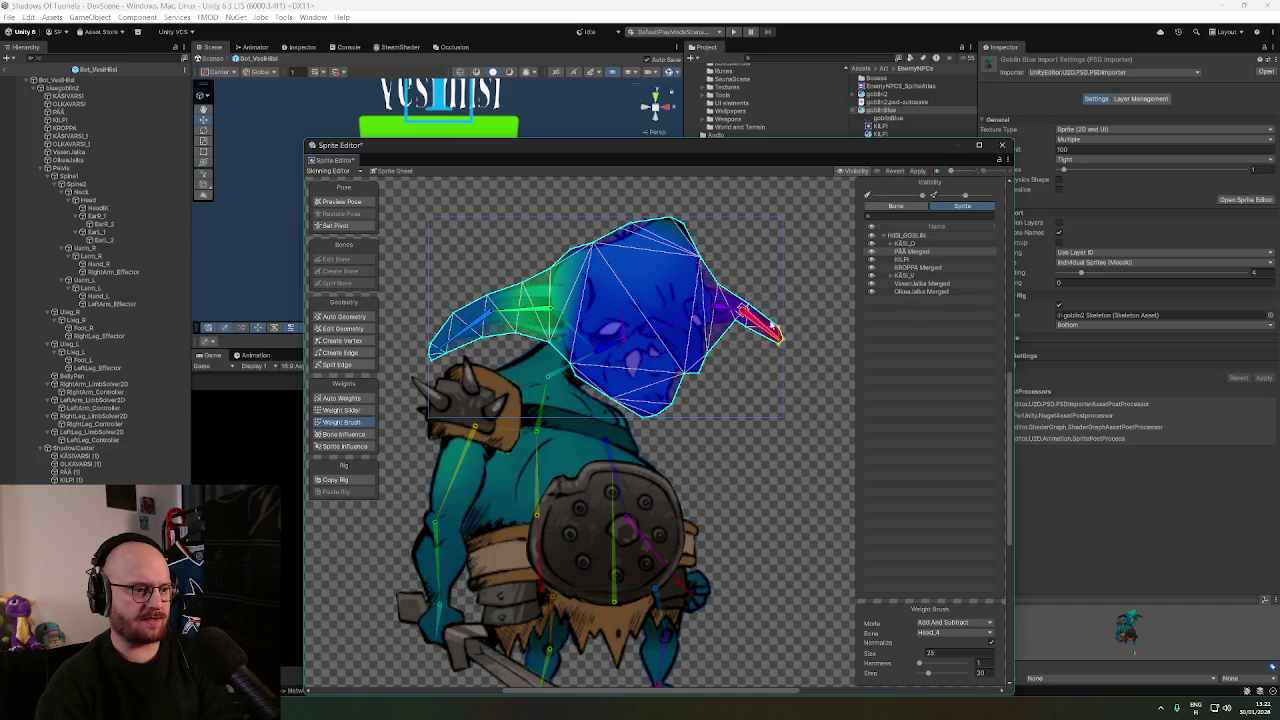
Select the KROPPA Merged torso sprite and paint Neck weight onto the upper torso.
scroll(806, 395, "down", 2)
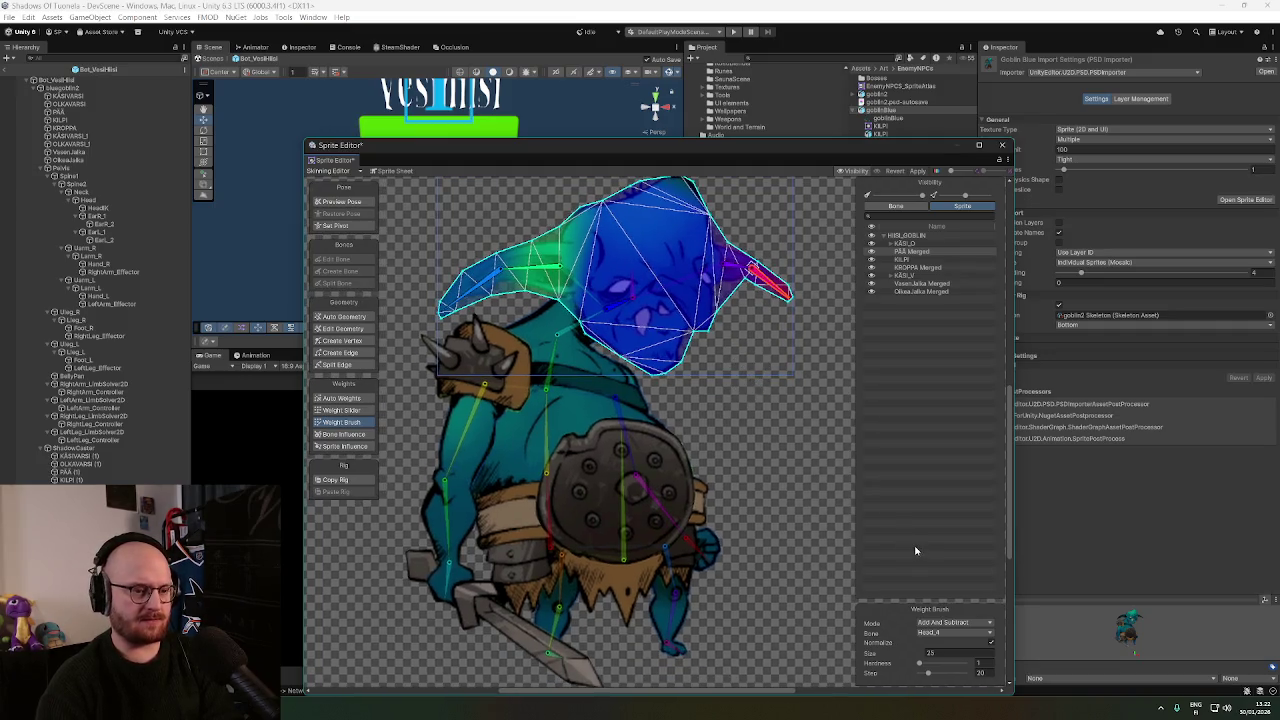
scroll(691, 400, "up", 1)
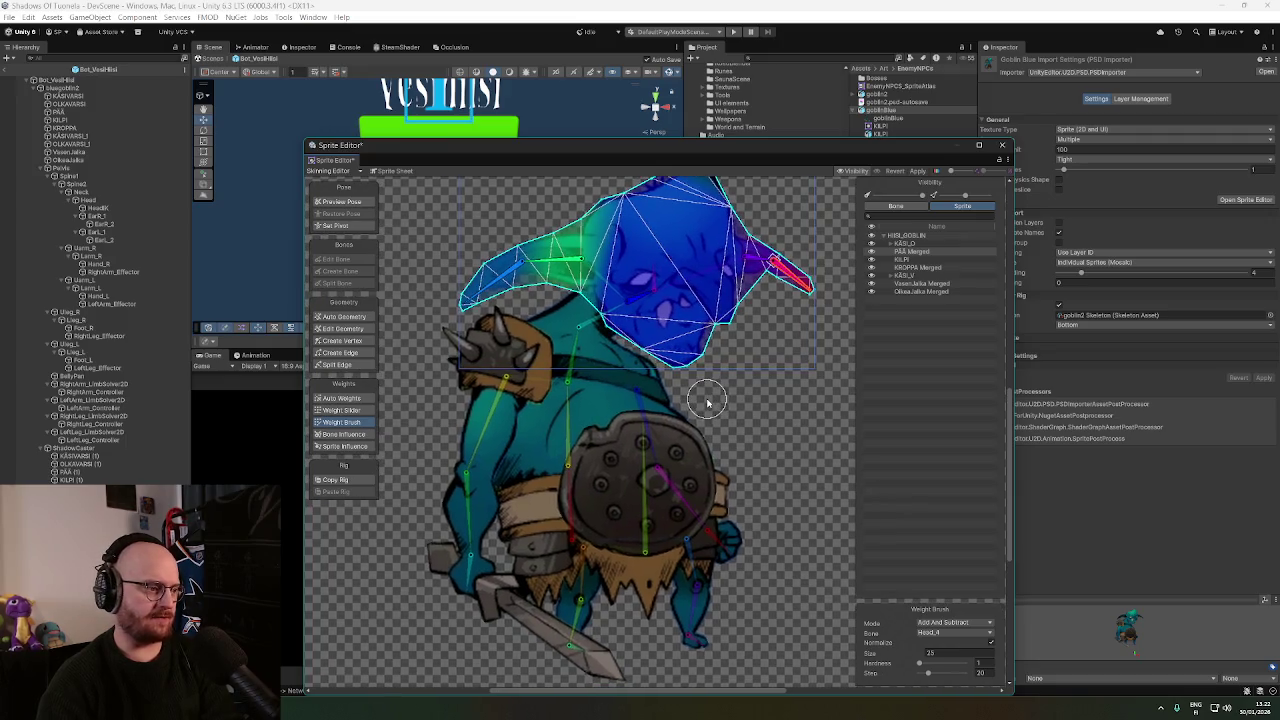
scroll(703, 400, "up", 1)
scroll(600, 403, "up", 1)
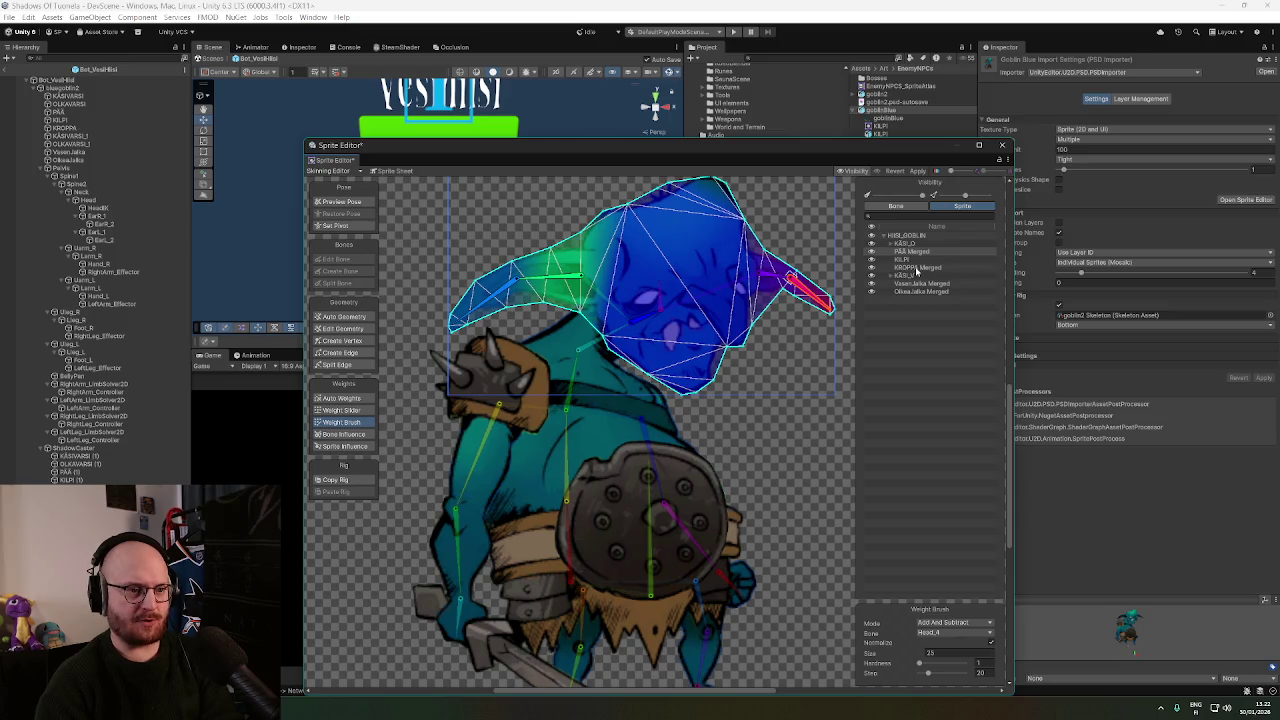
left_click(917, 268)
left_click_drag(800, 463, 803, 449)
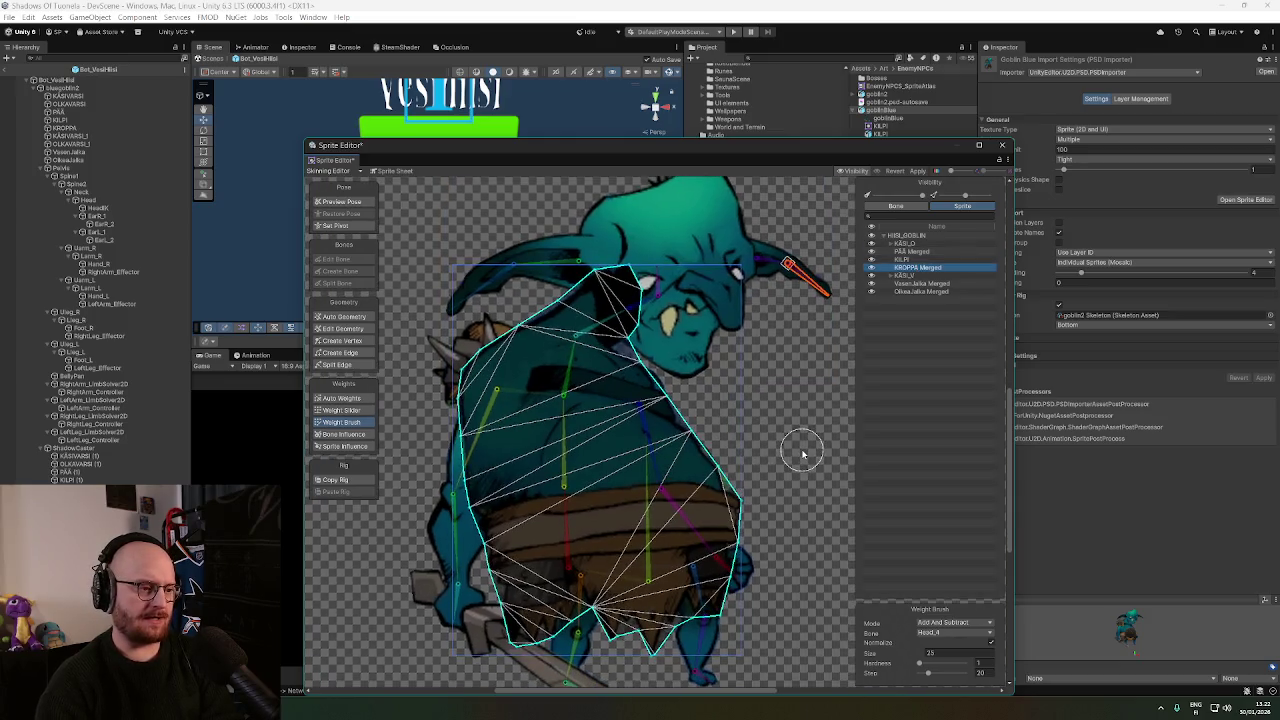
left_click(608, 322)
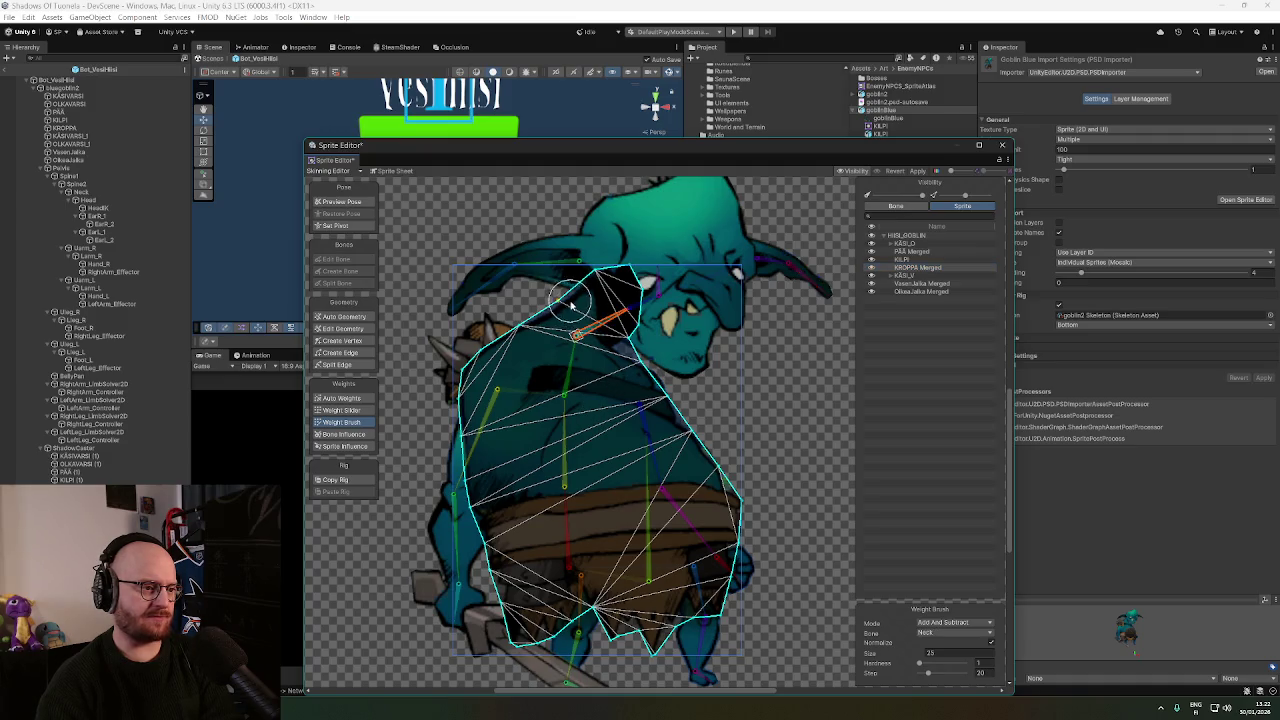
mouse_move(545, 335)
left_mouse_down()
mouse_move(600, 310)
mouse_move(556, 300)
mouse_move(561, 289)
left_mouse_up()
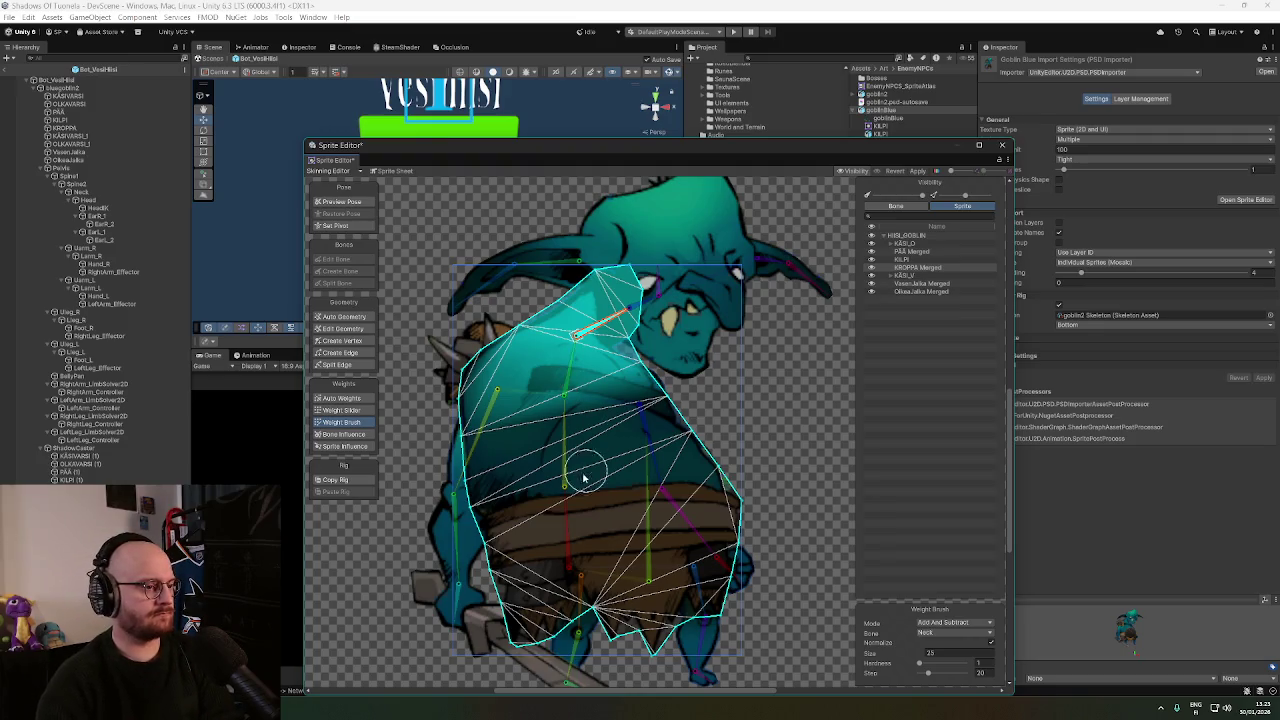
Paint Spine2 and Spine1 weights across the middle of the torso.
left_click(568, 382)
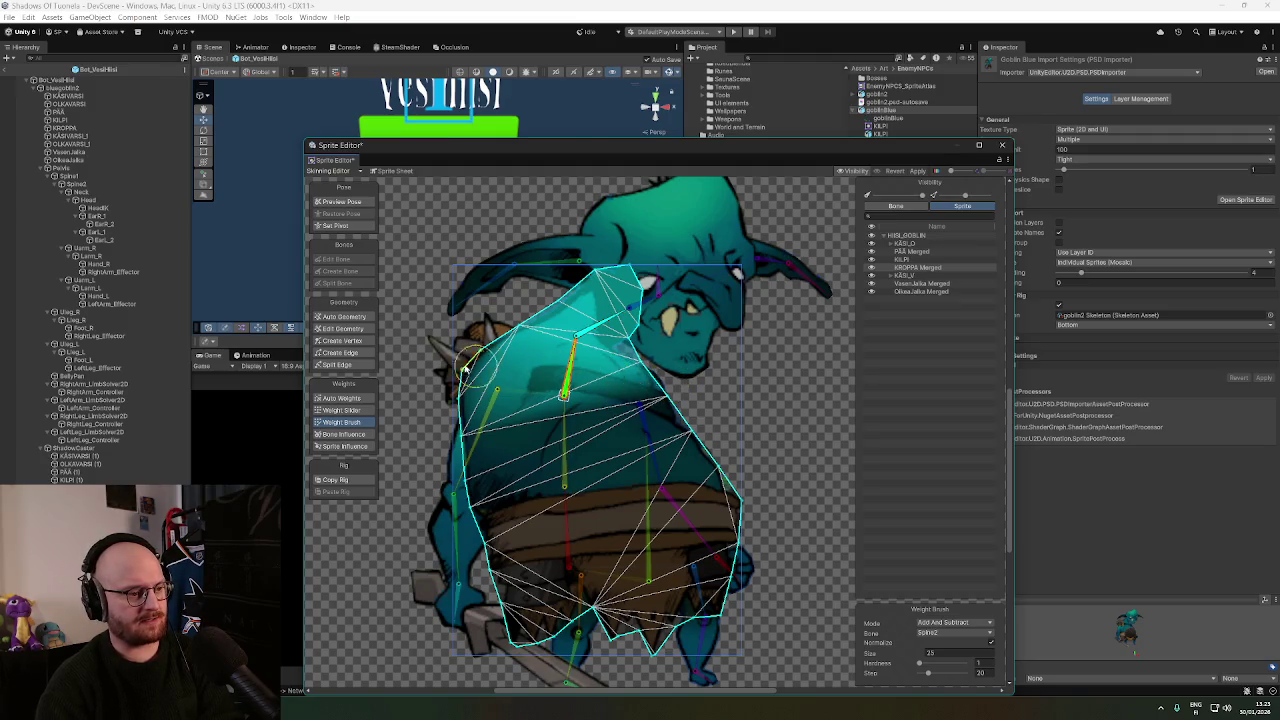
left_click_drag(463, 368, 662, 372)
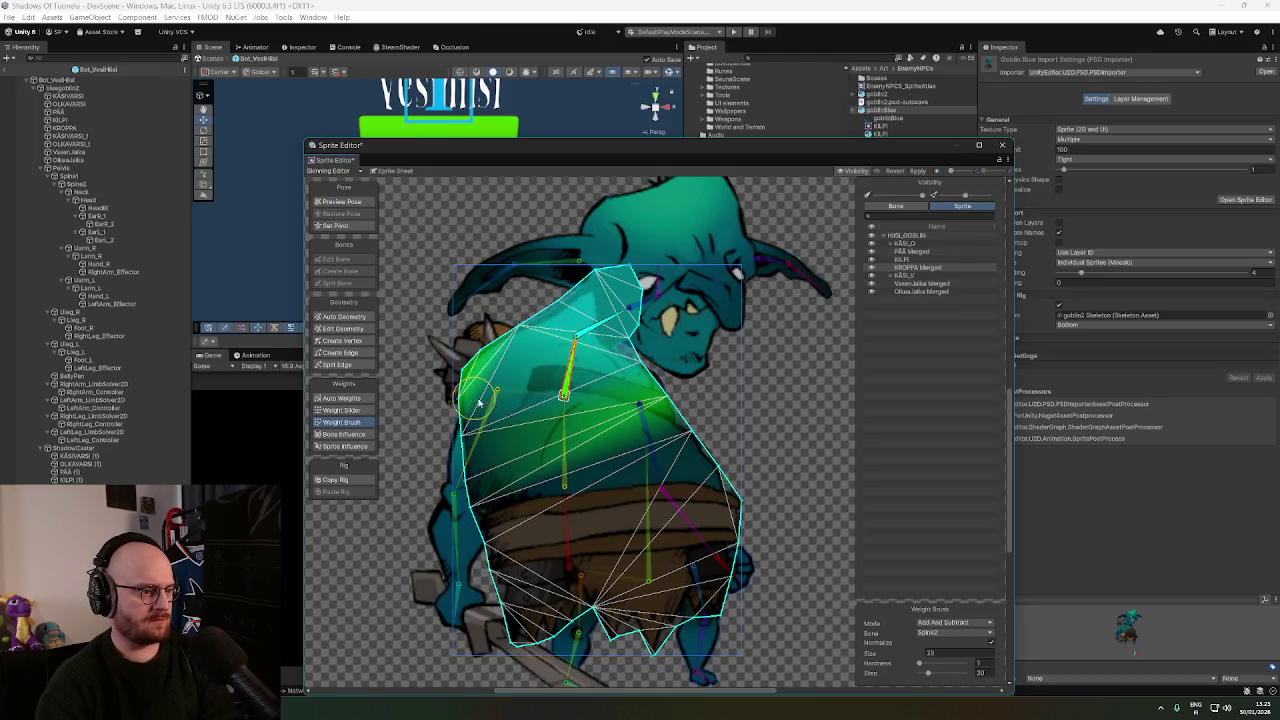
left_click(443, 430)
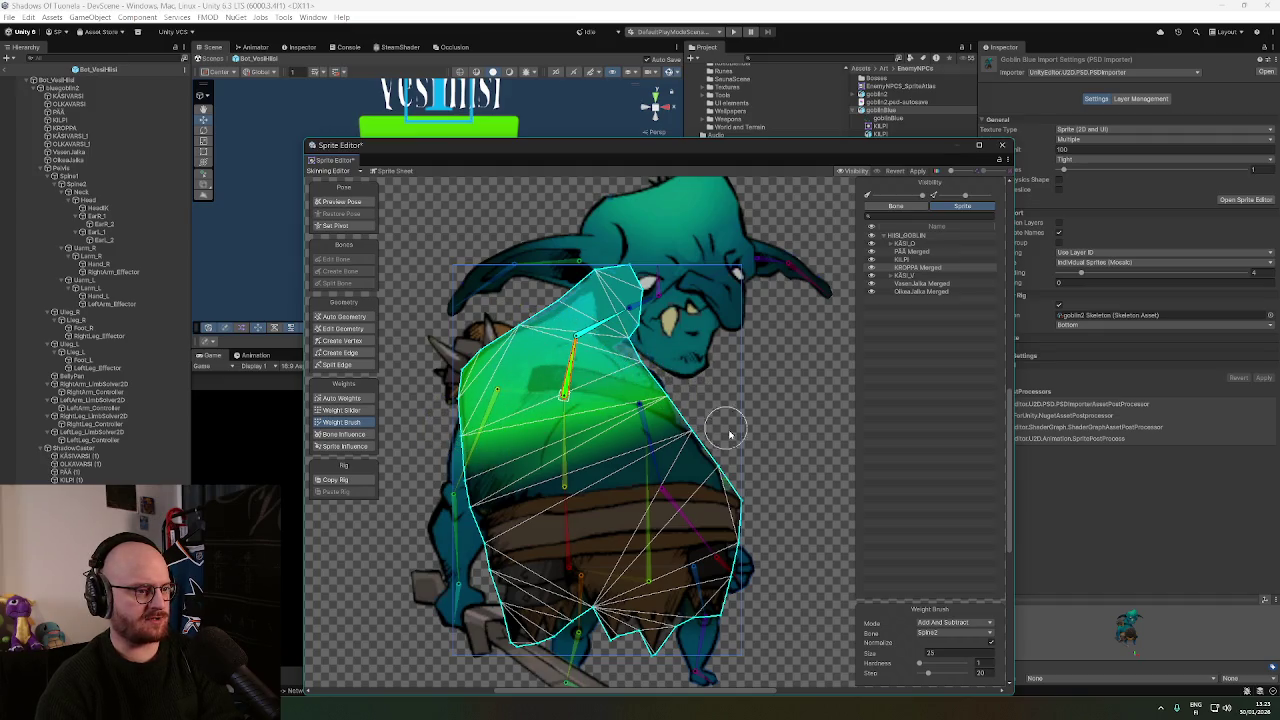
left_click_drag(754, 434, 742, 381)
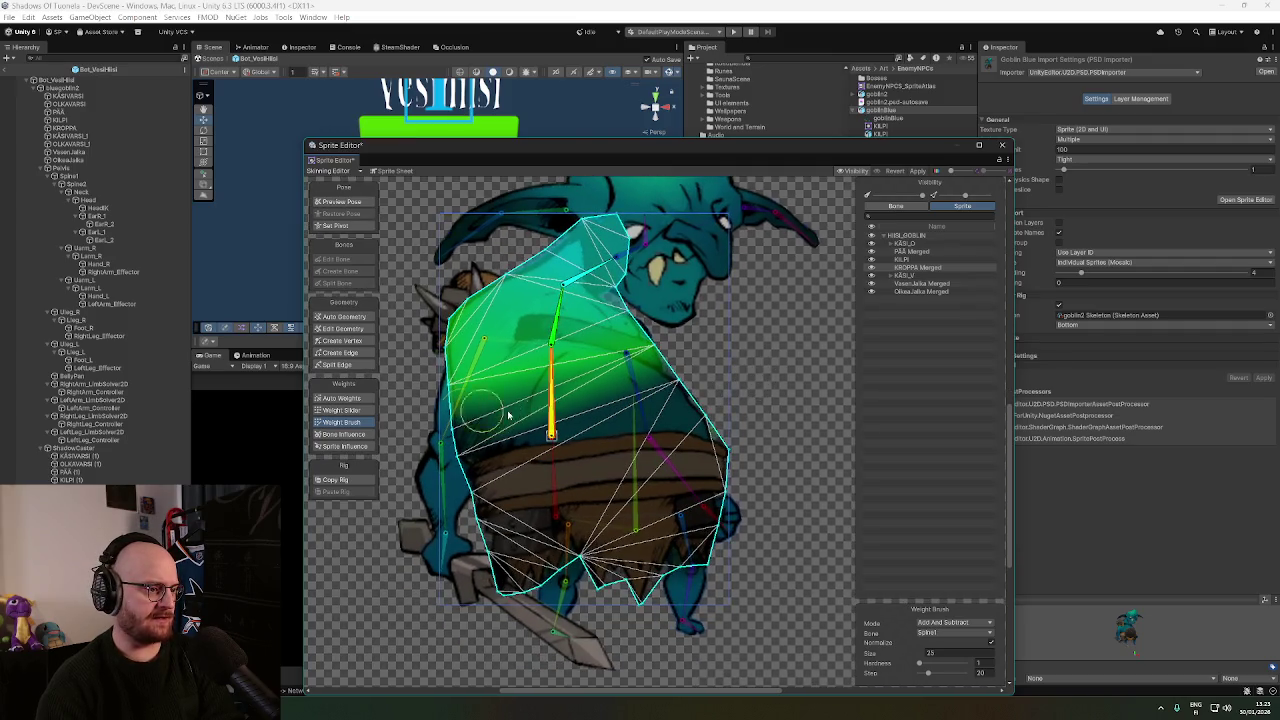
left_click_drag(580, 418, 742, 421)
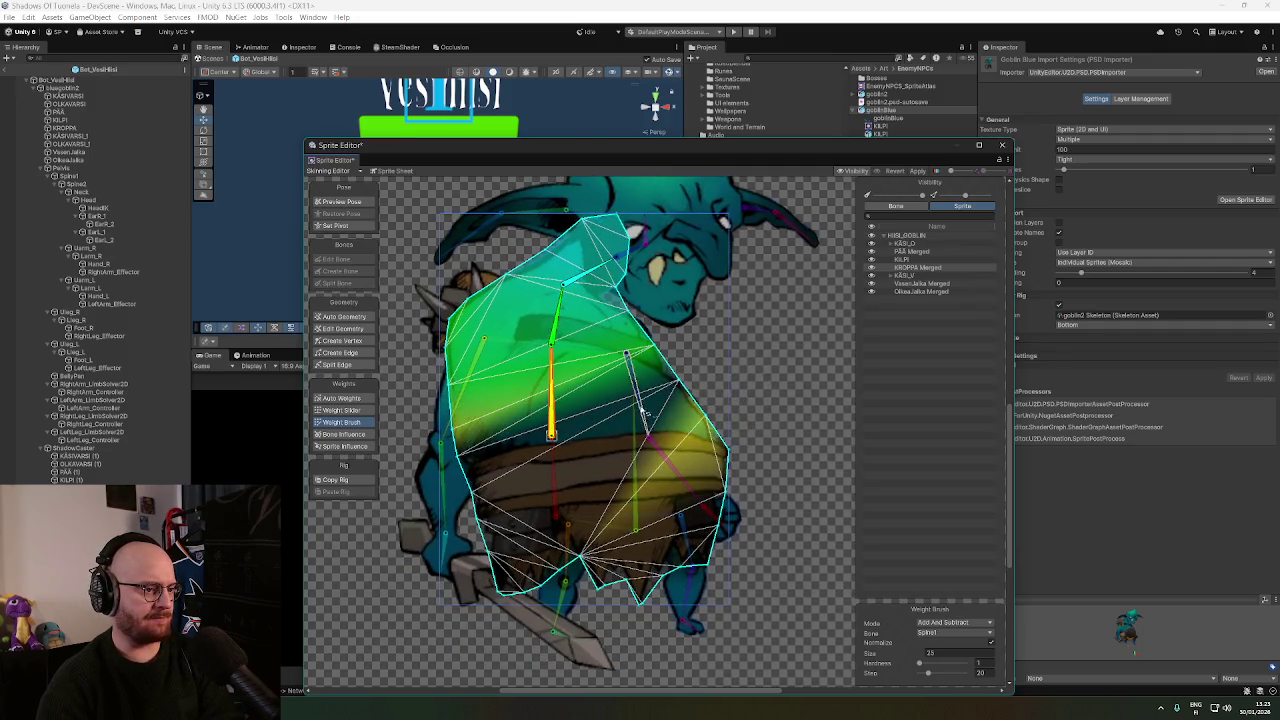
left_click(514, 424)
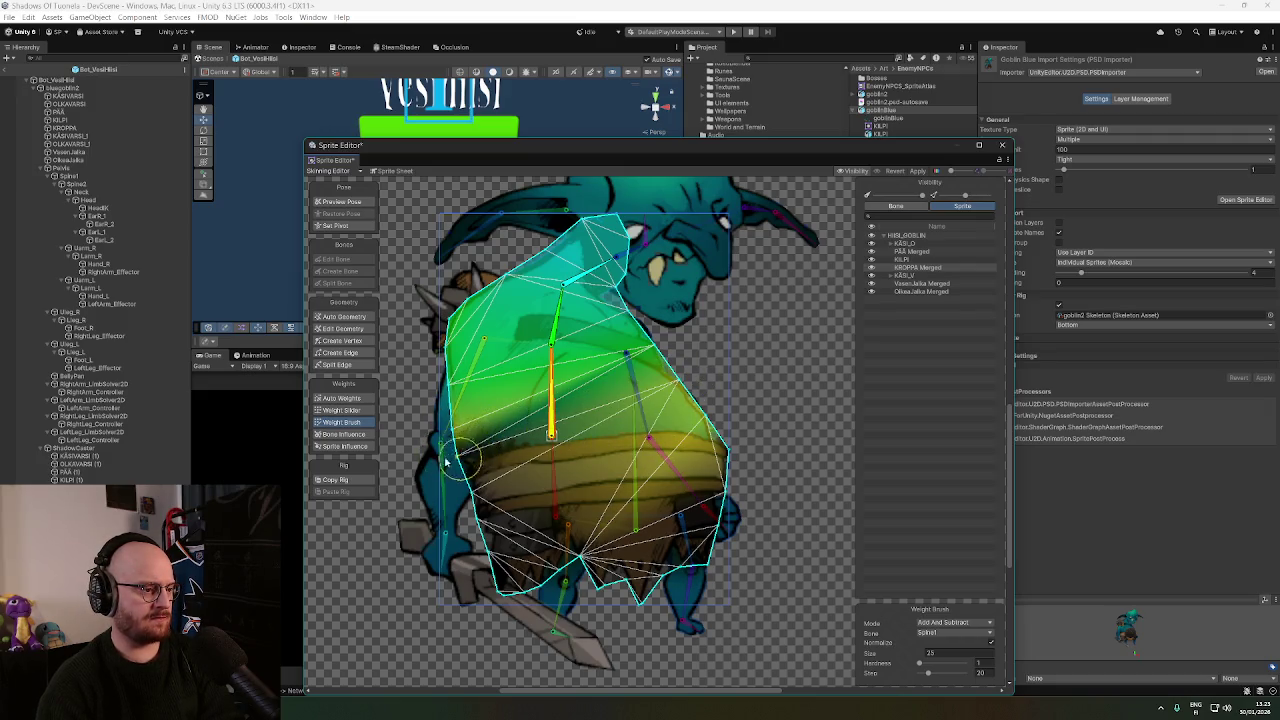
left_click_drag(749, 423, 720, 351)
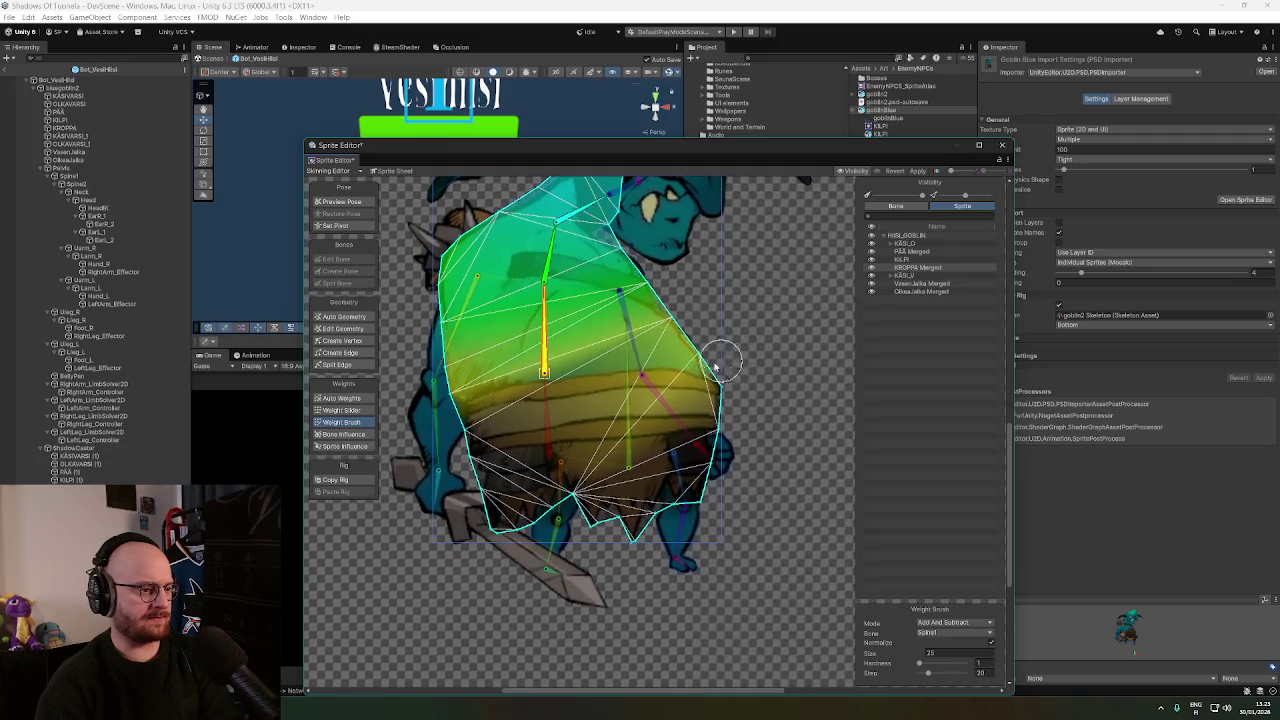
Paint Pelvis weight across the lower torso down to its bottom triangles.
left_click(548, 430)
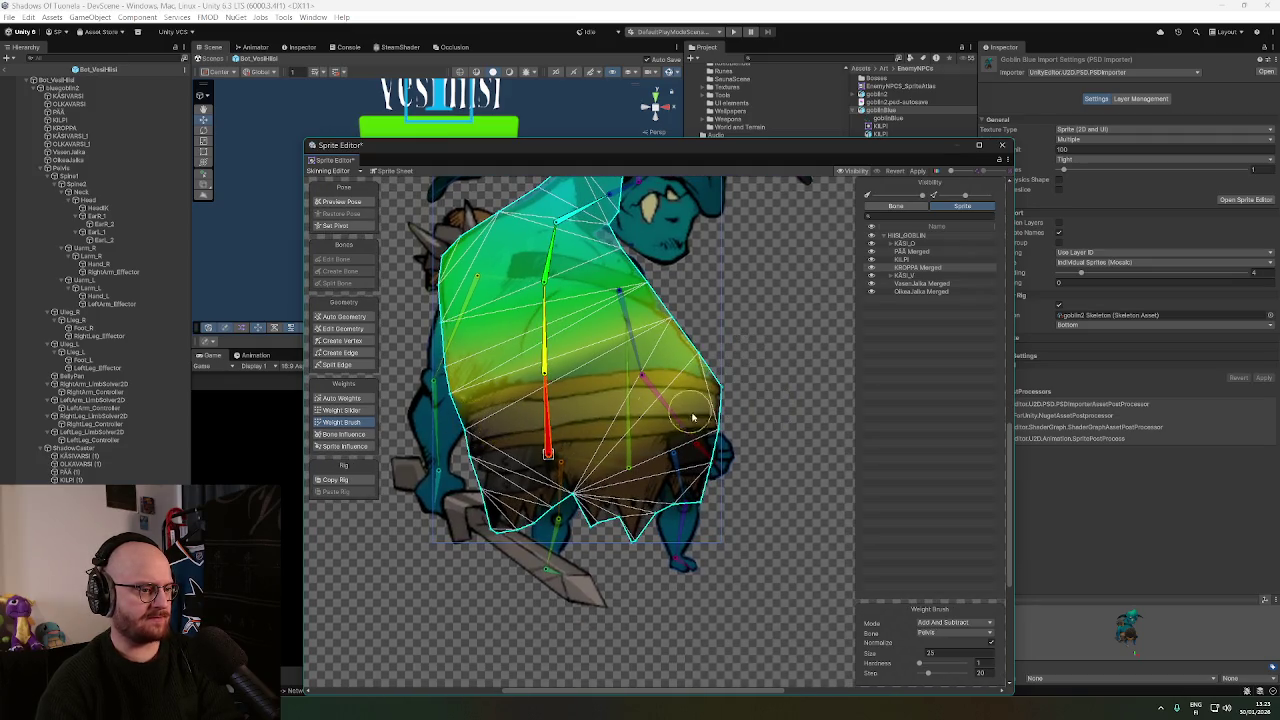
mouse_move(508, 434)
left_mouse_down()
mouse_move(470, 428)
mouse_move(508, 438)
mouse_move(736, 395)
mouse_move(600, 447)
left_mouse_up()
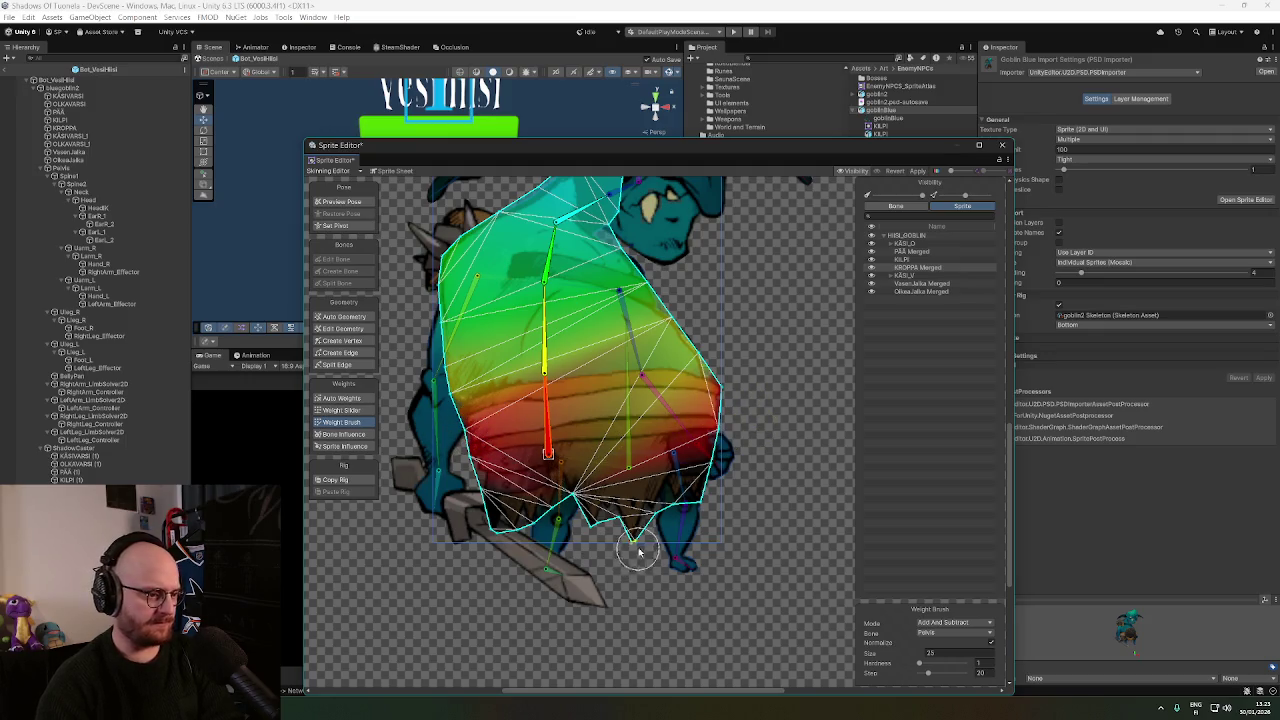
left_click_drag(638, 545, 630, 535)
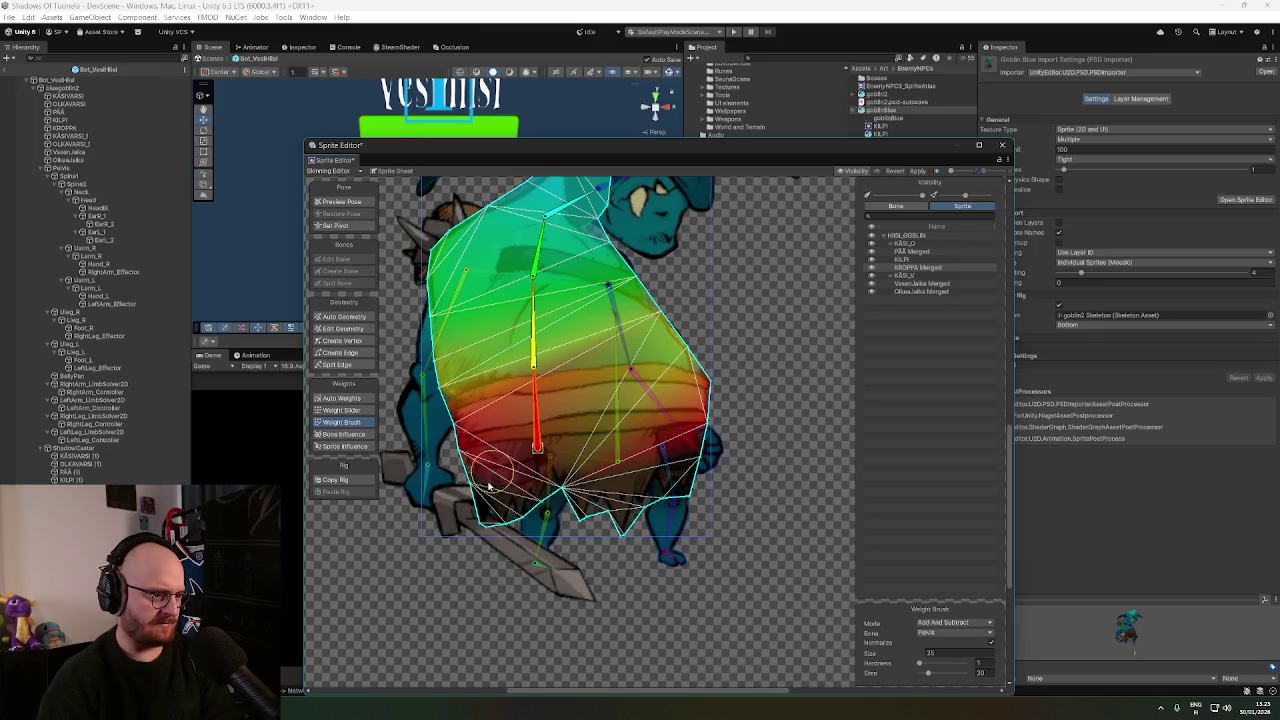
mouse_move(508, 530)
left_mouse_down()
mouse_move(623, 486)
mouse_move(777, 480)
mouse_move(779, 502)
mouse_move(728, 491)
left_mouse_up()
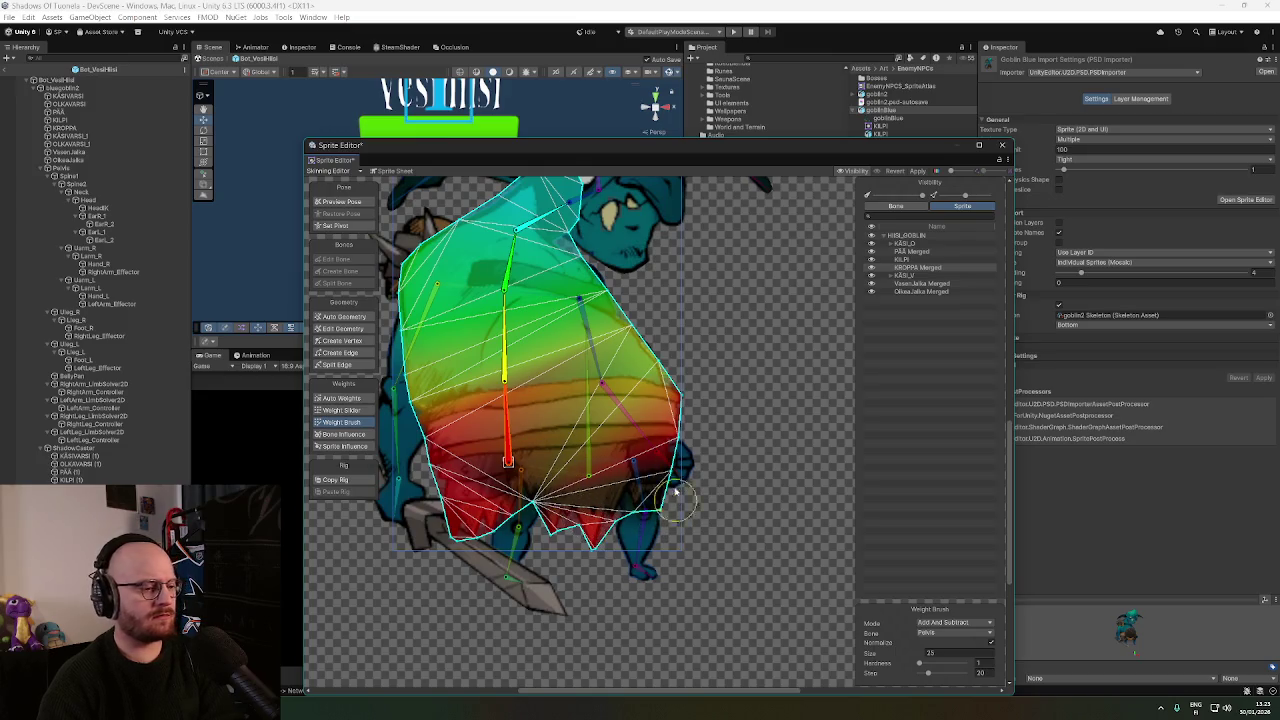
mouse_move(630, 460)
left_mouse_down()
mouse_move(655, 470)
mouse_move(652, 489)
left_mouse_up()
scroll(652, 489, "up", 1)
left_click_drag(572, 334, 670, 380)
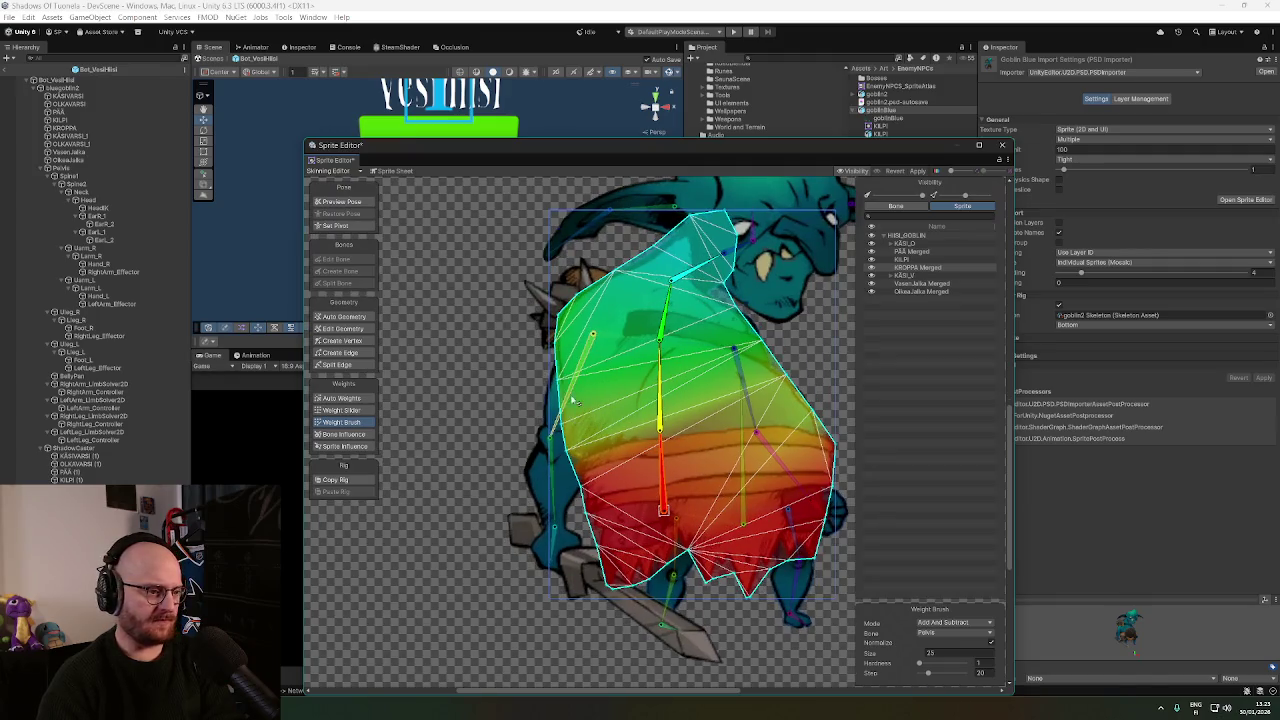
In the KÄSI_O group, paint upper-arm bone weight onto the OLKAVARSI Merged sprite.
left_click(891, 244)
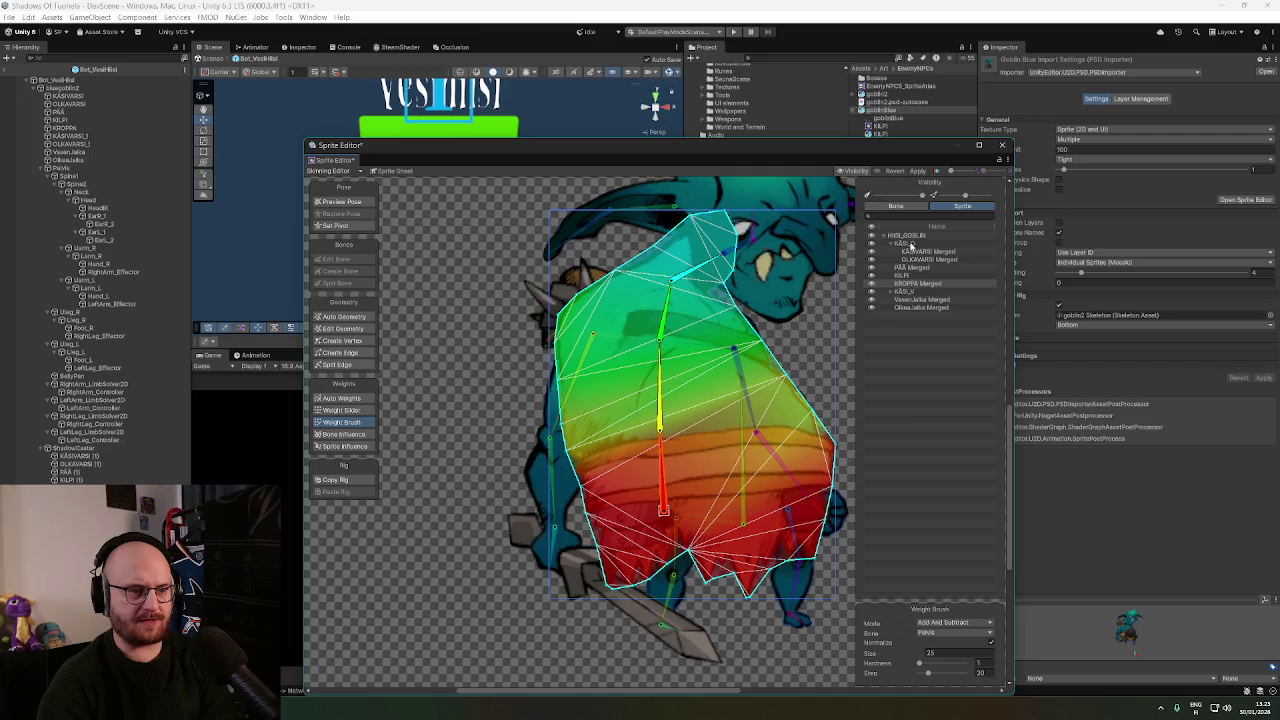
left_click(910, 244)
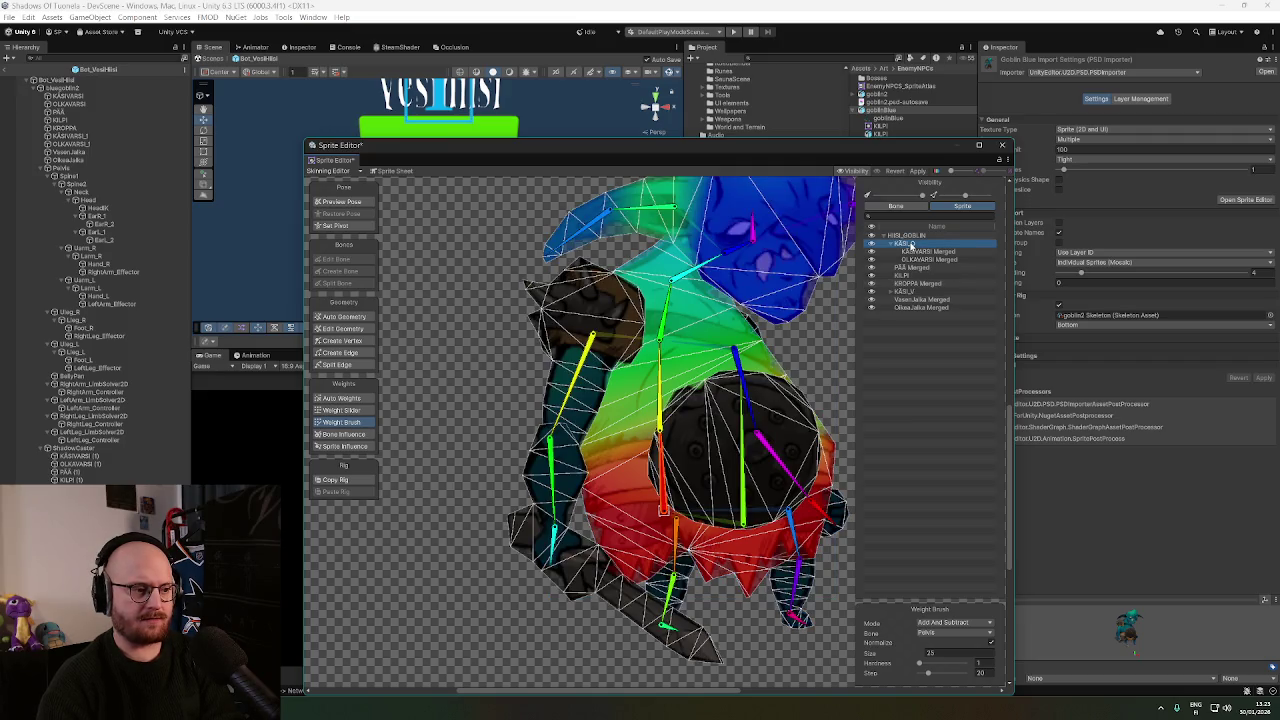
left_click(919, 254)
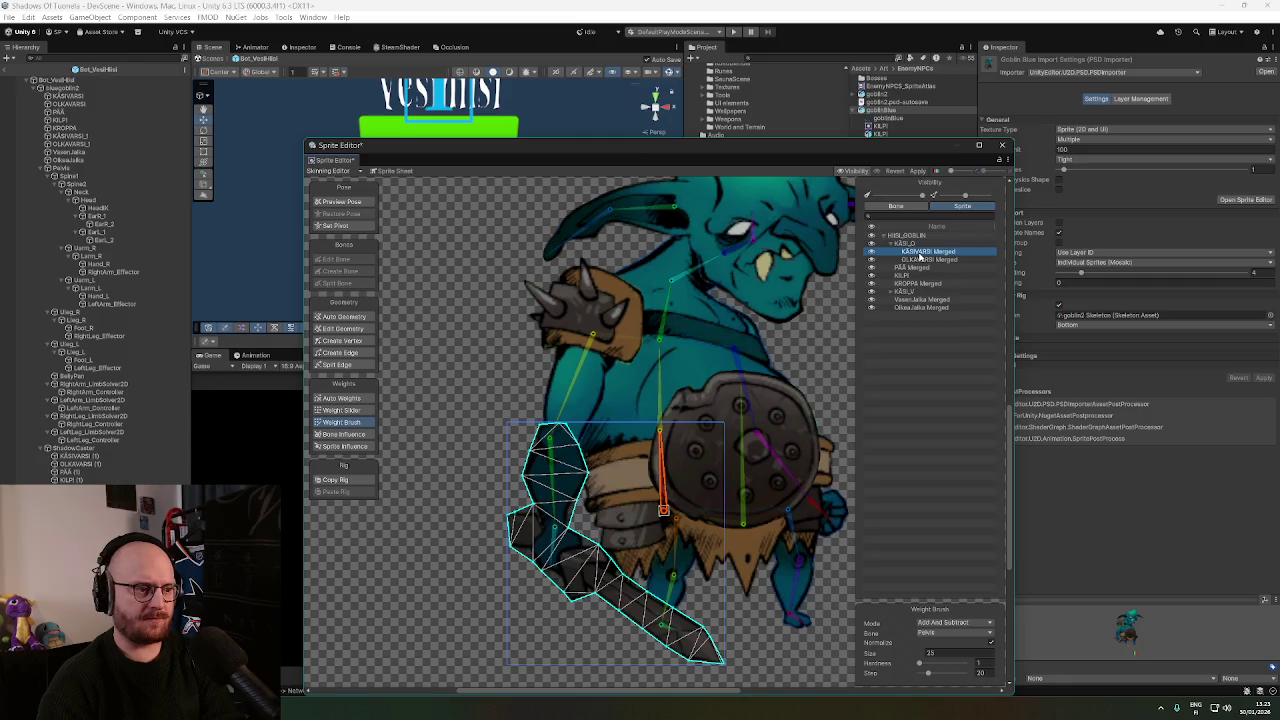
left_click(920, 260)
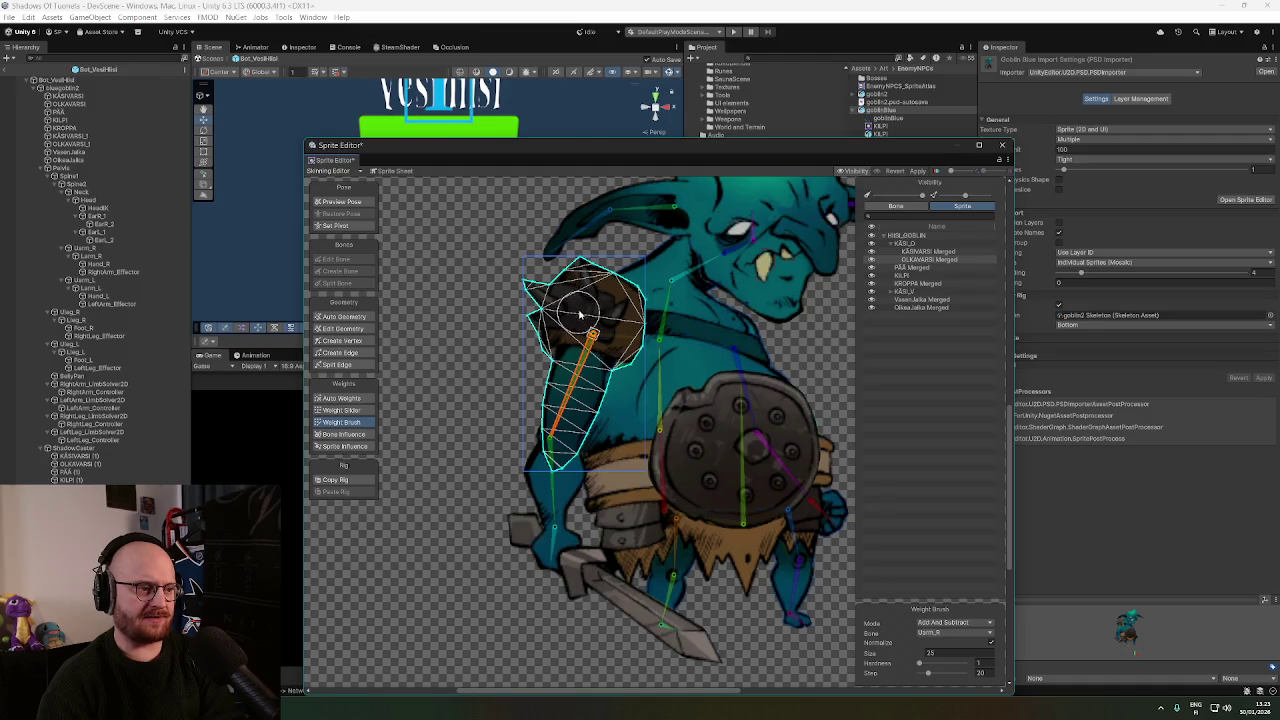
left_click(590, 345)
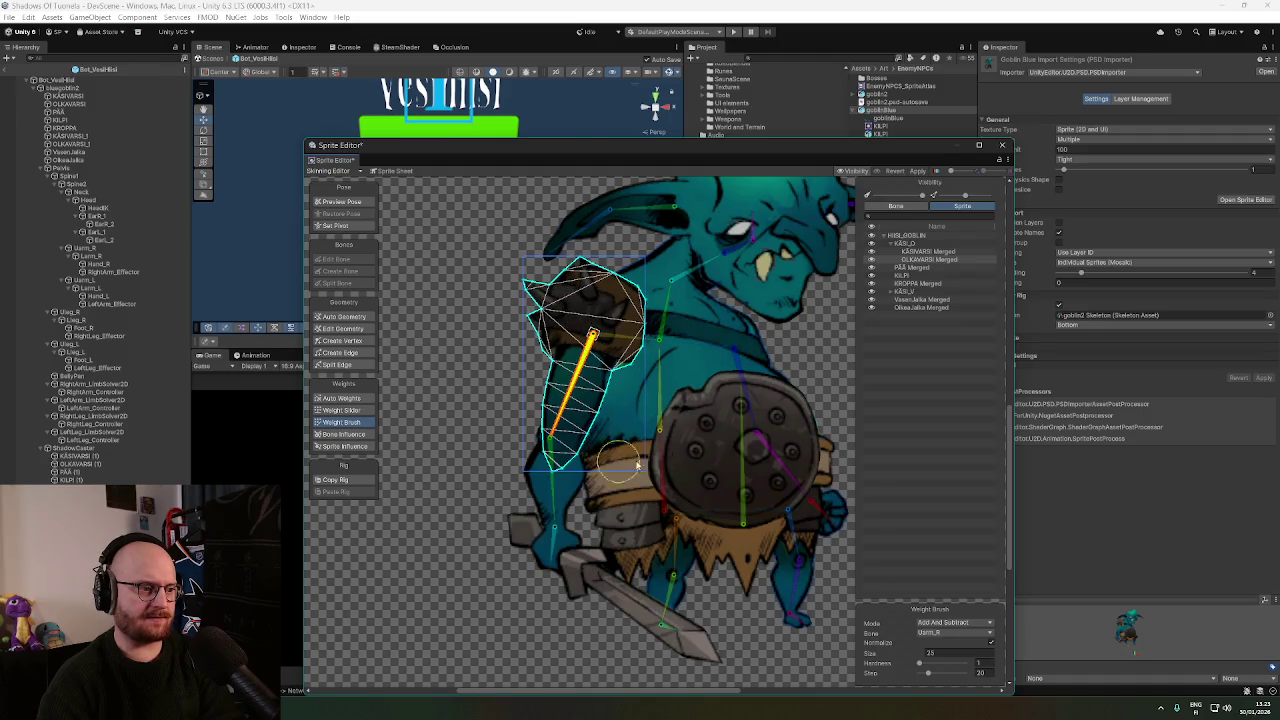
left_click(616, 432)
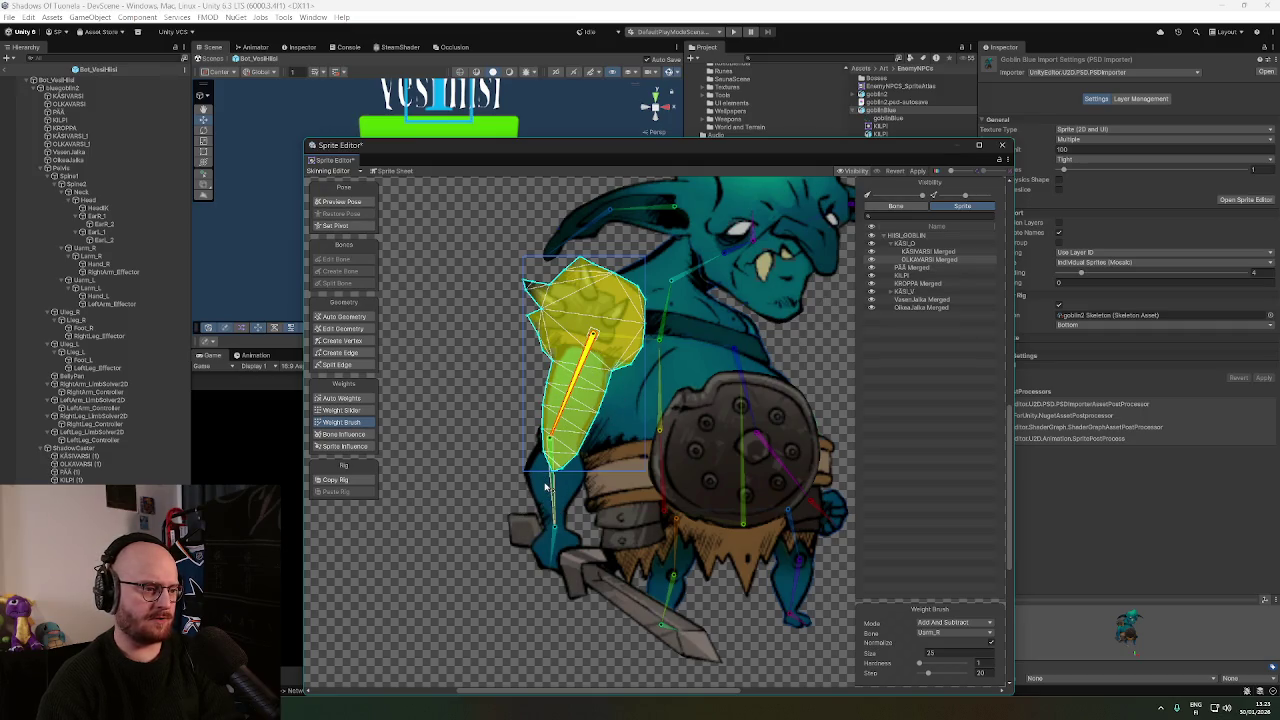
Paint Larm_R and Hand_R weights onto the KÄSIVARSI Merged right forearm and hand.
left_click(928, 252)
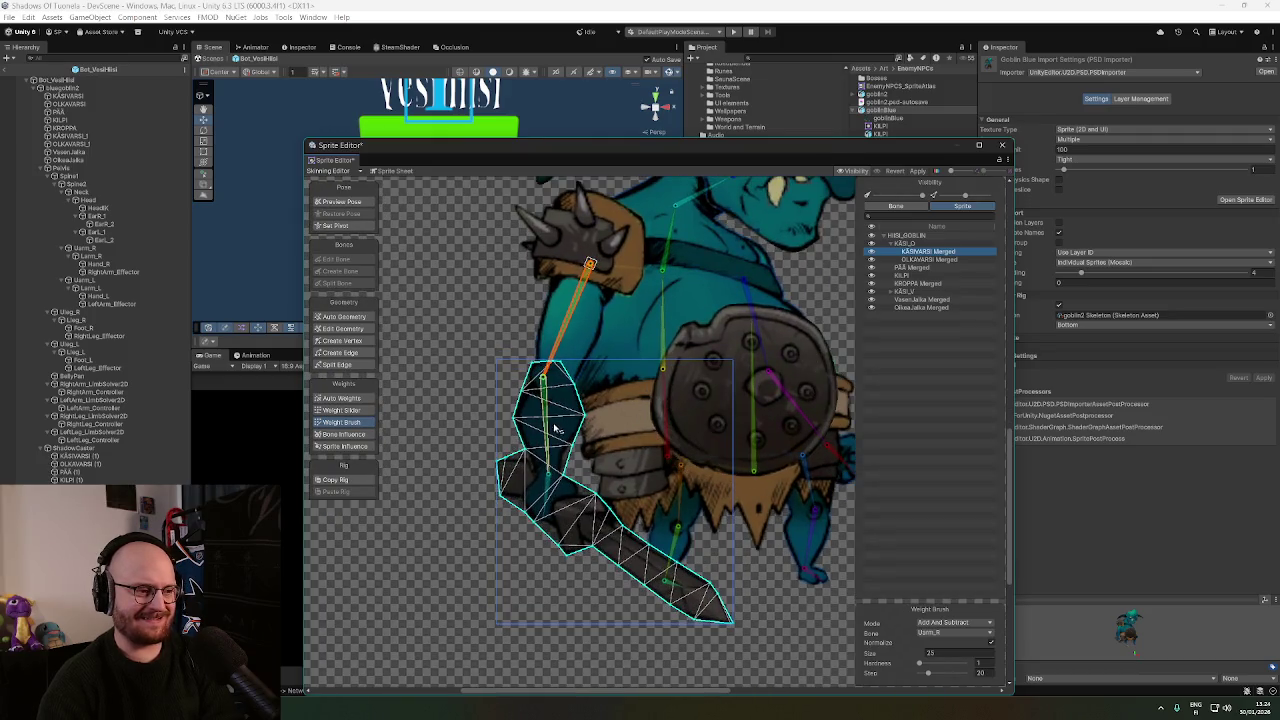
left_click(549, 423)
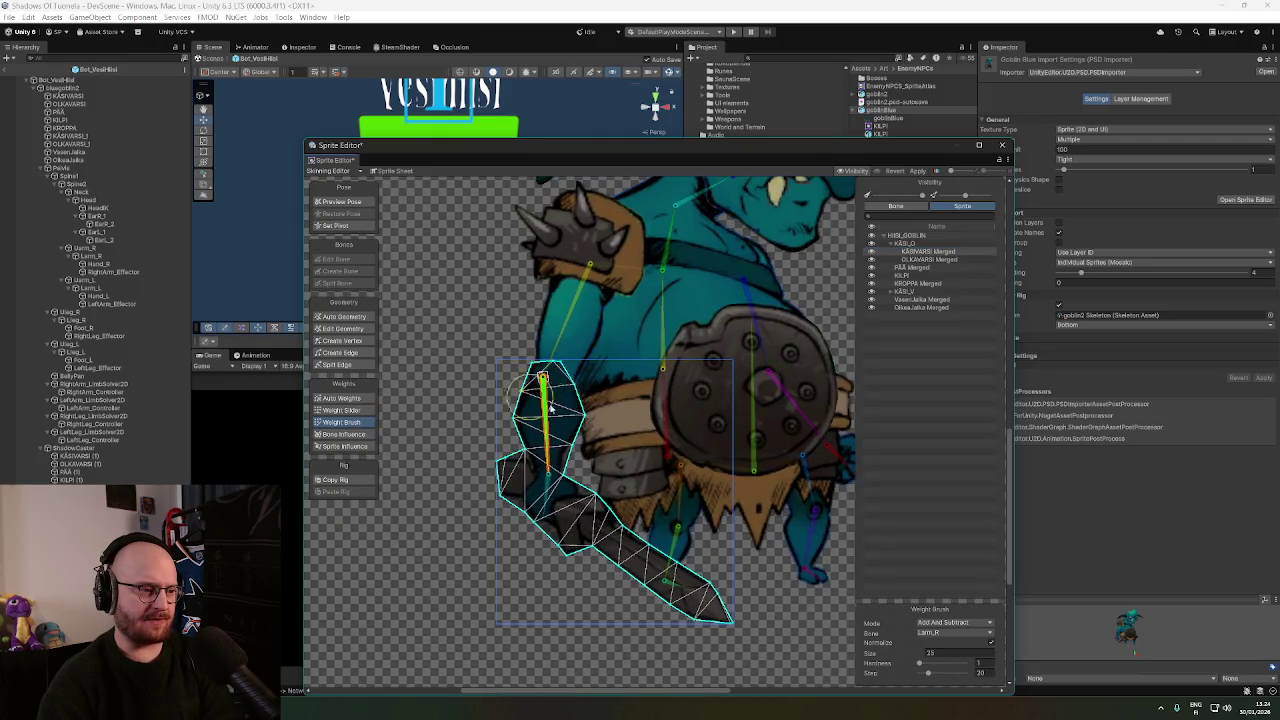
left_click_drag(605, 440, 624, 453)
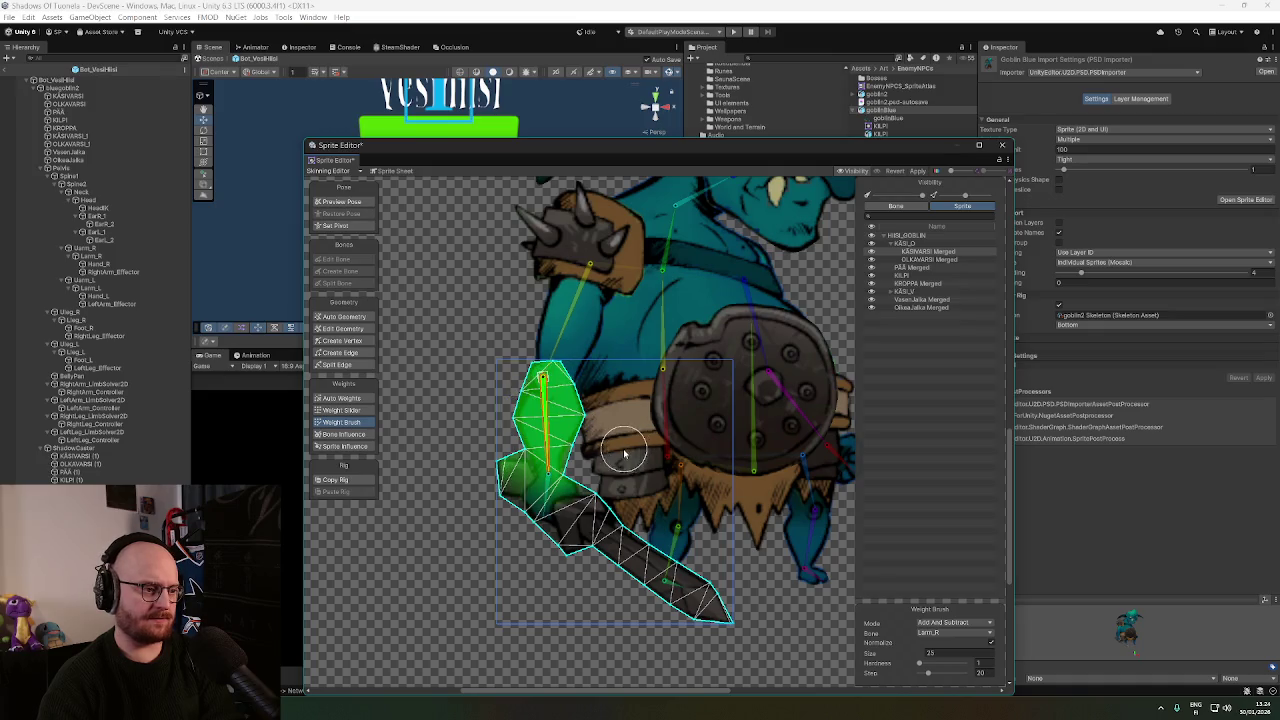
left_click(548, 480)
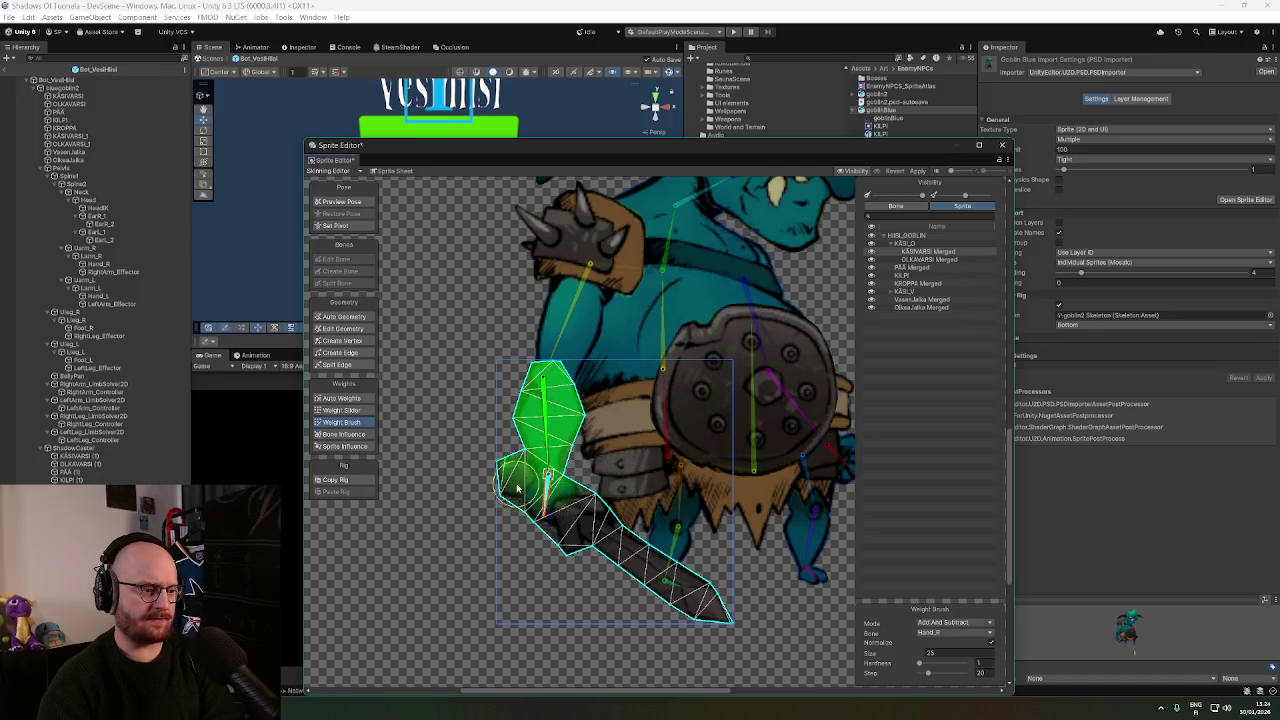
mouse_move(520, 492)
left_mouse_down()
mouse_move(549, 523)
mouse_move(510, 472)
left_mouse_up()
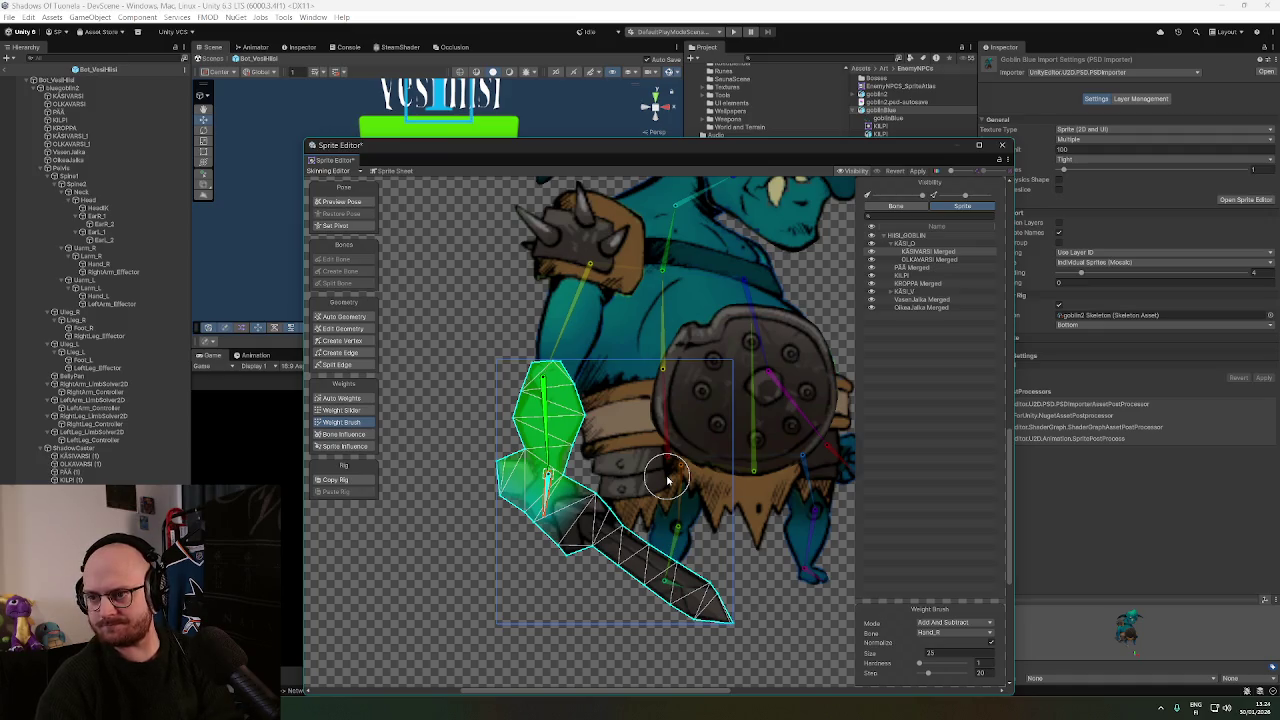
mouse_move(726, 406)
left_mouse_down()
mouse_move(691, 420)
mouse_move(626, 408)
left_mouse_up()
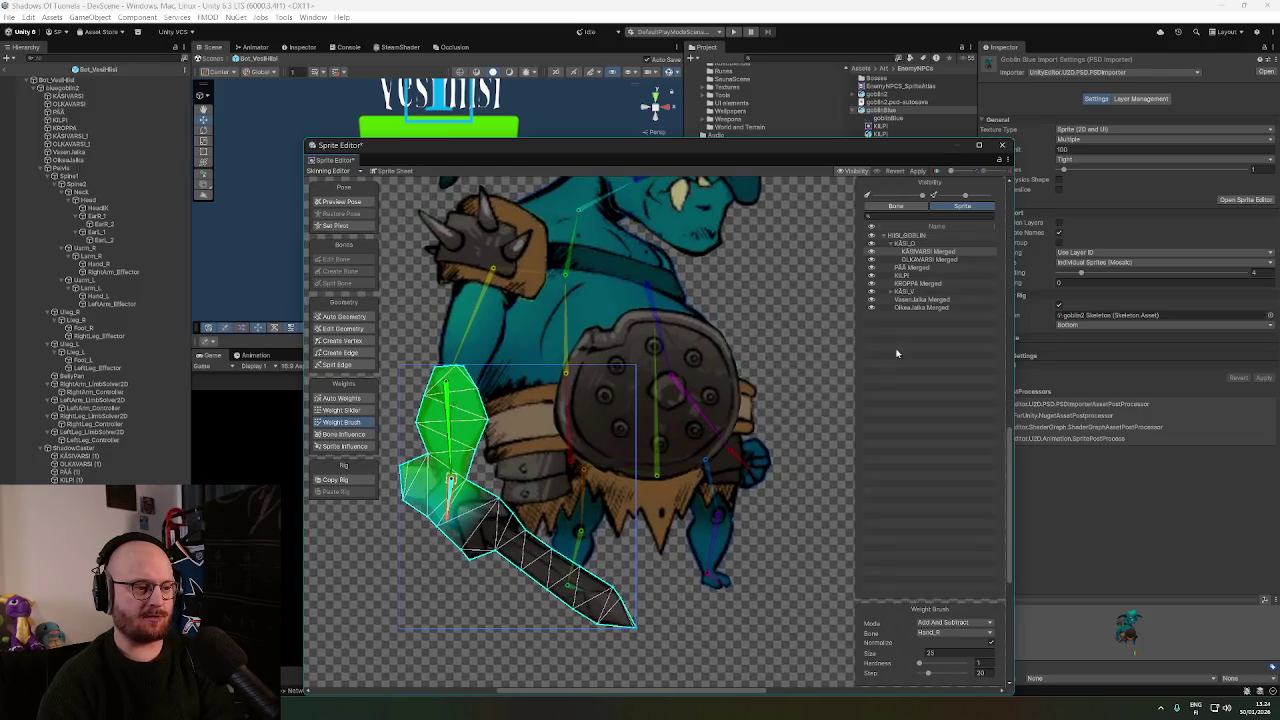
Expand the KÄSI_V group and paint weight over the OLKAVARSI Merged left upper arm.
left_click(908, 292)
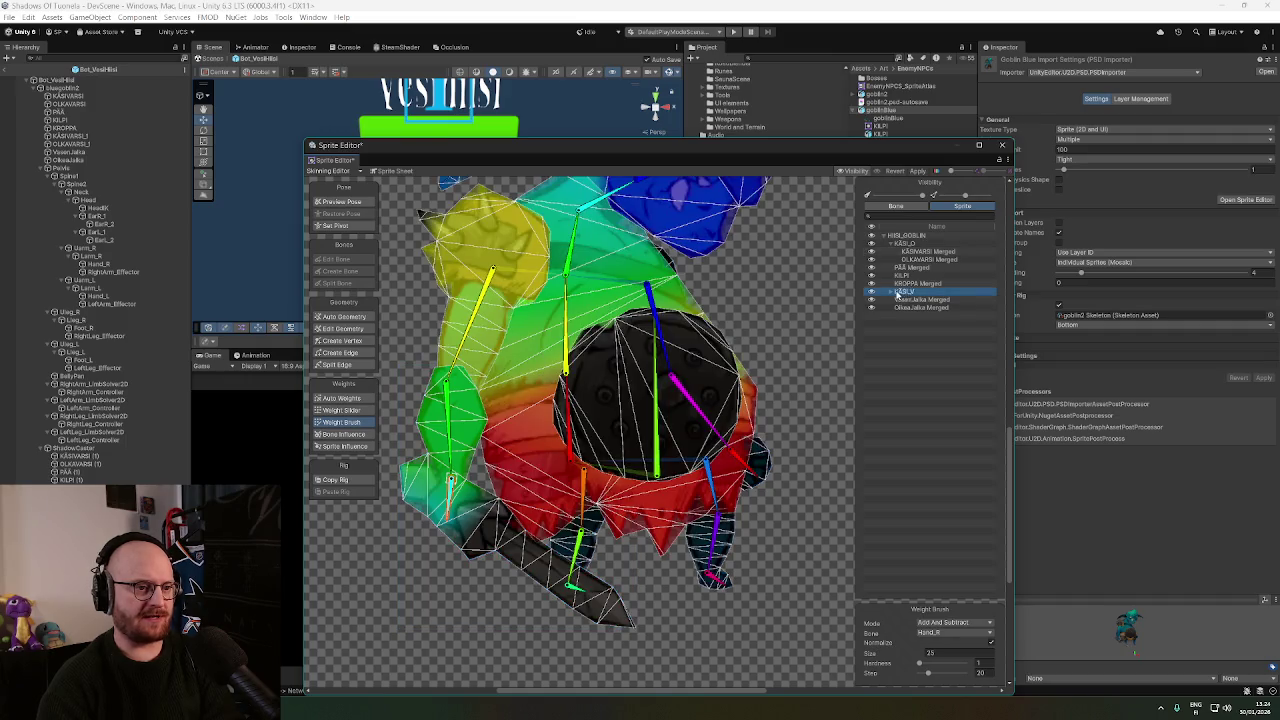
left_click(893, 292)
left_click(919, 300)
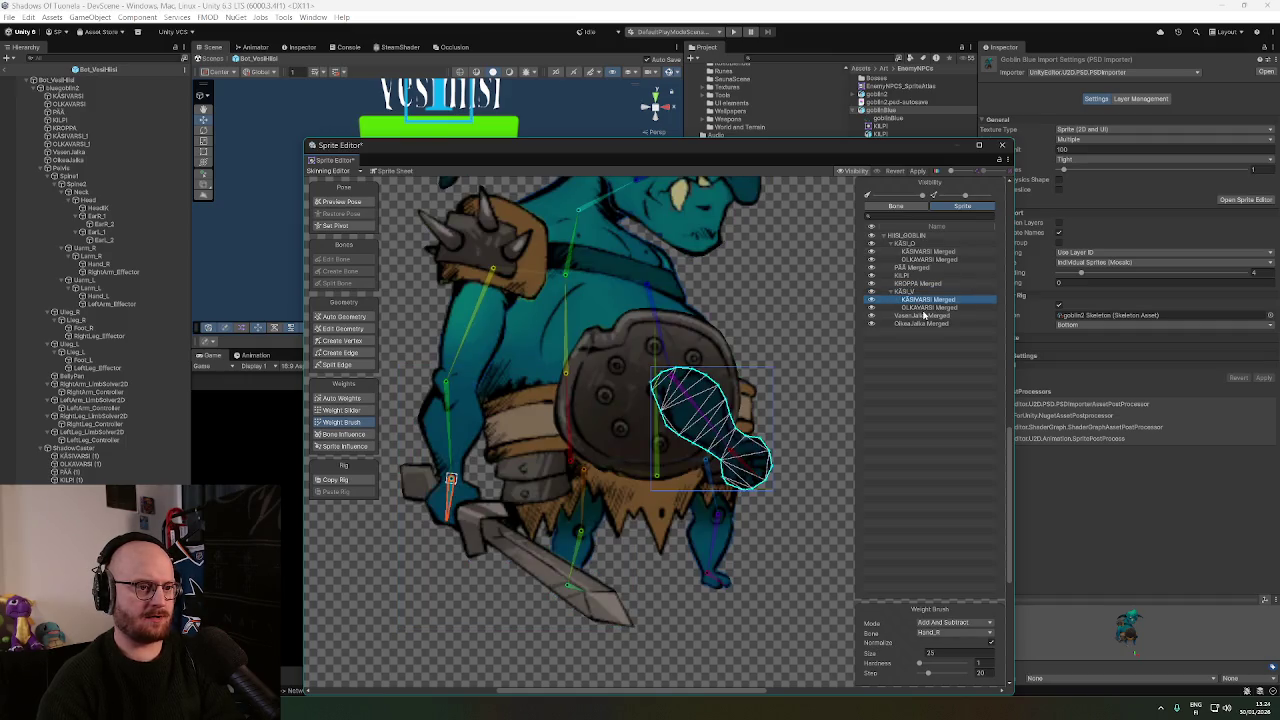
left_click(928, 307)
scroll(640, 293, "up", 1)
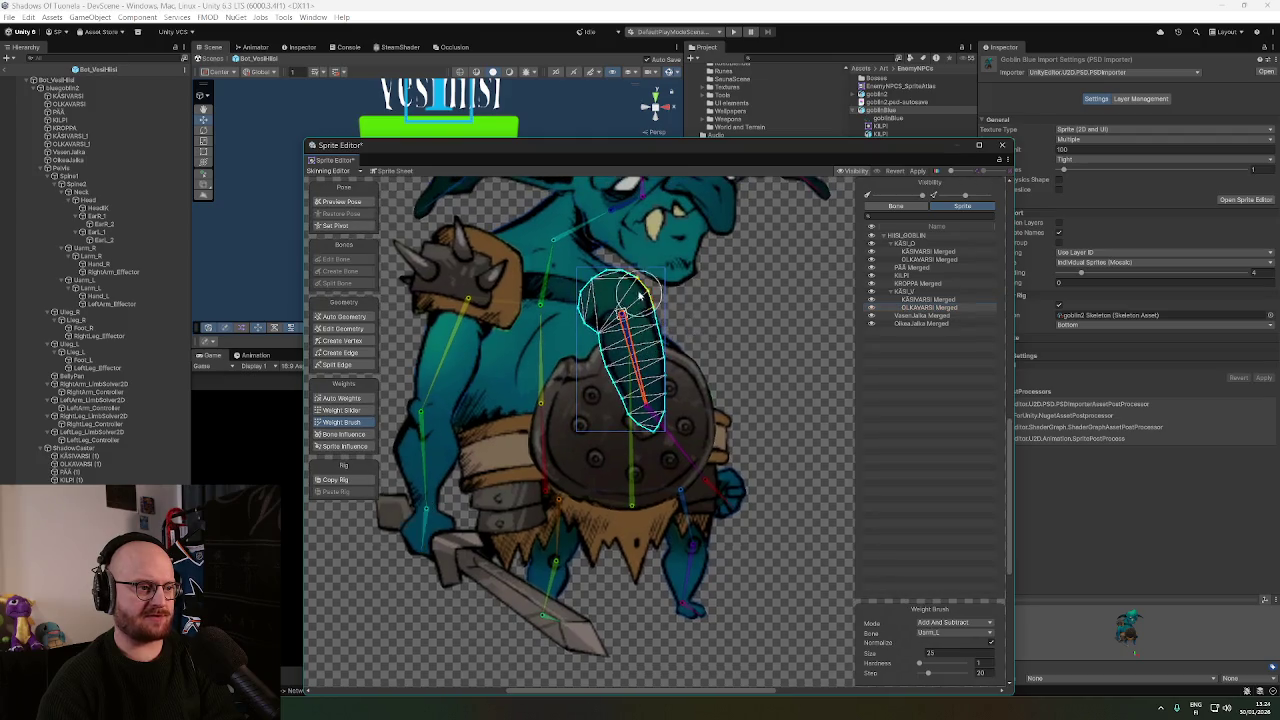
mouse_move(634, 390)
left_mouse_down()
mouse_move(662, 338)
mouse_move(652, 311)
mouse_move(594, 300)
mouse_move(612, 292)
mouse_move(703, 392)
left_mouse_up()
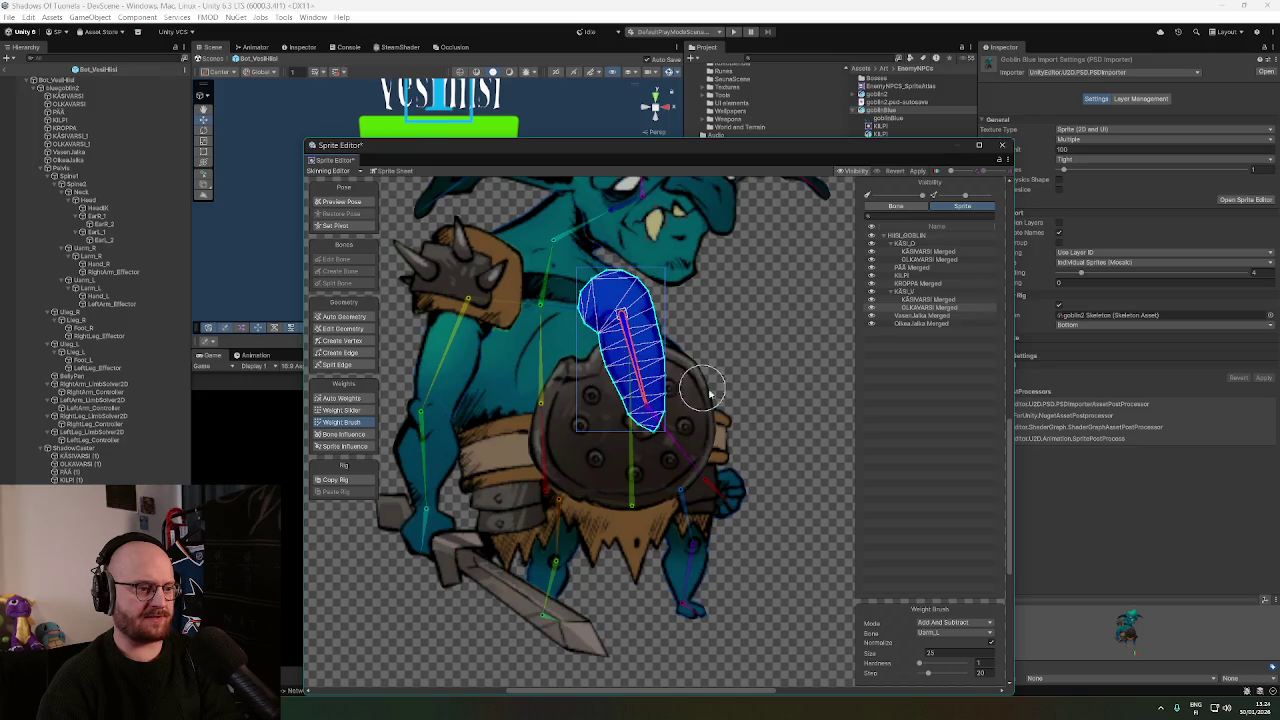
scroll(701, 370, "down", 1)
Paint Larm_L weight onto the KÄSIVARSI Merged left forearm, checking against Hand_L and the upper arm.
left_click(927, 300)
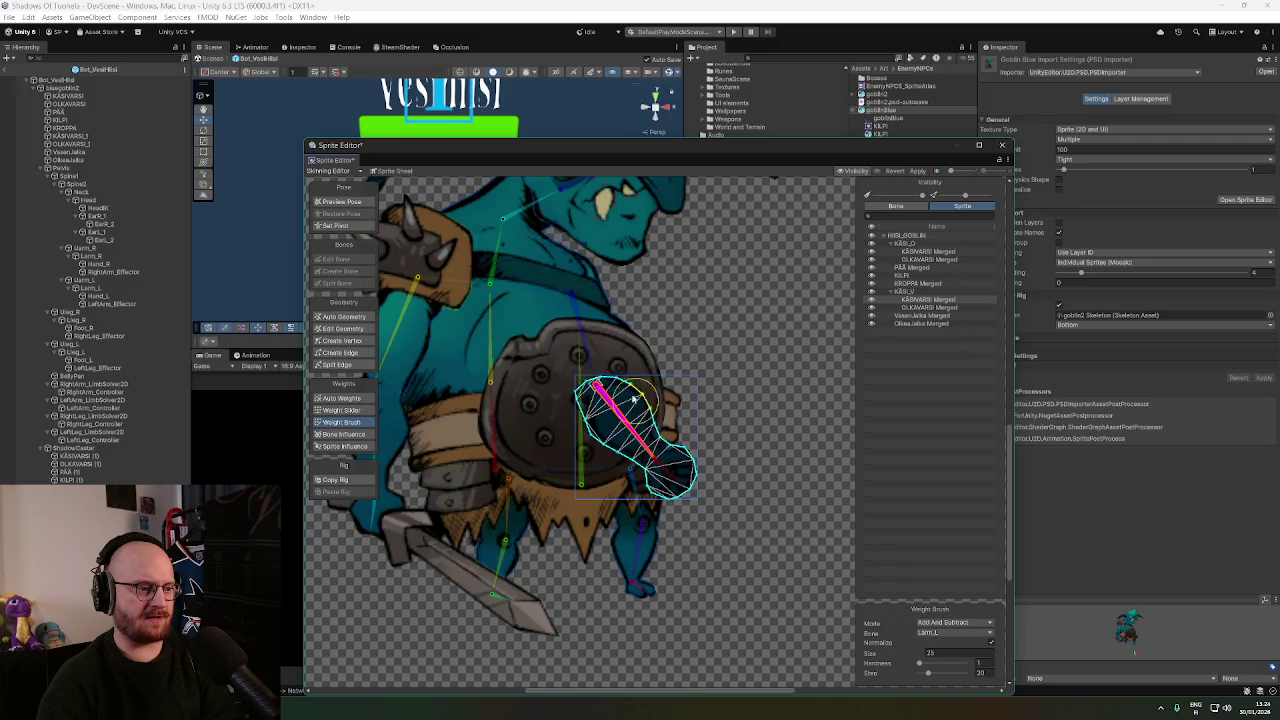
mouse_move(640, 404)
left_mouse_down()
mouse_move(605, 420)
mouse_move(632, 455)
mouse_move(666, 466)
mouse_move(693, 508)
left_mouse_up()
left_click(688, 462)
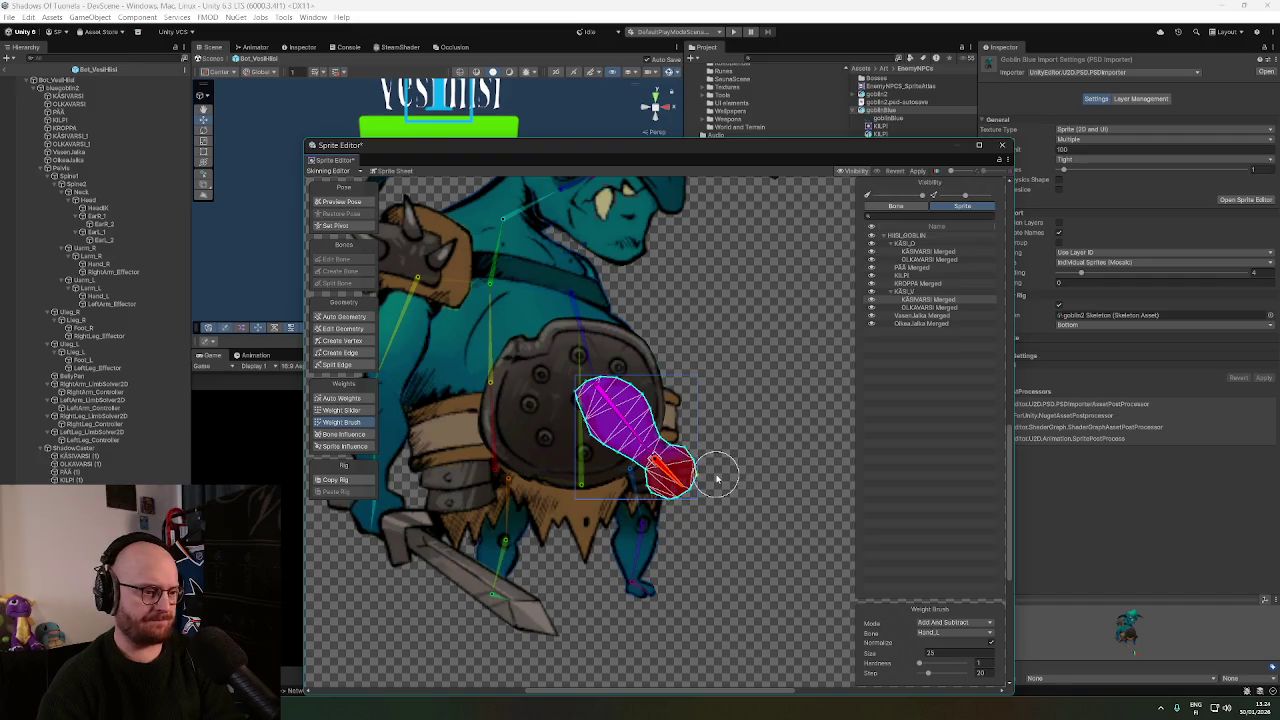
left_click(917, 307)
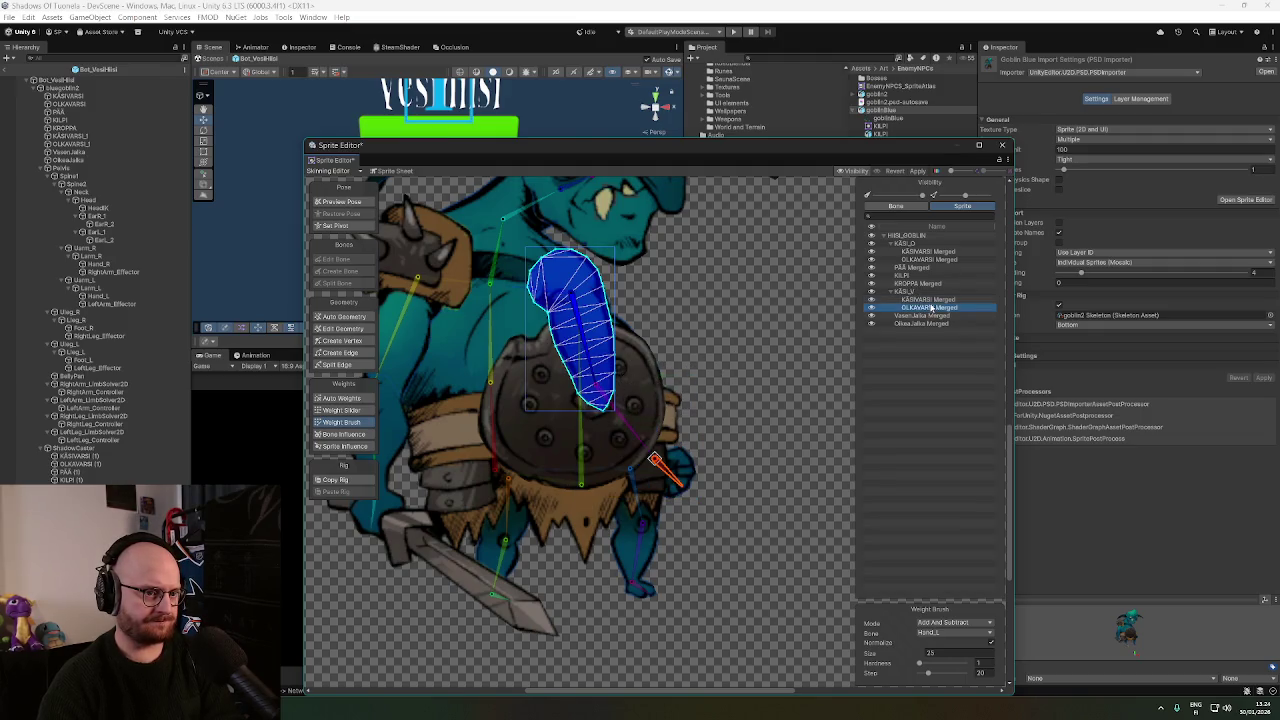
left_click(927, 300)
left_click(655, 428)
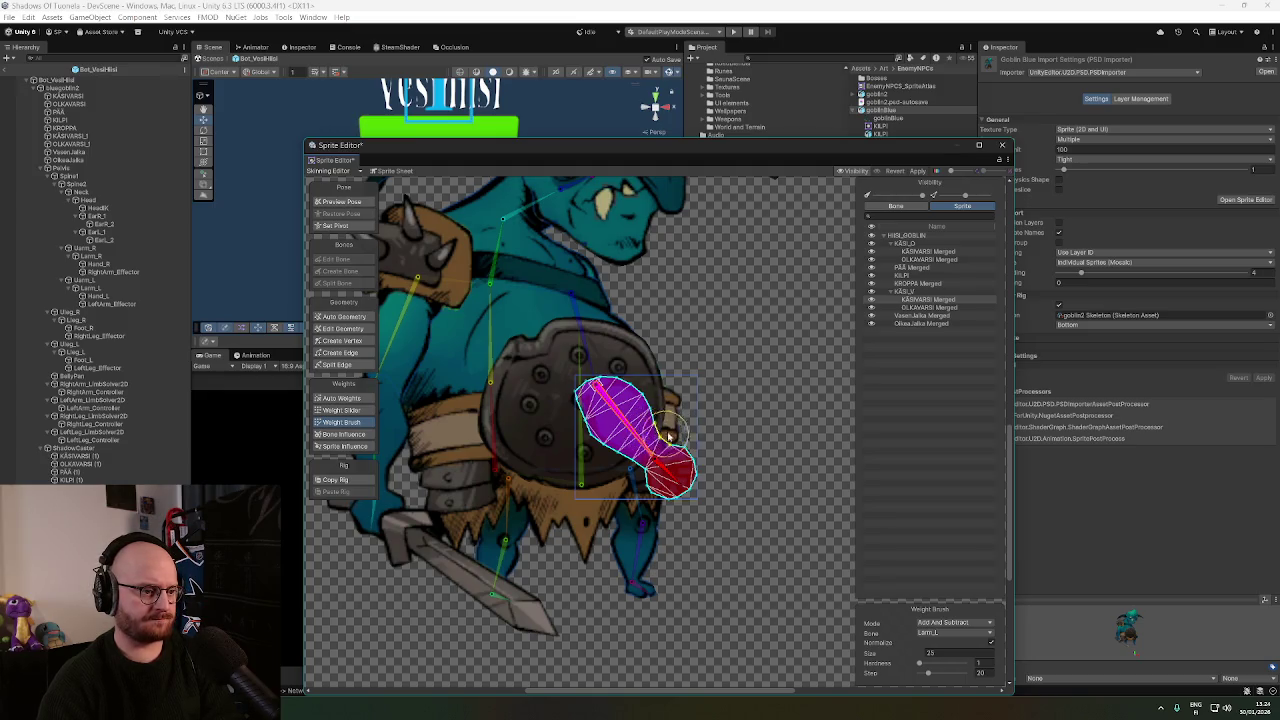
scroll(690, 415, "down", 1)
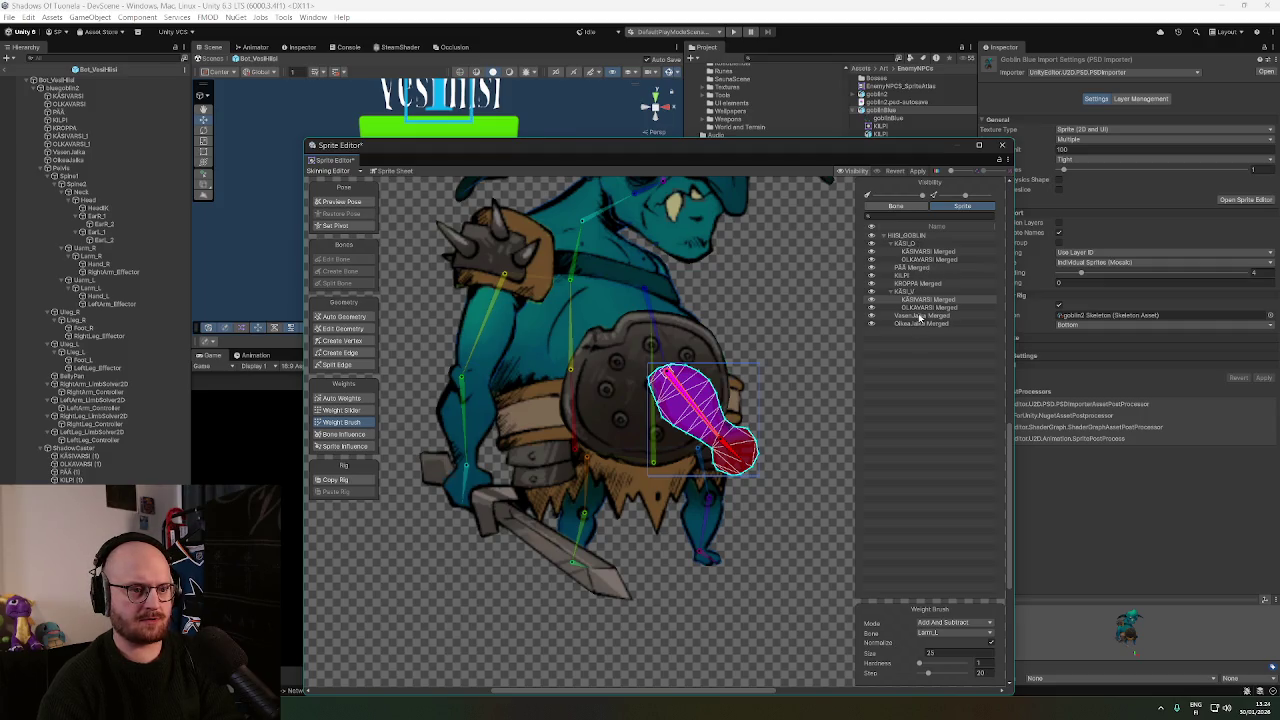
left_click(920, 316)
scroll(645, 453, "up", 2)
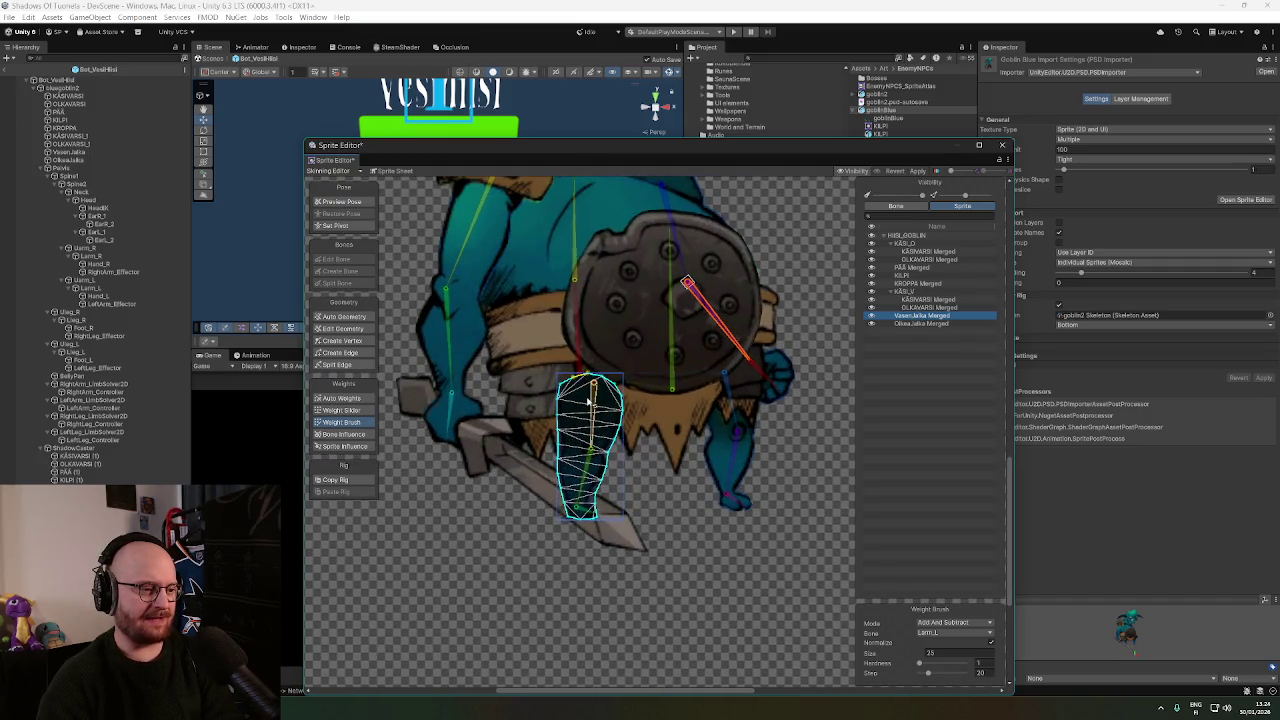
Paint Uleg_R thigh and Lleg_R lower-leg weights down the first leg, then select Foot_R.
left_click(594, 404)
mouse_move(572, 387)
left_mouse_down()
mouse_move(592, 420)
mouse_move(593, 480)
mouse_move(600, 450)
mouse_move(576, 403)
left_mouse_up()
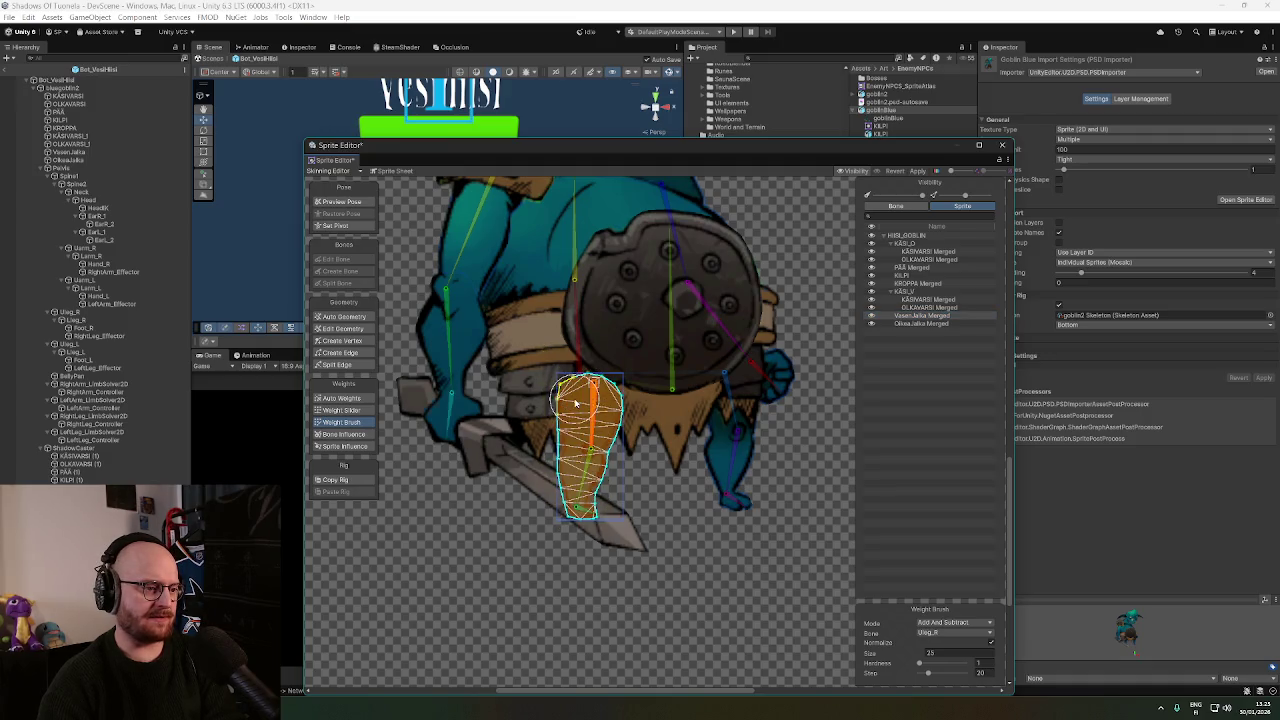
left_click(586, 468)
mouse_move(557, 497)
left_mouse_down()
mouse_move(610, 490)
mouse_move(625, 545)
mouse_move(568, 485)
mouse_move(588, 520)
mouse_move(550, 515)
mouse_move(676, 522)
left_mouse_up()
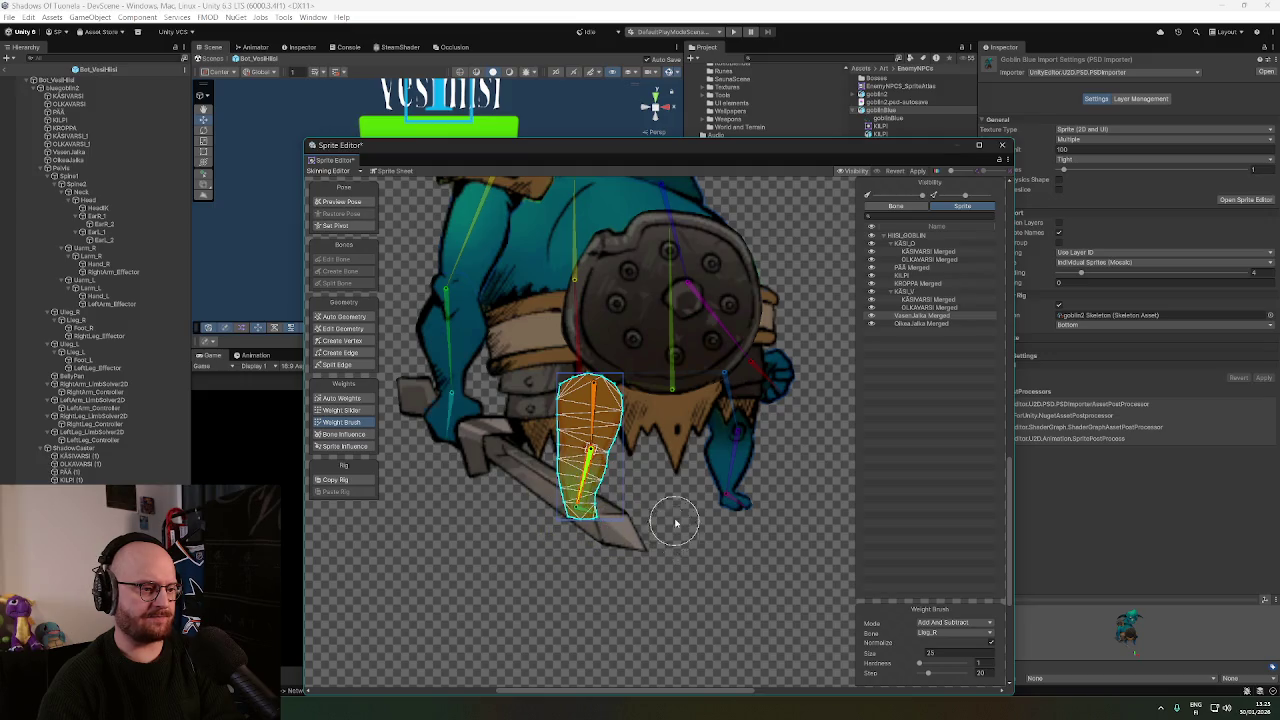
left_click(588, 515)
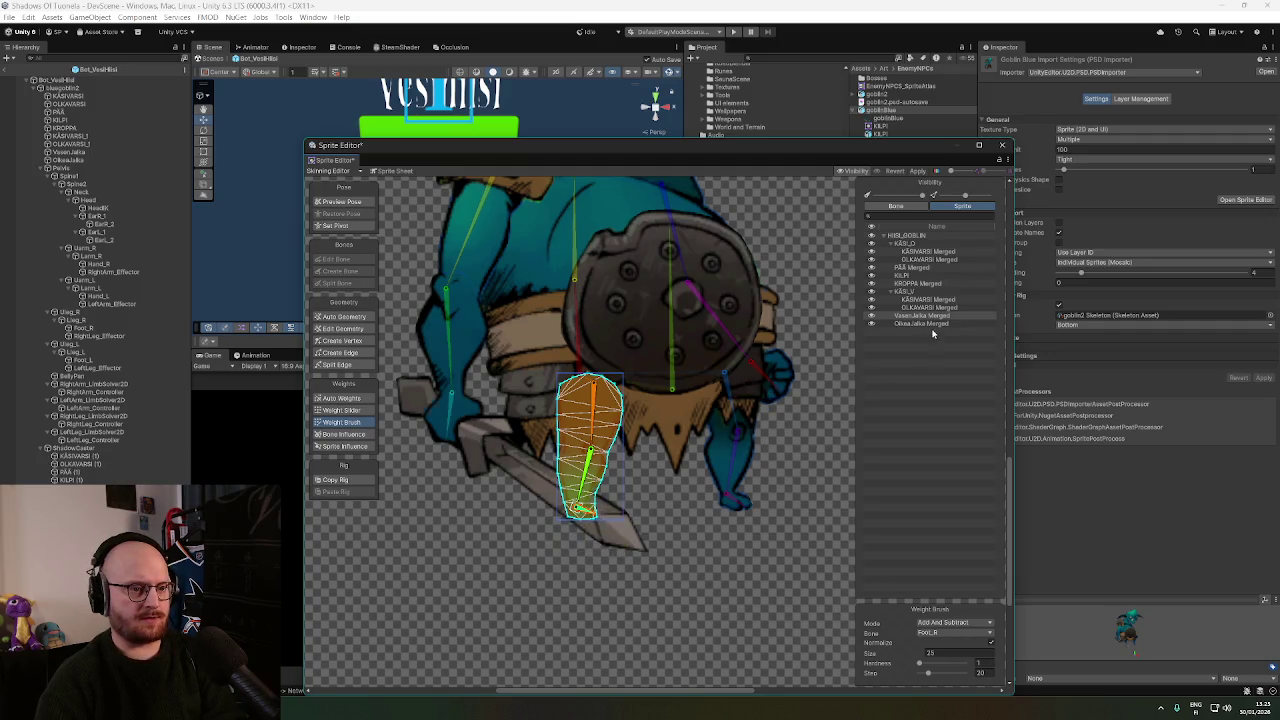
On the other leg sprite, paint left thigh and lower-leg weights, then select the left foot bone.
left_click(932, 324)
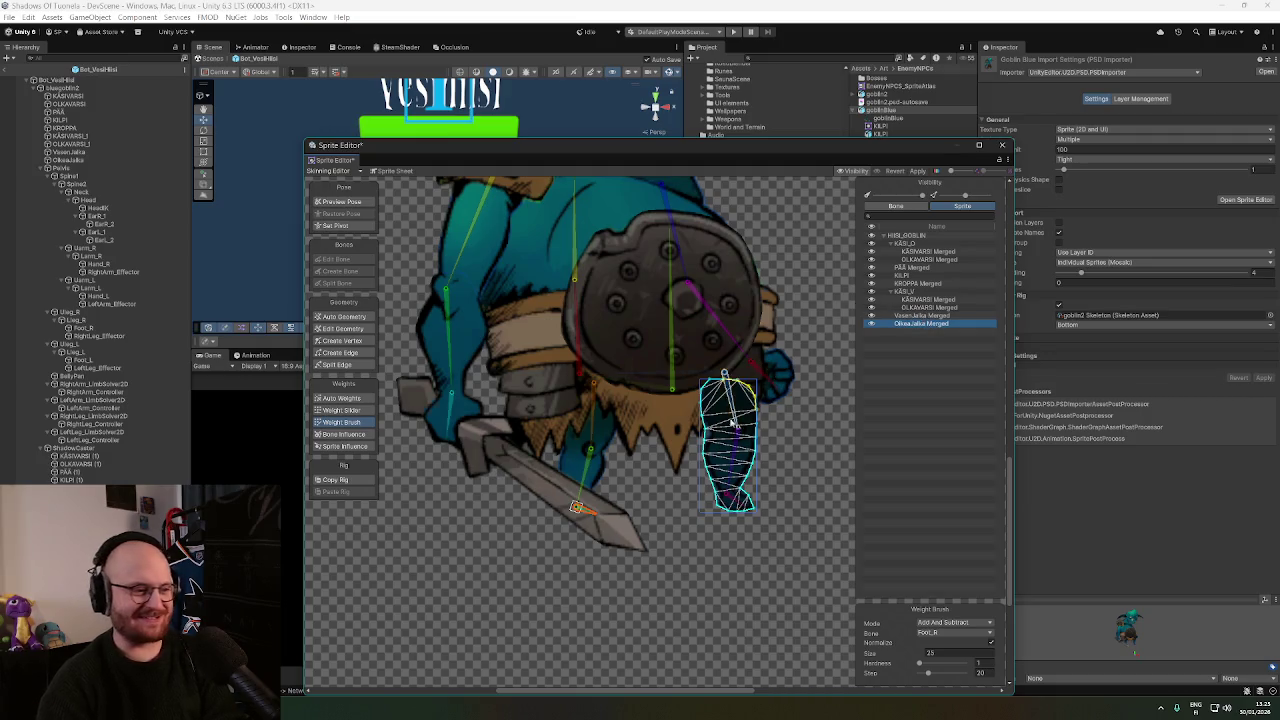
left_click(704, 380)
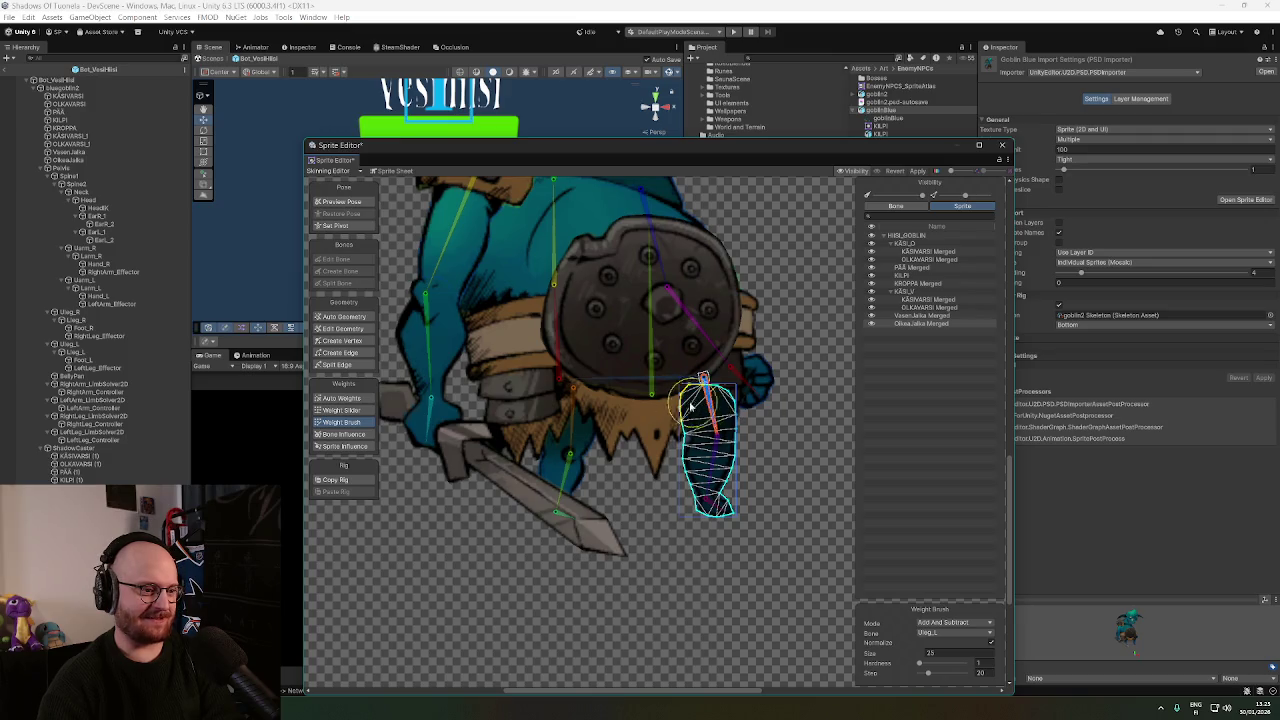
mouse_move(705, 395)
left_mouse_down()
mouse_move(740, 405)
mouse_move(717, 460)
left_mouse_up()
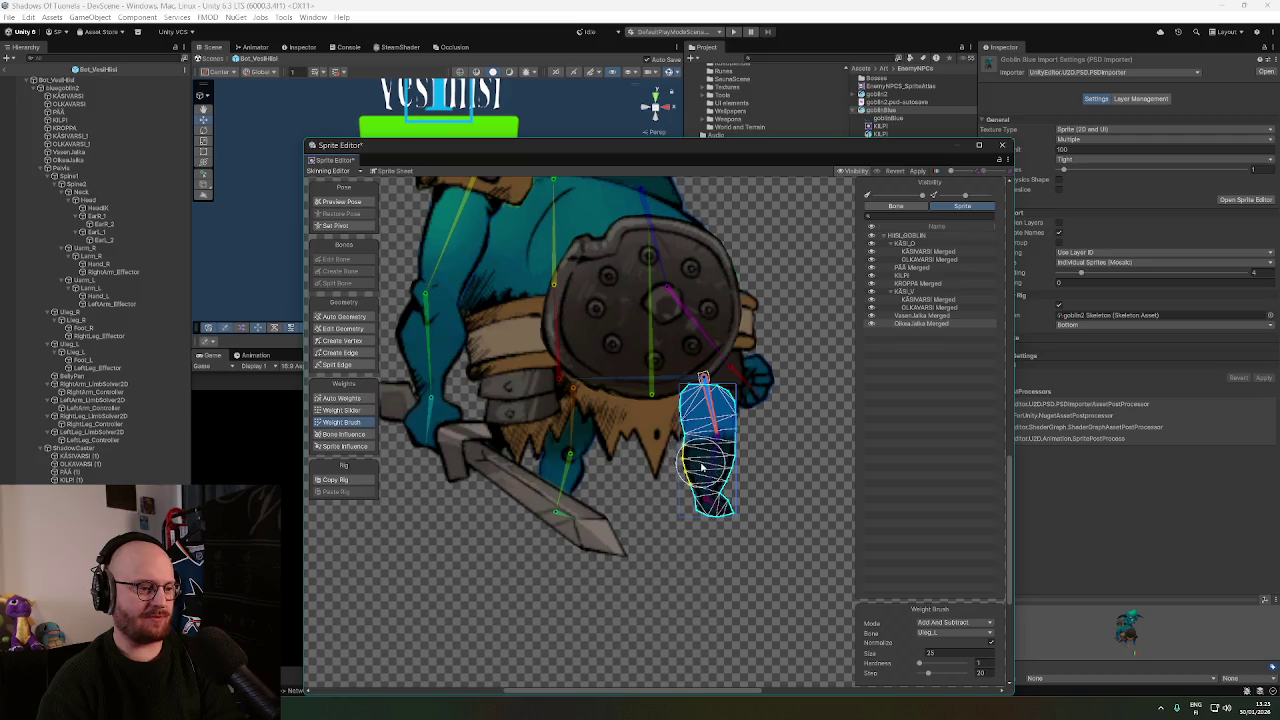
left_click(712, 465)
mouse_move(698, 480)
left_mouse_down()
mouse_move(720, 470)
mouse_move(708, 470)
left_mouse_up()
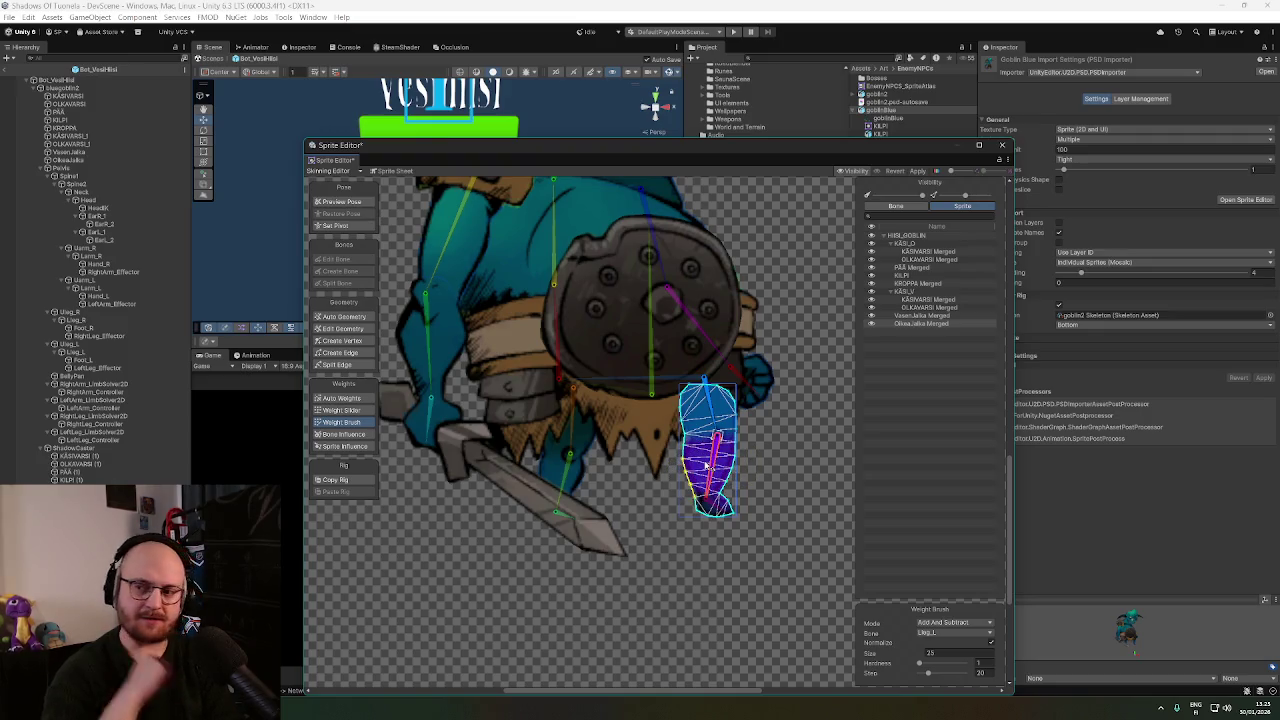
left_click(716, 505)
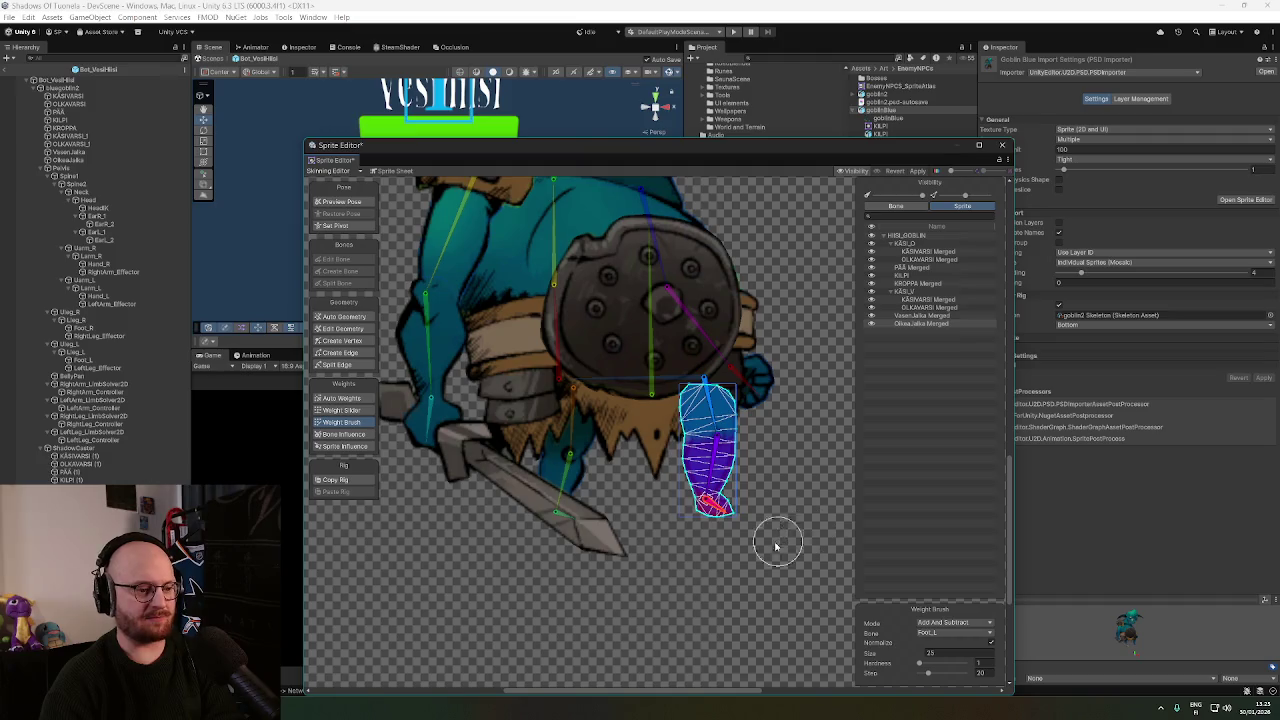
scroll(751, 491, "down", 3)
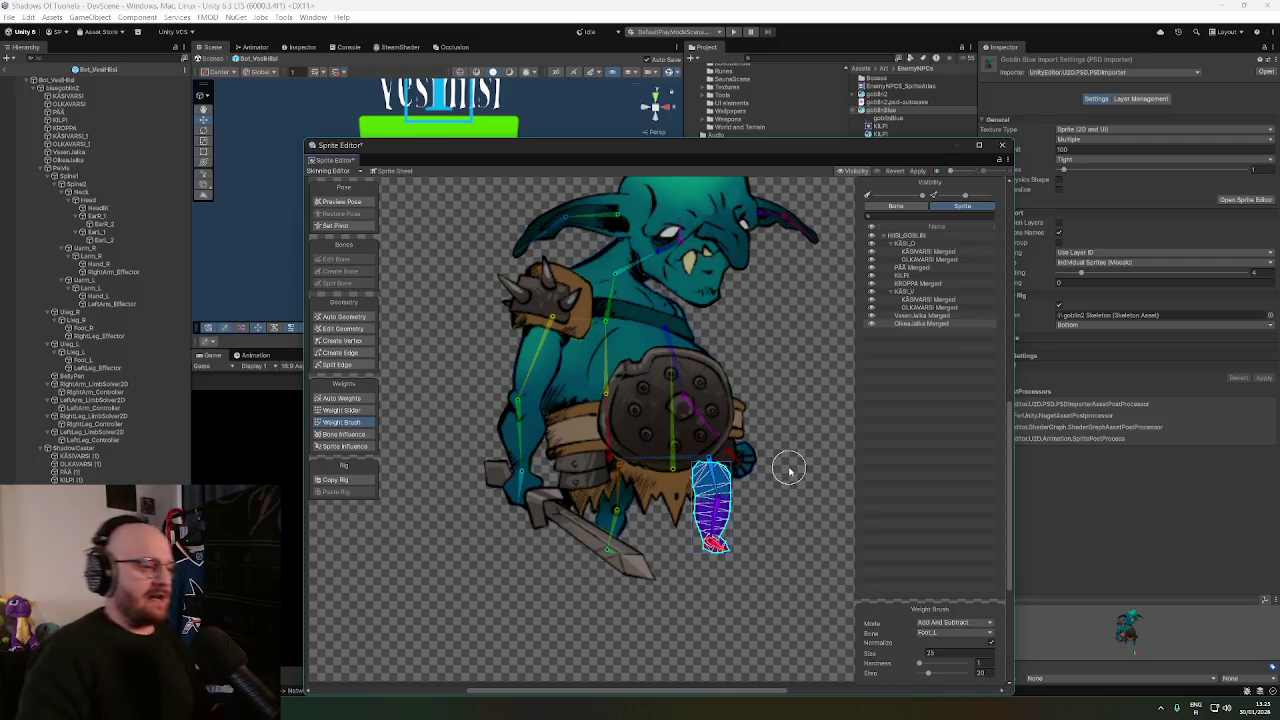
Zoom out and select the top HIISI_GOBLIN row to view every sprite's weights together.
scroll(803, 437, "down", 2)
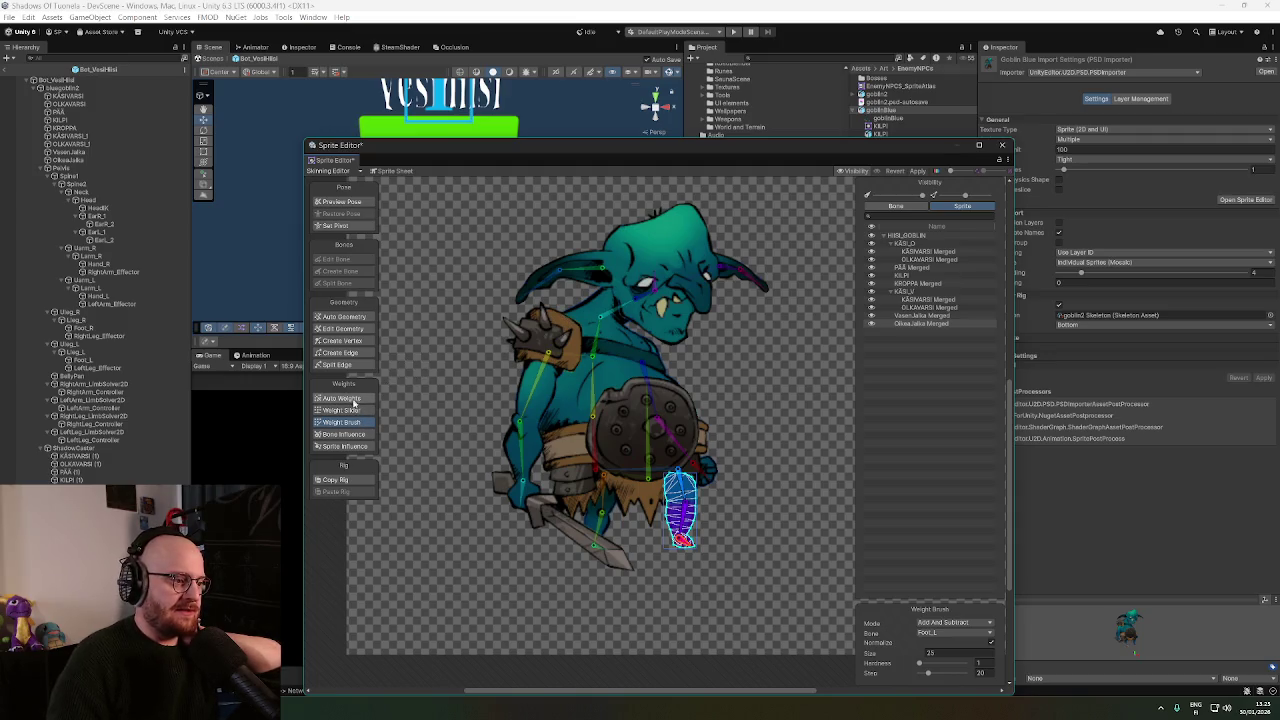
left_click(922, 236)
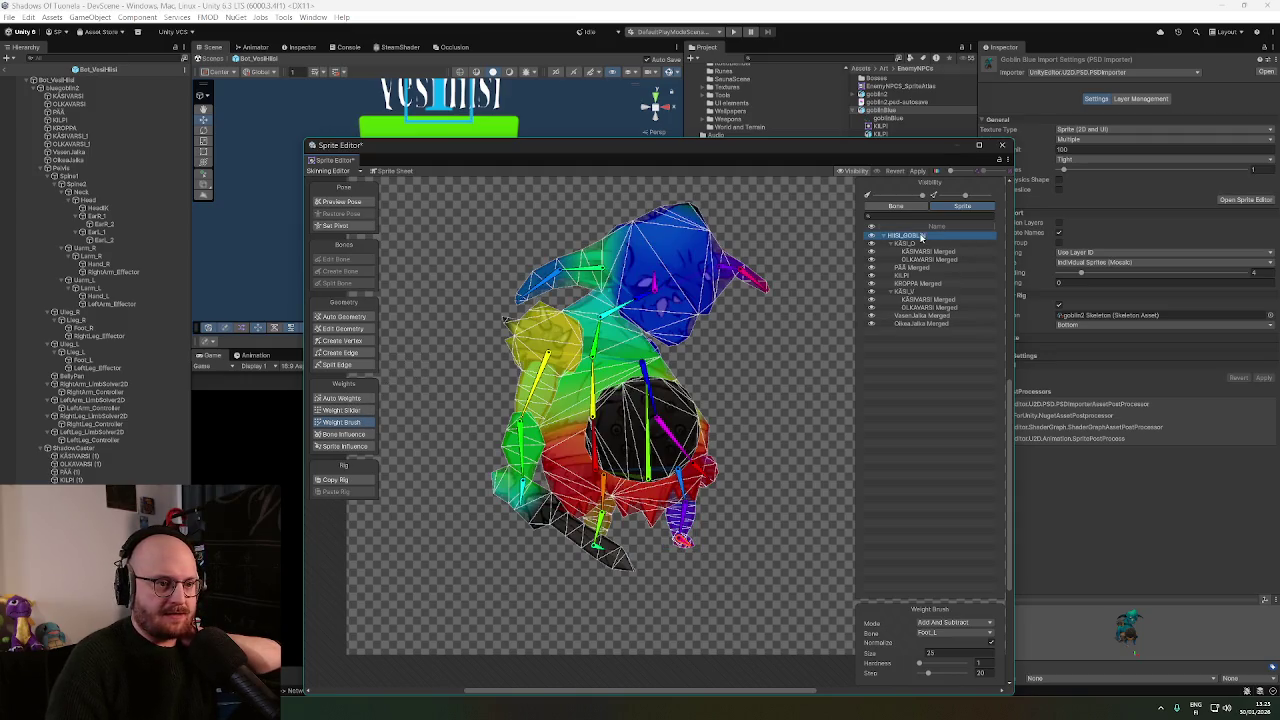
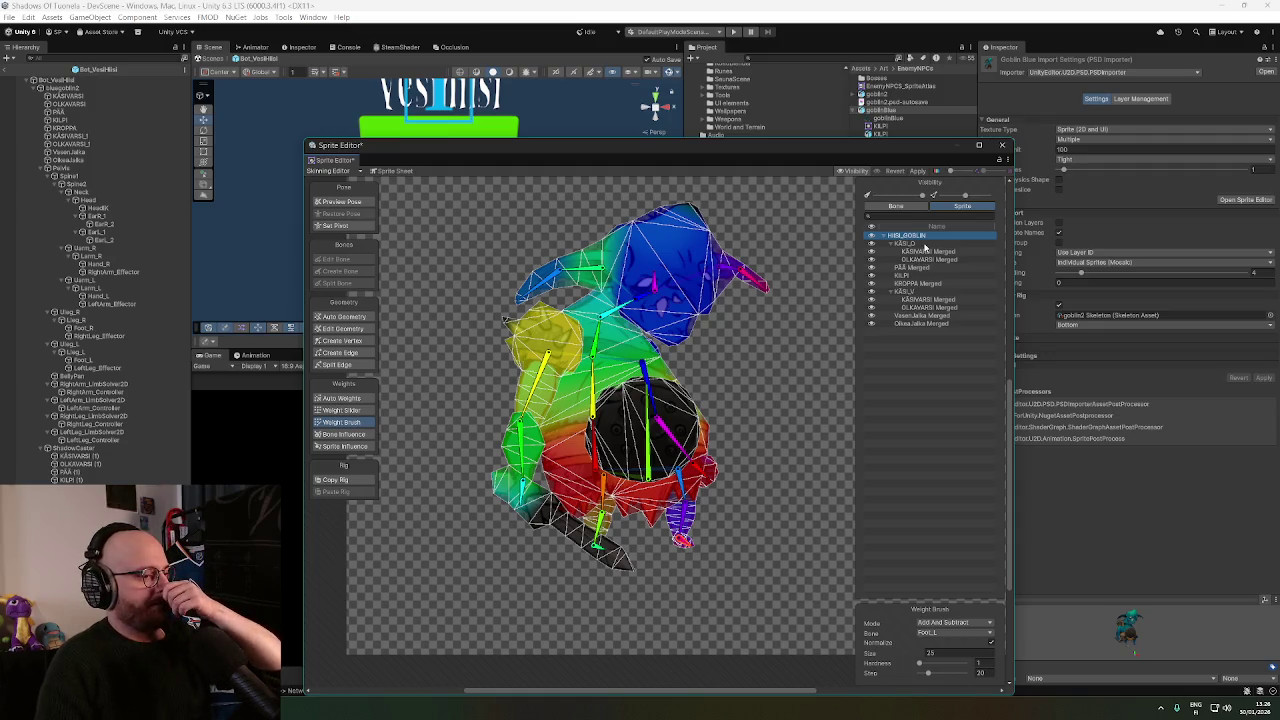
Apply the blue goblin's pending skinning changes and switch to the goblin2 sprite.
left_click_drag(984, 160, 822, 137)
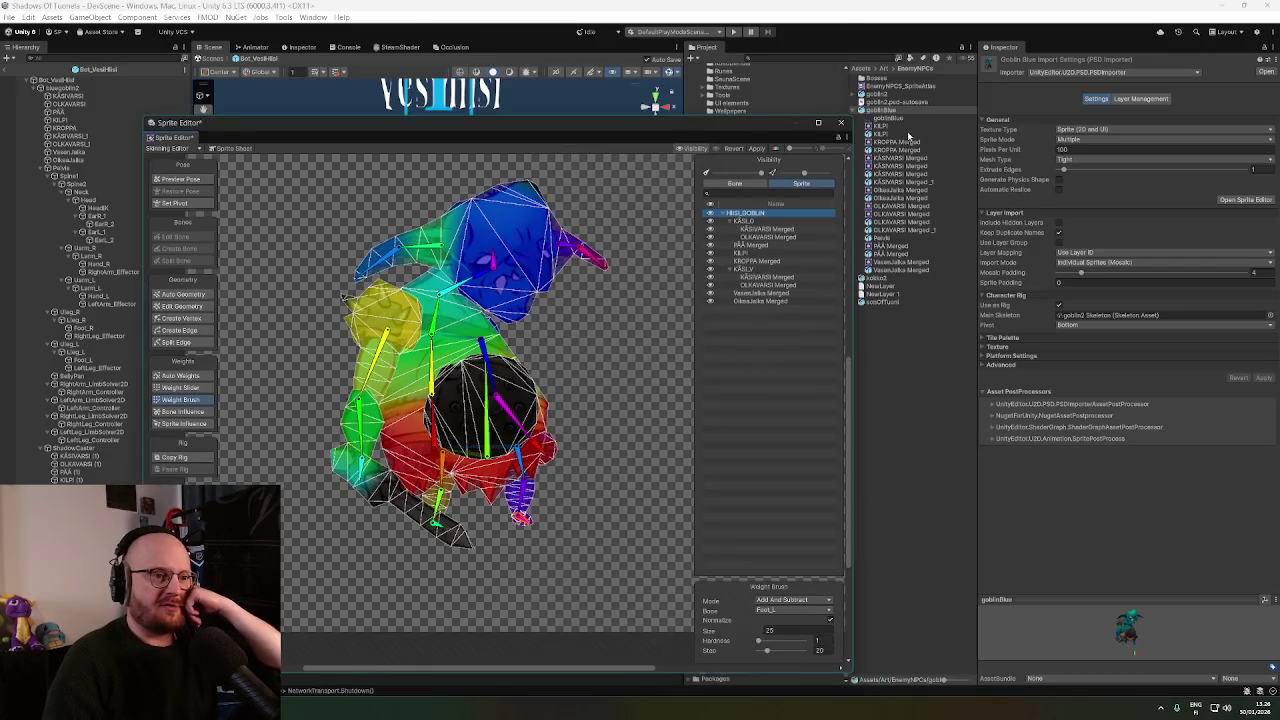
left_click(879, 95)
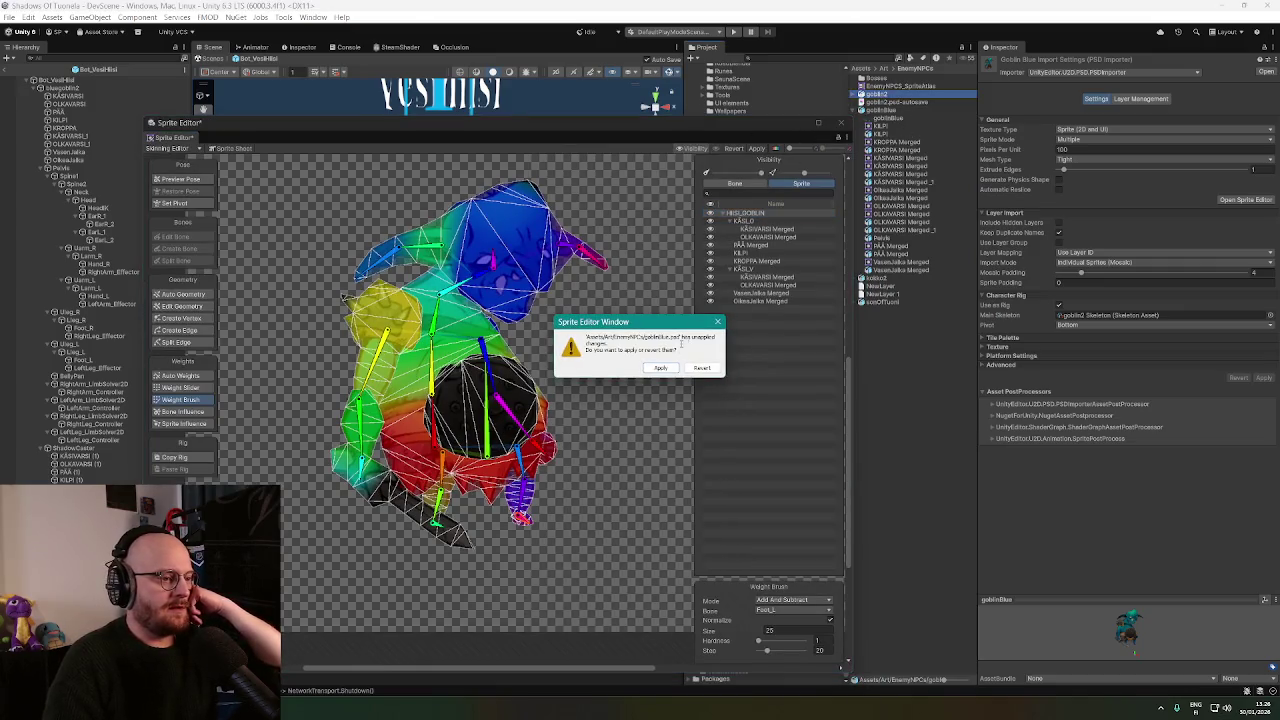
left_click(661, 367)
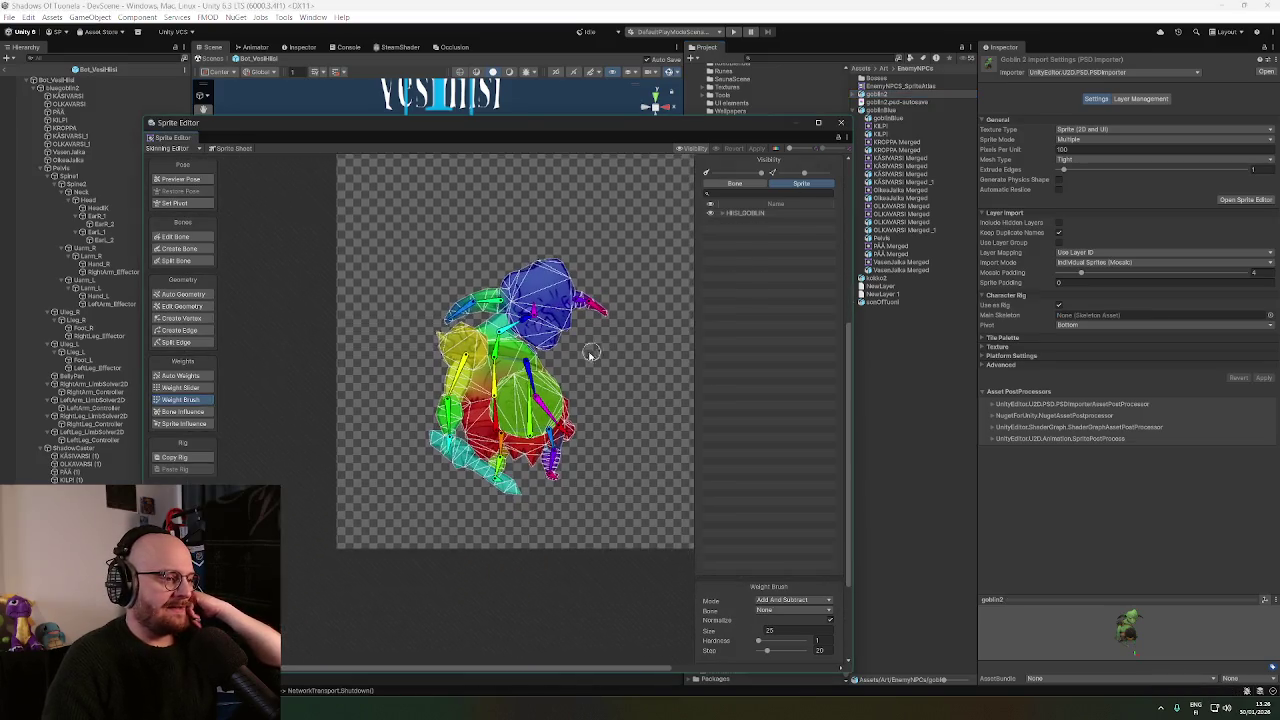
scroll(600, 385, "up", 2)
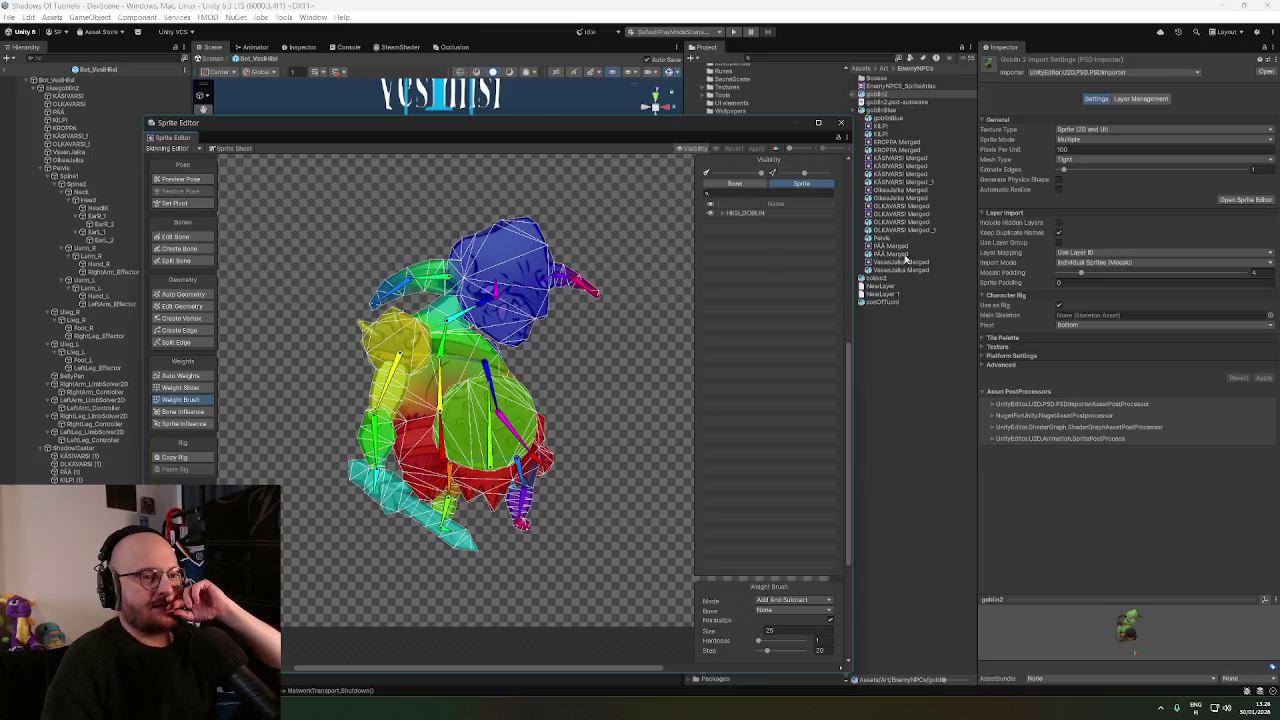
On goblinBlue, paint the KILPI shield layer's weights fully onto the BellyPan bone.
left_click(885, 112)
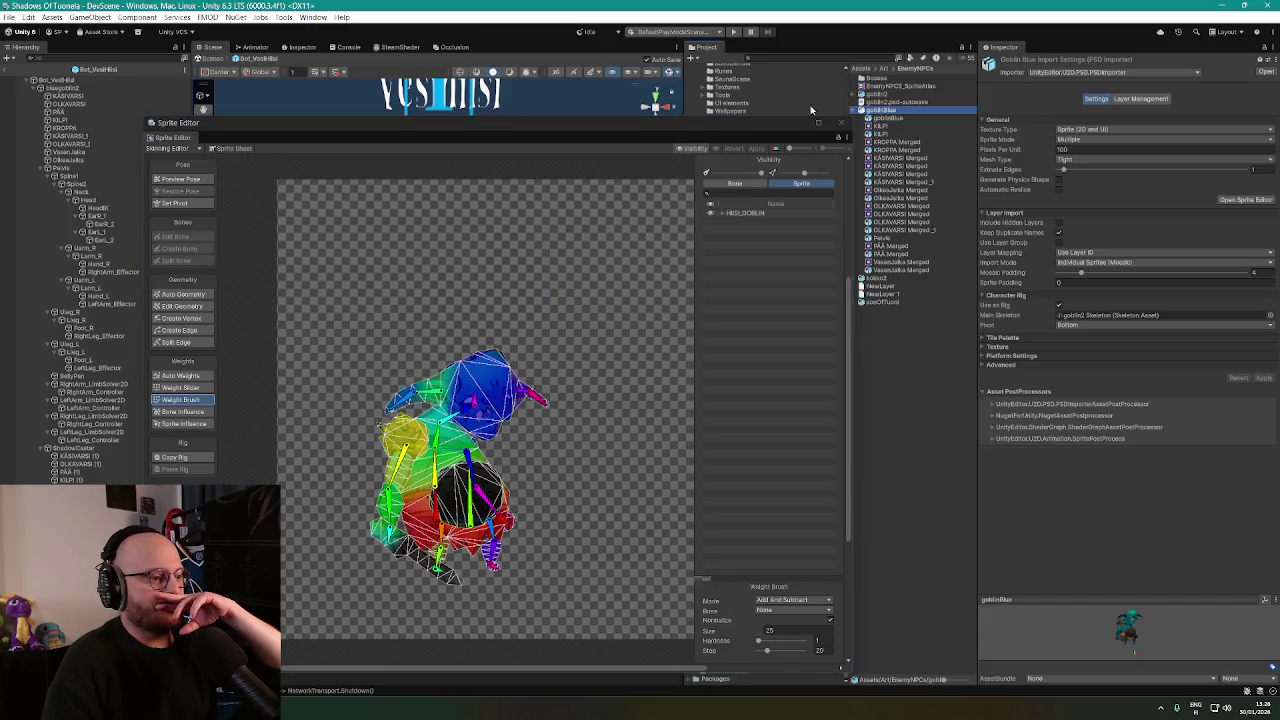
scroll(598, 350, "up", 3)
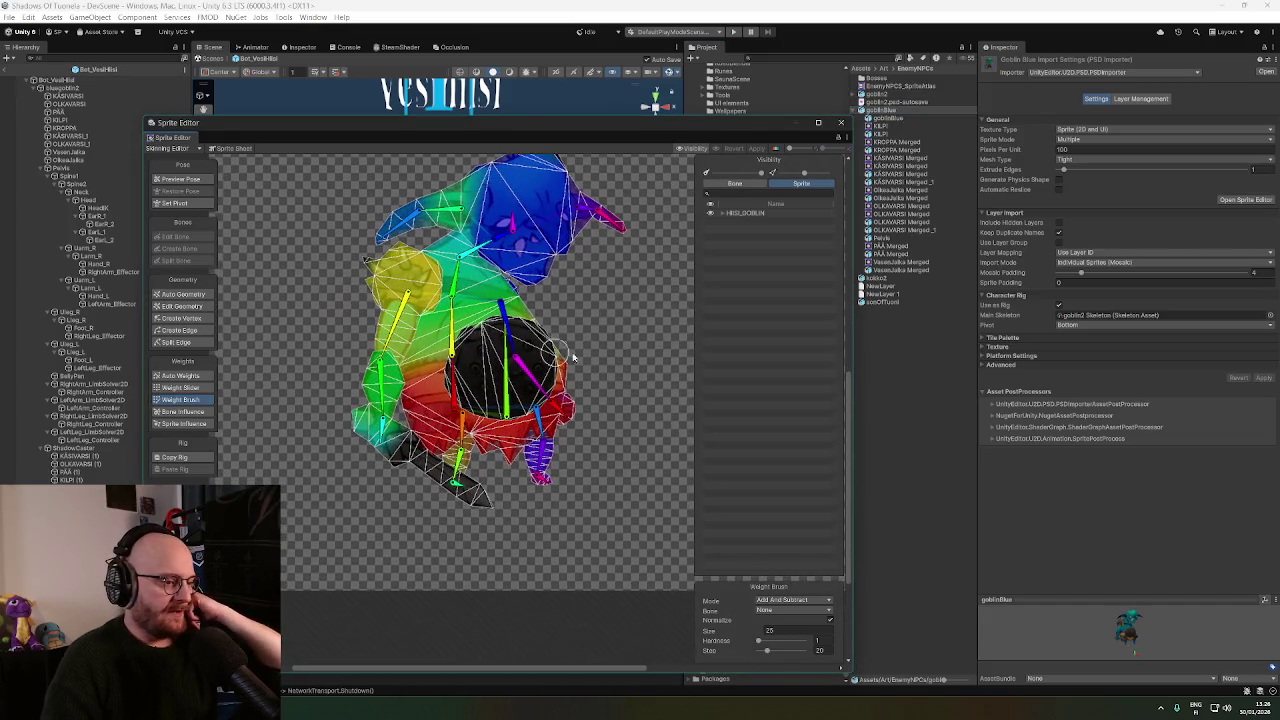
left_click(723, 214)
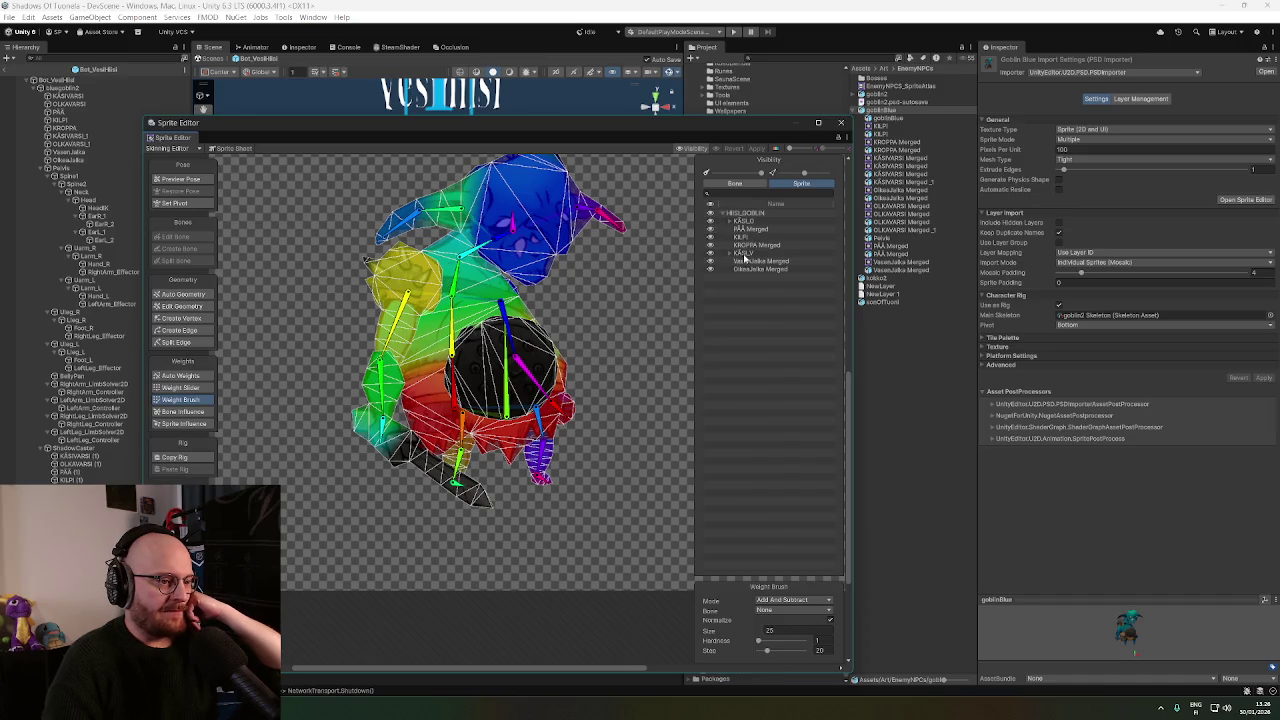
left_click(741, 238)
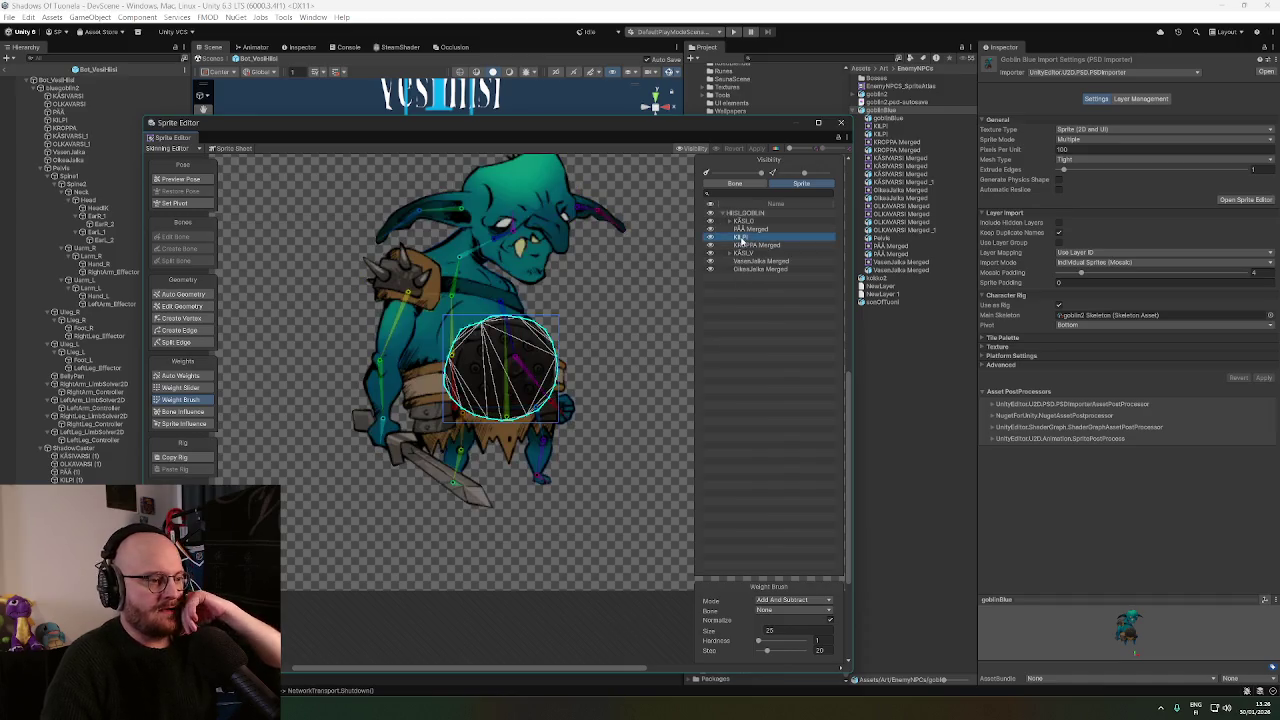
left_click(507, 410)
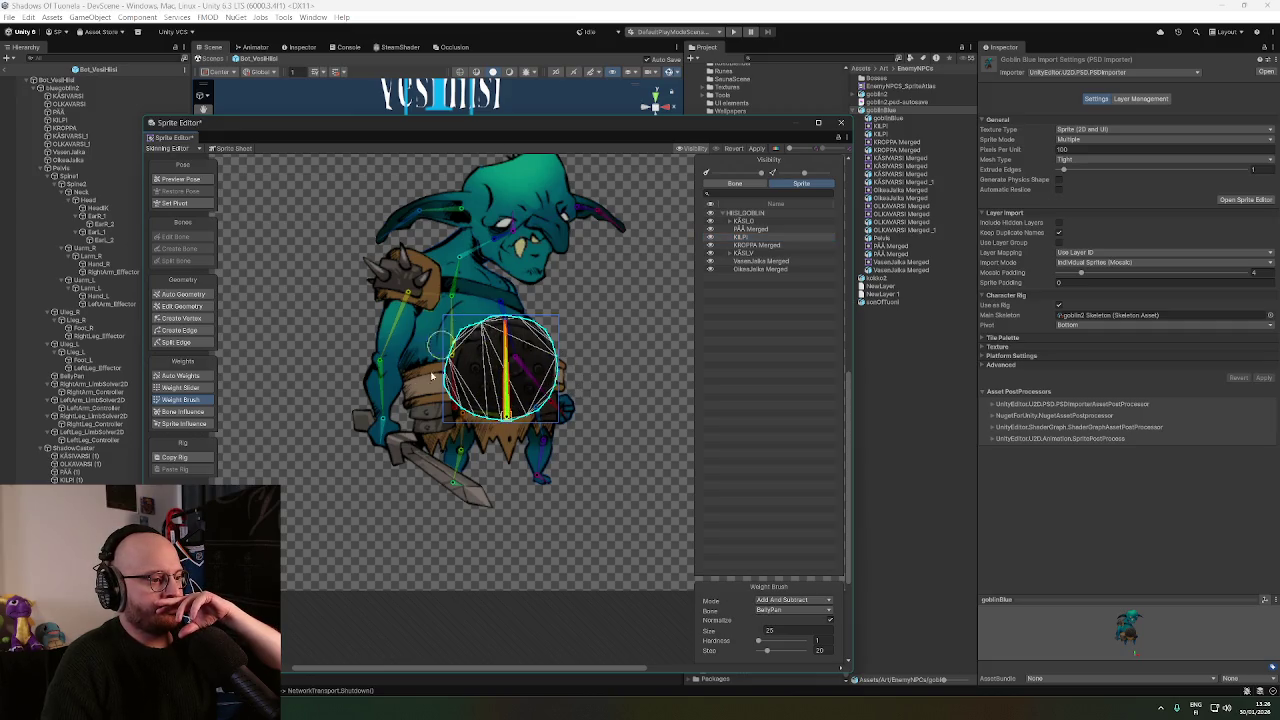
left_click_drag(432, 375, 571, 386)
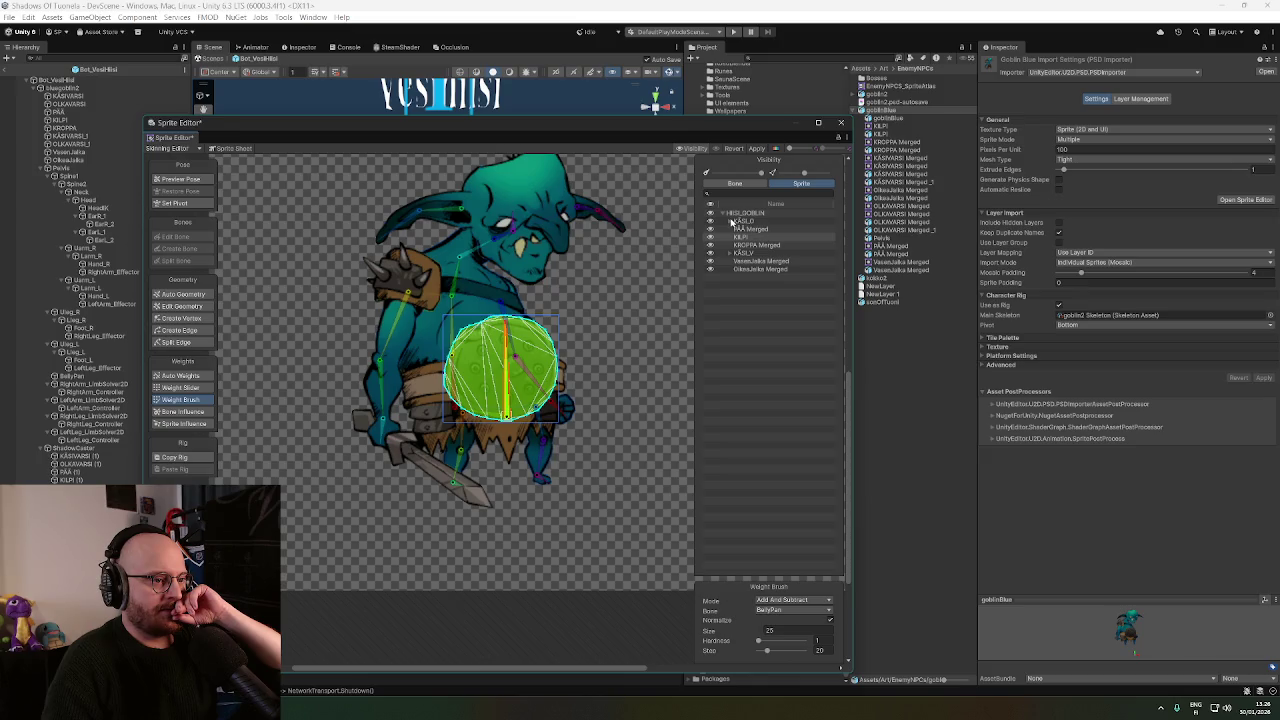
Paint the KÄSIVARSI Merged sword-arm layer onto Hand_R, then review the whole goblin's weights.
left_click(730, 221)
left_click(752, 230)
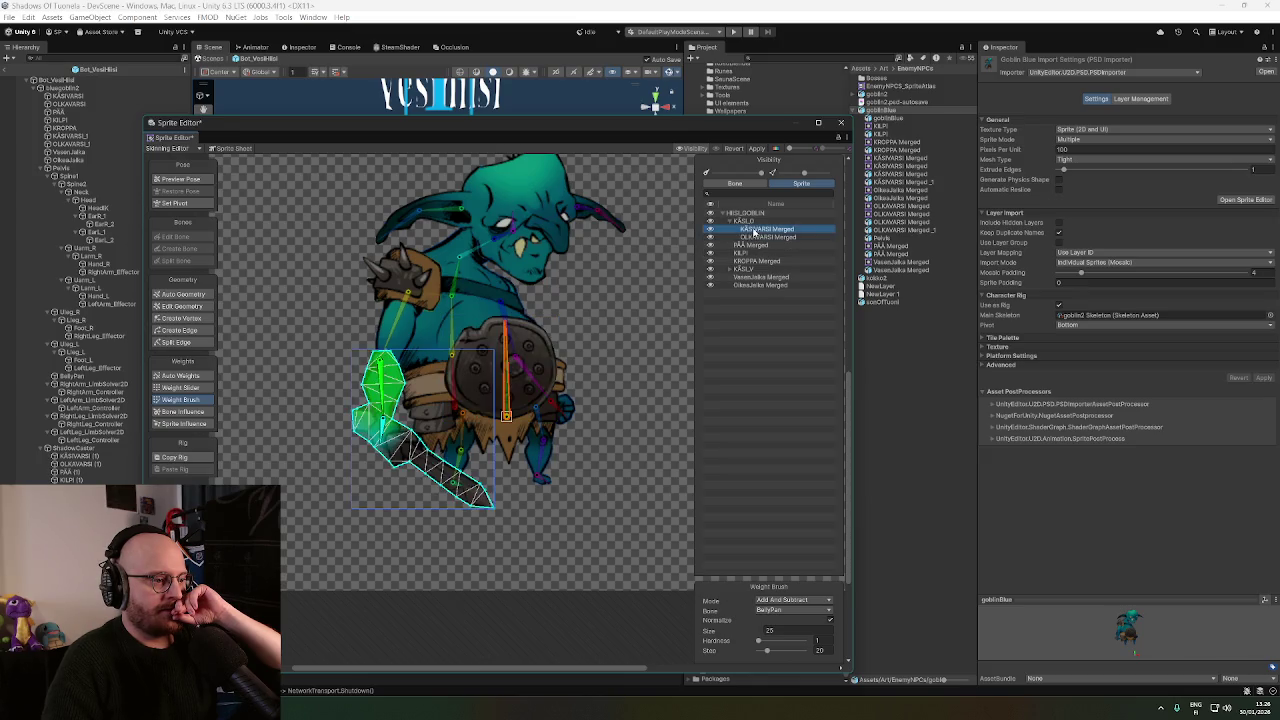
left_click(388, 400)
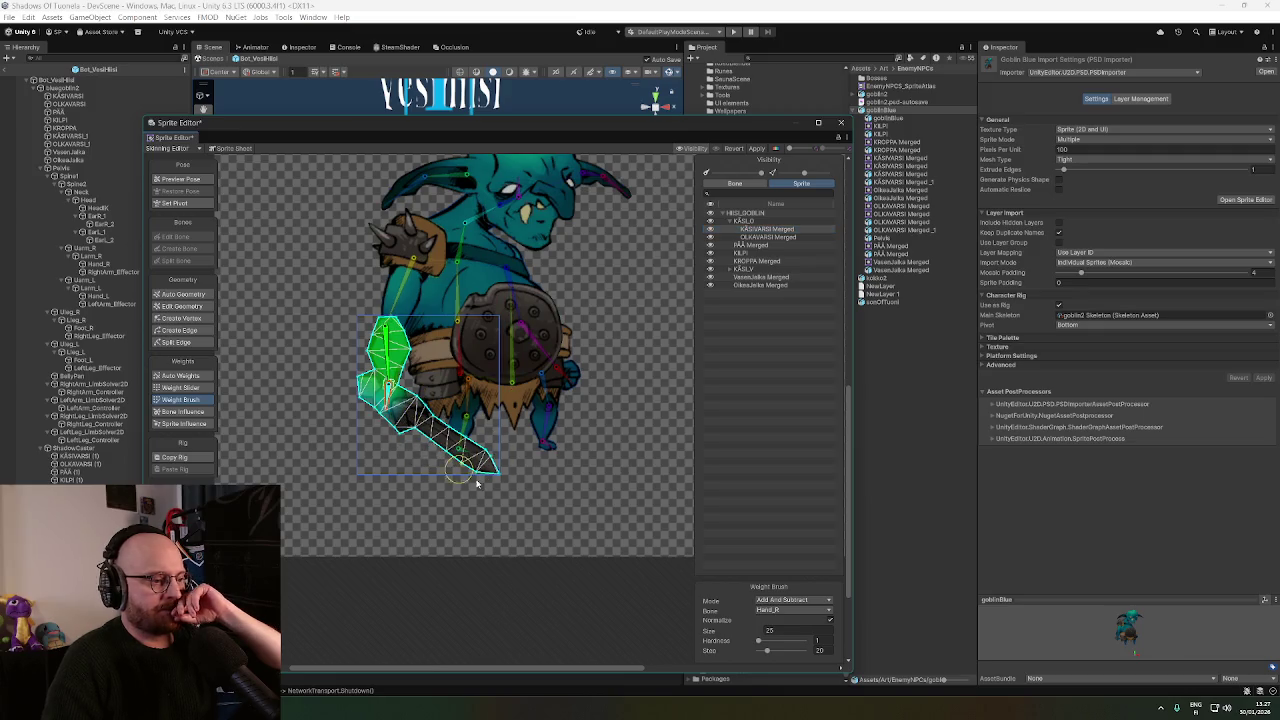
left_click_drag(477, 484, 405, 418)
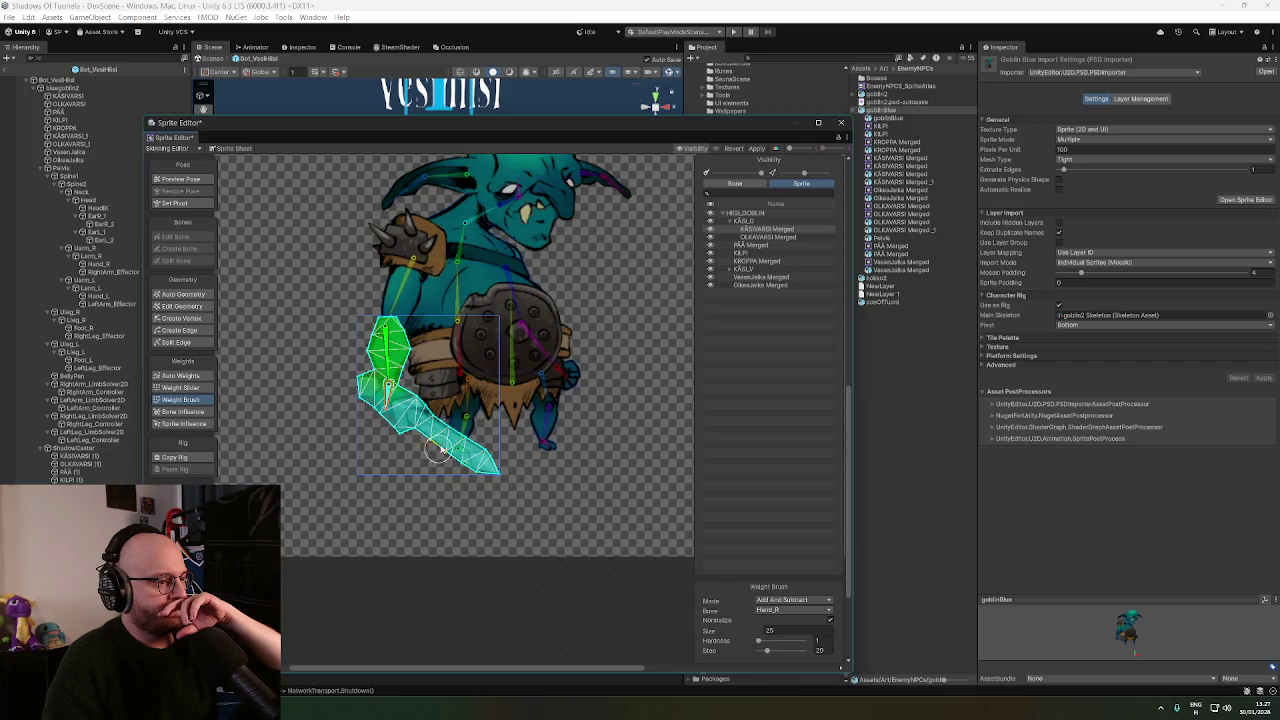
scroll(440, 450, "down", 1)
scroll(400, 440, "up", 1)
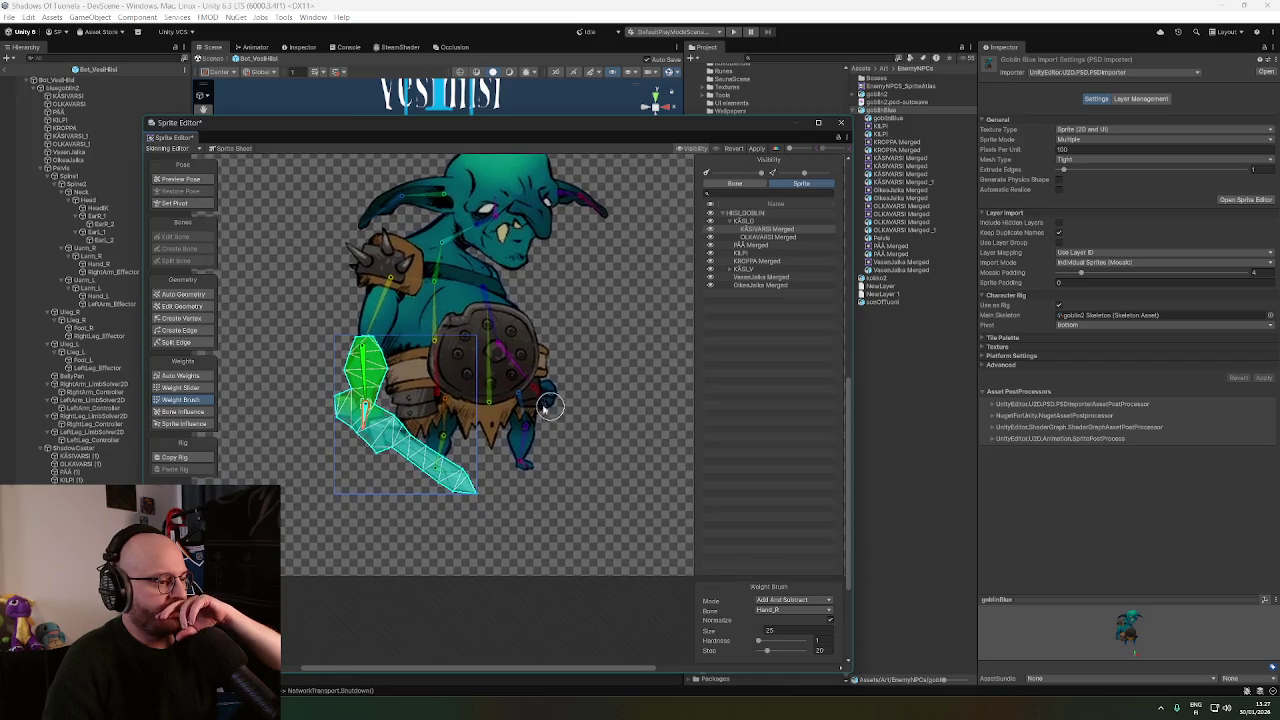
left_click(769, 215)
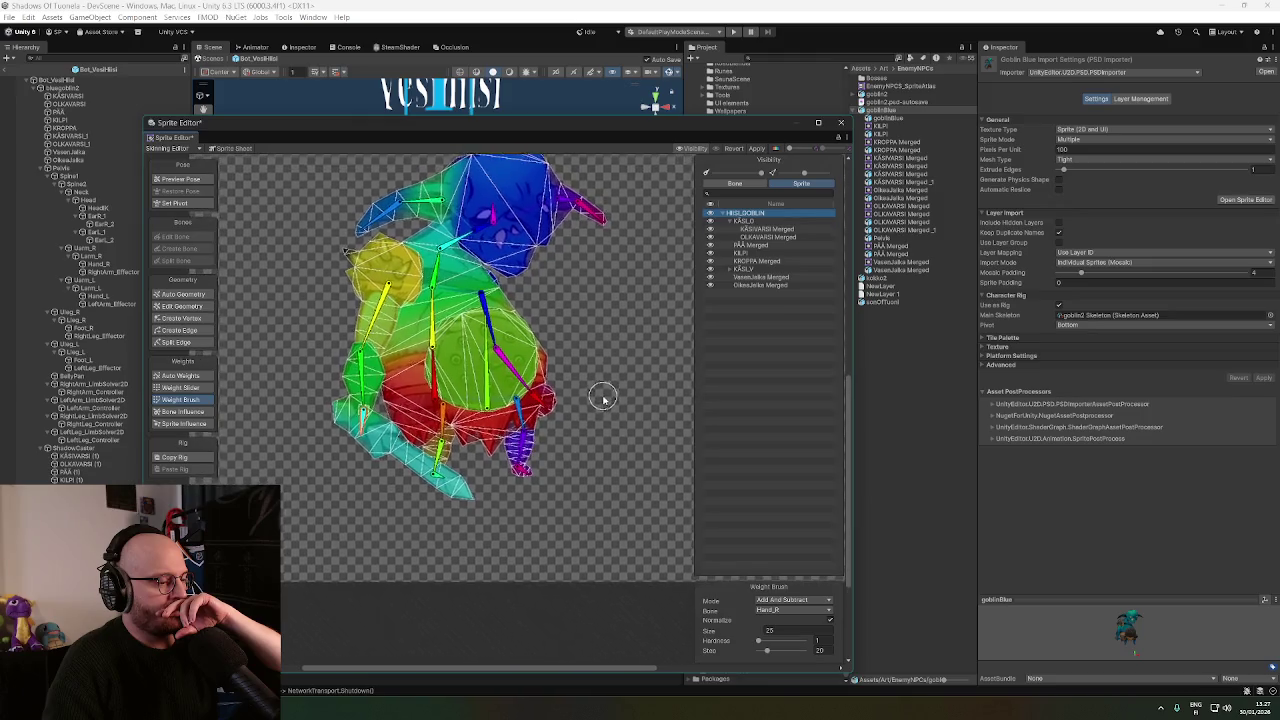
scroll(605, 400, "up", 1)
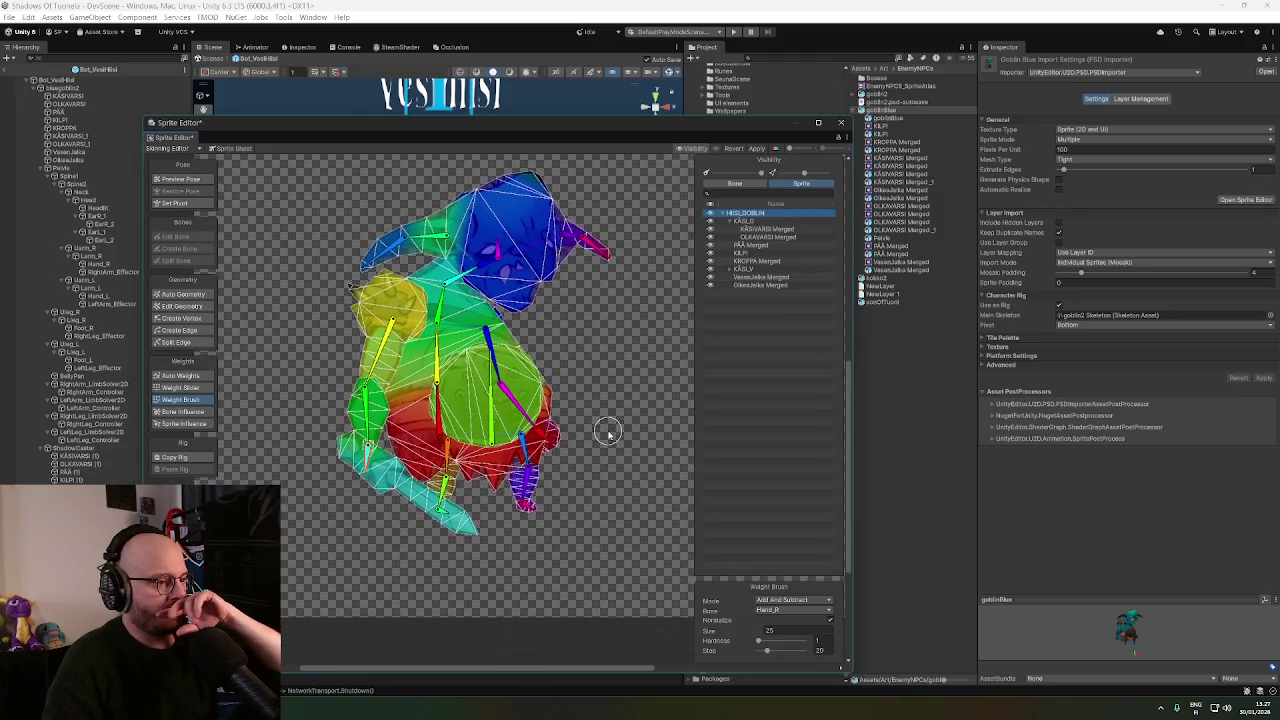
scroll(600, 410, "down", 1)
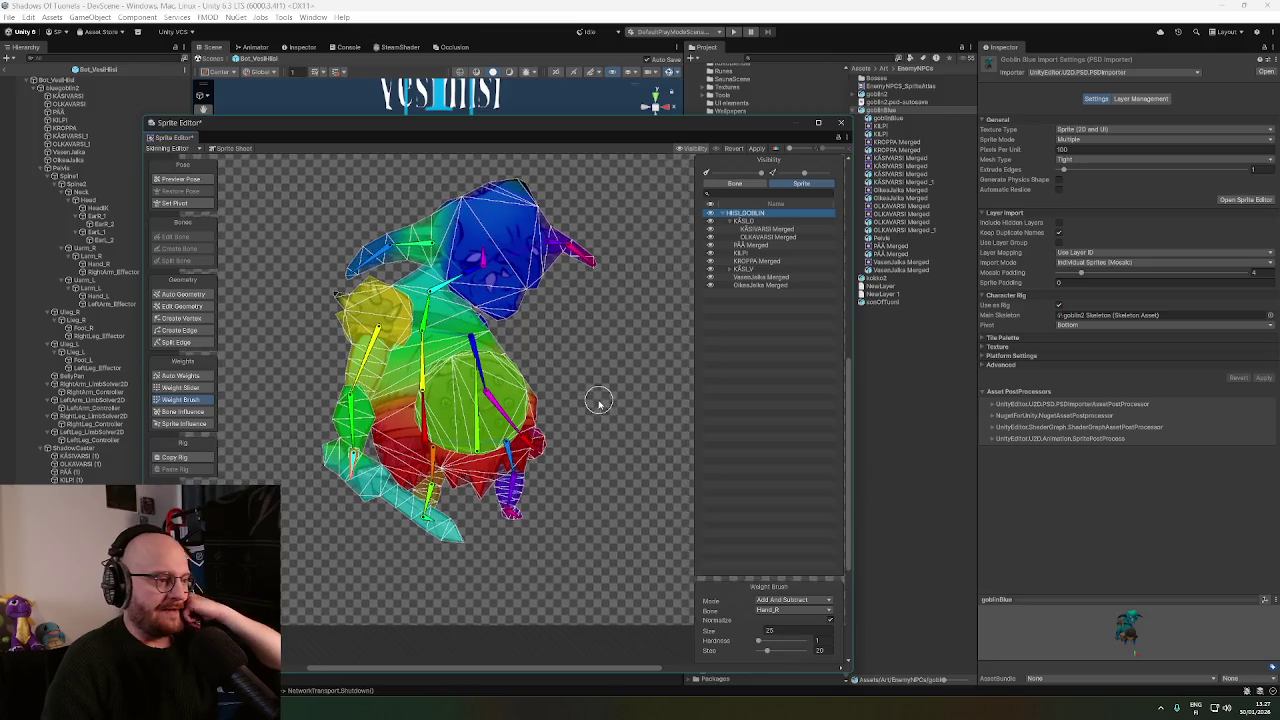
scroll(600, 400, "up", 1)
scroll(605, 395, "down", 1)
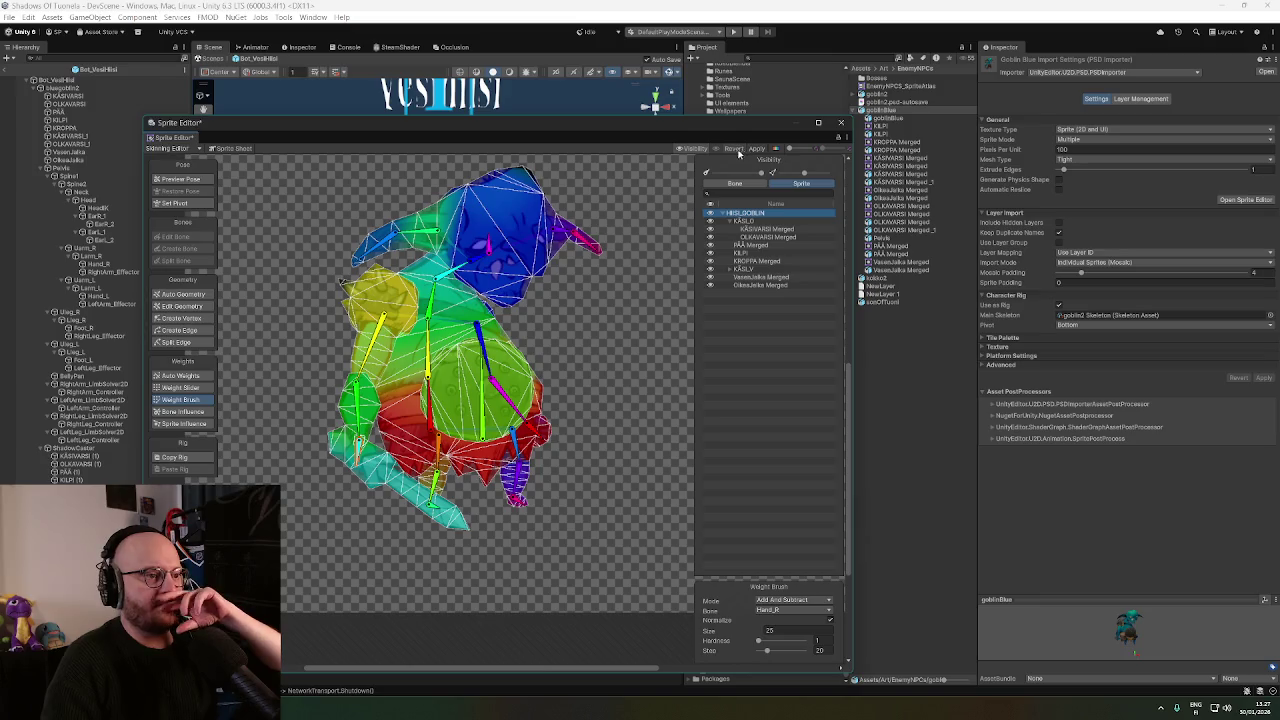
Apply goblinBlue's new weights, then inspect goblin2's mesh weights for comparison.
left_click(757, 148)
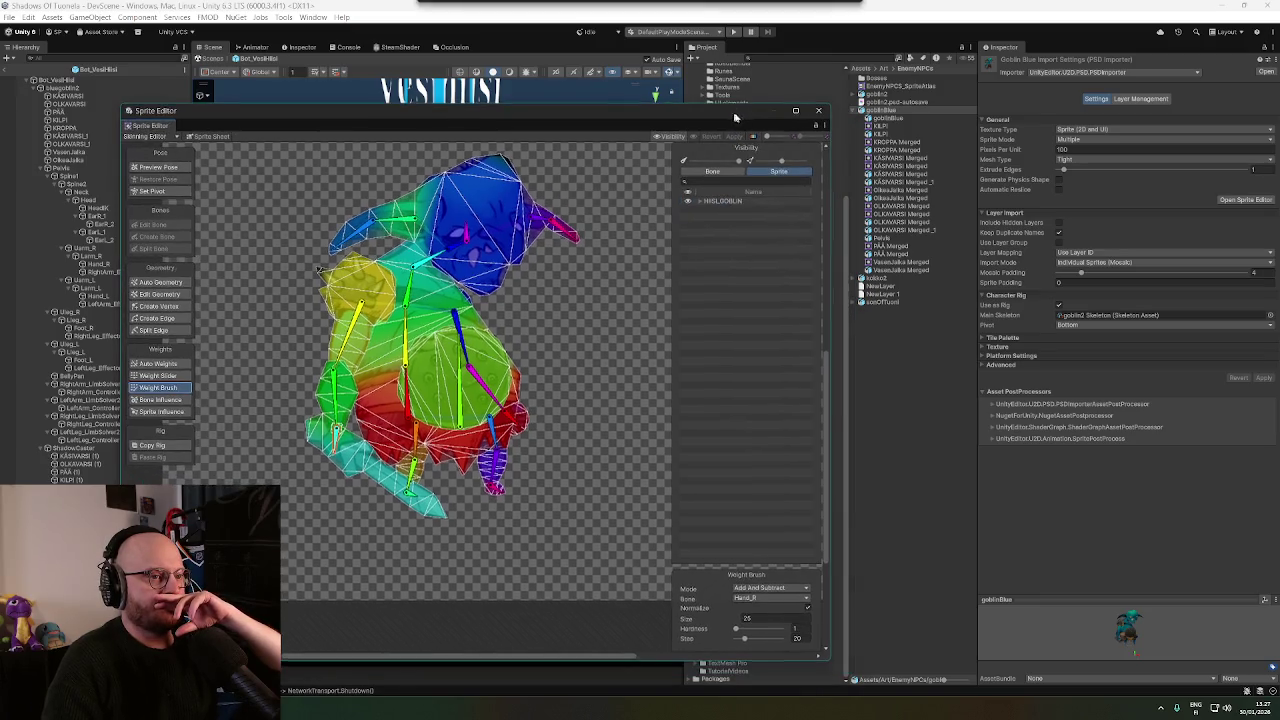
left_click(878, 94)
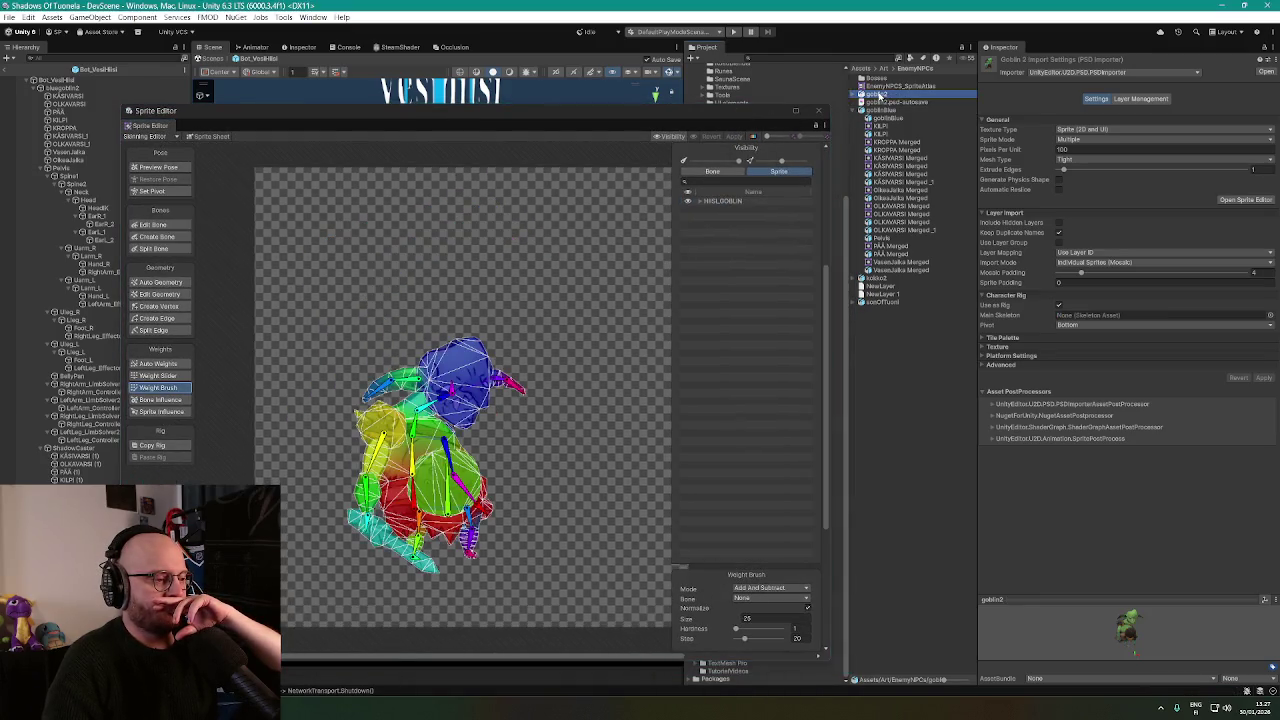
scroll(480, 447, "up", 5)
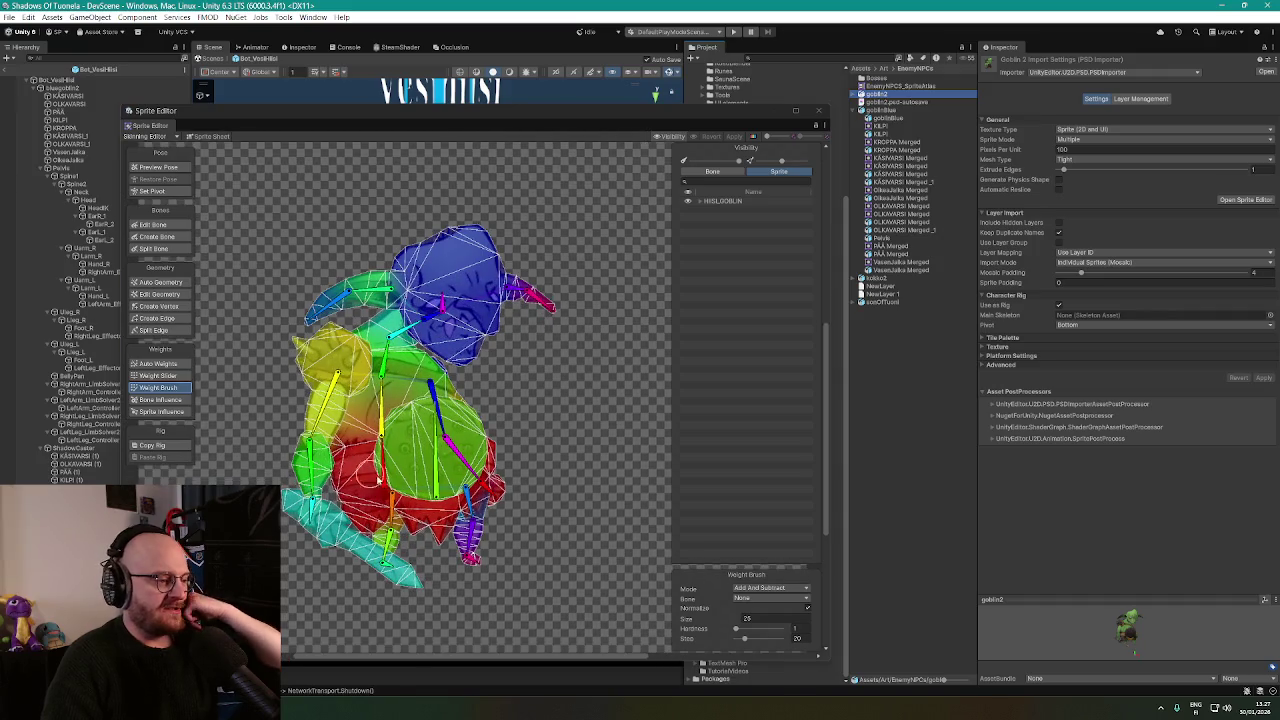
scroll(583, 390, "up", 2)
scroll(390, 385, "up", 2)
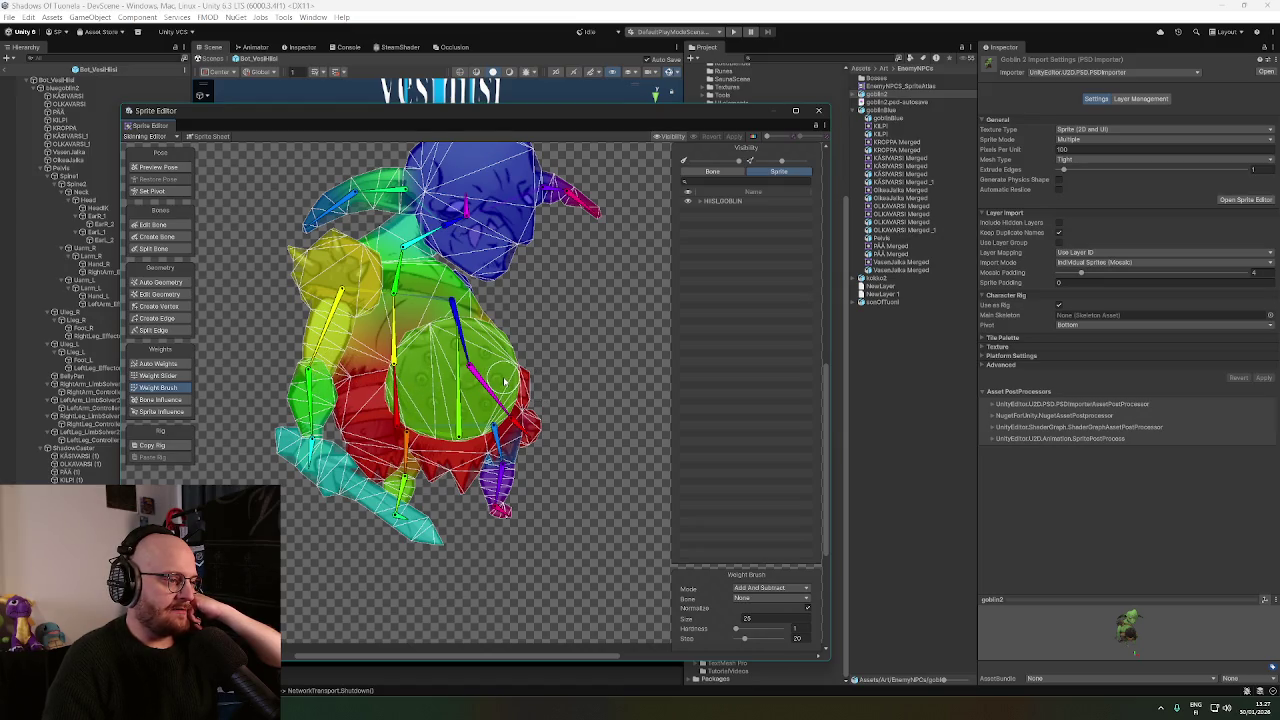
left_click_drag(505, 380, 580, 357)
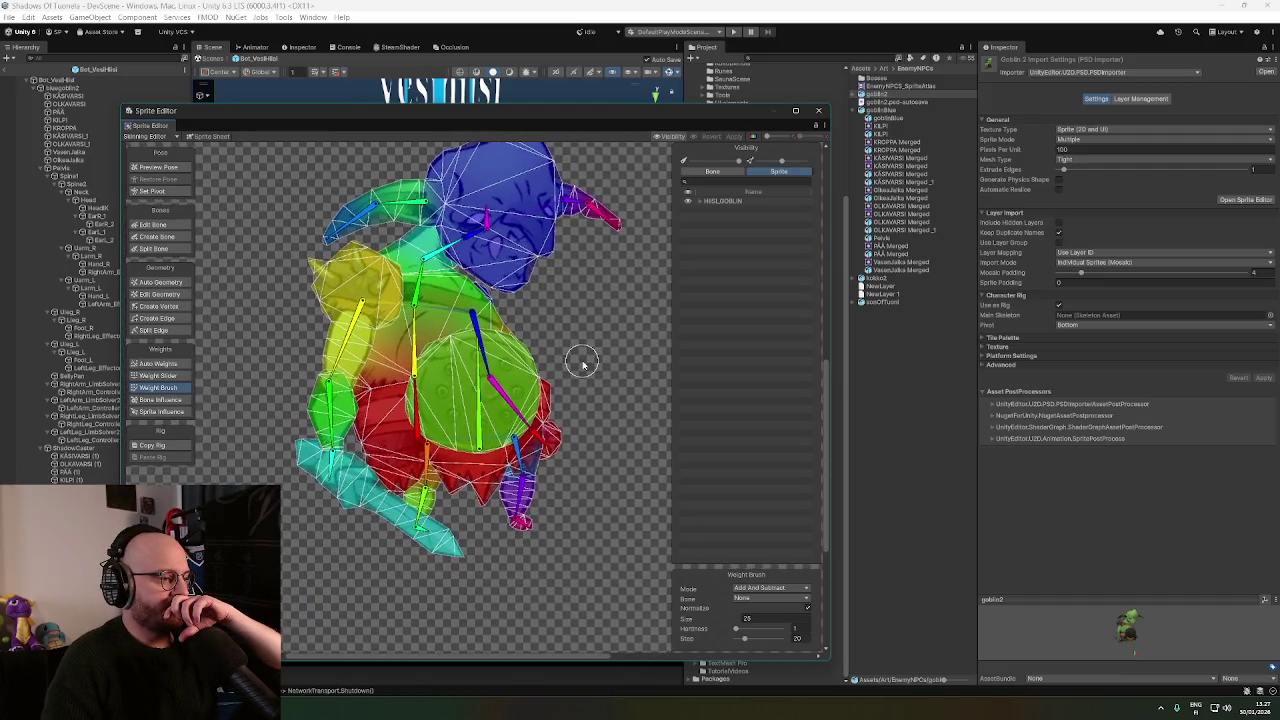
left_click_drag(580, 362, 570, 358)
scroll(571, 355, "up", 2)
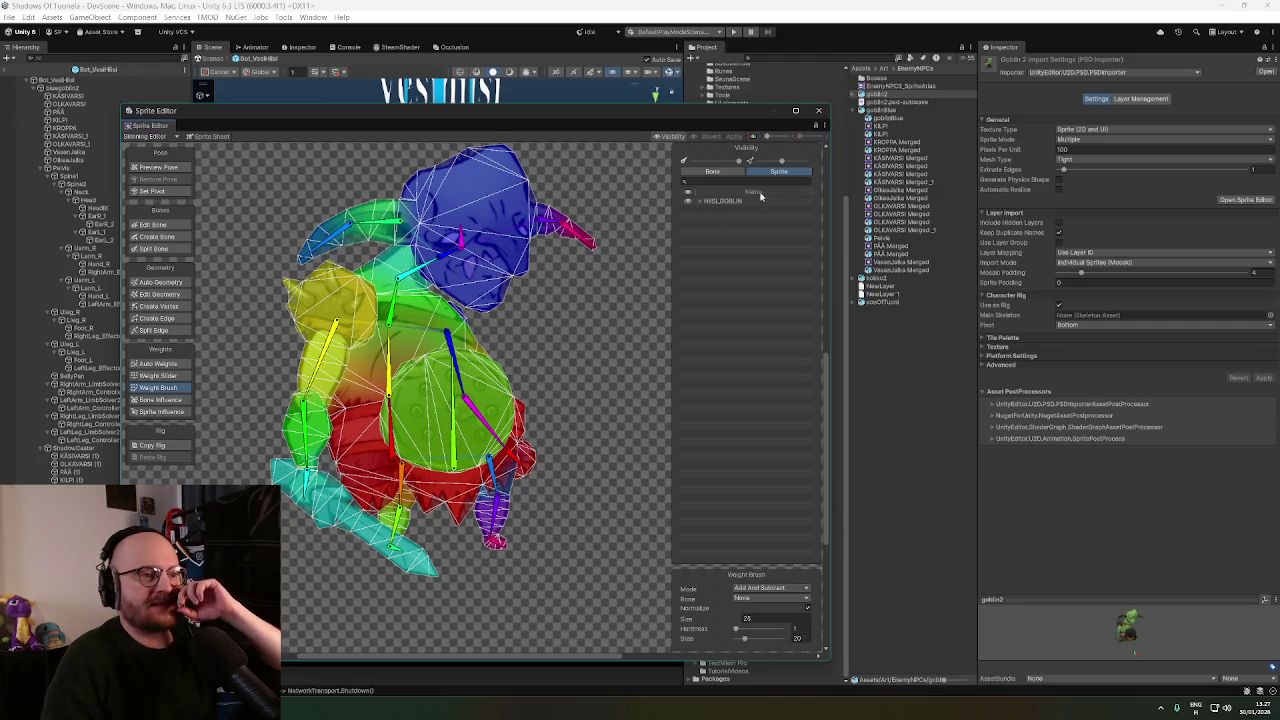
Back on goblinBlue, show the Bone Influence and Sprite Influence lists, then close the Sprite Editor.
left_click(887, 113)
scroll(409, 460, "up", 3)
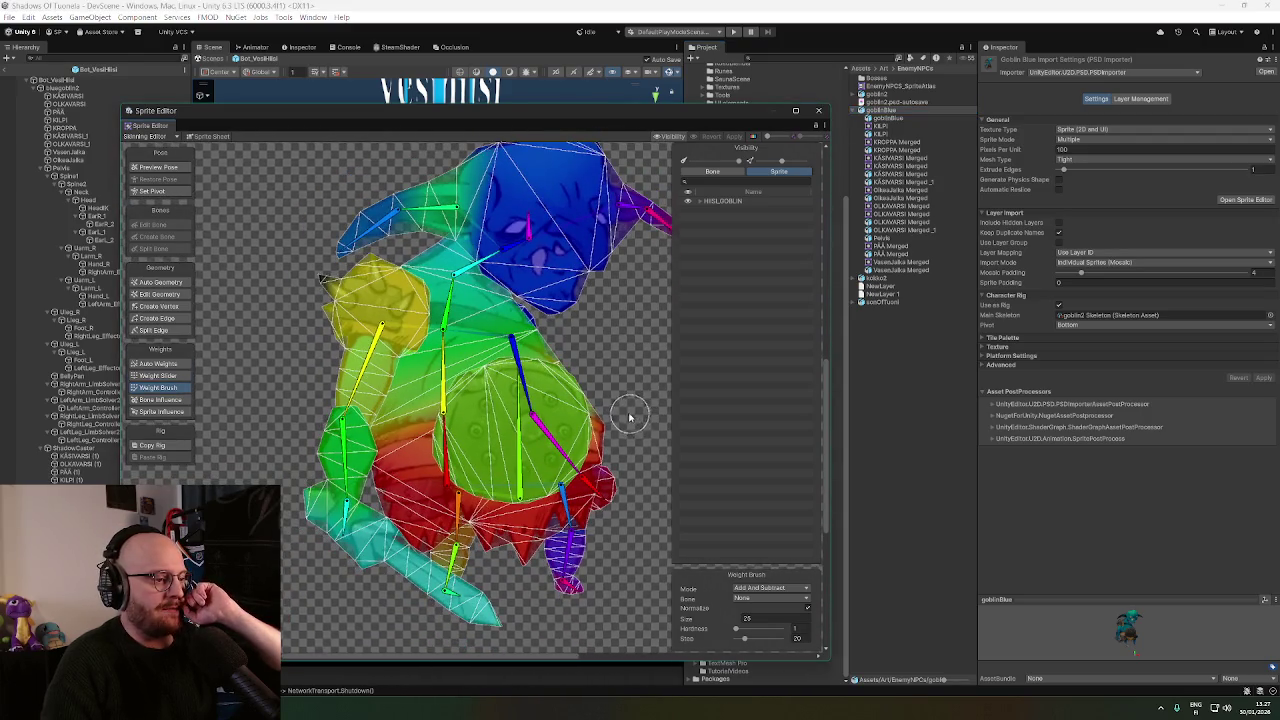
mouse_move(629, 414)
left_mouse_down()
mouse_move(608, 373)
mouse_move(597, 415)
left_mouse_up()
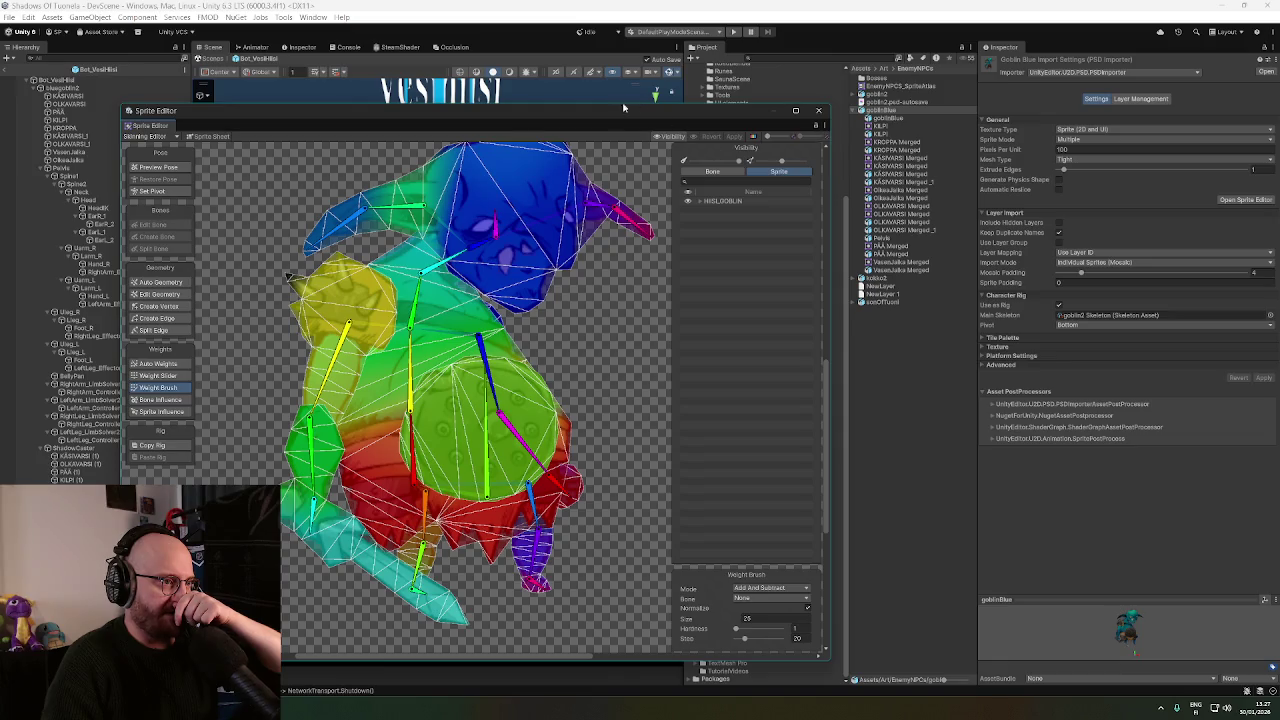
left_click_drag(623, 106, 680, 38)
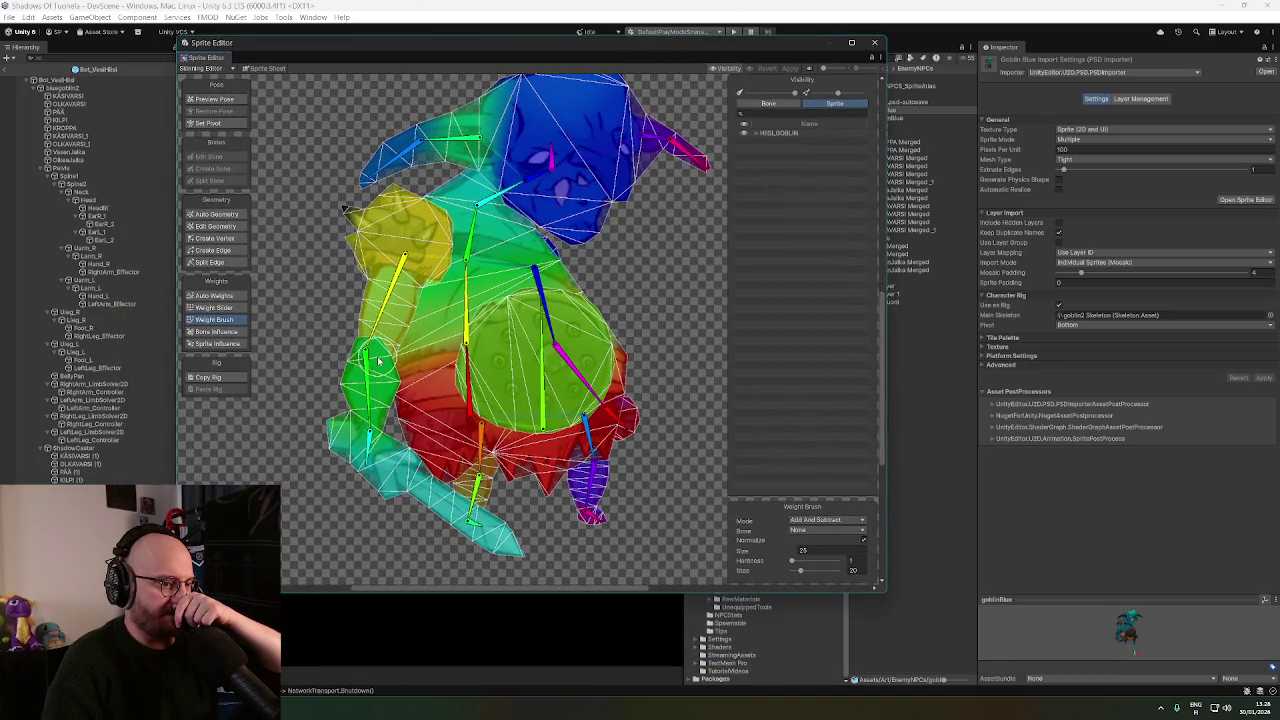
left_click(212, 333)
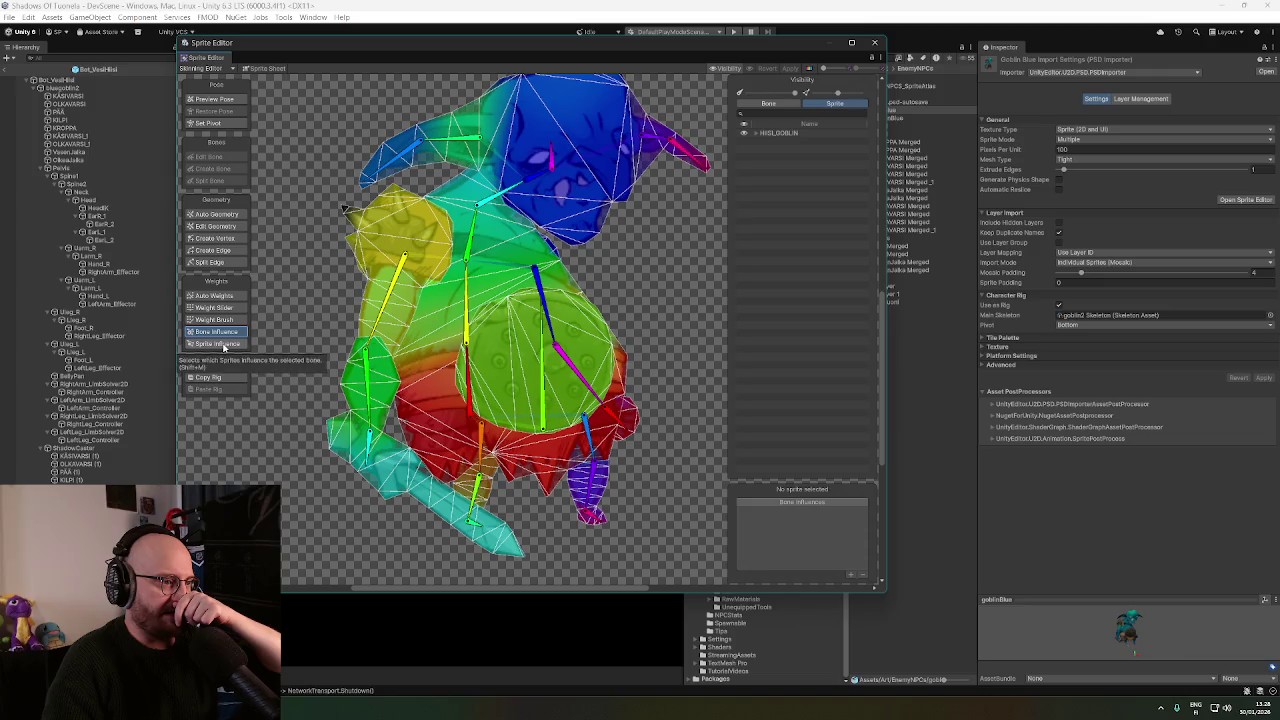
left_click(222, 344)
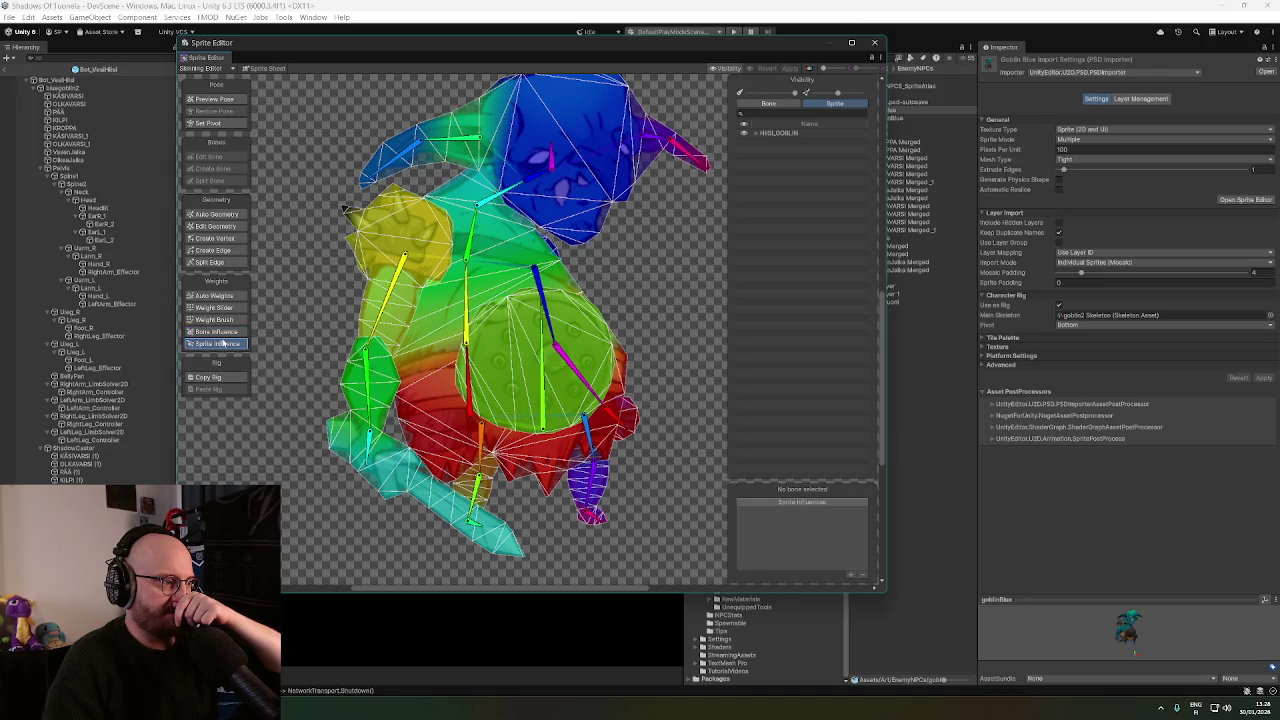
left_click(874, 42)
Review goblin2's bone influences in the Skinning Editor, then close the editor.
left_click(886, 94)
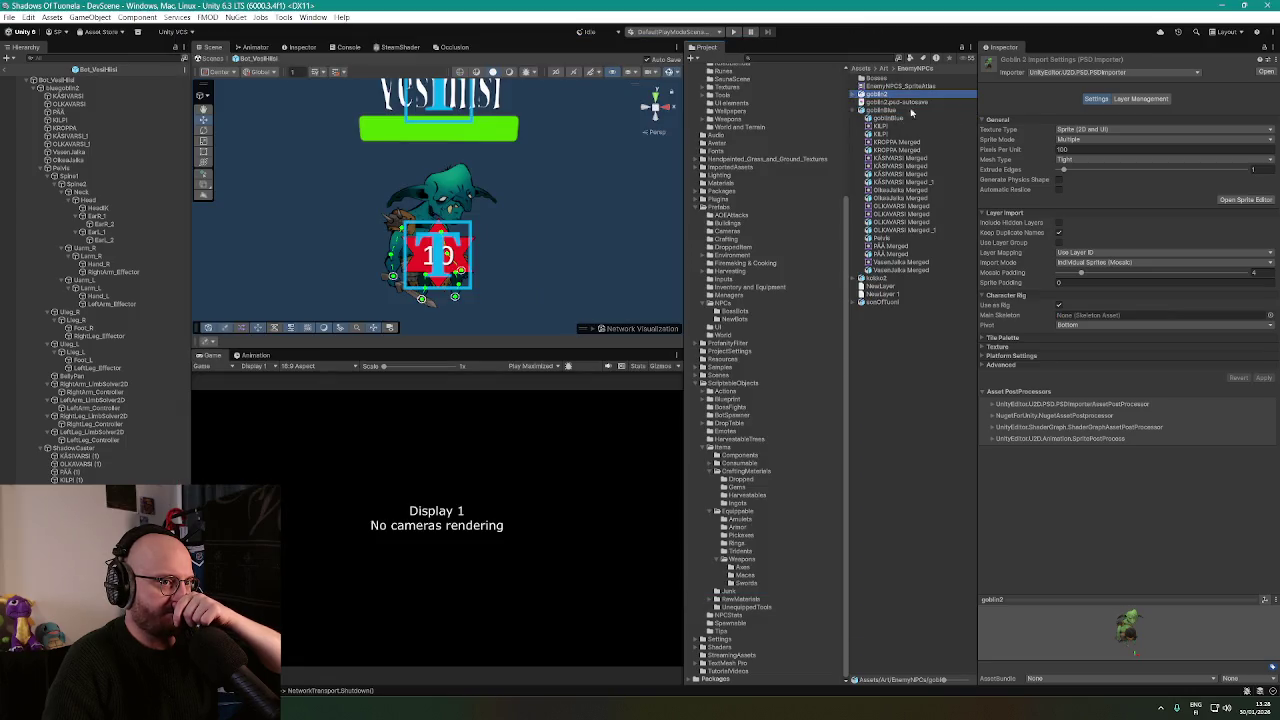
left_click(1245, 199)
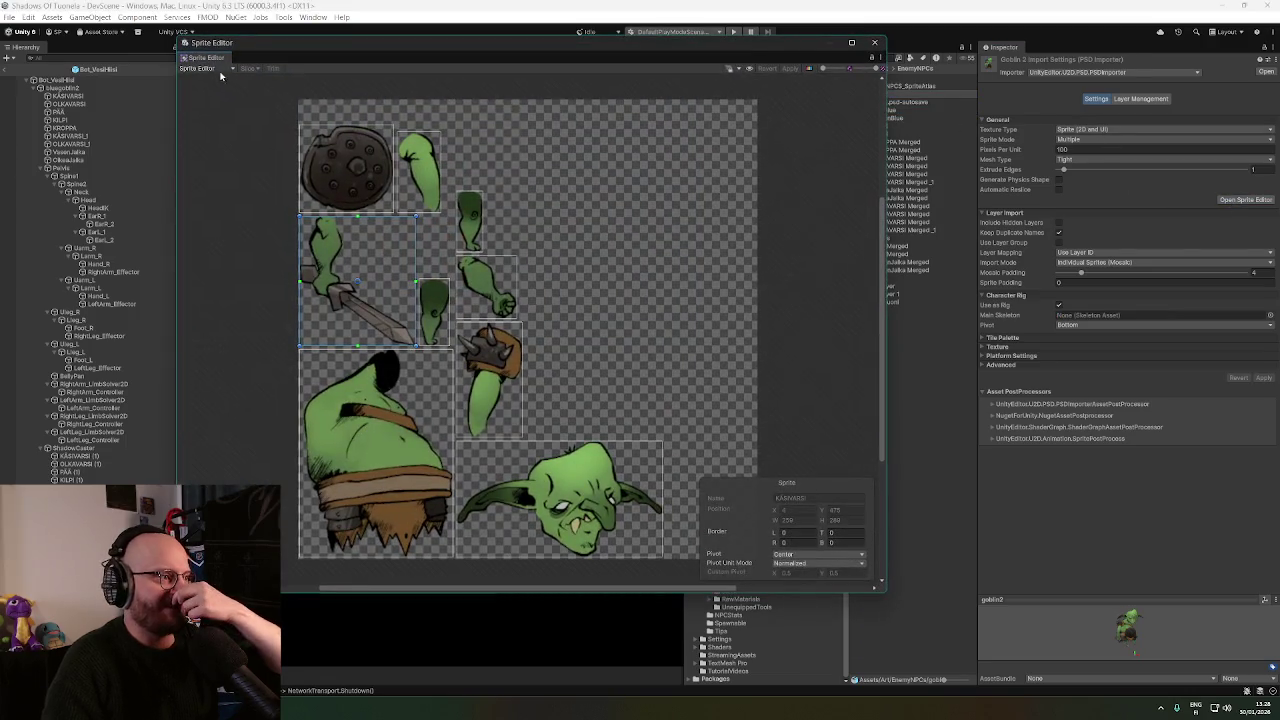
left_click(200, 68)
left_click(205, 127)
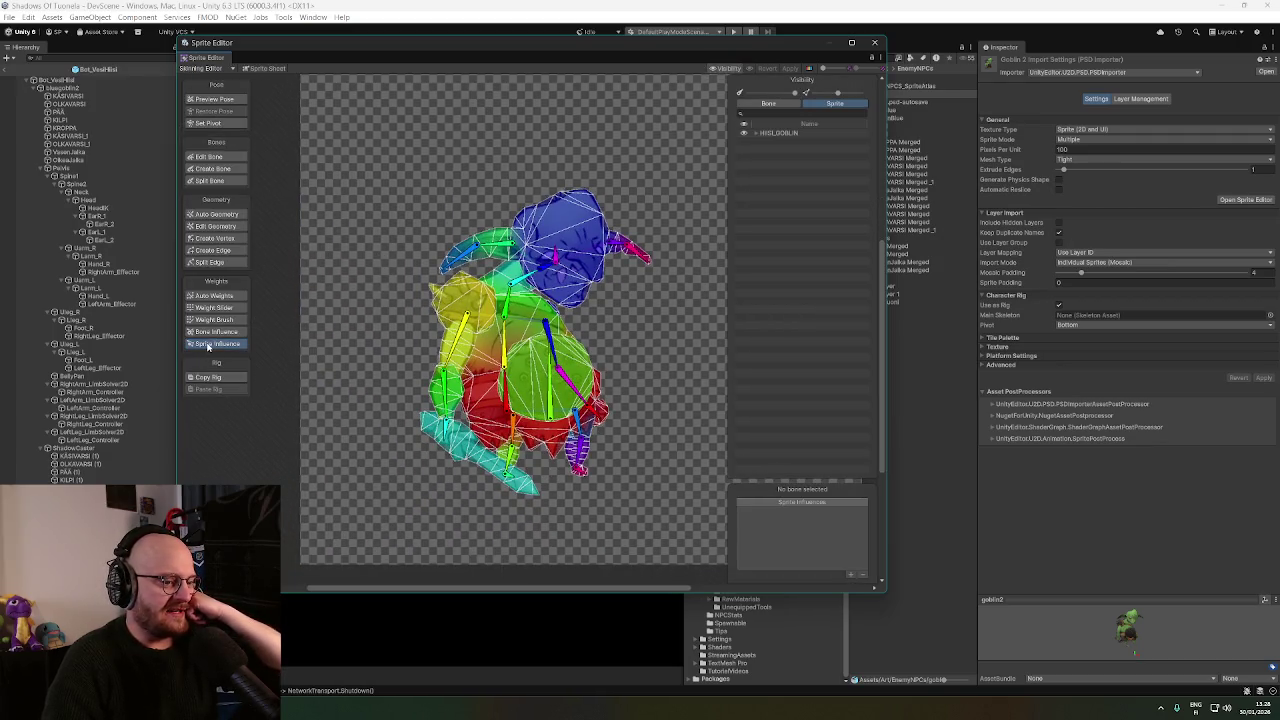
left_click(209, 334)
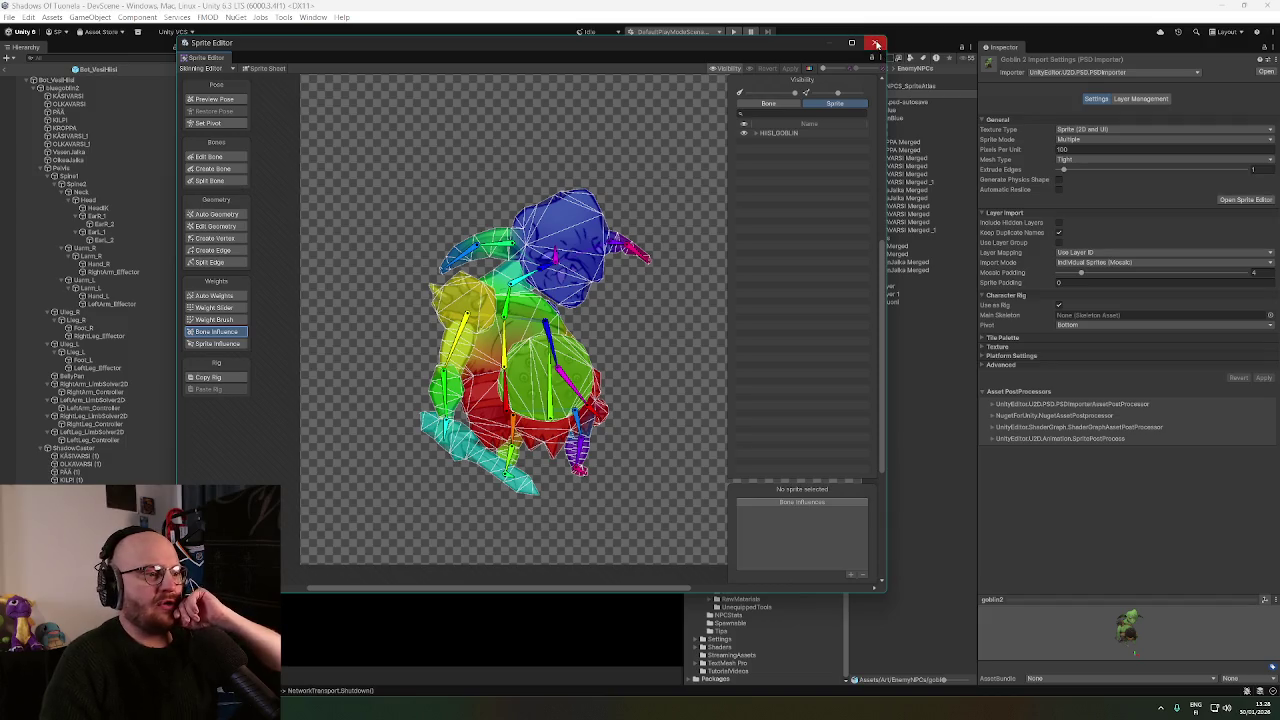
left_click(876, 44)
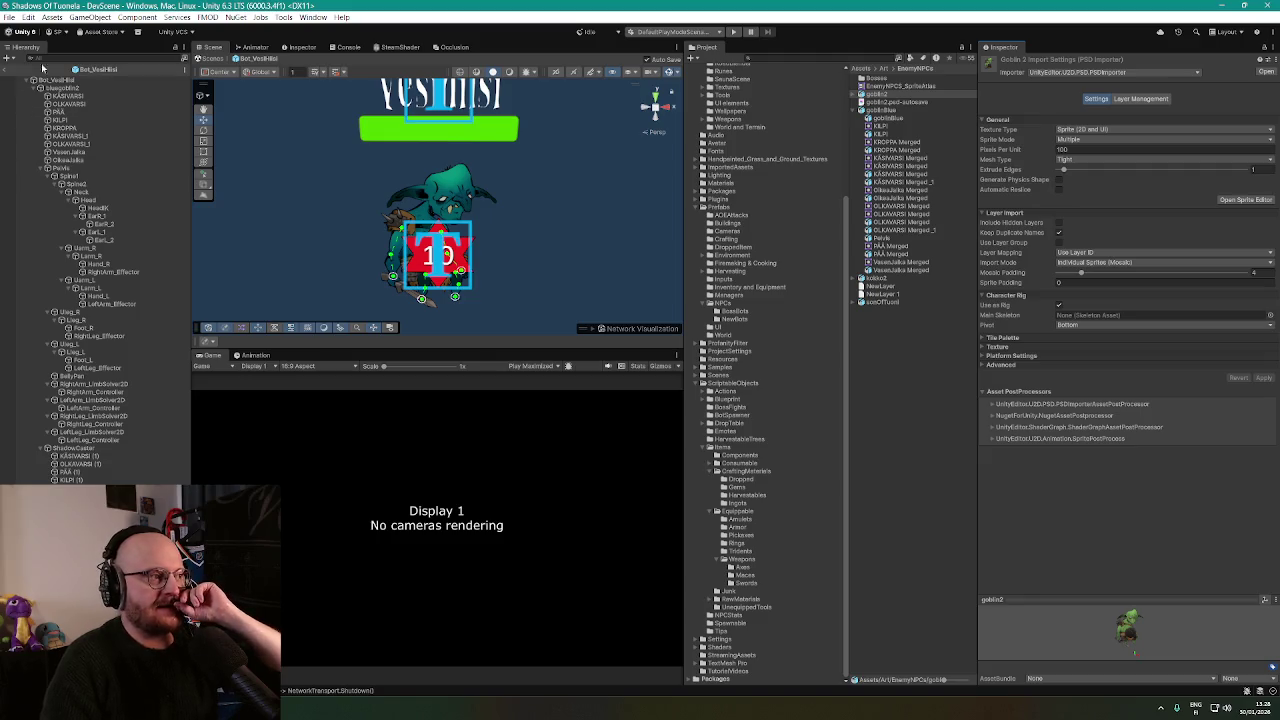
Check the OlkasJalka and other body parts, then exit Prefab Mode back to DevScene.
left_click(63, 159)
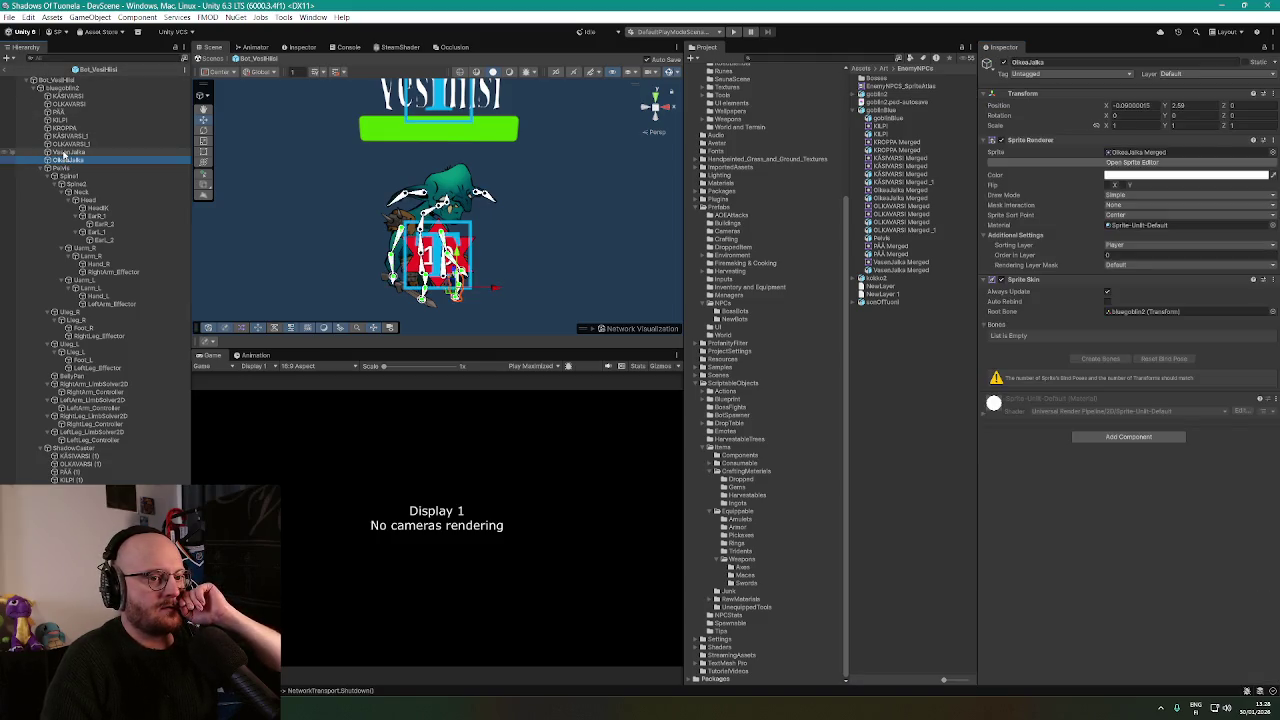
left_click(66, 151)
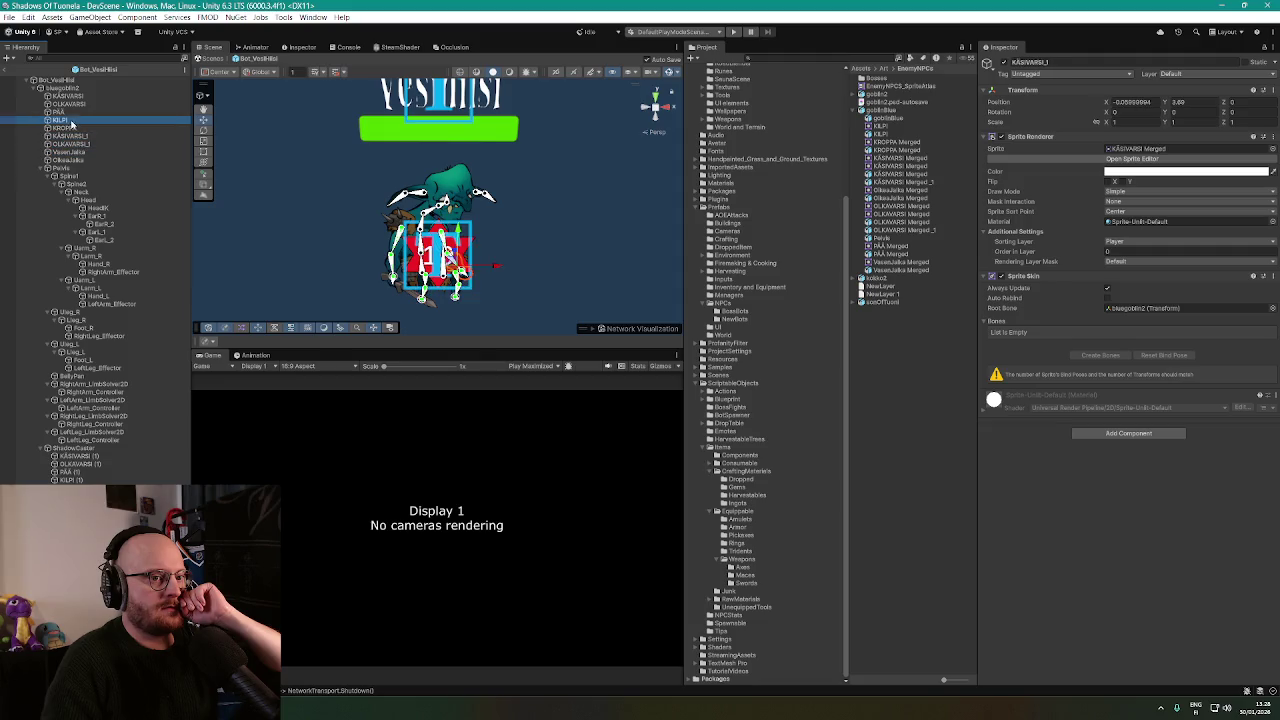
left_click(69, 111)
left_click(66, 79)
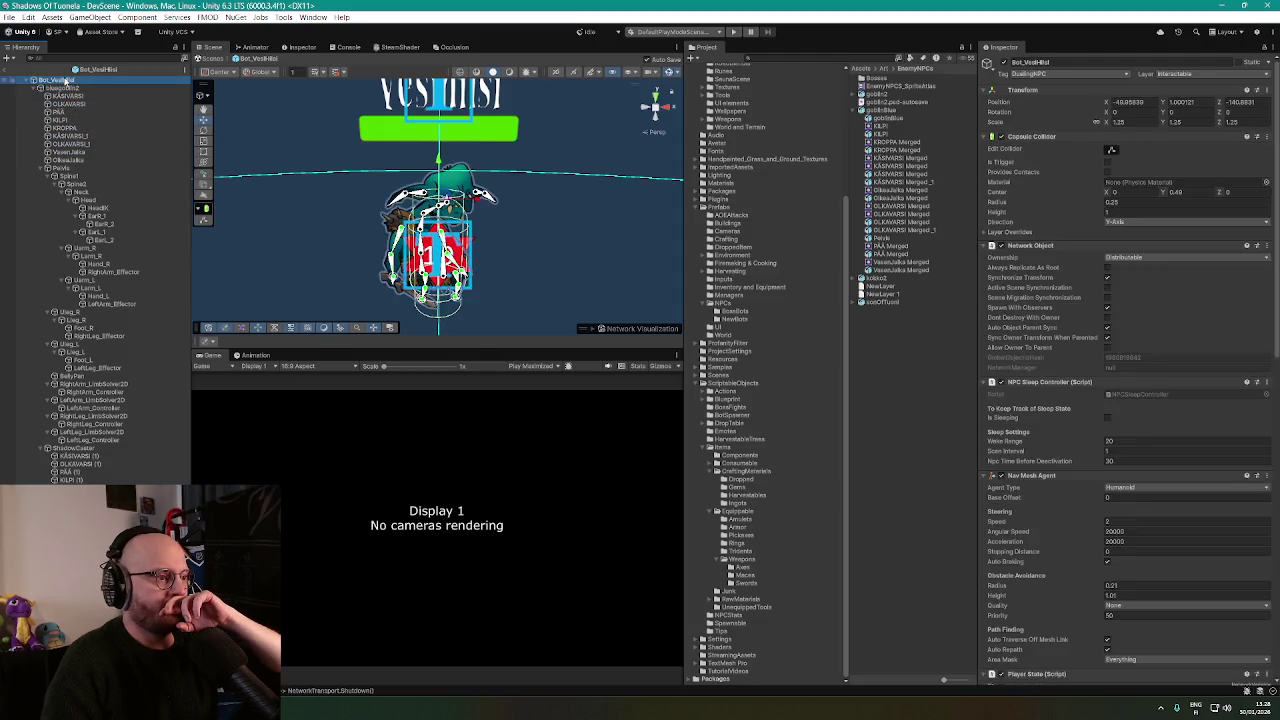
left_click(8, 72)
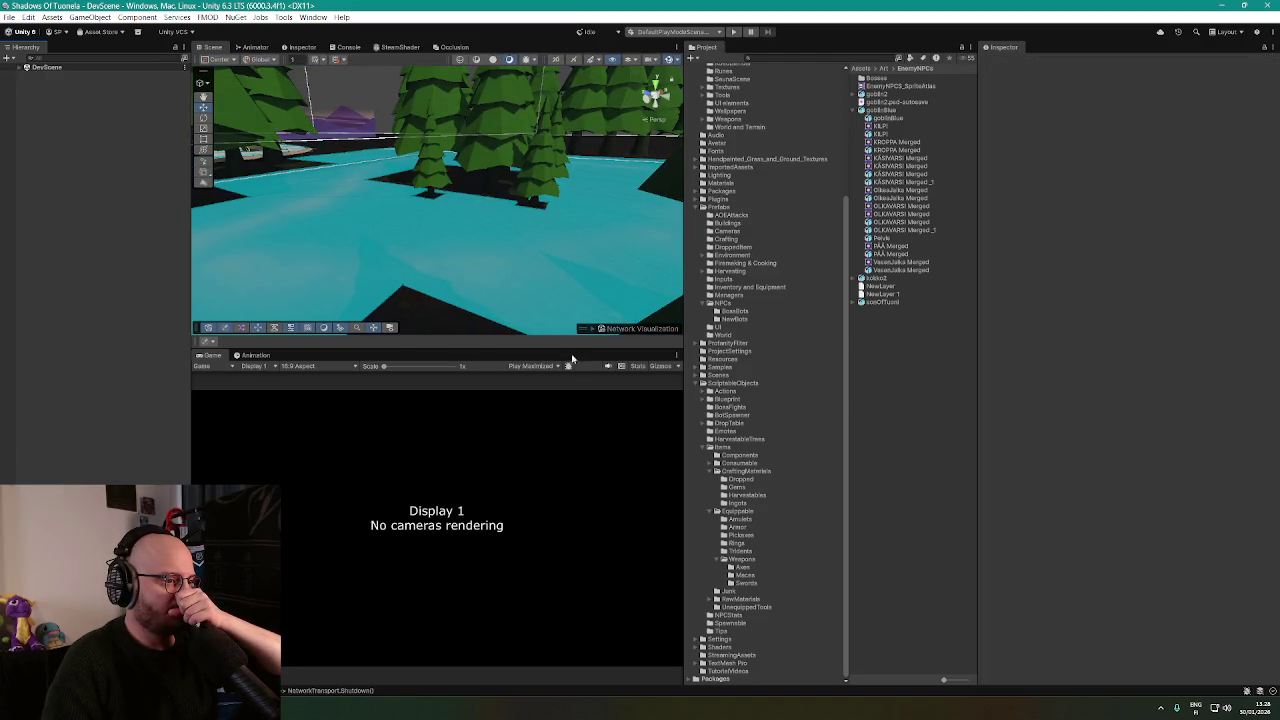
Play-test in Play Focused mode as LAN Host, view the goblin in the Scene, then stop.
left_click(545, 366)
left_click(547, 378)
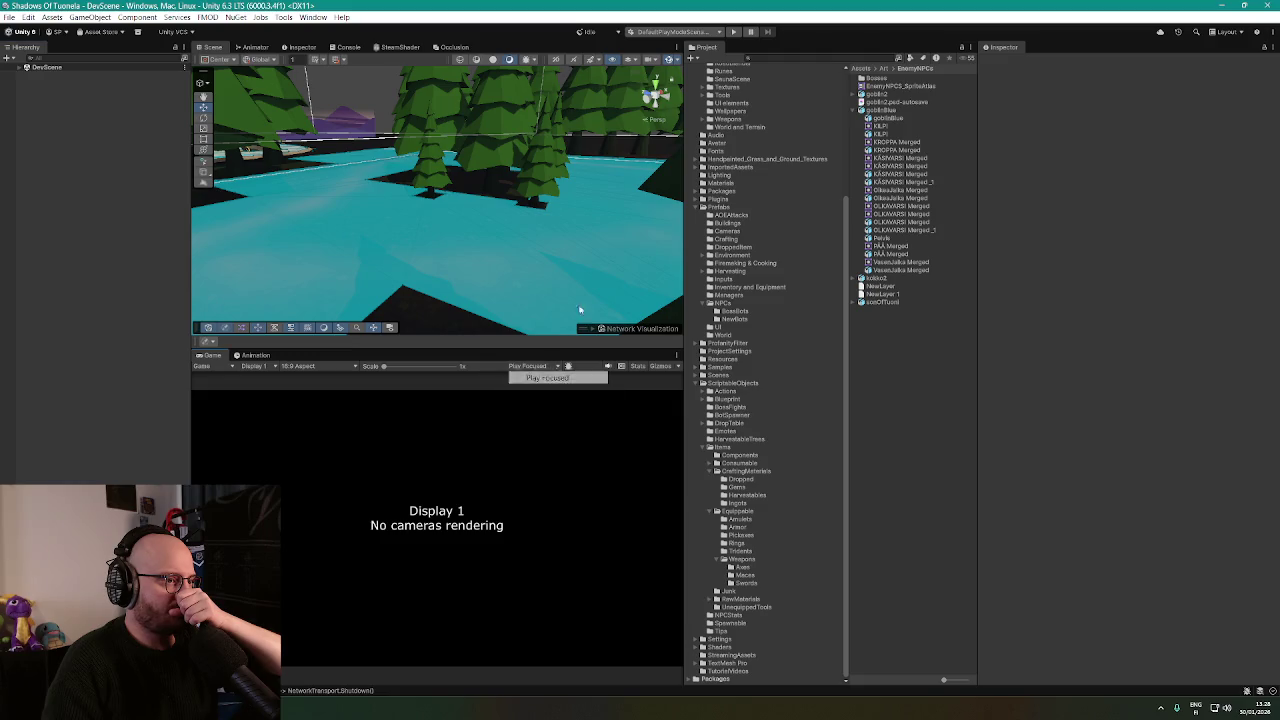
left_click(734, 33)
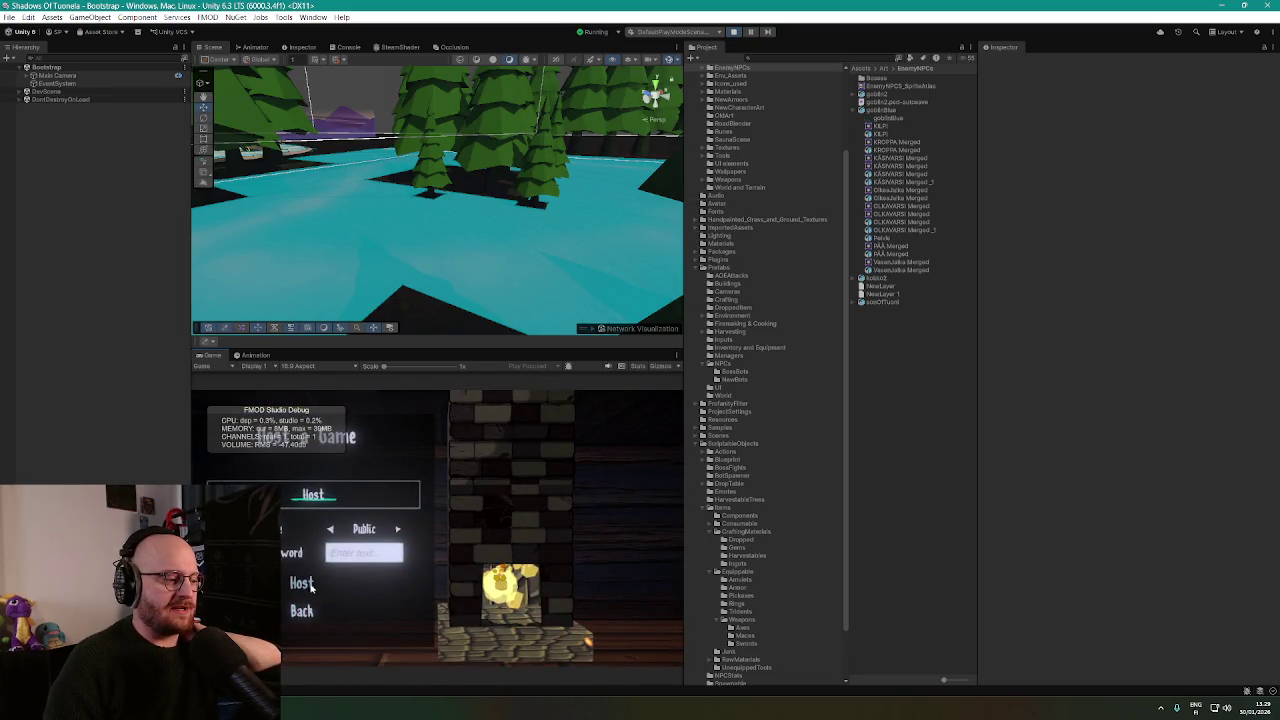
left_click(319, 581)
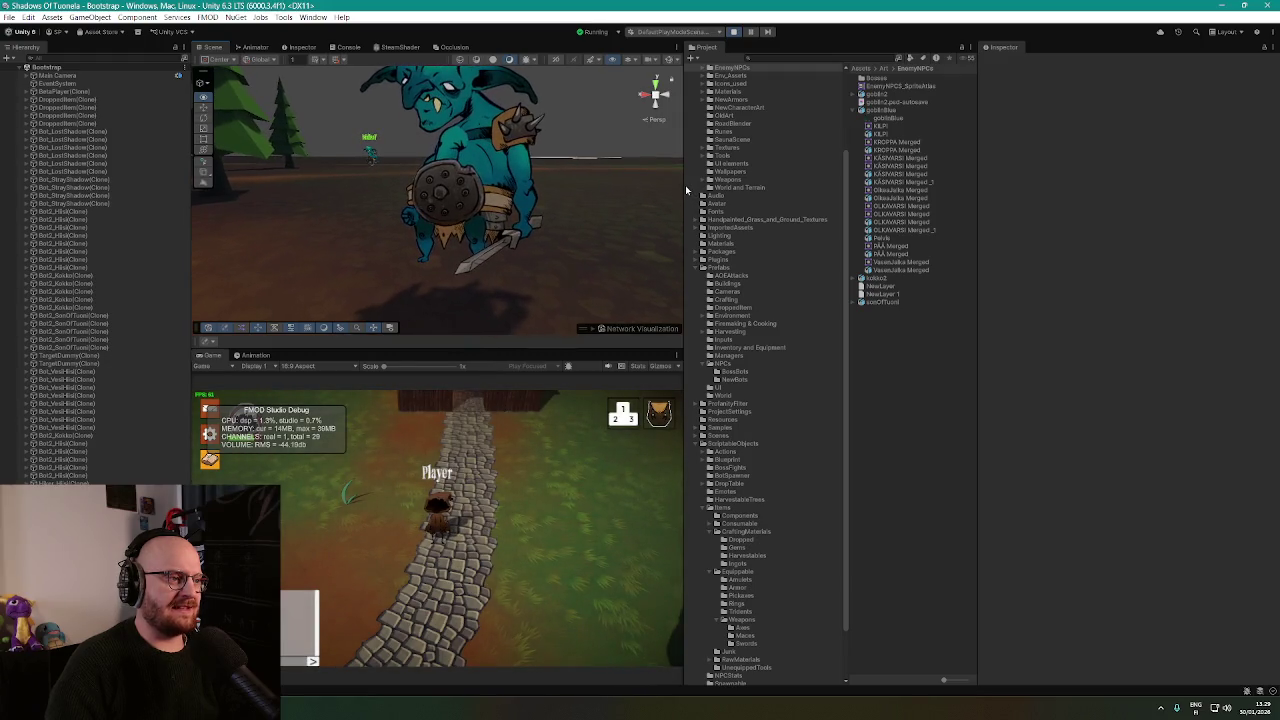
mouse_move(683, 185)
left_mouse_down()
mouse_move(634, 200)
mouse_move(680, 205)
mouse_move(391, 112)
left_mouse_up()
key("ctrl+p")
type("vesihiisi")
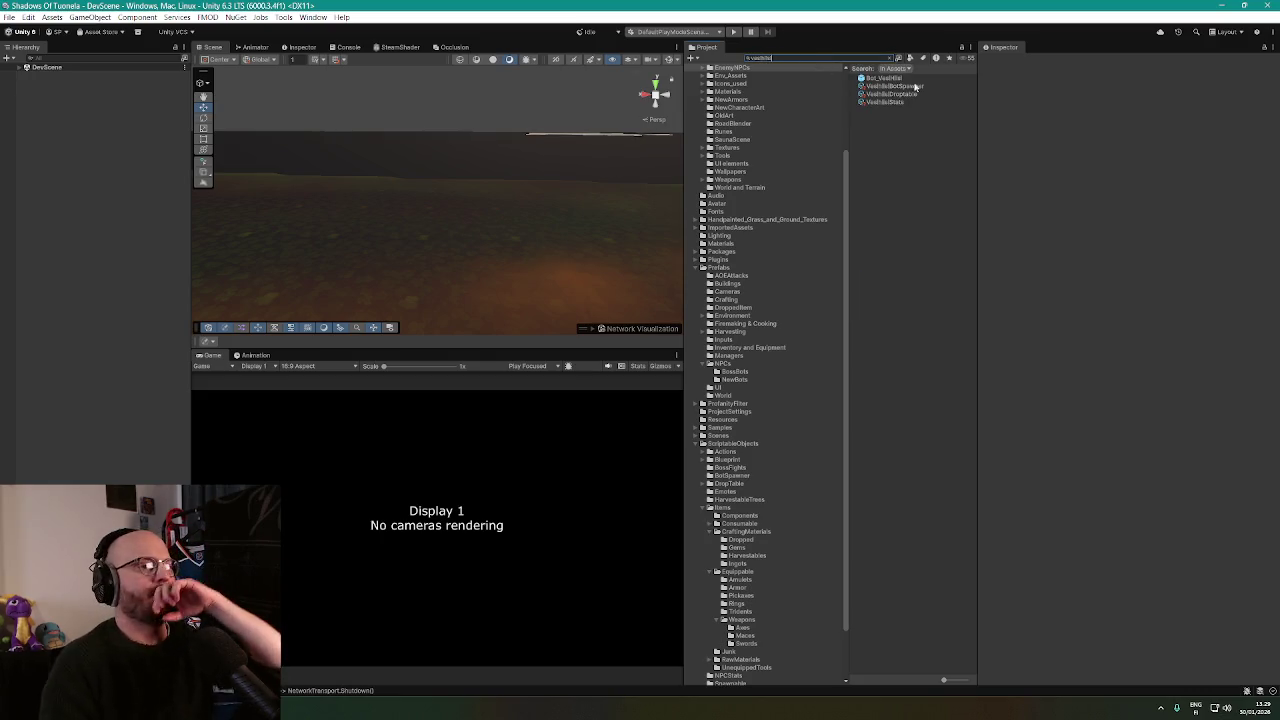
Open the Bot_VesiHiisi prefab and check bluegoblin2's Monster Type, keeping it as Hiisi.
double_click(893, 79)
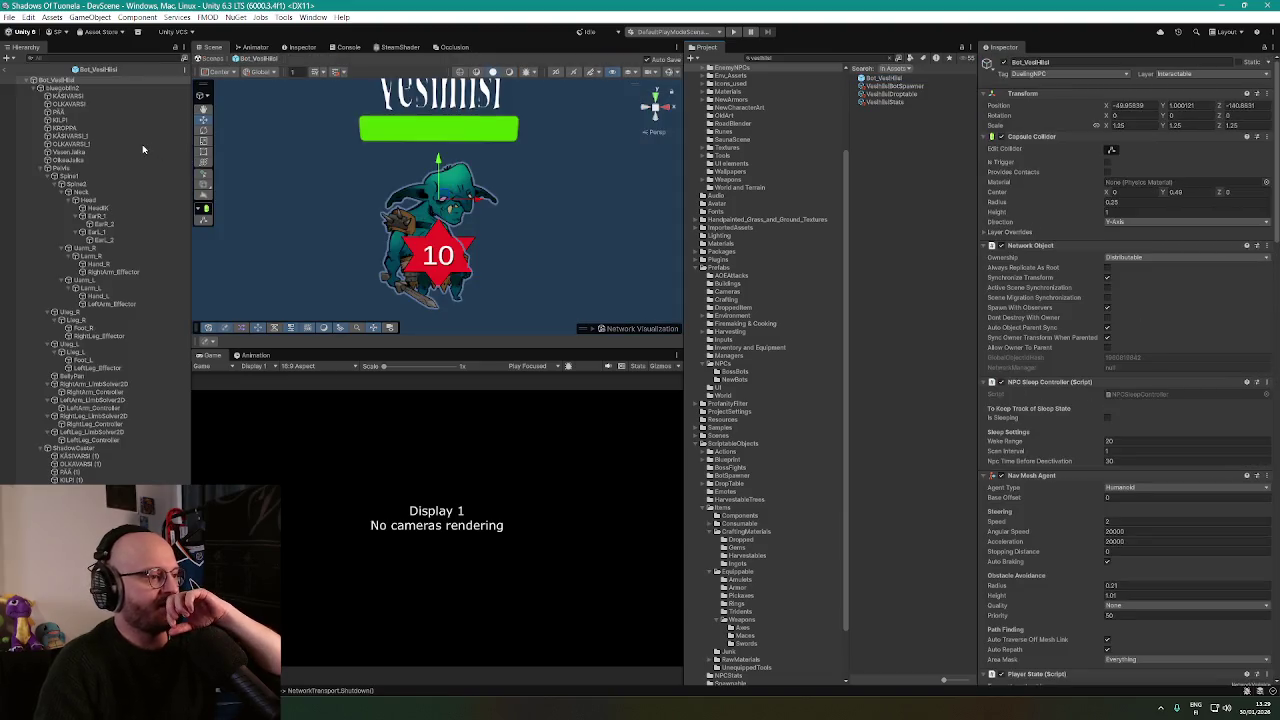
scroll(1160, 254, "down", 2)
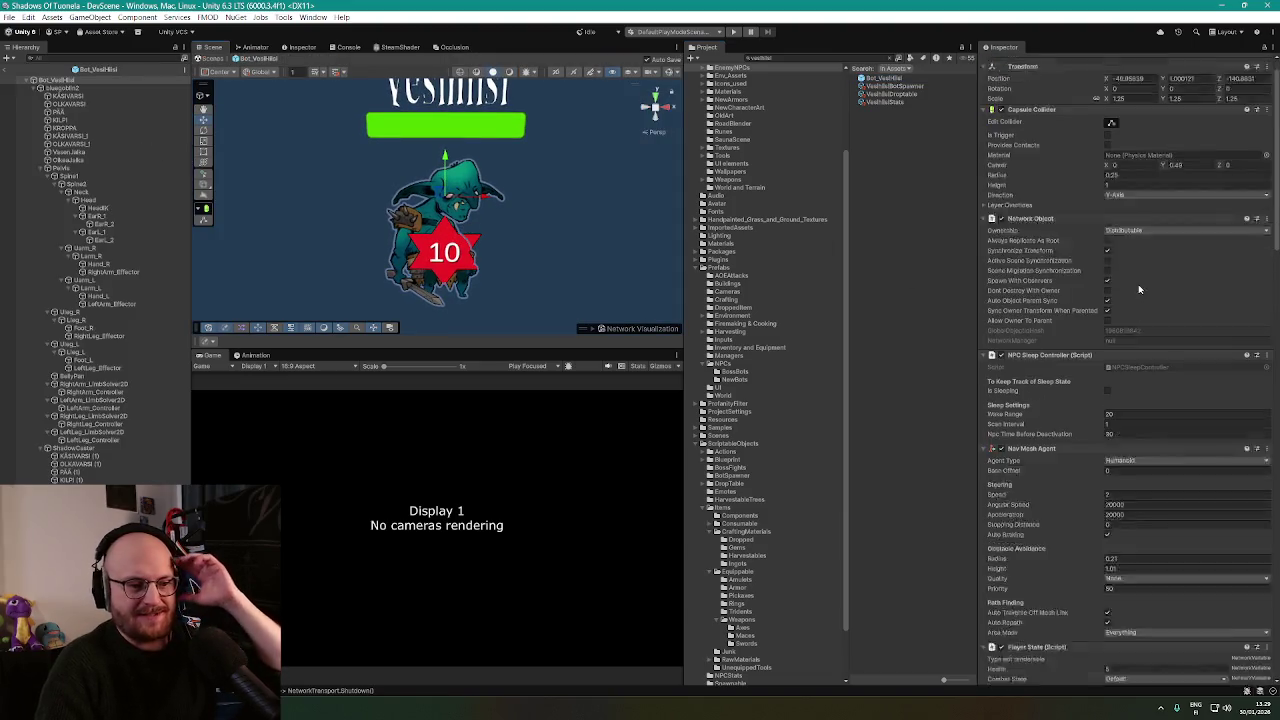
left_click(72, 96)
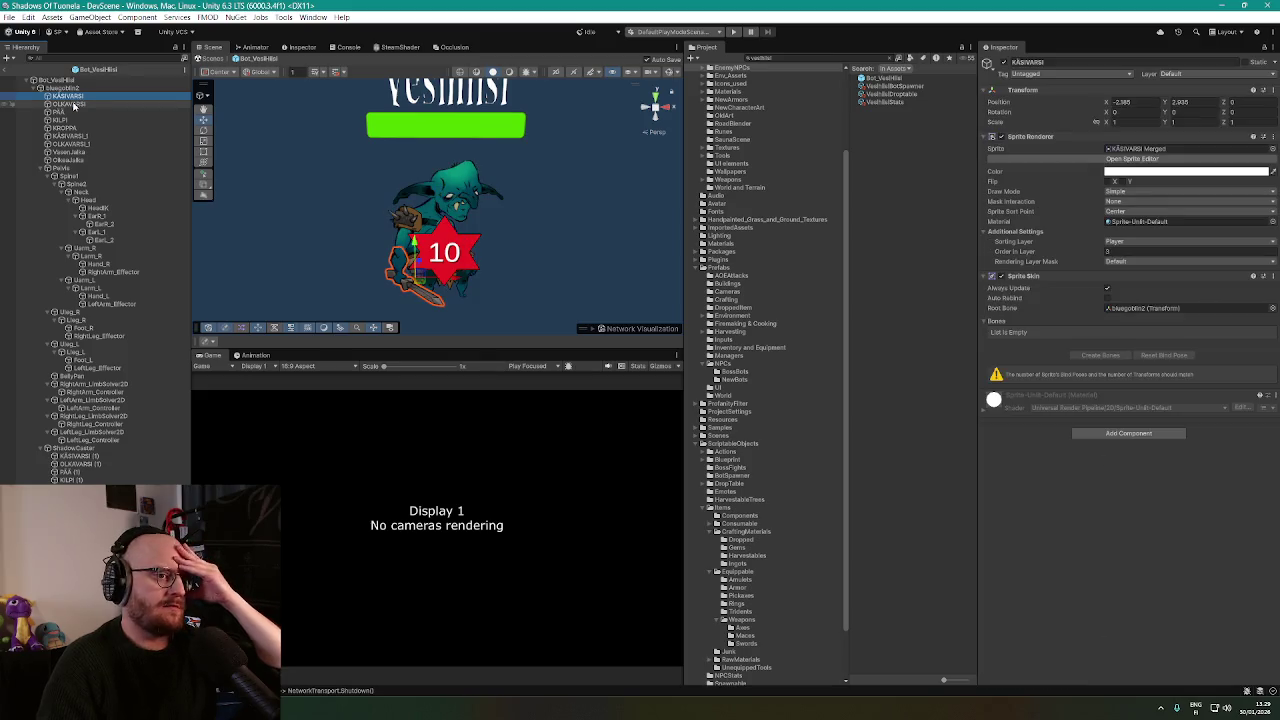
left_click(62, 88)
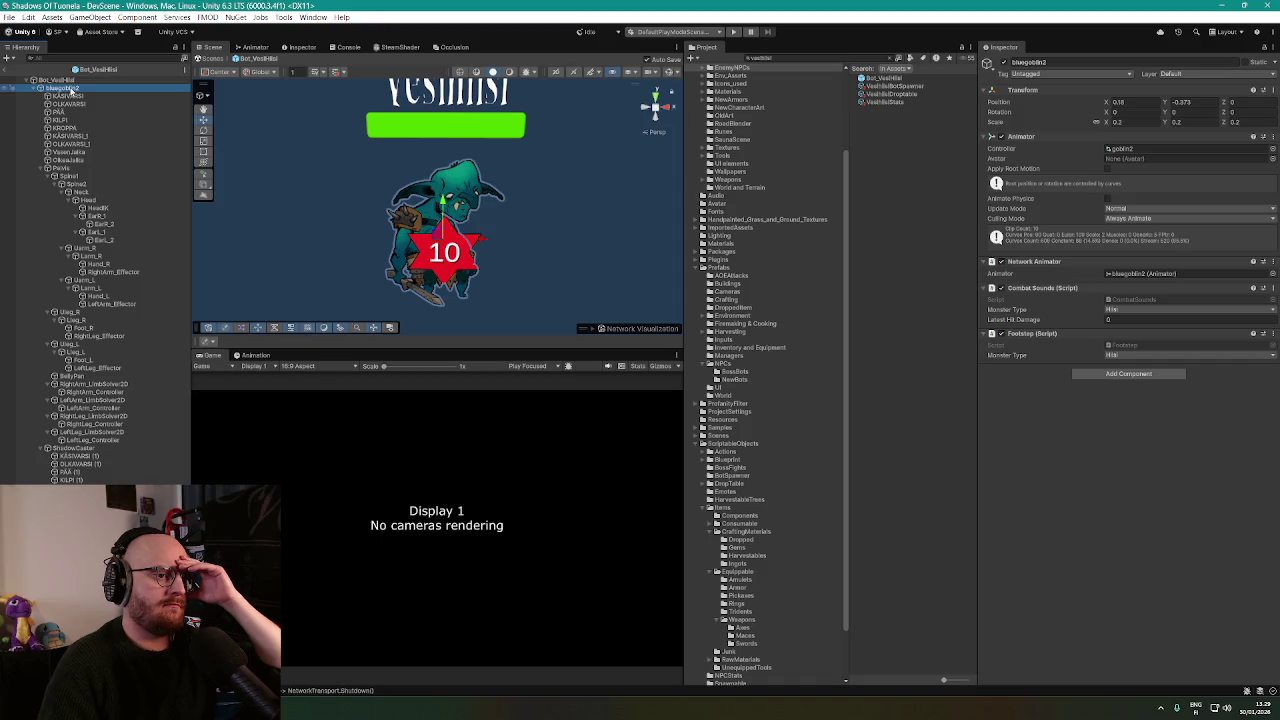
left_click(1138, 311)
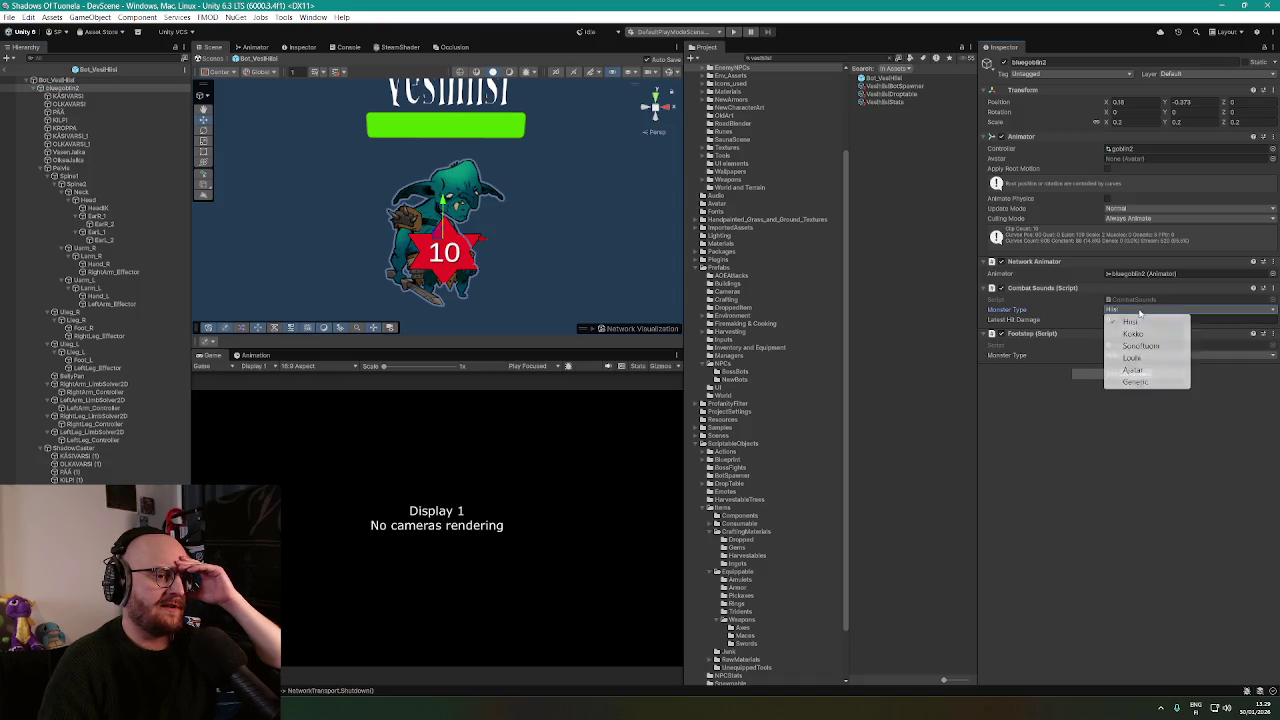
left_click(1136, 425)
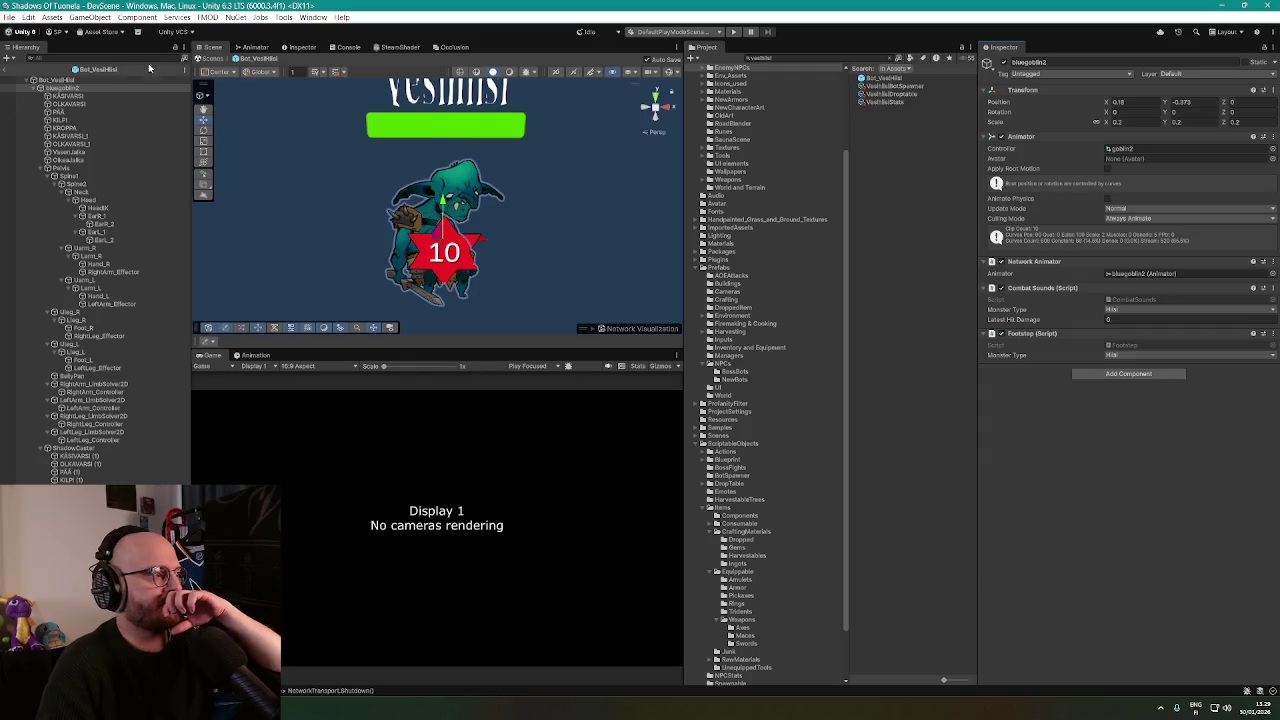
Reselect bluegoblin2 and ping its goblin2 Animator Controller in the Project browser.
left_click(79, 79)
scroll(1018, 320, "down", 10)
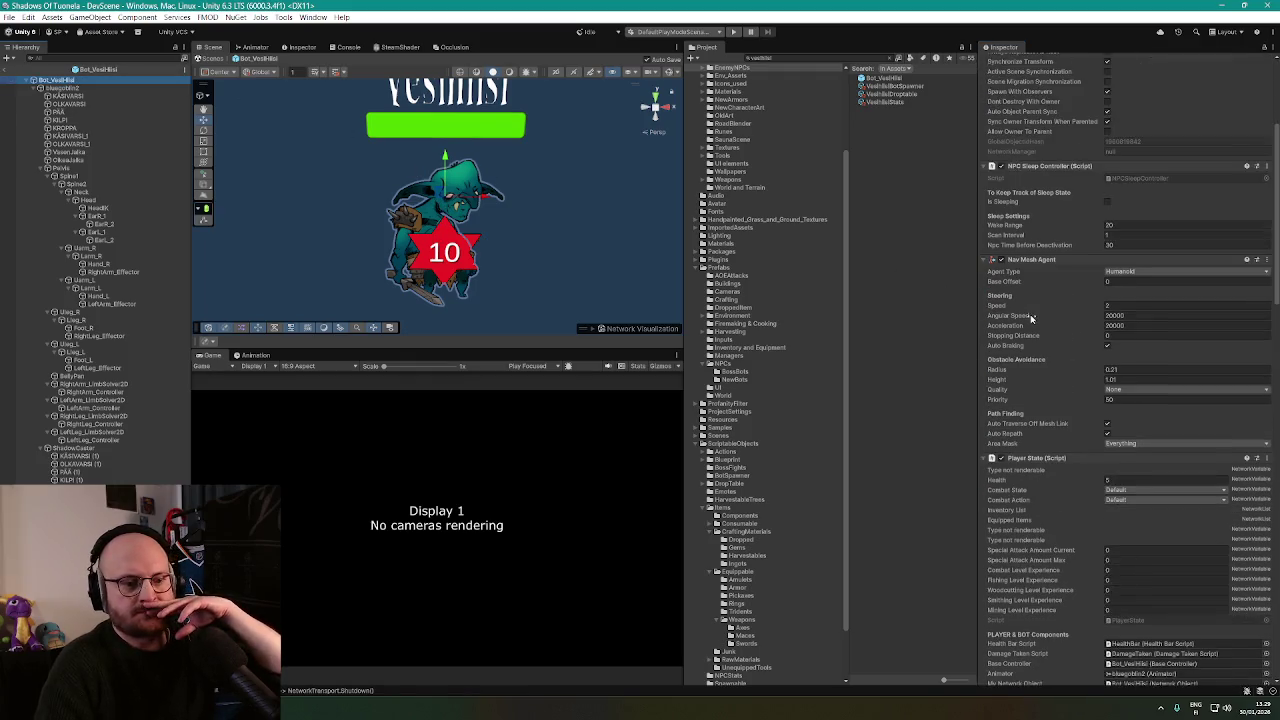
scroll(1018, 320, "down", 10)
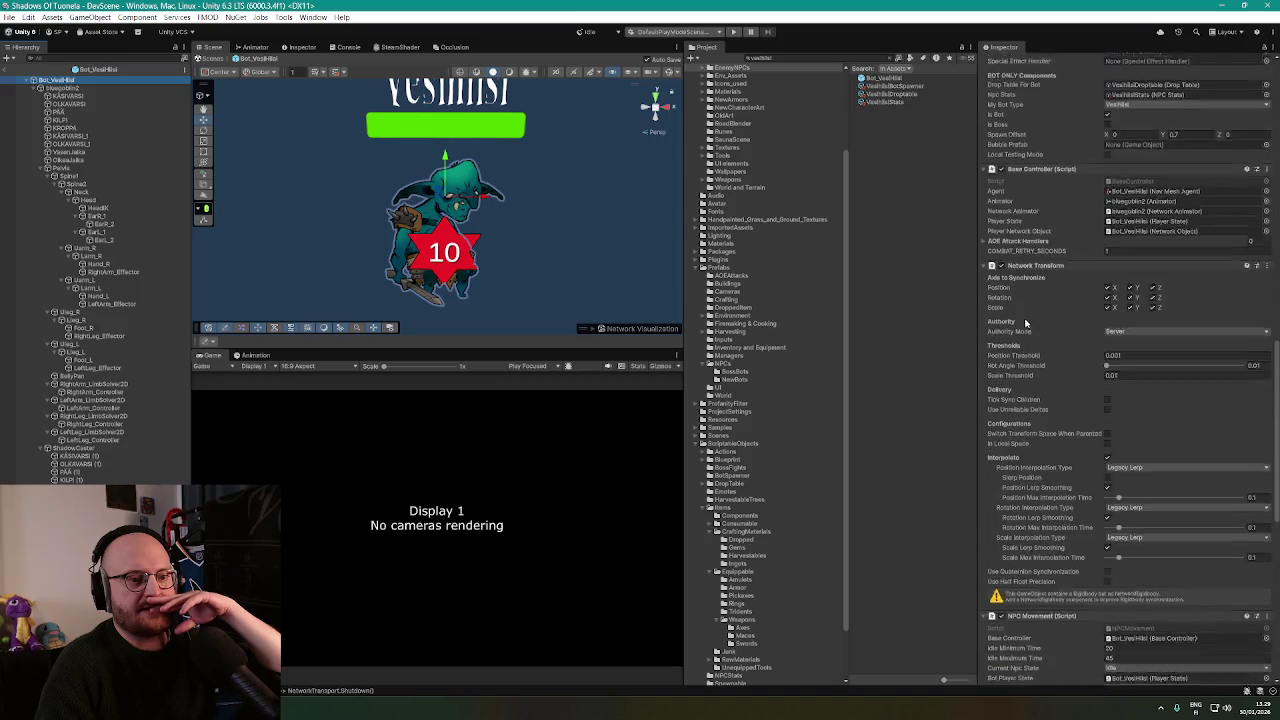
scroll(1030, 325, "down", 5)
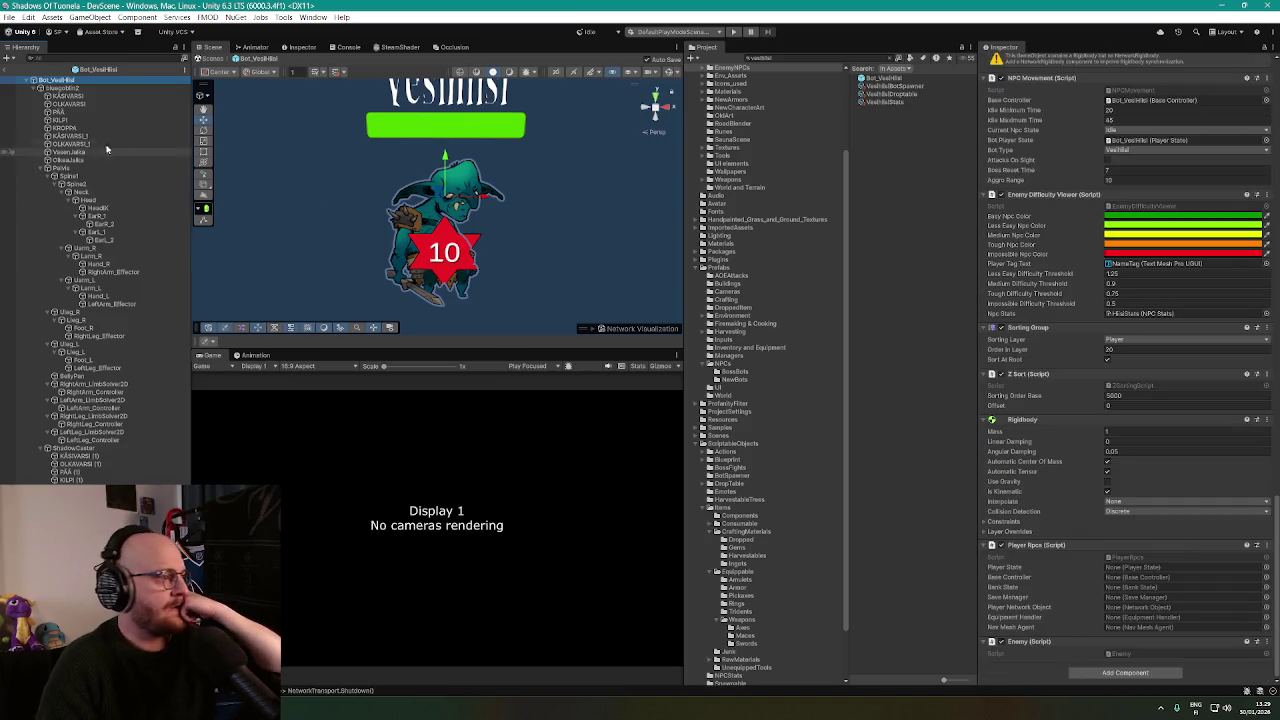
left_click(88, 89)
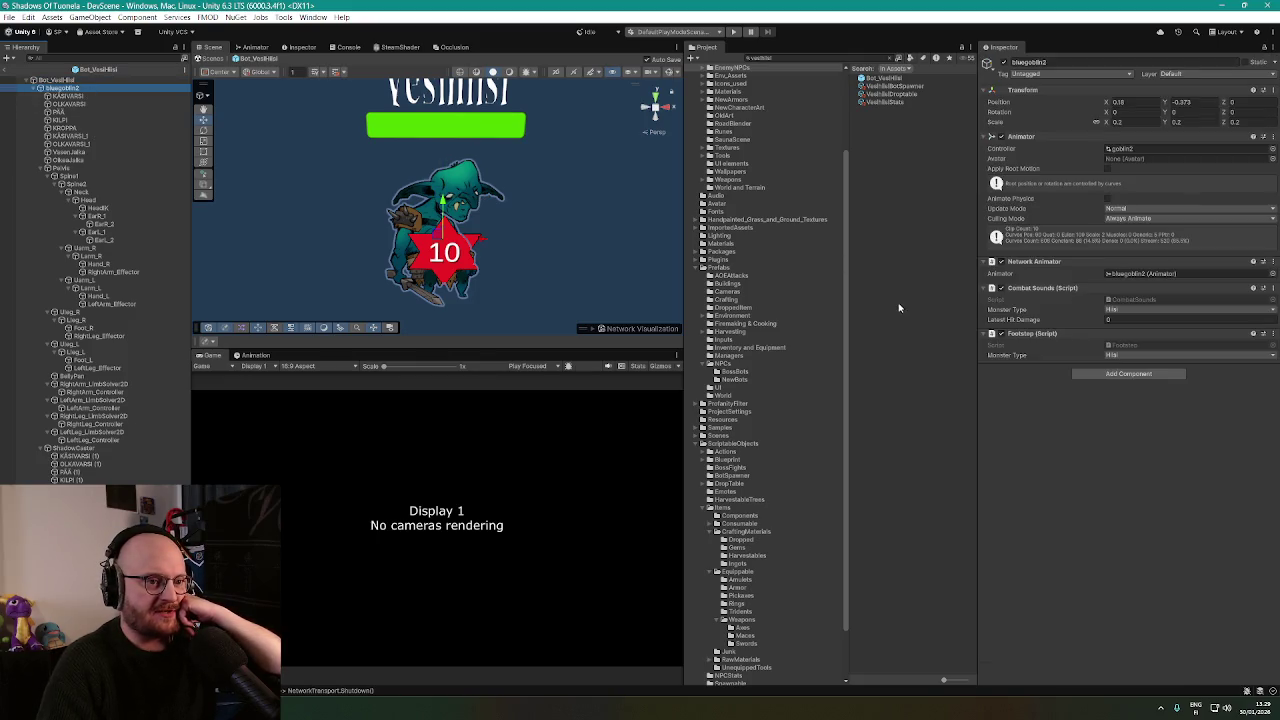
left_click(1126, 149)
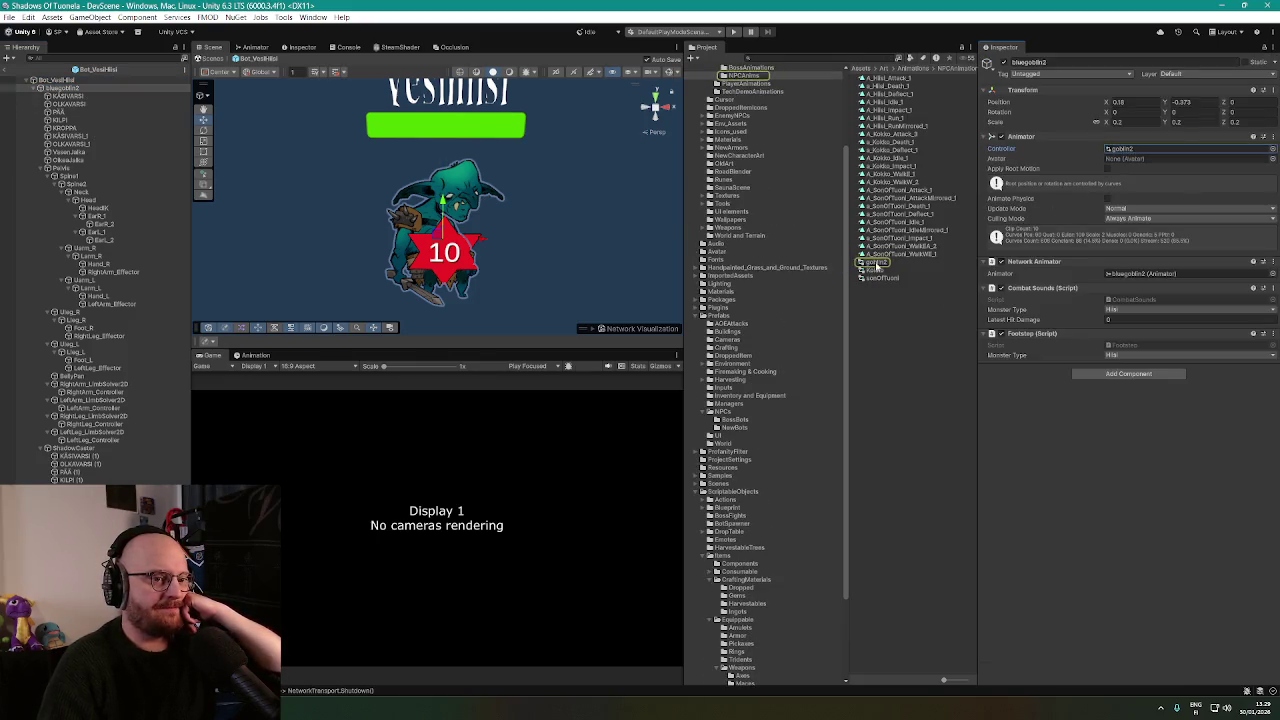
Show the goblin2 controller's state graph and its clip keyframes in the Animation window.
left_click(265, 50)
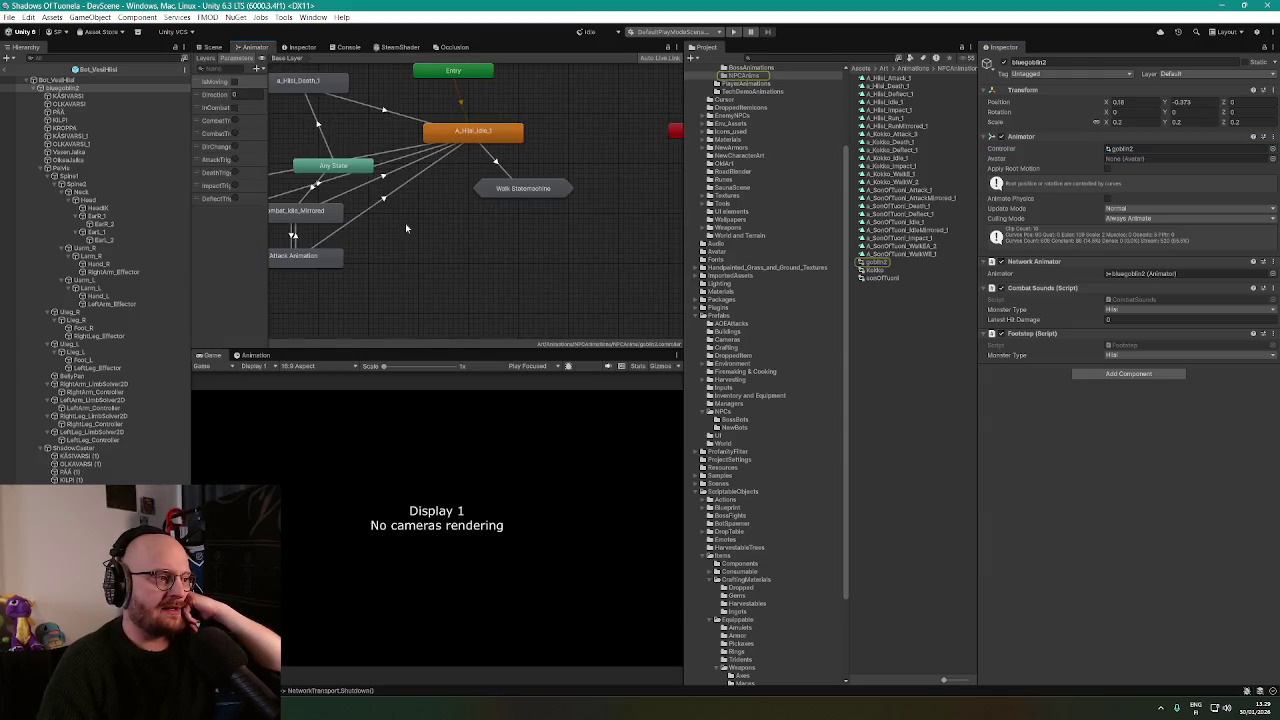
scroll(405, 223, "up", 5)
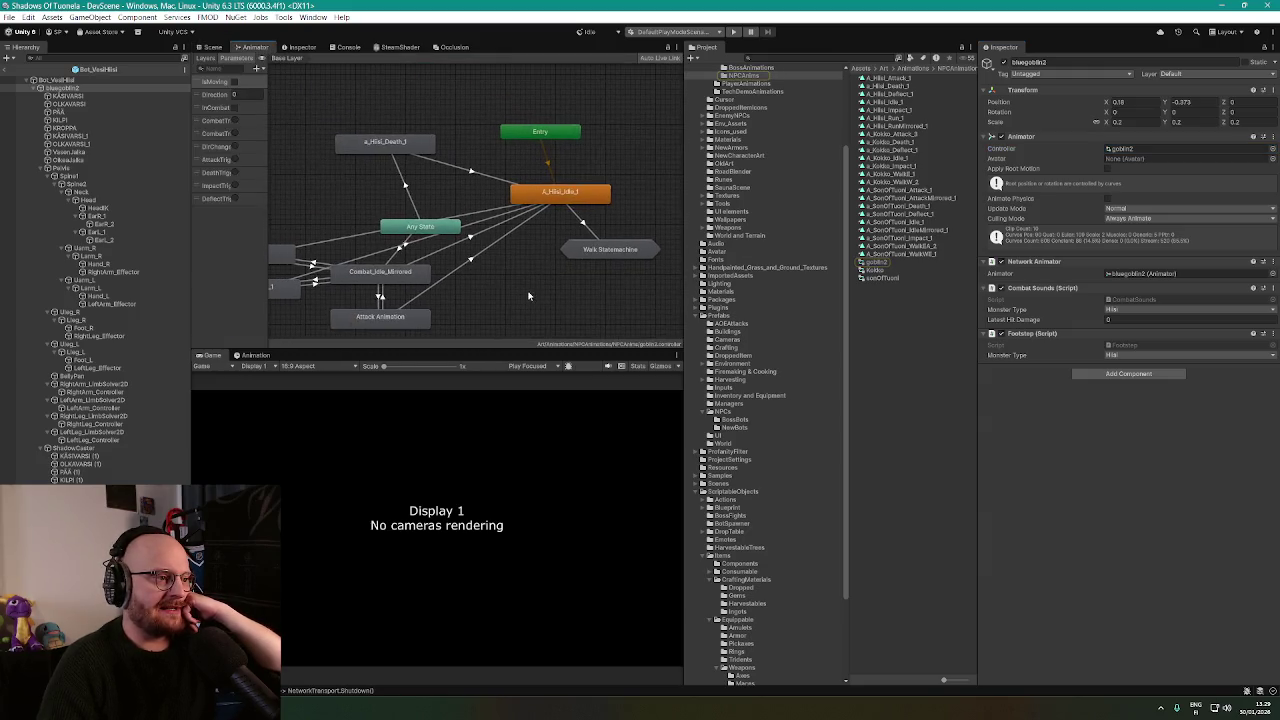
left_click(255, 355)
left_click(224, 377)
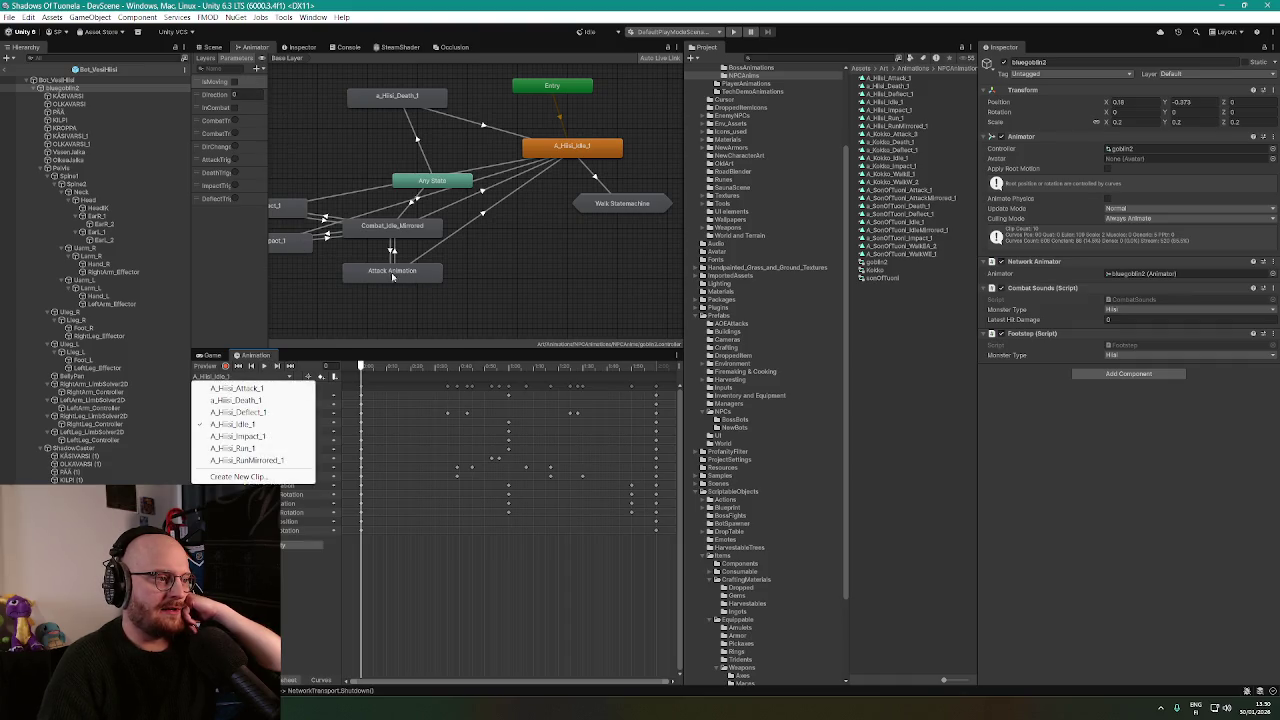
Preview the A_Hiisi_Attack_1 clip's keyframes, then switch back to A_Hiisi_Idle_1.
right_click(460, 306)
left_click(225, 377)
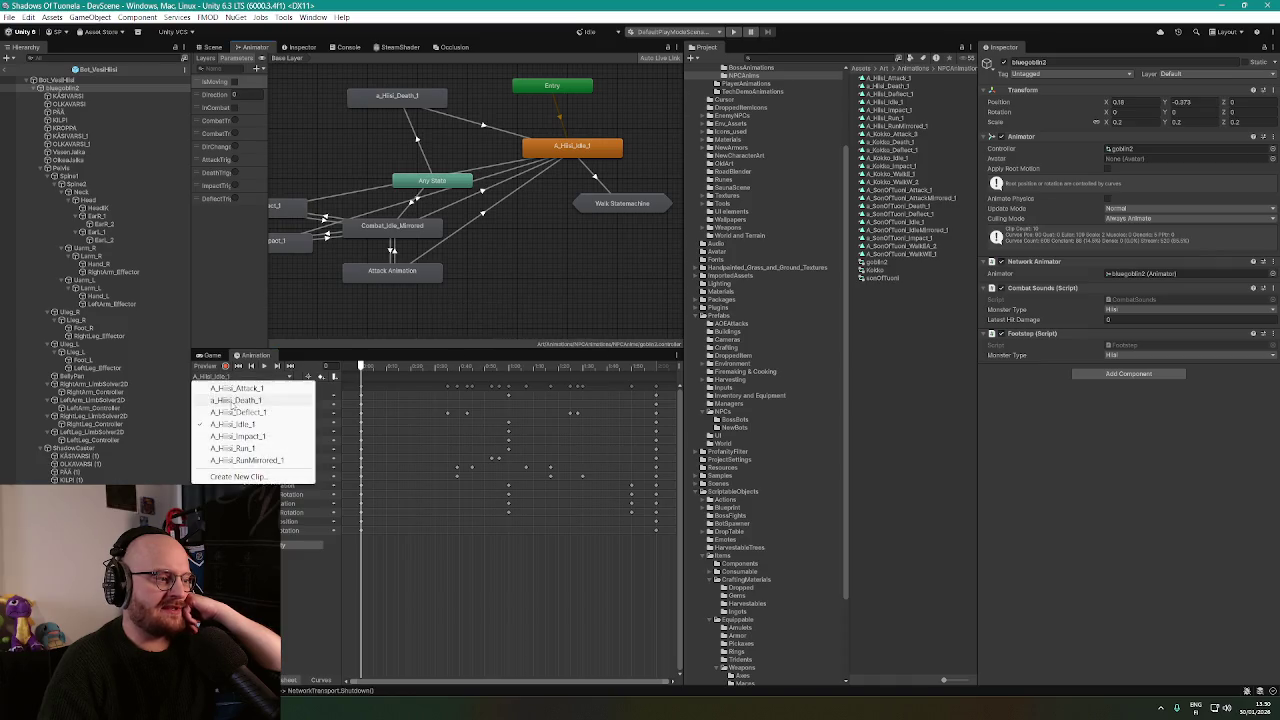
left_click(243, 390)
left_click(225, 377)
left_click(243, 390)
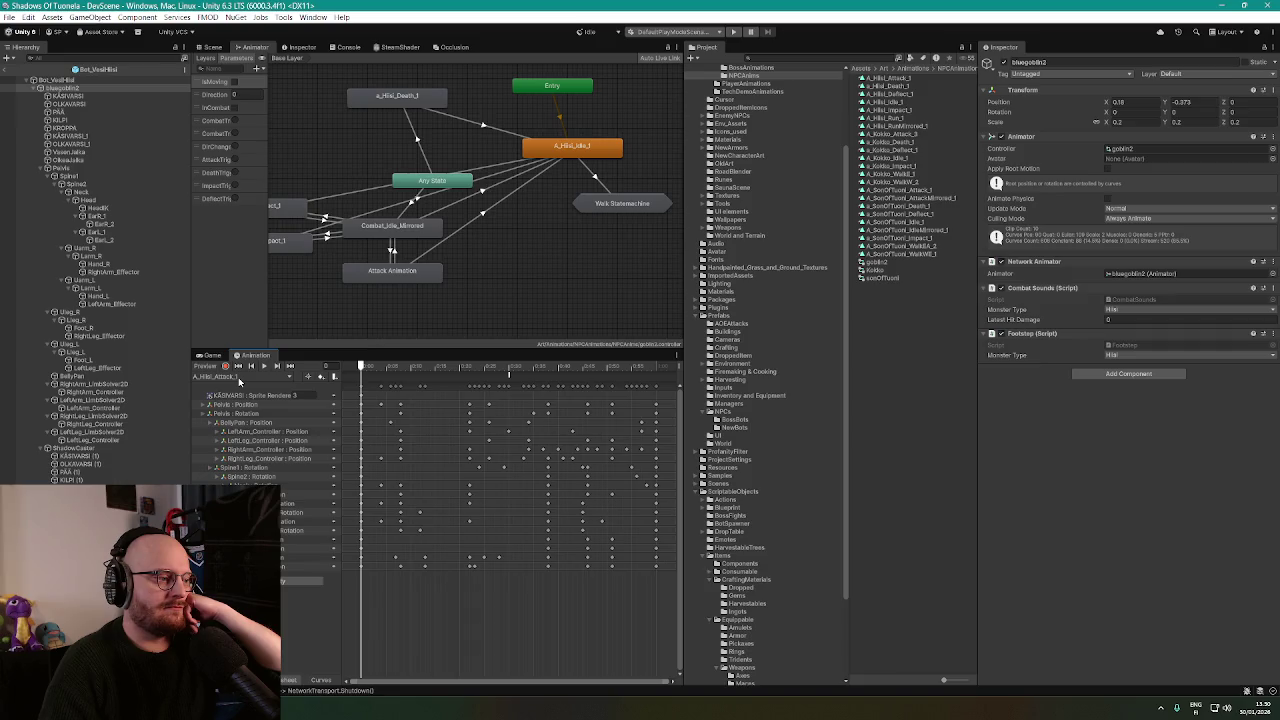
left_click(239, 379)
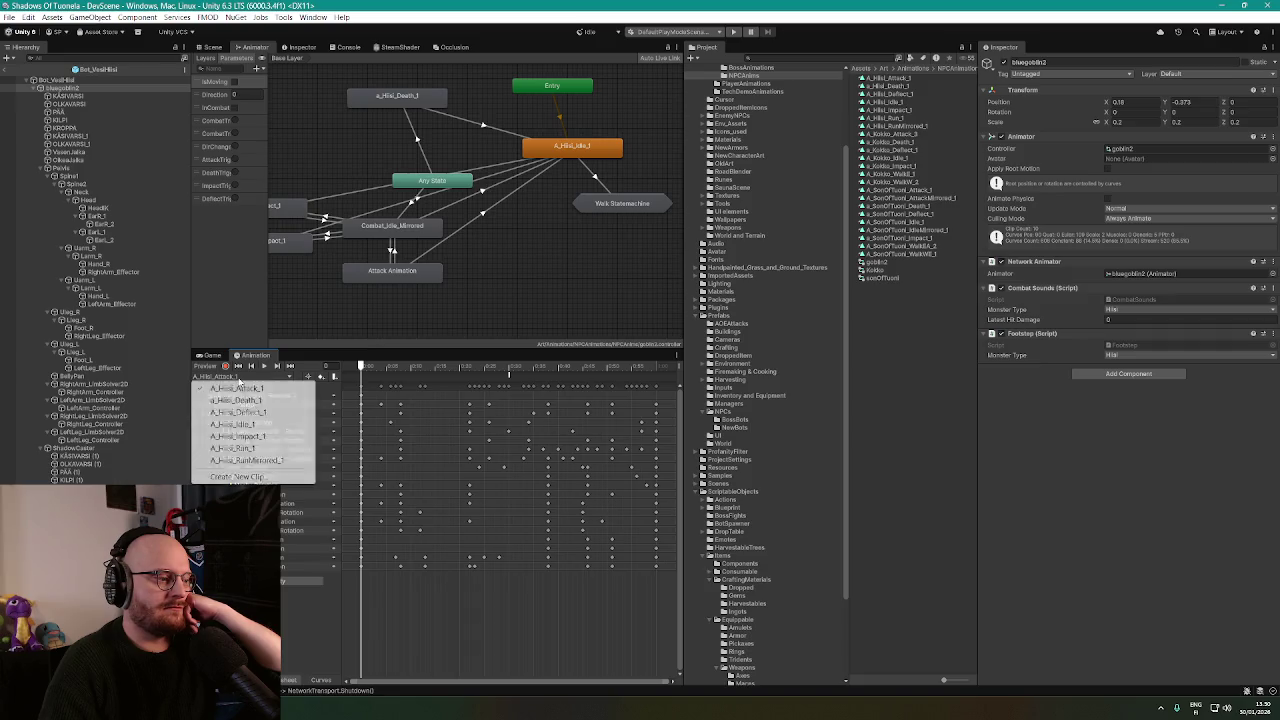
left_click(238, 424)
left_click(213, 48)
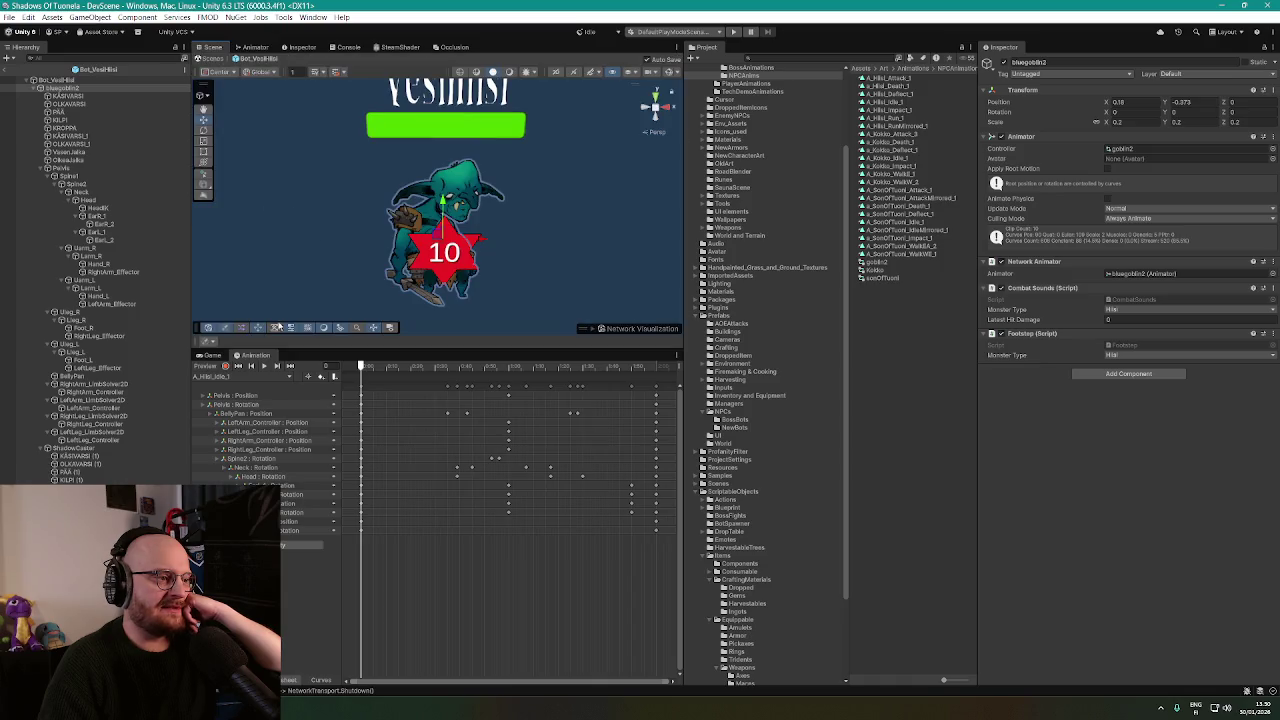
Play the A_Hiisi_Idle_1 clip on bluegoblin2, zoomed on the goblin, toggling Gizmos on and off.
left_click(263, 367)
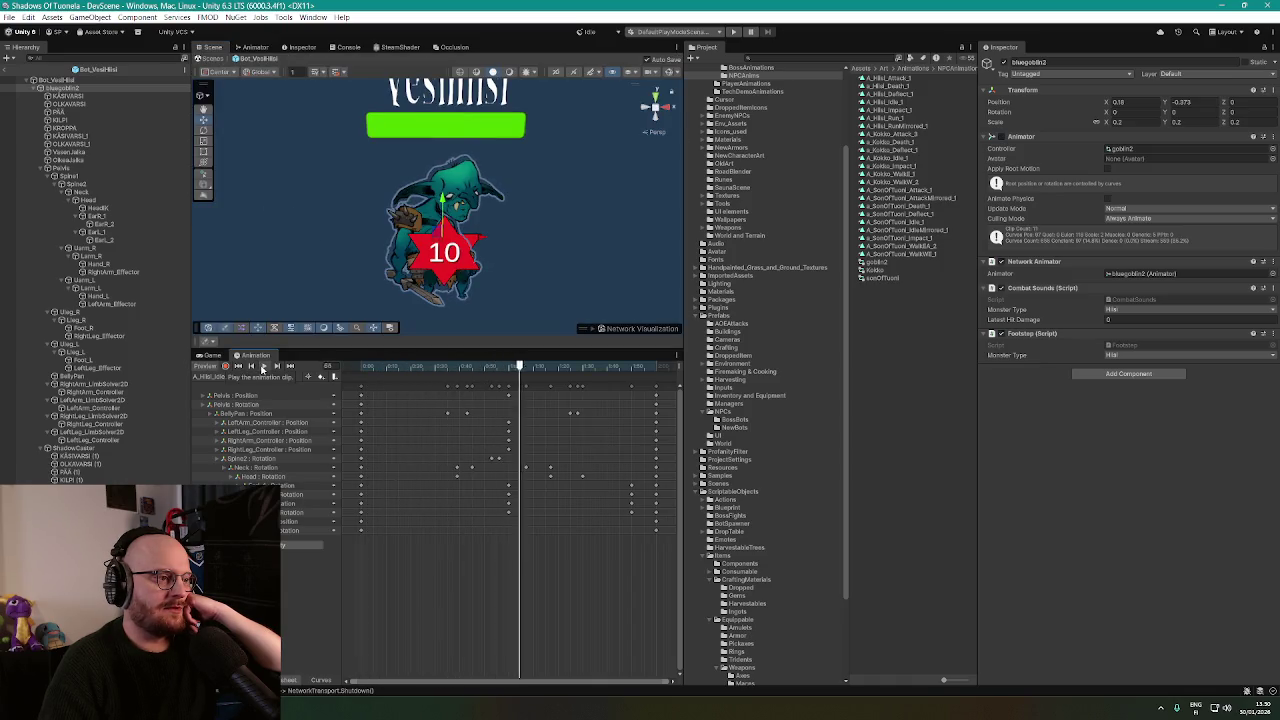
left_click(63, 80)
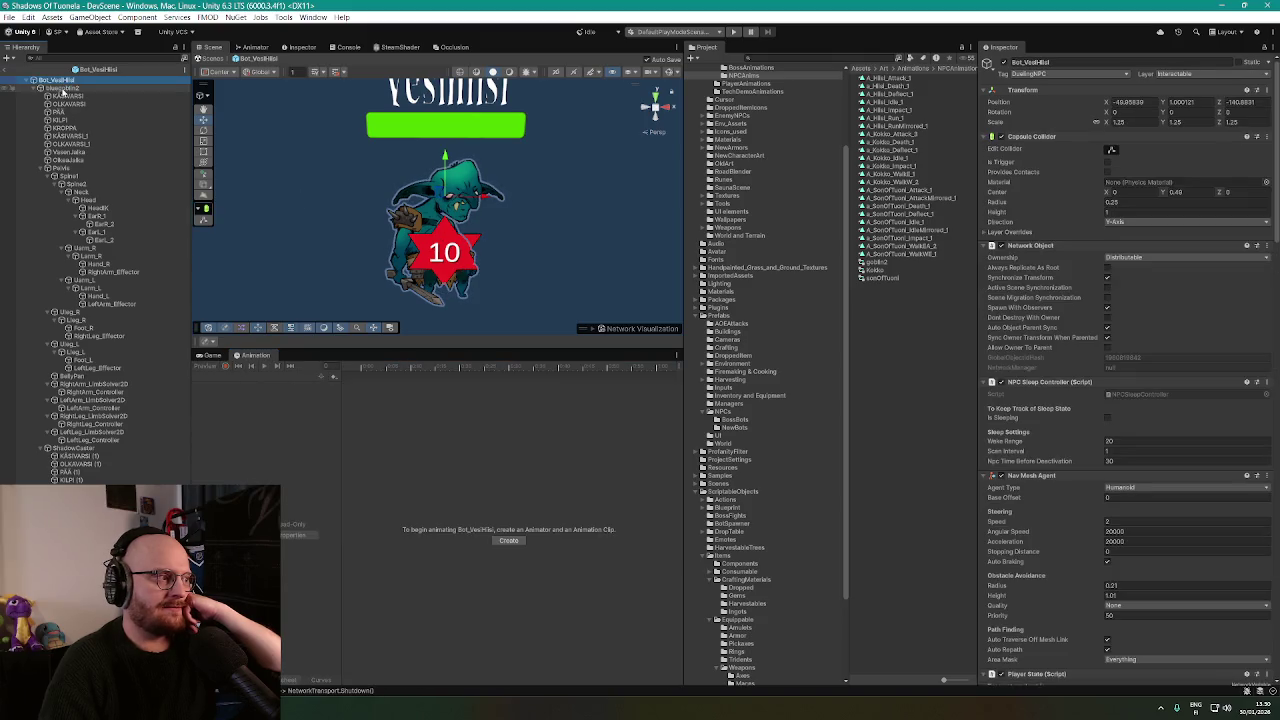
left_click(63, 88)
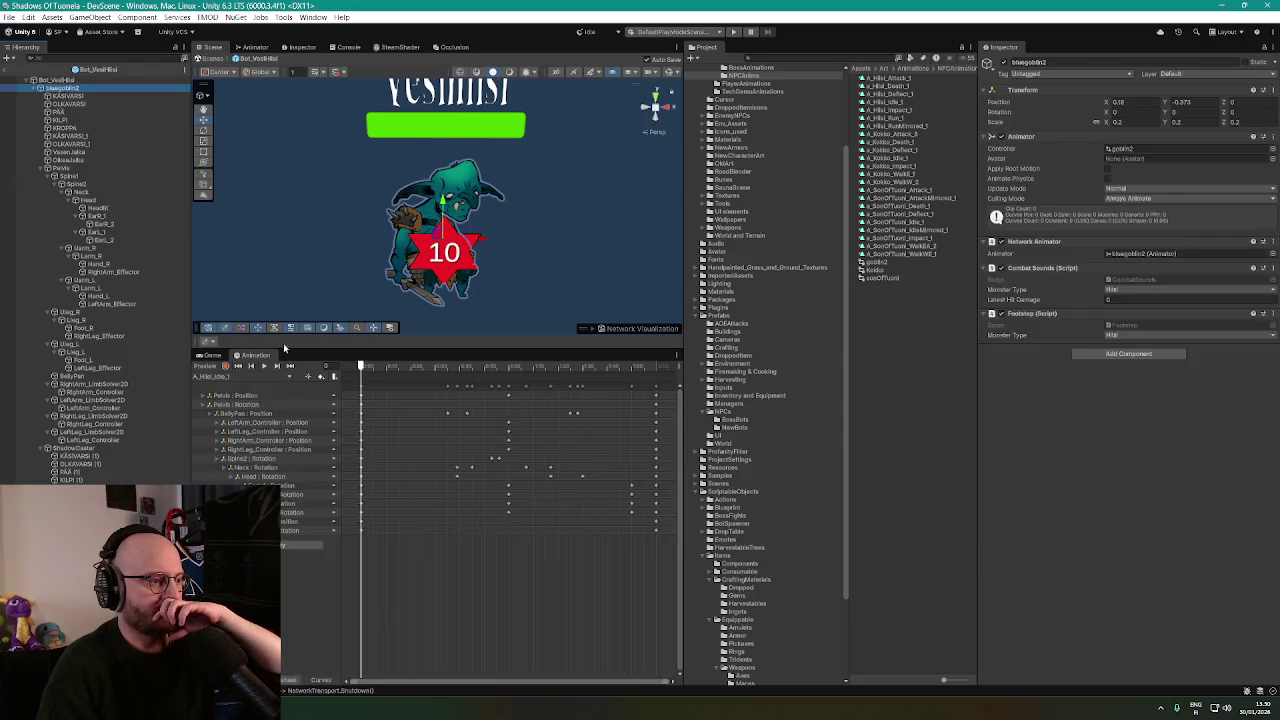
left_click(261, 367)
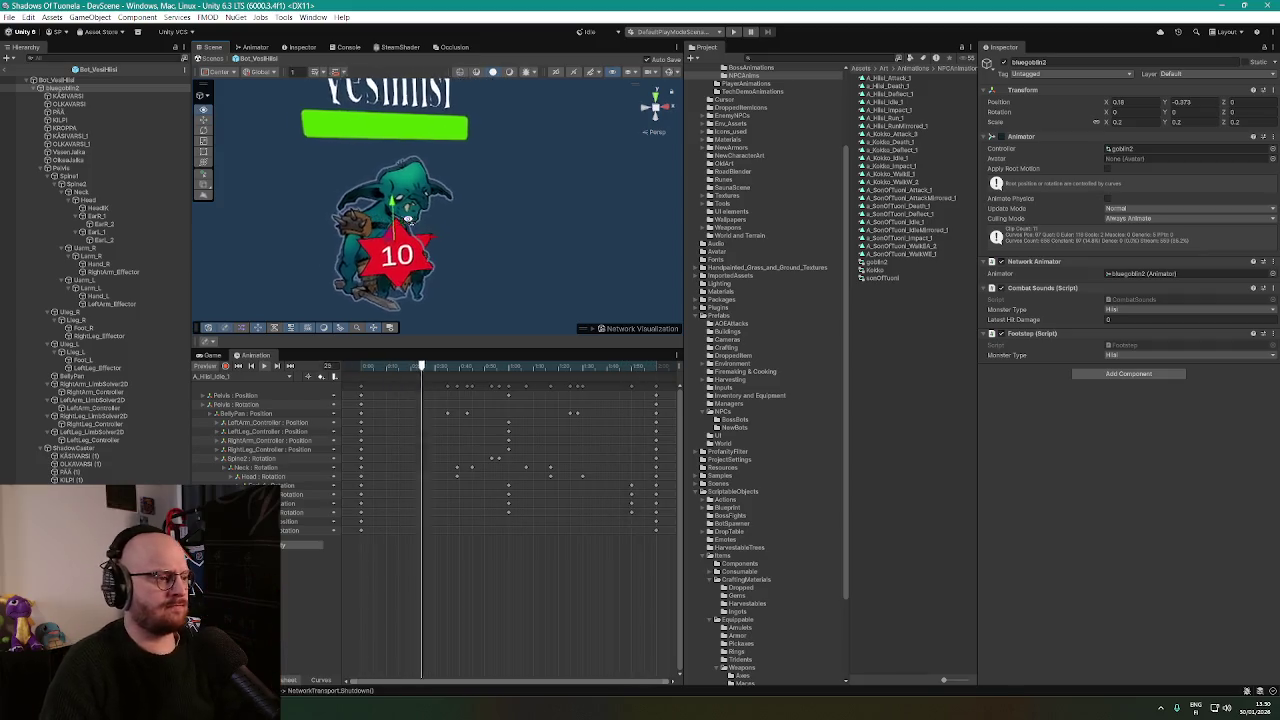
scroll(418, 216, "up", 4)
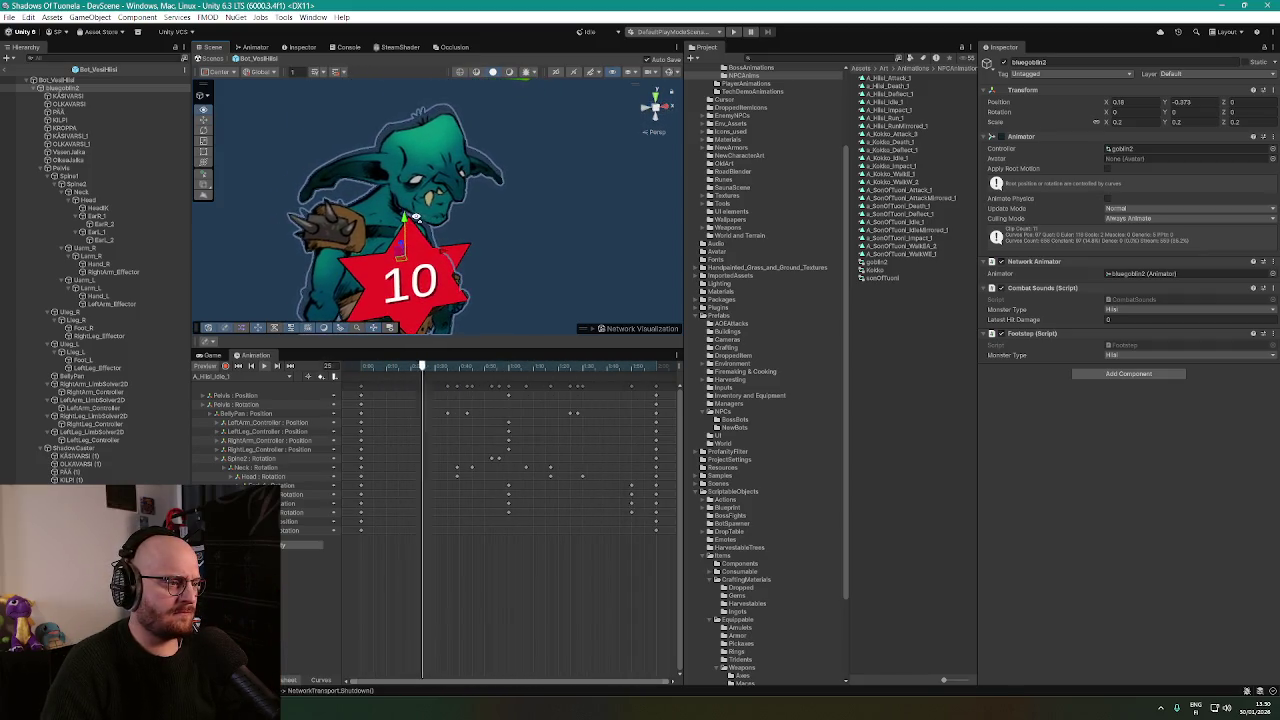
scroll(443, 212, "up", 2)
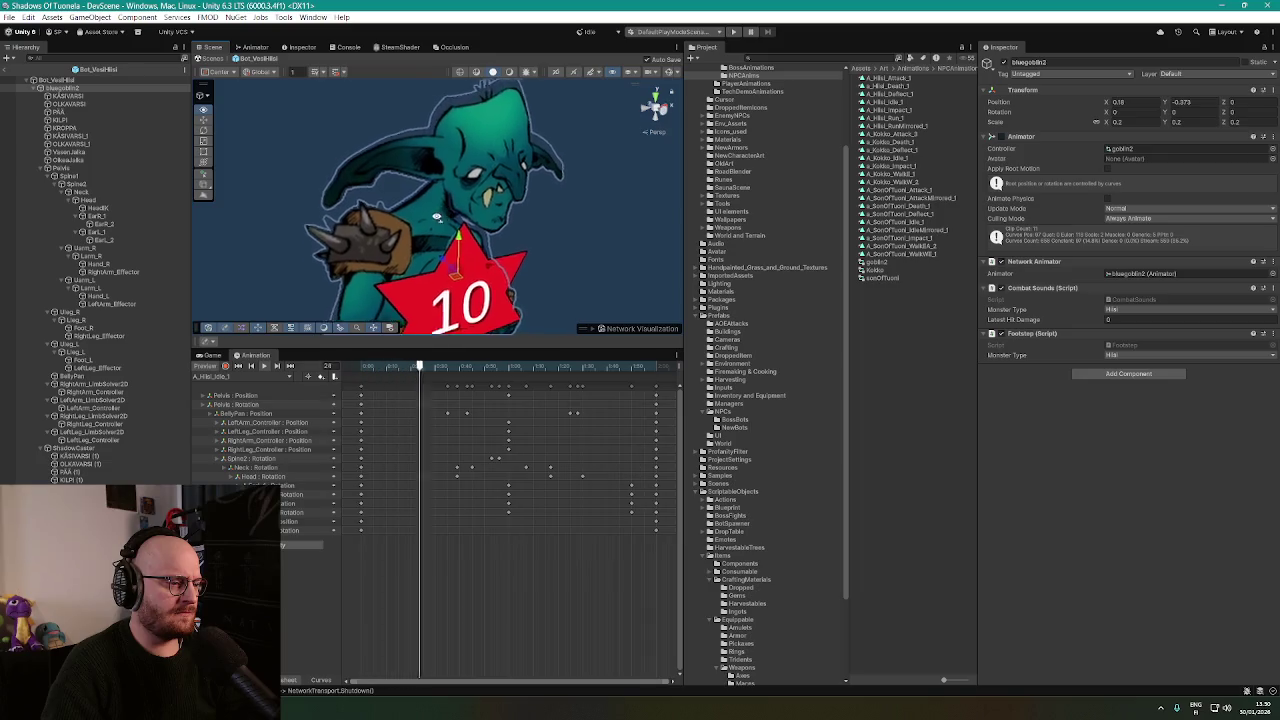
scroll(420, 218, "down", 5)
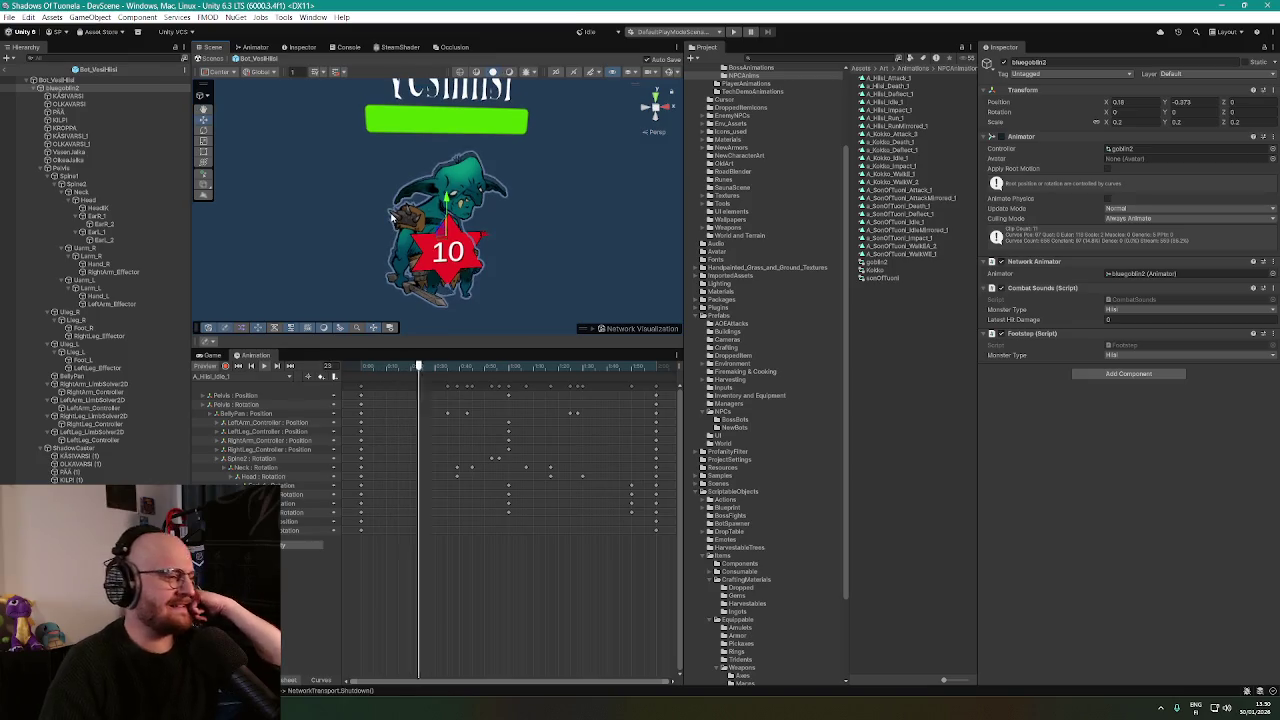
scroll(393, 209, "up", 1)
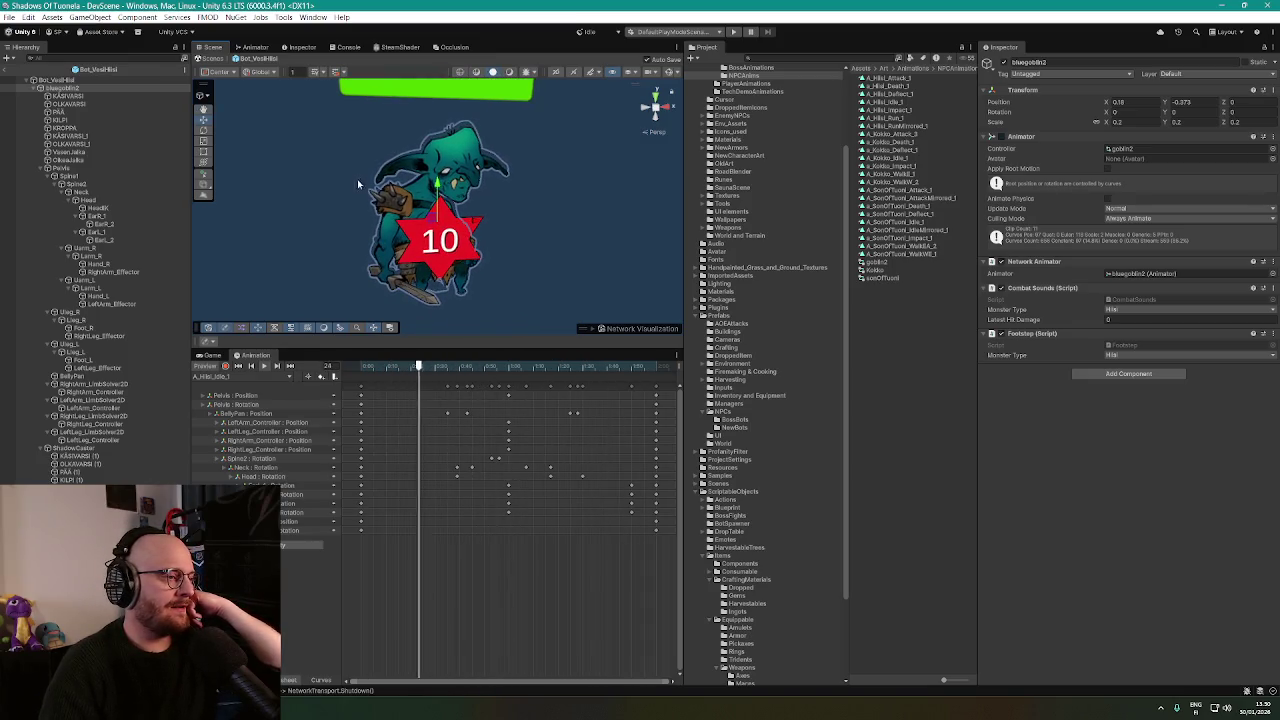
left_click(671, 73)
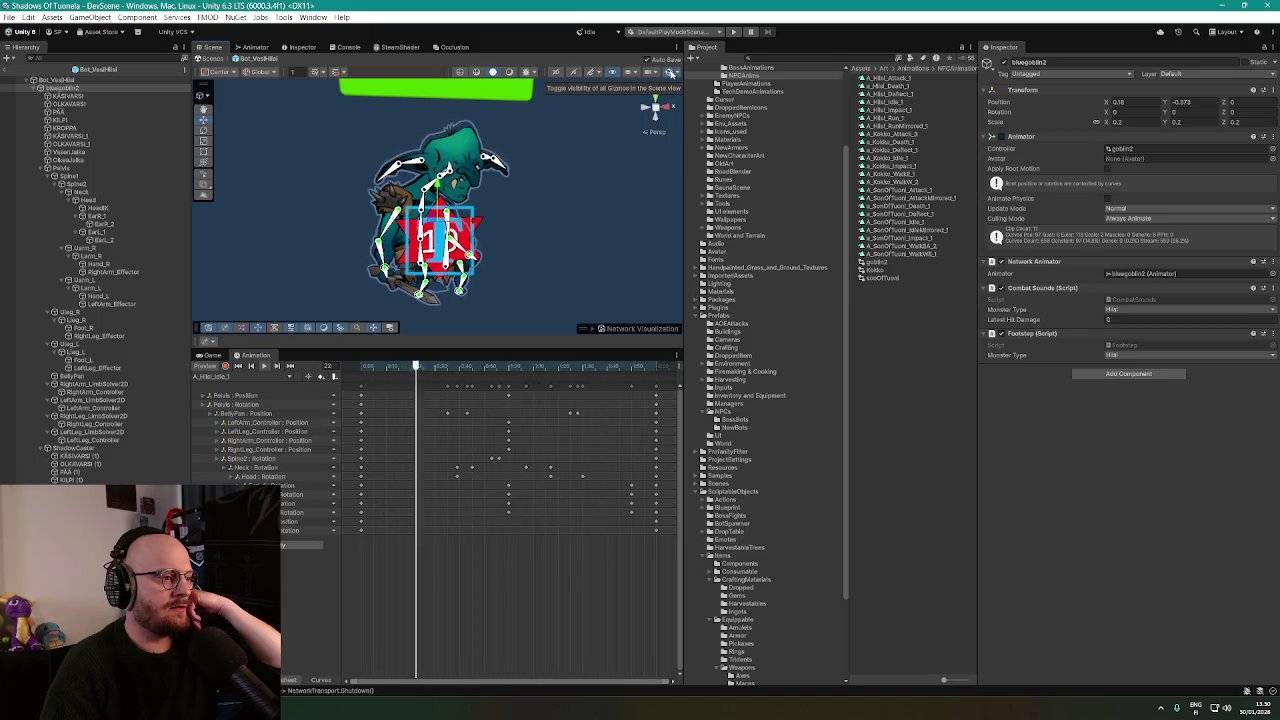
left_click(671, 73)
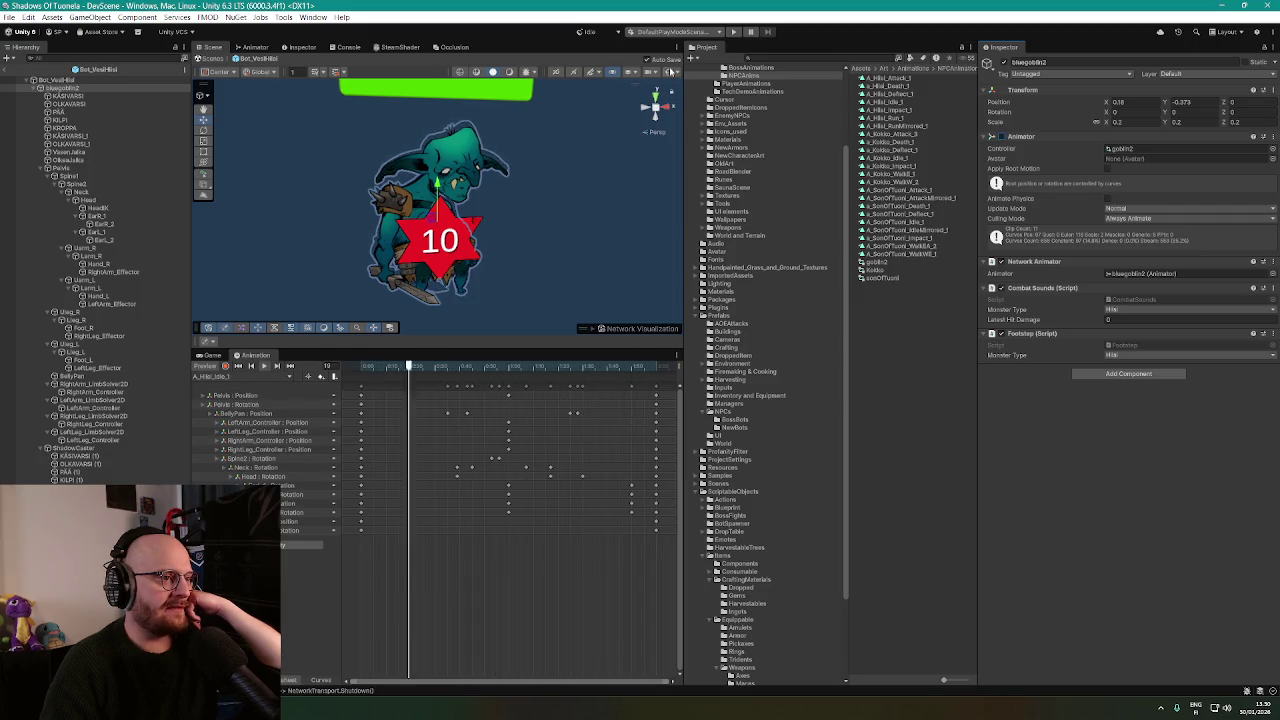
Inspect the Pelvis, Spine1, Neck and KÄSIVARSI objects, then search the Project for 'hiisi'.
left_click(671, 73)
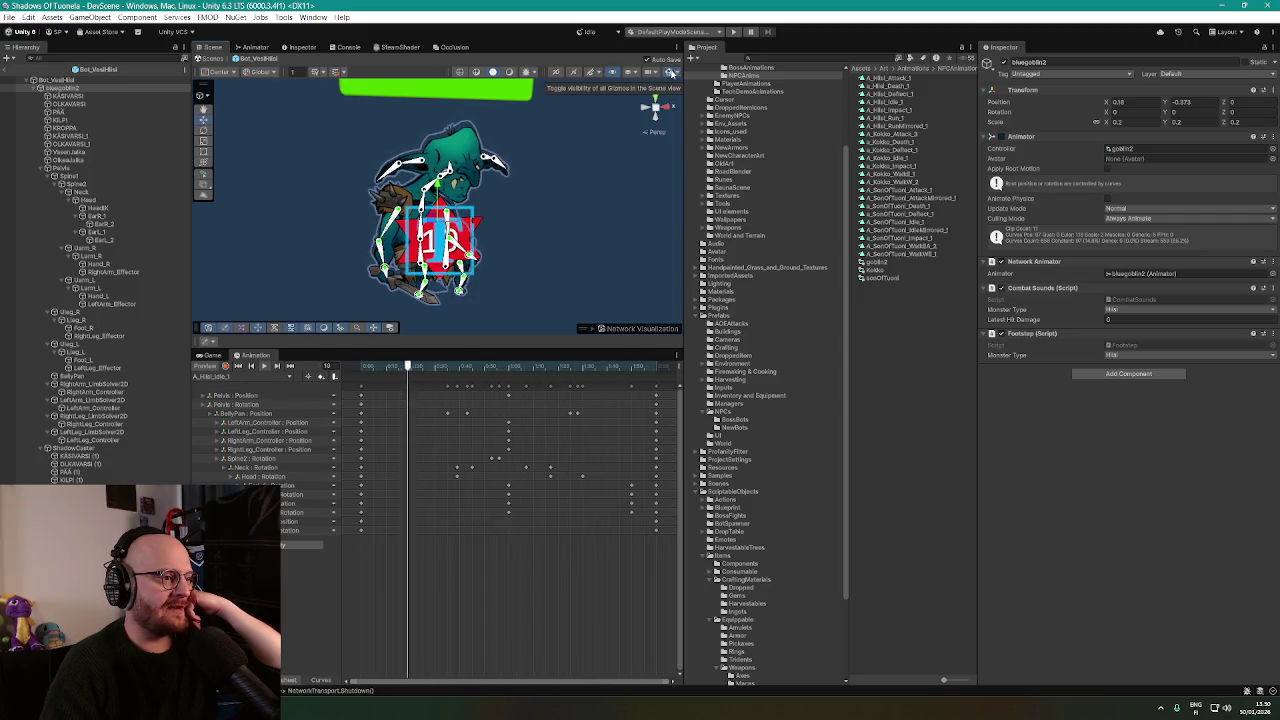
left_click(671, 73)
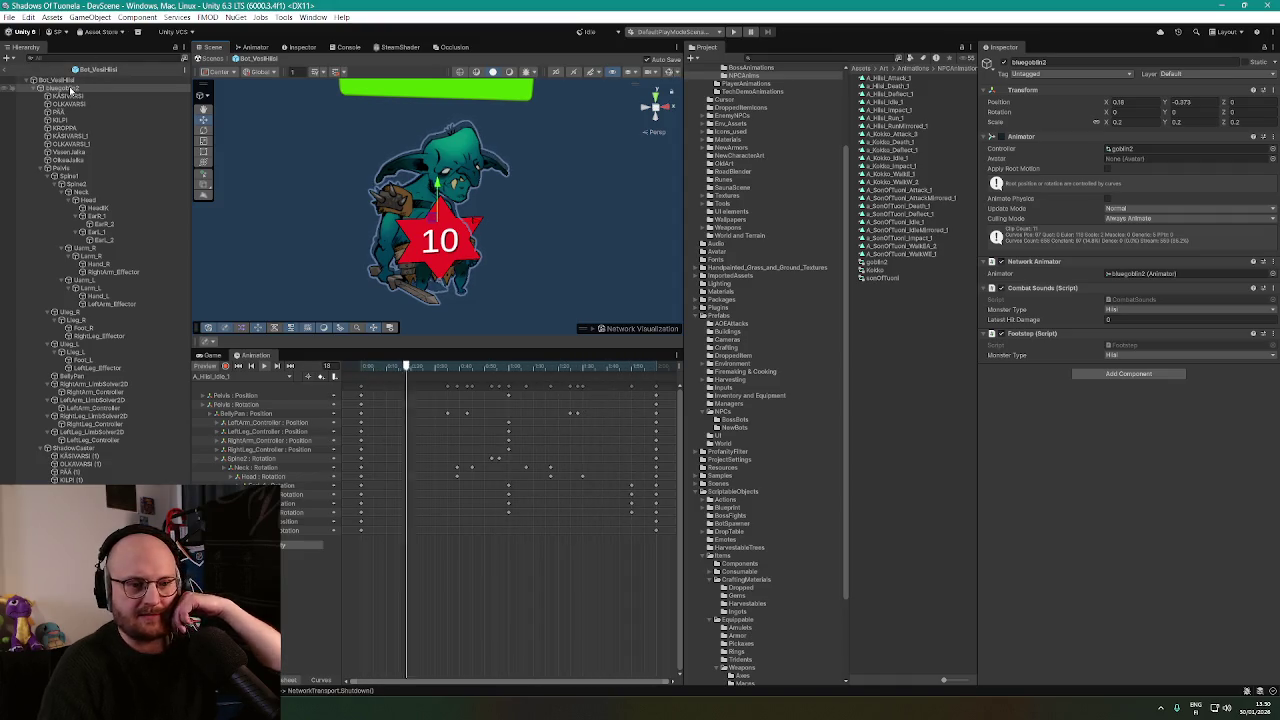
left_click(58, 168)
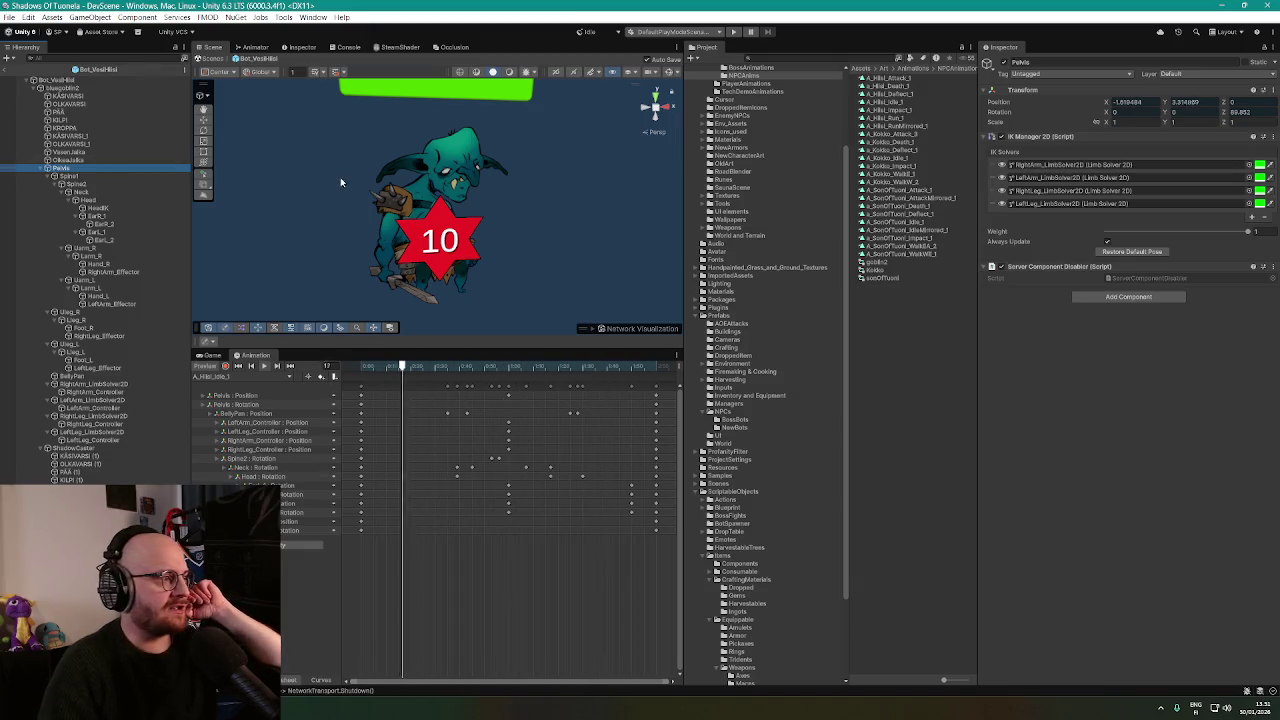
left_click(80, 177)
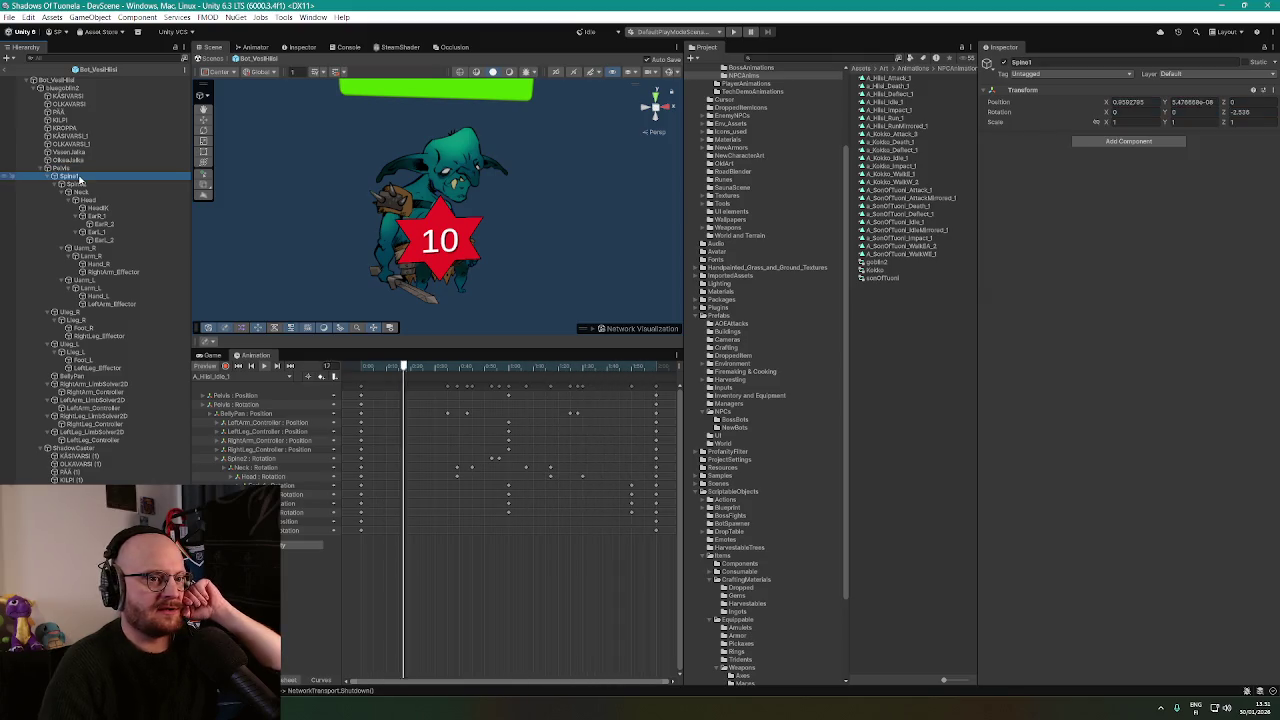
left_click(77, 192)
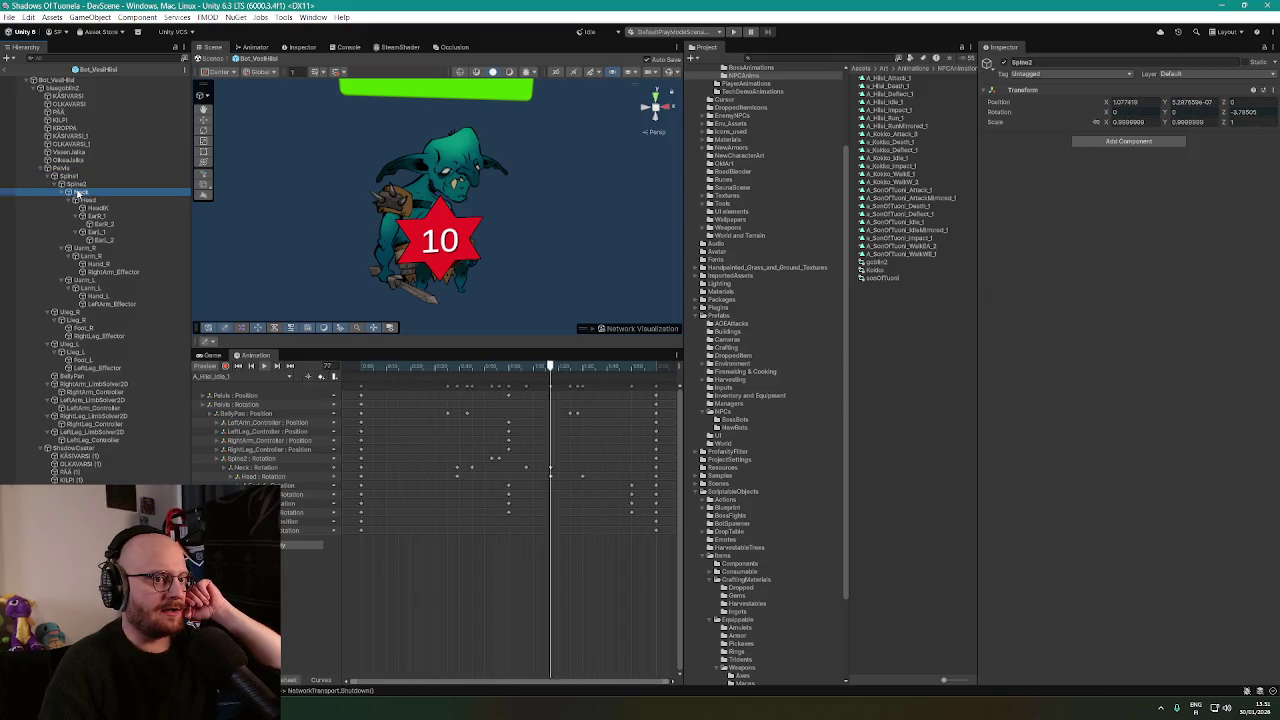
left_click(70, 97)
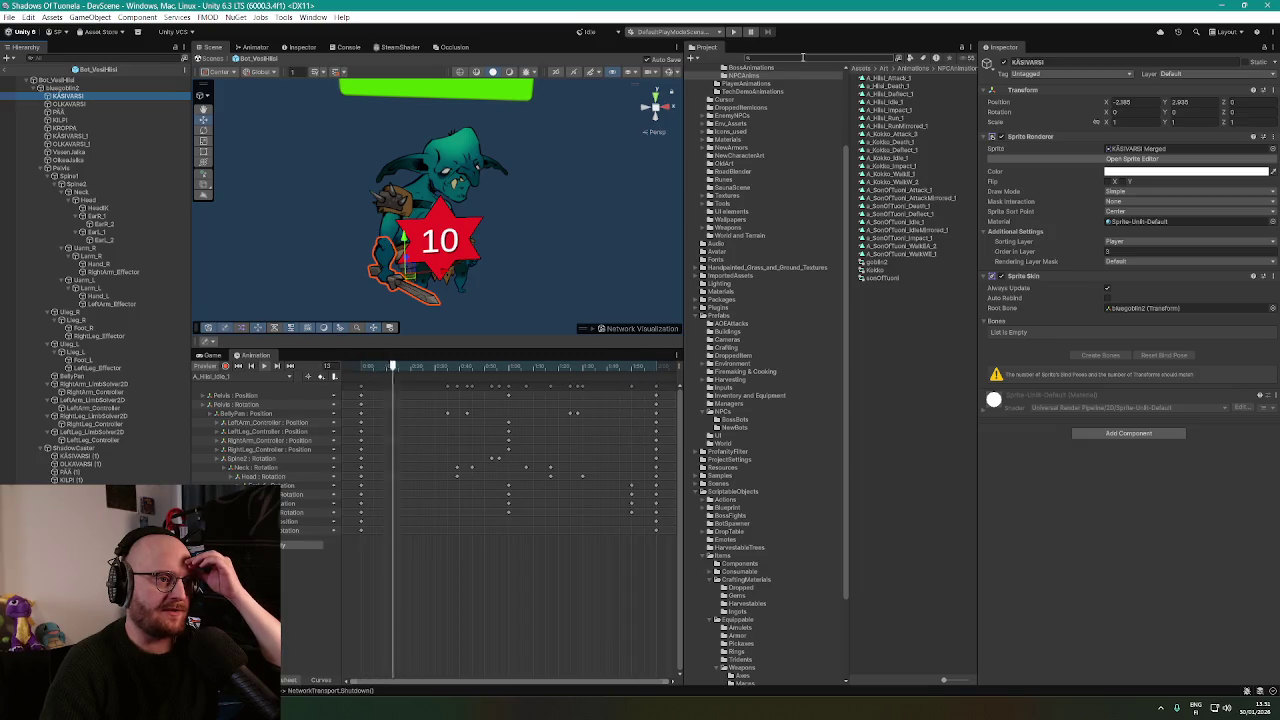
type("hiisi")
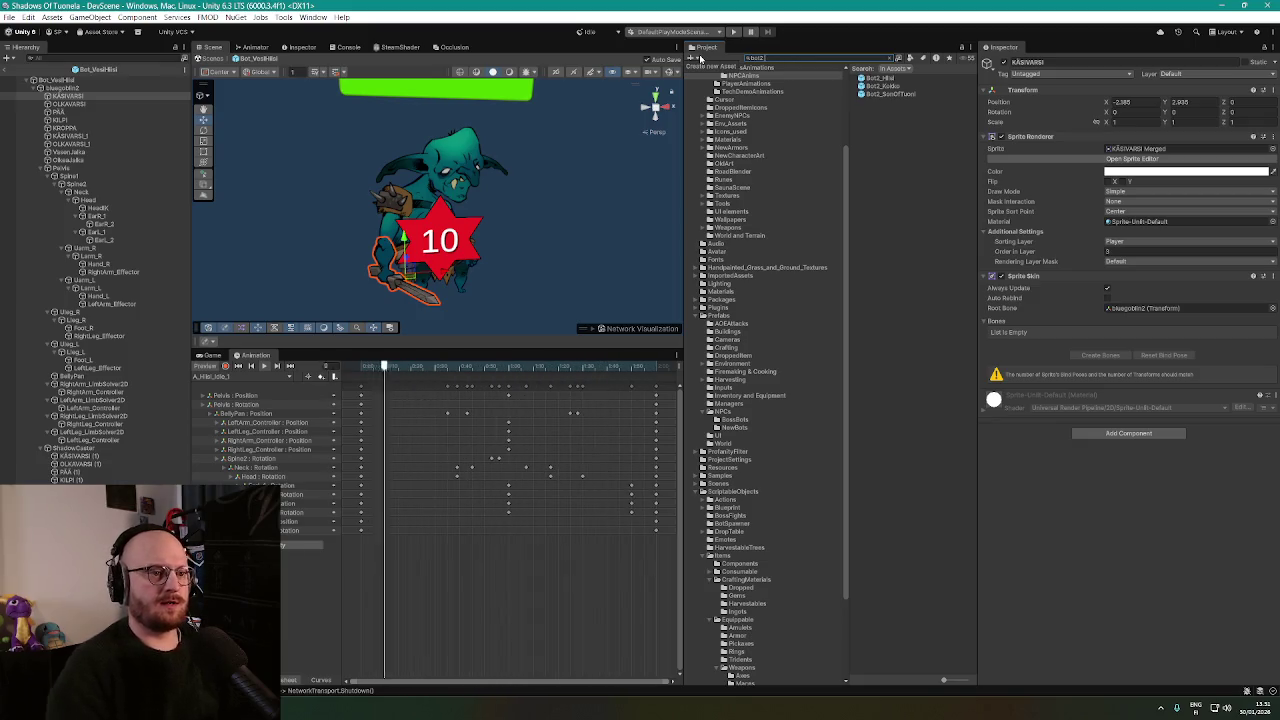
Open the Bot2_Hiisi prefab, select its goblin2 object, and switch to Chrome.
double_click(874, 78)
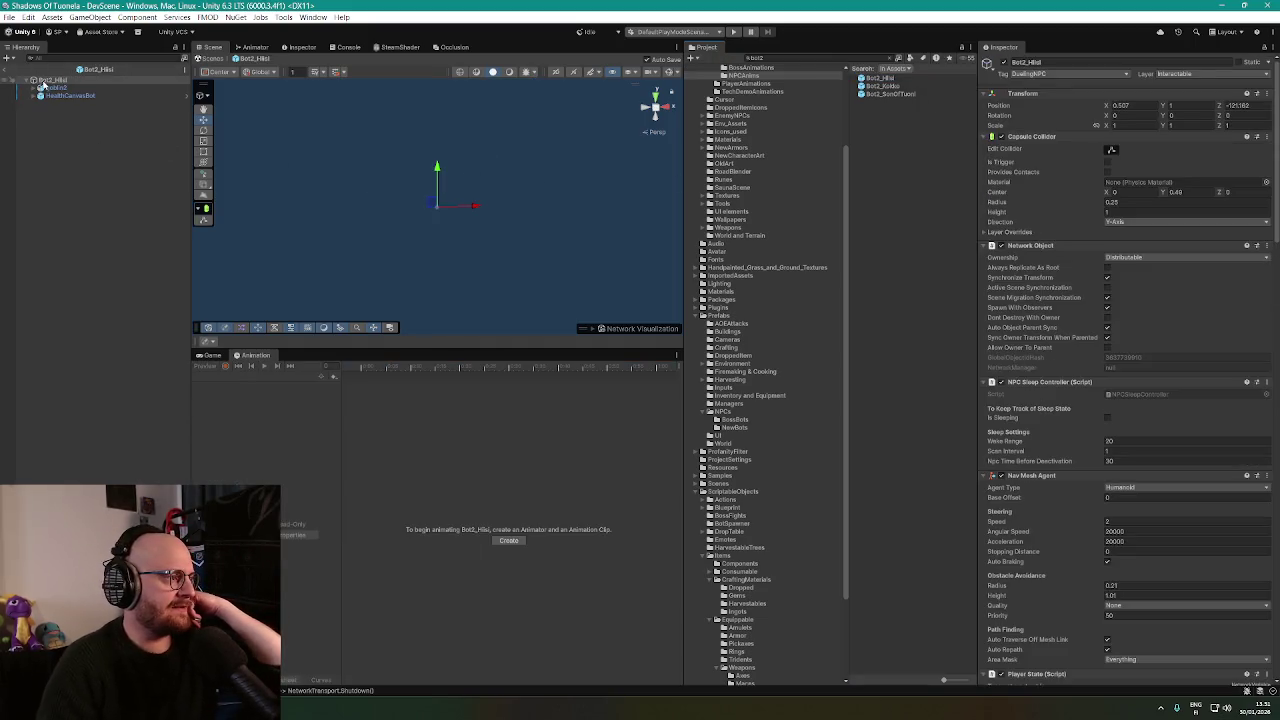
left_click(50, 89)
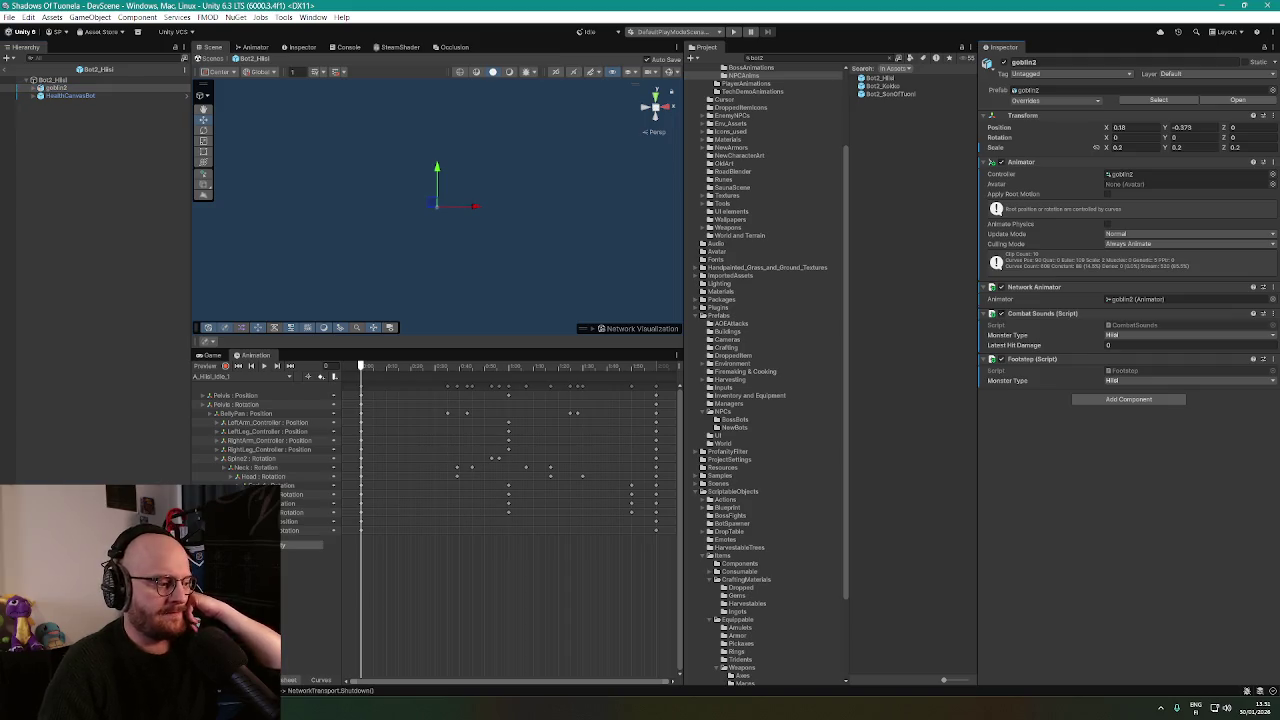
key("alt+Tab")
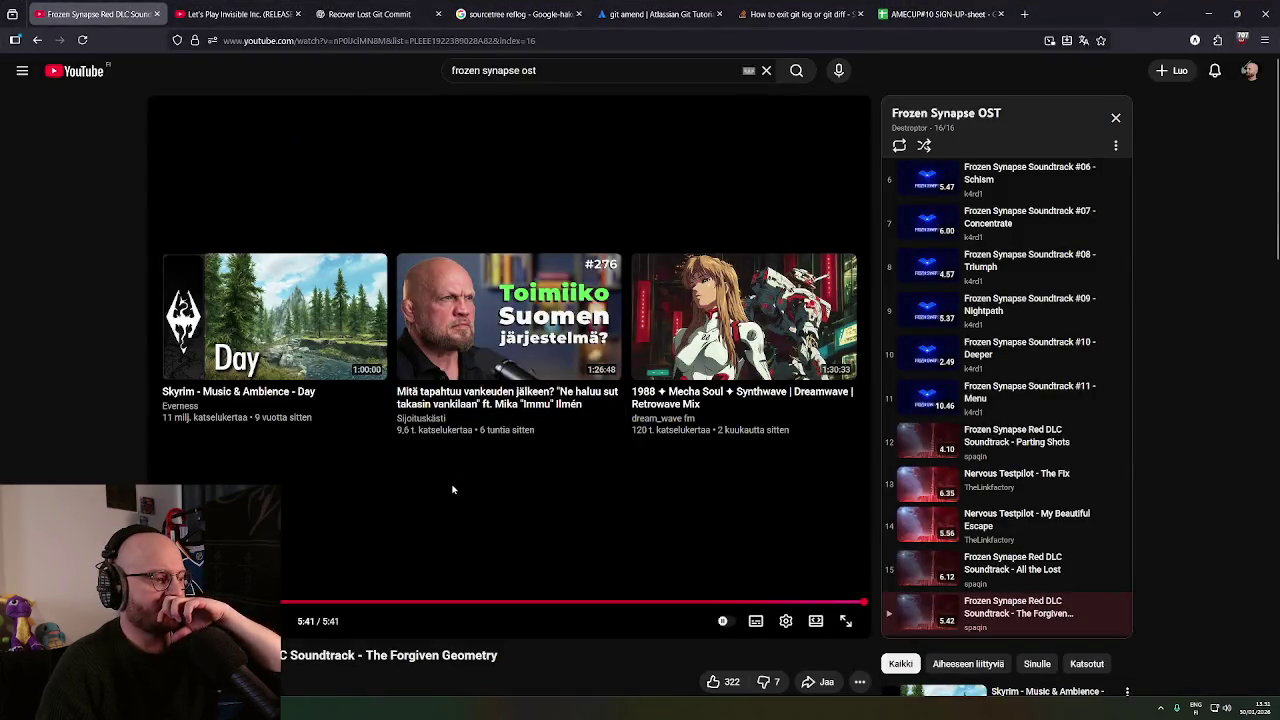
Play the 'Skyrim - Music & Ambience - Day' suggestion on YouTube, then return to Unity.
scroll(953, 677, "down", 1)
left_click(953, 677)
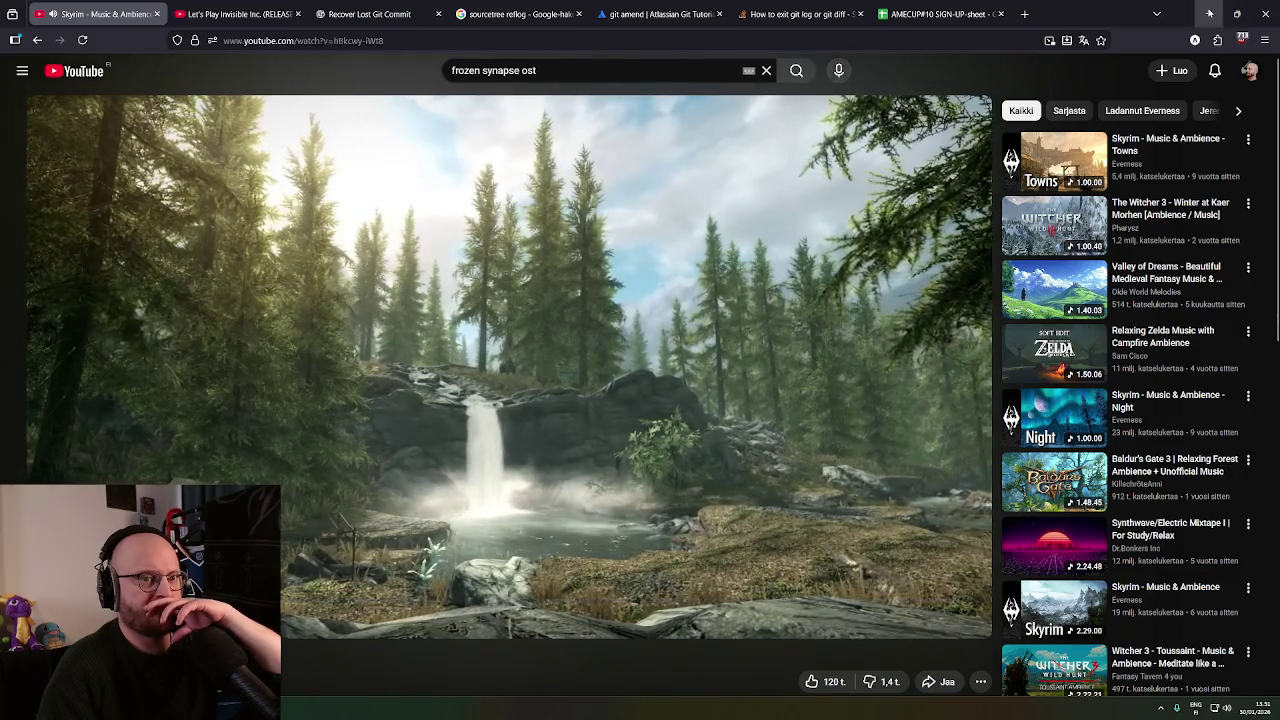
key("alt+Tab")
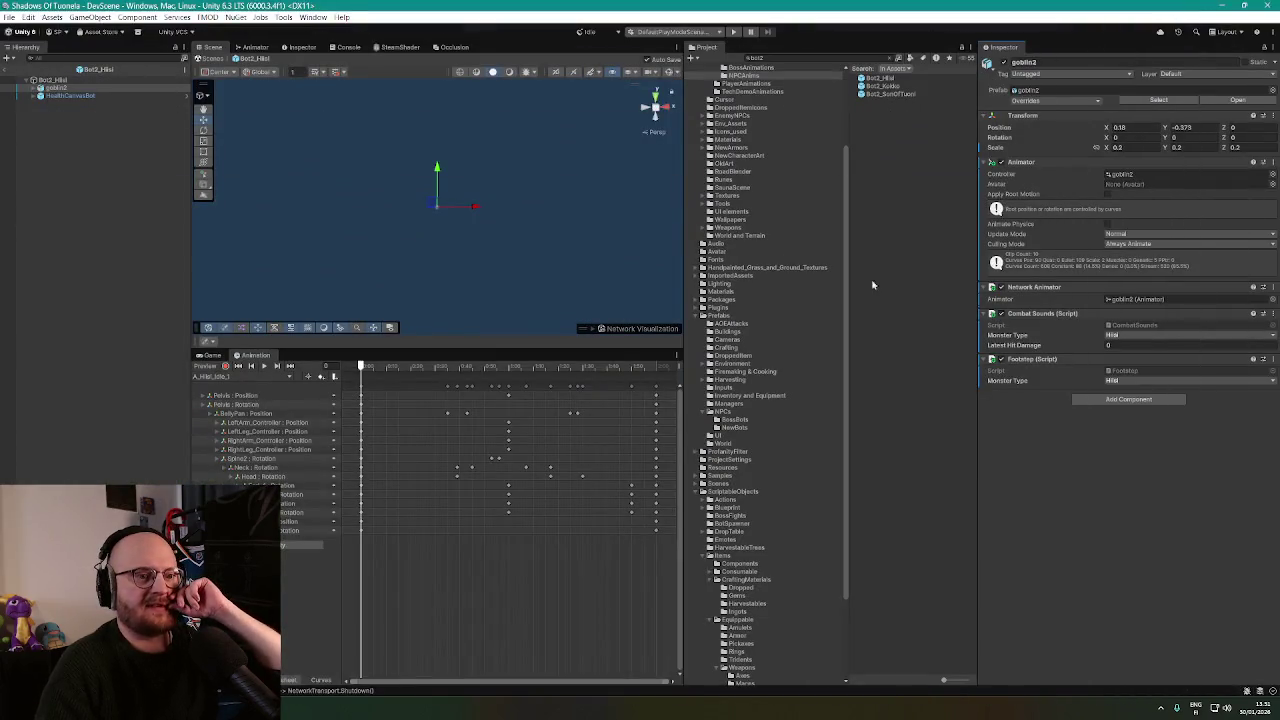
Inspect goblin2's Animator, Pelvis's IK Manager 2D, the Bot2_Hiisi root and the OlkeaJalka sprite's bones.
left_click(34, 88)
left_click(57, 168)
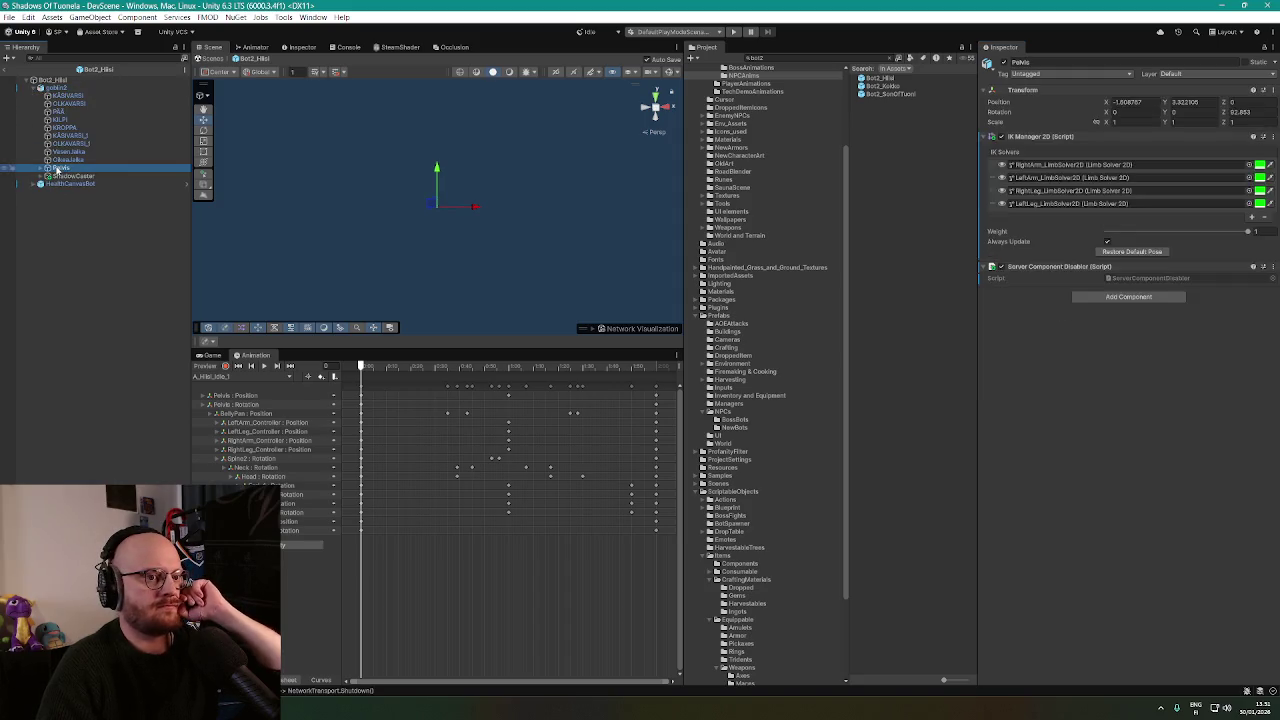
left_click(60, 89)
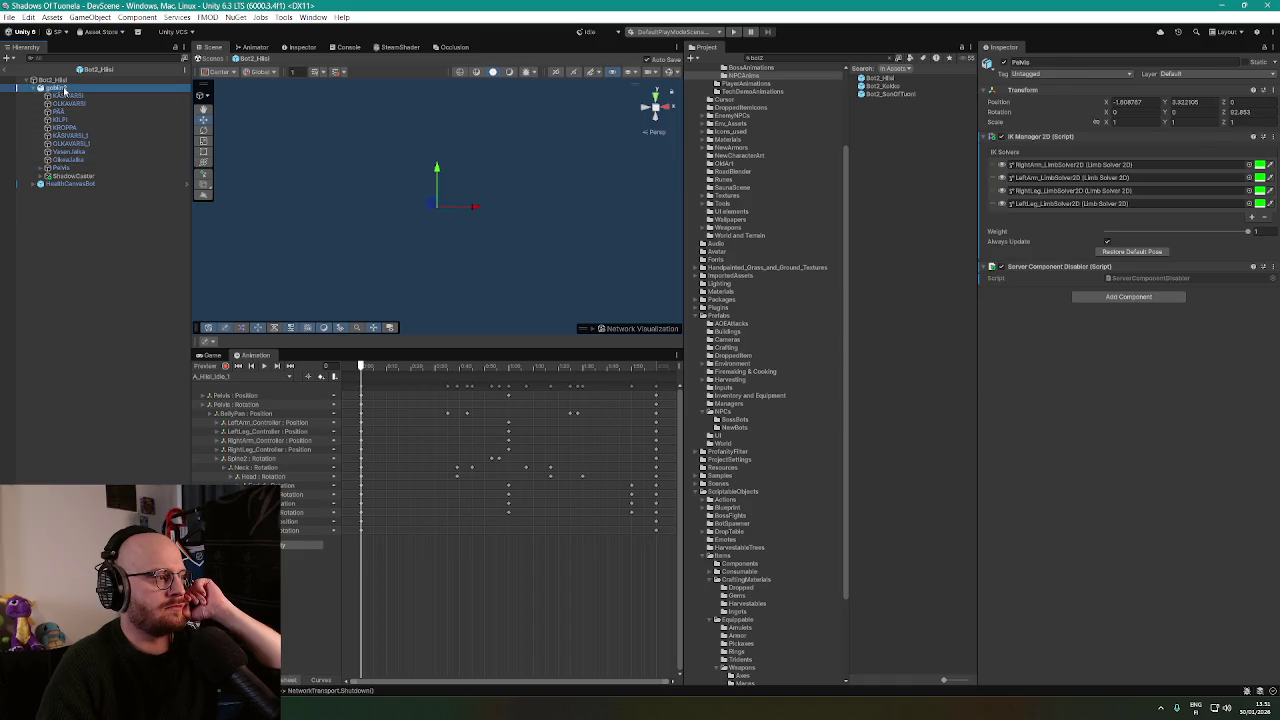
left_click(64, 80)
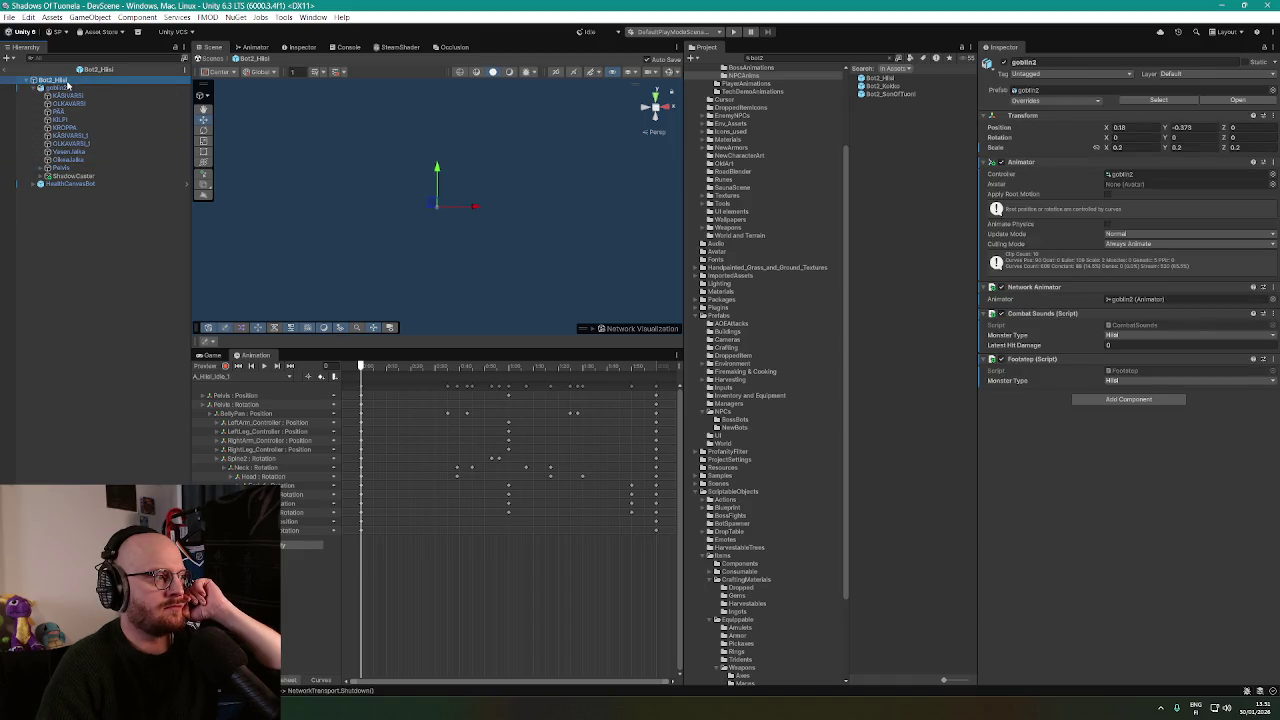
scroll(1272, 130, "down", 15)
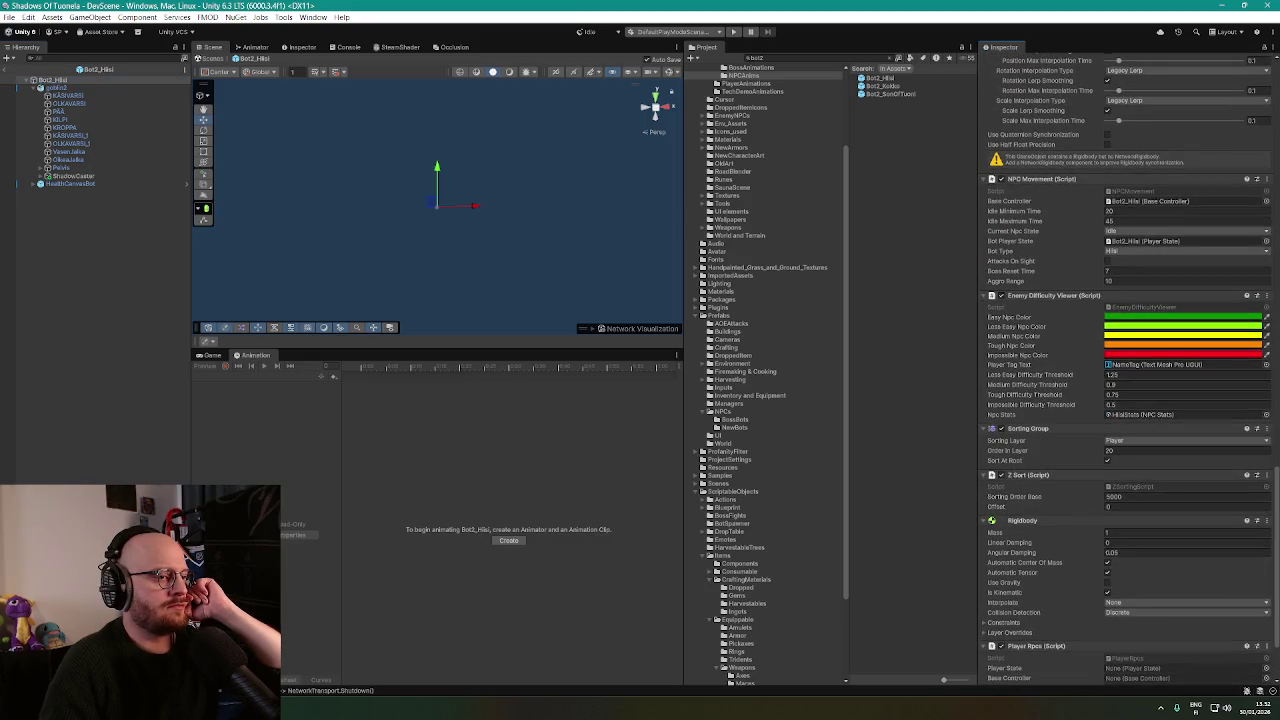
scroll(1128, 360, "up", 3)
left_click(60, 89)
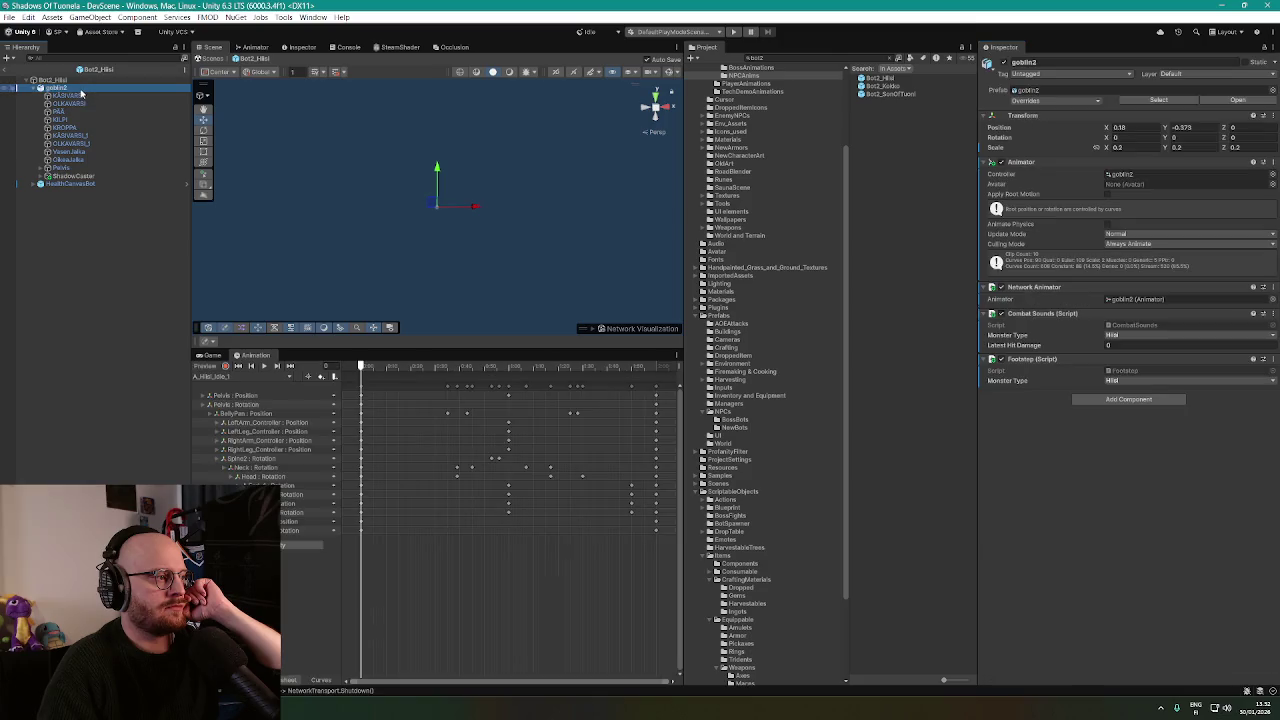
left_click(62, 168)
left_click(64, 160)
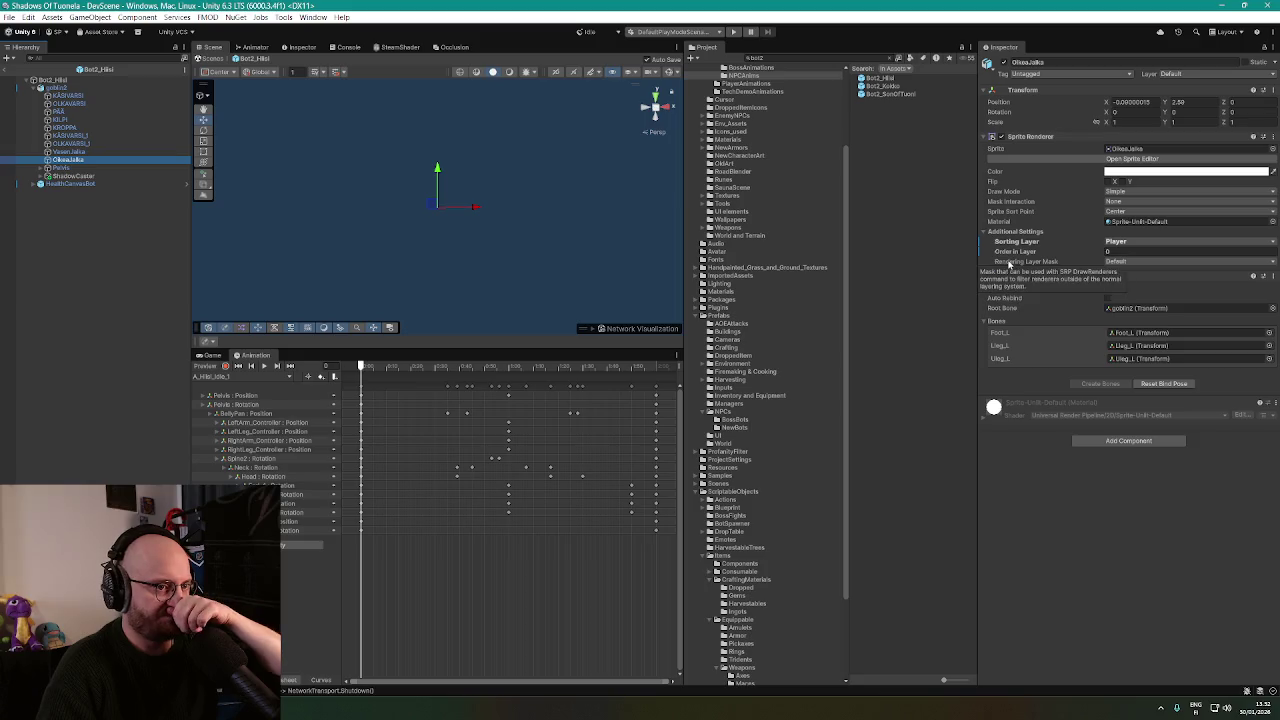
Check the Sprite Skin bones of KÄSIVARSI, OLKAVARSI, KILPI, KROPPA, the second arm, Vasen.Jalka and Oikea.Jalka.
left_click(58, 89)
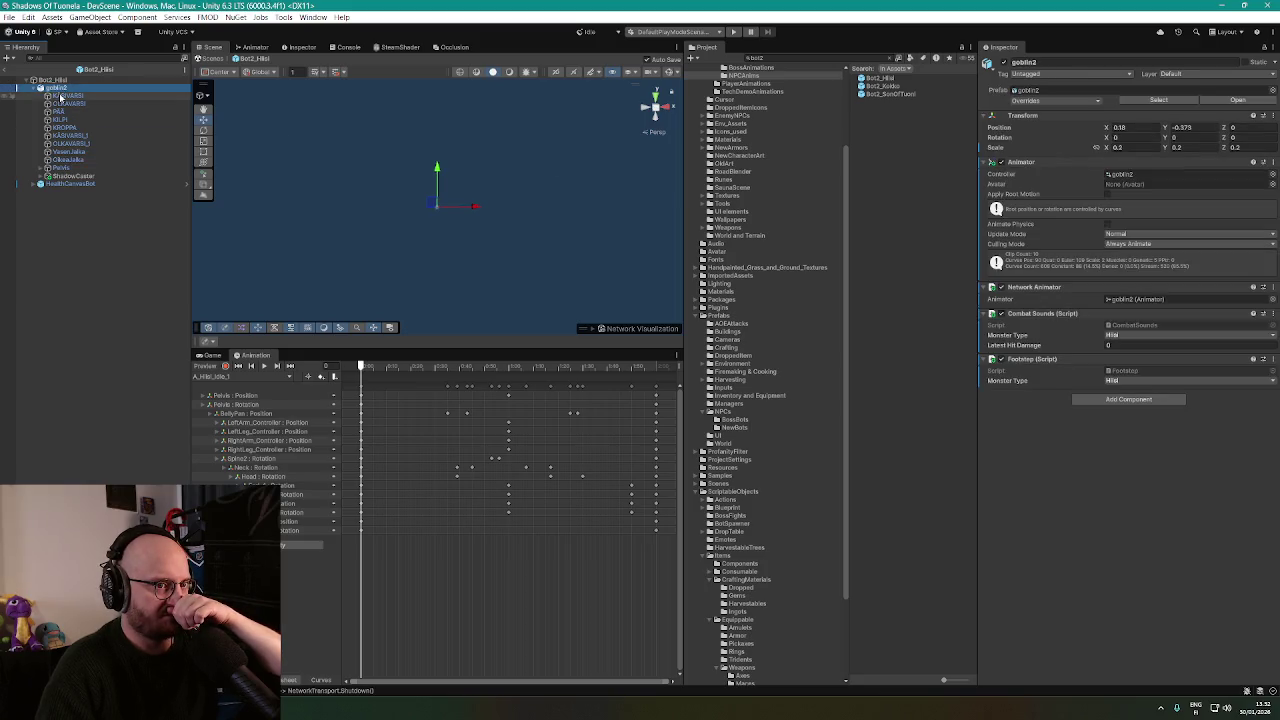
left_click(61, 96)
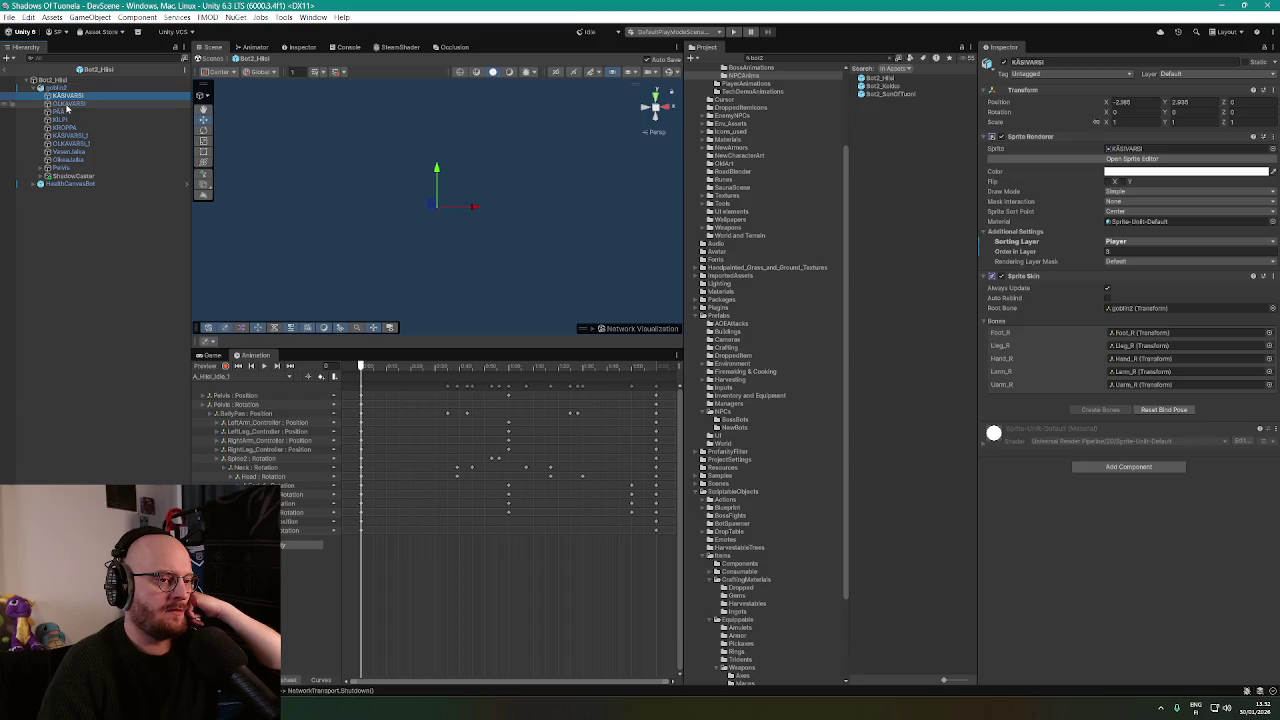
left_click(67, 104)
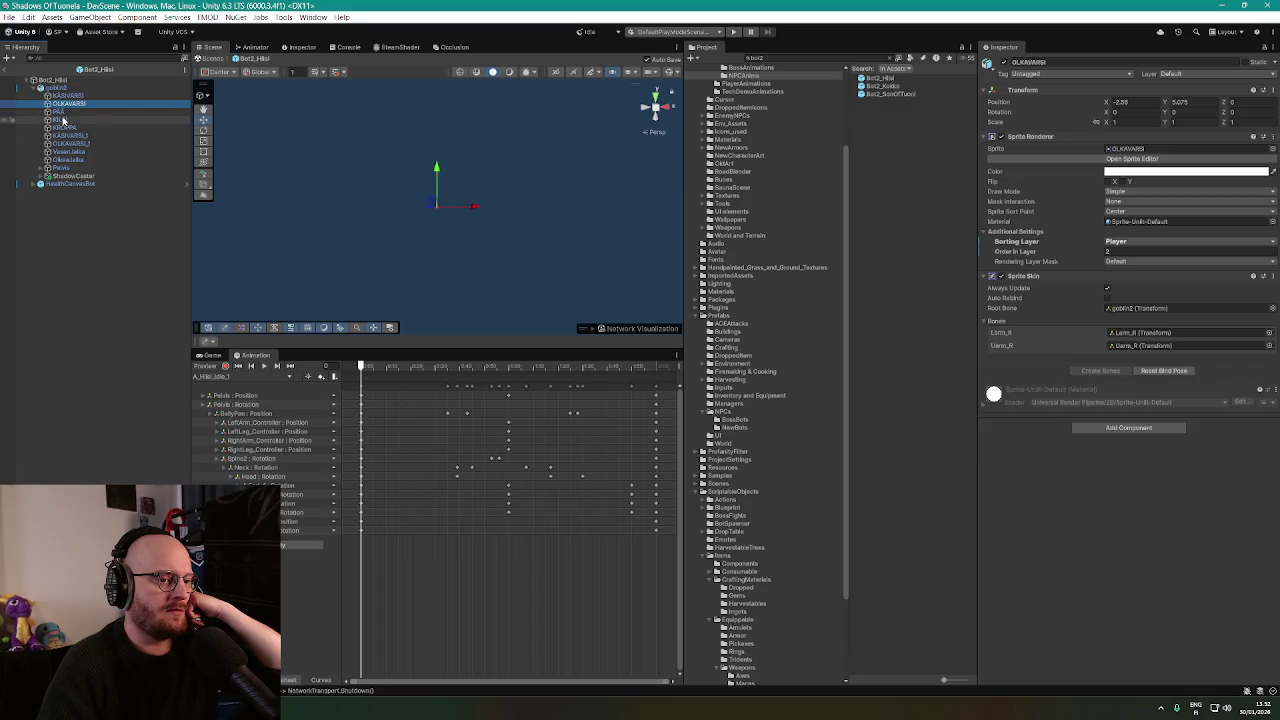
left_click(61, 119)
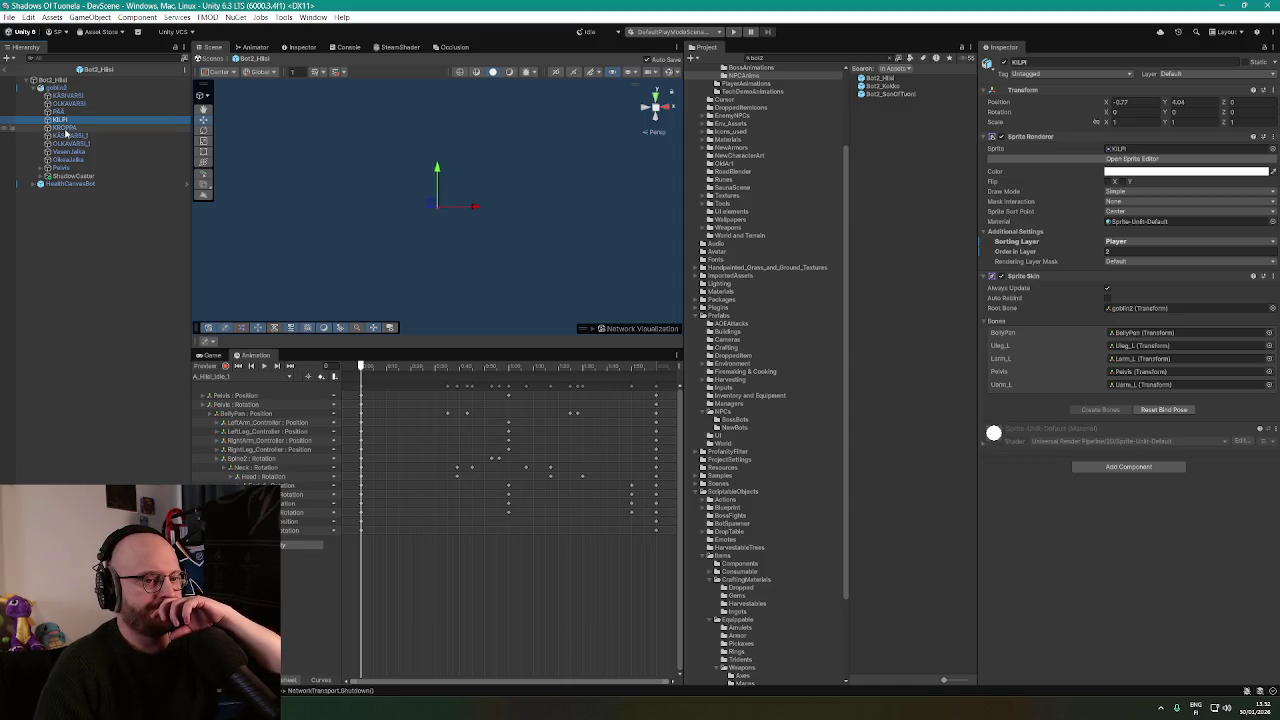
left_click(64, 128)
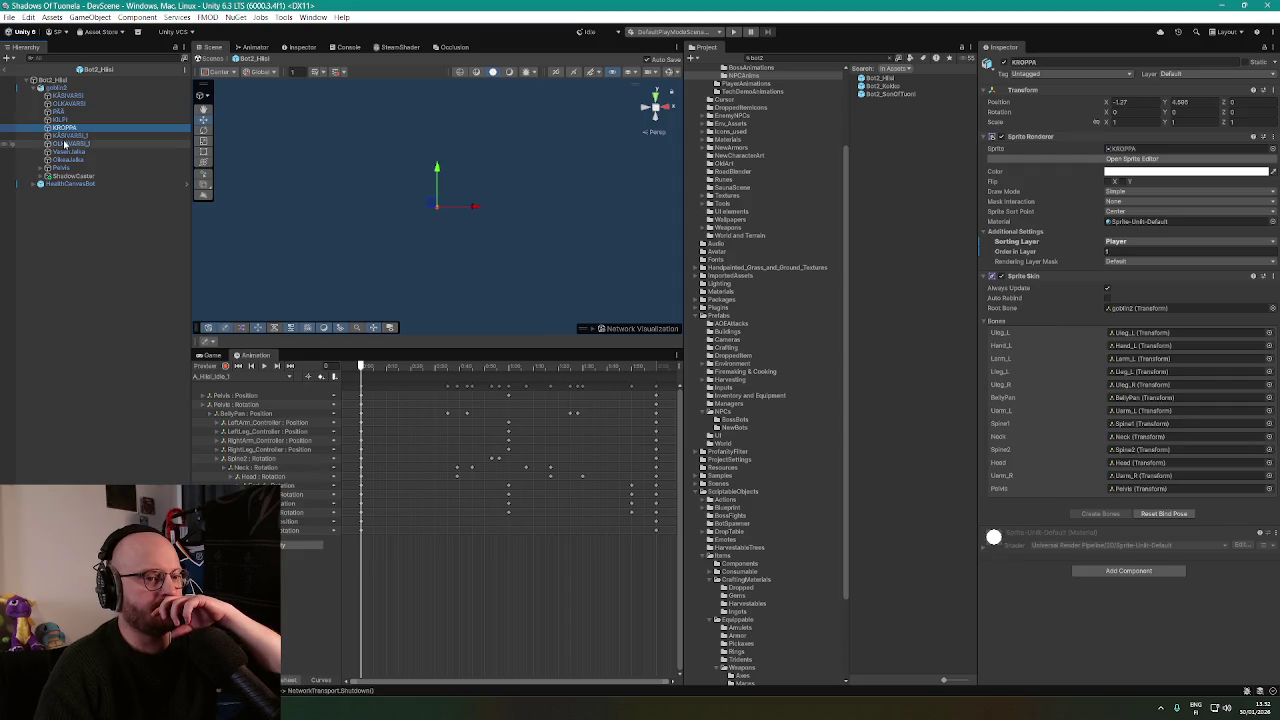
left_click(65, 144)
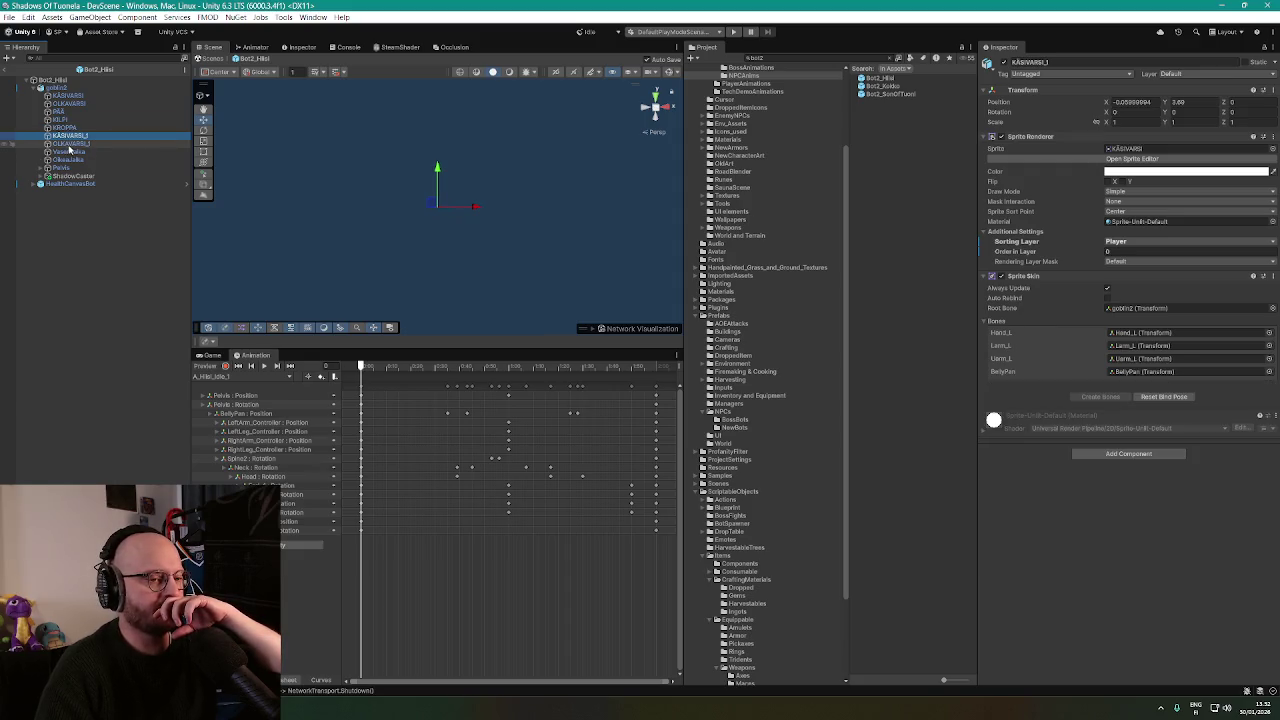
left_click(68, 152)
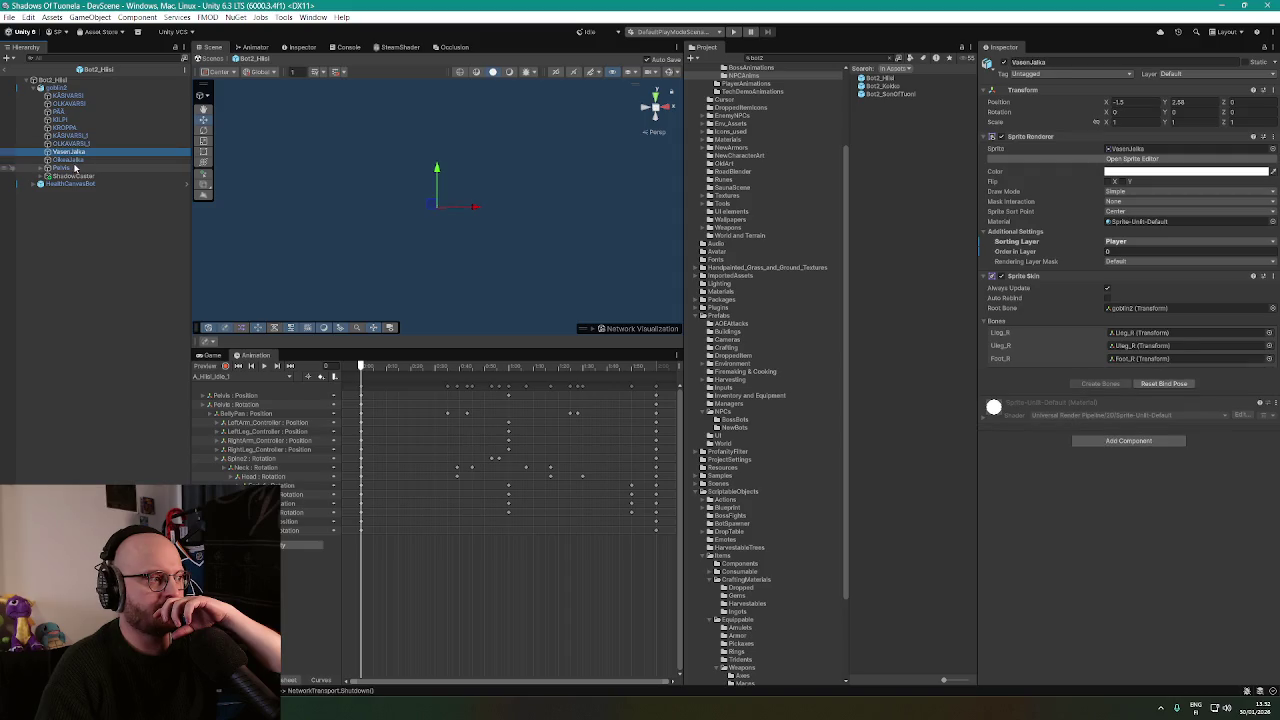
left_click(70, 160)
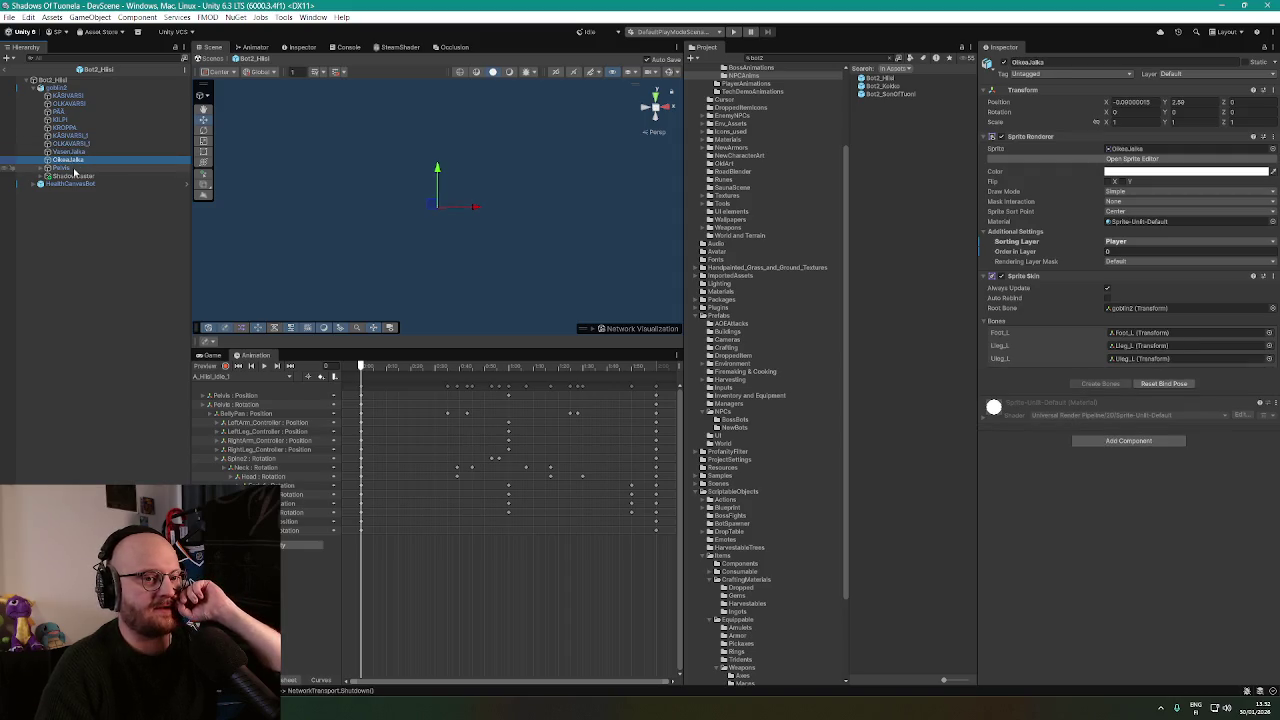
left_click(62, 168)
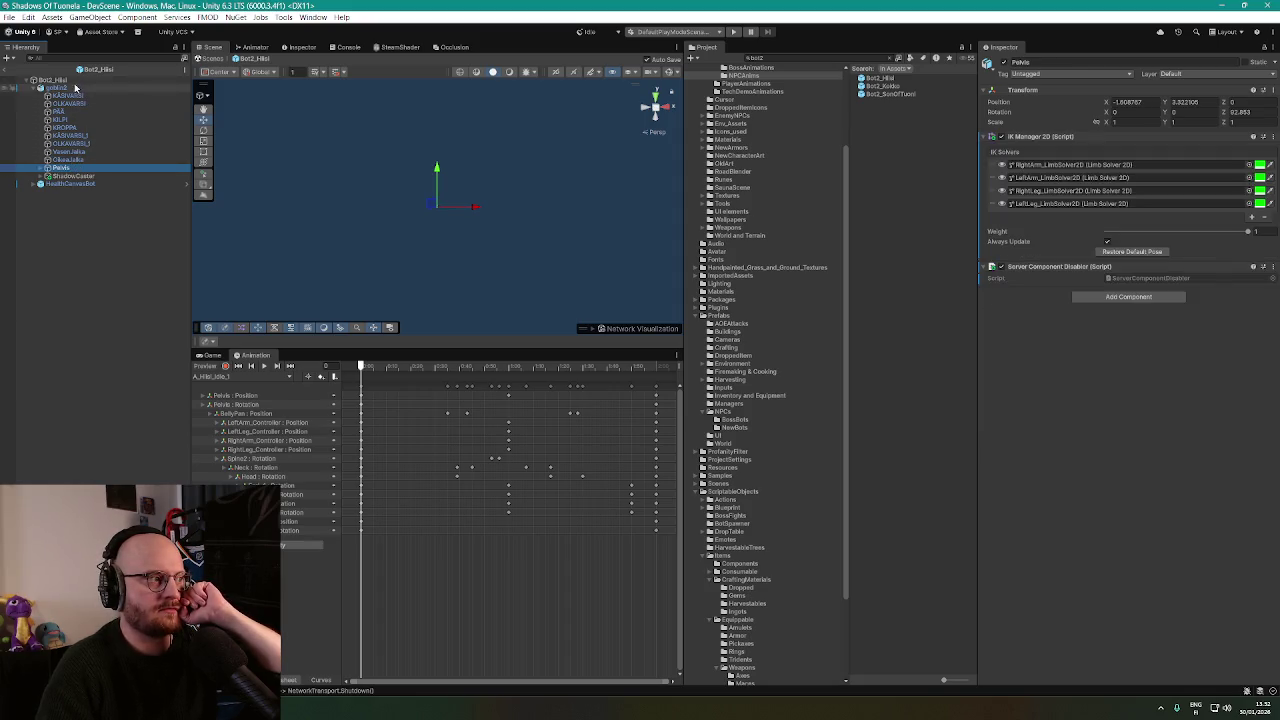
Recheck goblin2's components and KÄSIVARSI bones, then start a new Project asset search.
left_click(72, 88)
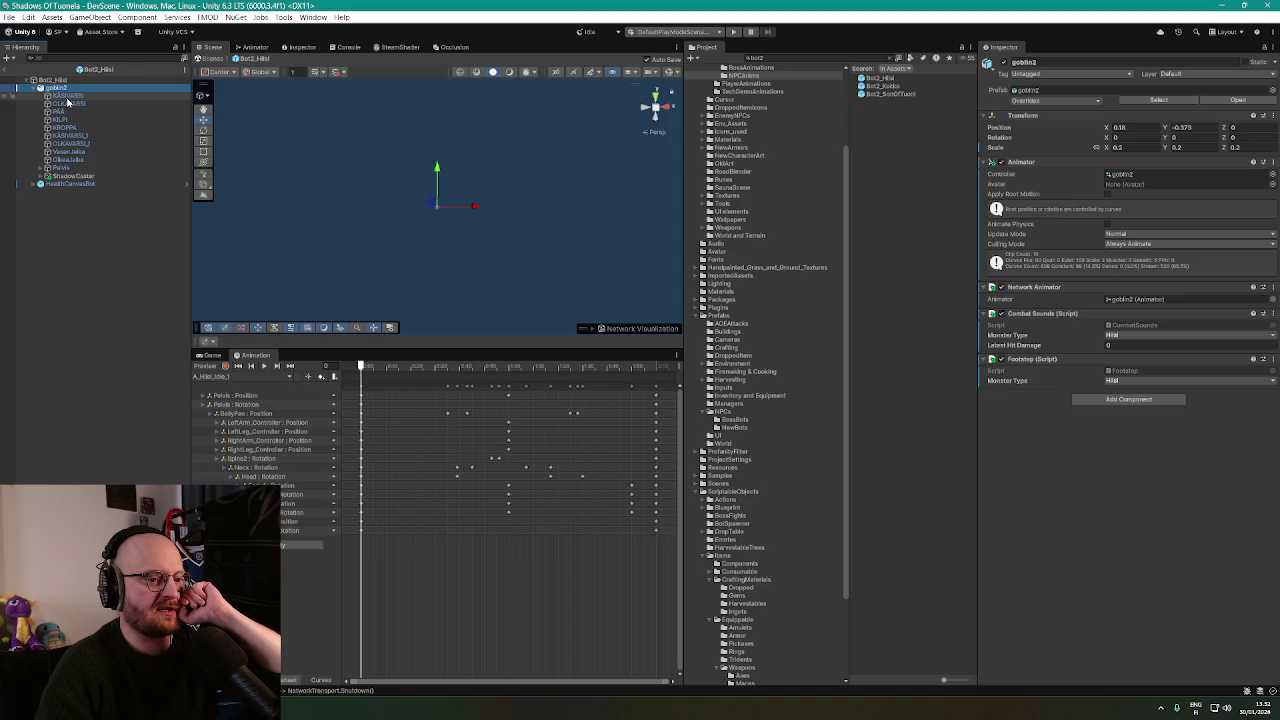
left_click(67, 96)
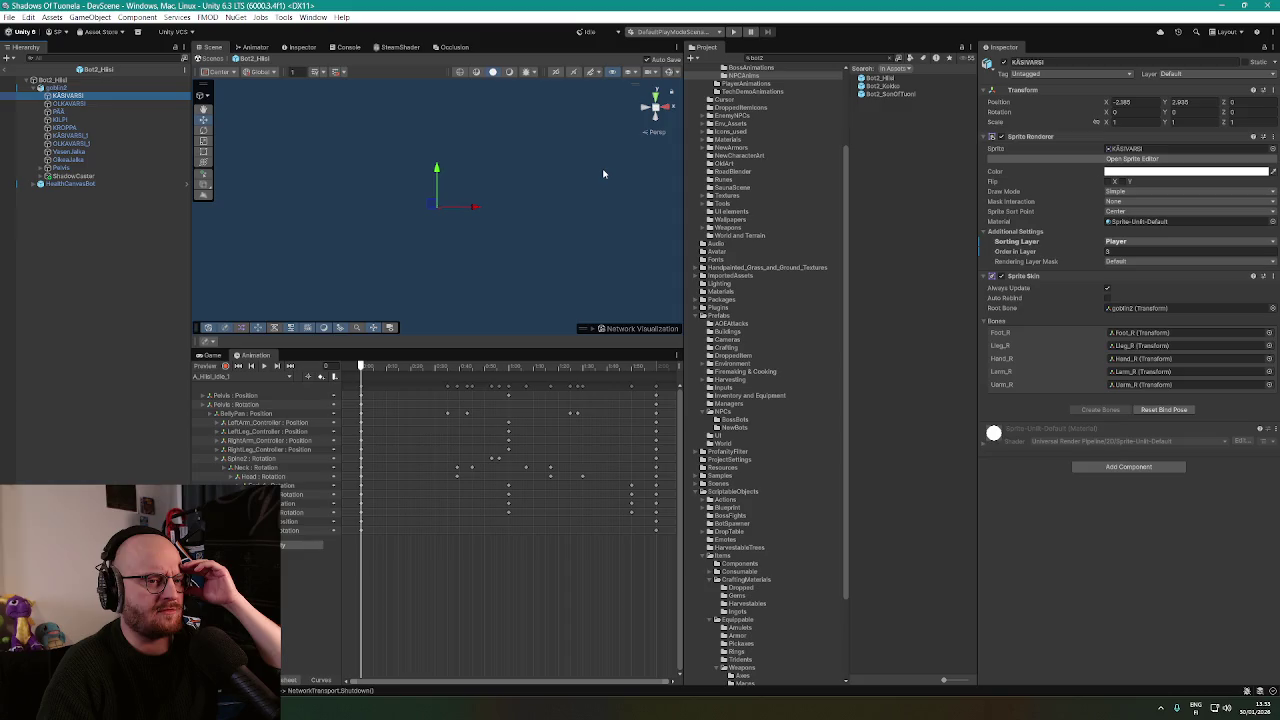
left_click(70, 89)
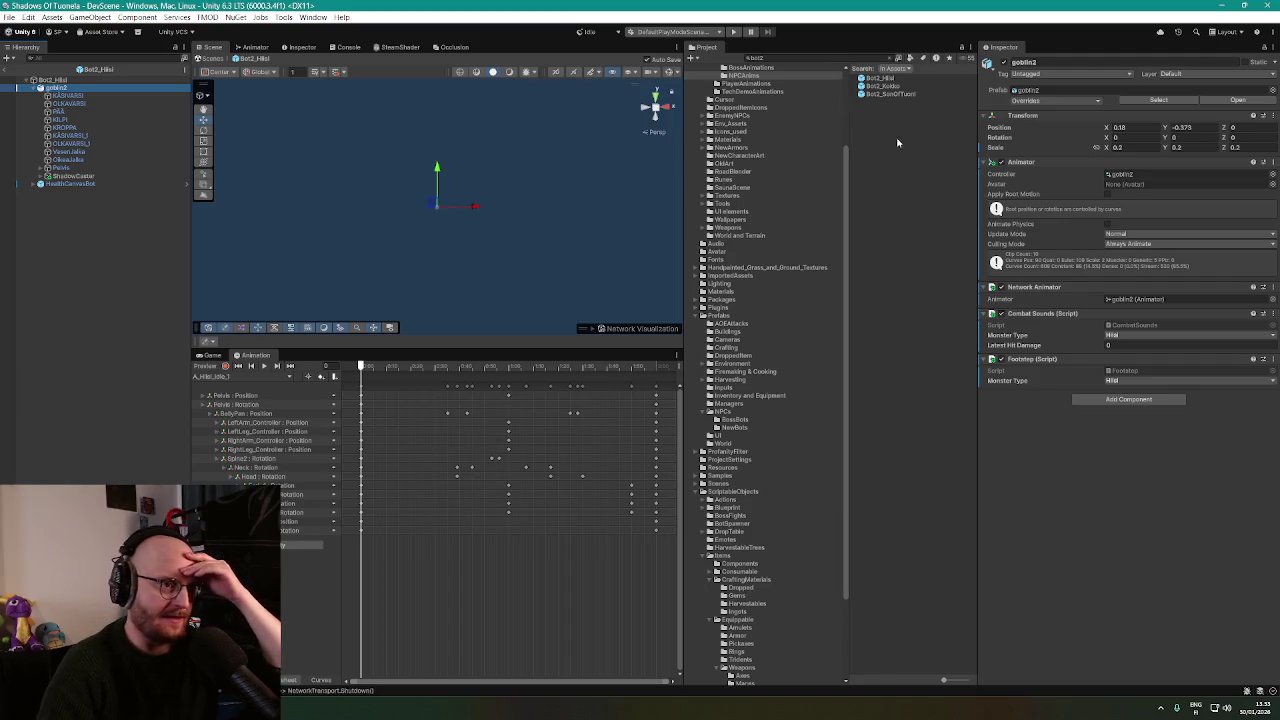
left_click(873, 57)
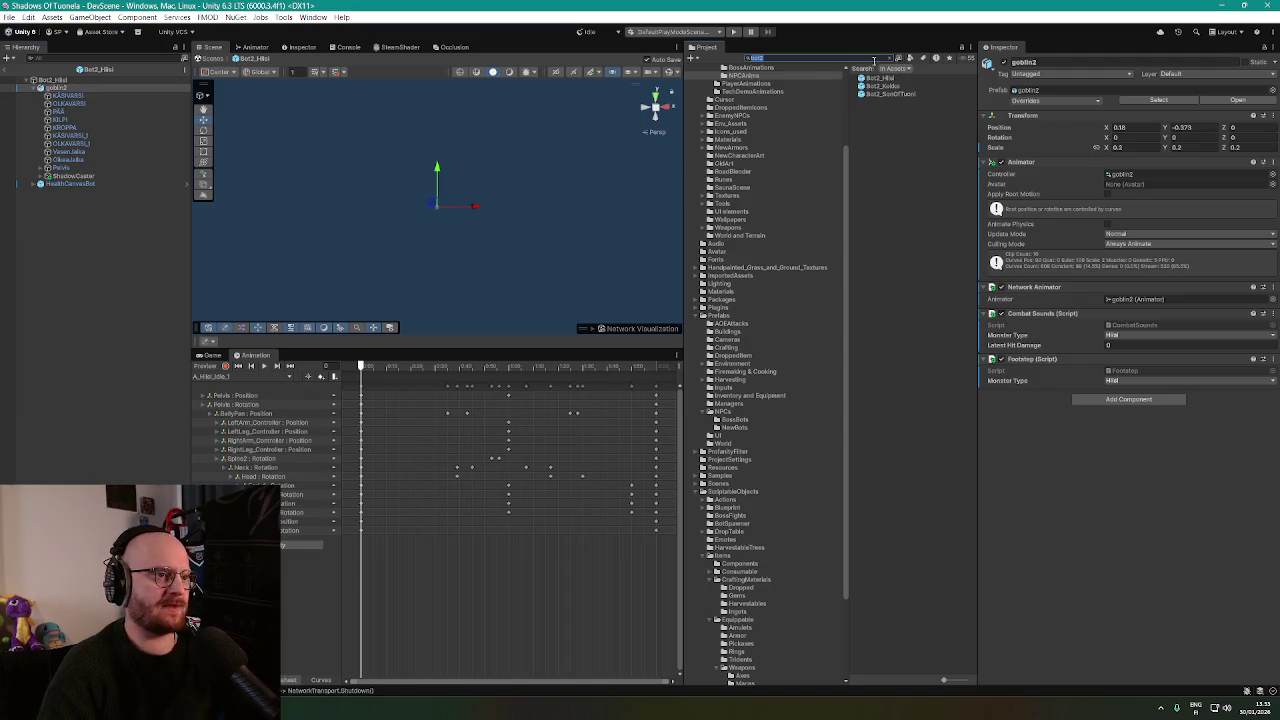
type("bow")
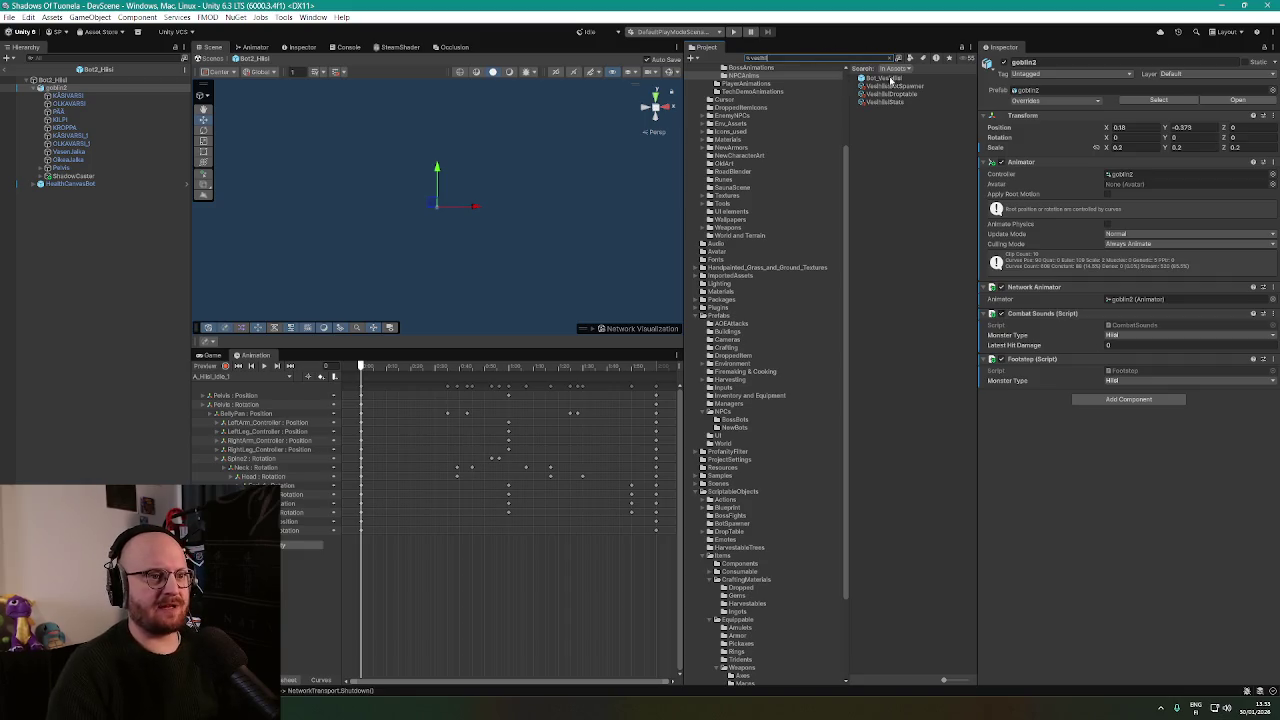
Open Bot_VesiHiisi for editing and review bluegoblin2's Animator and its KÄSIVARSI sprite bones.
double_click(885, 78)
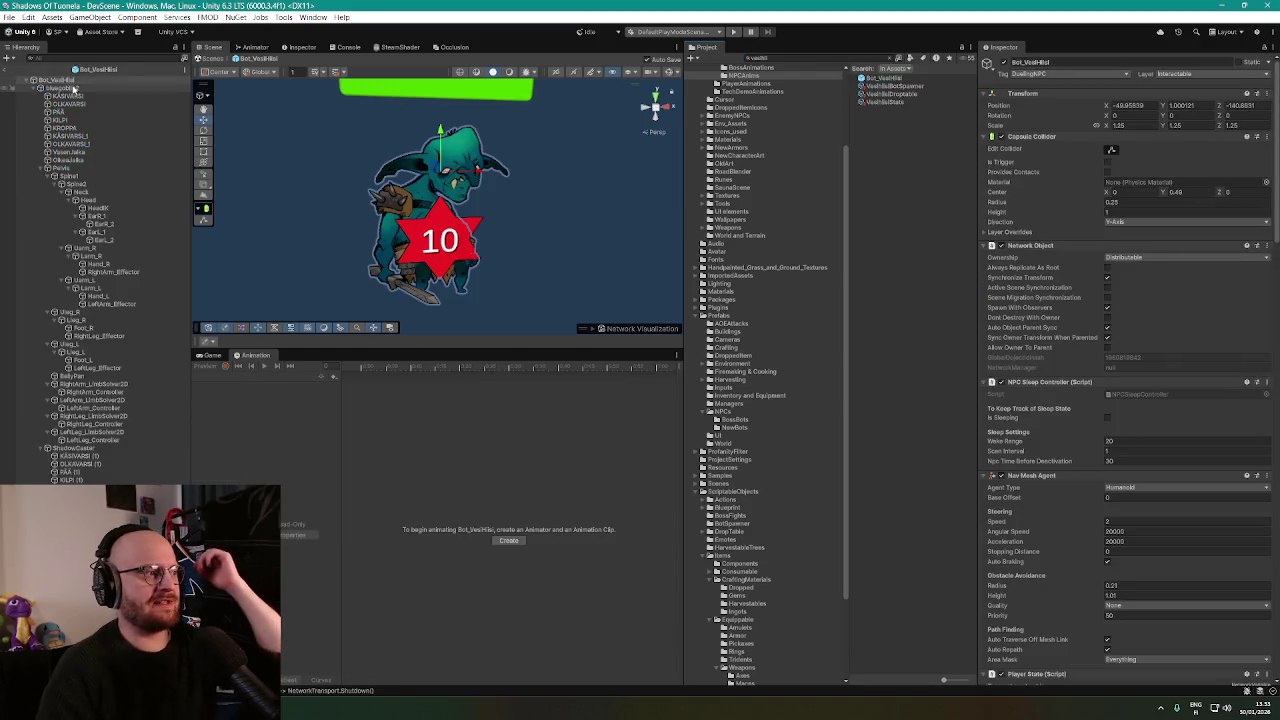
left_click(83, 89)
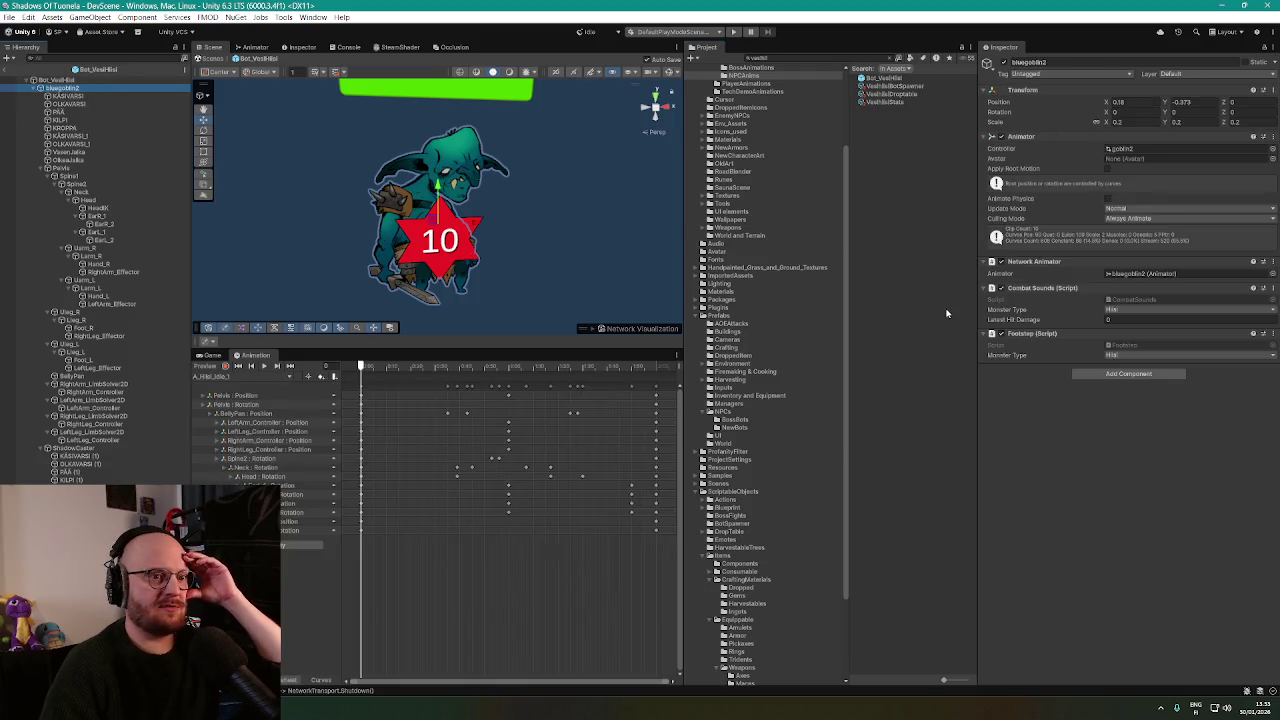
scroll(348, 197, "down", 5)
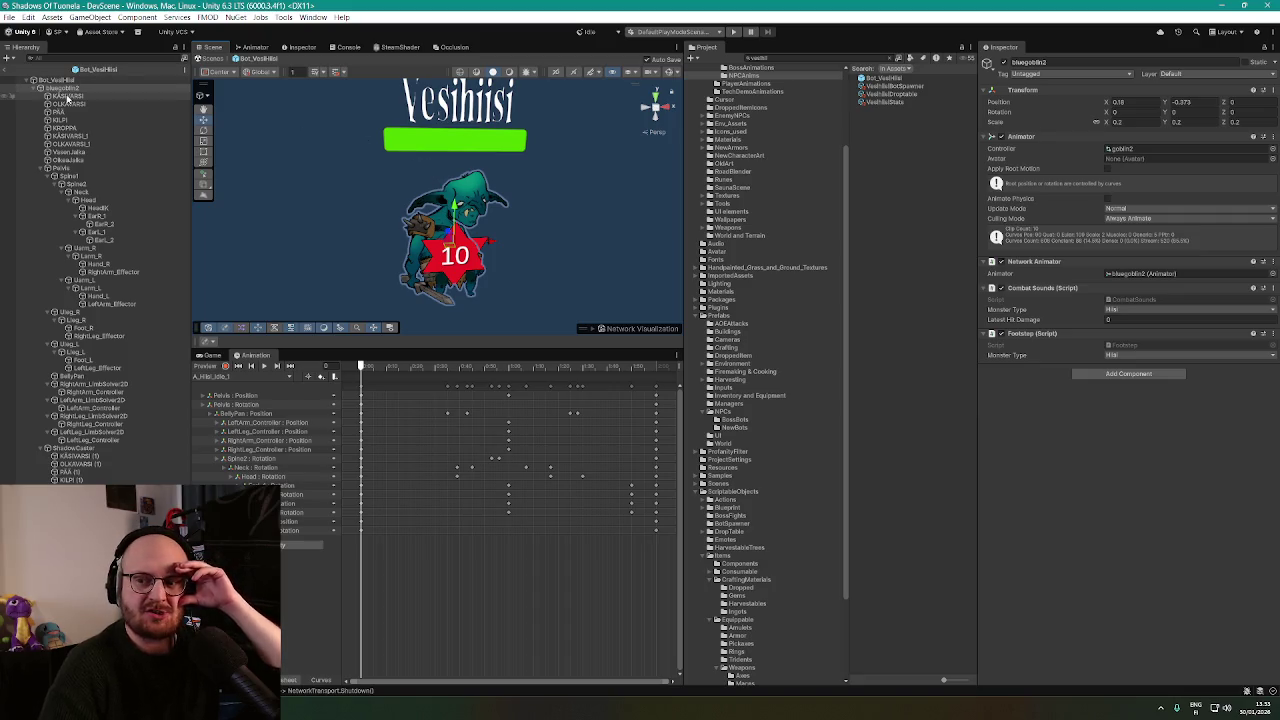
left_click(67, 96)
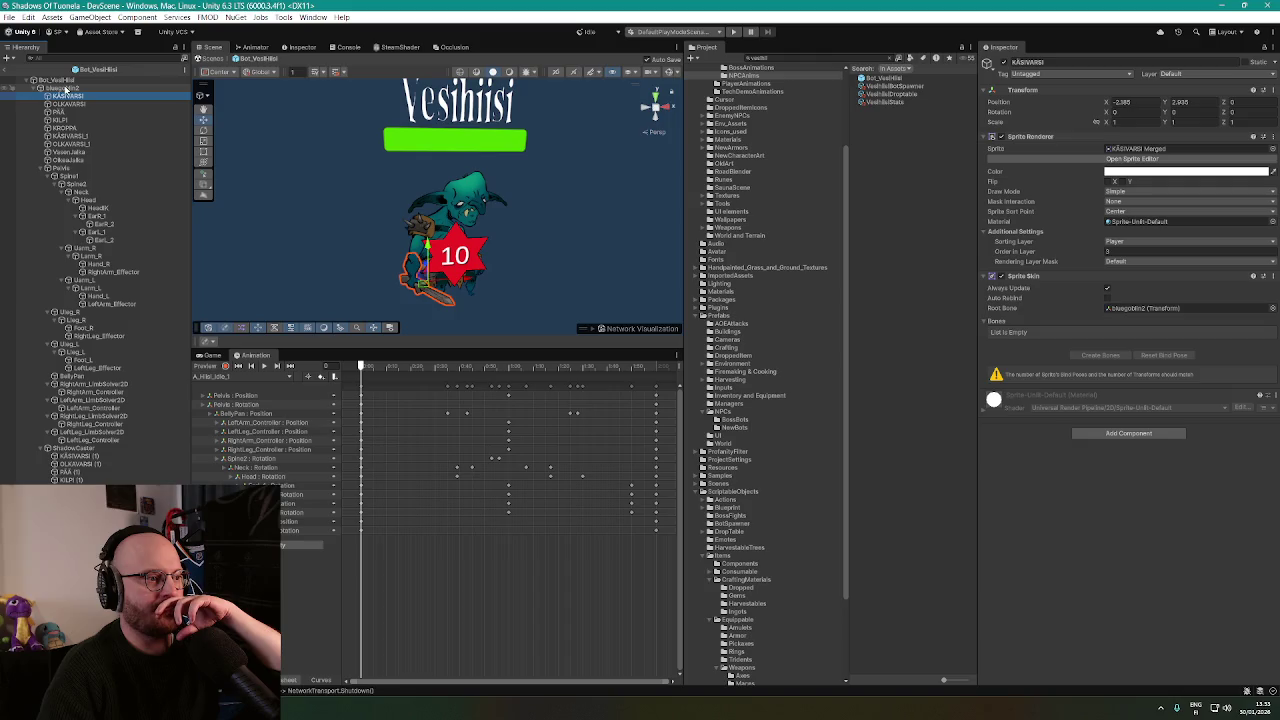
left_click(65, 88)
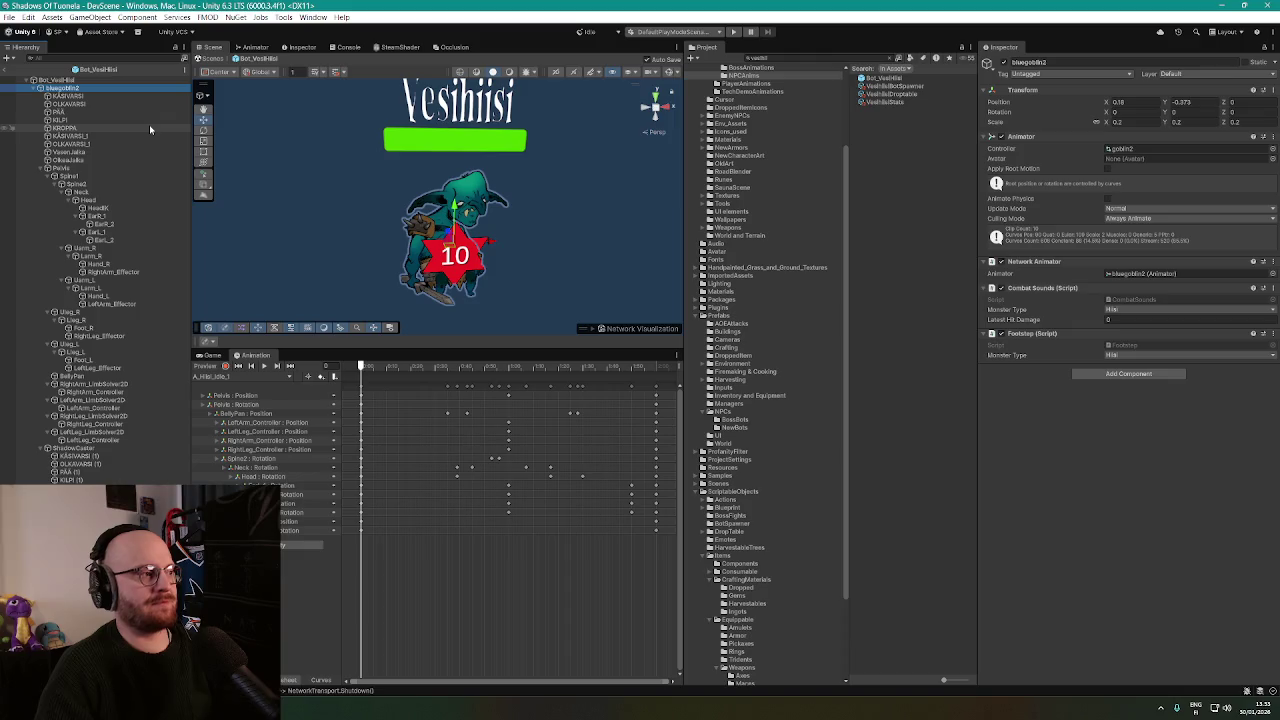
Stage all changes and commit 'added a bunch of new bot spawners / and spawn transforms into npcmanager for the upcoming bots'.
key("alt+Tab")
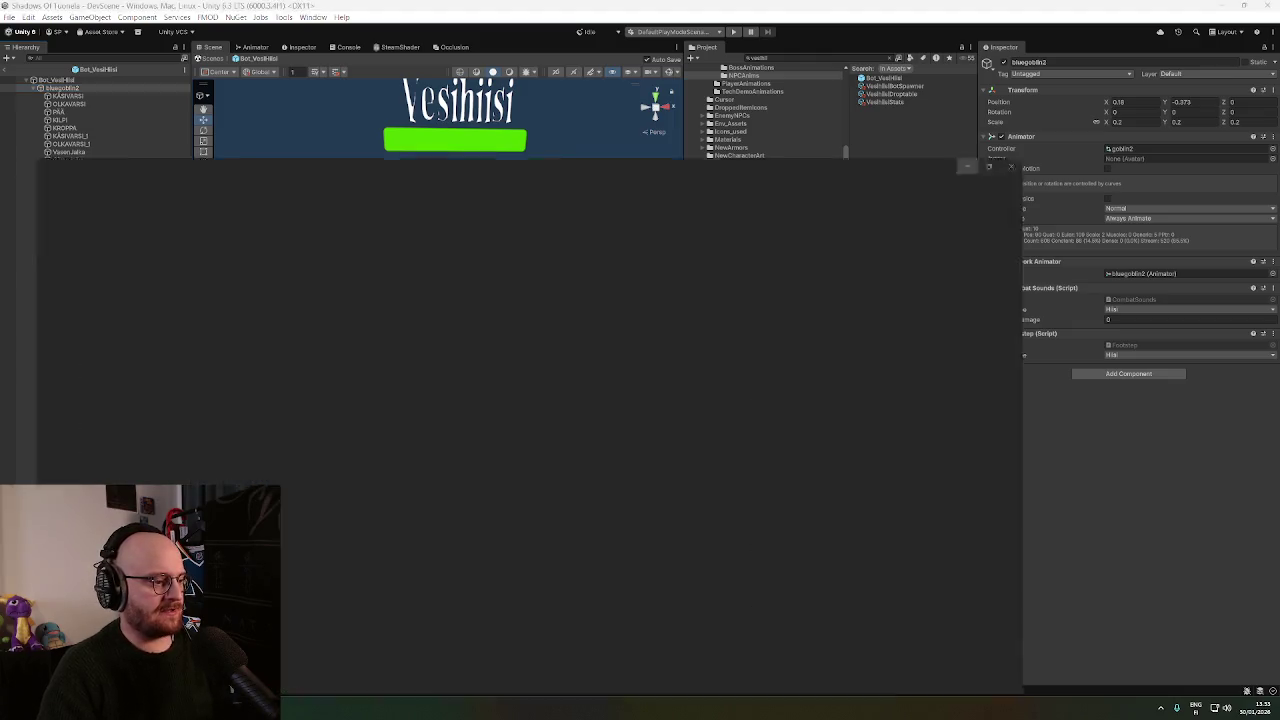
key("ctrl+shift+g")
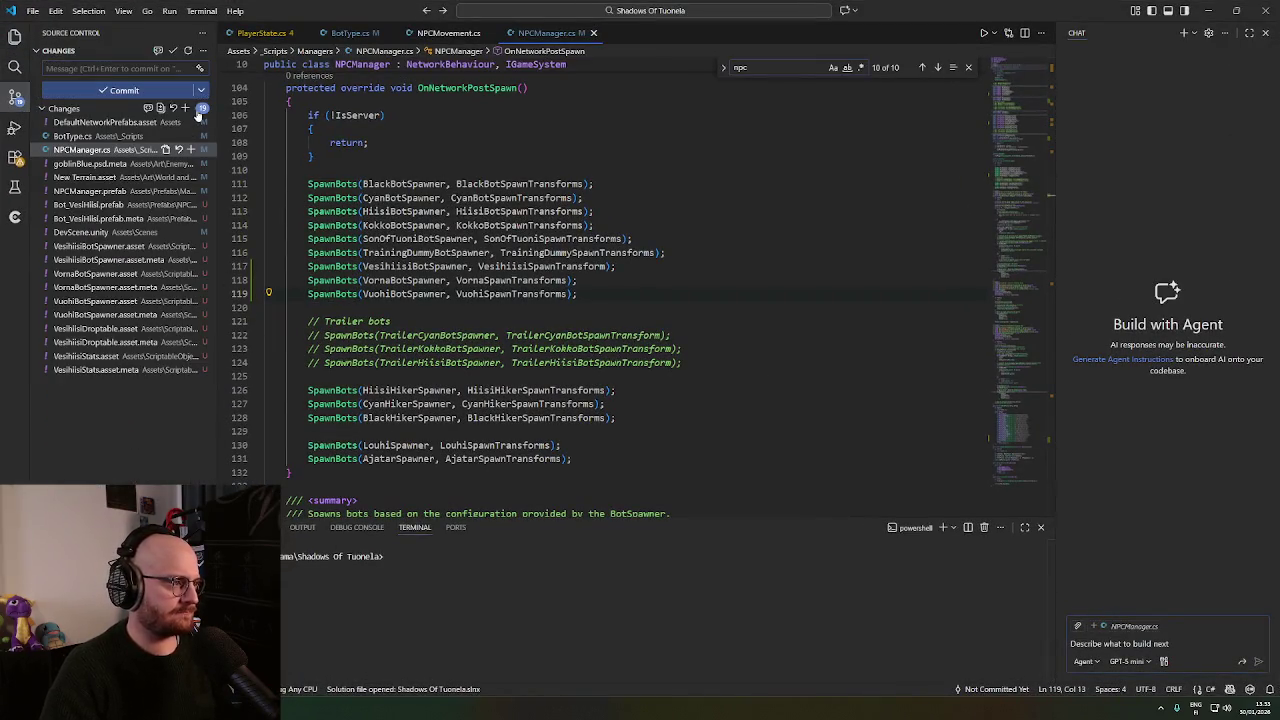
left_click(186, 108)
left_click(123, 66)
type("ad")
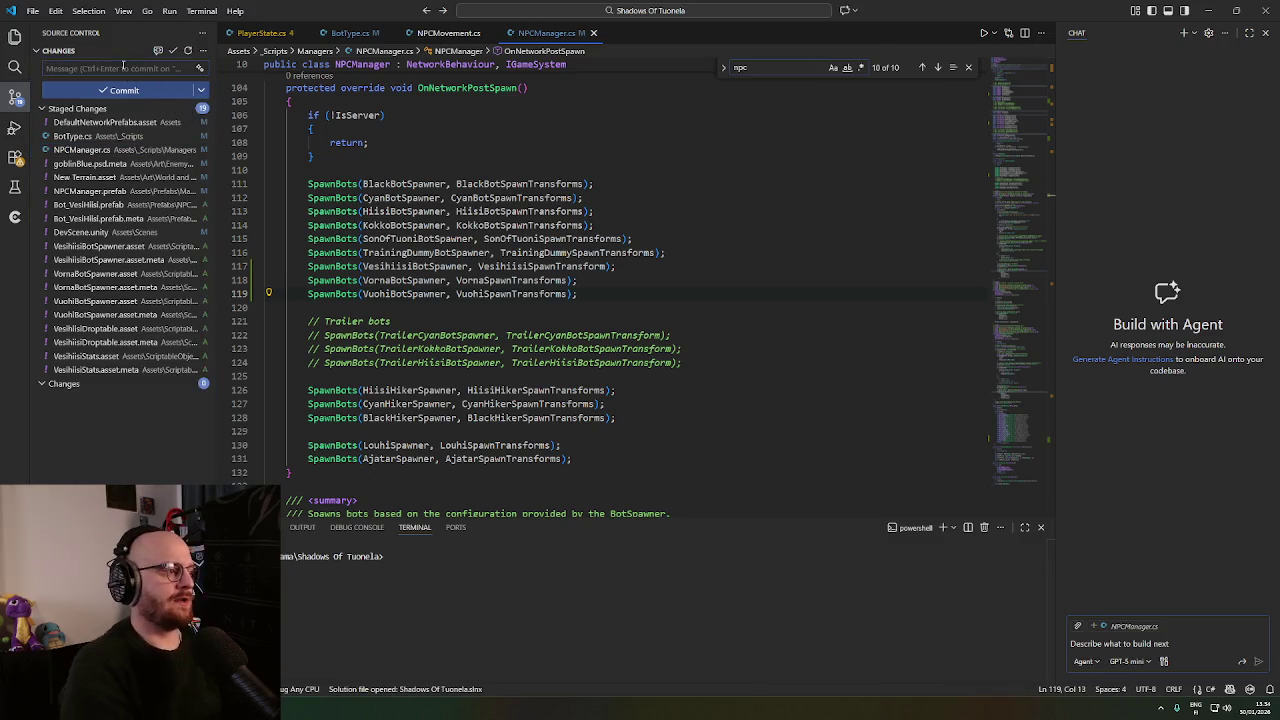
type("ded a bunch of n")
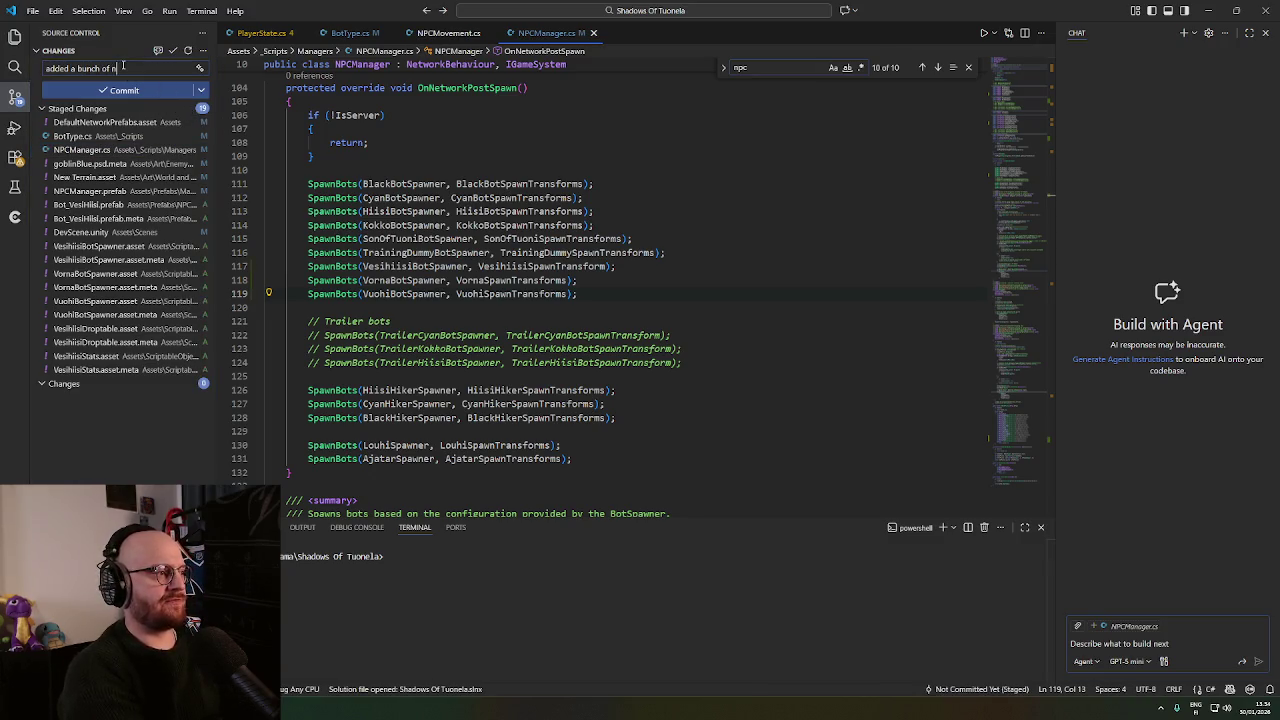
type("ew bot spawners")
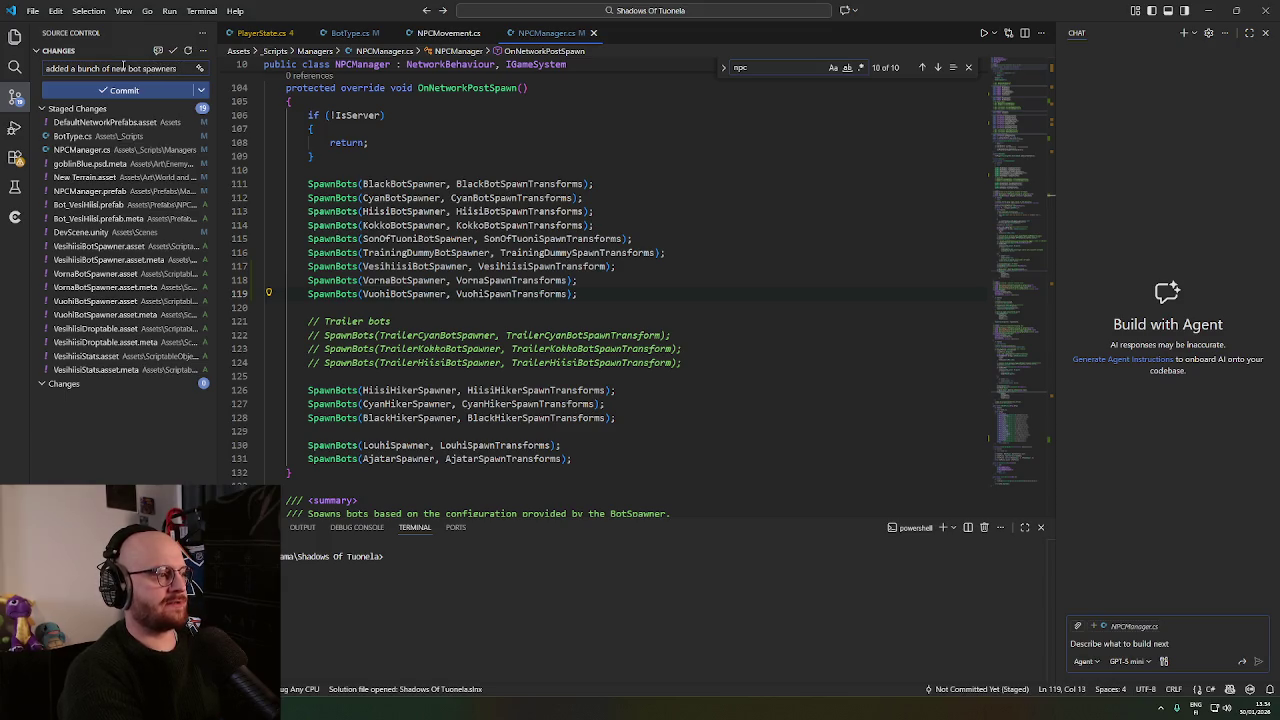
key("Return")
type("and spawn transforms")
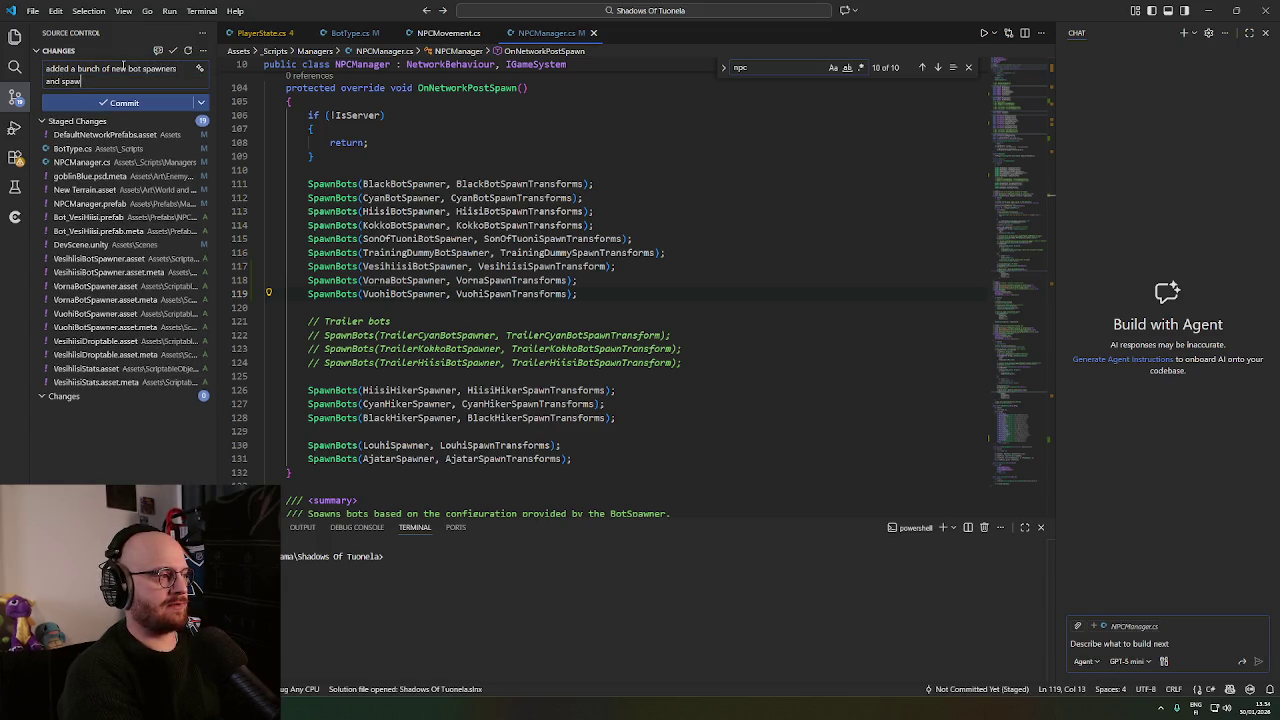
type(" into npcmanager")
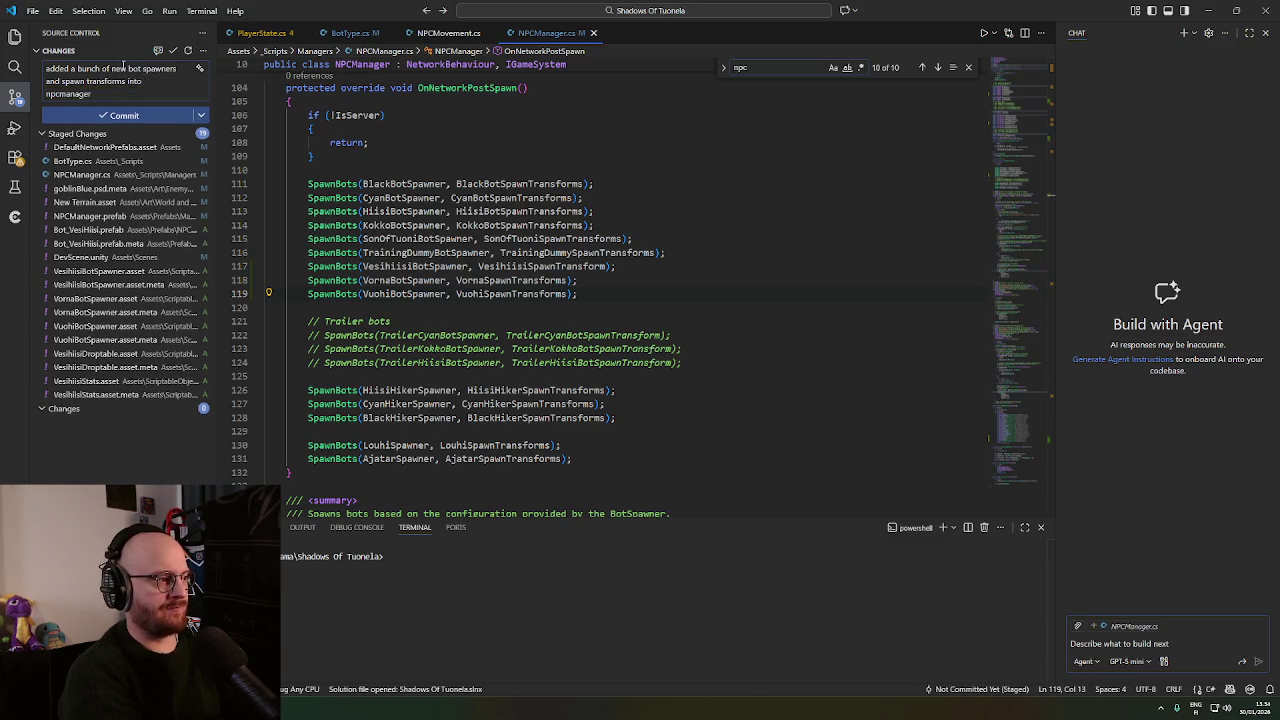
type(" for the upcoming bots")
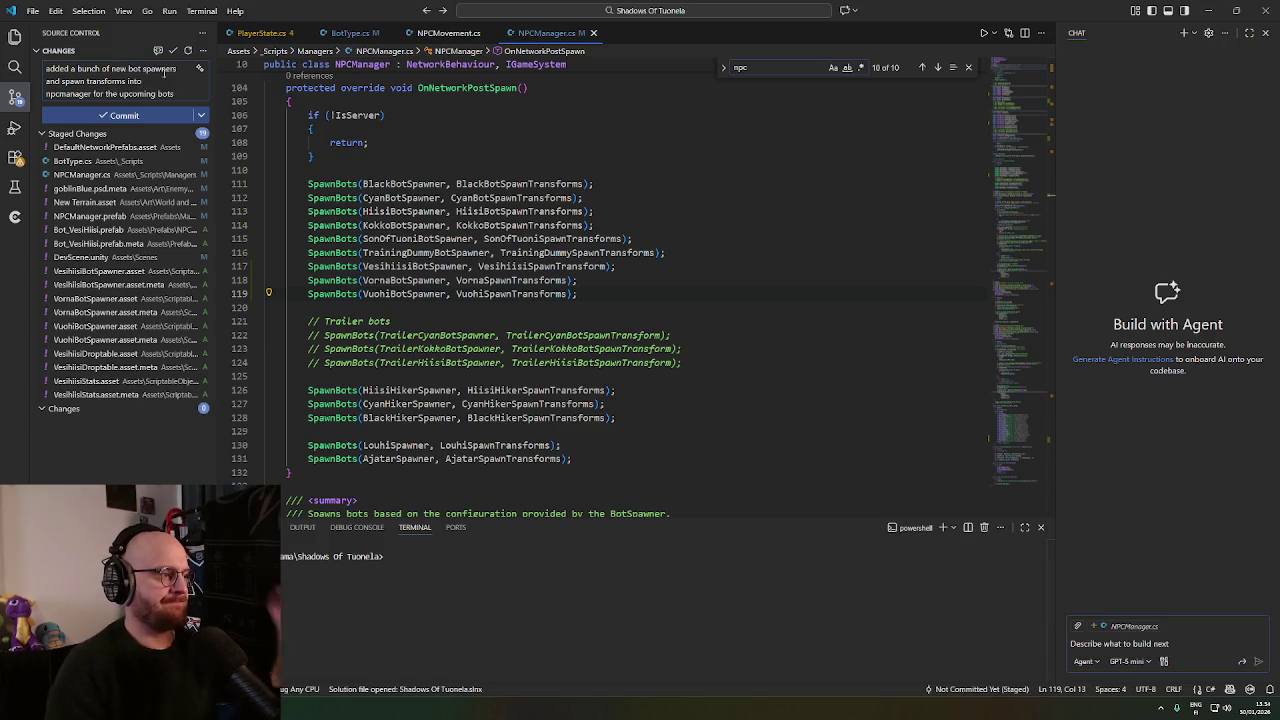
key("ctrl+Return")
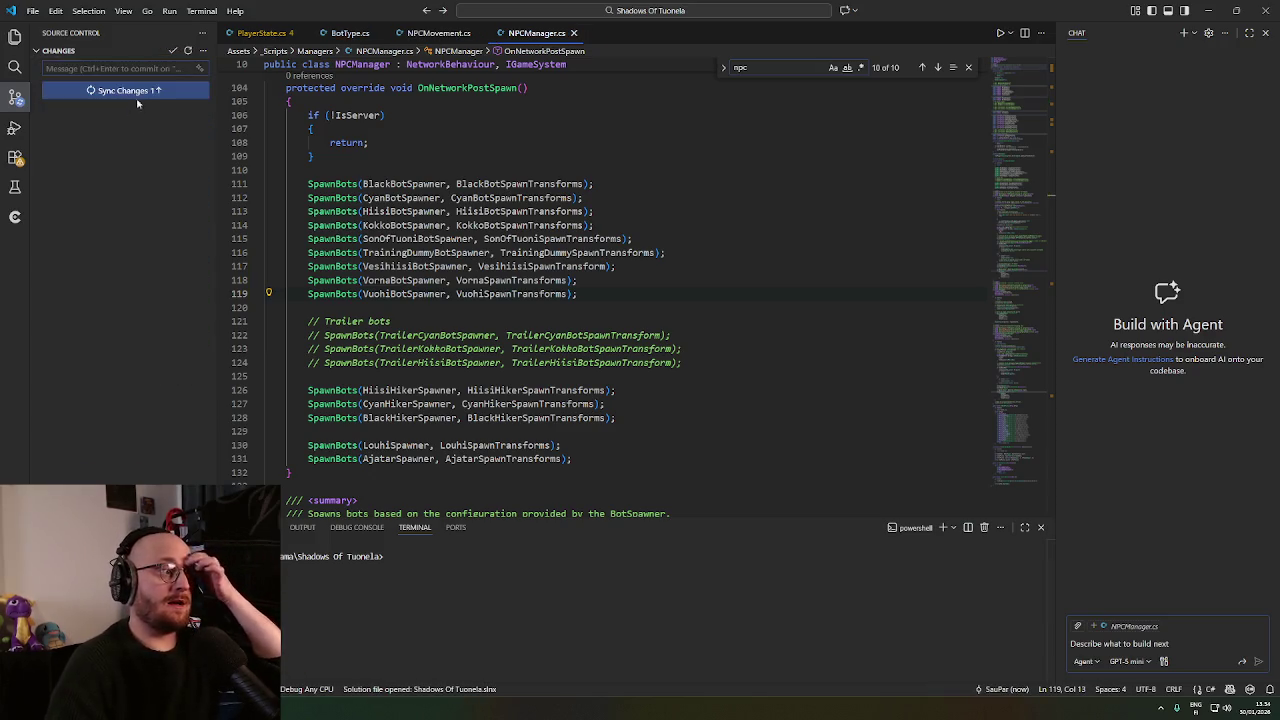
left_click(1208, 10)
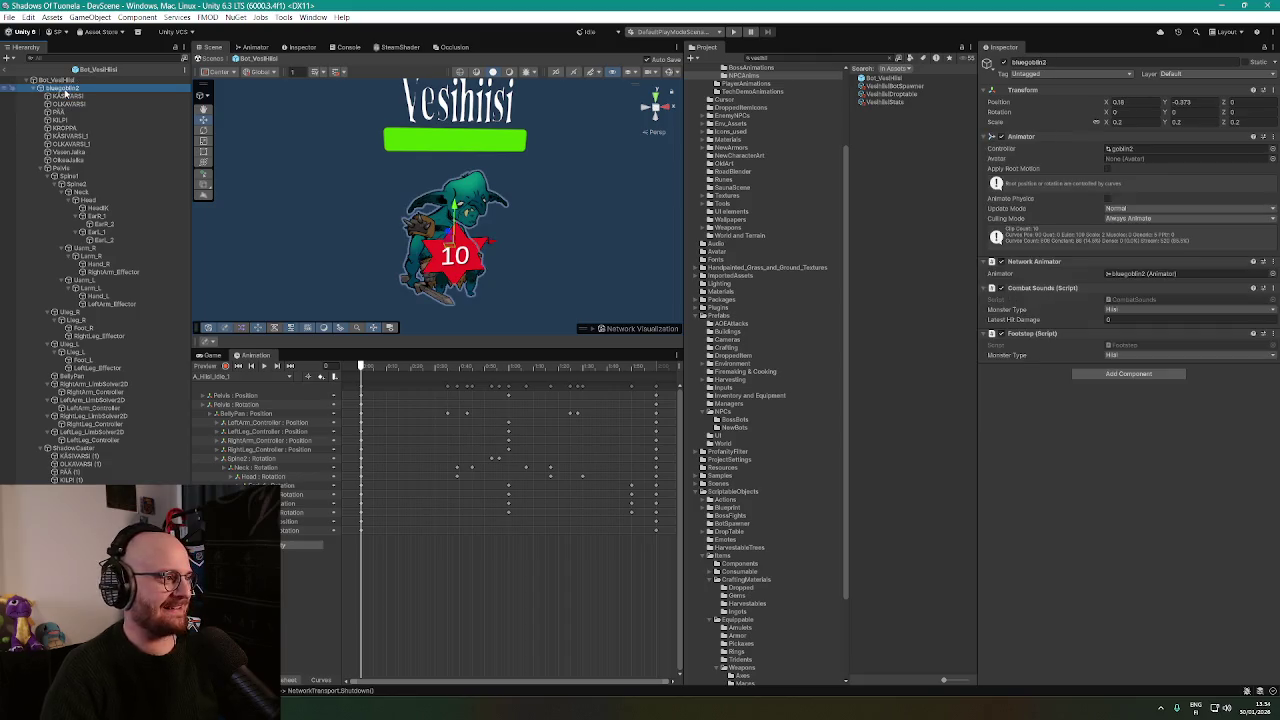
Delete the old blue goblin and drag the goblinBlue prefab from EnemyNPCs into Bot_VesiHiisi.
key("Delete")
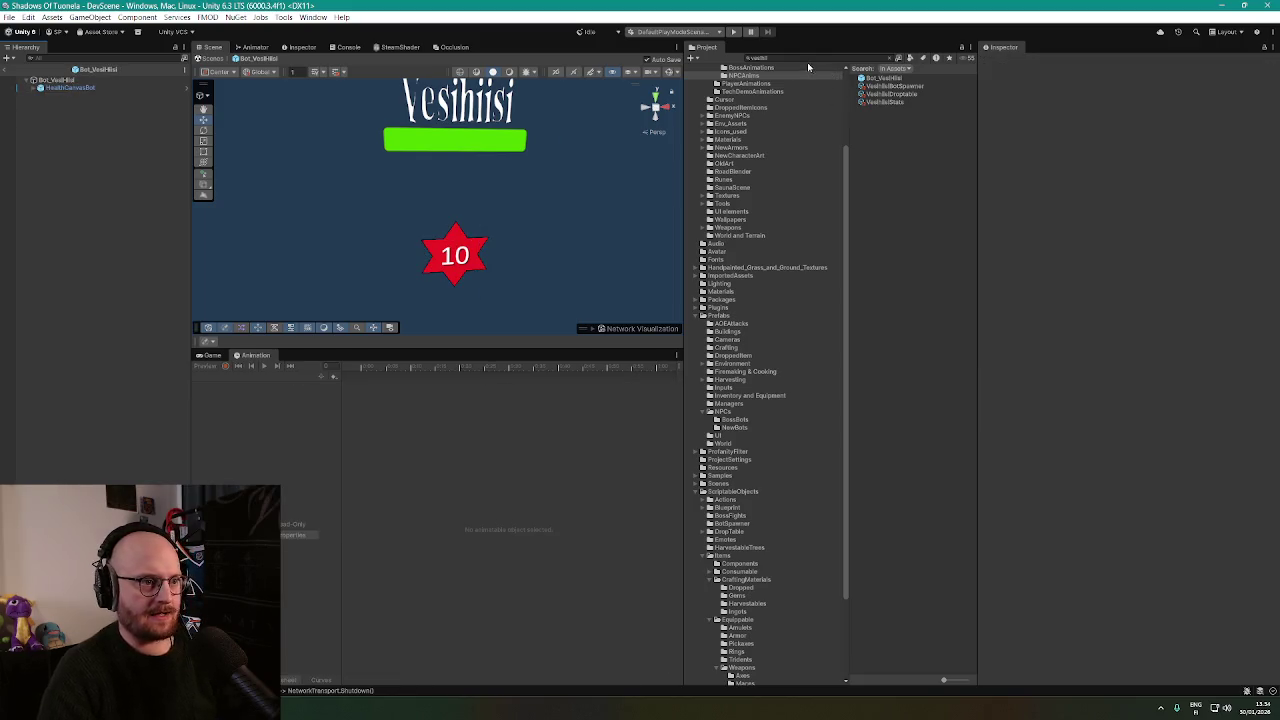
left_click(805, 58)
type("goblin")
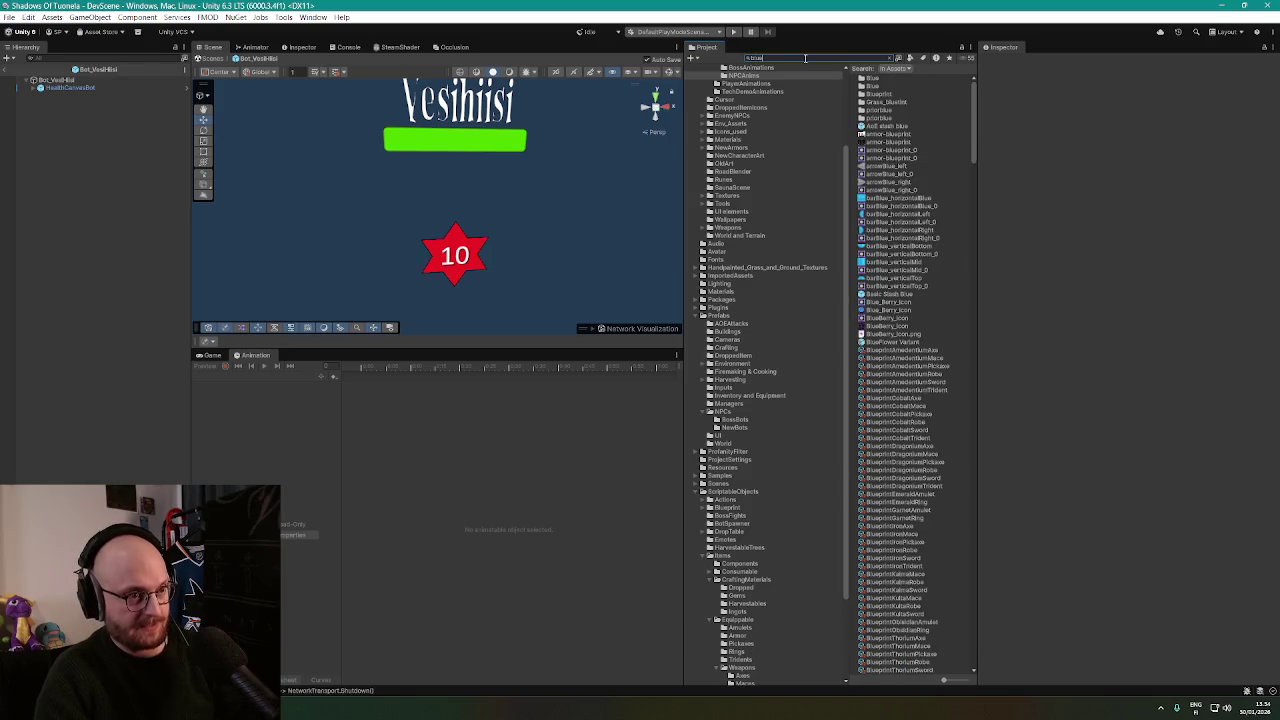
type("gob")
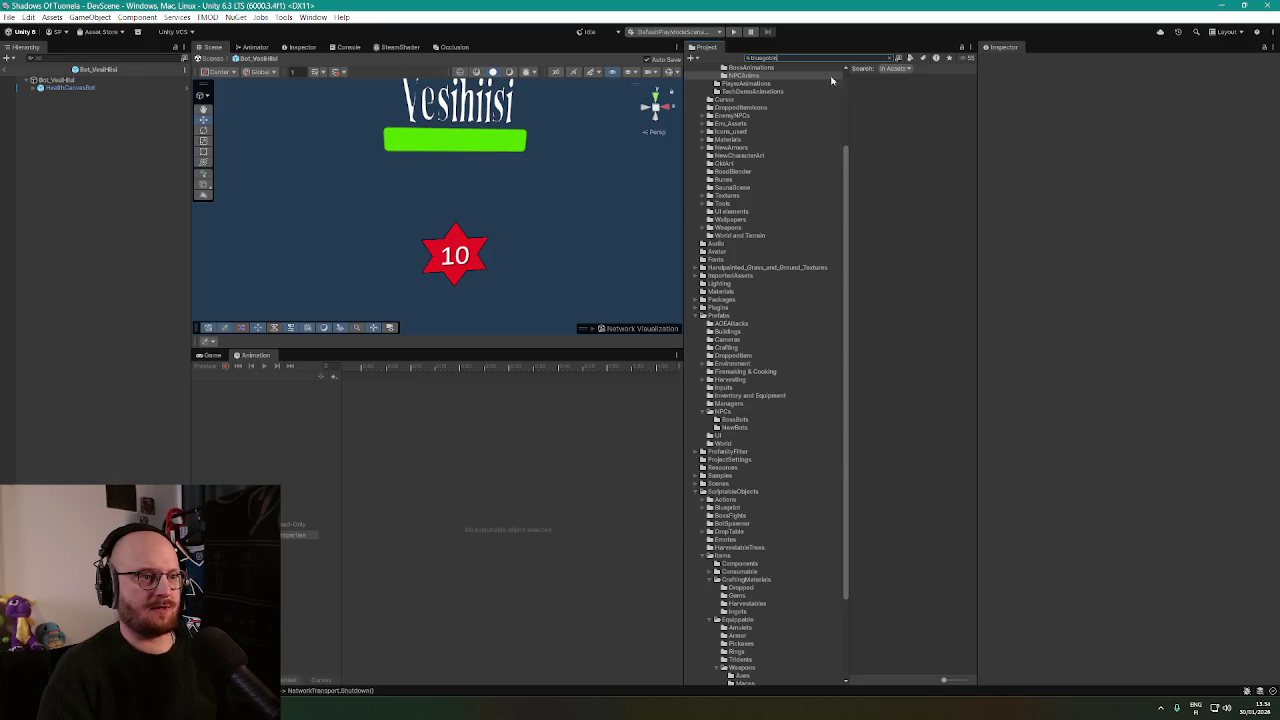
type("li")
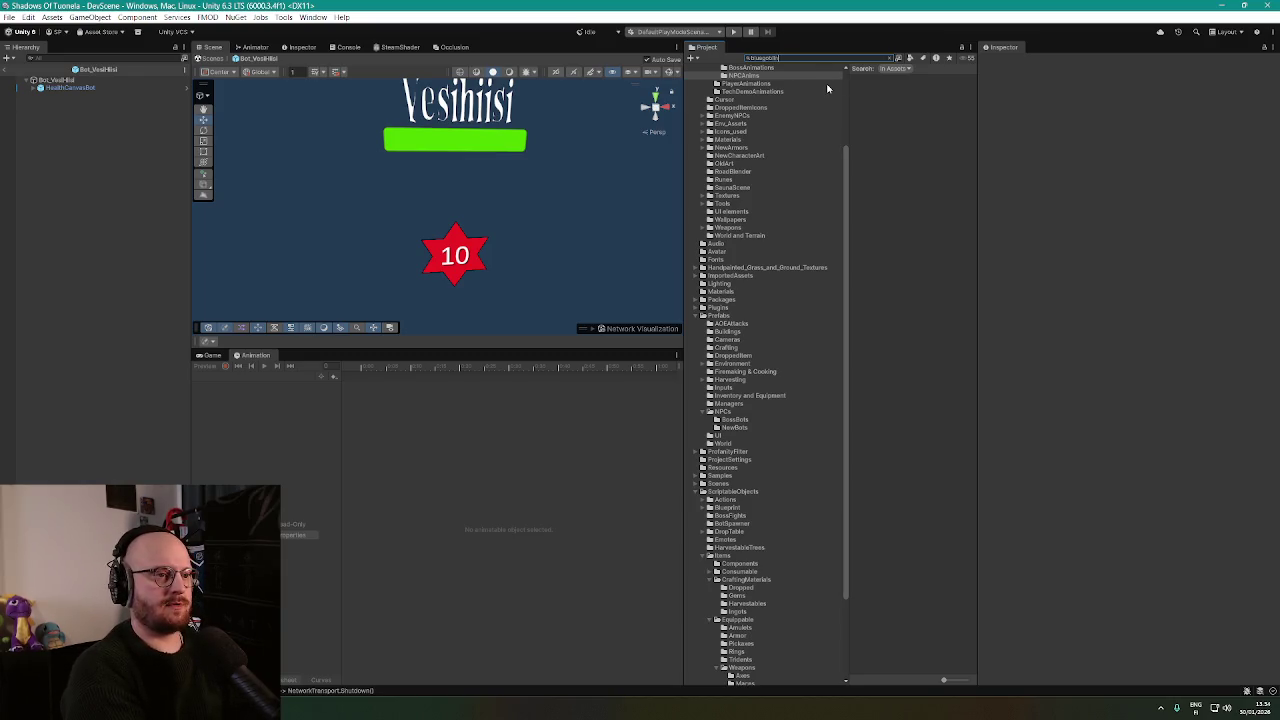
key("ctrl+a")
key("BackSpace")
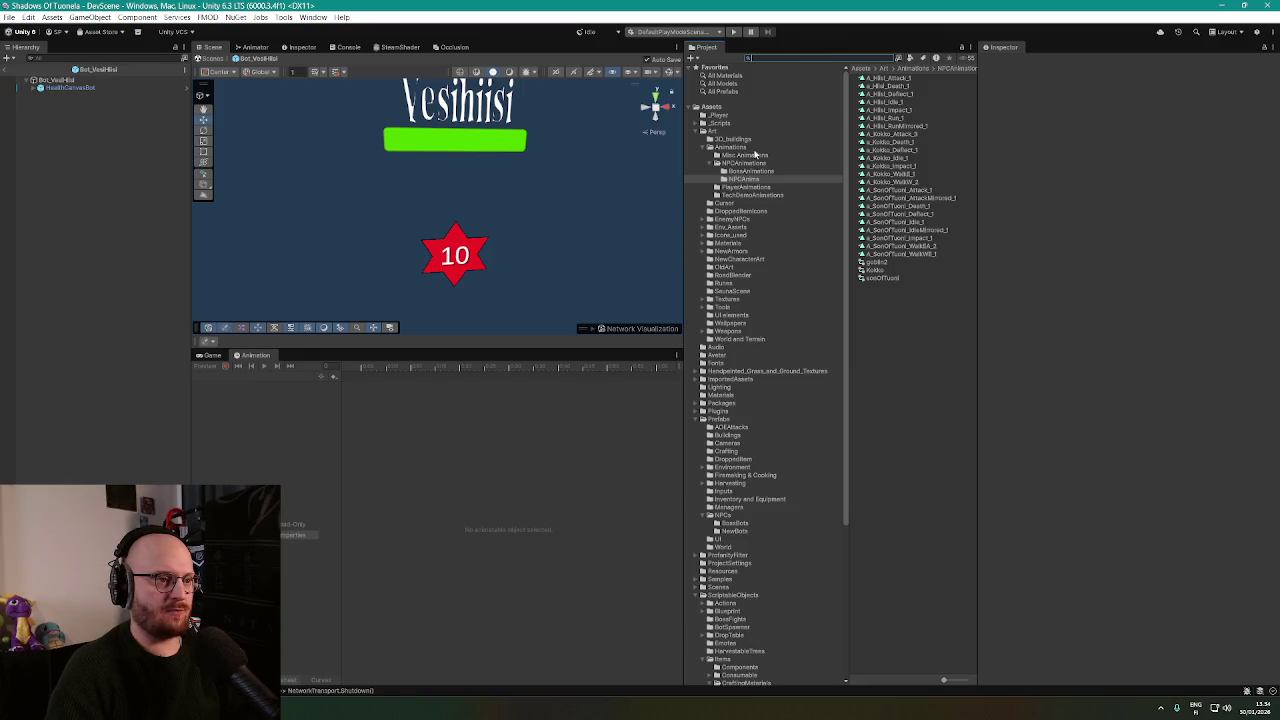
left_click(740, 219)
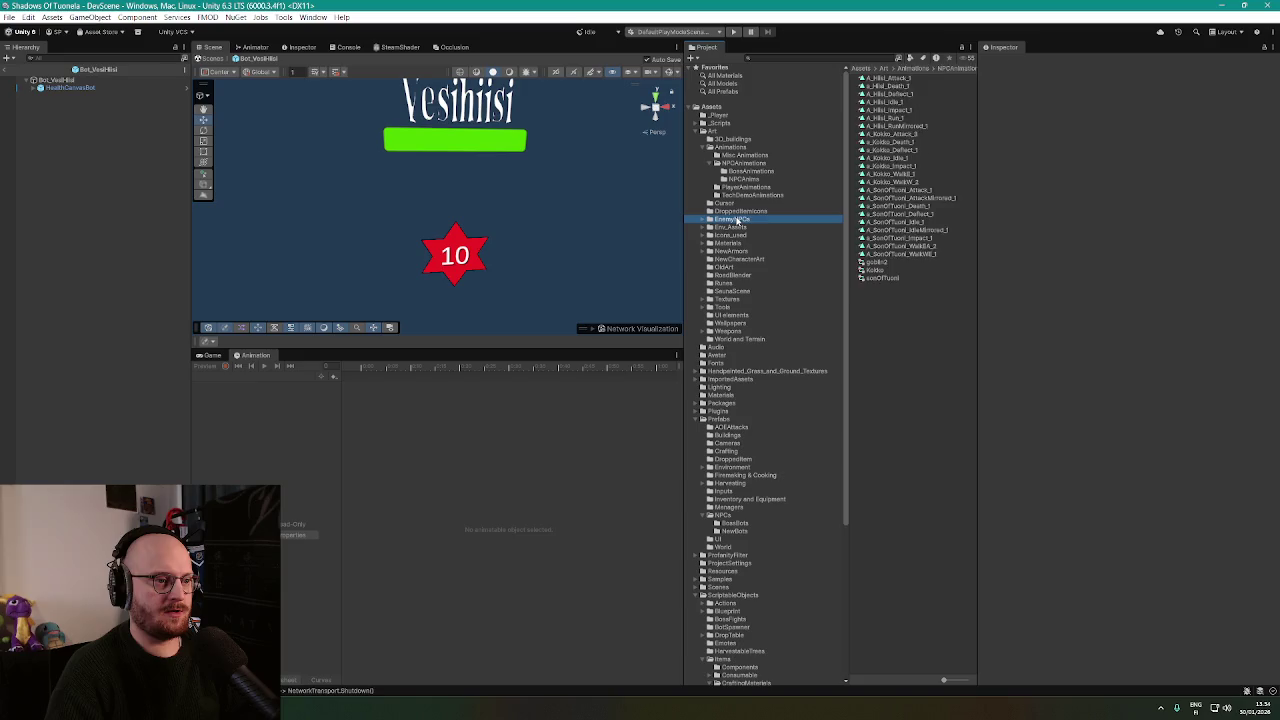
mouse_move(888, 110)
left_mouse_down()
mouse_move(286, 138)
mouse_move(55, 82)
left_mouse_up()
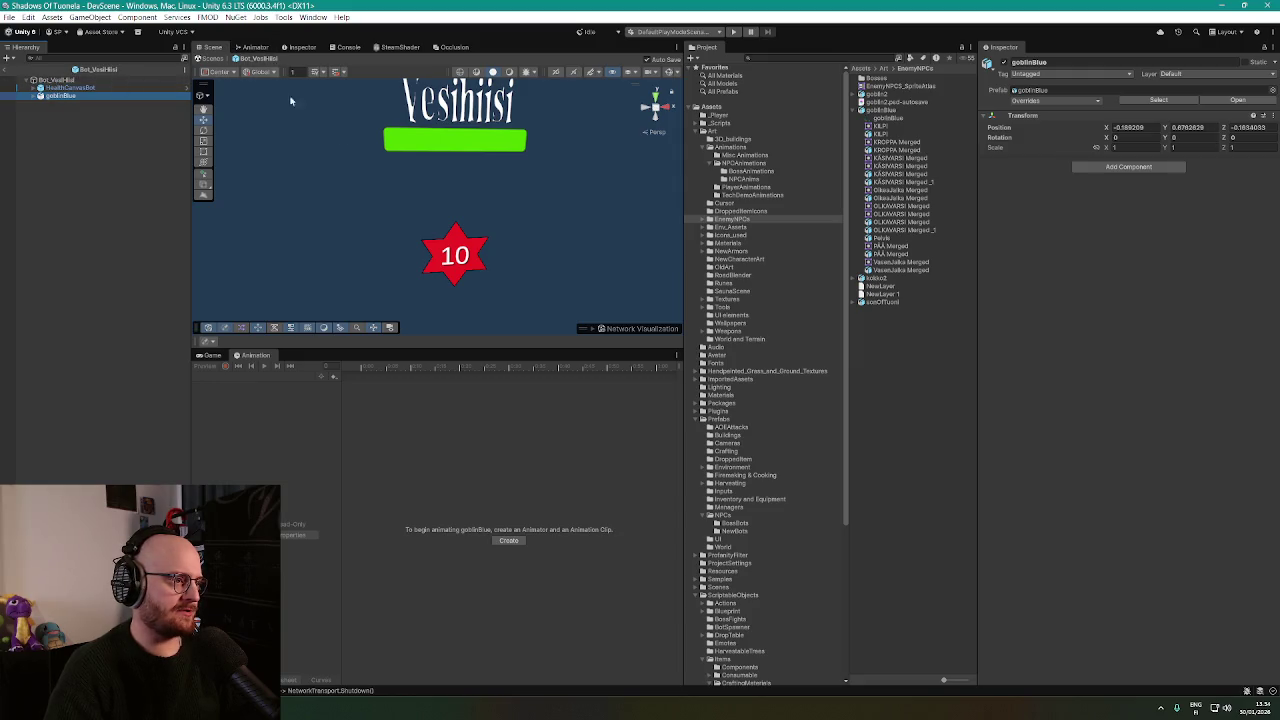
Reset goblinBlue's position to X 0, Y 0, Z 0.
scroll(423, 194, "down", 3)
left_click(1130, 127)
type("0")
left_click(1190, 127)
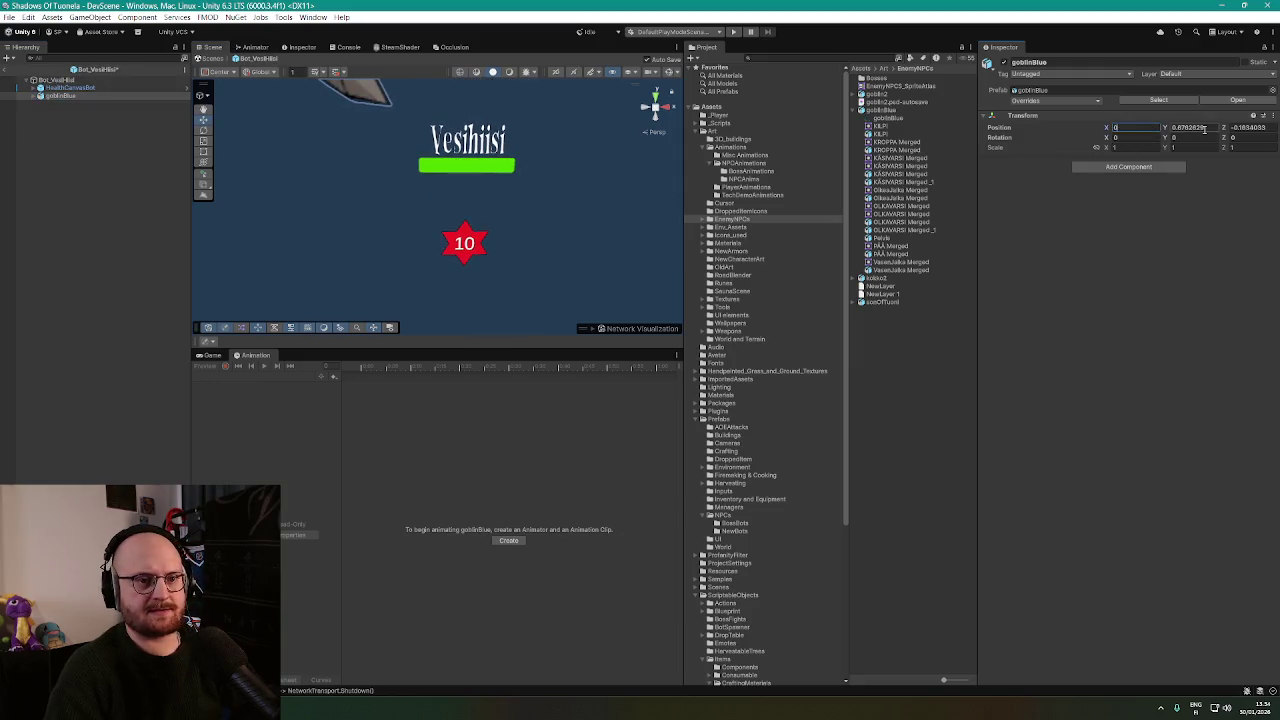
type("0")
left_click(1268, 128)
type("0")
scroll(570, 185, "down", 5)
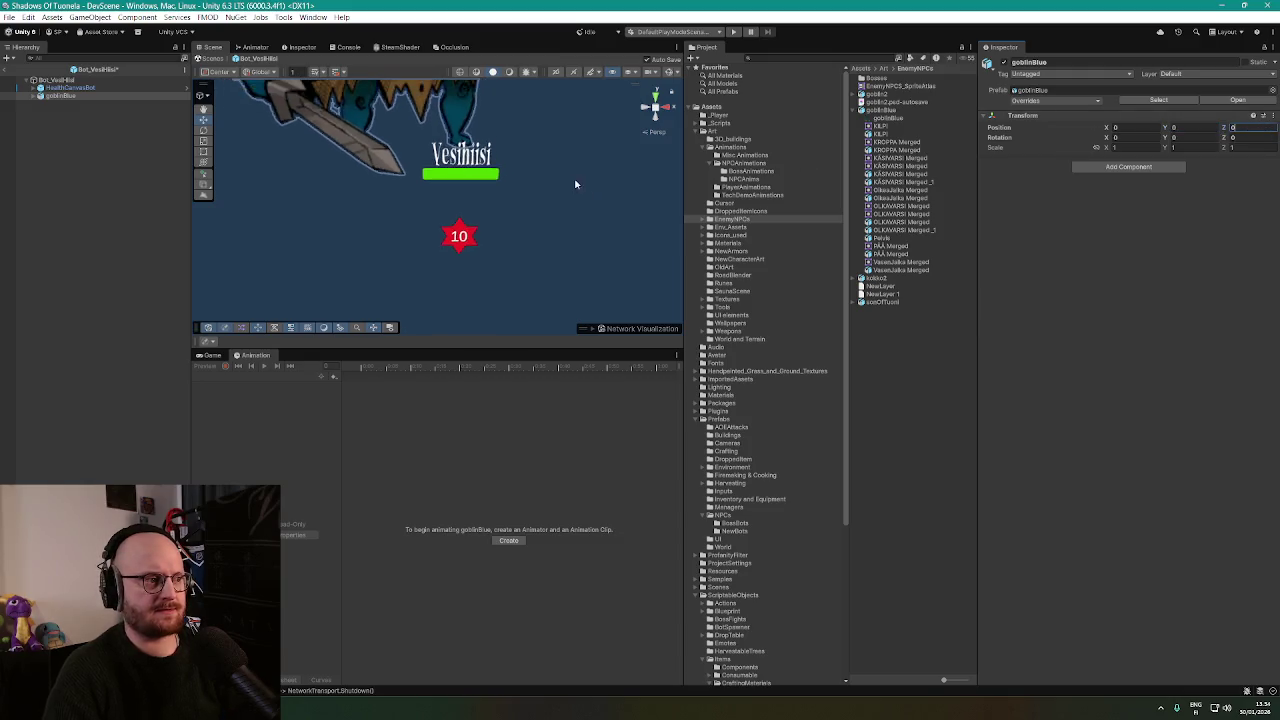
scroll(525, 164, "up", 2)
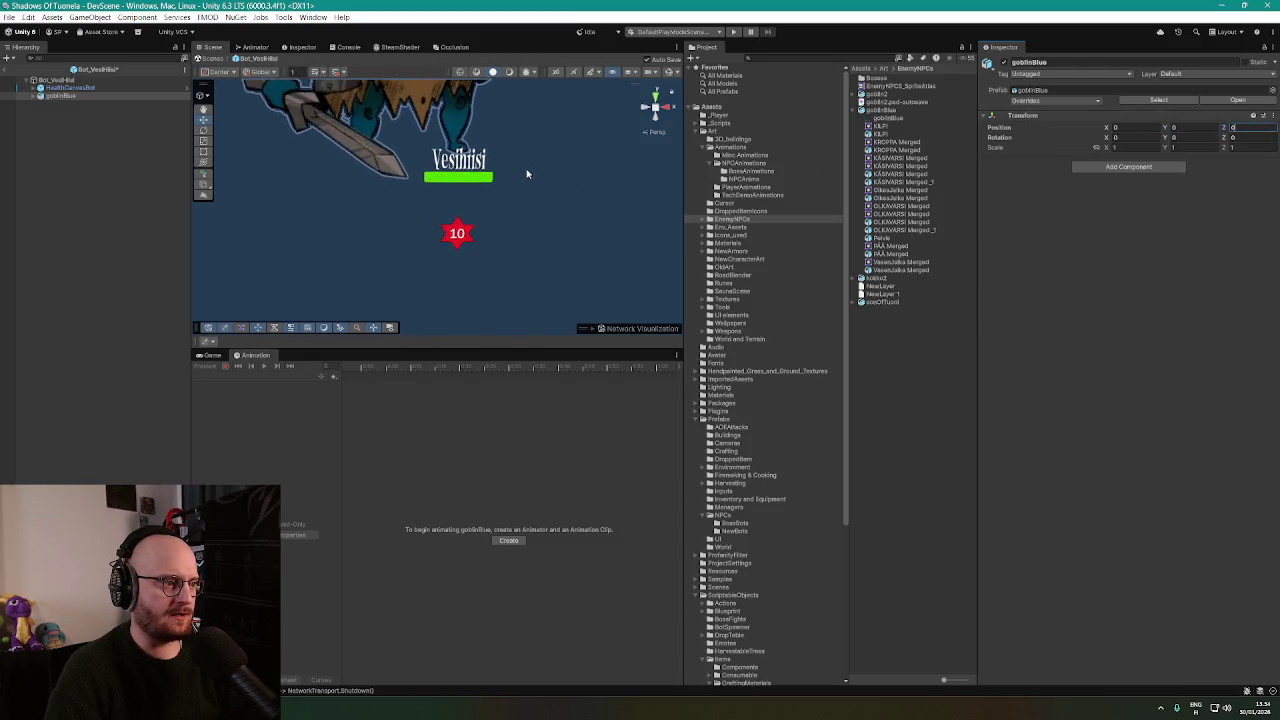
scroll(535, 170, "down", 2)
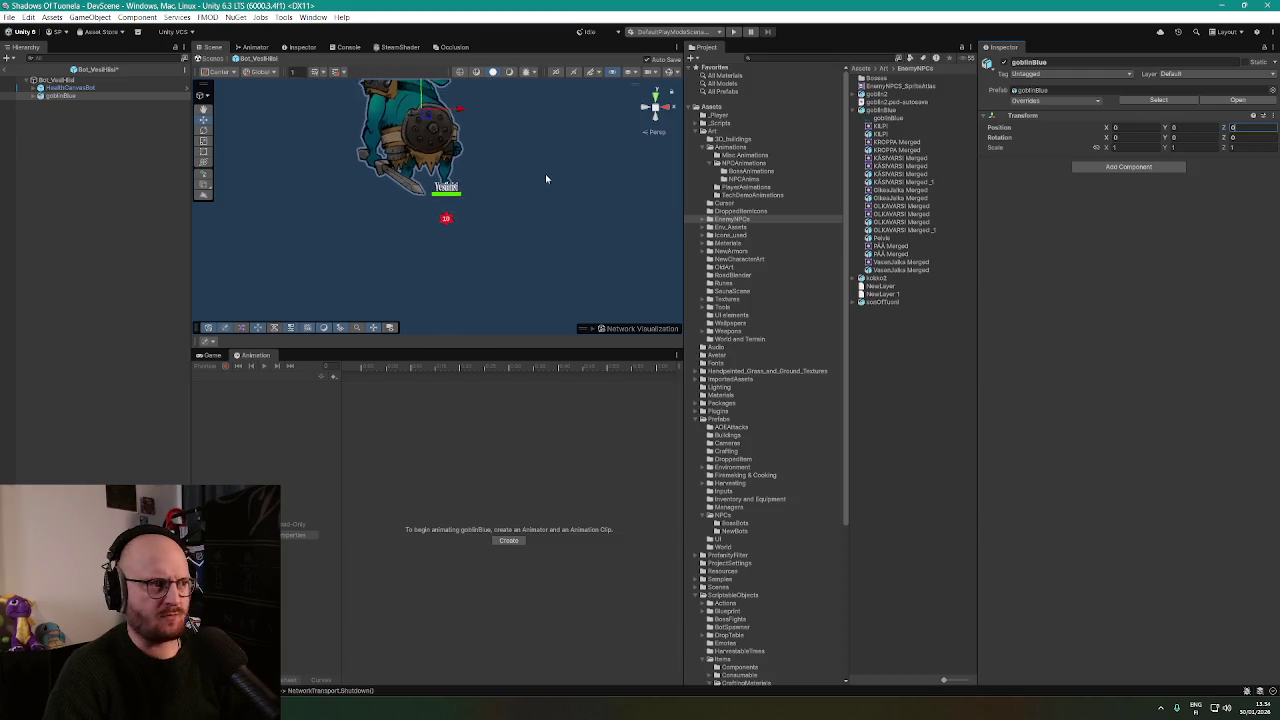
Scale goblinBlue to 0.78, shrink it further and move it back under the label.
left_click(33, 96)
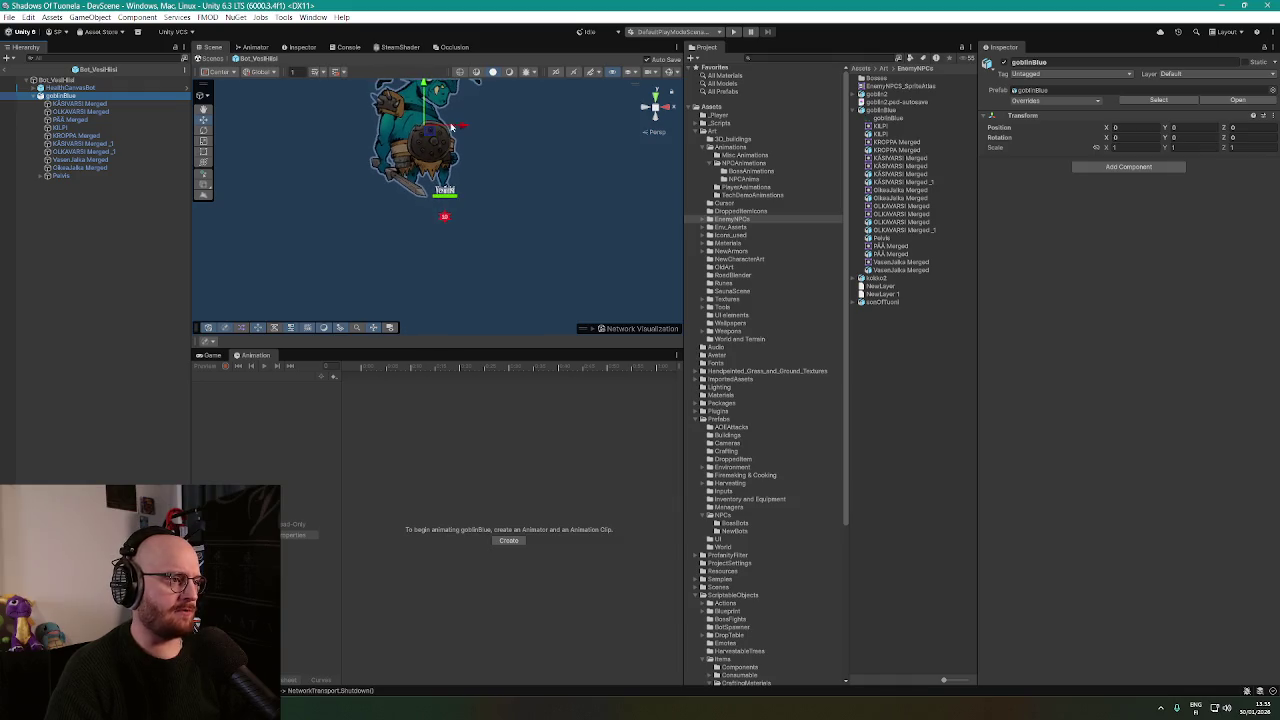
mouse_move(455, 160)
left_mouse_down()
mouse_move(458, 212)
mouse_move(484, 184)
mouse_move(505, 200)
left_mouse_up()
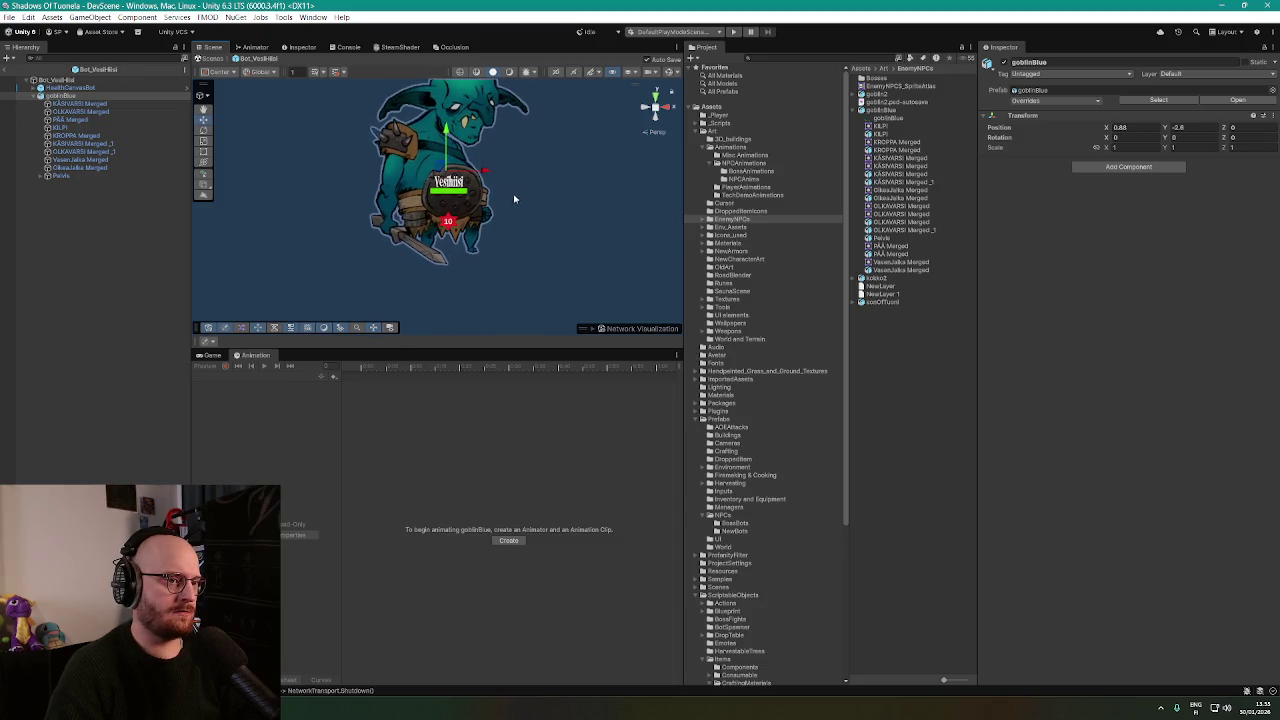
left_click(1106, 148)
type("0.78")
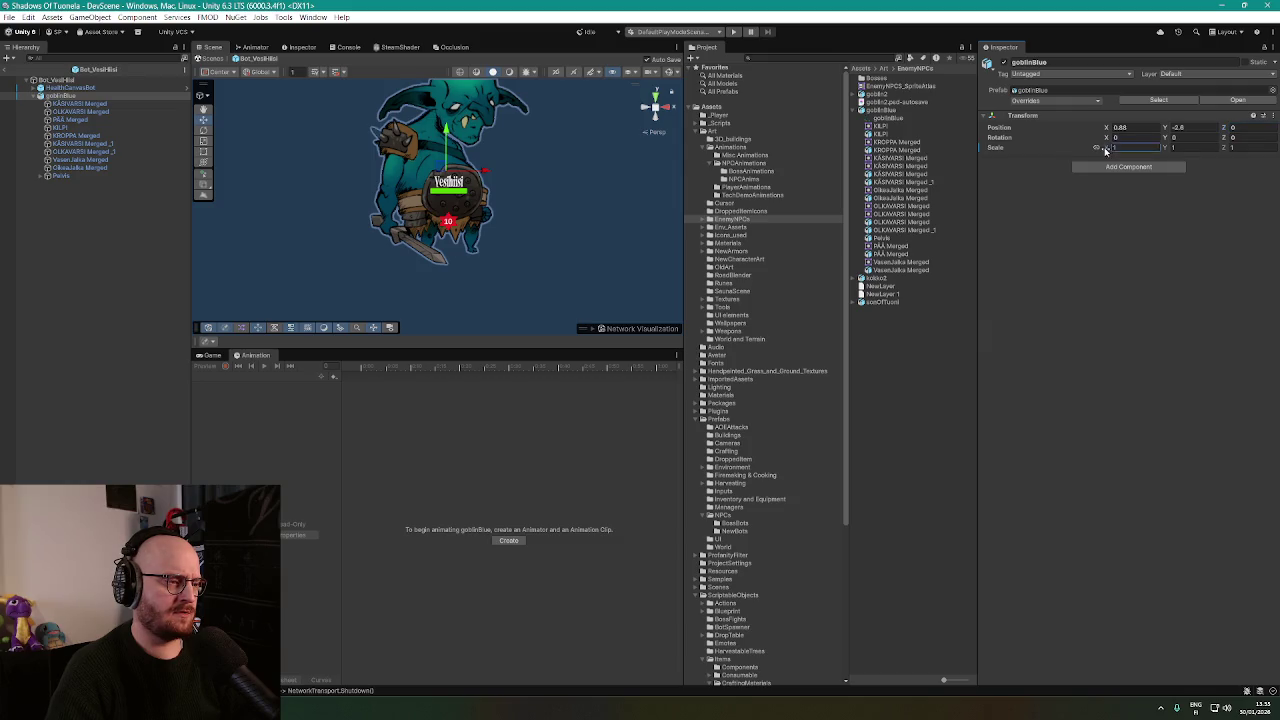
key("Return")
left_click_drag(1104, 152, 1097, 152)
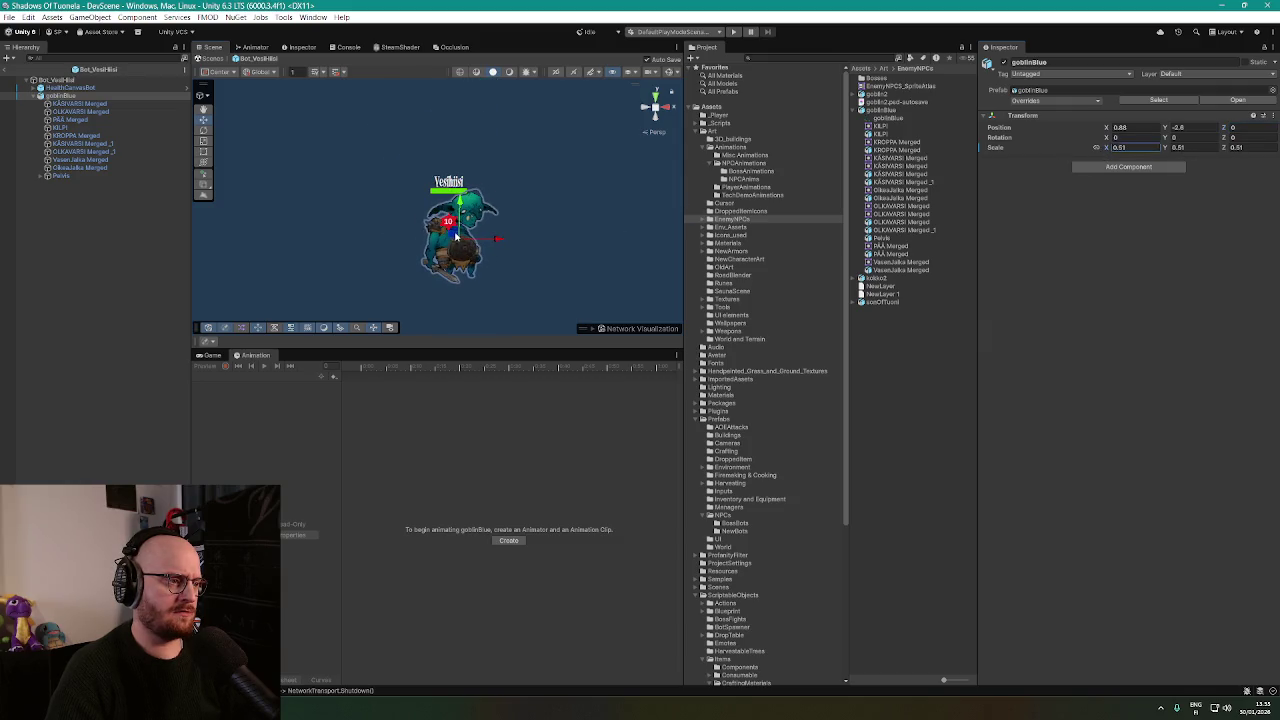
mouse_move(456, 240)
left_mouse_down()
mouse_move(447, 200)
mouse_move(435, 203)
left_mouse_up()
scroll(515, 190, "up", 2)
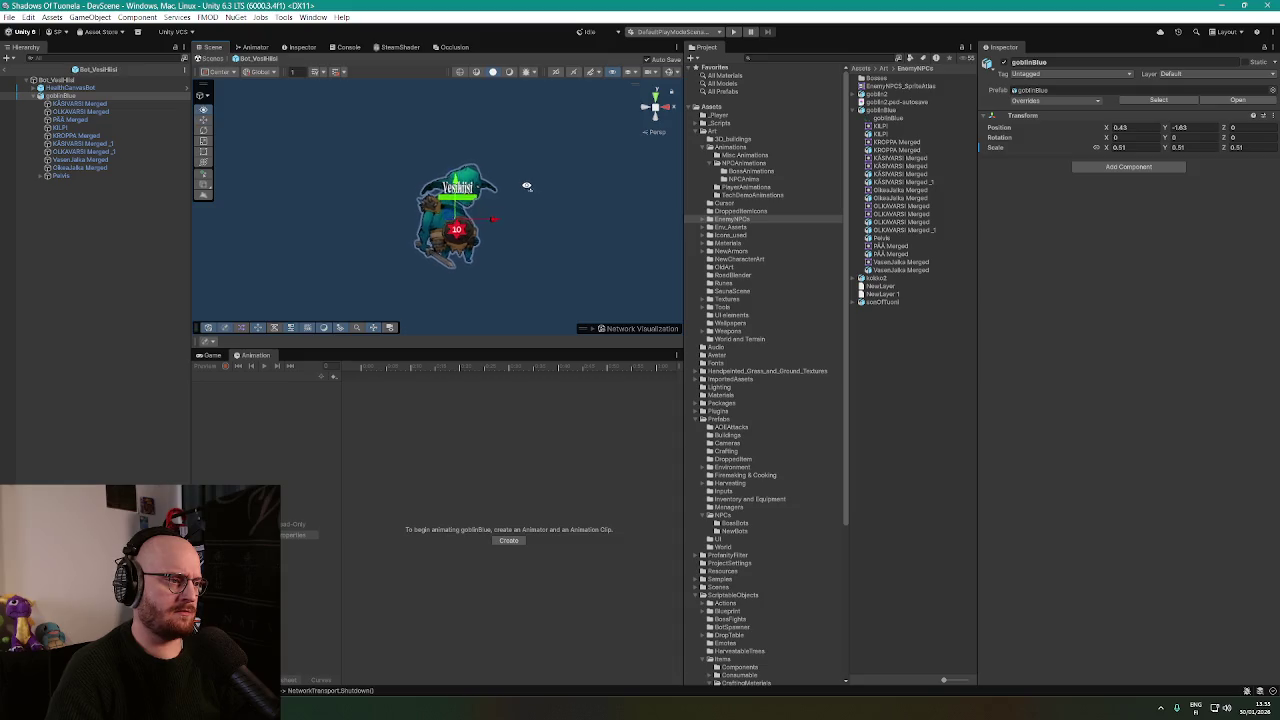
Set the root Bot_VesiHiisi scale to 1, then nudge goblinBlue slightly upward.
left_click(77, 81)
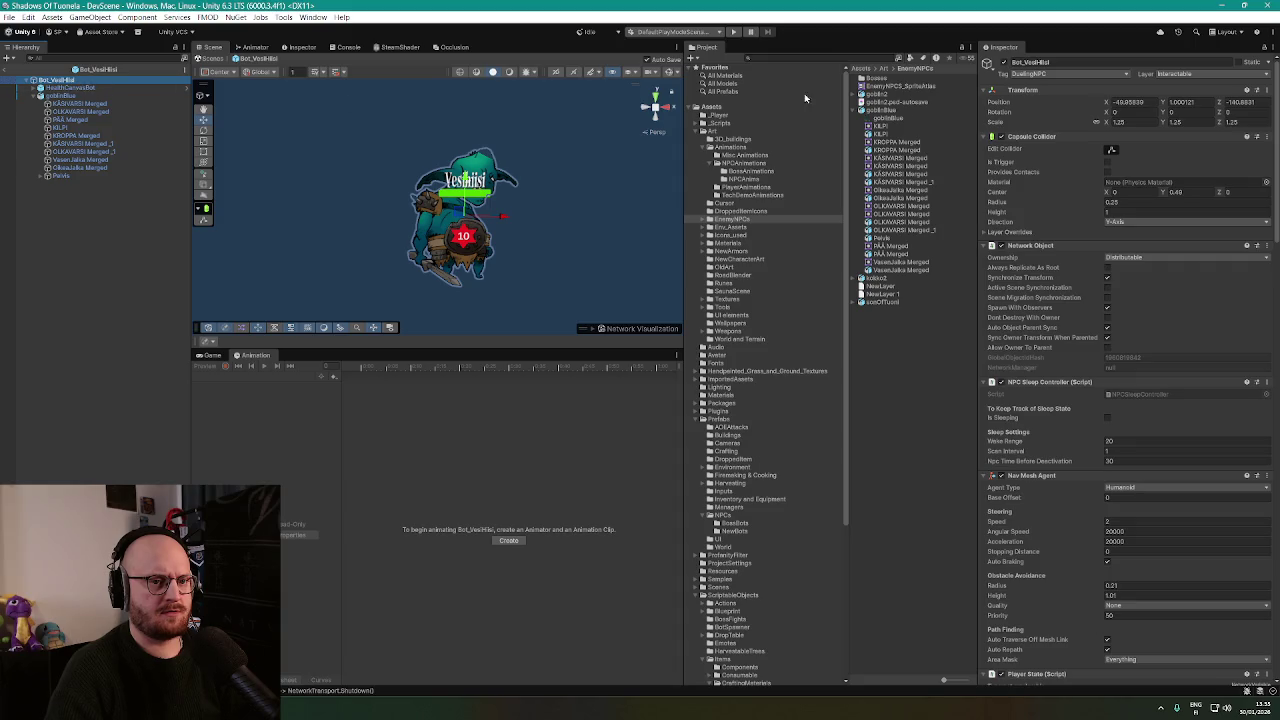
left_click(1130, 121)
type("1")
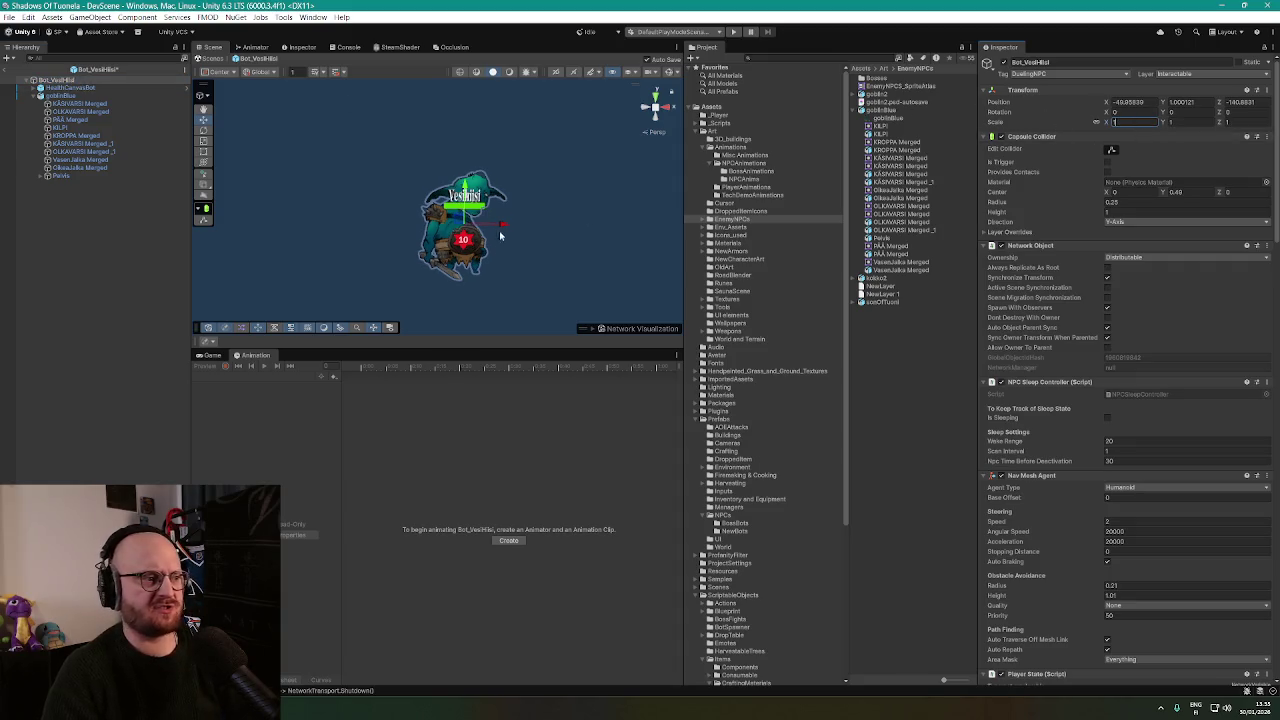
scroll(501, 235, "up", 5)
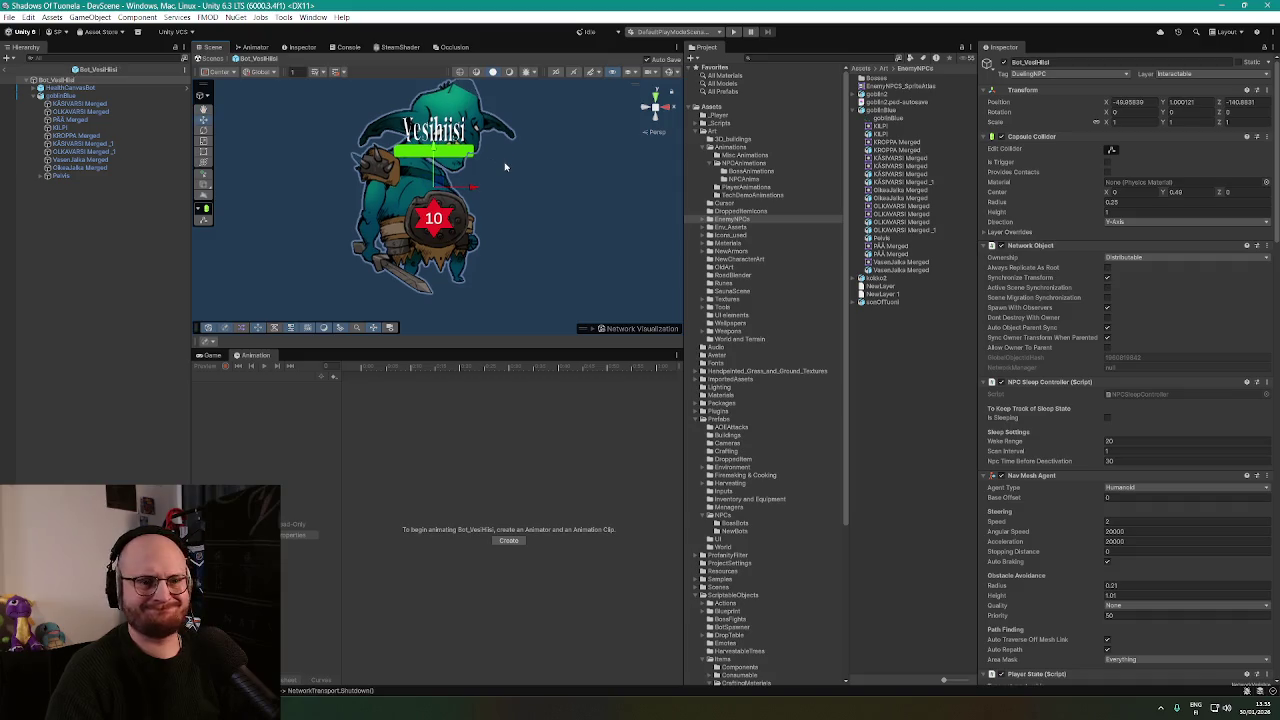
scroll(506, 167, "down", 2)
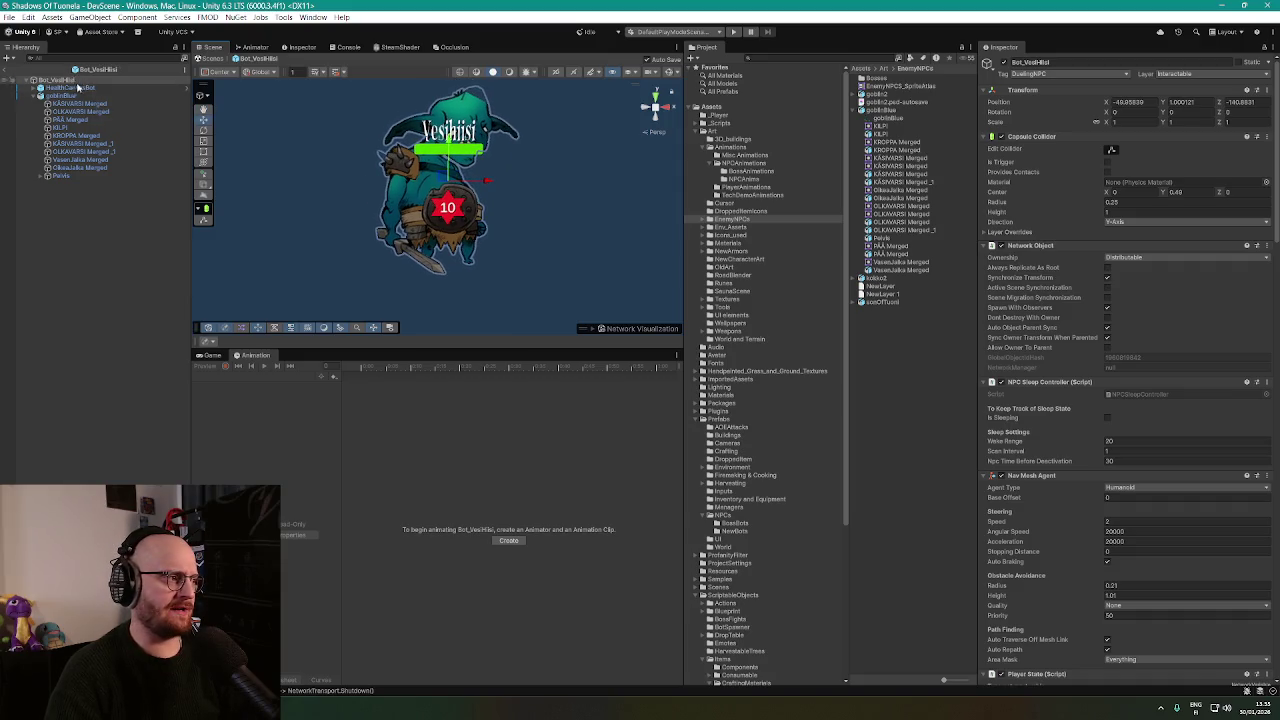
left_click(62, 96)
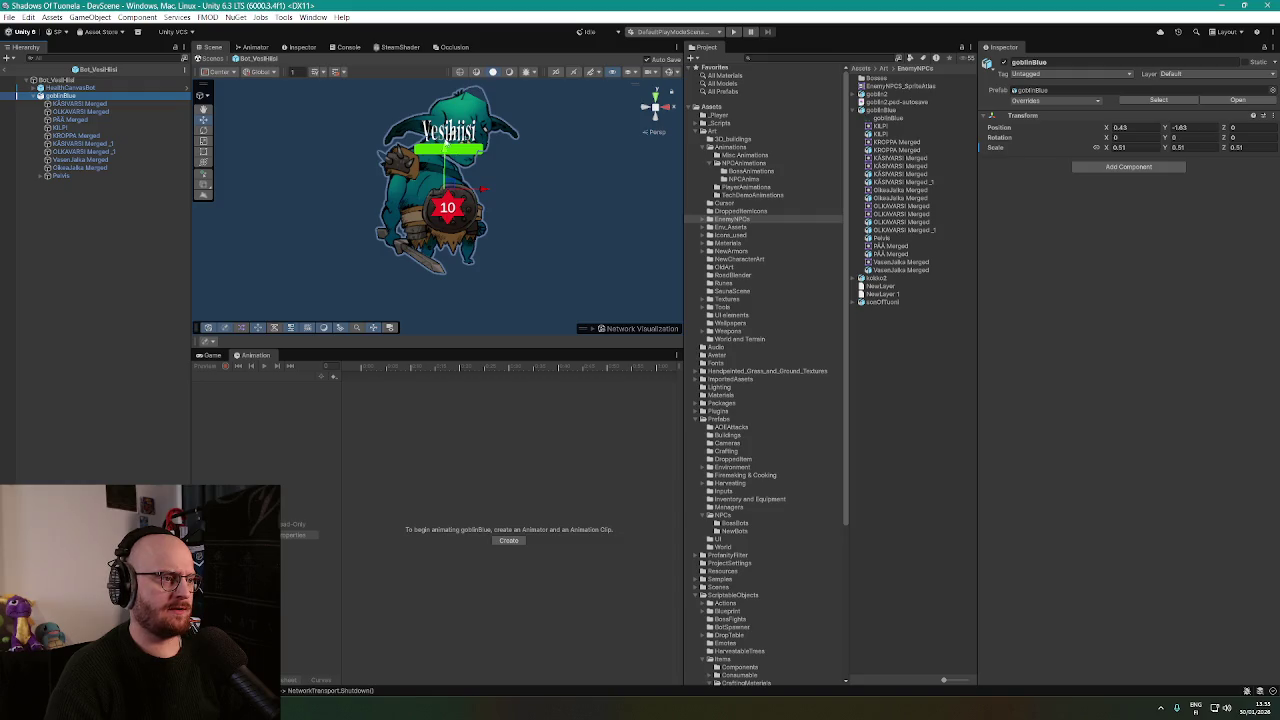
left_click_drag(484, 176, 484, 173)
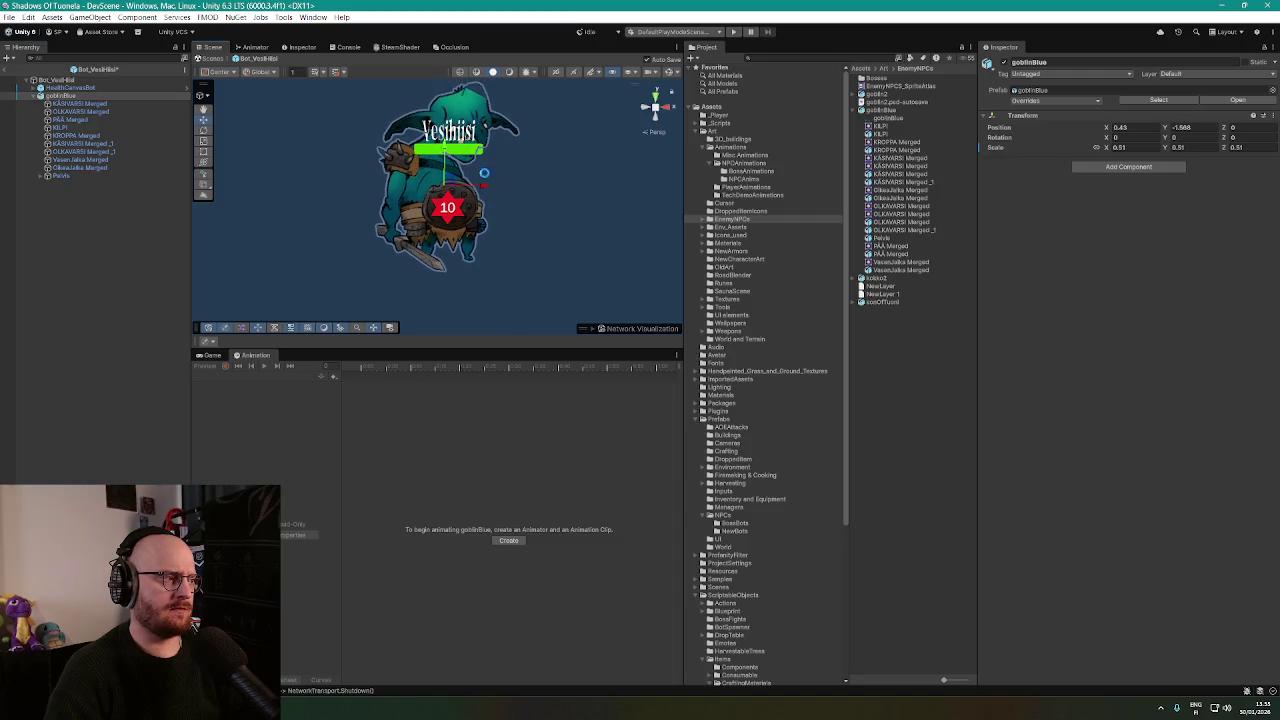
scroll(627, 190, "down", 1)
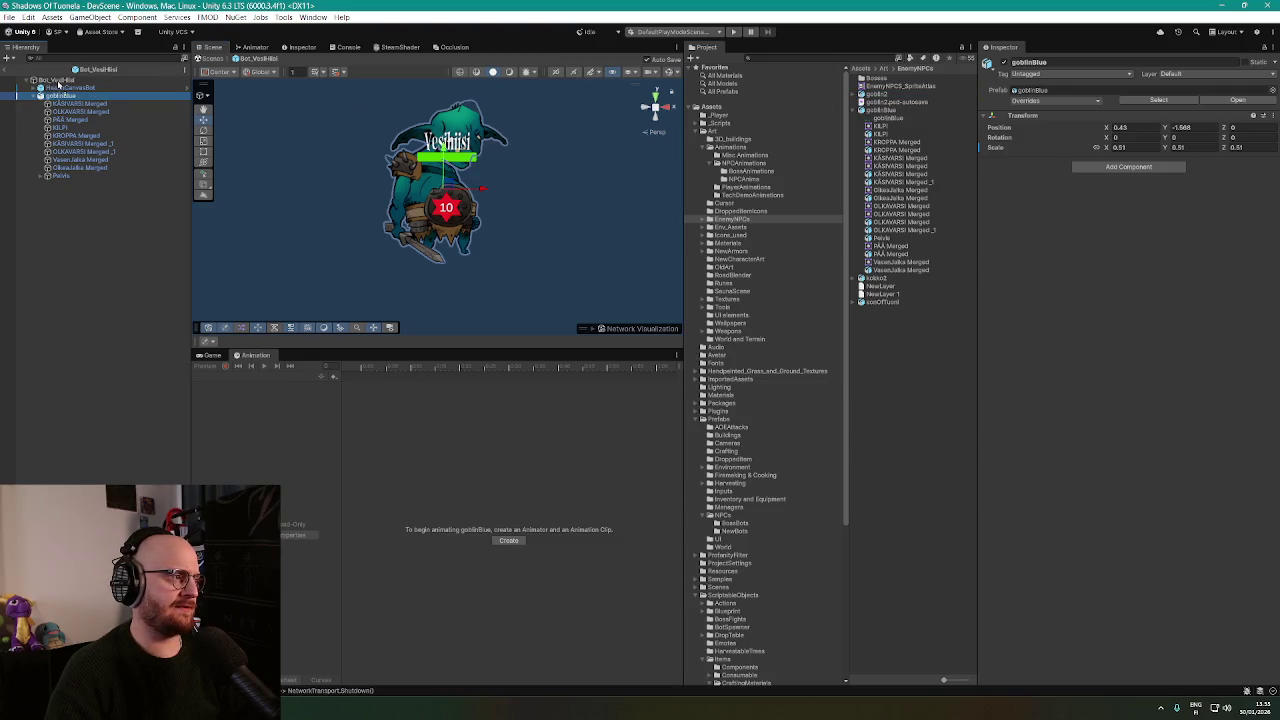
Add goblin2 under Bot_VesiHiisi at position 0, 0, 0, then delete it again.
left_click_drag(58, 85, 58, 85)
scroll(229, 112, "down", 3)
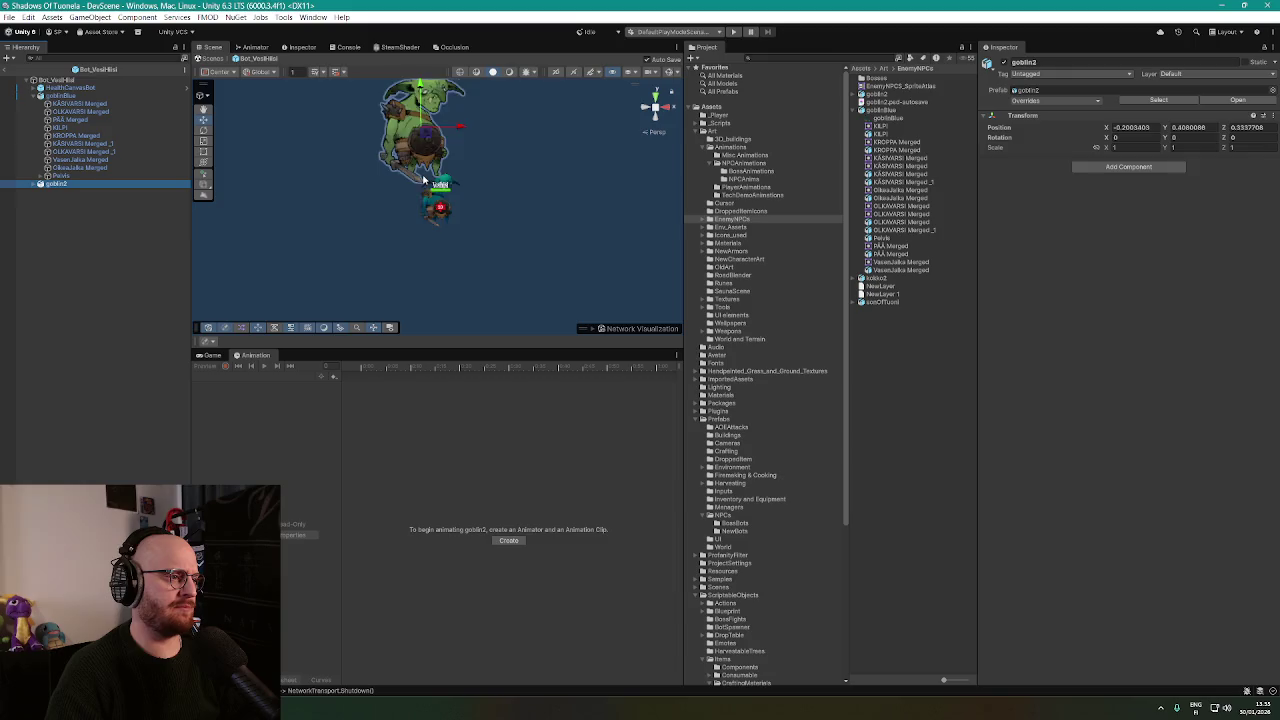
scroll(422, 178, "up", 2)
left_click(1132, 127)
type("0")
key("Tab")
type("0")
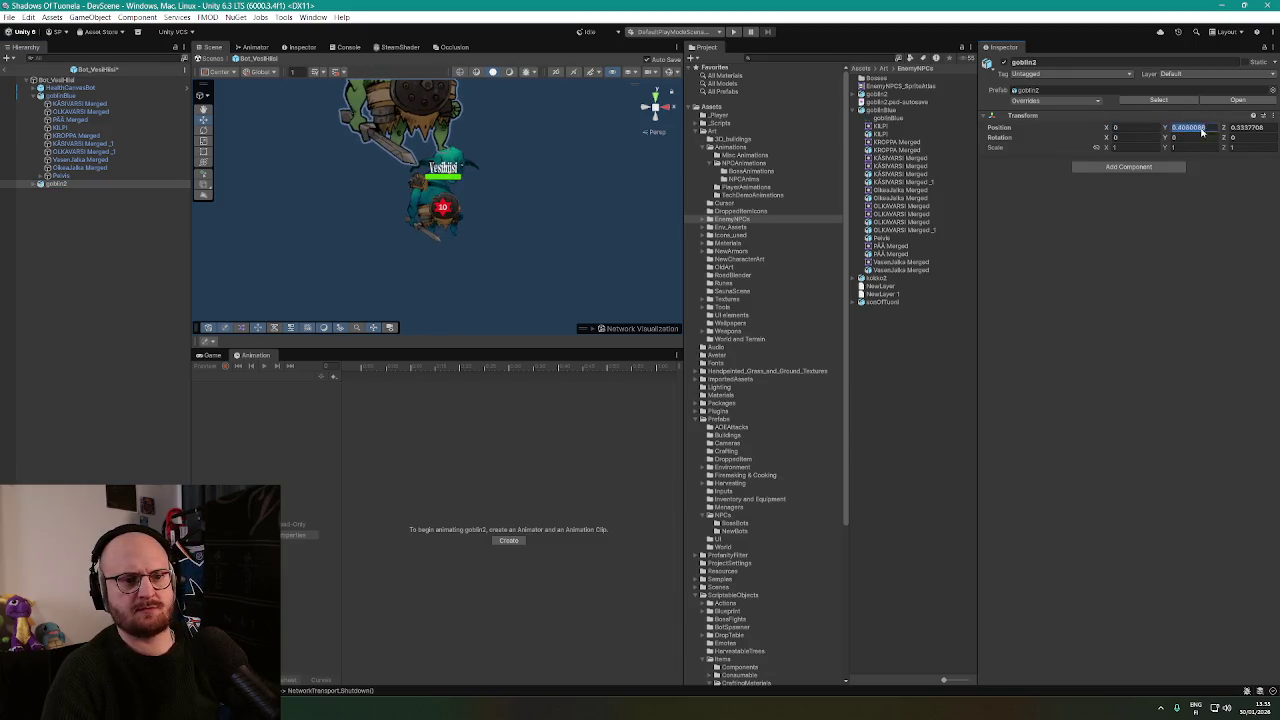
key("Tab")
type("0")
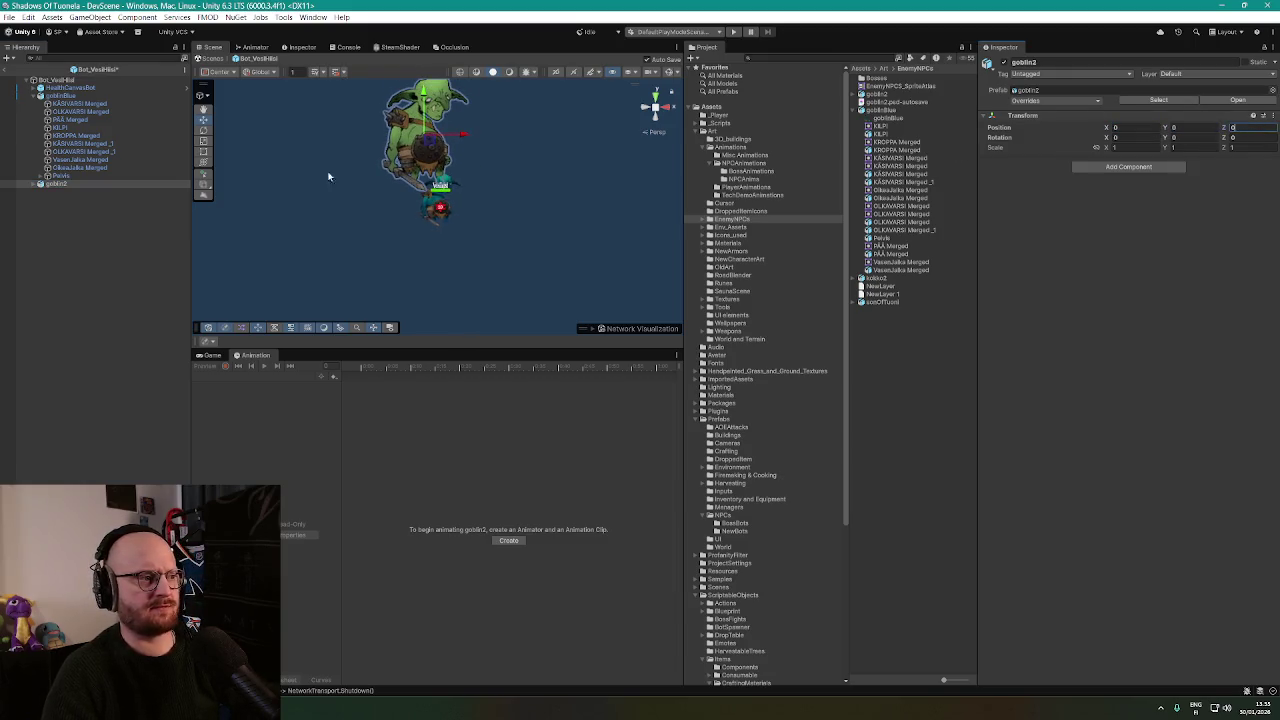
left_click(60, 185)
key("Delete")
left_click(60, 95)
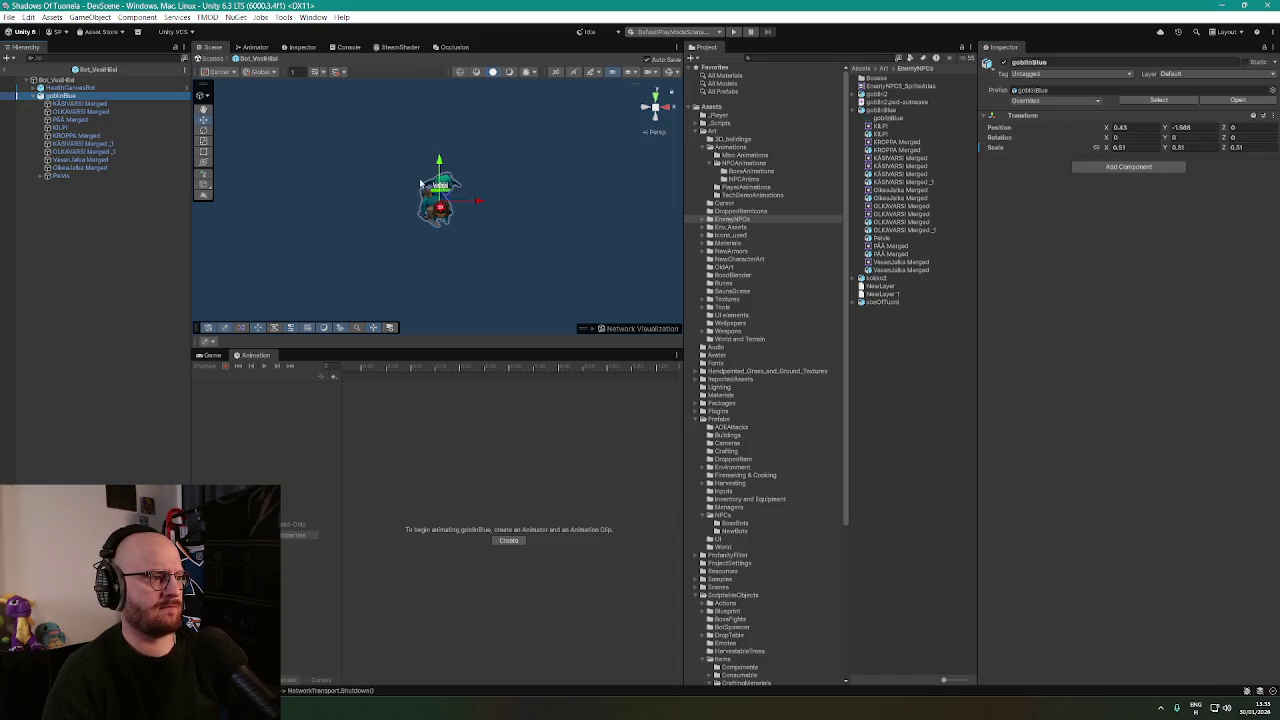
scroll(457, 203, "up", 3)
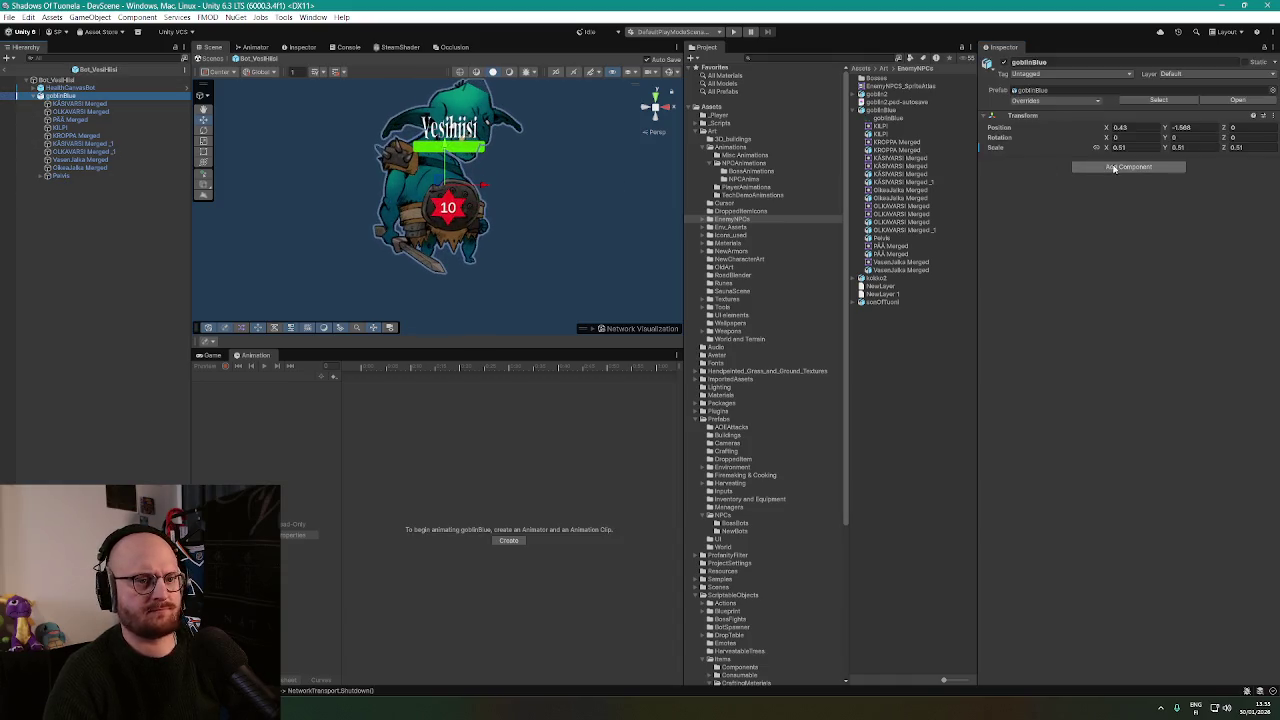
Shrink goblinBlue to scale 0.27 and set its Y position to -0.5 beneath the health bar.
left_click_drag(1110, 150, 1101, 152)
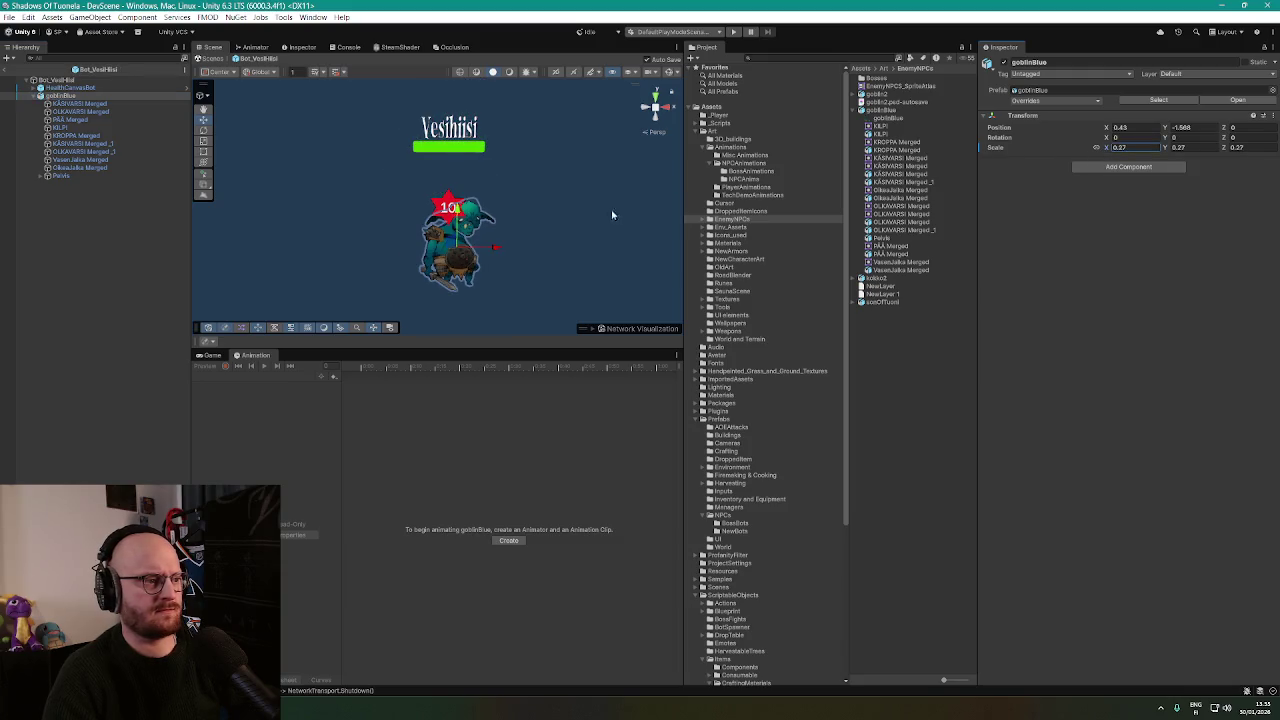
mouse_move(457, 228)
left_mouse_down()
mouse_move(457, 177)
mouse_move(476, 202)
left_mouse_up()
left_click(1205, 126)
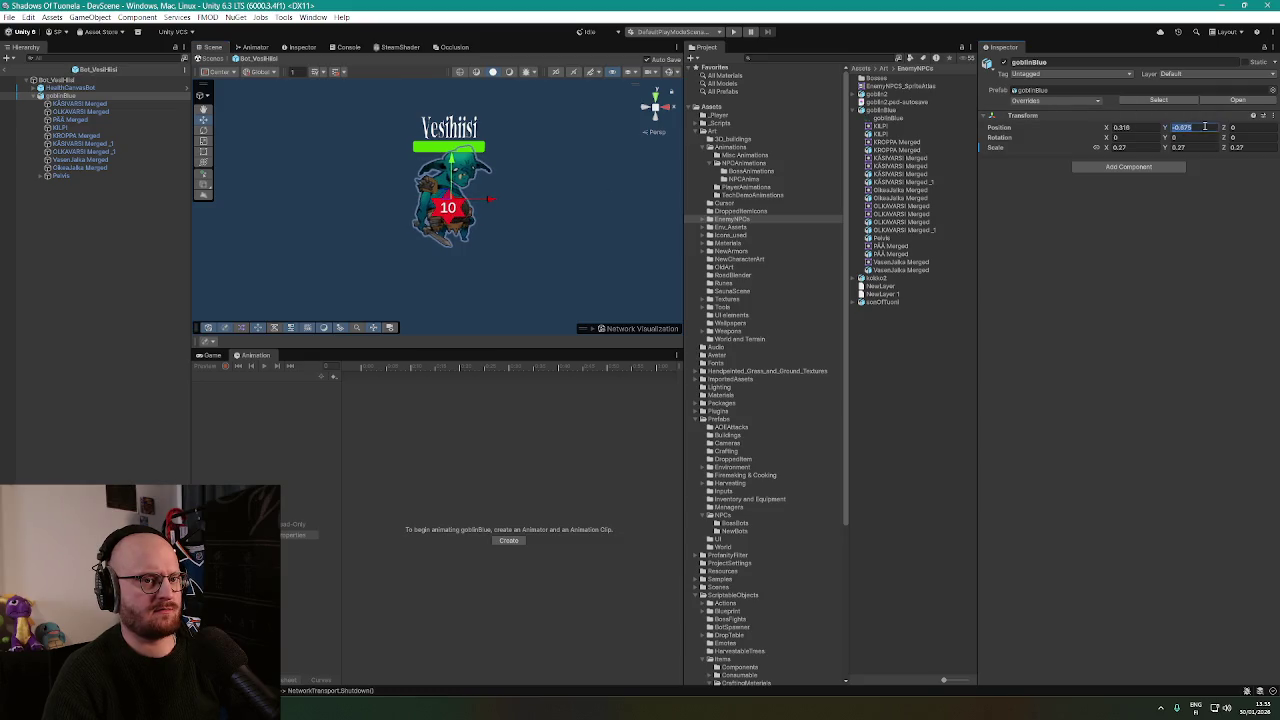
type("0")
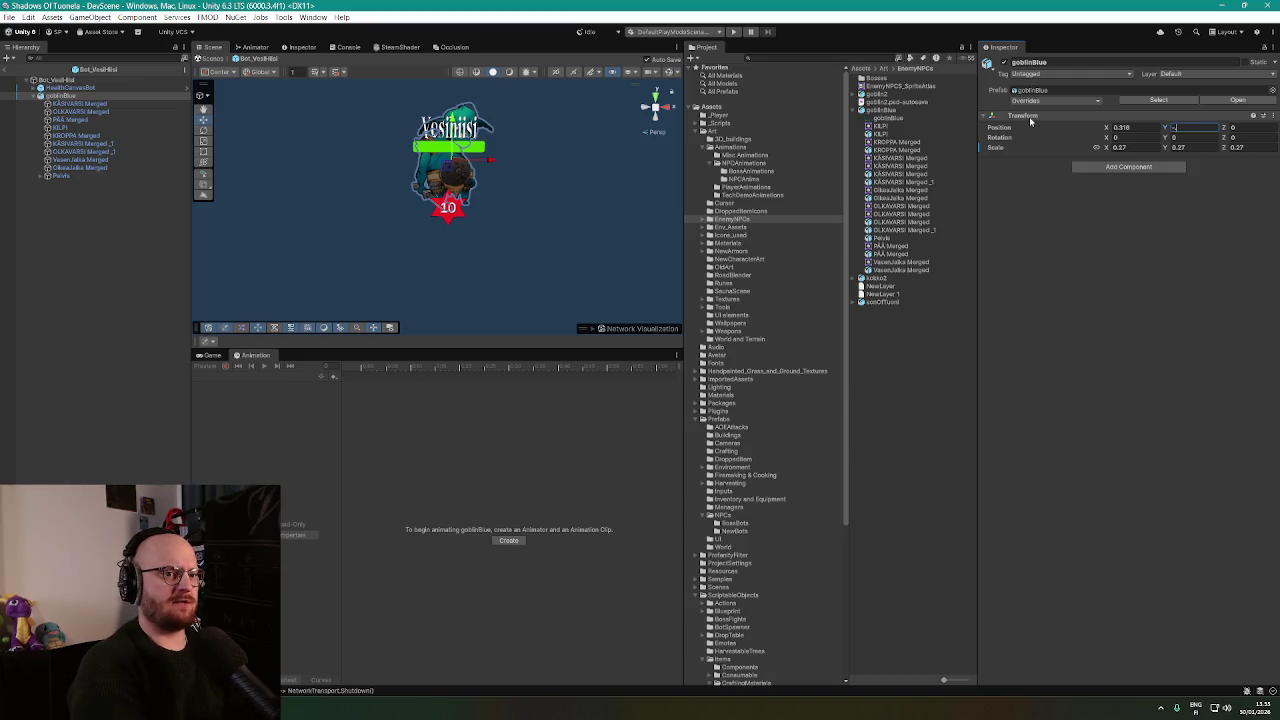
type("0.5")
key("Return")
scroll(600, 175, "up", 2)
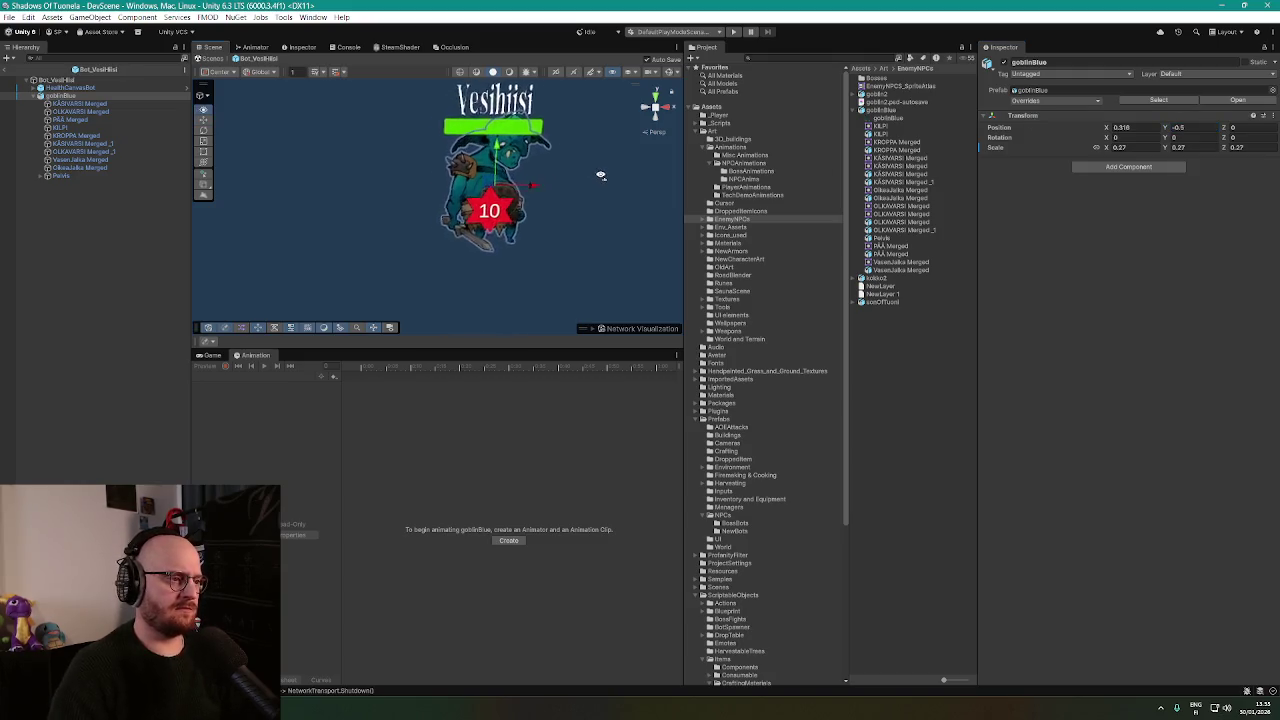
mouse_move(600, 175)
left_mouse_down()
mouse_move(666, 163)
mouse_move(566, 166)
mouse_move(596, 171)
left_mouse_up()
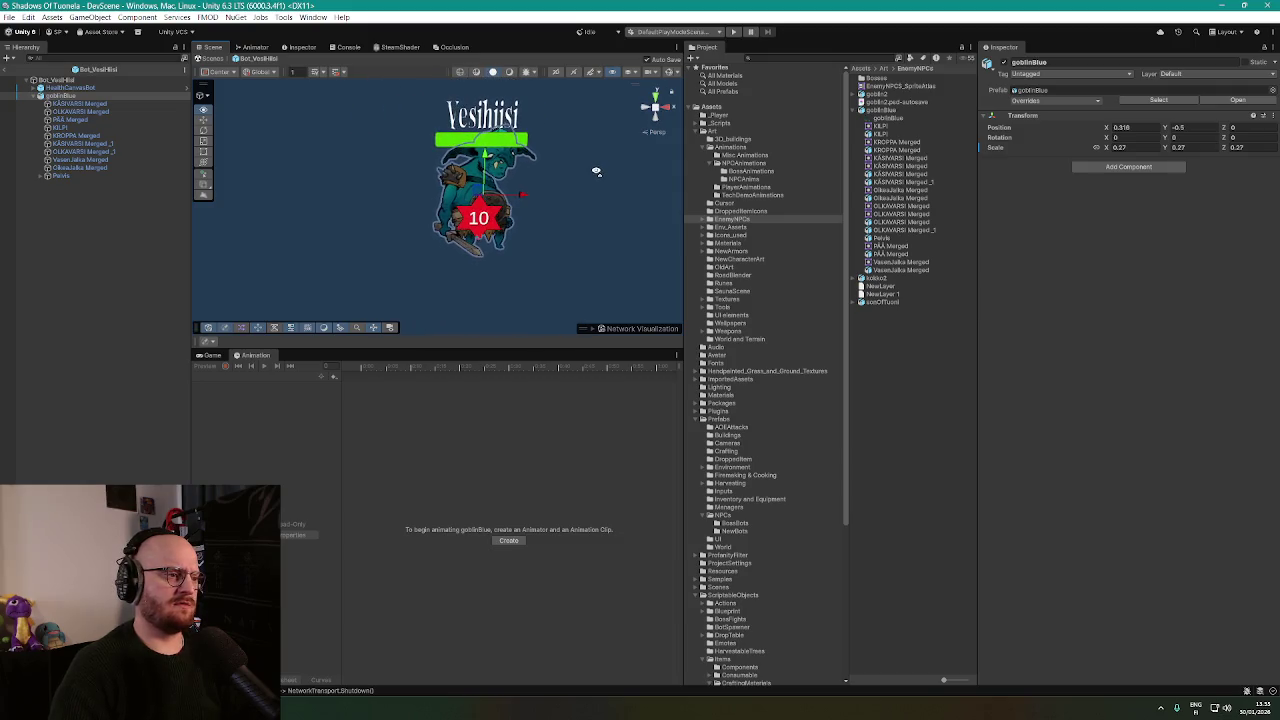
left_click(70, 87)
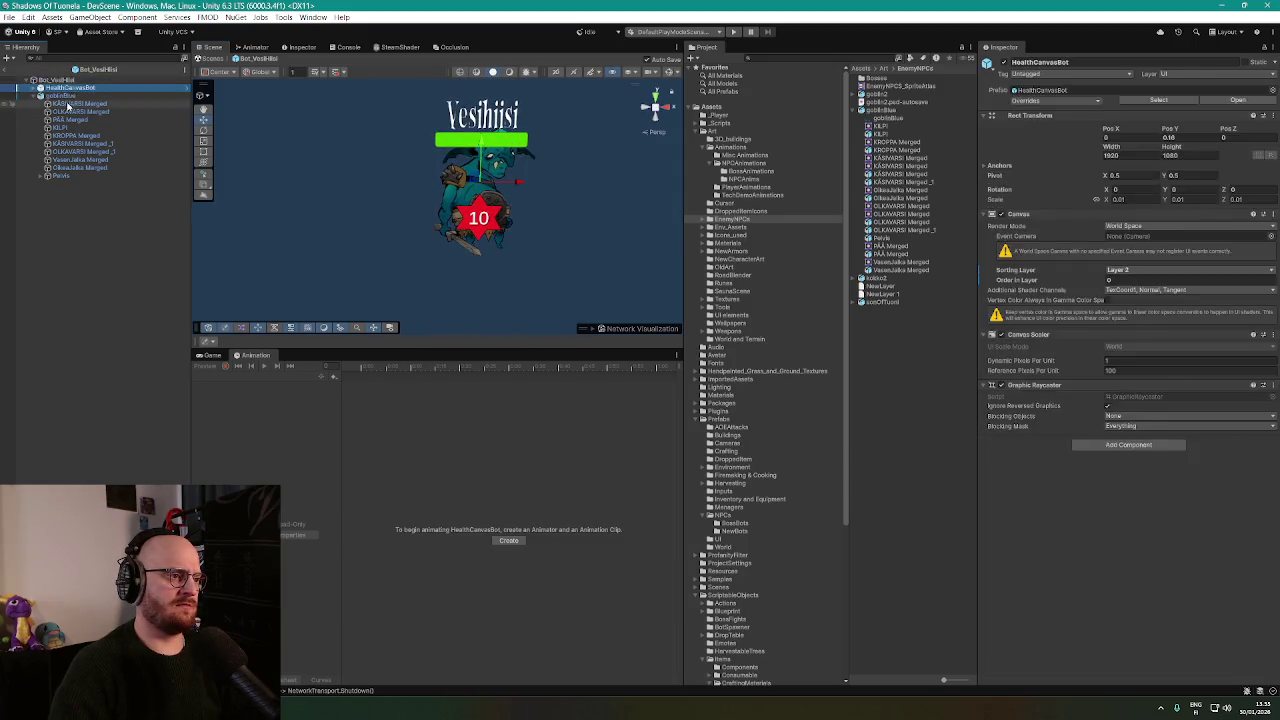
Check the bones of the KÄSIVARSI Merged, PÄÄ Merged, KÄSIVARSI Merged_1 and OikeaJalka Merged sprites.
left_click(85, 103)
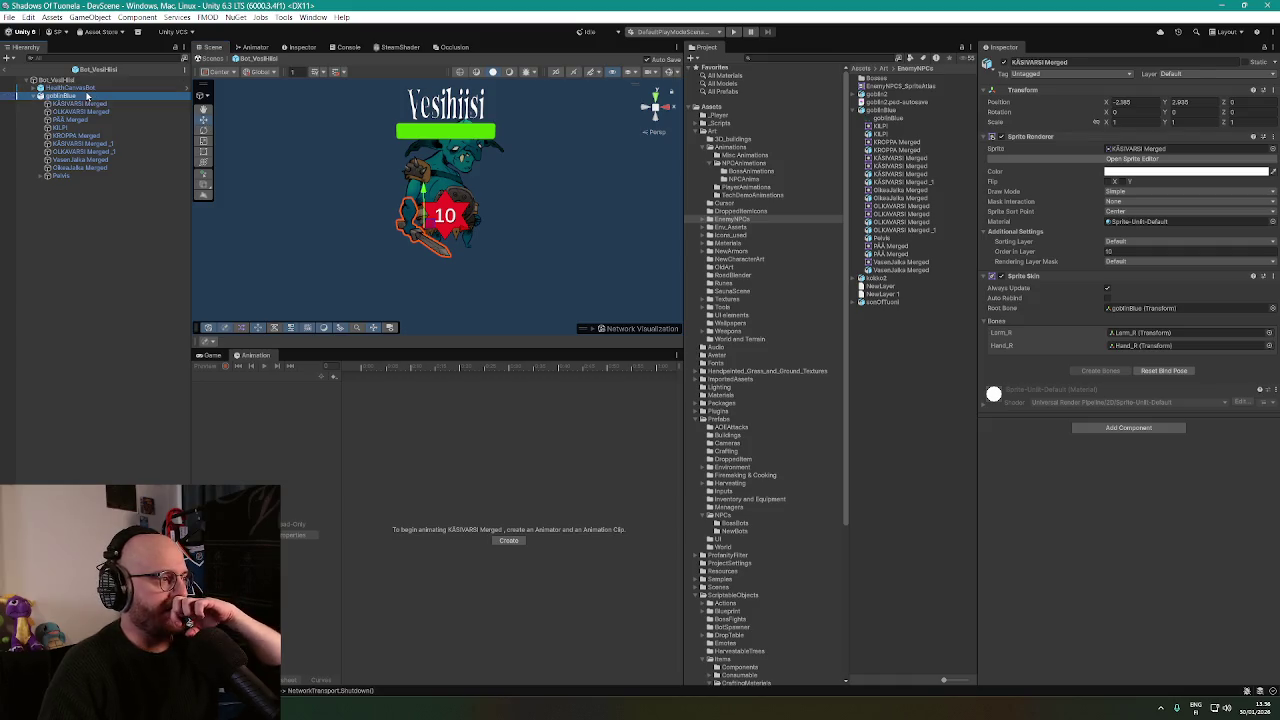
left_click(87, 96)
left_click(82, 105)
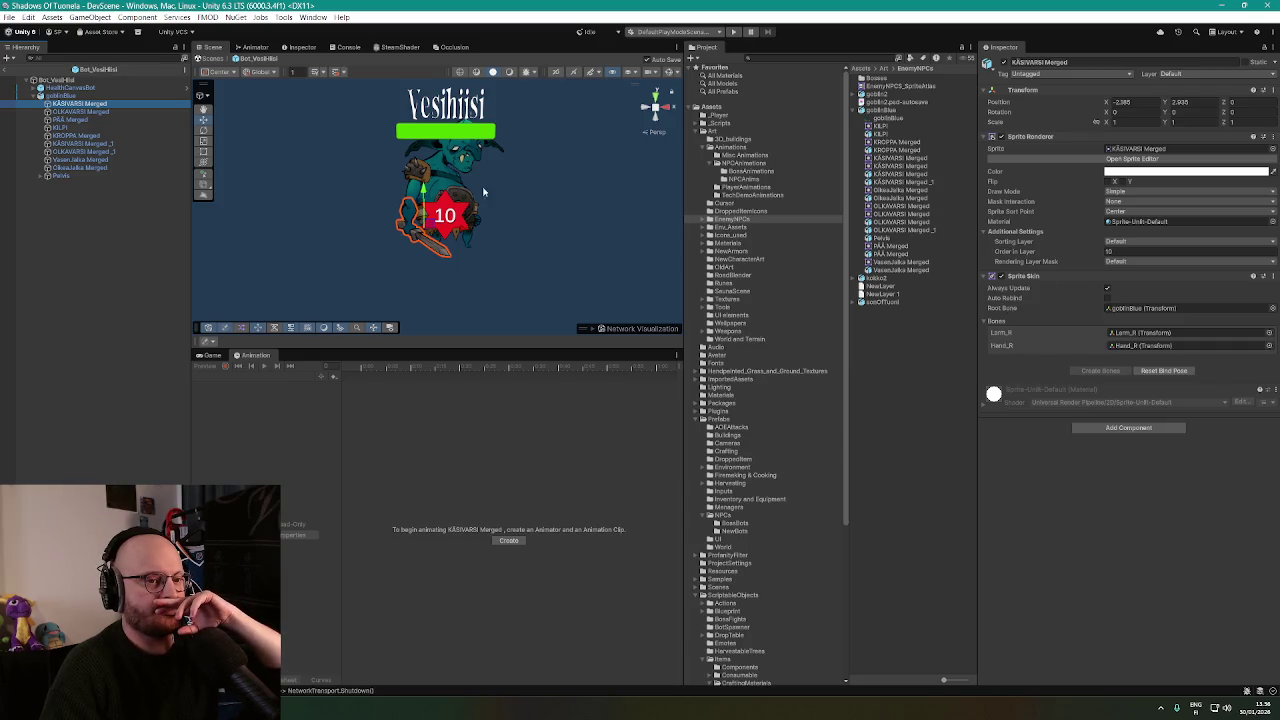
left_click(80, 111)
left_click(88, 120)
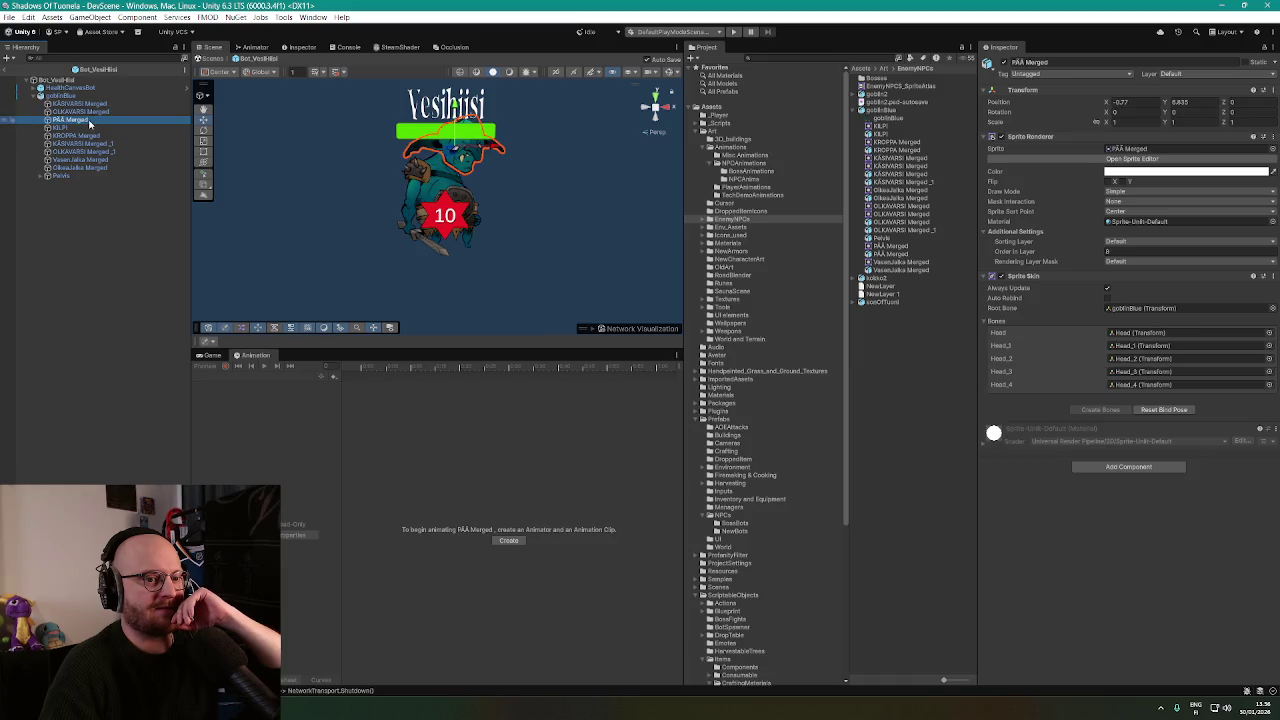
left_click(84, 128)
left_click(82, 136)
left_click(80, 144)
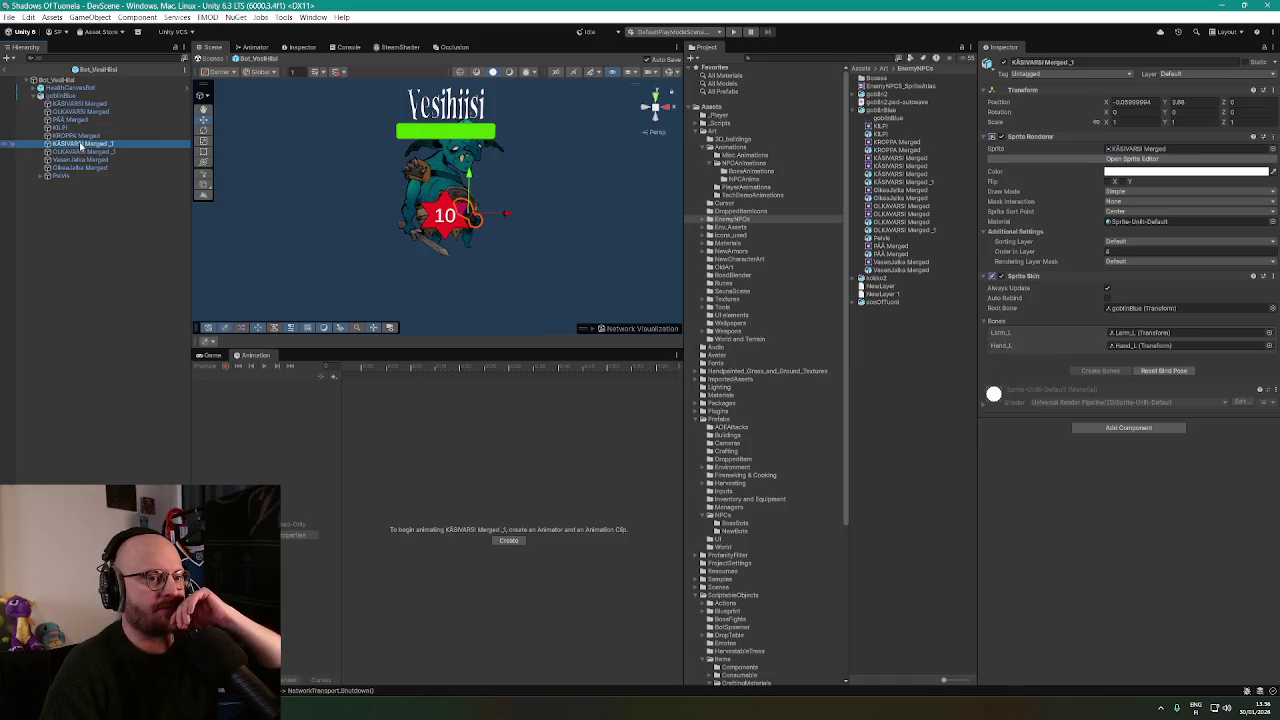
left_click(78, 151)
left_click(80, 159)
left_click(84, 166)
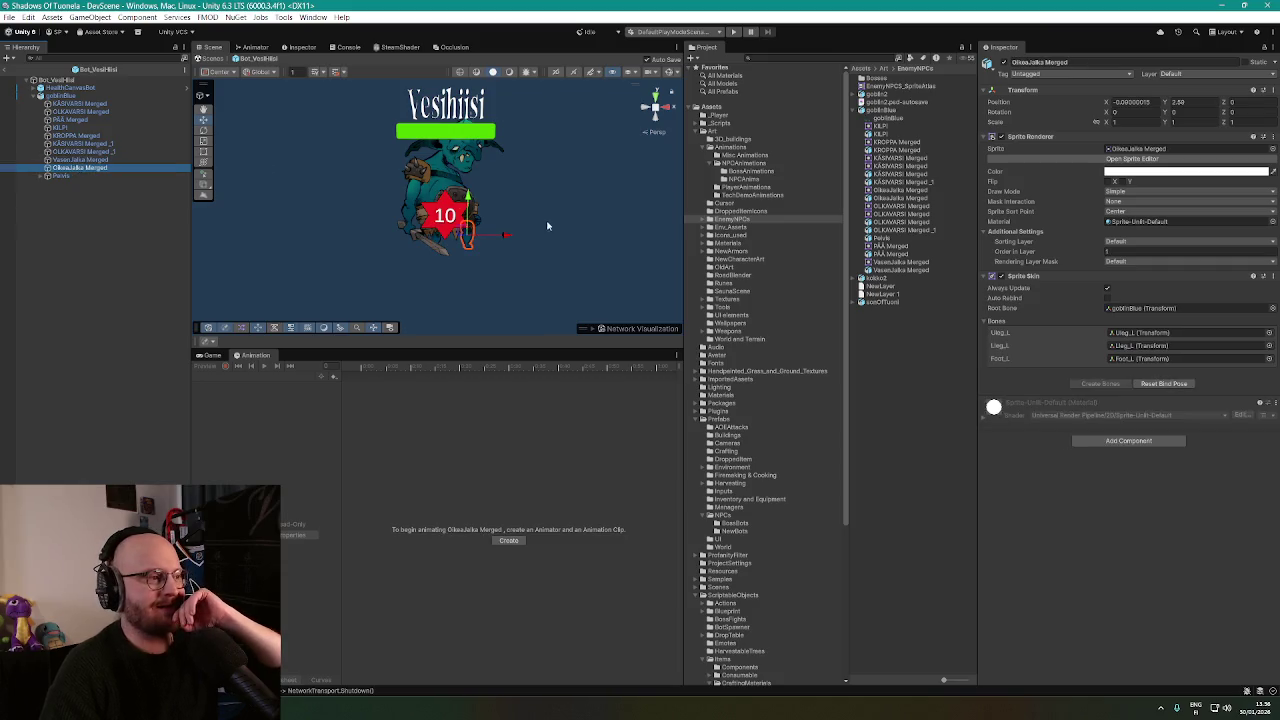
Drag HealthCanvasBot upward so the health bar and name sit above goblinBlue's head.
scroll(518, 189, "up", 3)
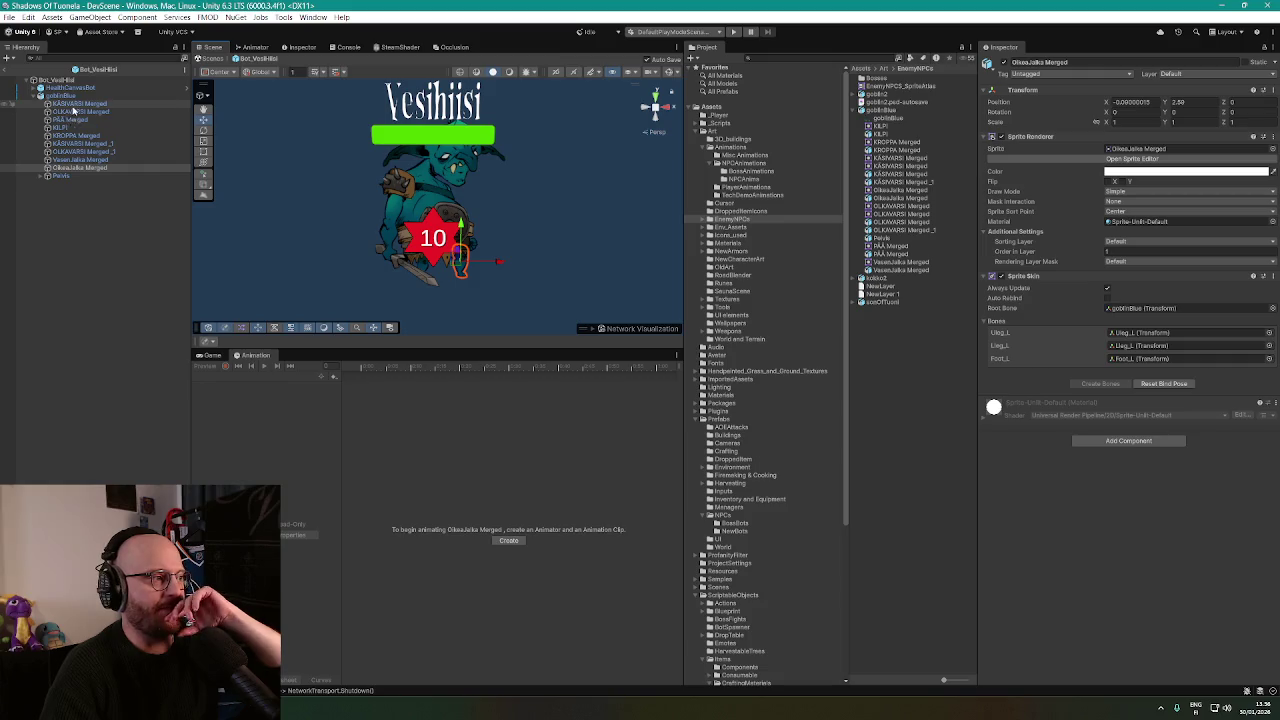
left_click(75, 87)
scroll(406, 196, "down", 2)
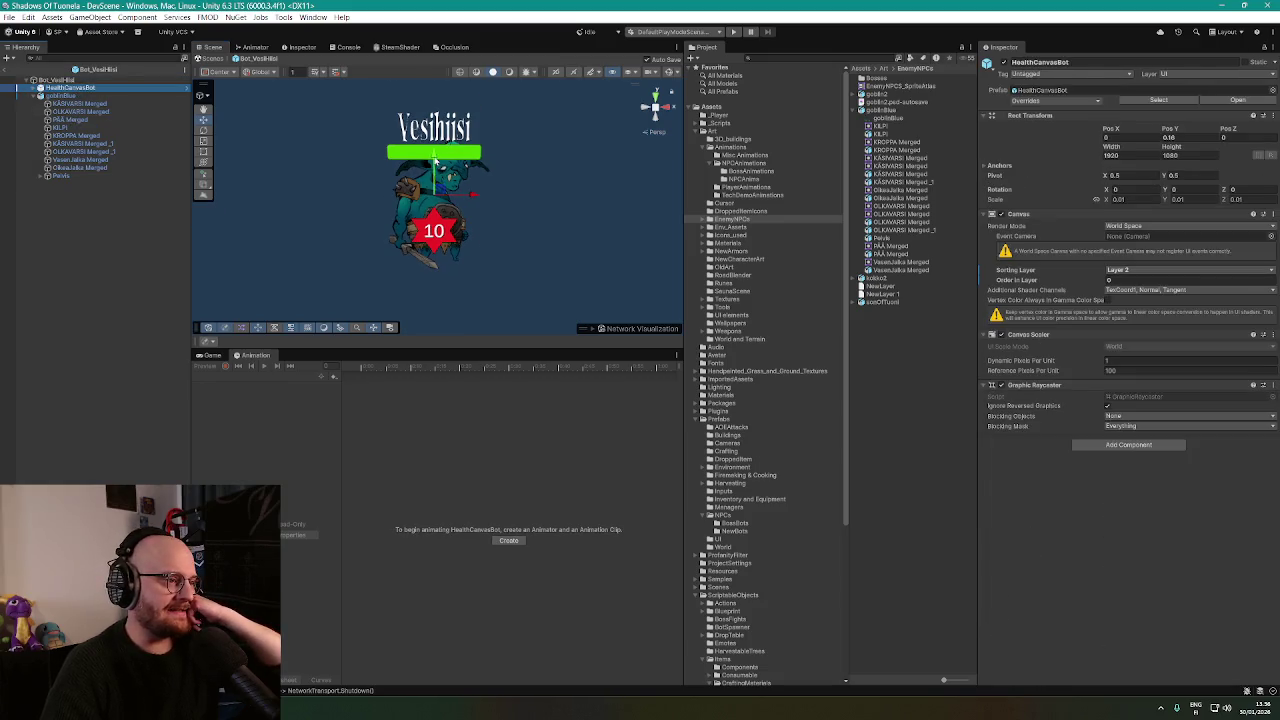
mouse_move(434, 160)
left_mouse_down()
mouse_move(438, 121)
mouse_move(440, 137)
left_mouse_up()
scroll(485, 200, "down", 1)
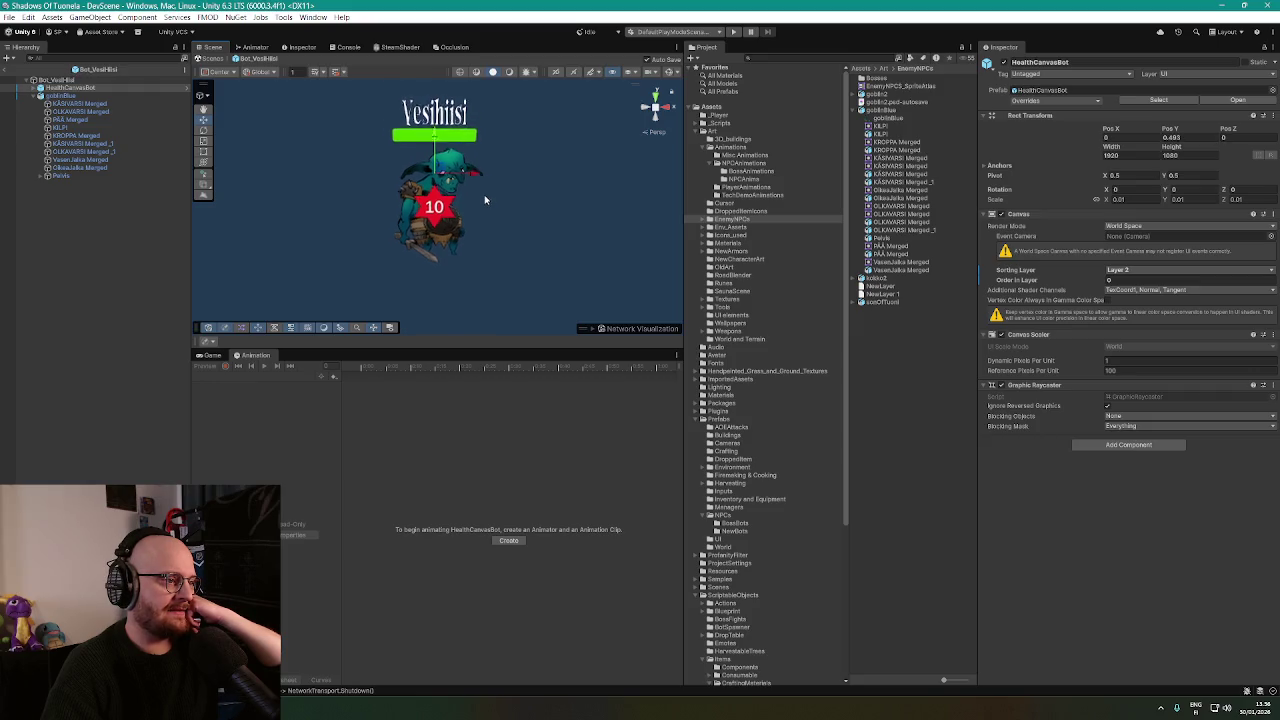
scroll(486, 200, "up", 1)
scroll(488, 197, "down", 3)
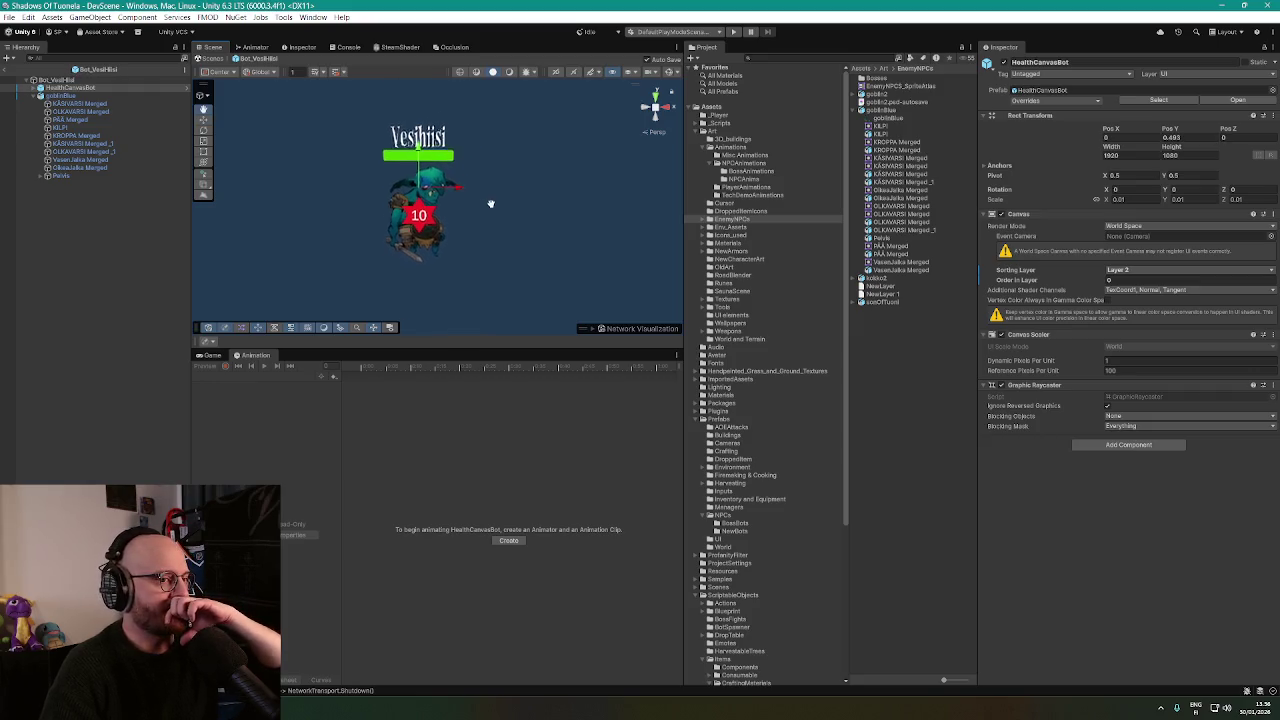
left_click(72, 96)
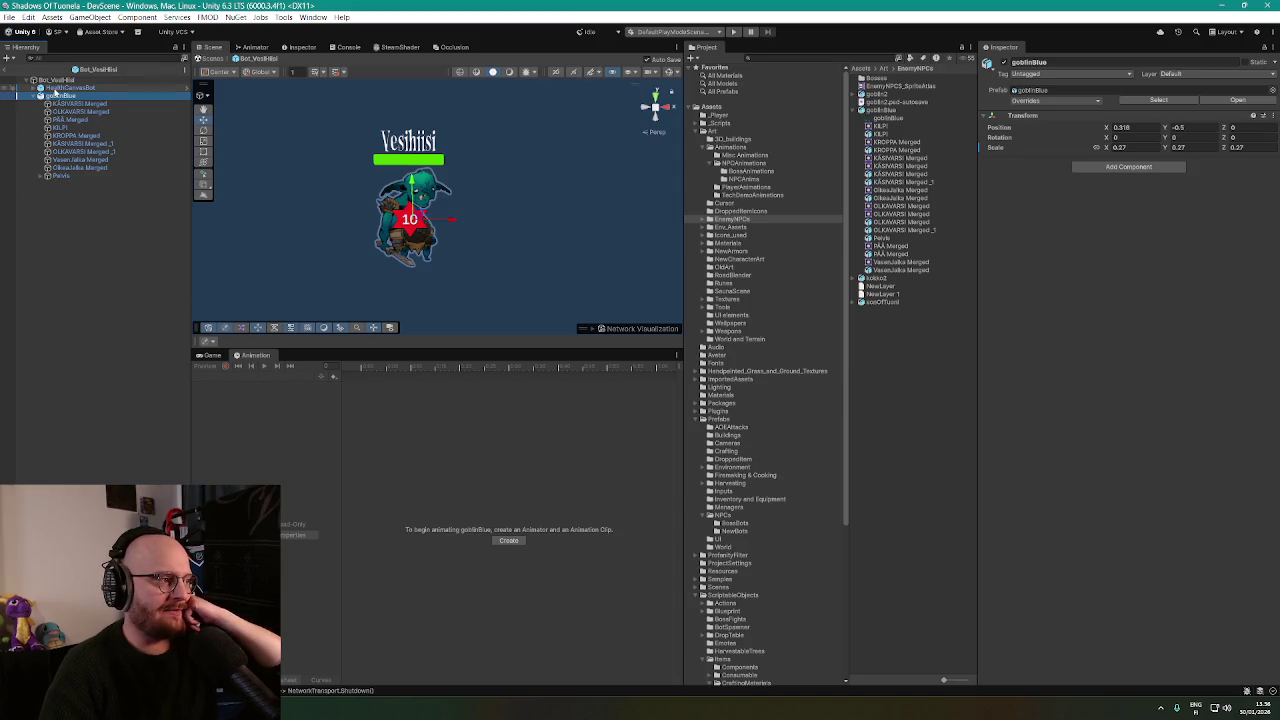
left_click(58, 89)
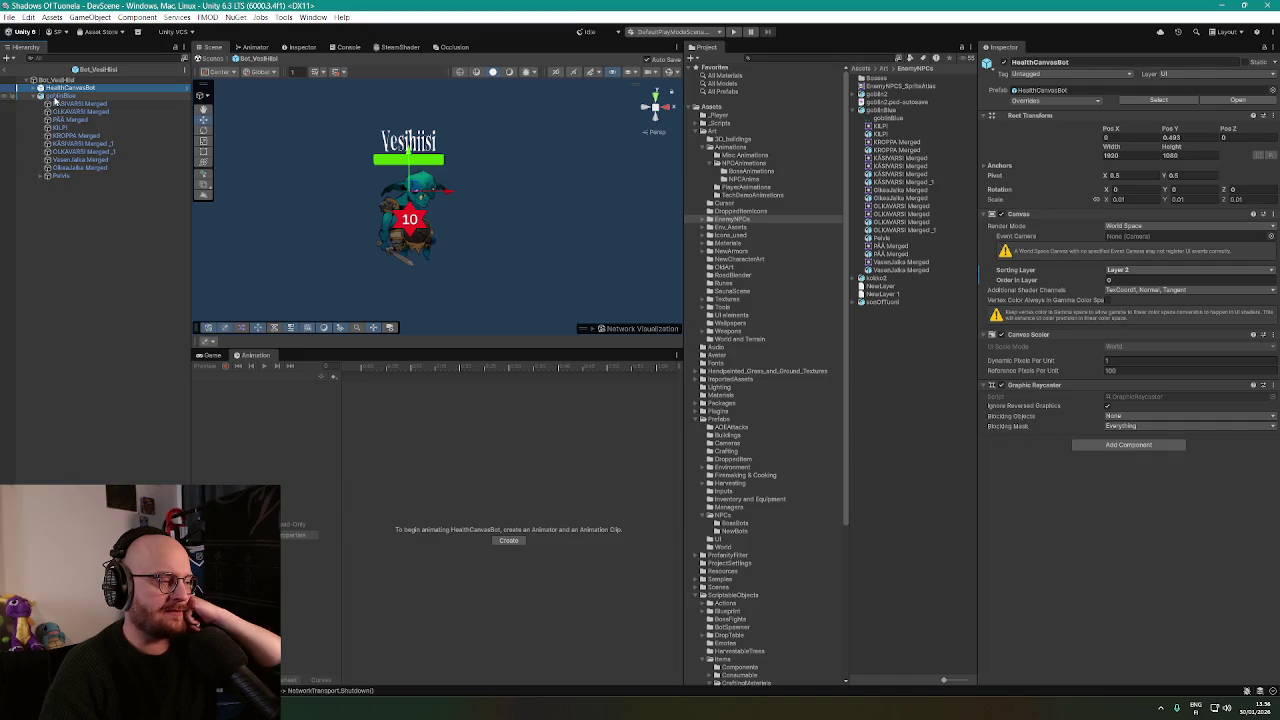
left_click(57, 97)
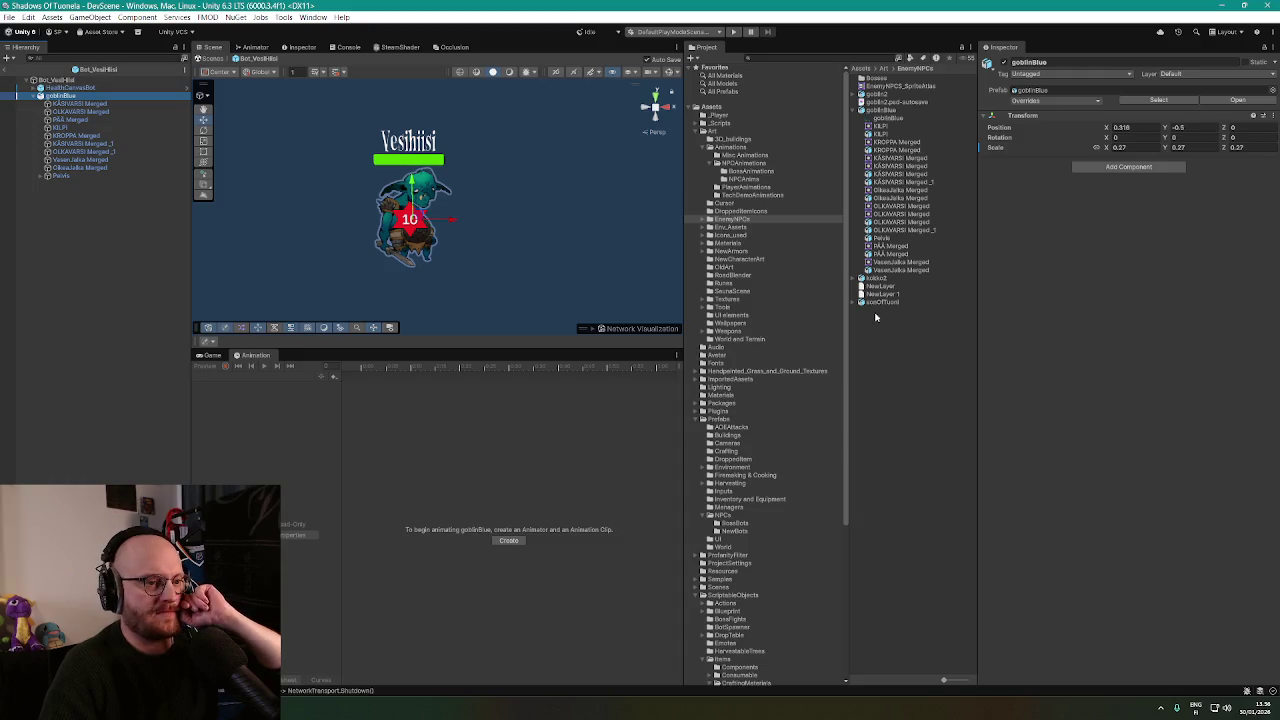
left_click(897, 348)
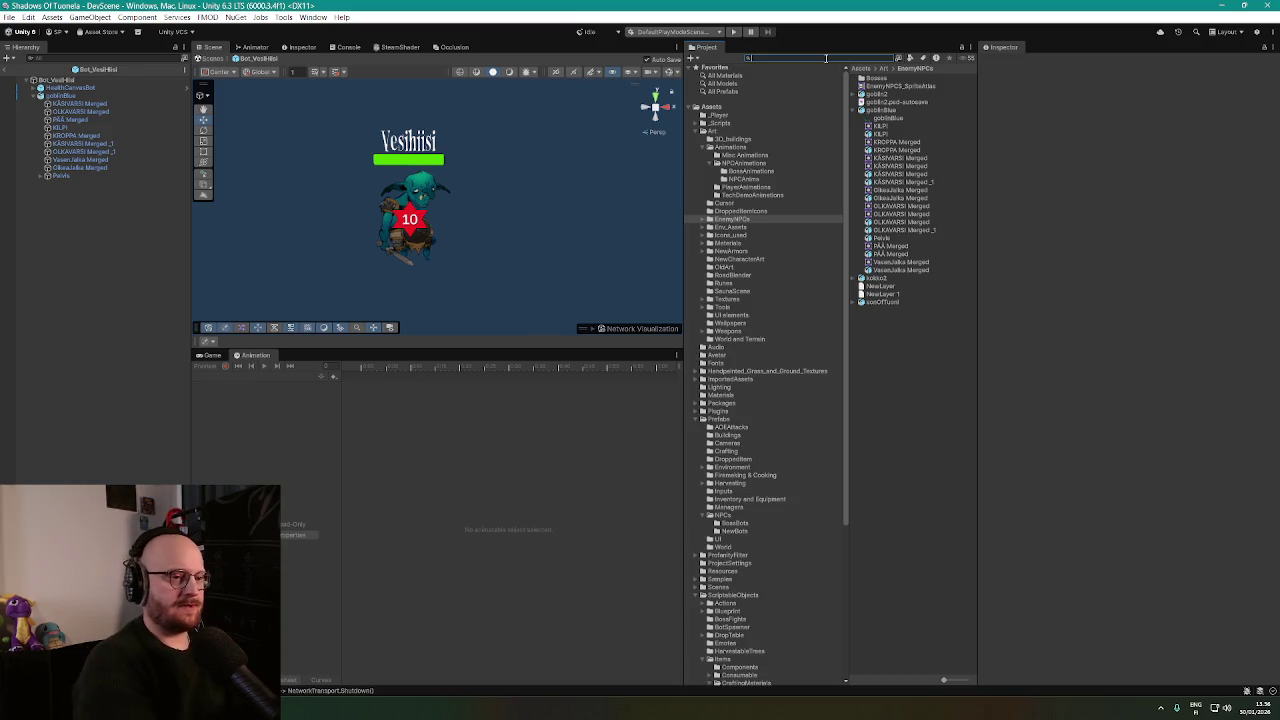
type("bot2")
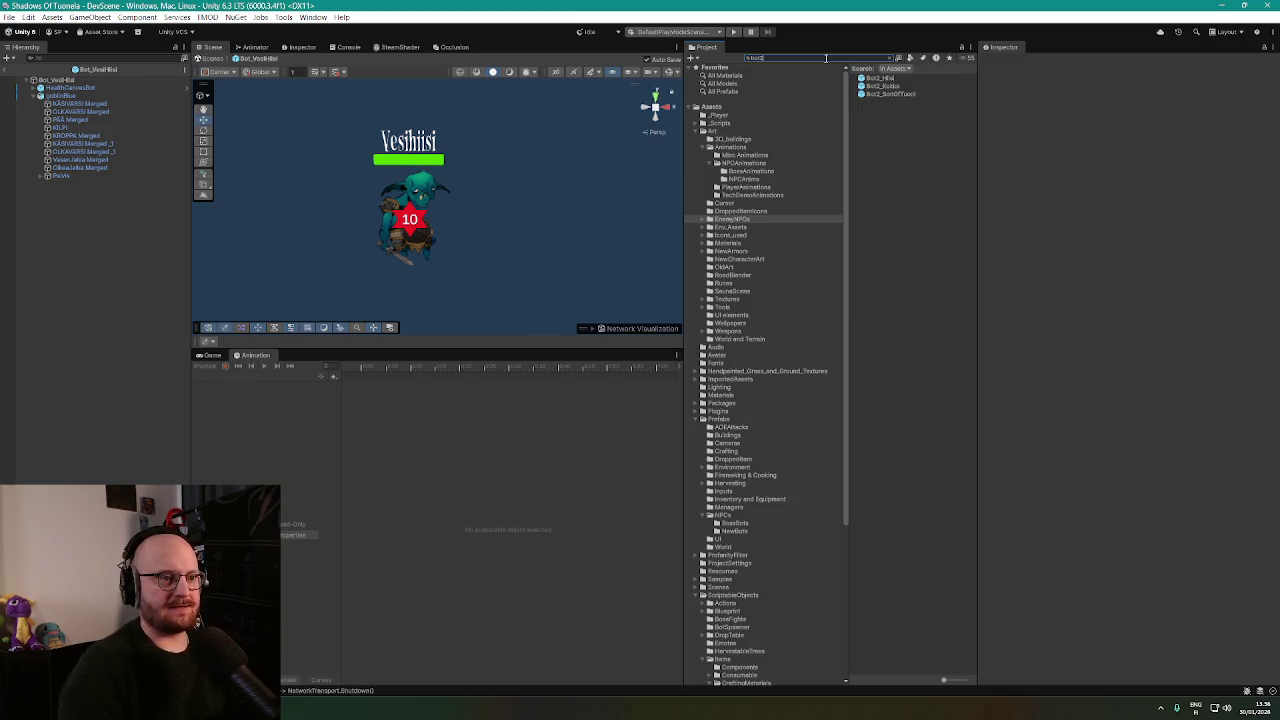
double_click(881, 78)
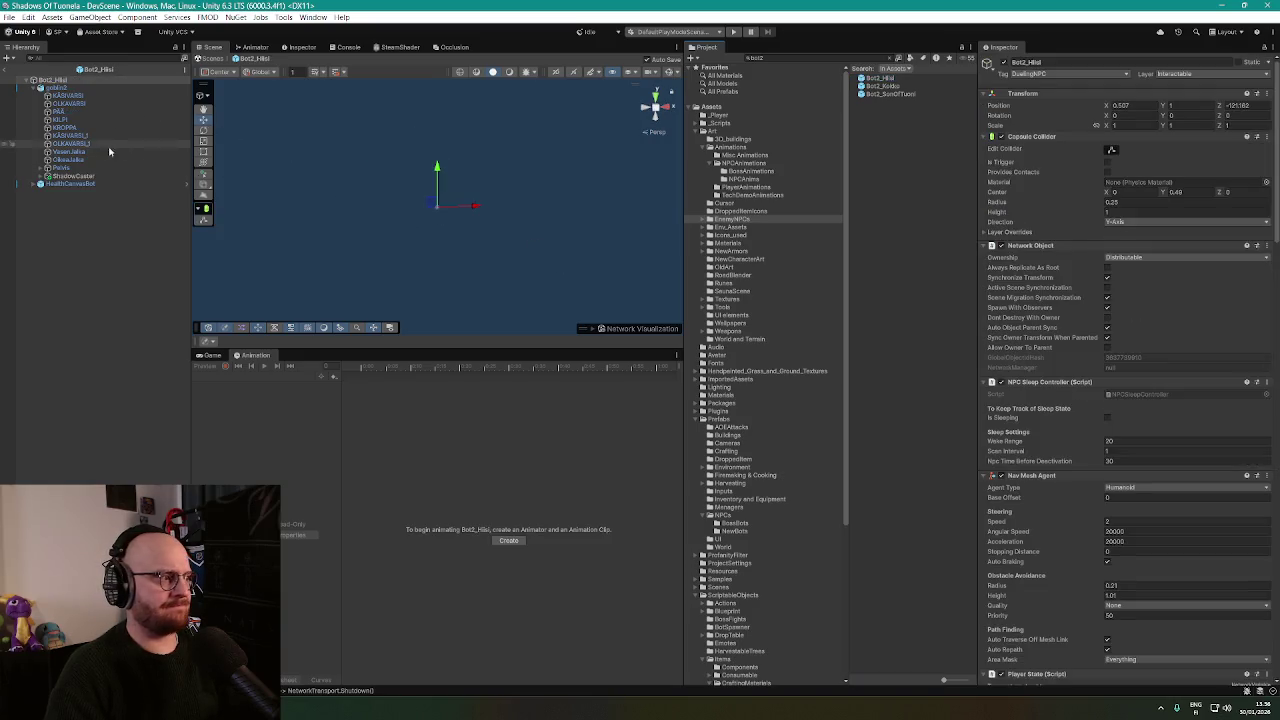
left_click(58, 88)
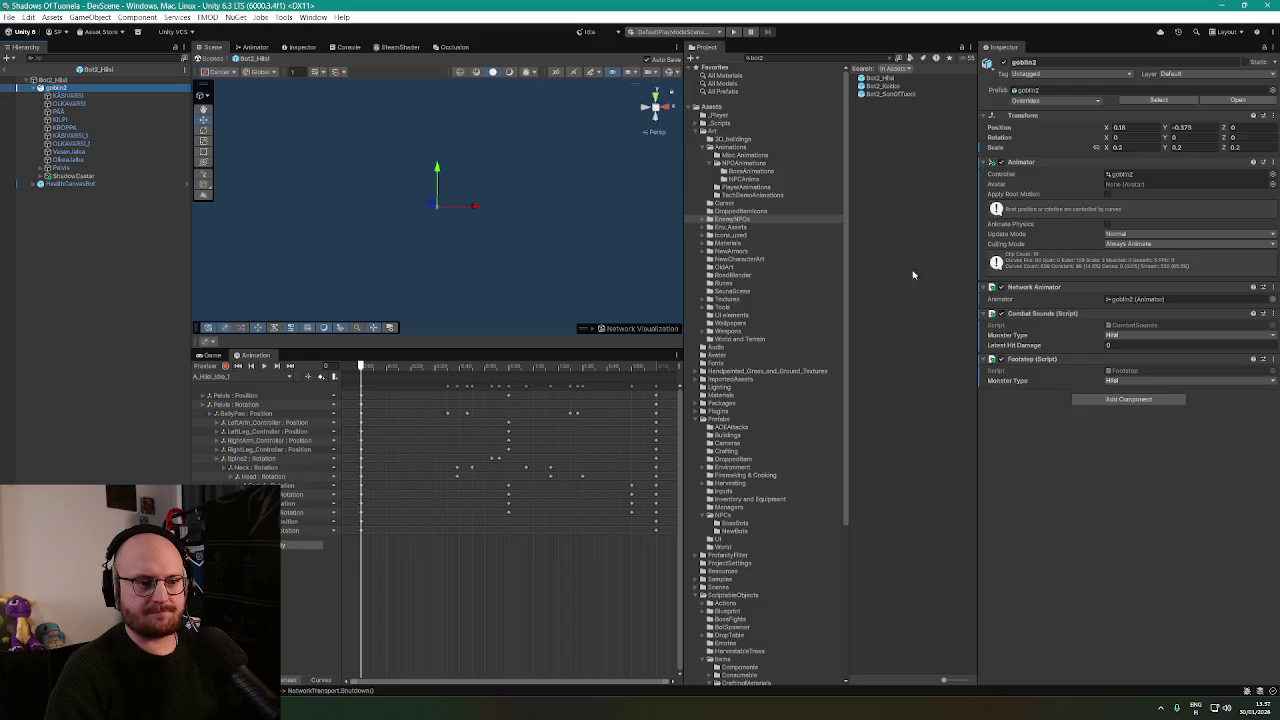
left_click(808, 57)
type("vesti")
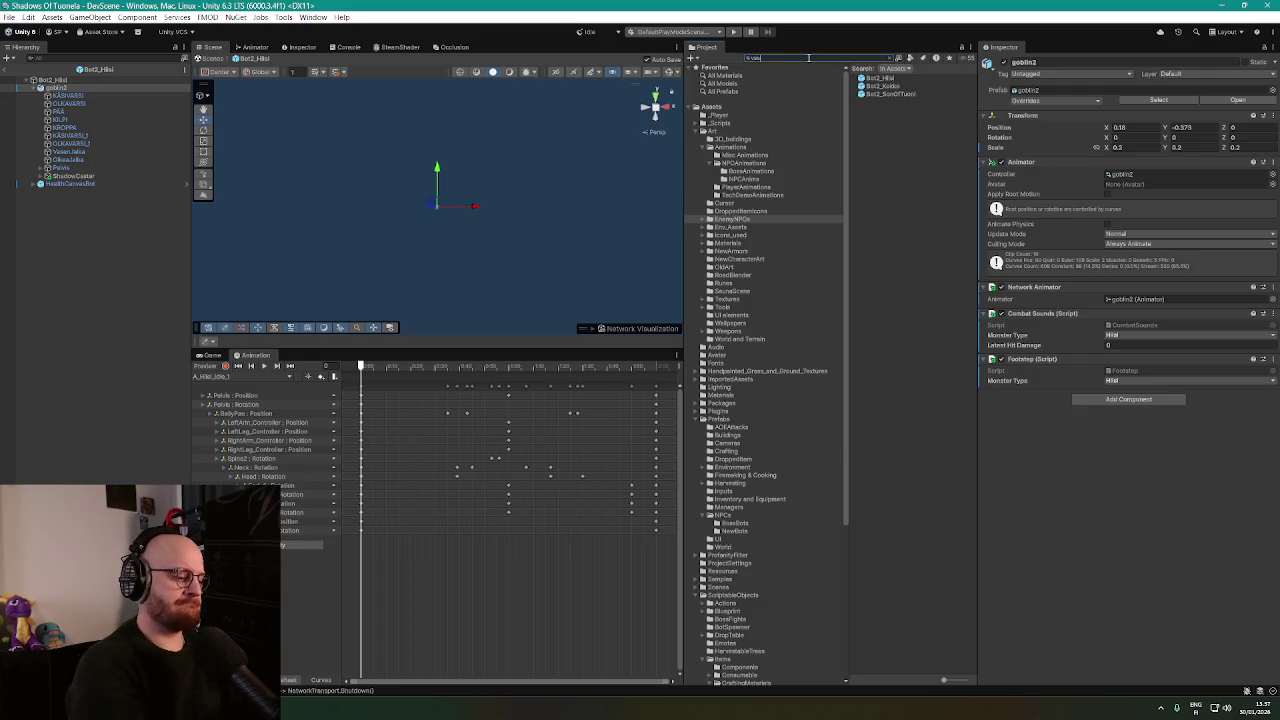
double_click(884, 78)
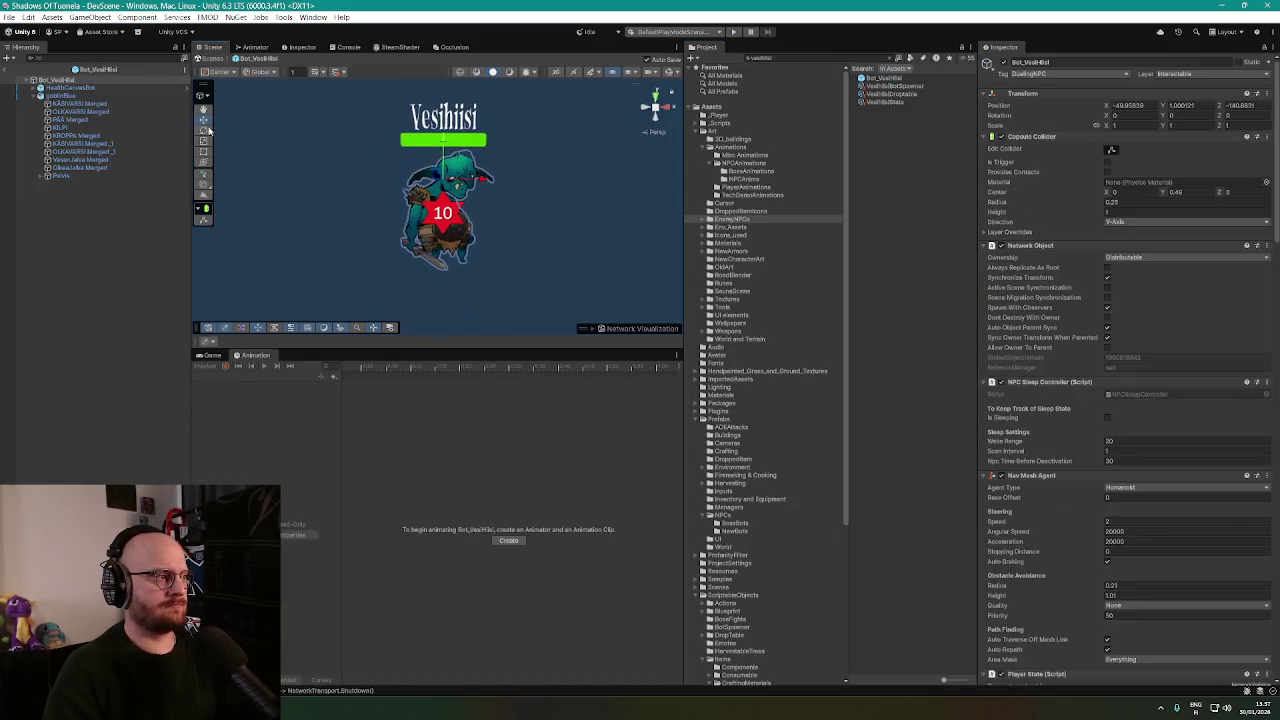
Add Animator and Network Animator components to goblinBlue.
left_click(99, 97)
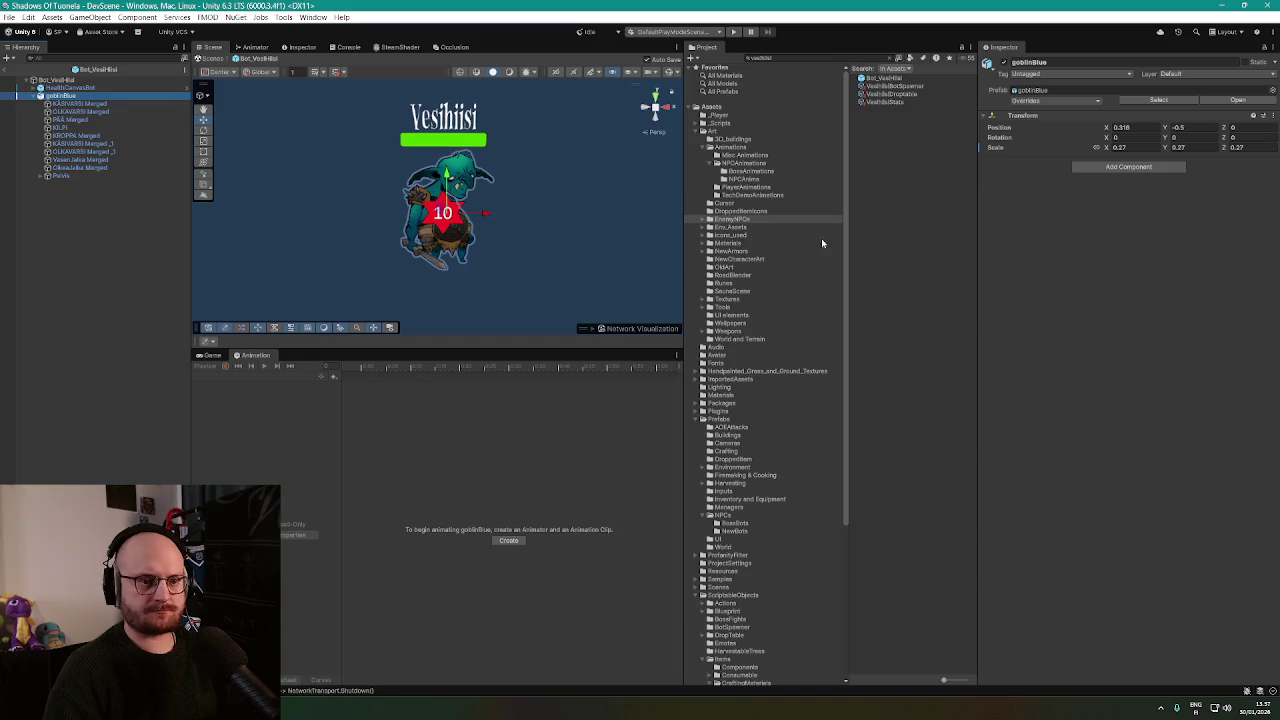
left_click(1110, 170)
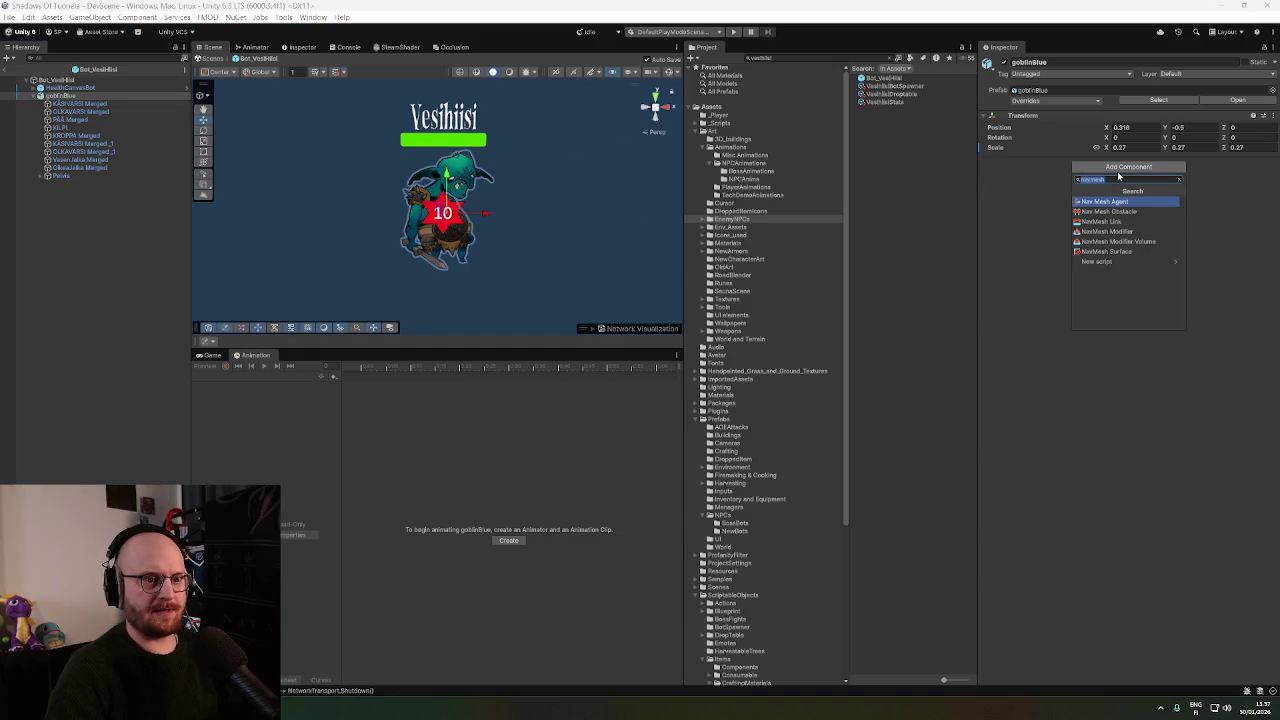
type("anim")
key("Down")
key("Return")
left_click(1128, 271)
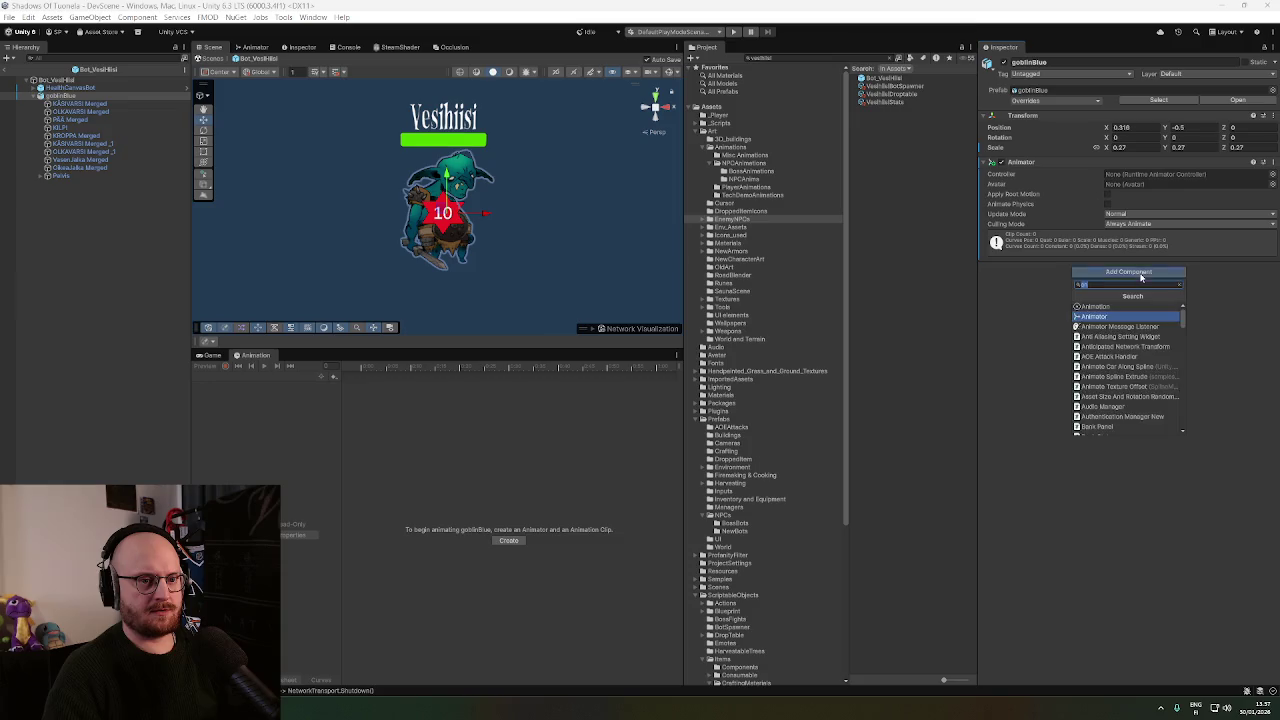
type("etw")
left_click(1124, 307)
Add the Combat Sounds and Footstep scripts to goblinBlue.
left_click(1130, 298)
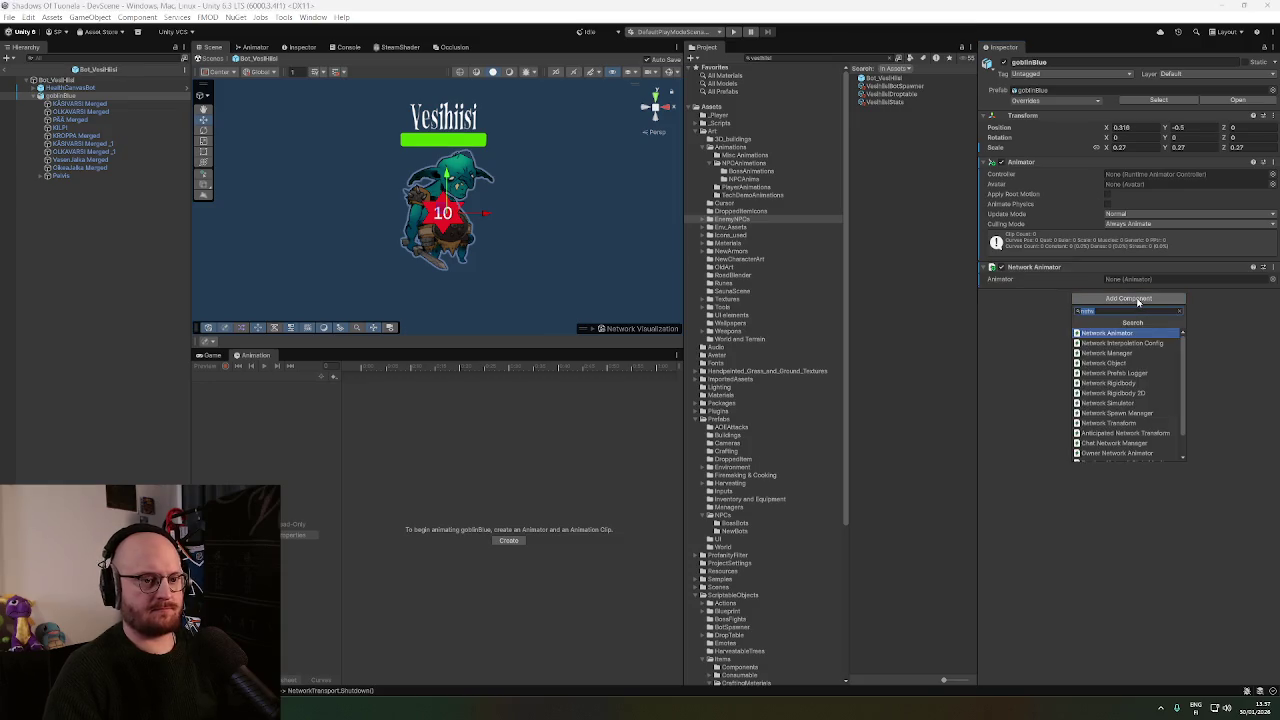
type("commn")
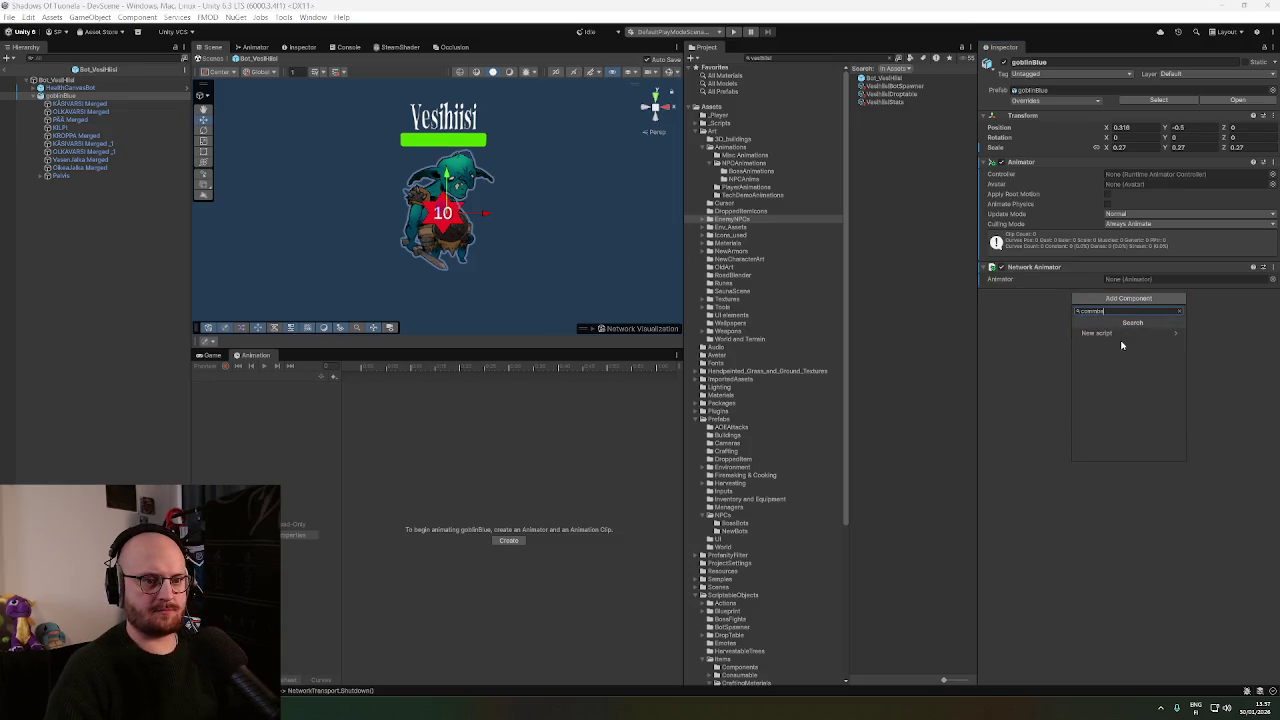
key("BackSpace")
key("BackSpace")
key("BackSpace")
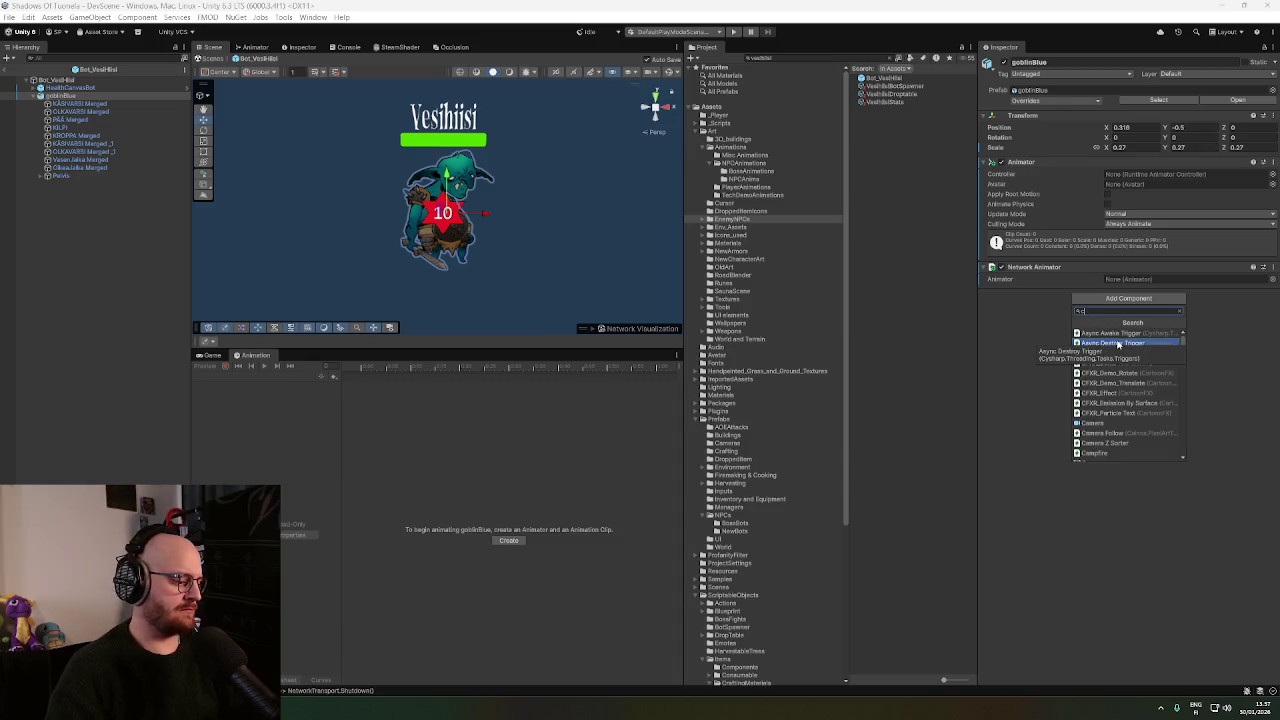
type("ombat")
left_click(1132, 344)
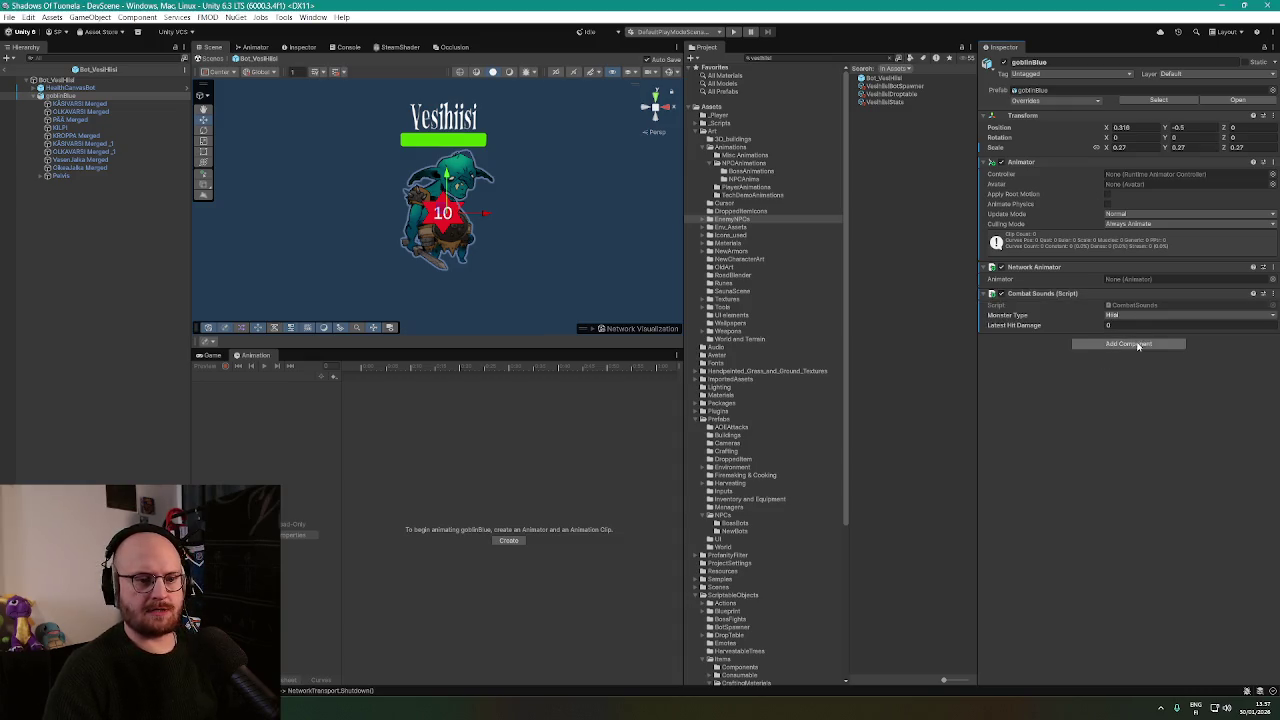
left_click(1130, 344)
type("foot")
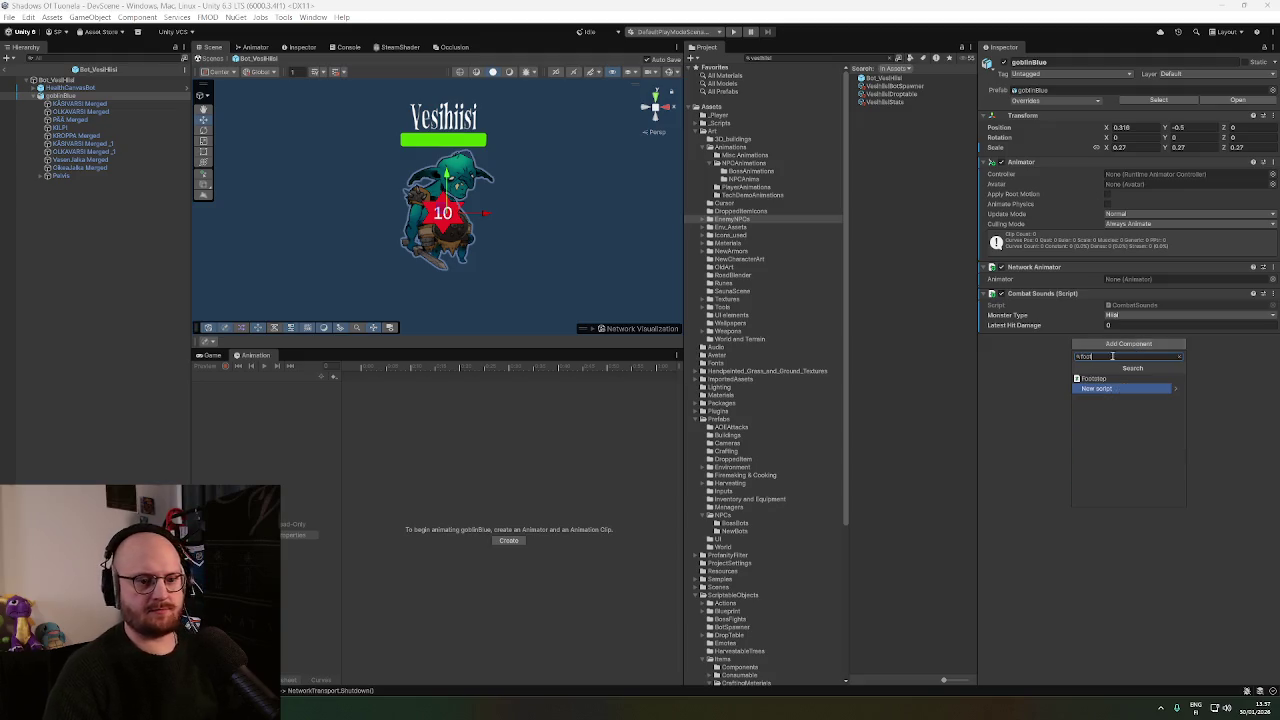
left_click(1098, 378)
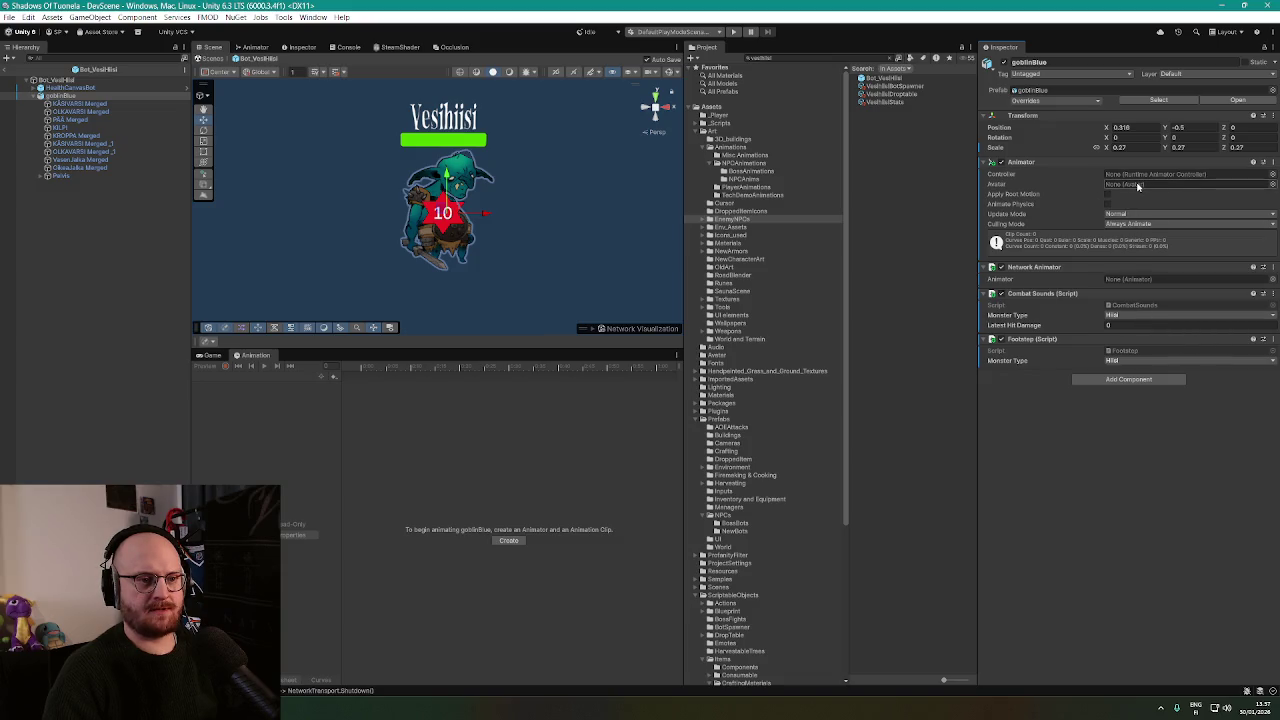
Assign the goblin controller to goblinBlue's Animator and link that Animator into the Network Animator.
left_click(1273, 176)
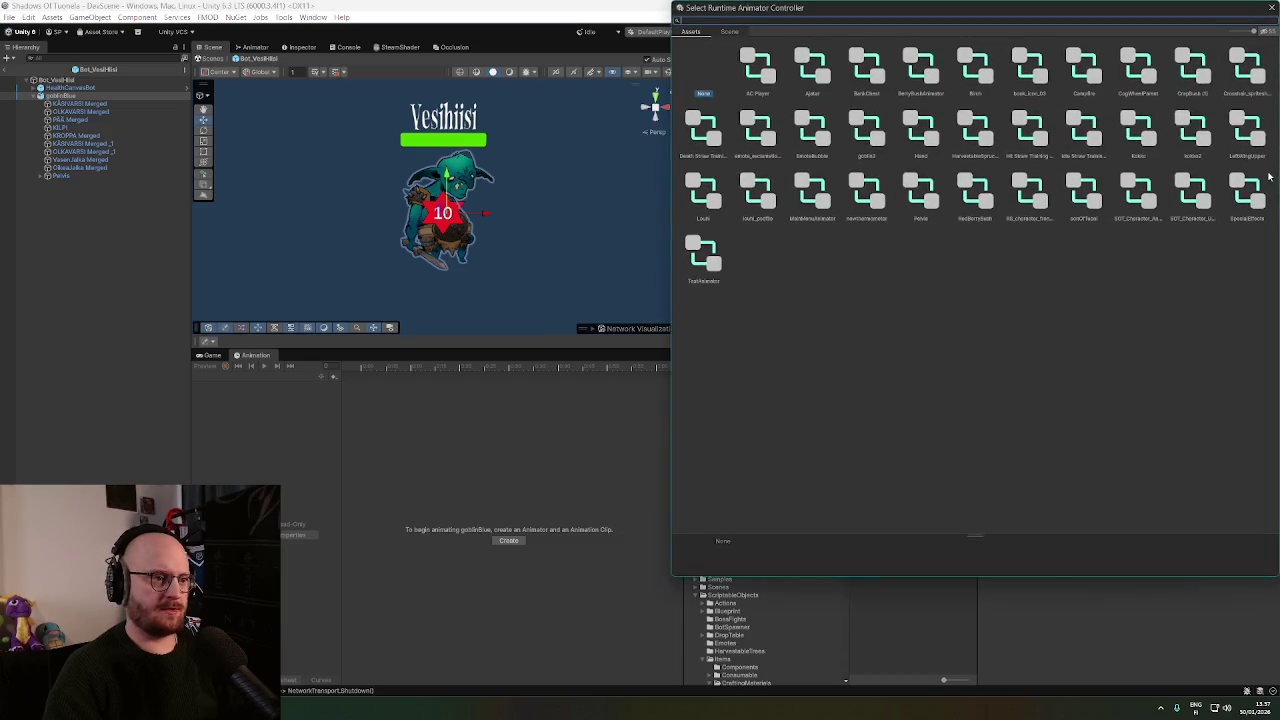
type("hob")
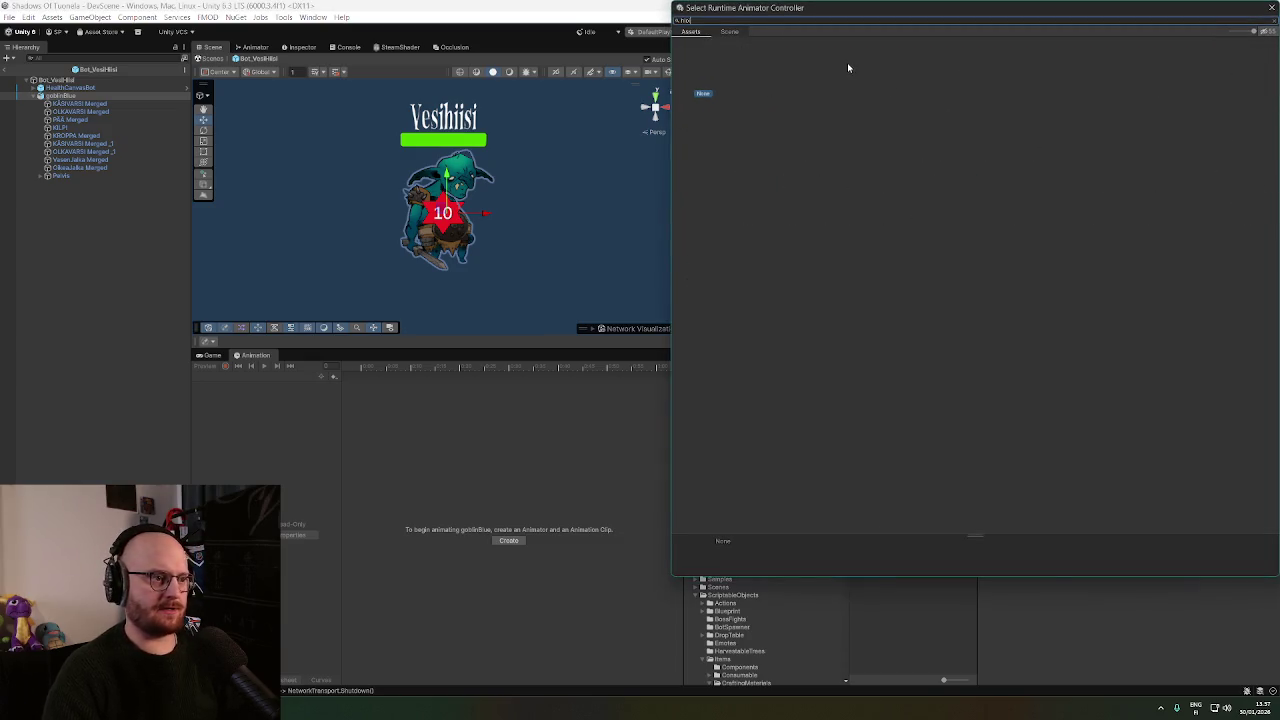
key("BackSpace")
type("hiisi")
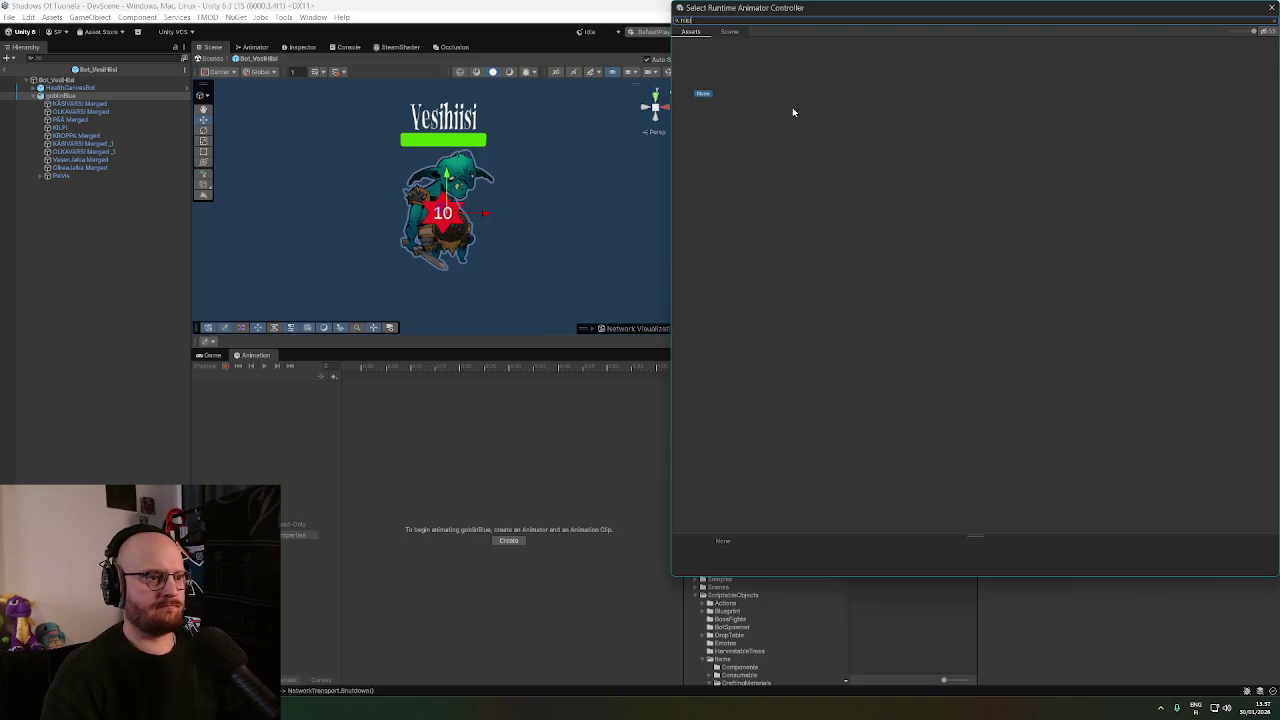
key("BackSpace")
type("goblin")
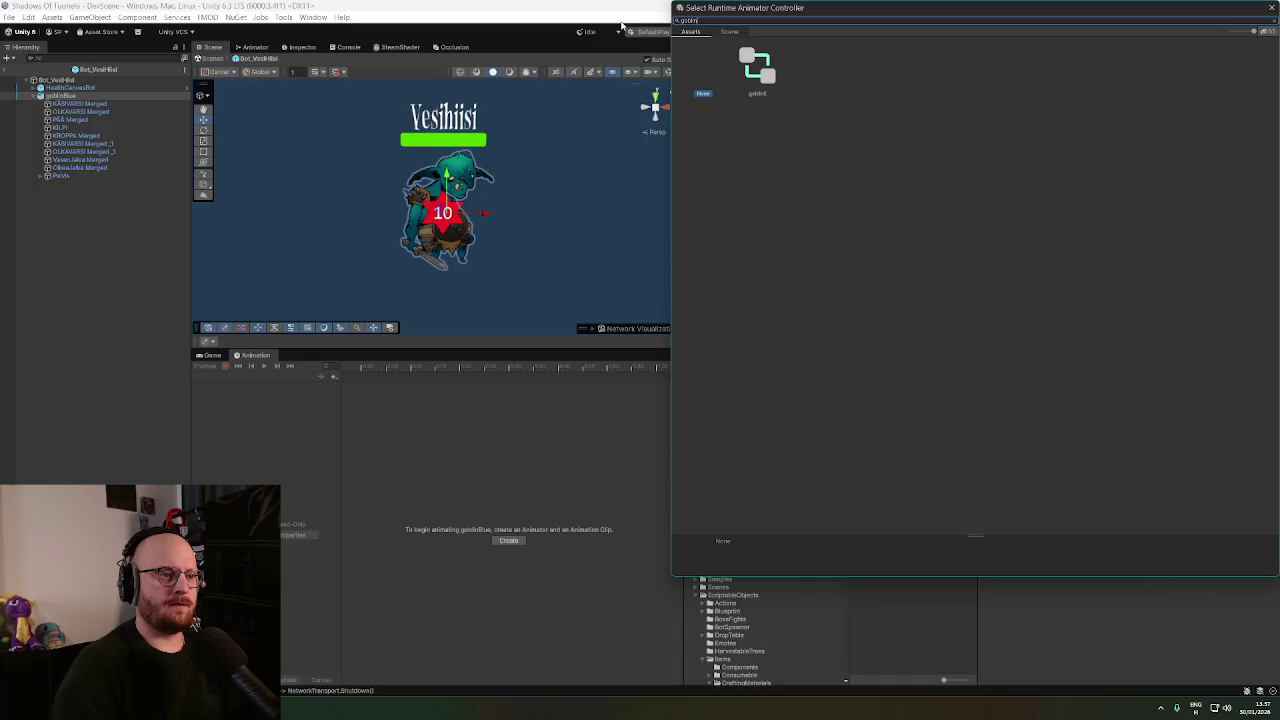
double_click(757, 68)
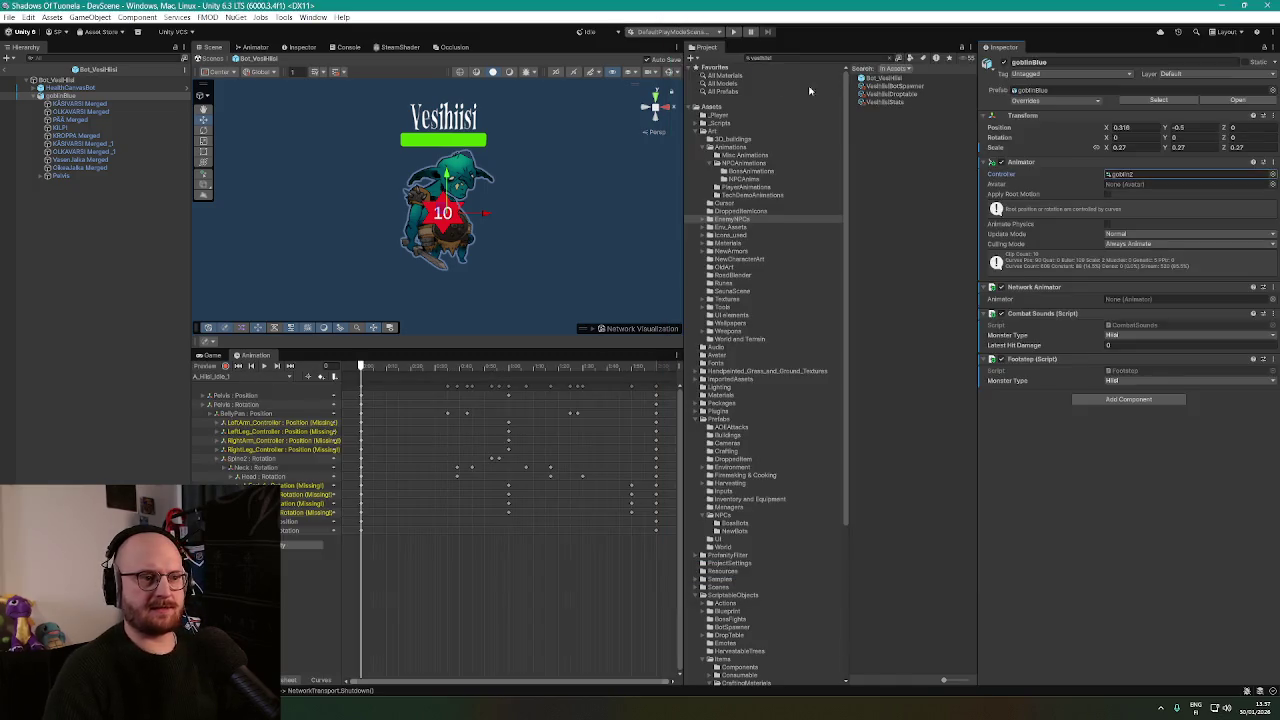
left_click_drag(1020, 162, 1149, 300)
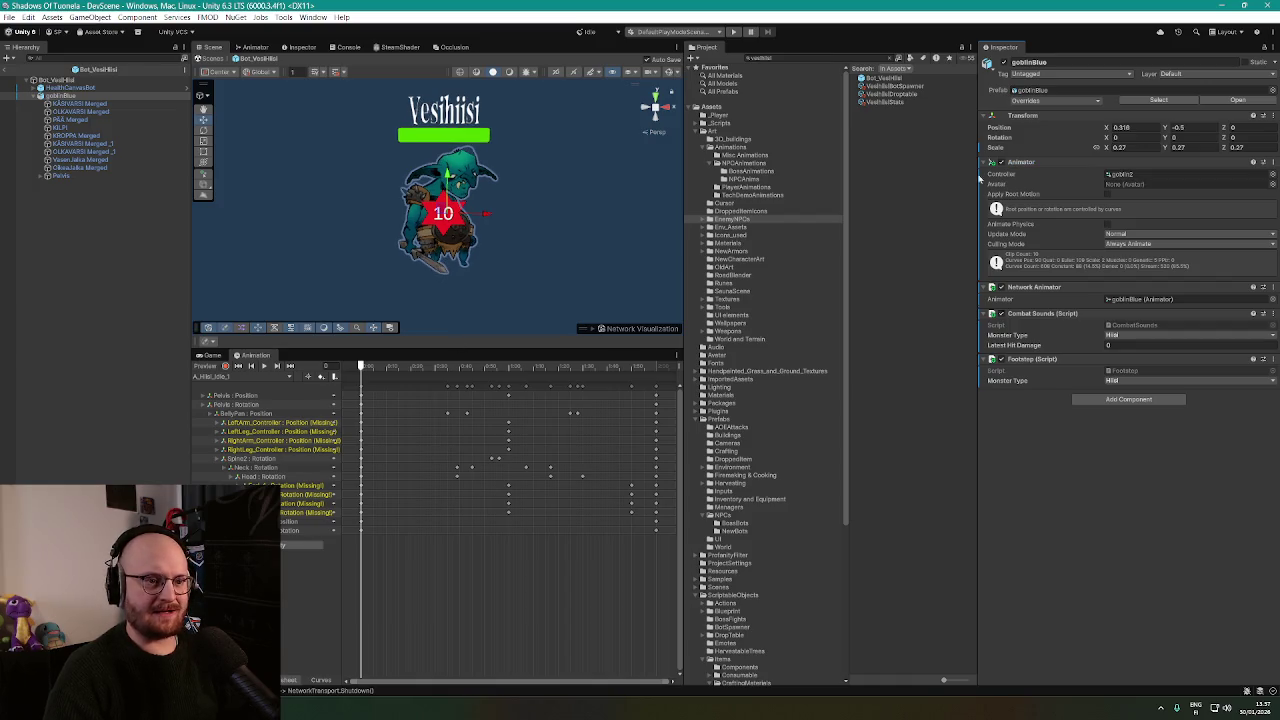
left_click(846, 58)
type("bot2")
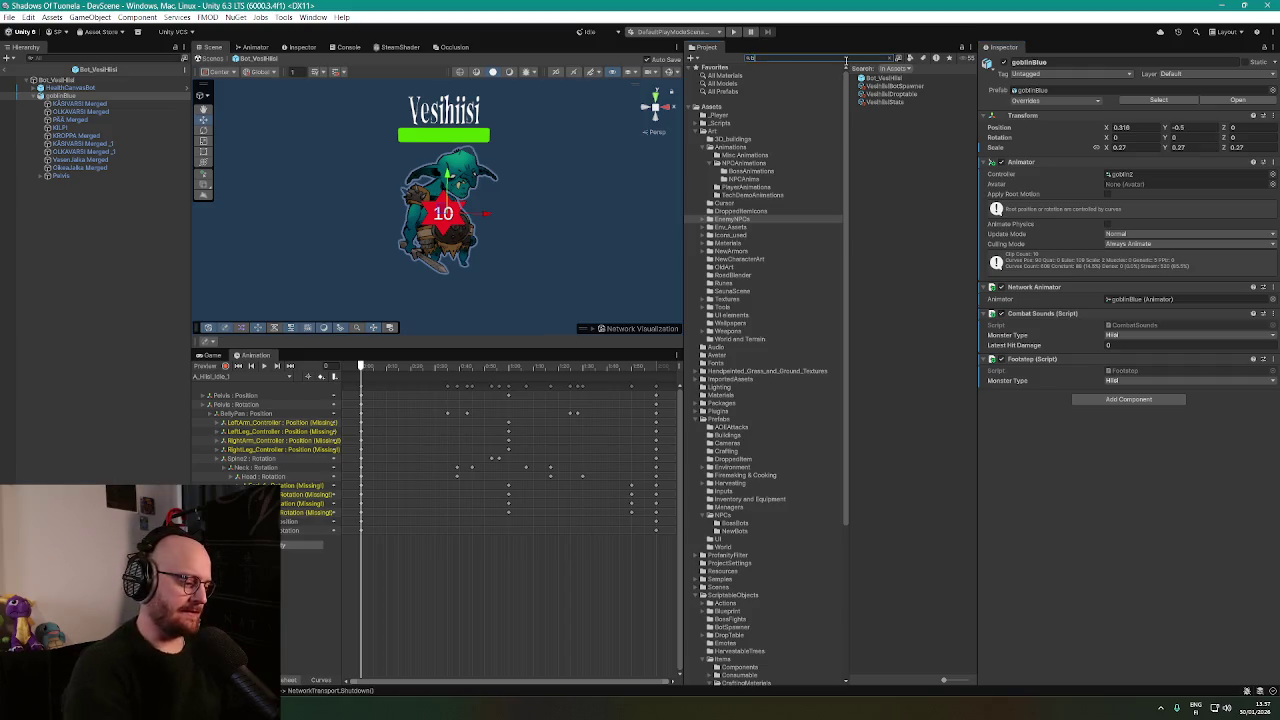
double_click(880, 78)
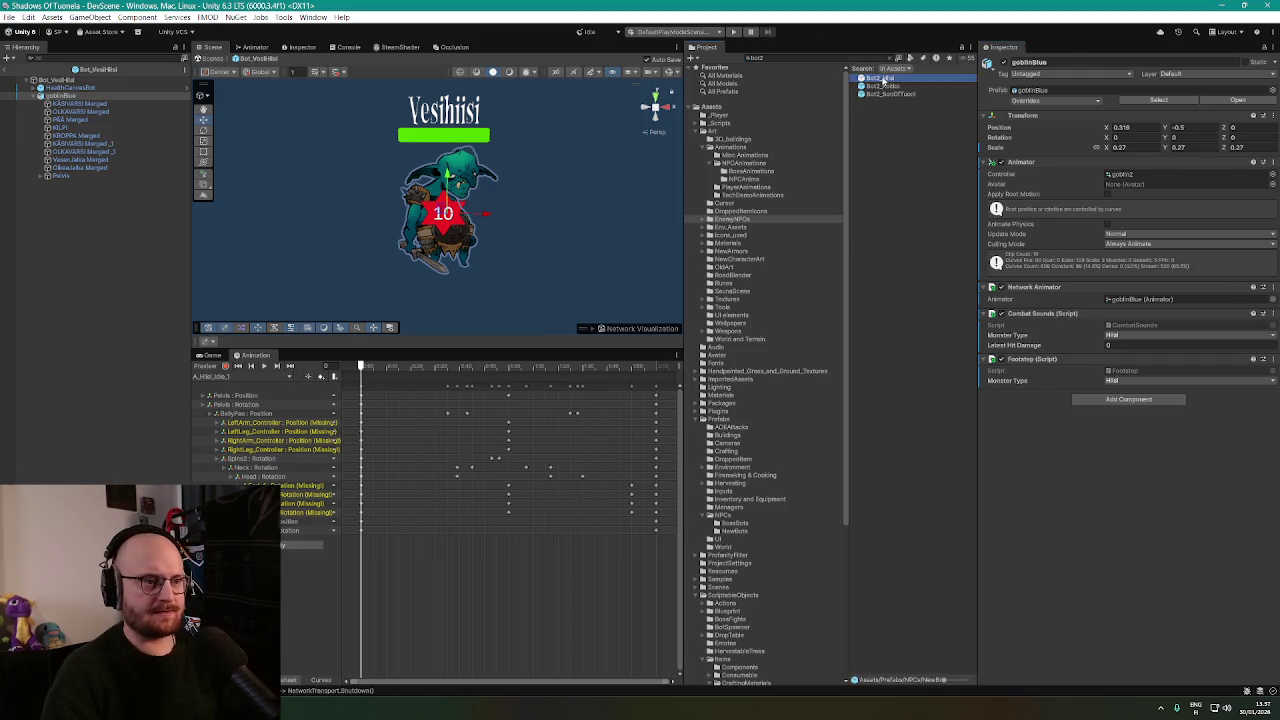
left_click(58, 87)
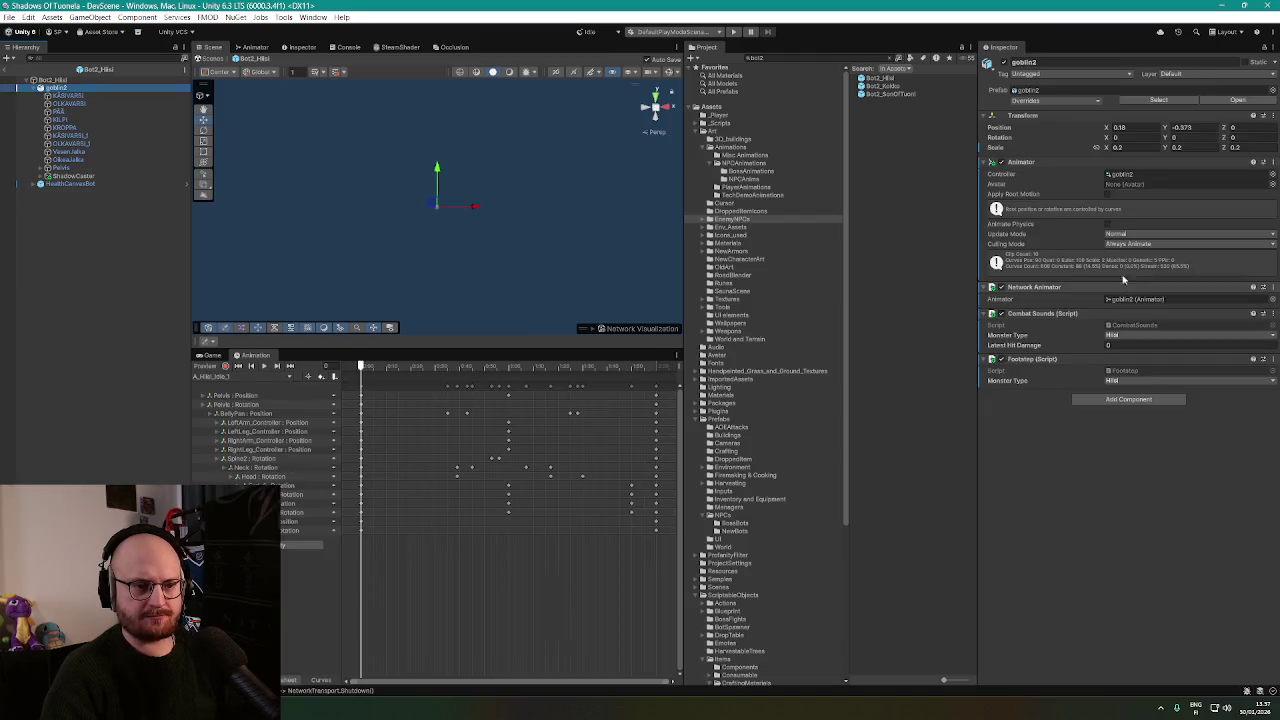
left_click(1055, 450)
left_click(820, 58)
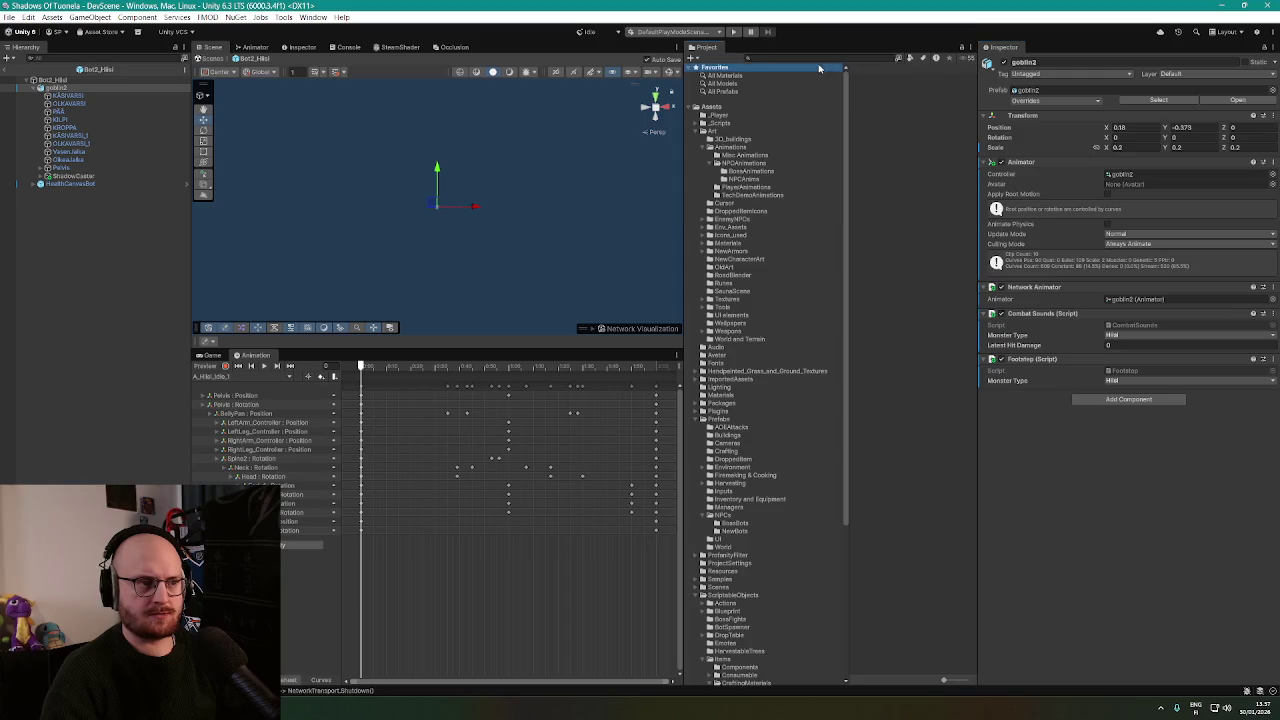
type("vesi")
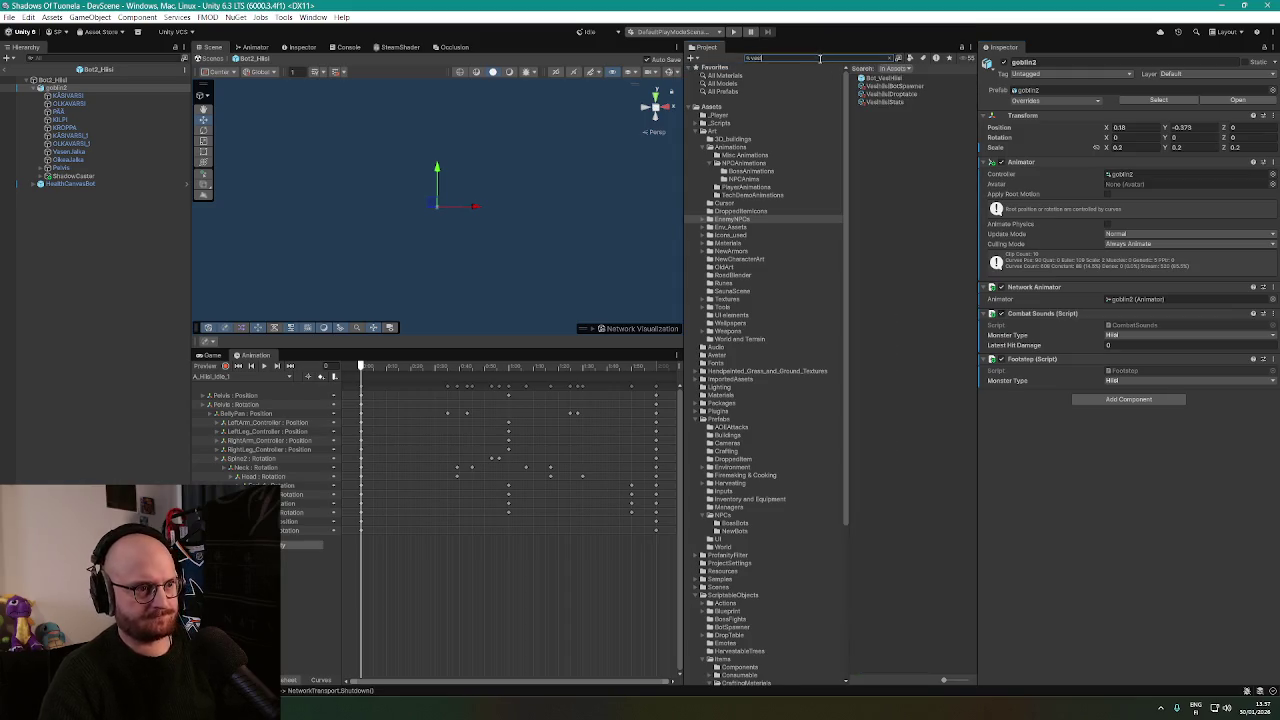
double_click(884, 79)
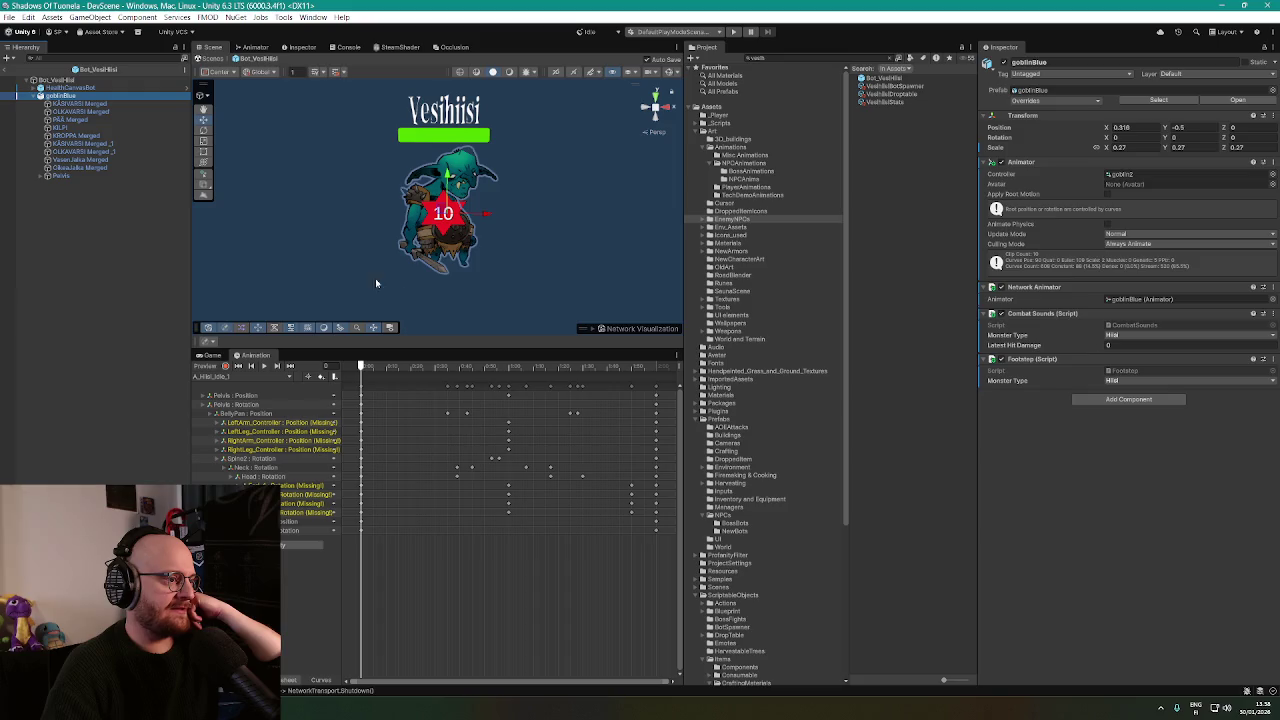
scroll(404, 277, "up", 1)
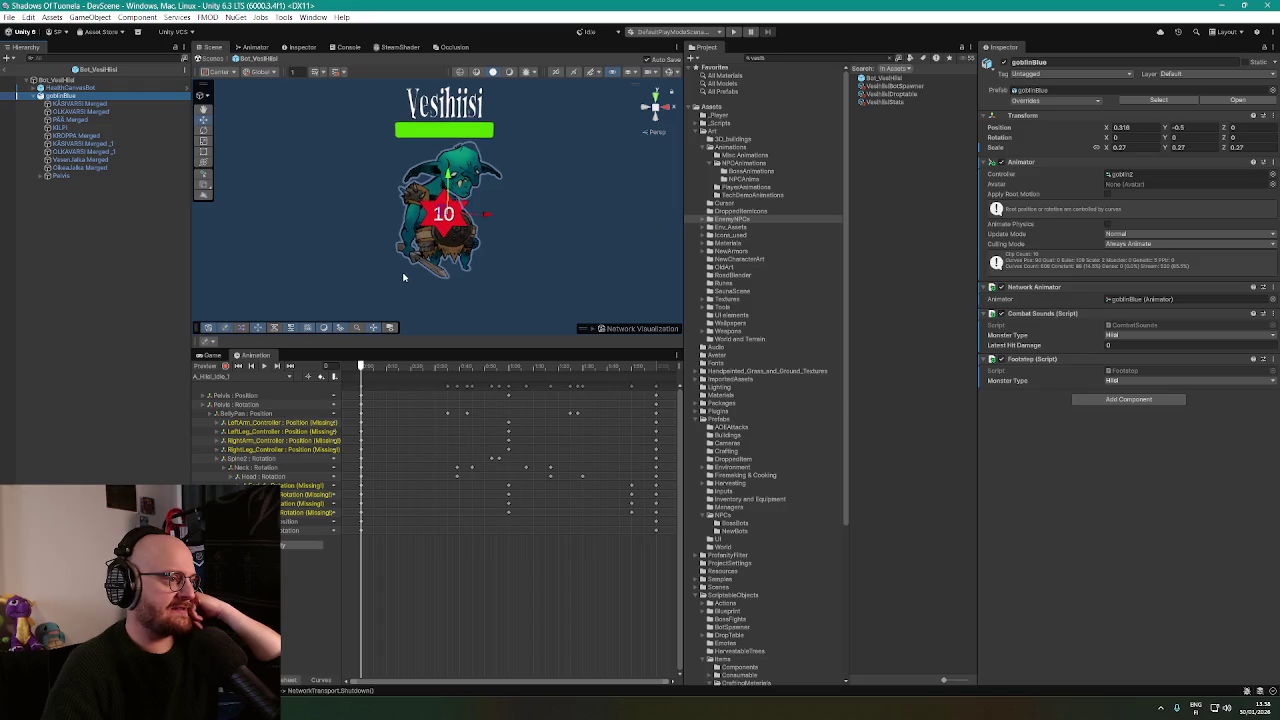
left_click(93, 104)
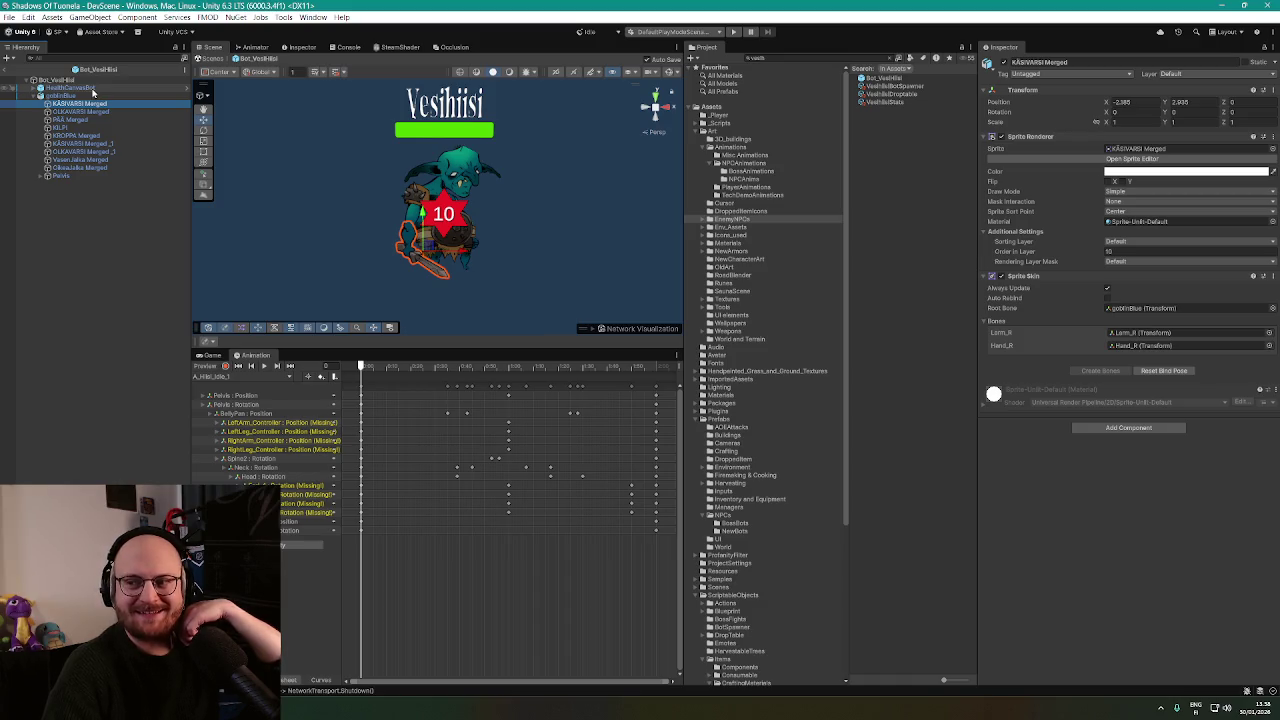
scroll(555, 231, "up", 3)
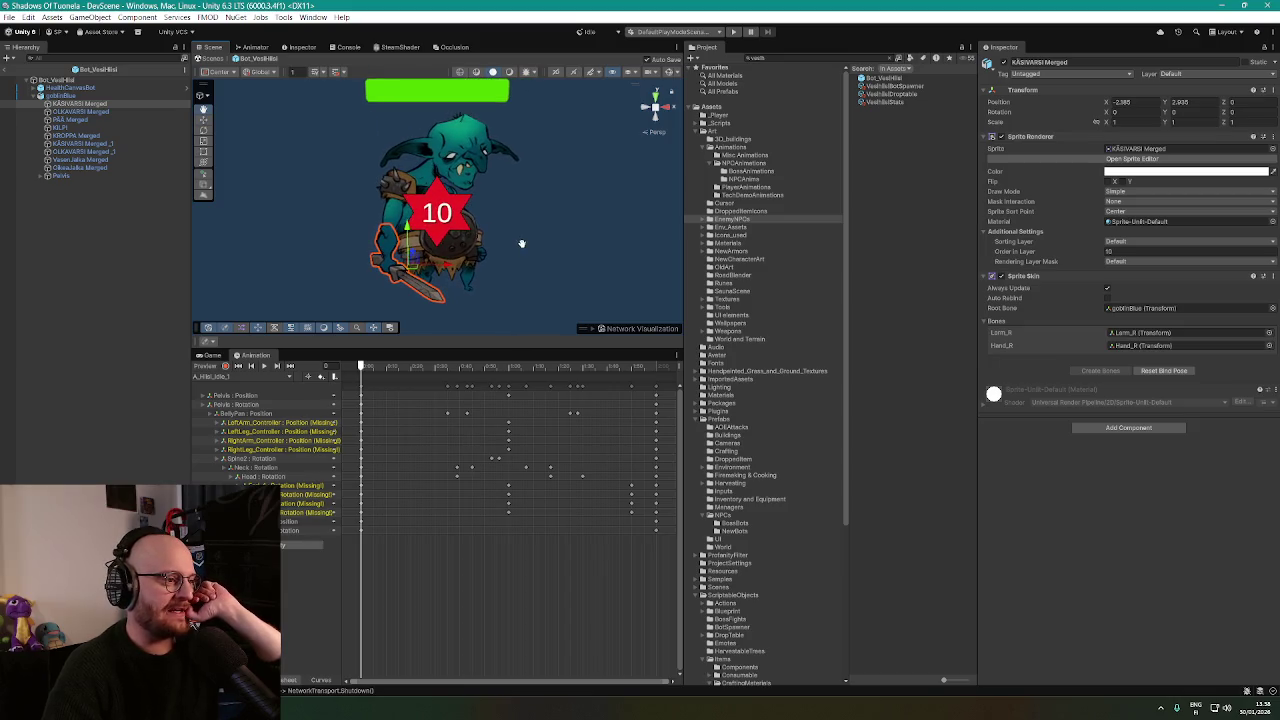
left_click(73, 114)
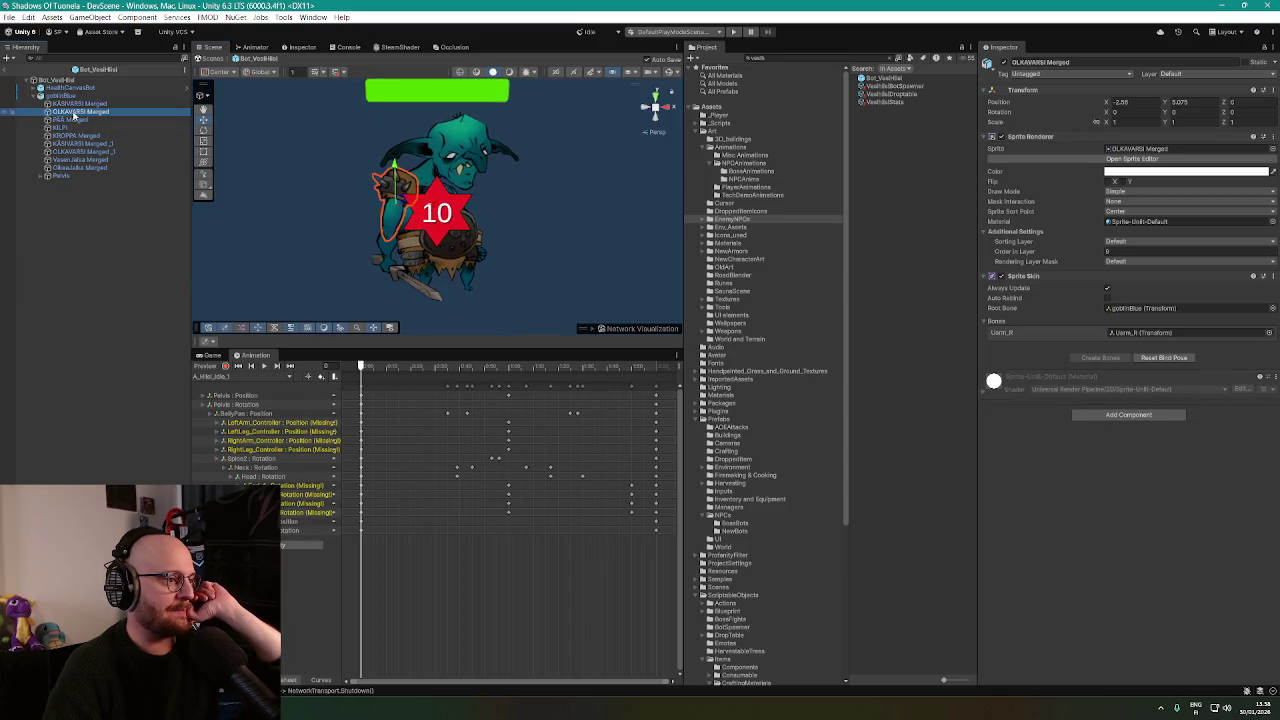
left_click(78, 127)
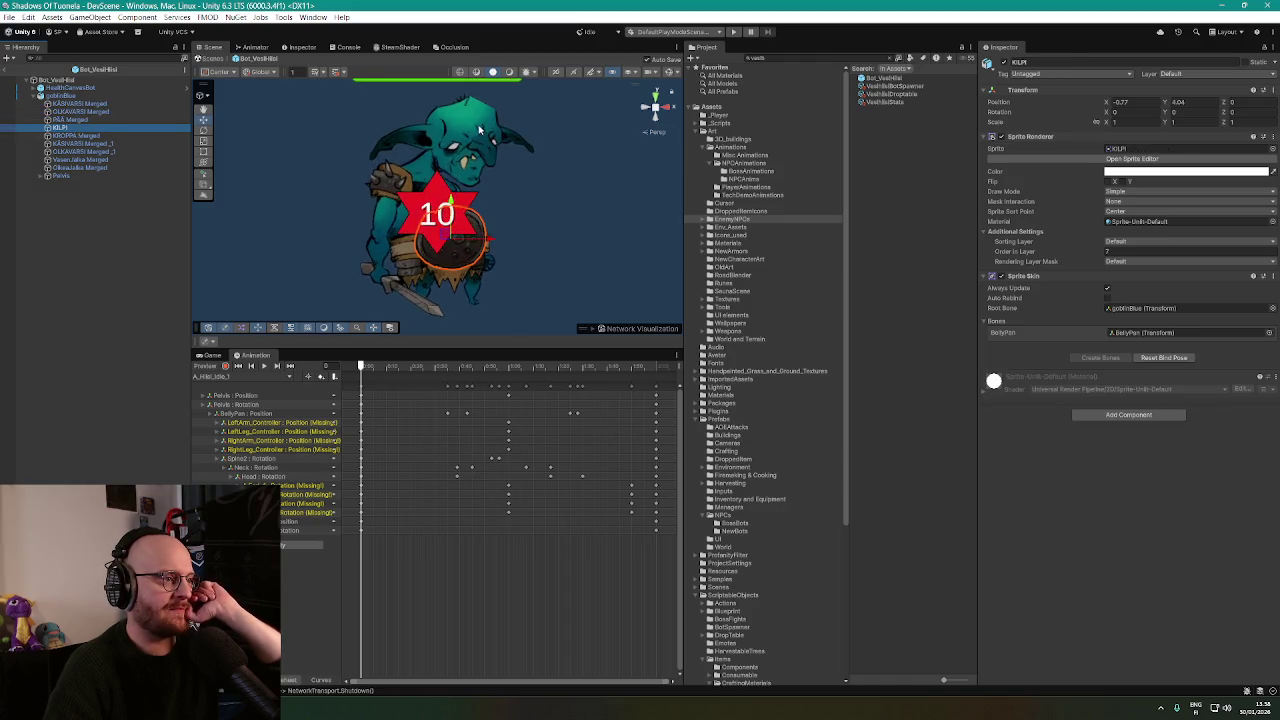
scroll(380, 240, "up", 5)
scroll(390, 200, "up", 2)
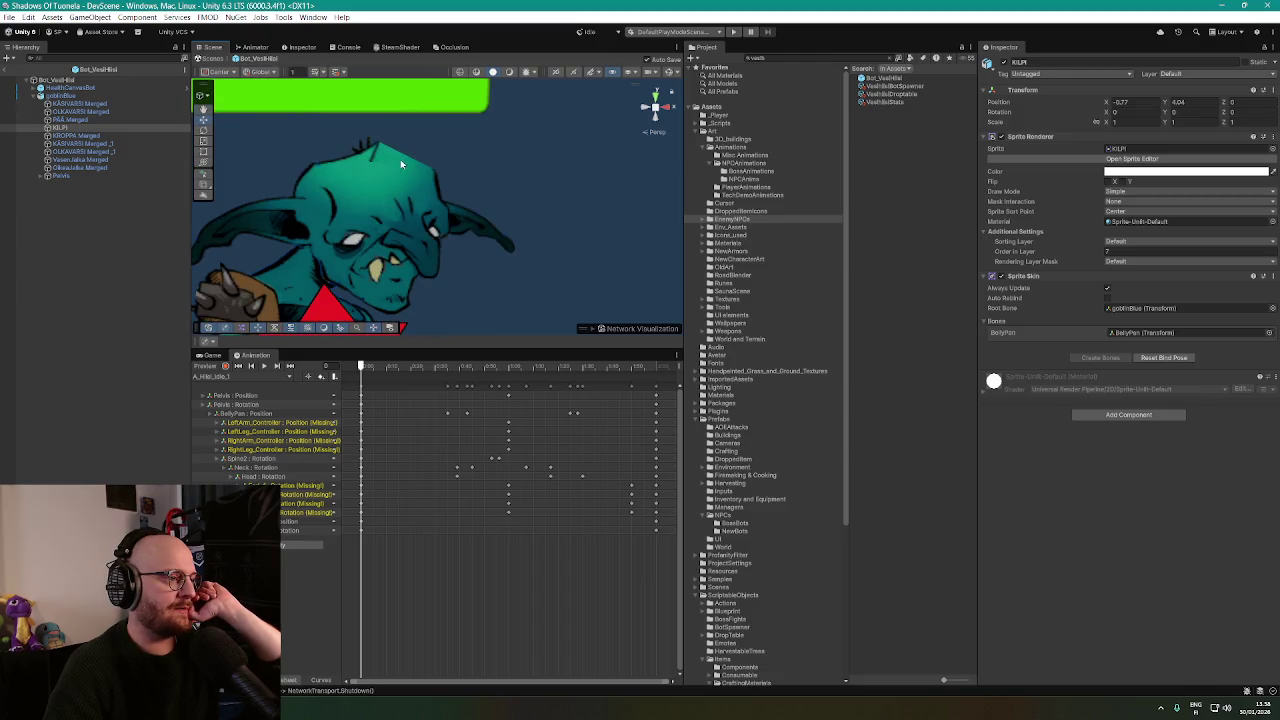
double_click(95, 136)
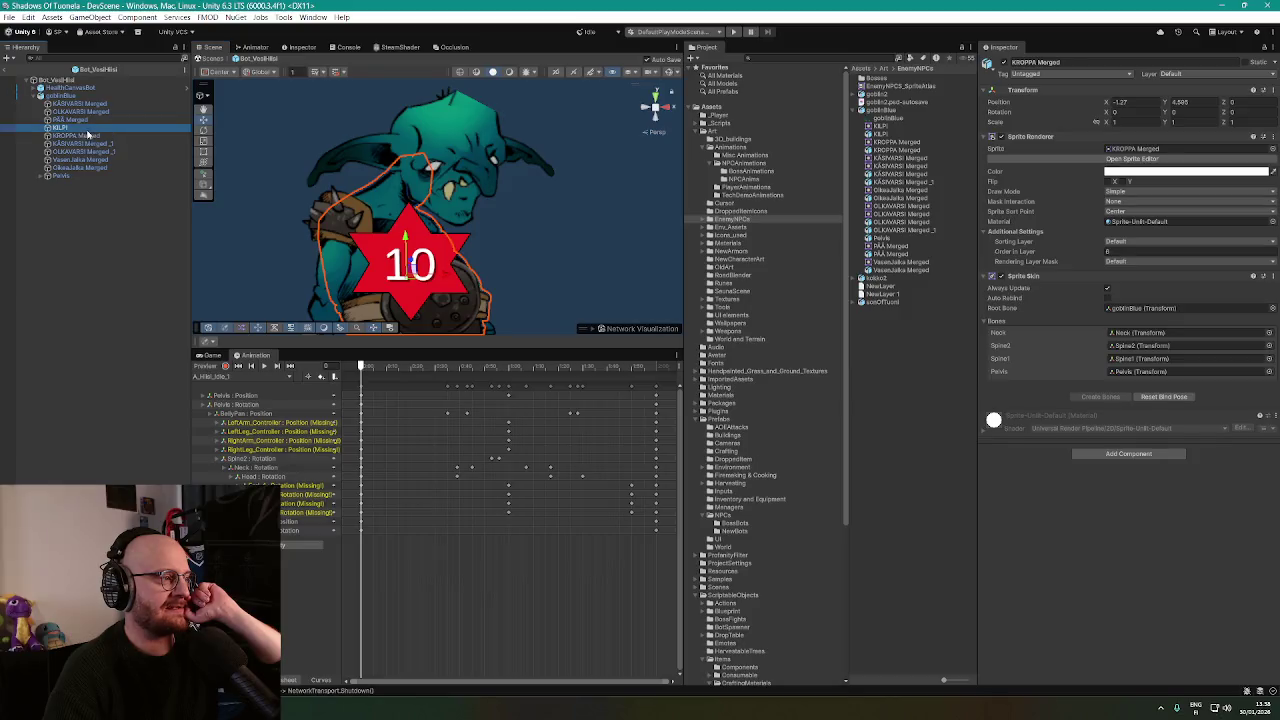
left_click(95, 119)
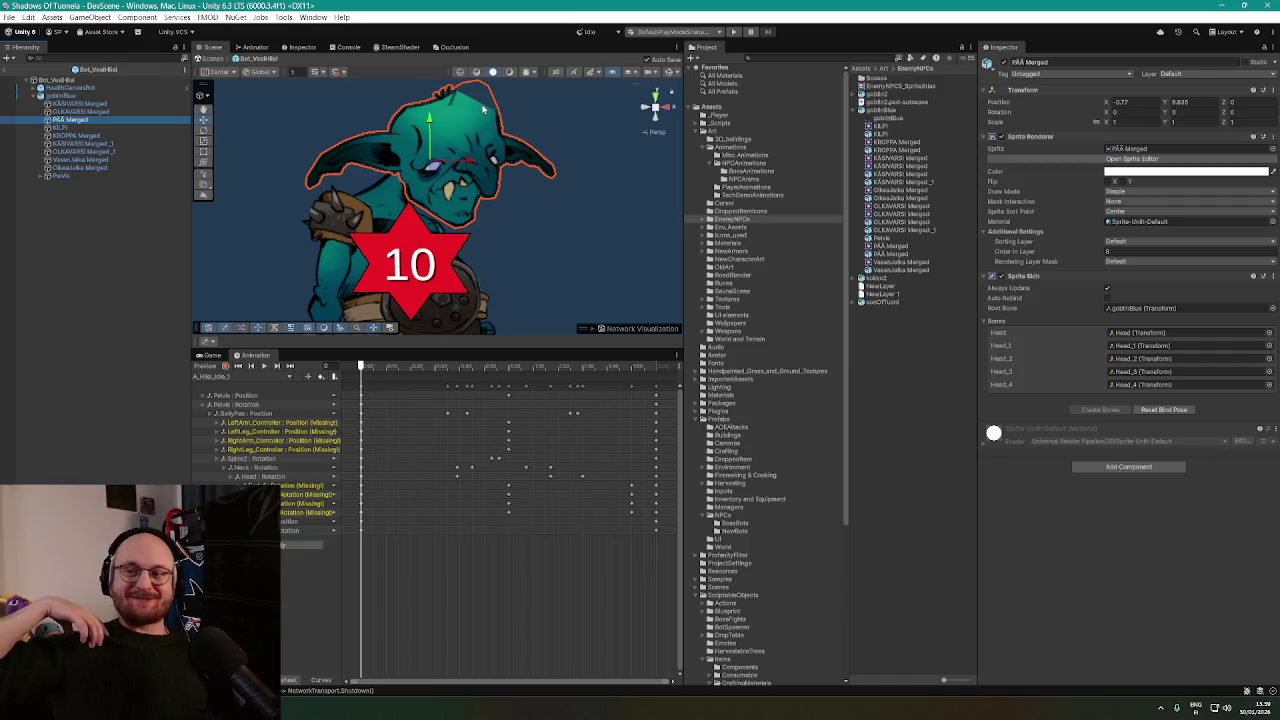
left_click(101, 177)
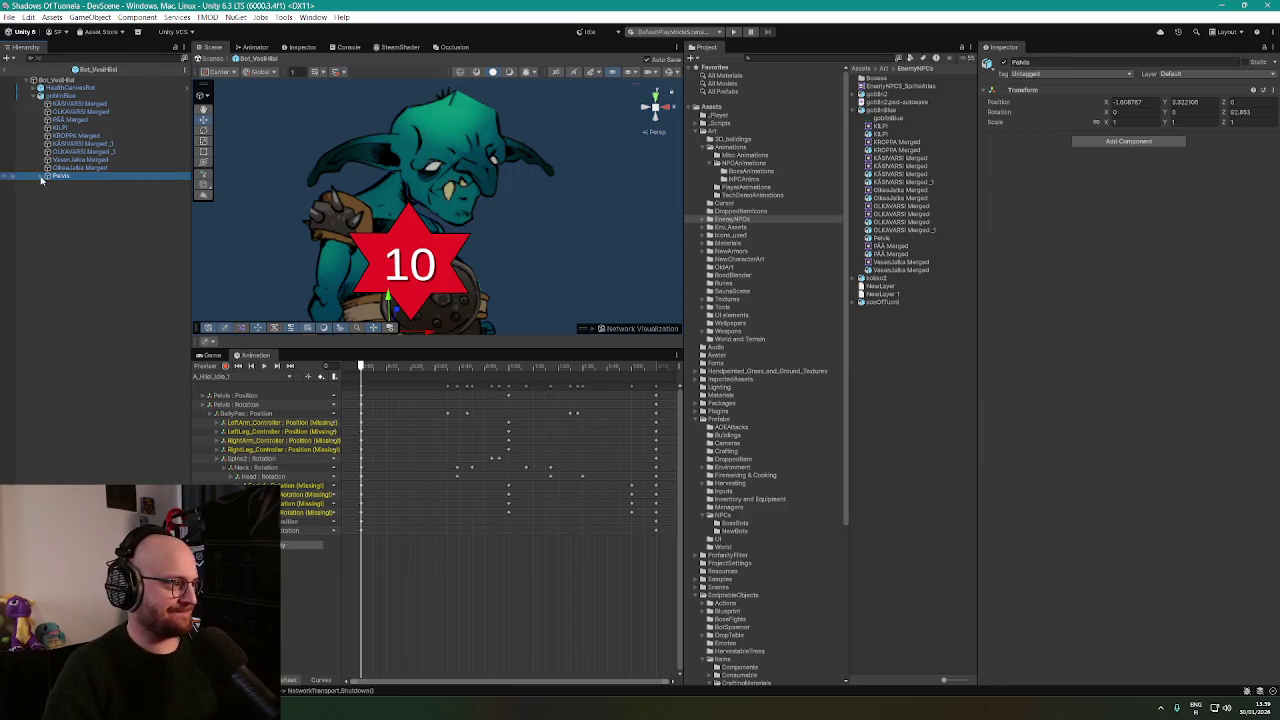
left_click(42, 176)
left_click(68, 185)
left_click(68, 192)
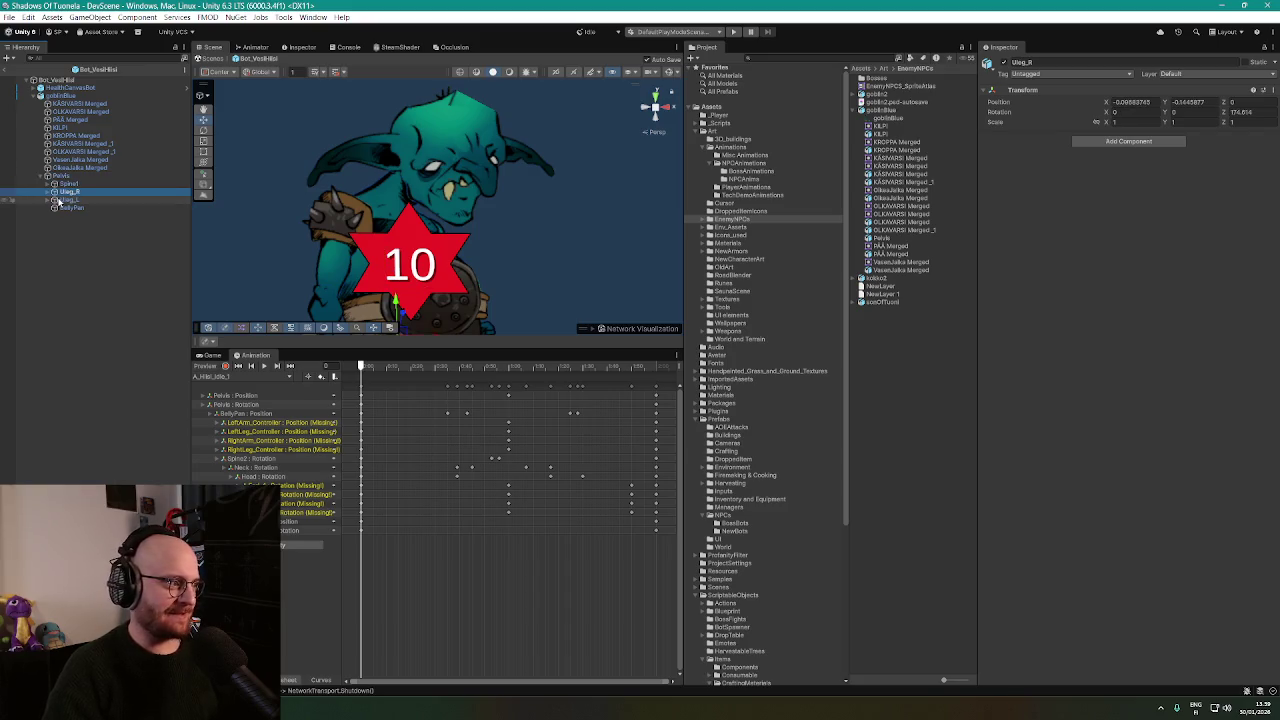
left_click(131, 201)
left_click(669, 75)
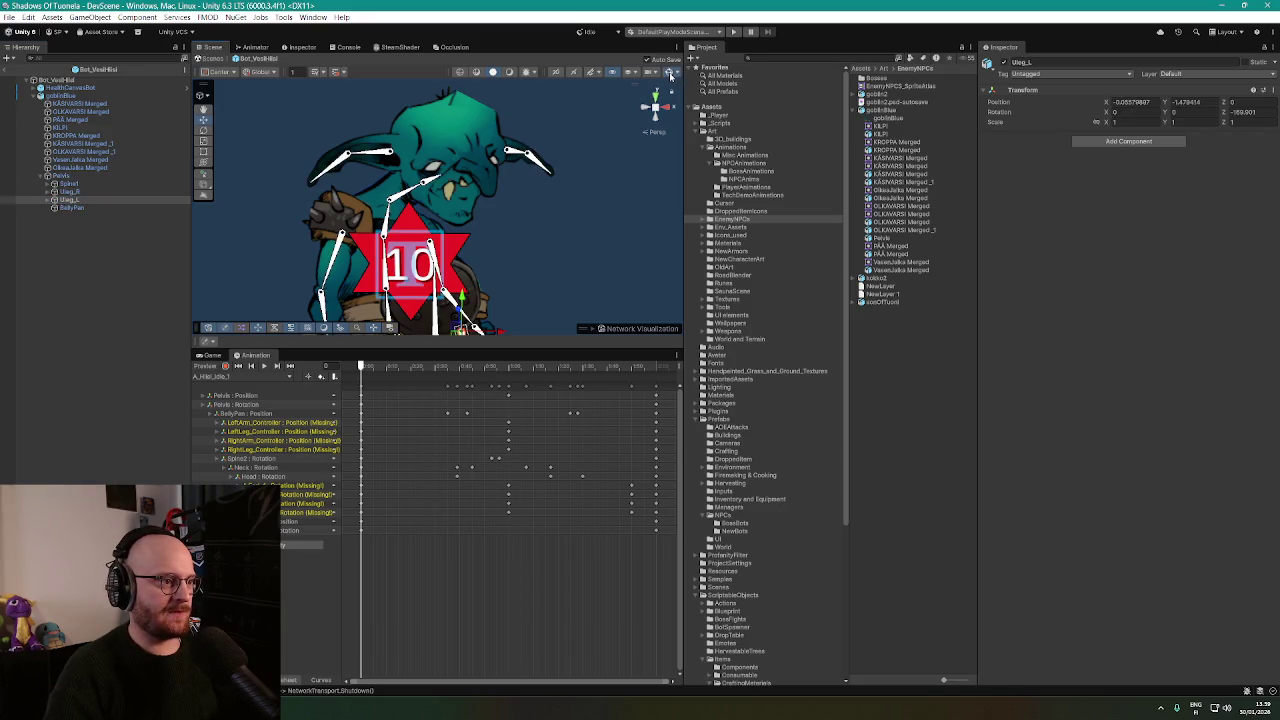
left_click(366, 155)
mouse_move(366, 155)
left_mouse_down()
mouse_move(388, 148)
mouse_move(378, 156)
left_mouse_up()
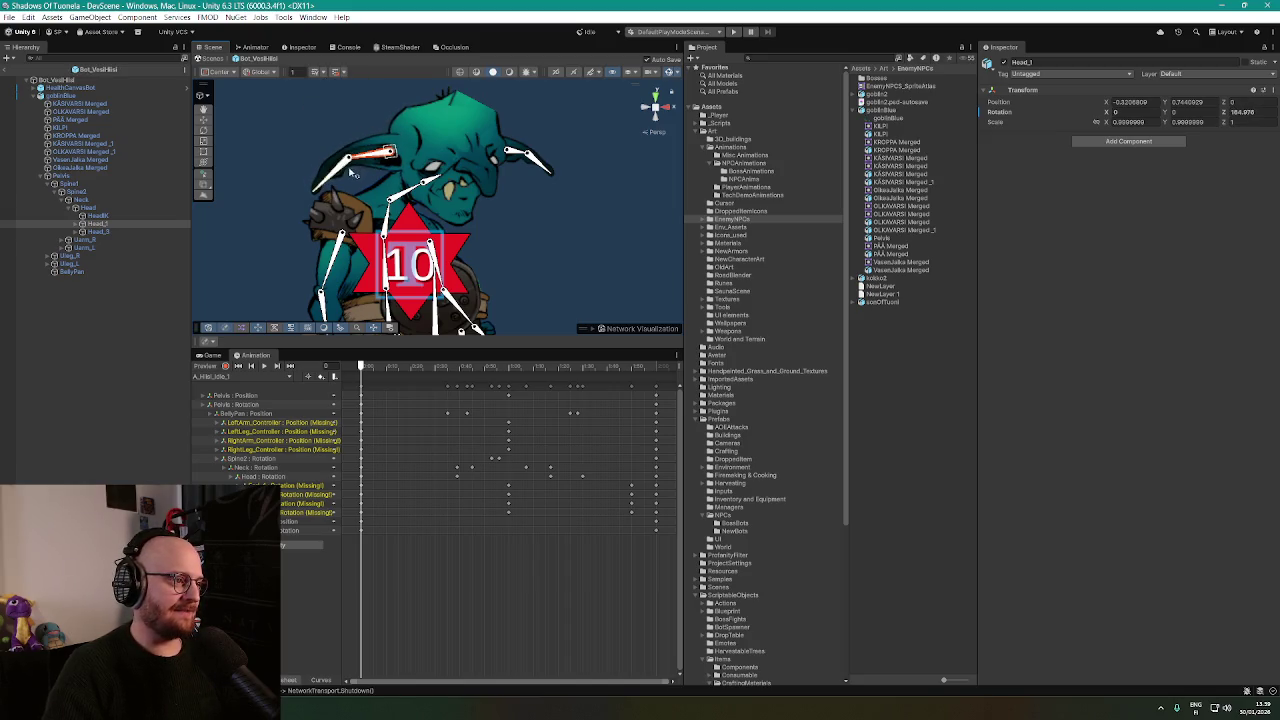
left_click(341, 170)
left_click_drag(341, 170, 339, 164)
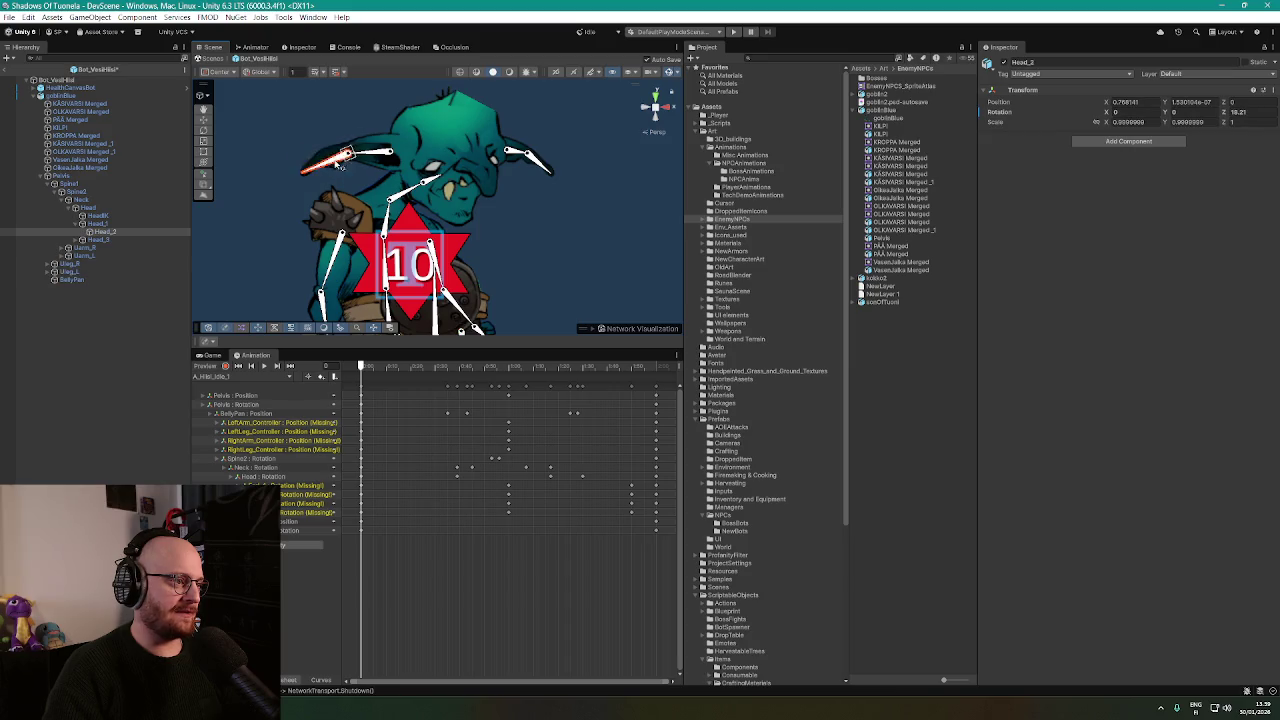
left_click(366, 157)
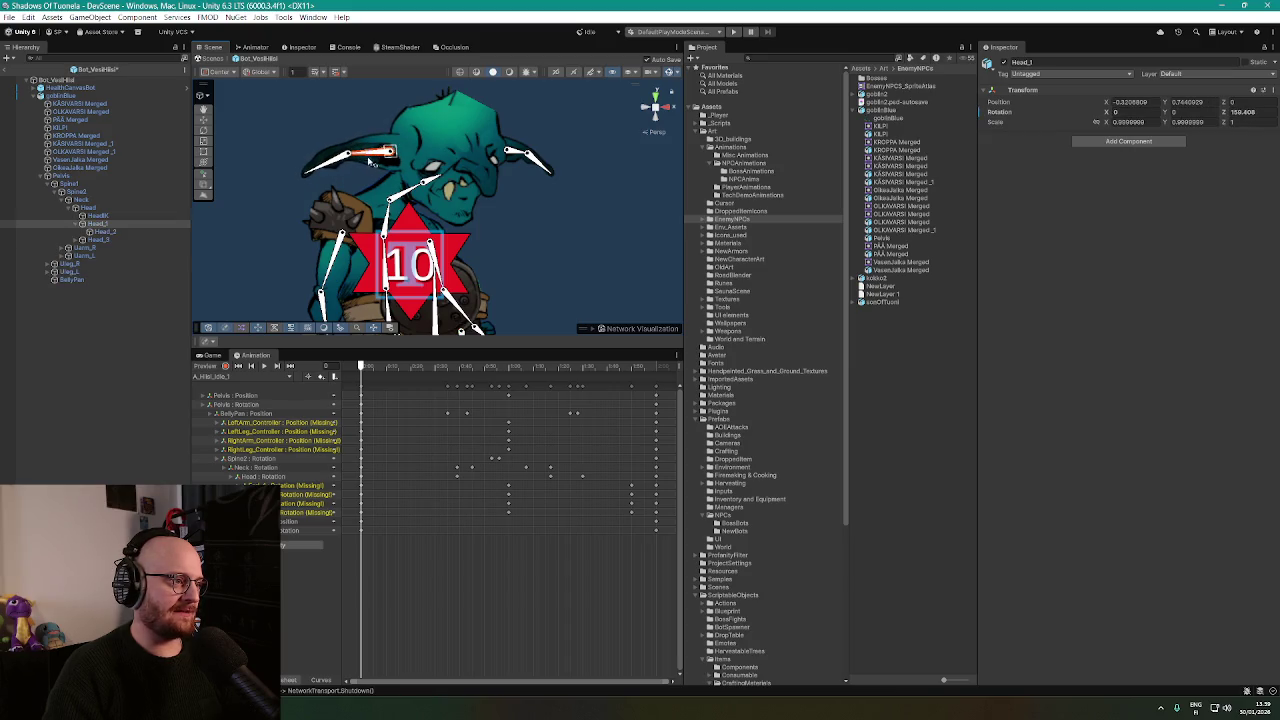
left_click(461, 329)
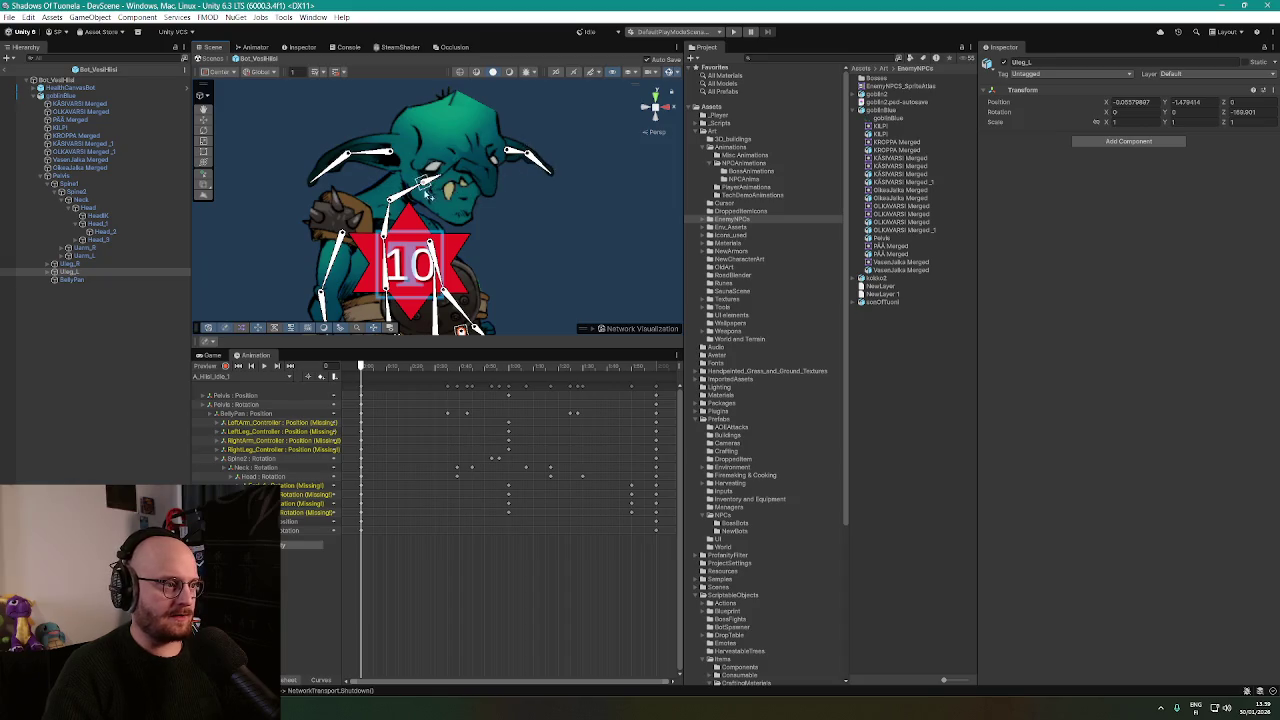
left_click_drag(435, 185, 409, 190)
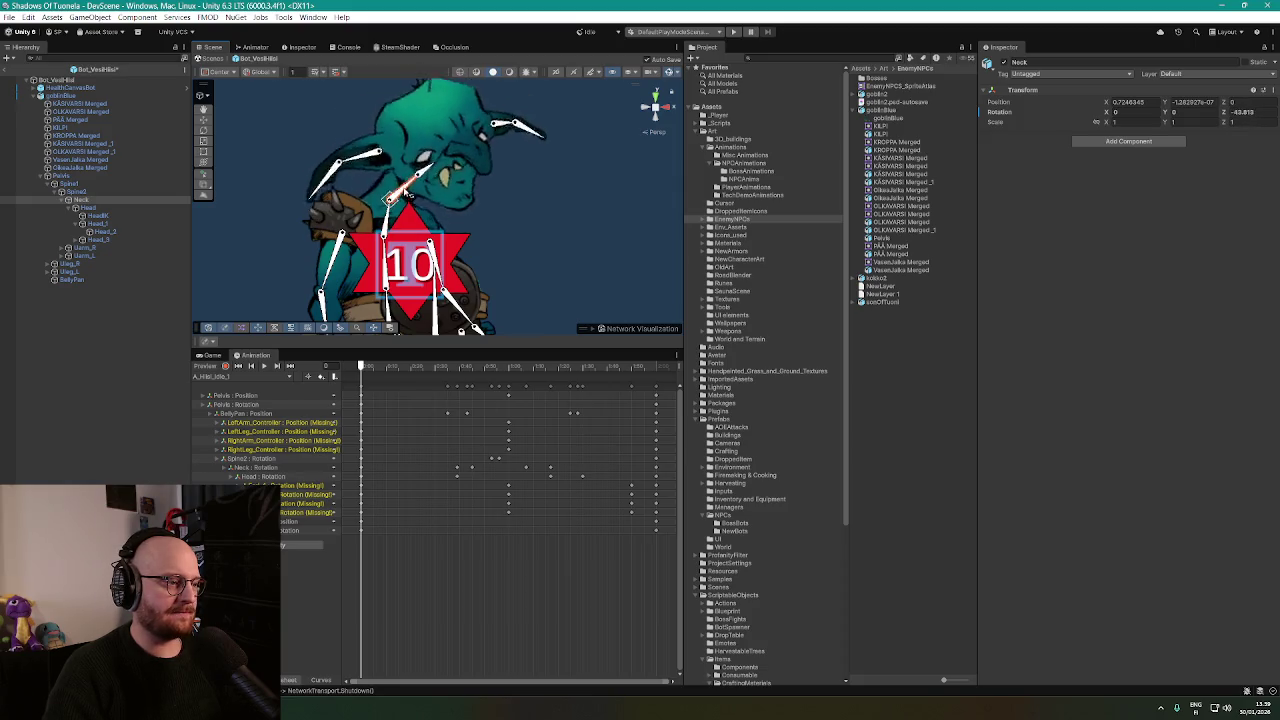
left_click(427, 235)
key("f")
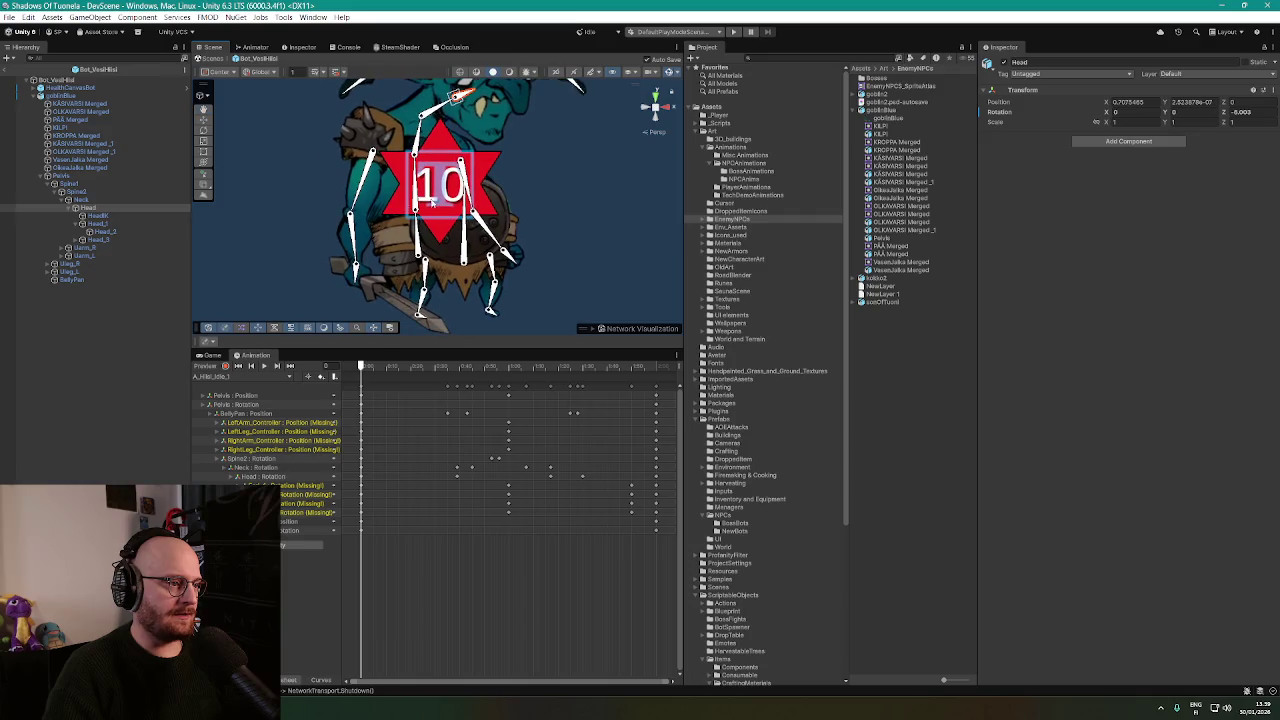
left_click_drag(418, 190, 422, 190)
mouse_move(420, 248)
left_mouse_down()
mouse_move(428, 232)
mouse_move(456, 244)
mouse_move(468, 222)
mouse_move(486, 268)
mouse_move(422, 266)
mouse_move(410, 284)
left_mouse_up()
left_click(456, 244)
left_click(468, 222)
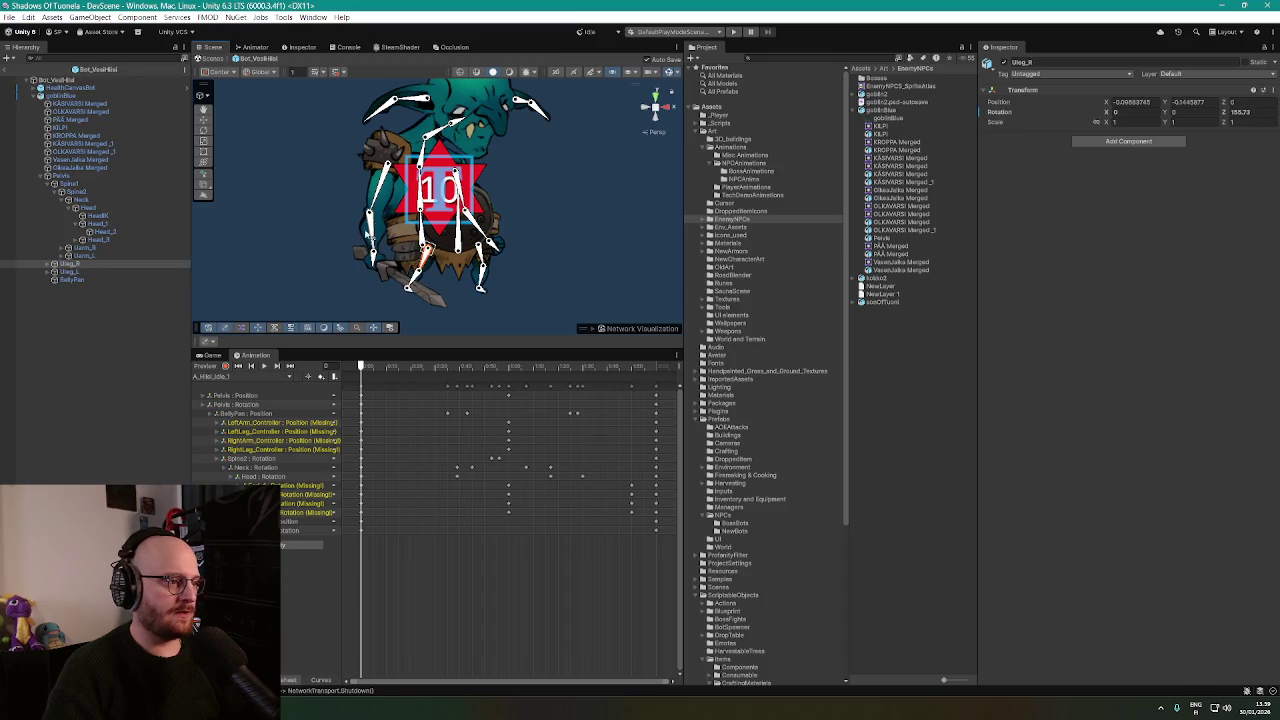
left_click_drag(380, 203, 360, 210)
key("f")
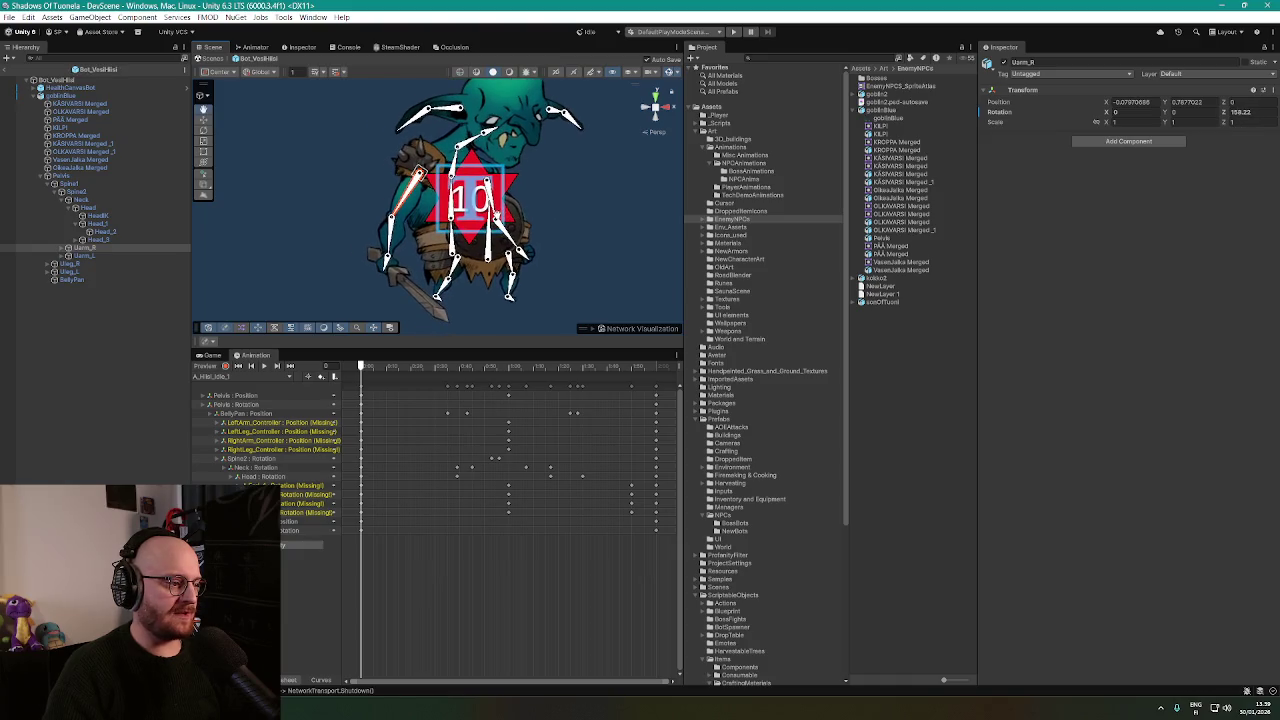
left_click(469, 280)
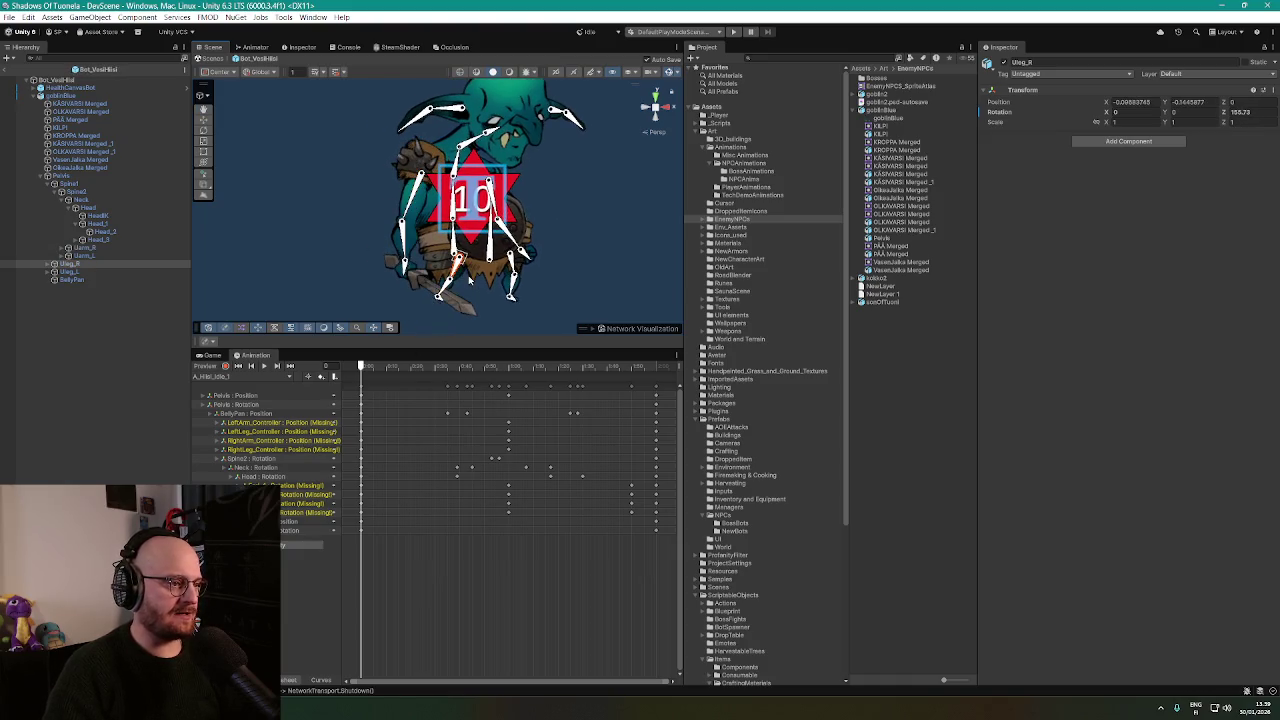
key("f")
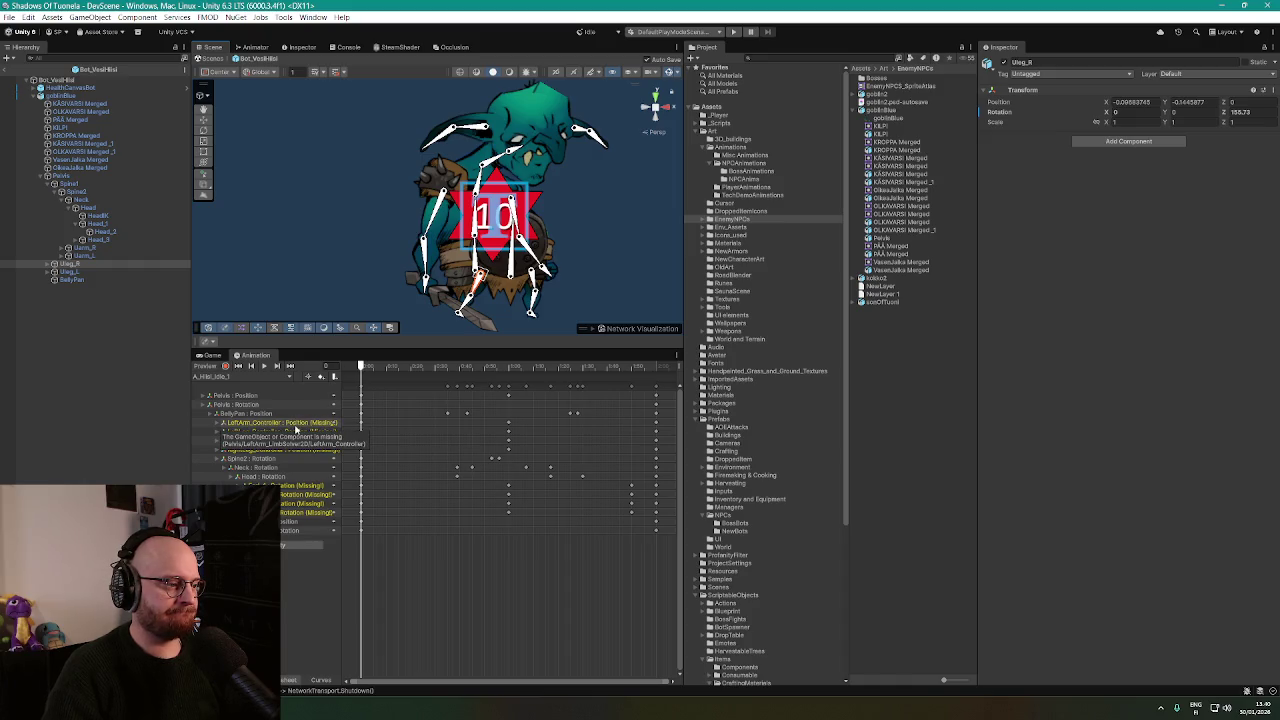
left_click(295, 425)
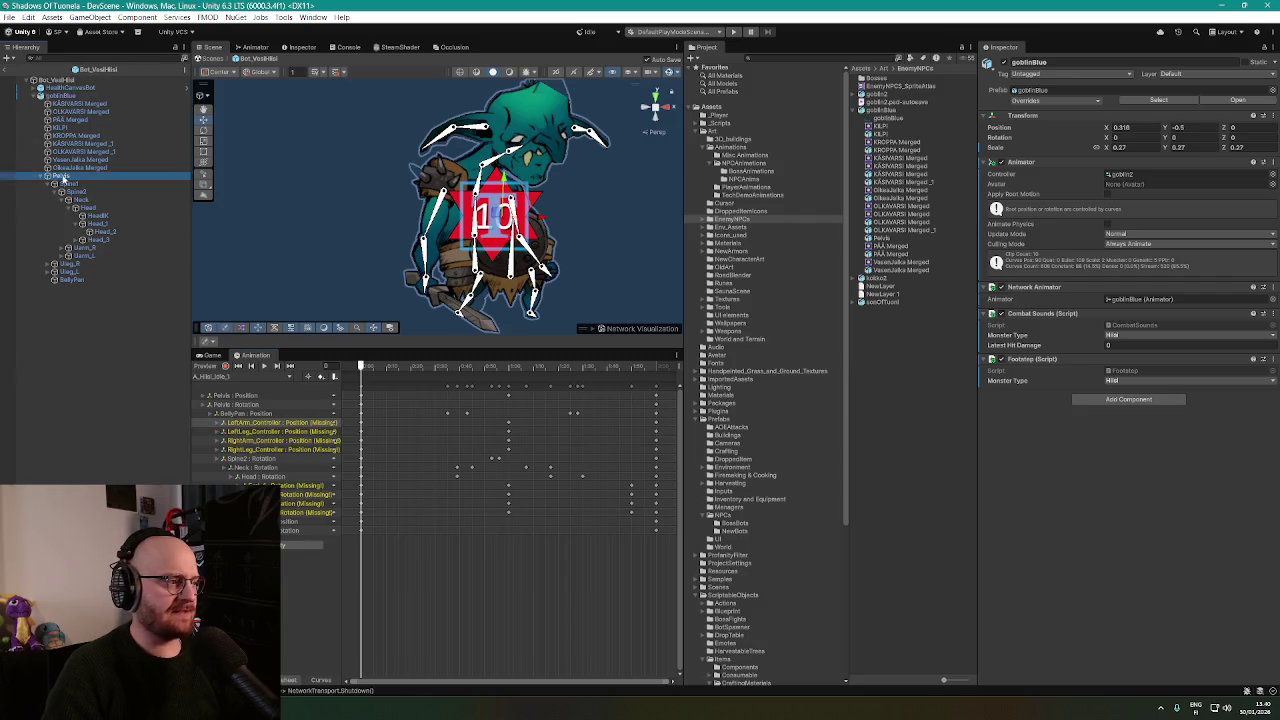
Add an IK Manager 2D component, found by searching 'ik', to goblinBlue's Pelvis bone.
left_click(62, 177)
left_click(60, 96)
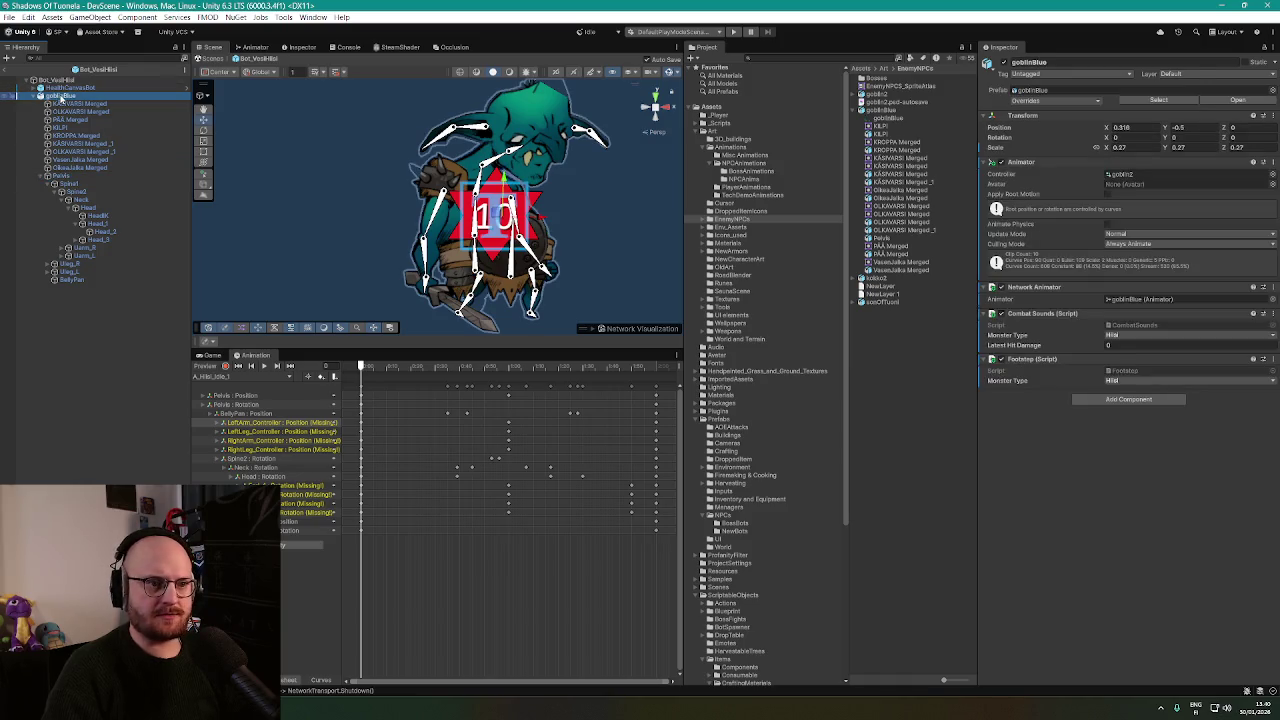
left_click(62, 177)
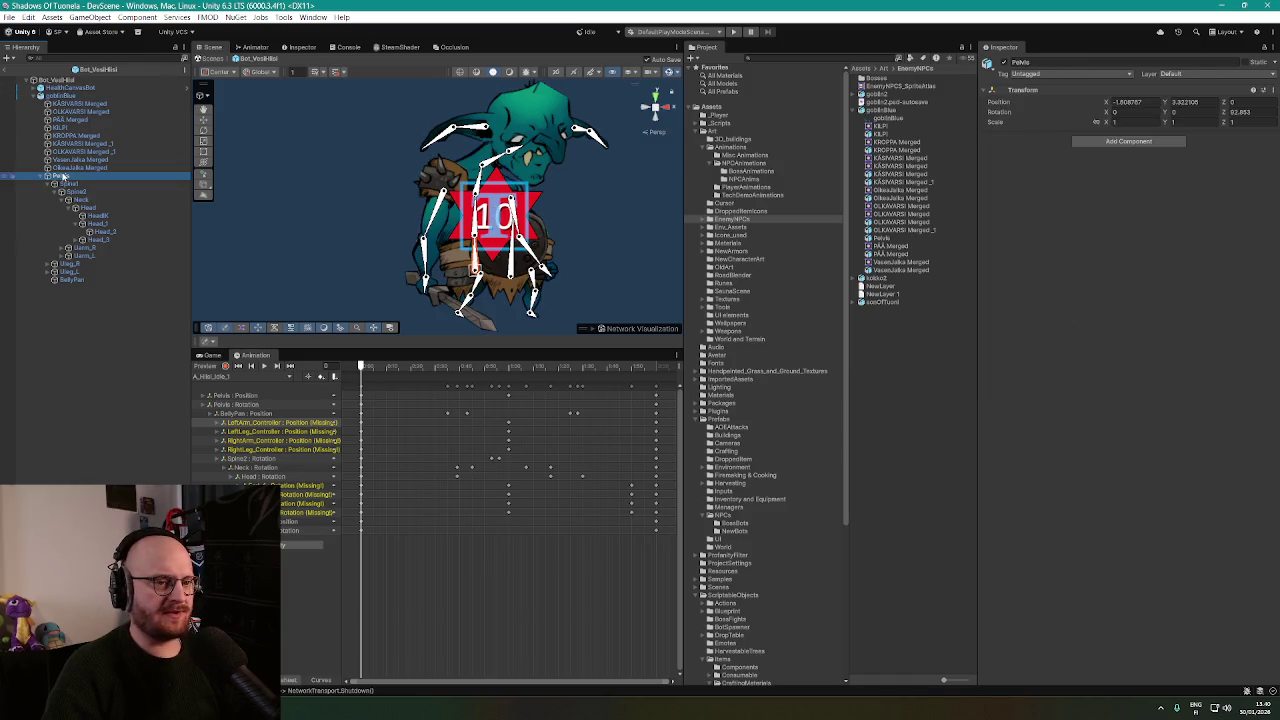
left_click(1134, 147)
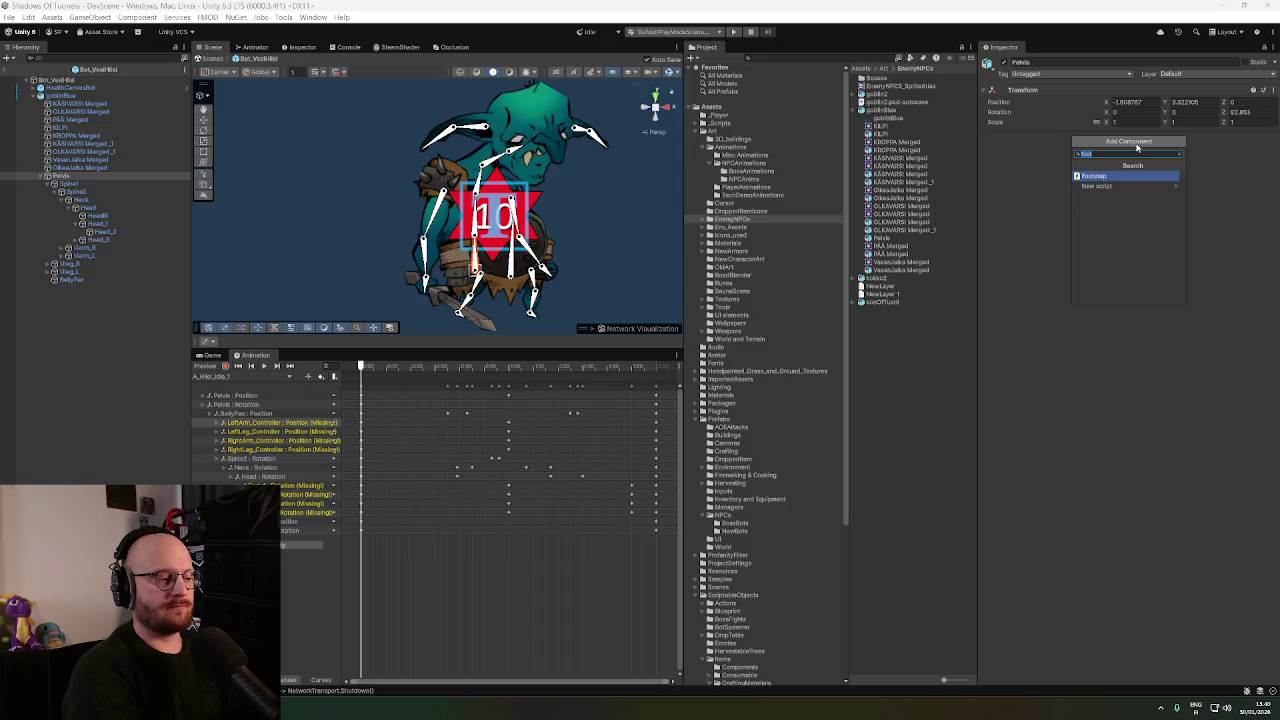
type("ik")
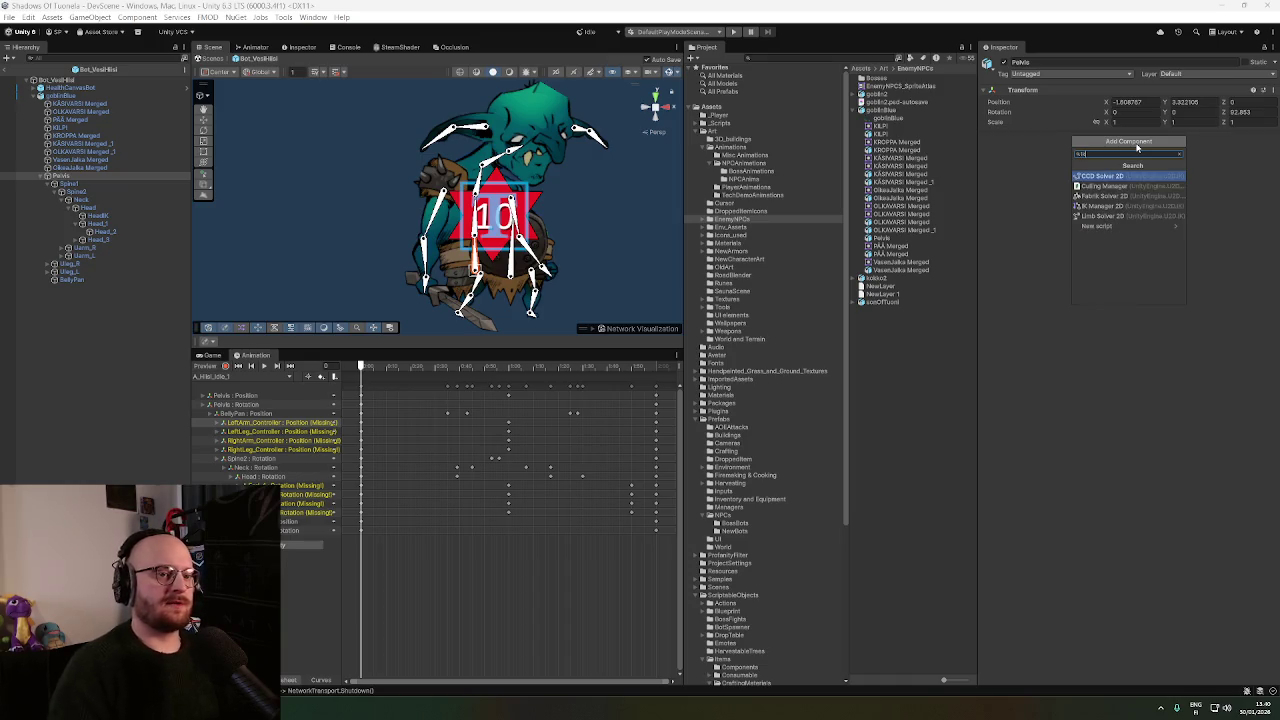
left_click(1120, 205)
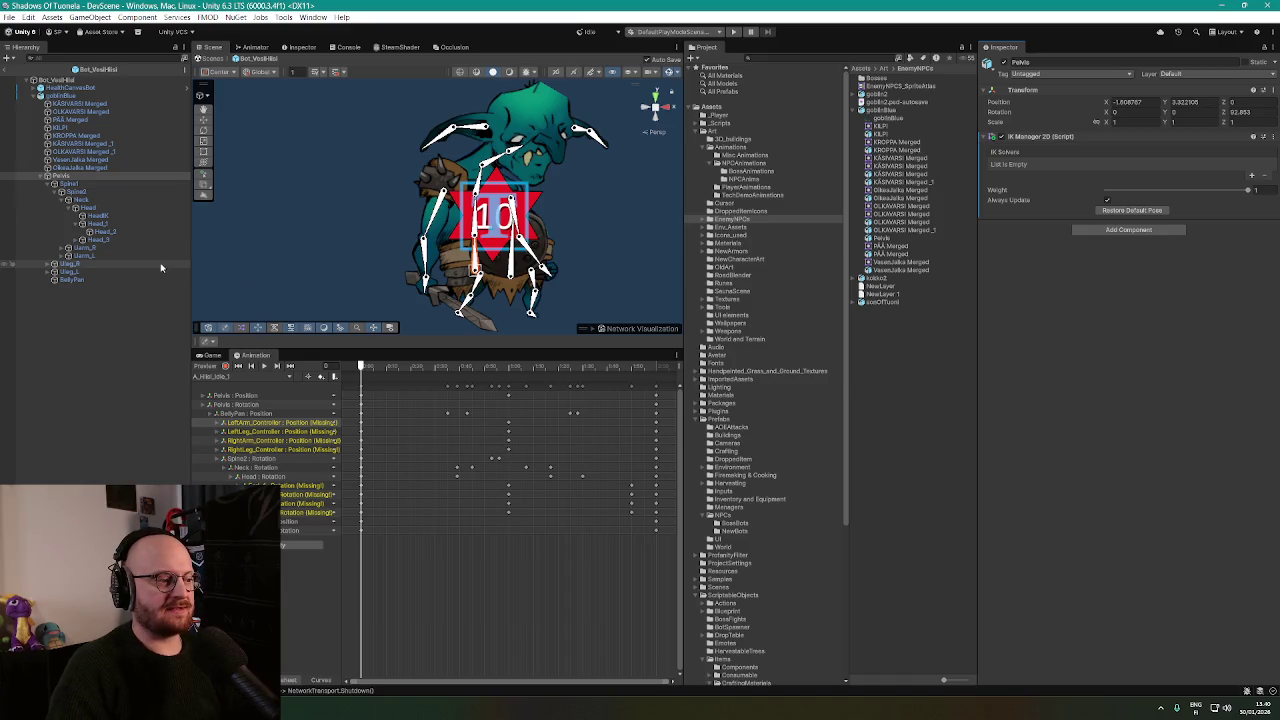
left_click(893, 380)
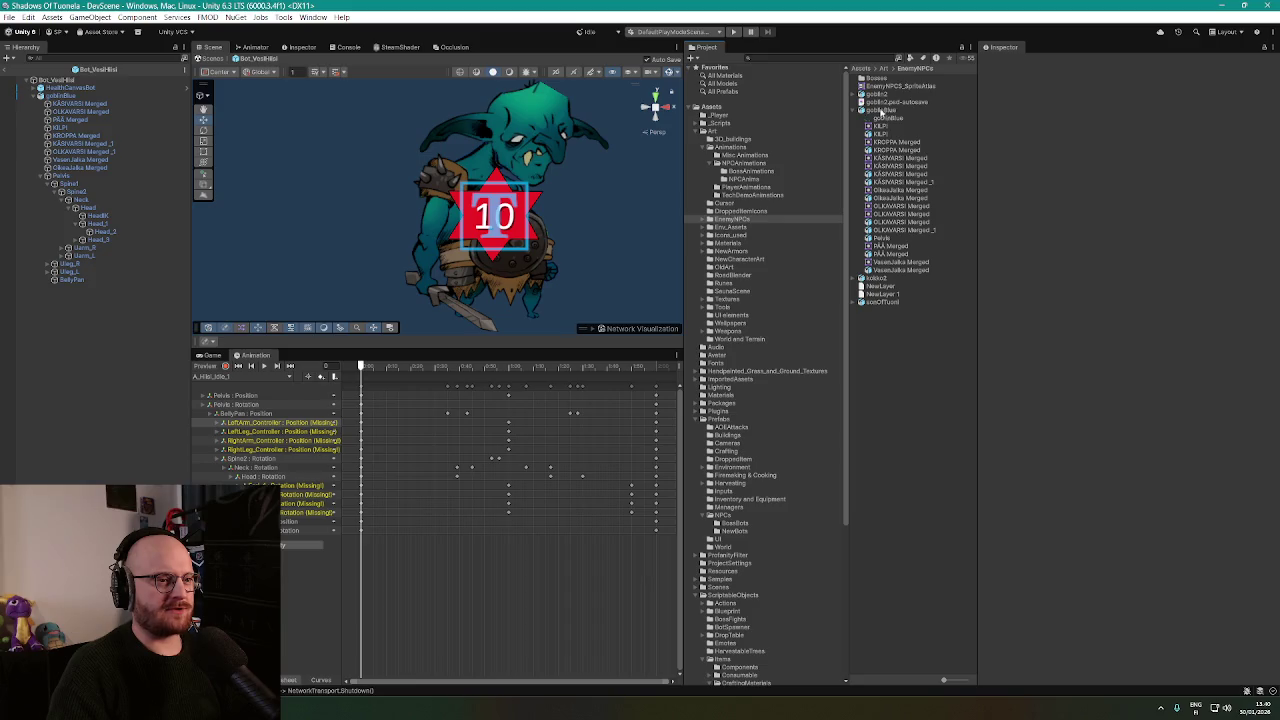
Find the Bot2_Hlil prefab with a 'bot2' Project search, open it, and inspect its Pelvis.
left_click(782, 57)
type("bot")
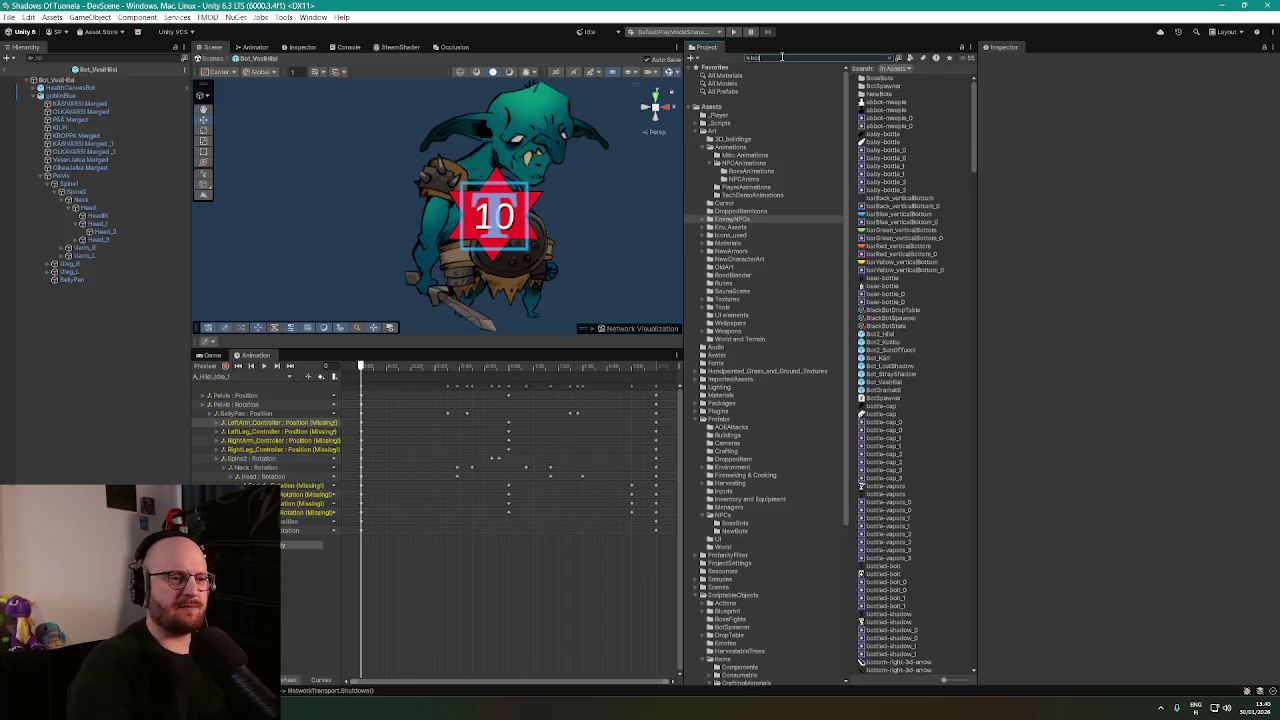
type("2")
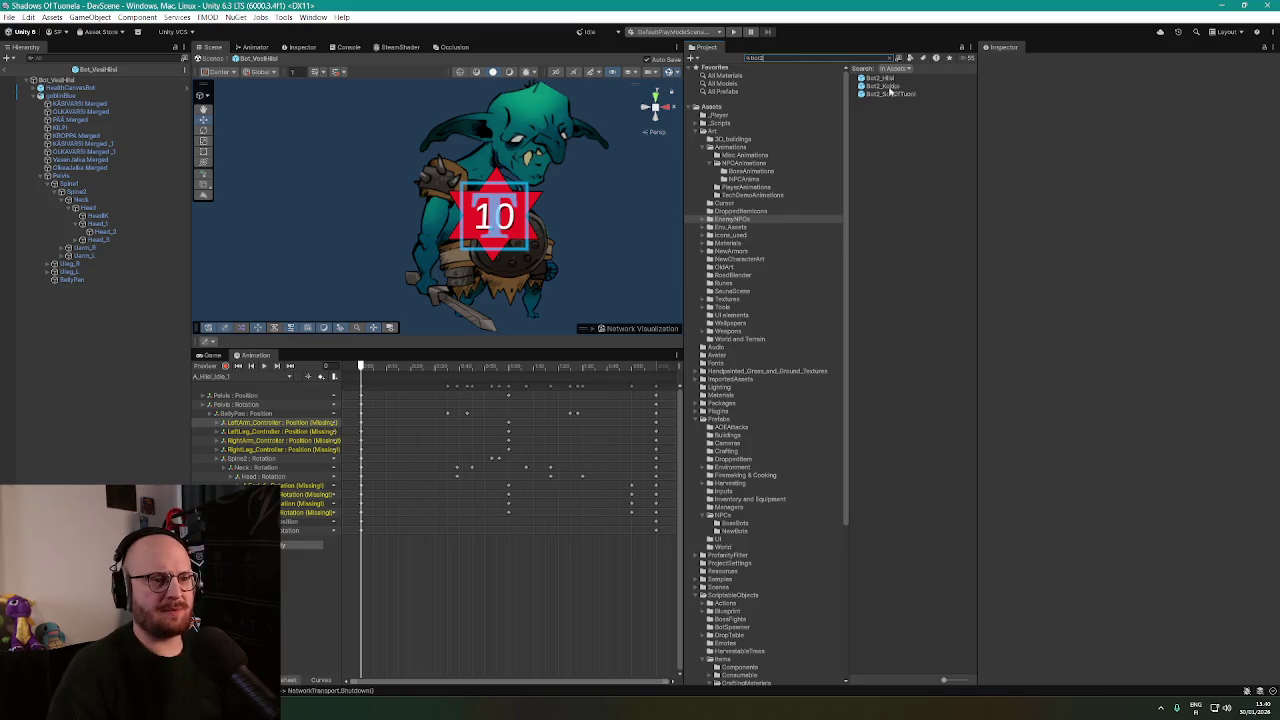
double_click(880, 78)
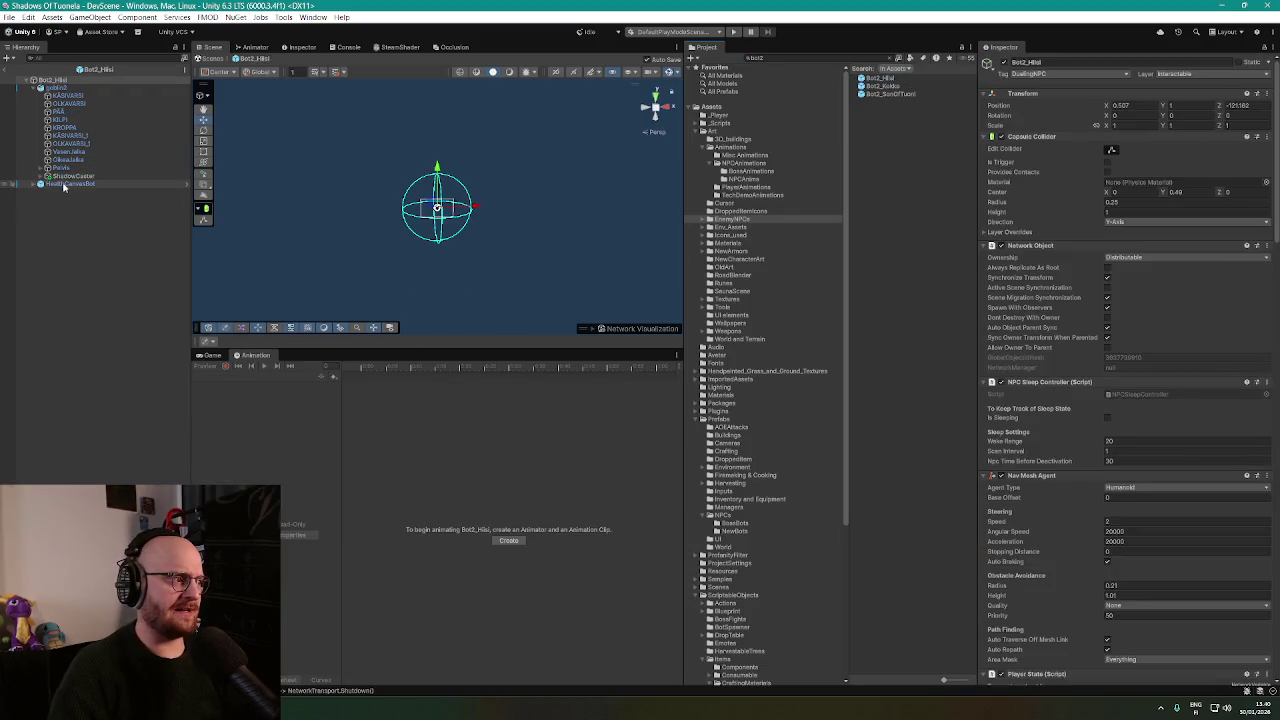
left_click(58, 89)
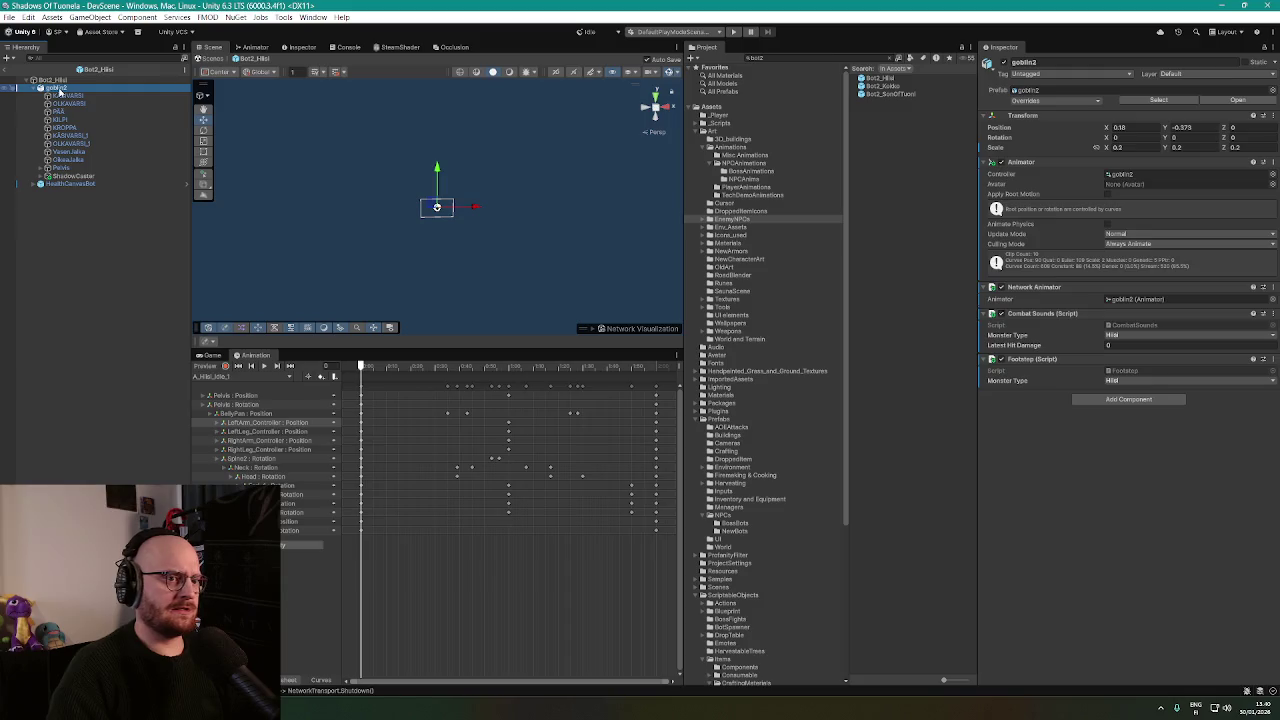
left_click(60, 167)
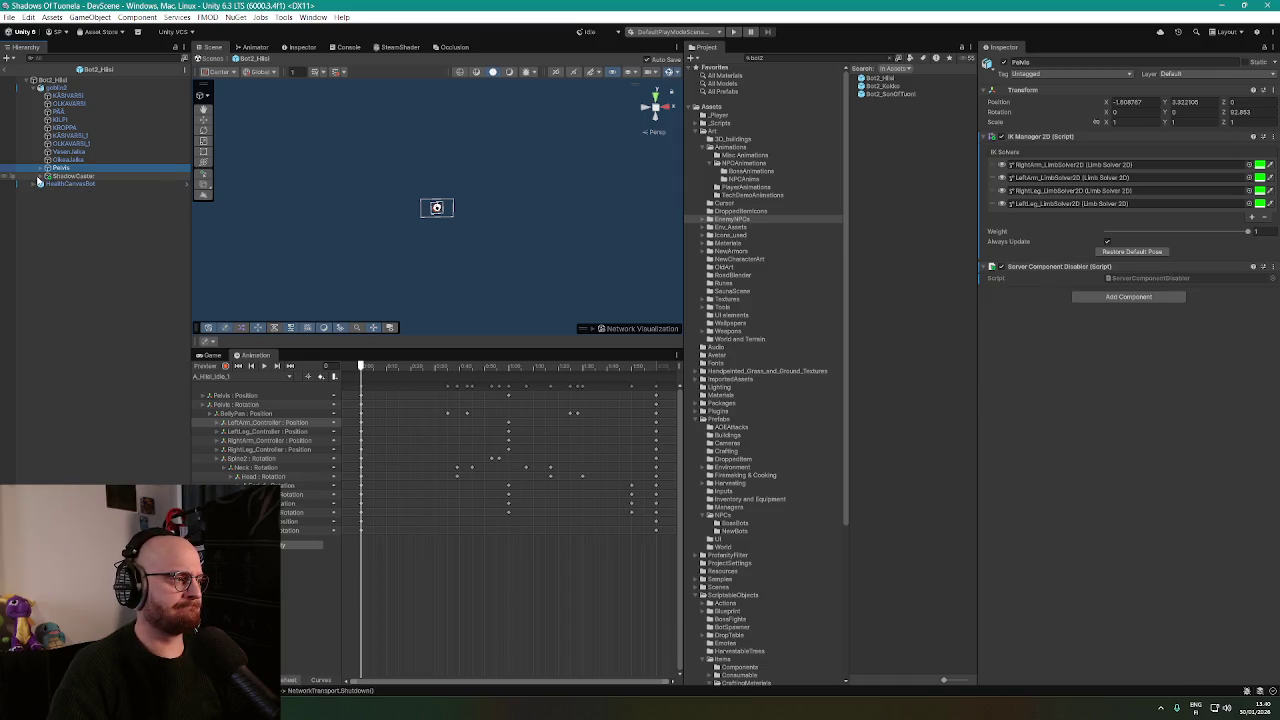
Expand Pelvis, Spine1, Spine2 and both arm chains to reveal the arm effectors.
left_click(42, 168)
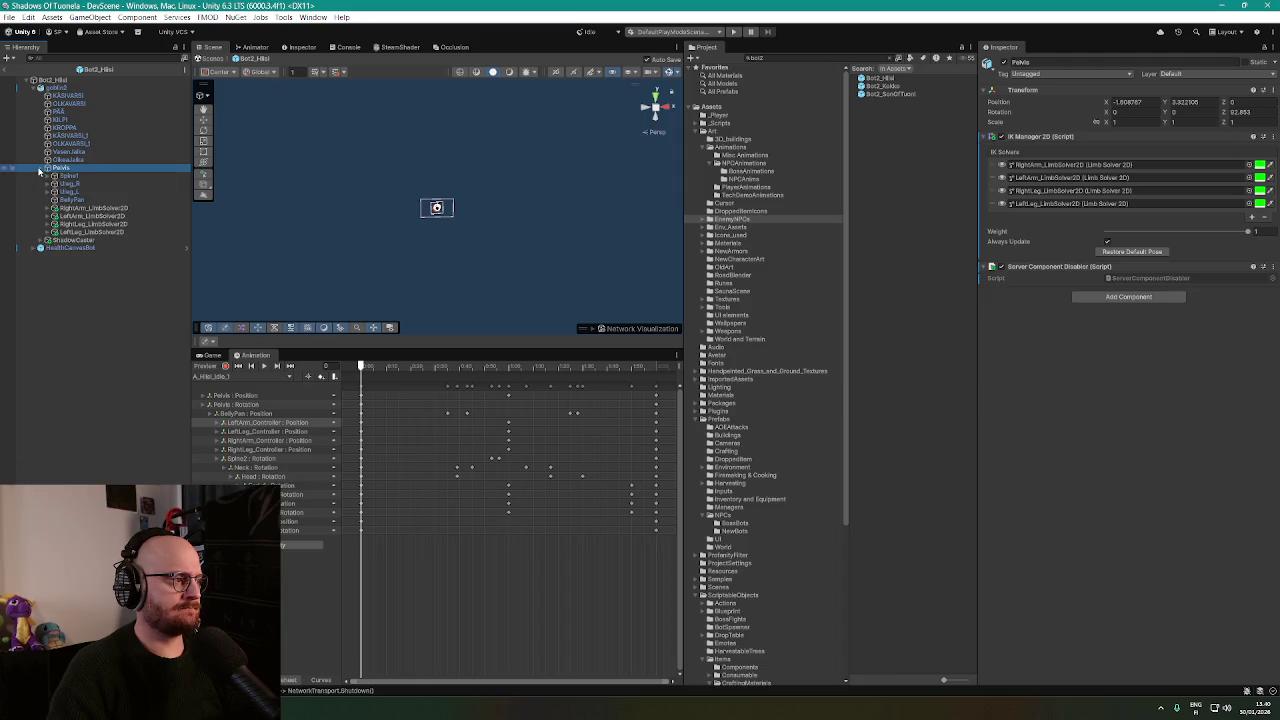
left_click(86, 209)
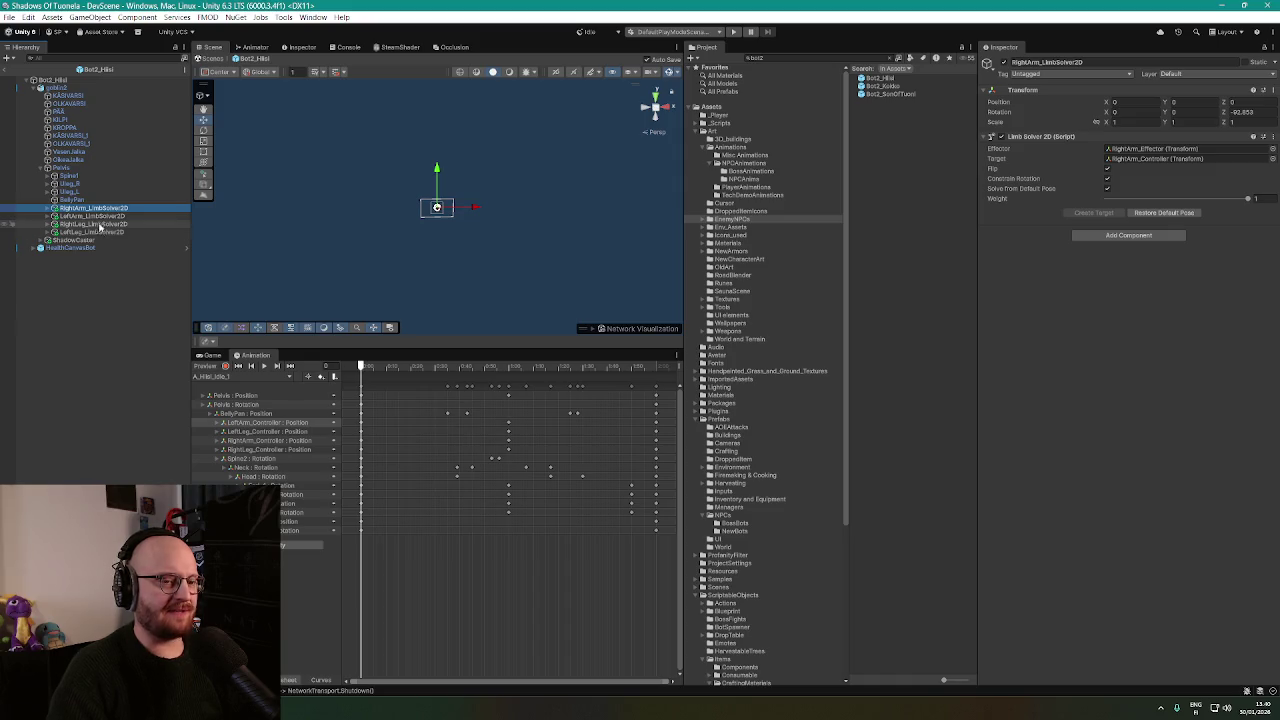
left_click(48, 177)
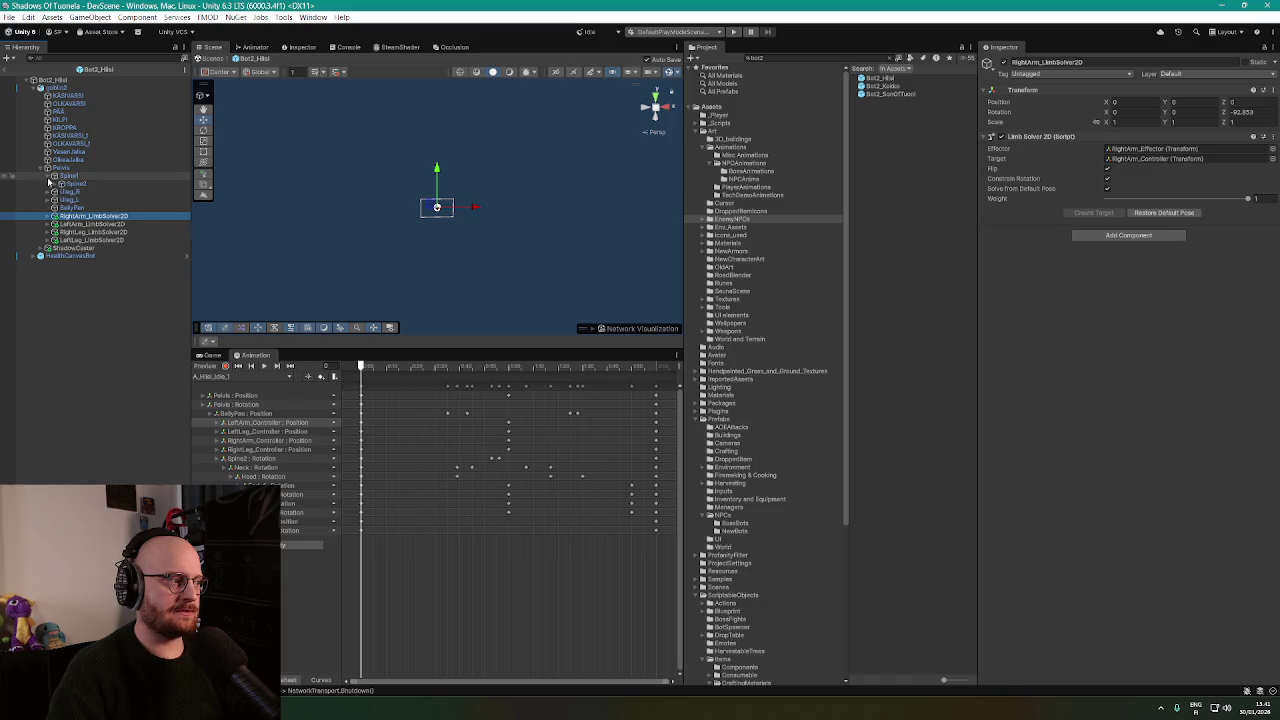
left_click(55, 184)
left_click(68, 199)
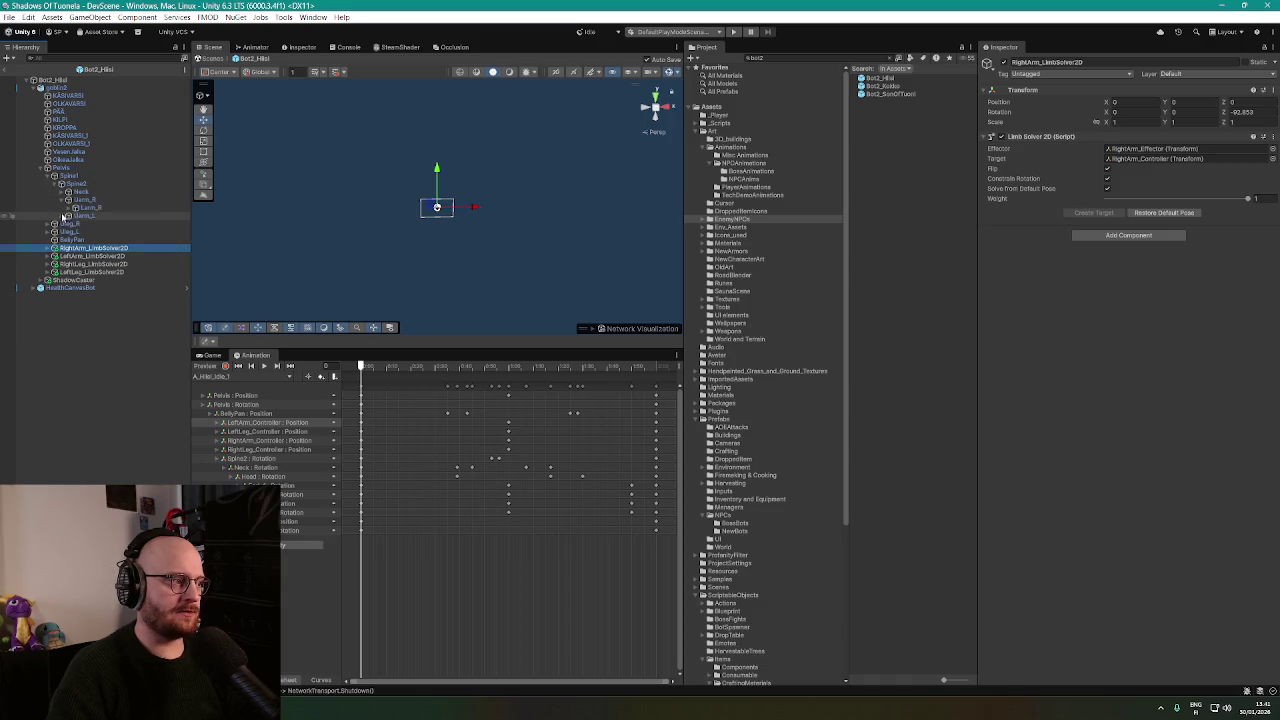
left_click(68, 207)
left_click(61, 231)
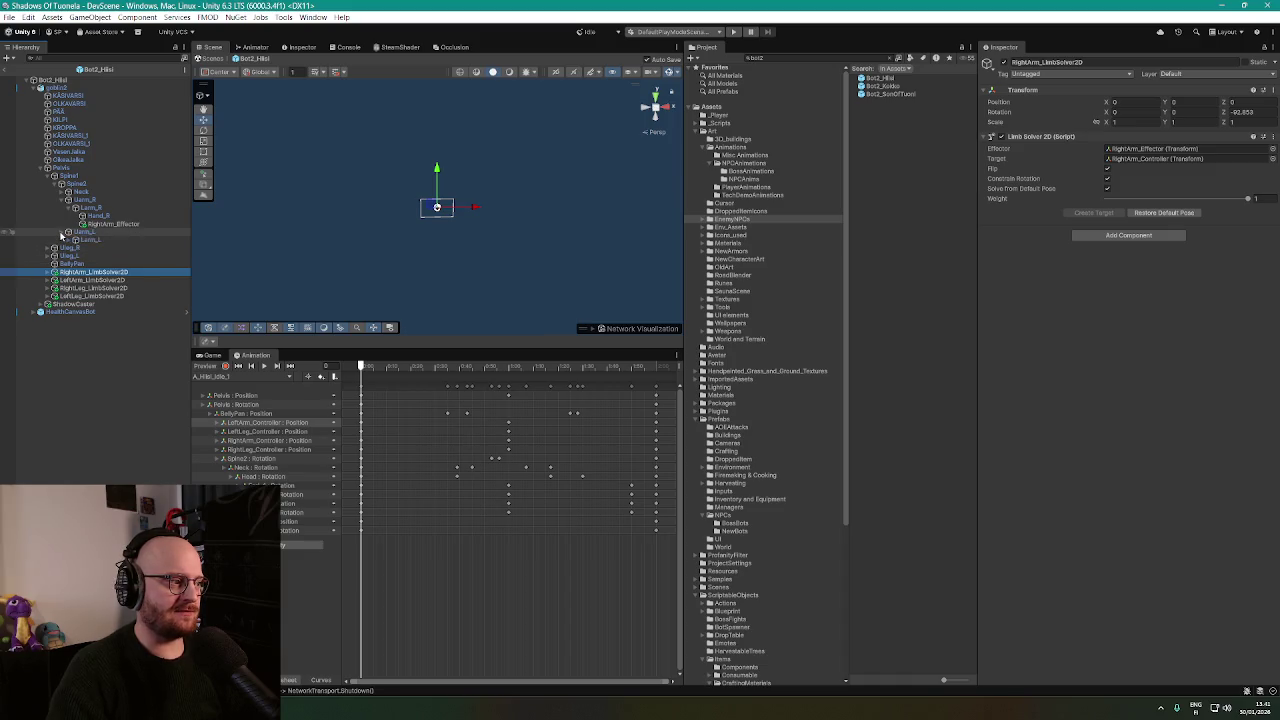
left_click(68, 240)
Check the LeftArm_Effector, RightArm_Effector, Hand_L and Hand_R objects.
left_click(103, 256)
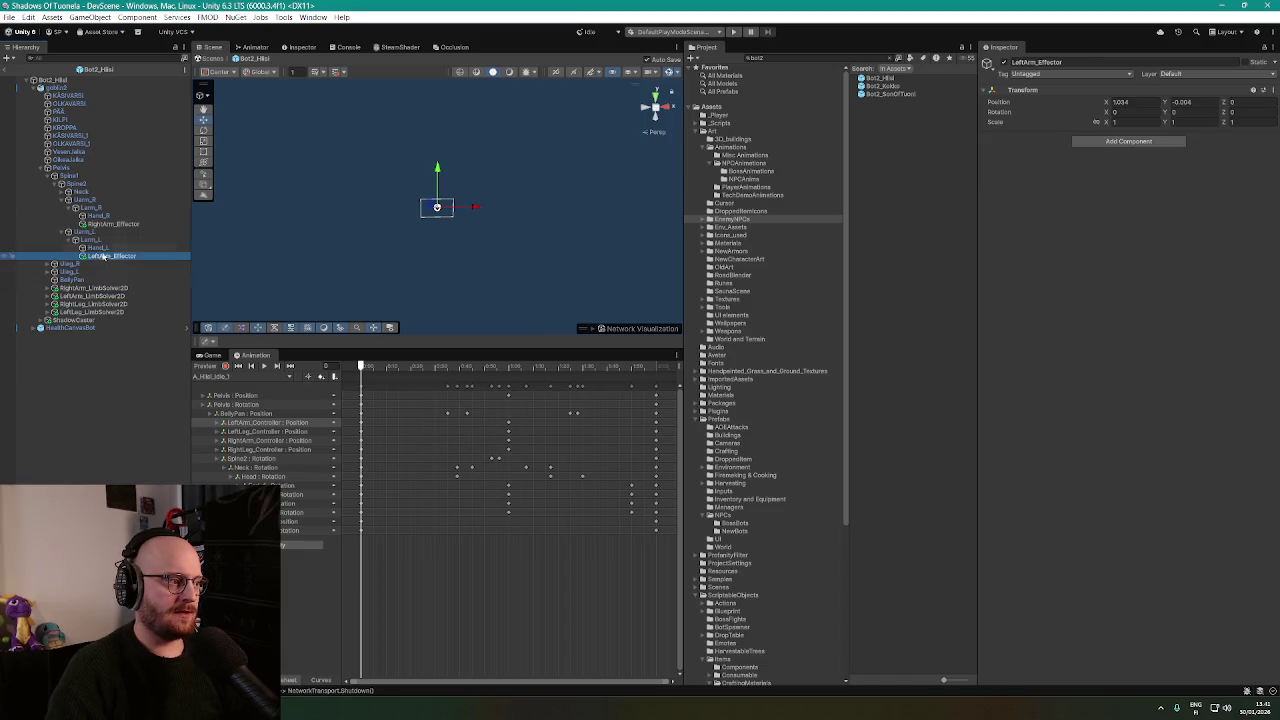
left_click(114, 224)
left_click(112, 256)
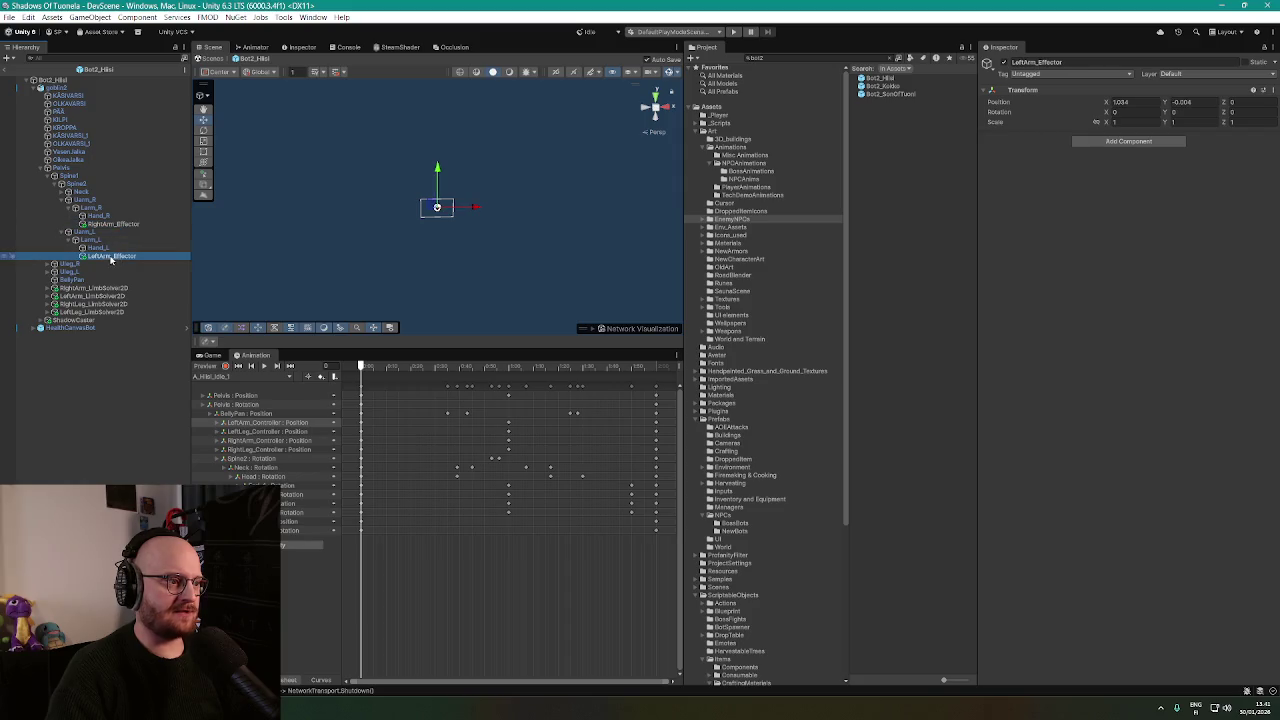
left_click(114, 248)
left_click(114, 216)
left_click(114, 224)
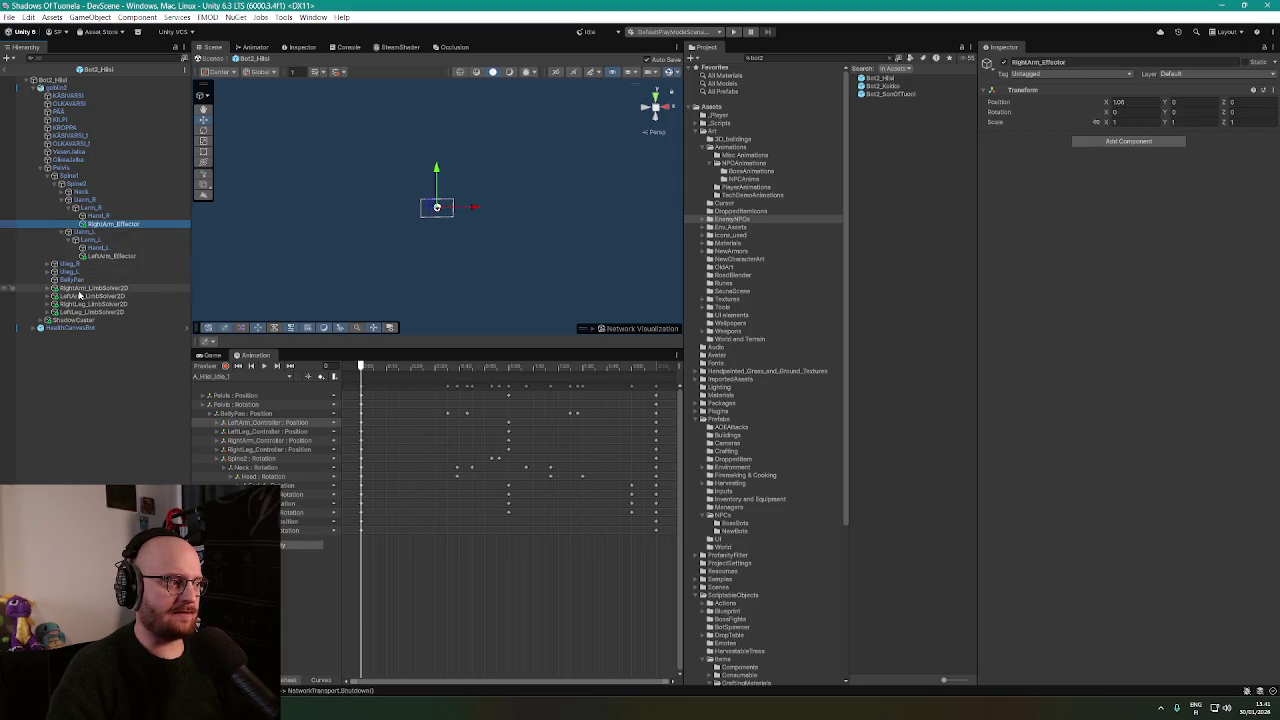
Expand both leg chains and check RightLeg_Effector and LeftLeg_Effector.
left_click(48, 263)
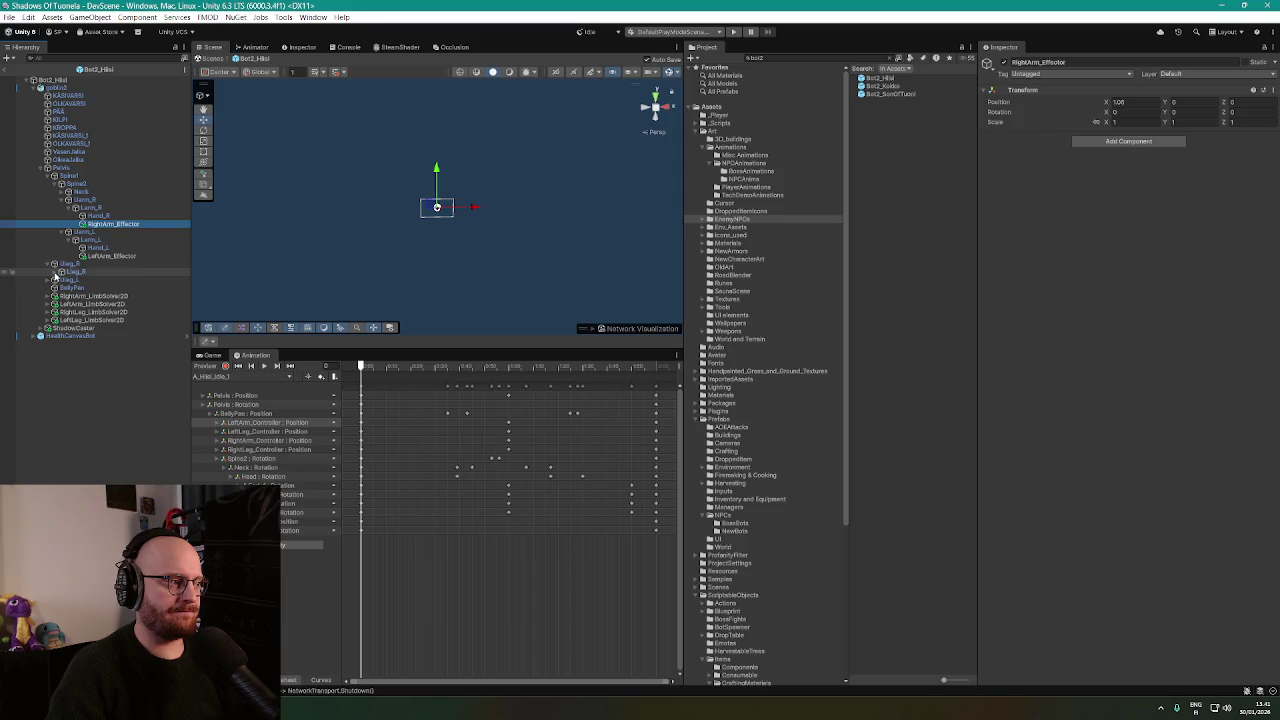
left_click(55, 271)
left_click(90, 289)
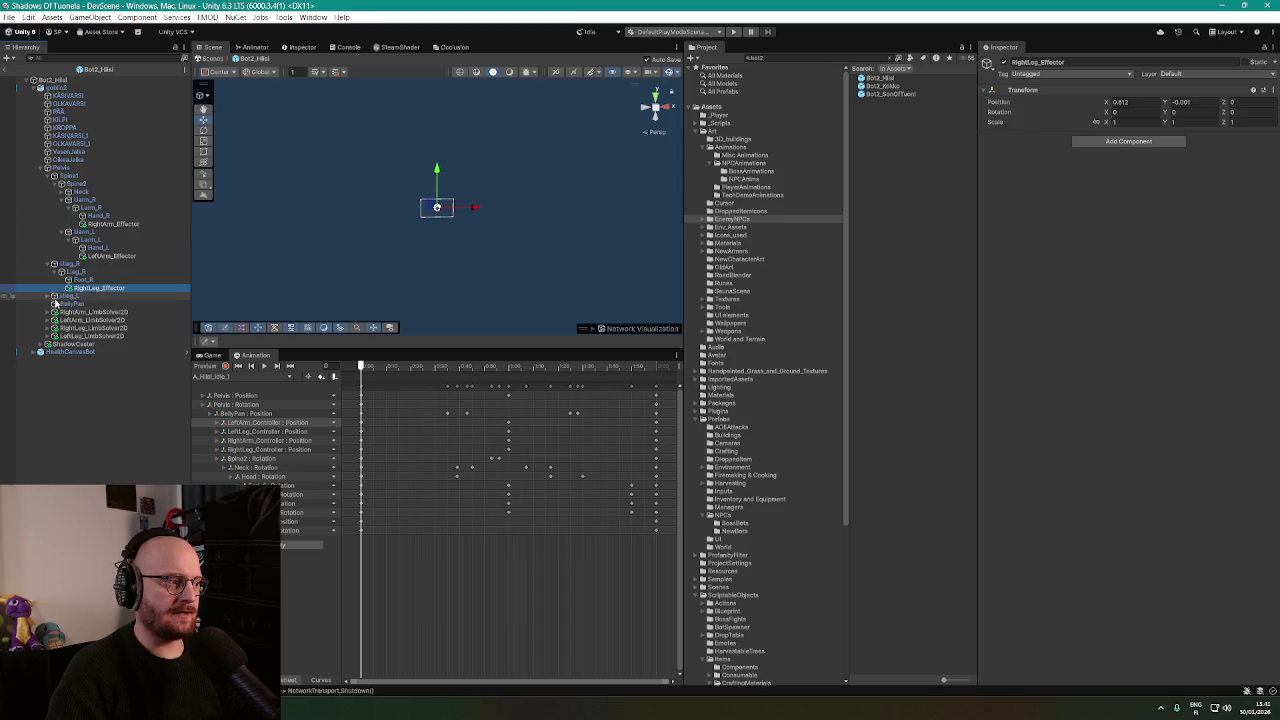
left_click(49, 297)
left_click(55, 304)
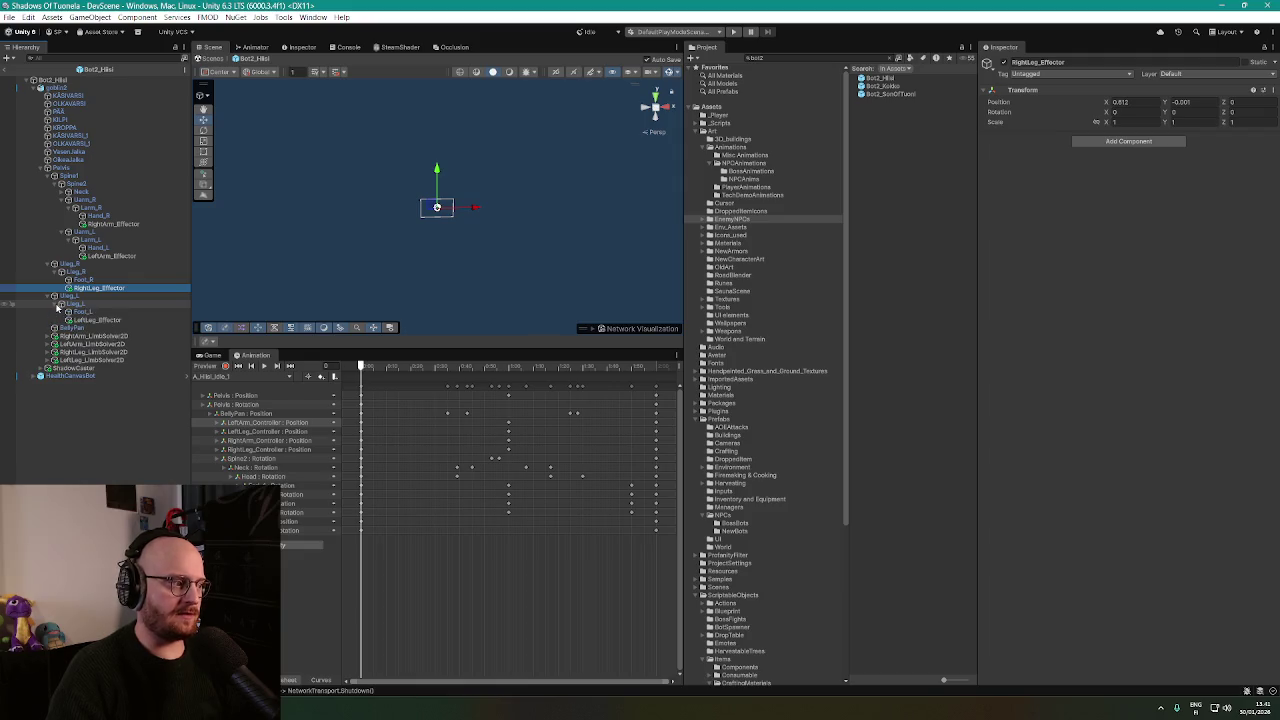
left_click(97, 320)
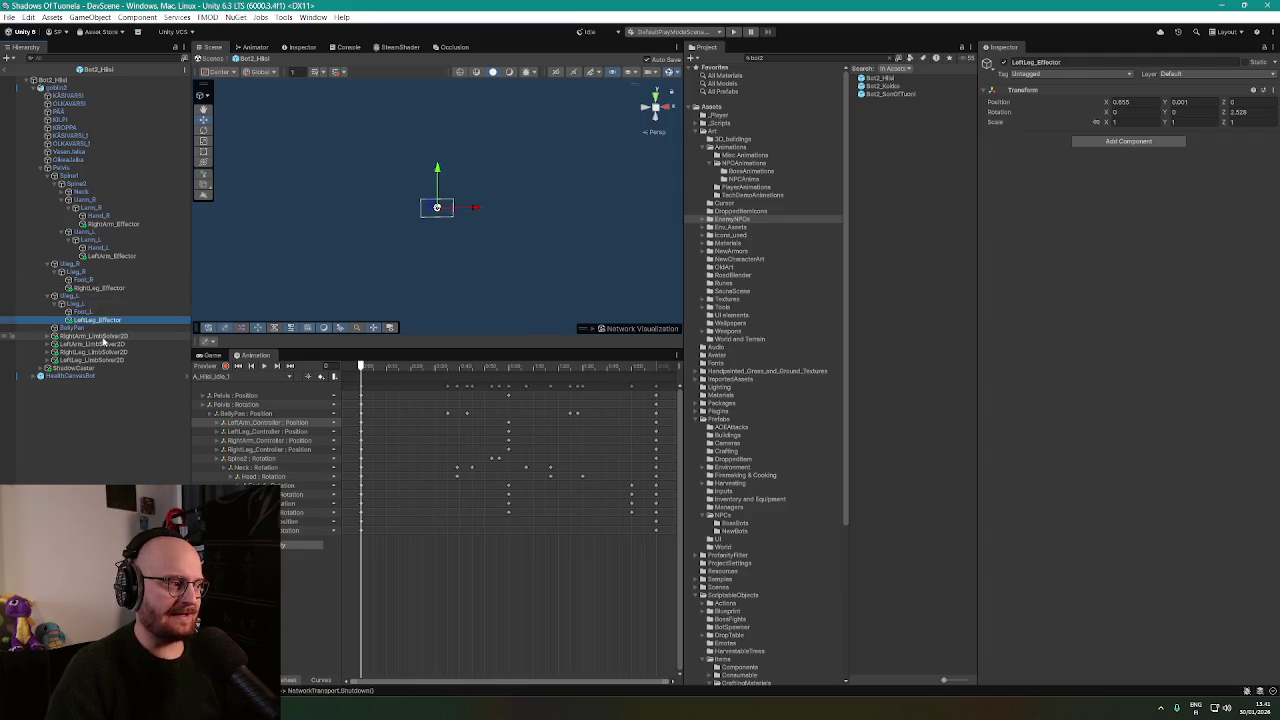
Multi-select the four LimbSolver2D objects under Pelvis.
left_click(100, 337)
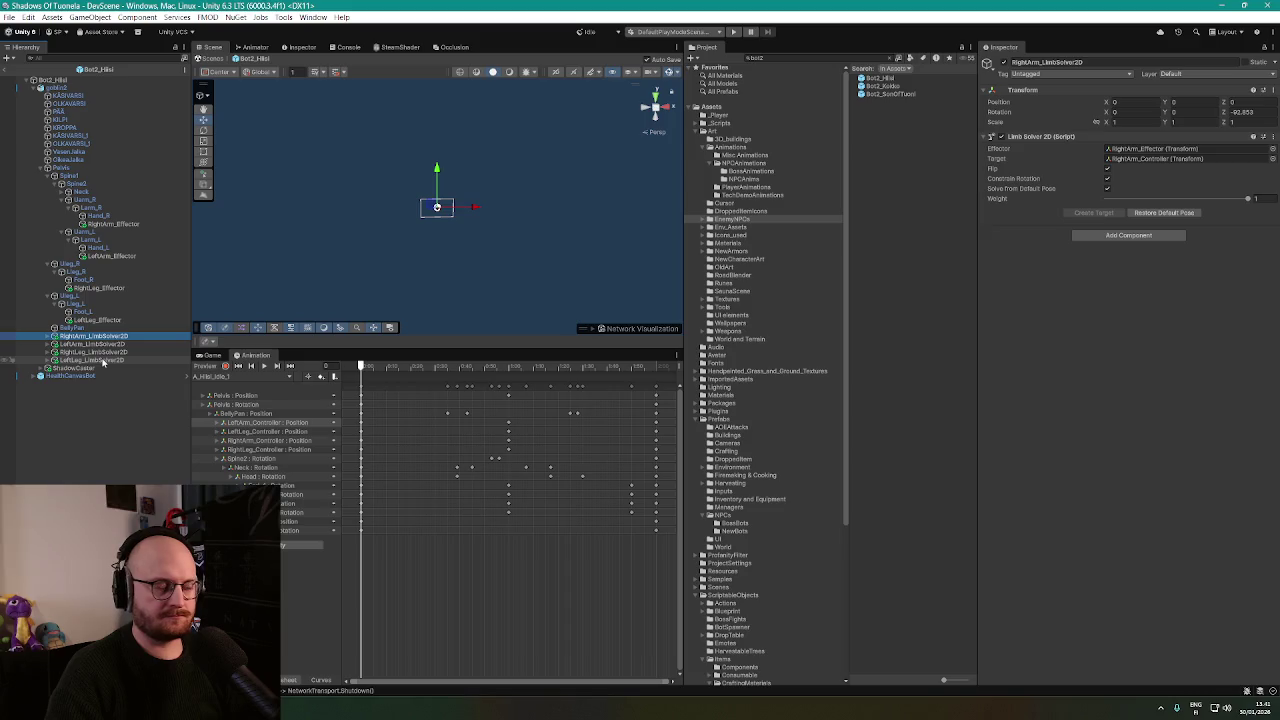
left_click(103, 361, "shift")
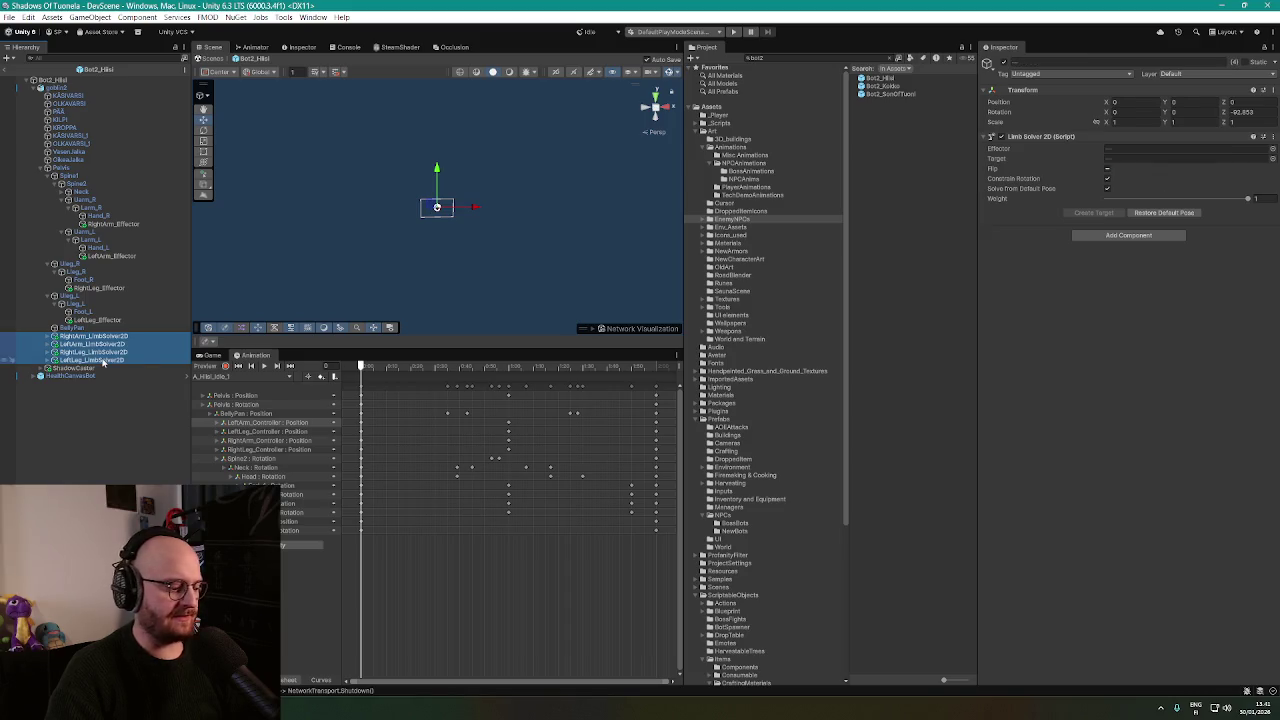
left_click(834, 60)
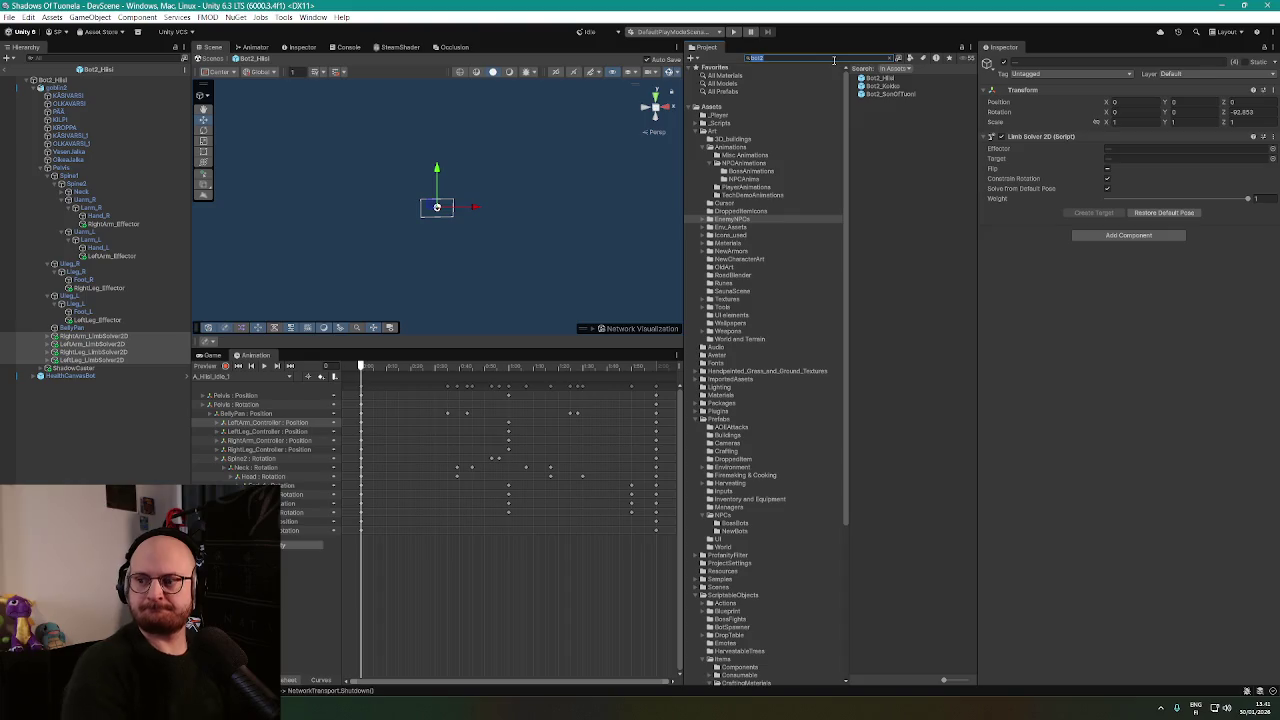
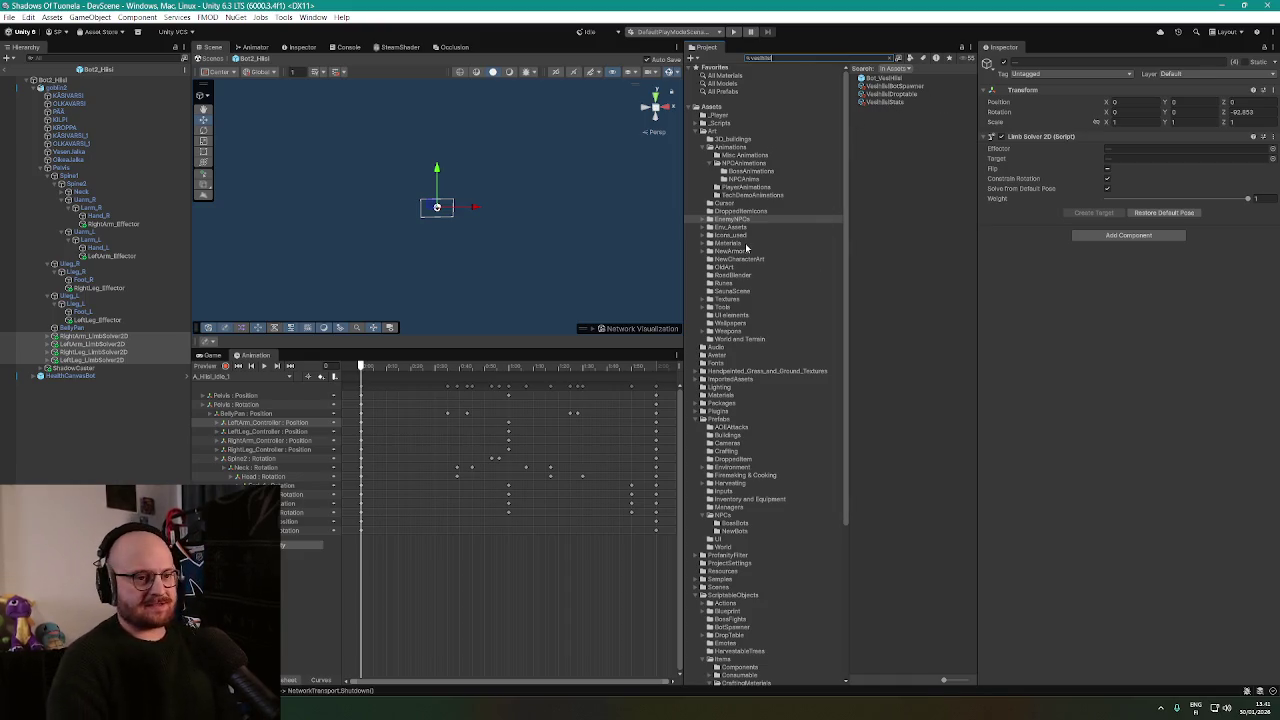
Paste the four LimbSolver2D objects into the Bot_VesiHiisi prefab and move them below BellyPan.
double_click(888, 79)
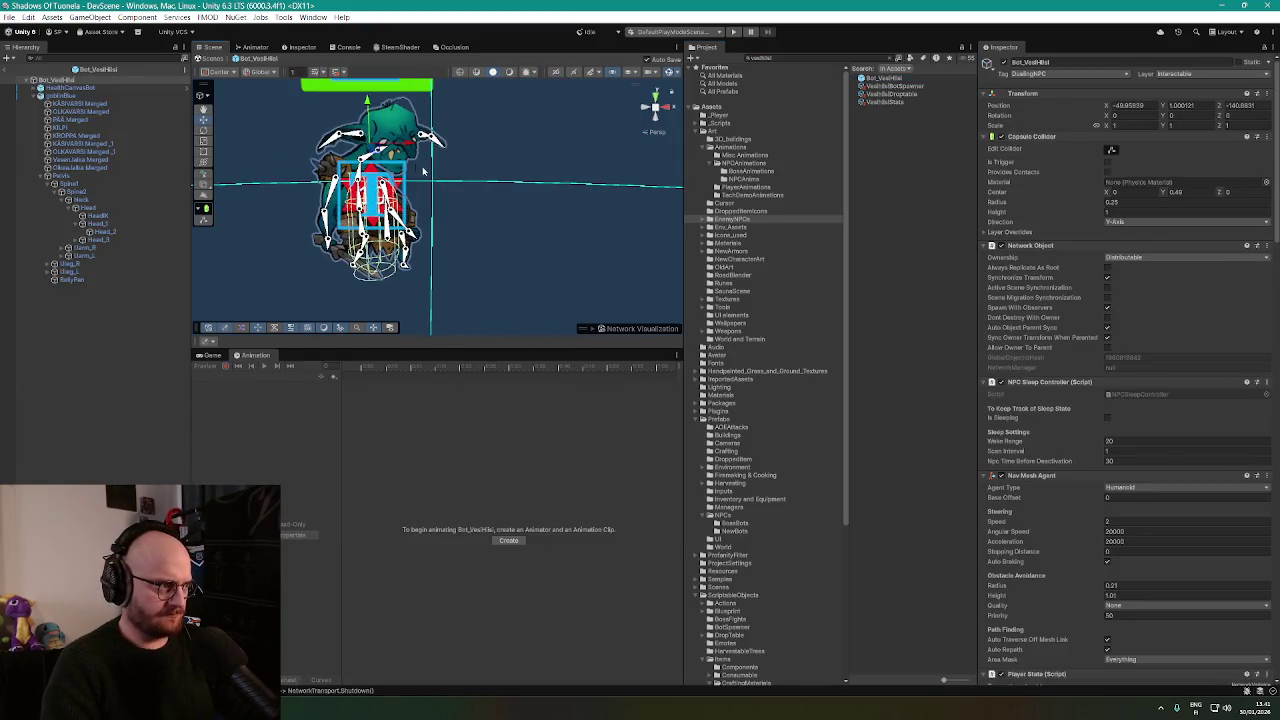
right_click(82, 303)
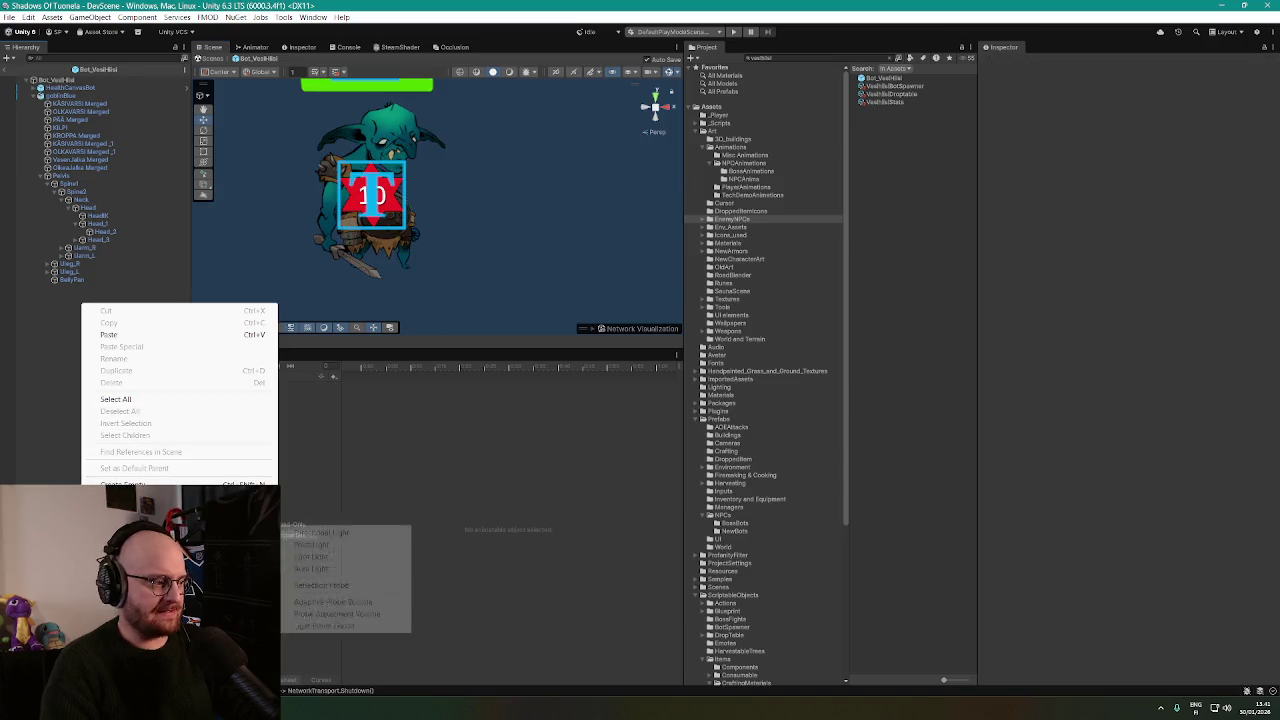
left_click(108, 334)
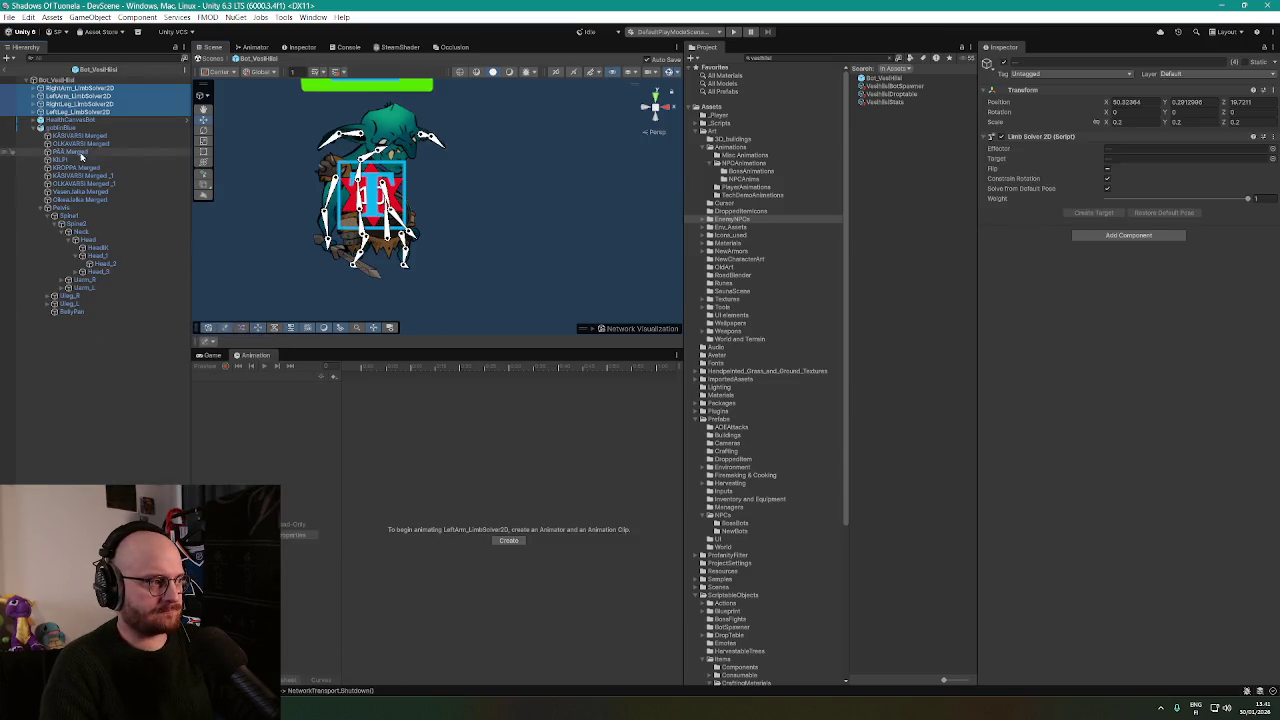
left_click_drag(92, 337, 10, 287)
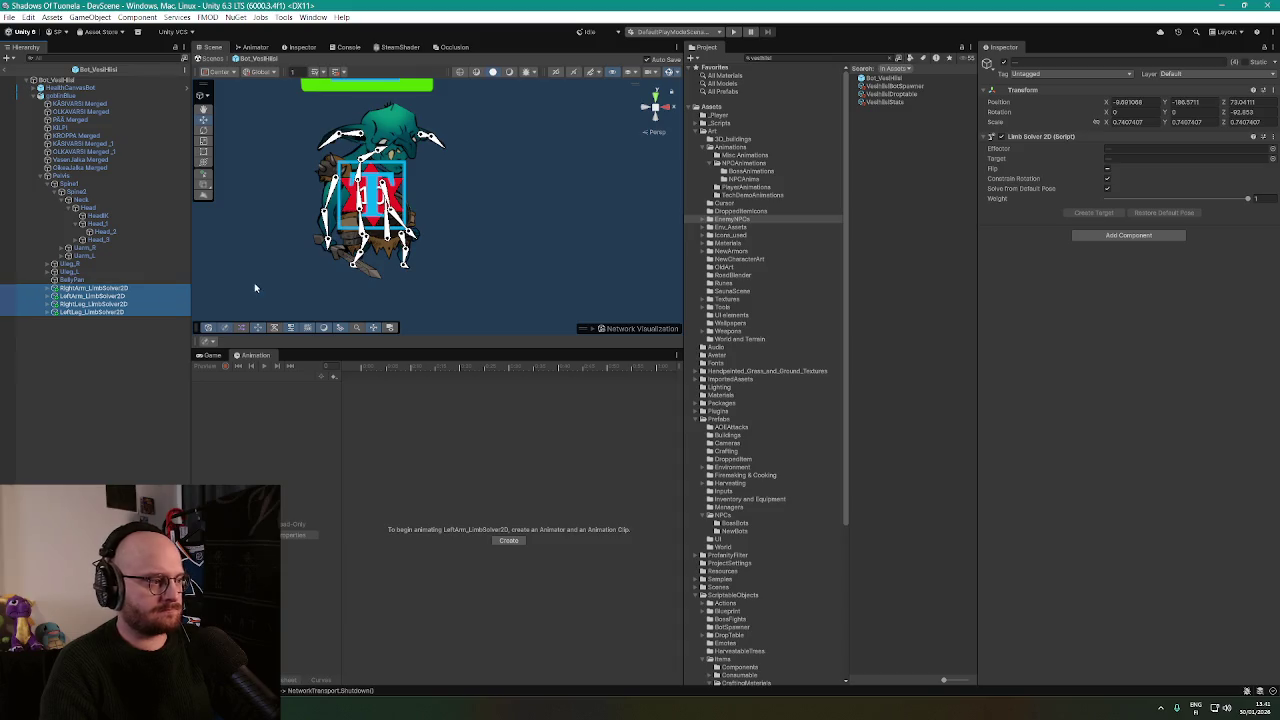
left_click_drag(330, 268, 462, 273)
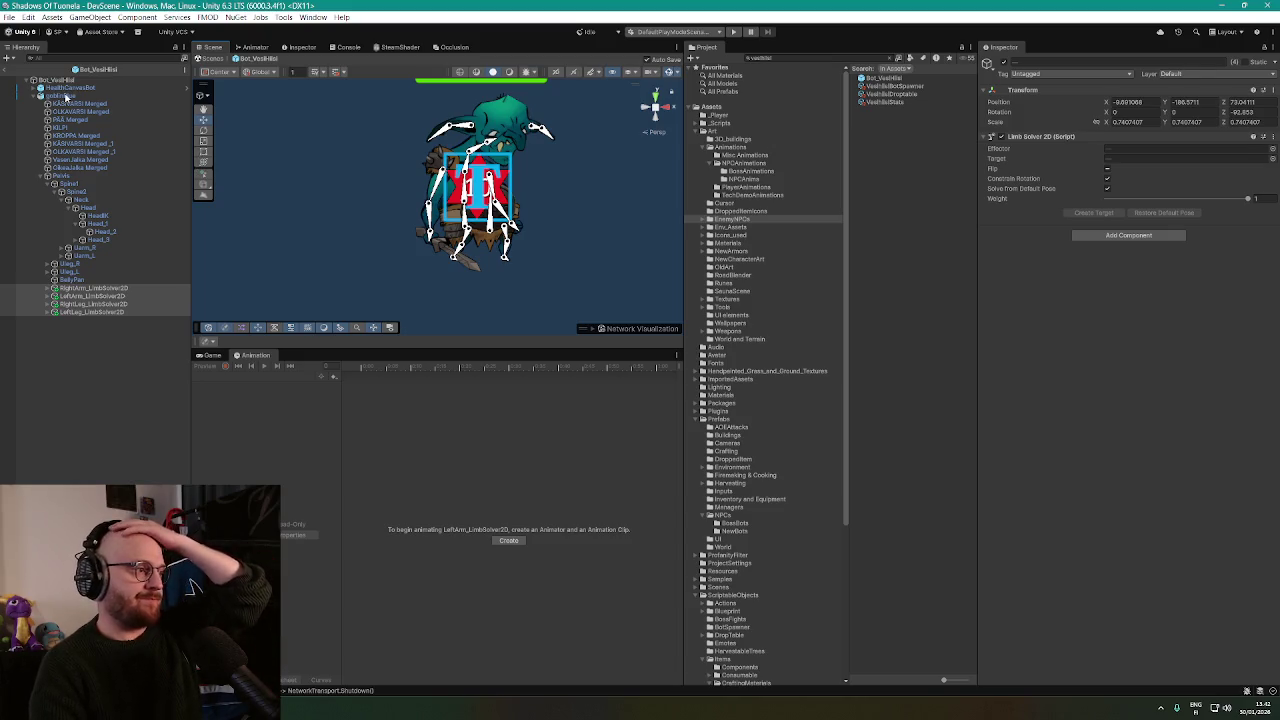
left_click(62, 95)
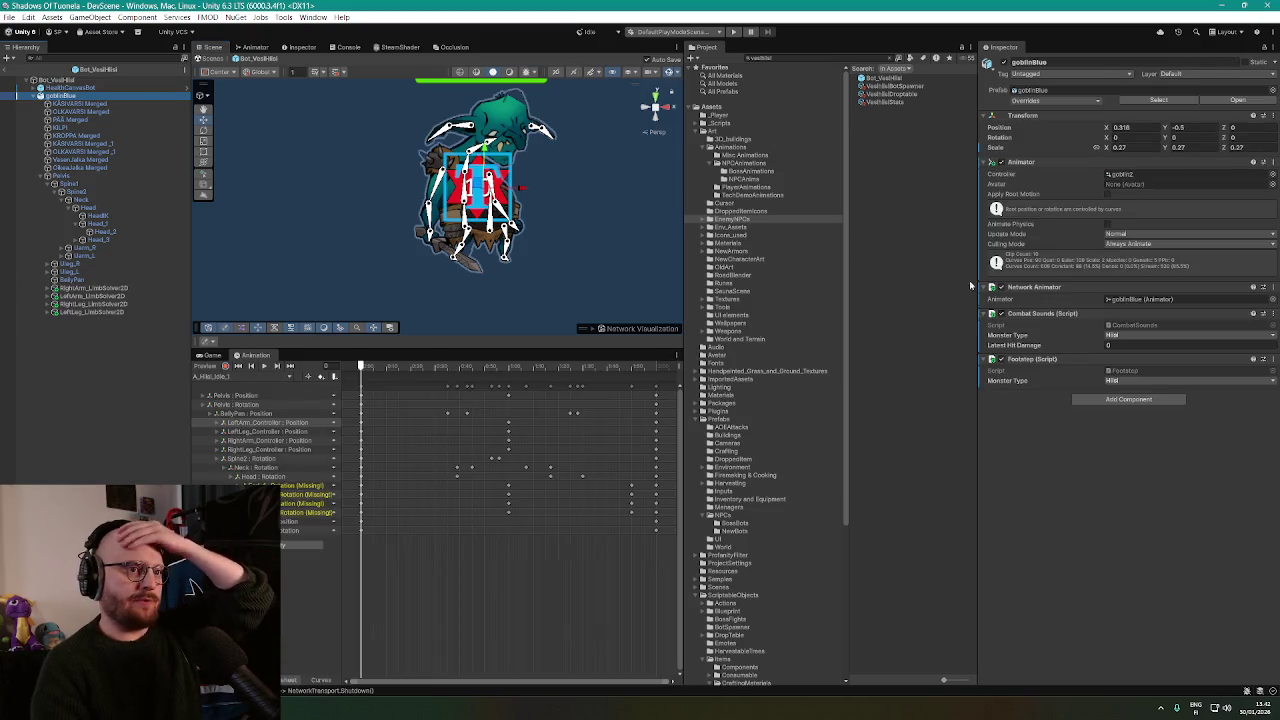
Select Pelvis, check the RightArm limb solver's settings, and lock the inspector on Pelvis.
left_click(60, 176)
left_click(1138, 231)
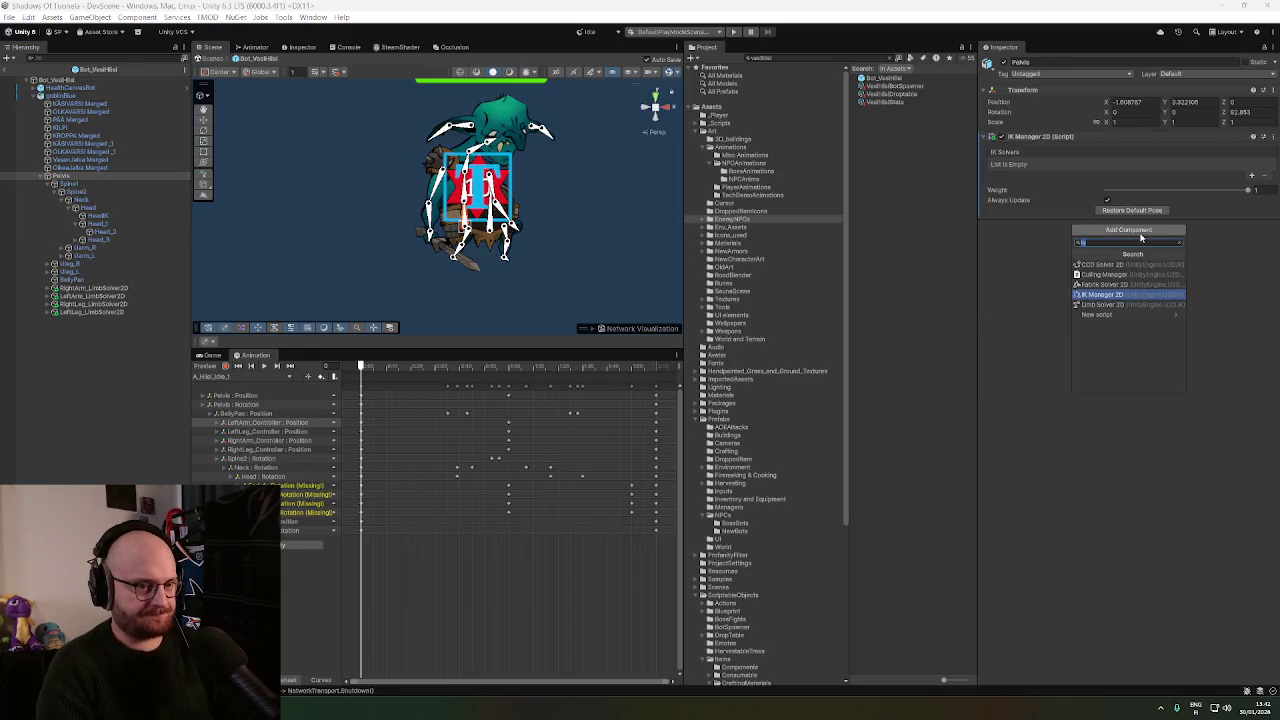
left_click(1135, 189)
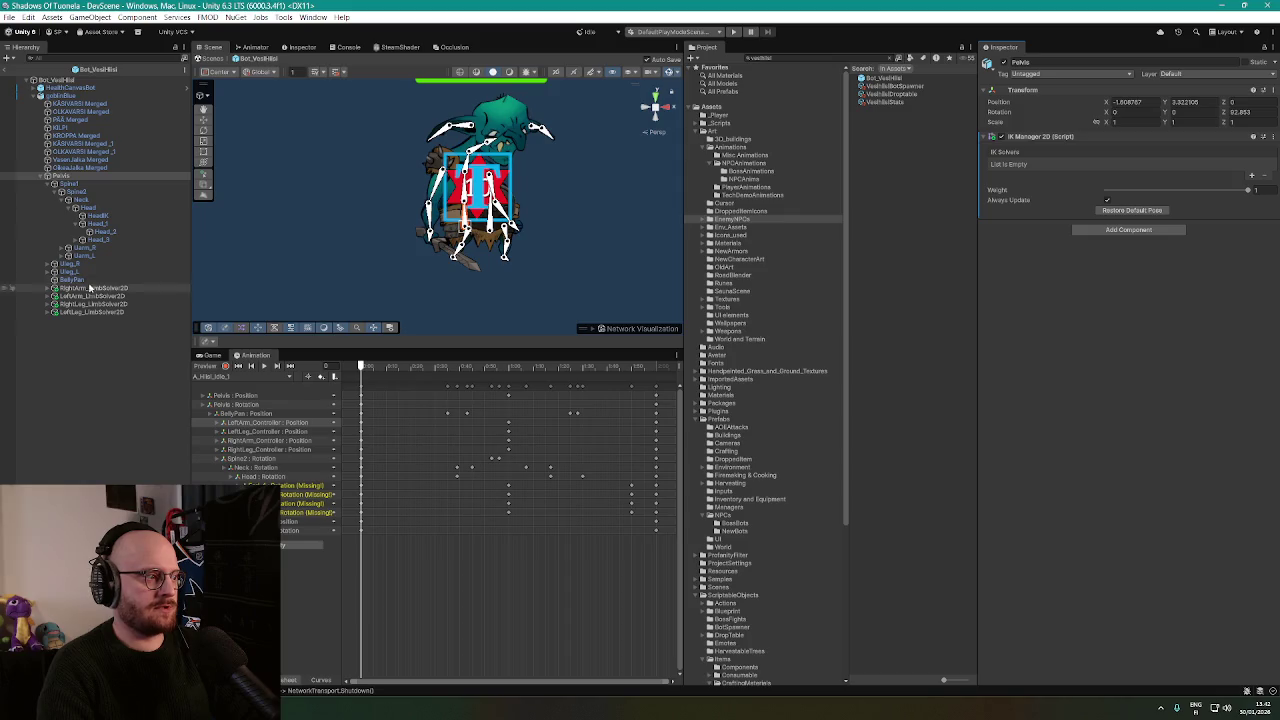
left_click(95, 288)
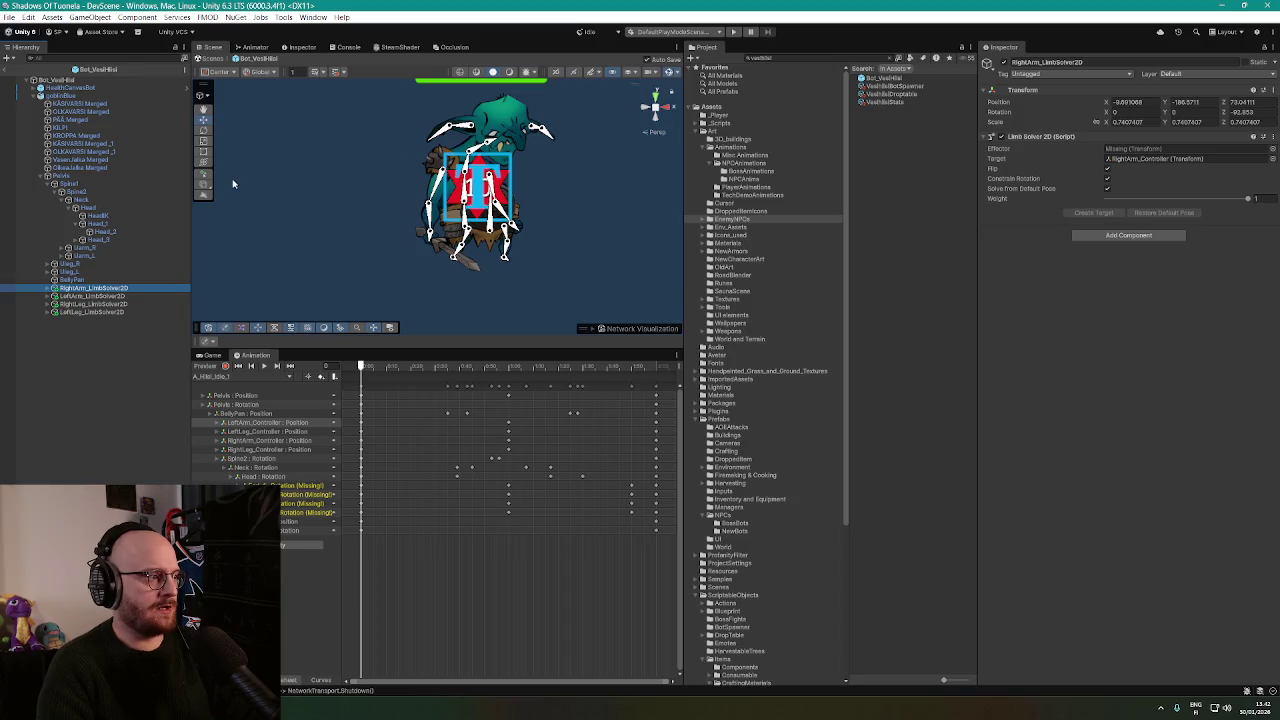
left_click(60, 177)
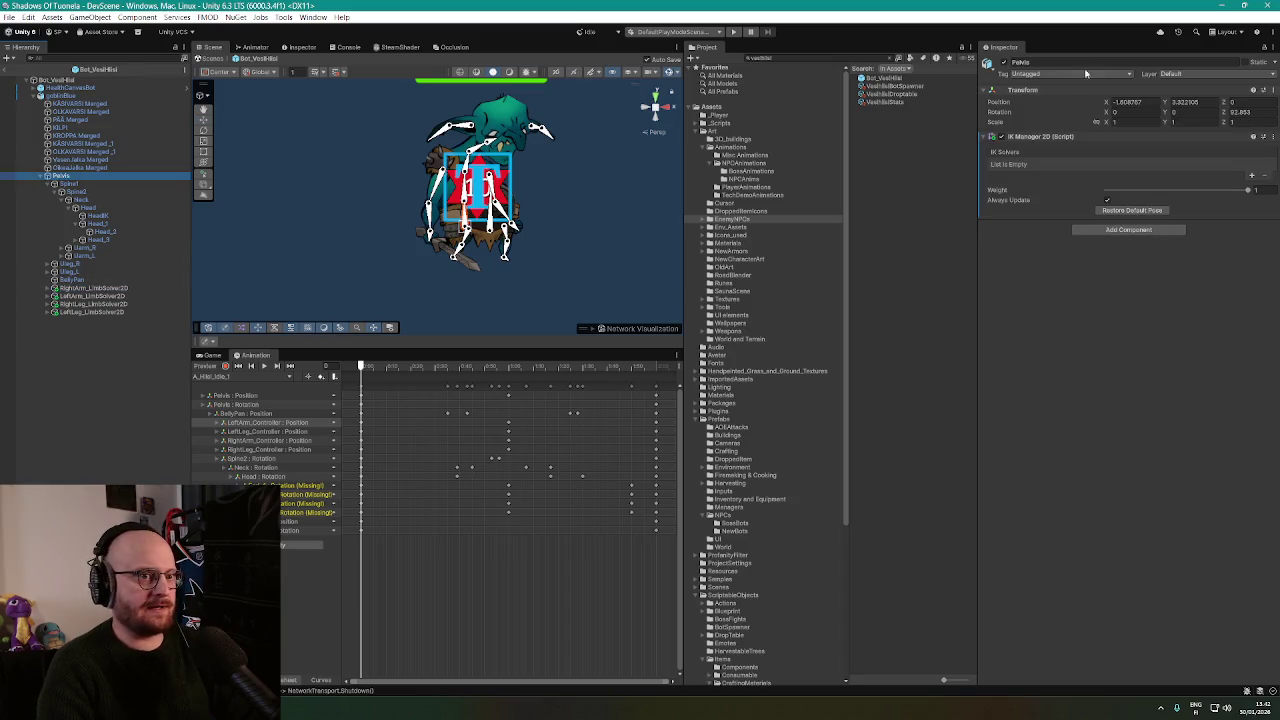
left_click(1264, 48)
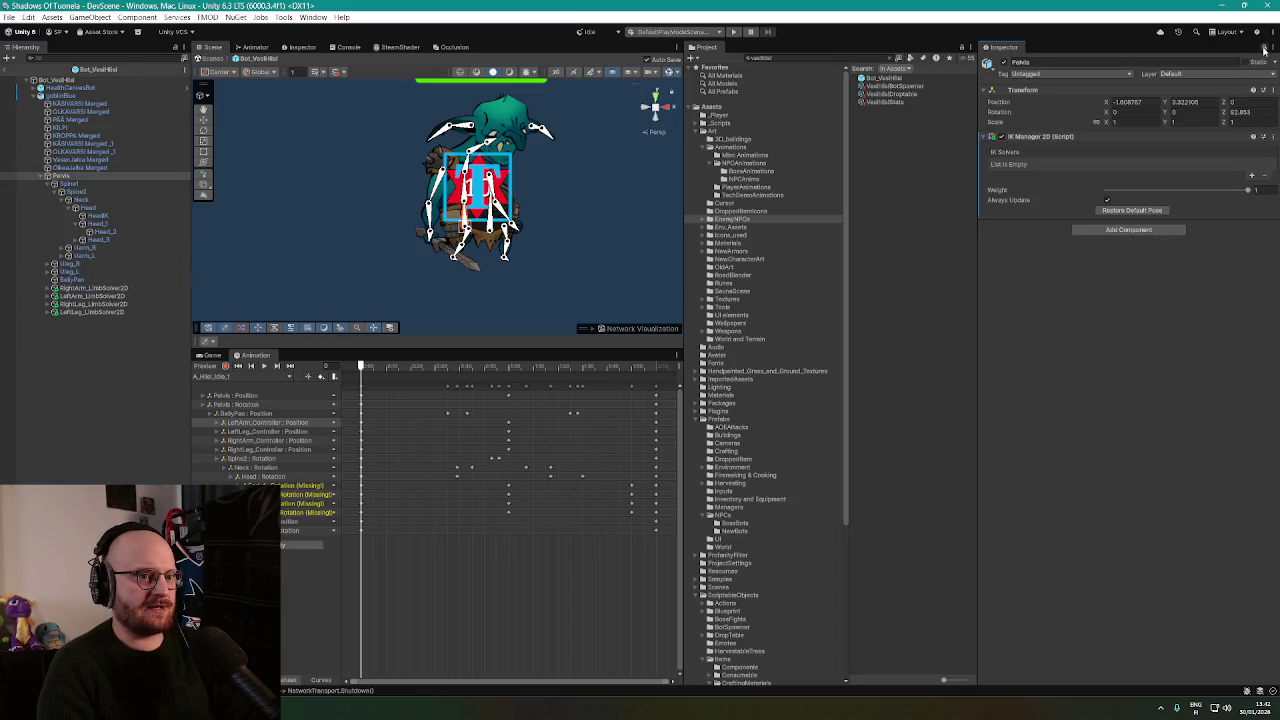
Try dragging the four limb solver objects into Pelvis's IK Solvers list.
left_click(93, 288)
left_click(87, 312, "shift")
mouse_move(87, 317)
left_mouse_down()
mouse_move(96, 294)
mouse_move(996, 230)
left_mouse_up()
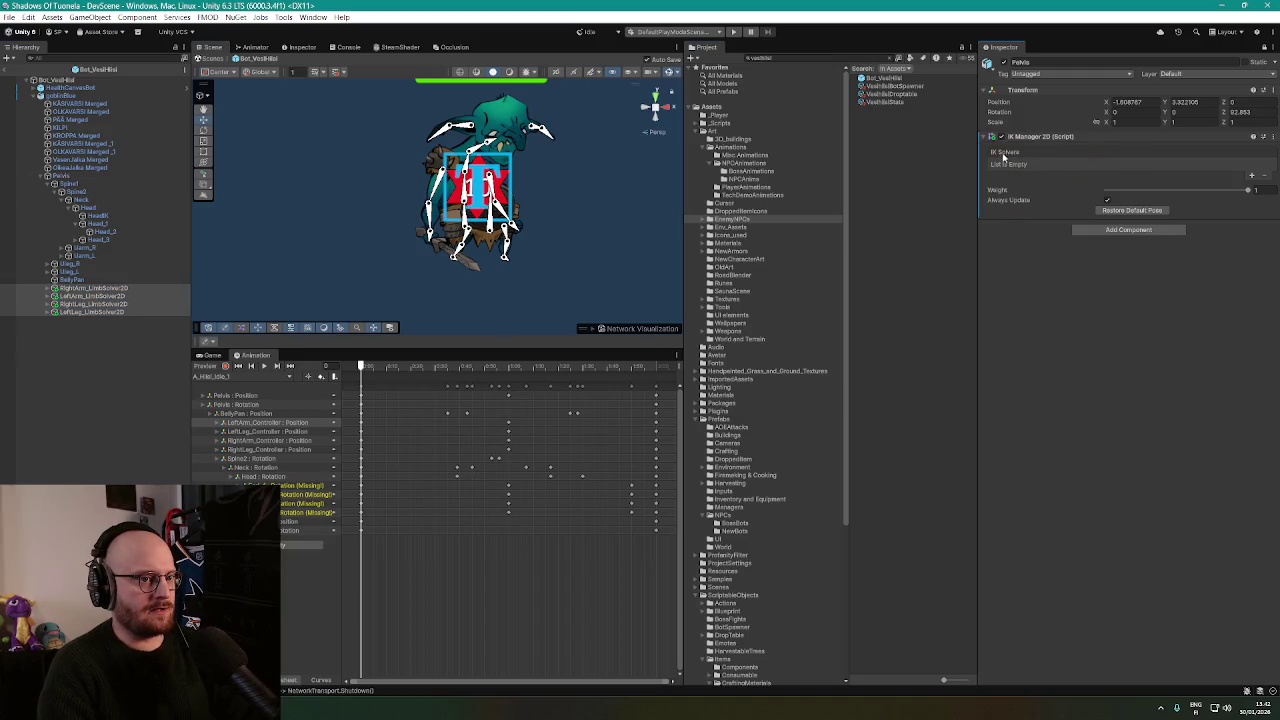
left_click(1252, 177)
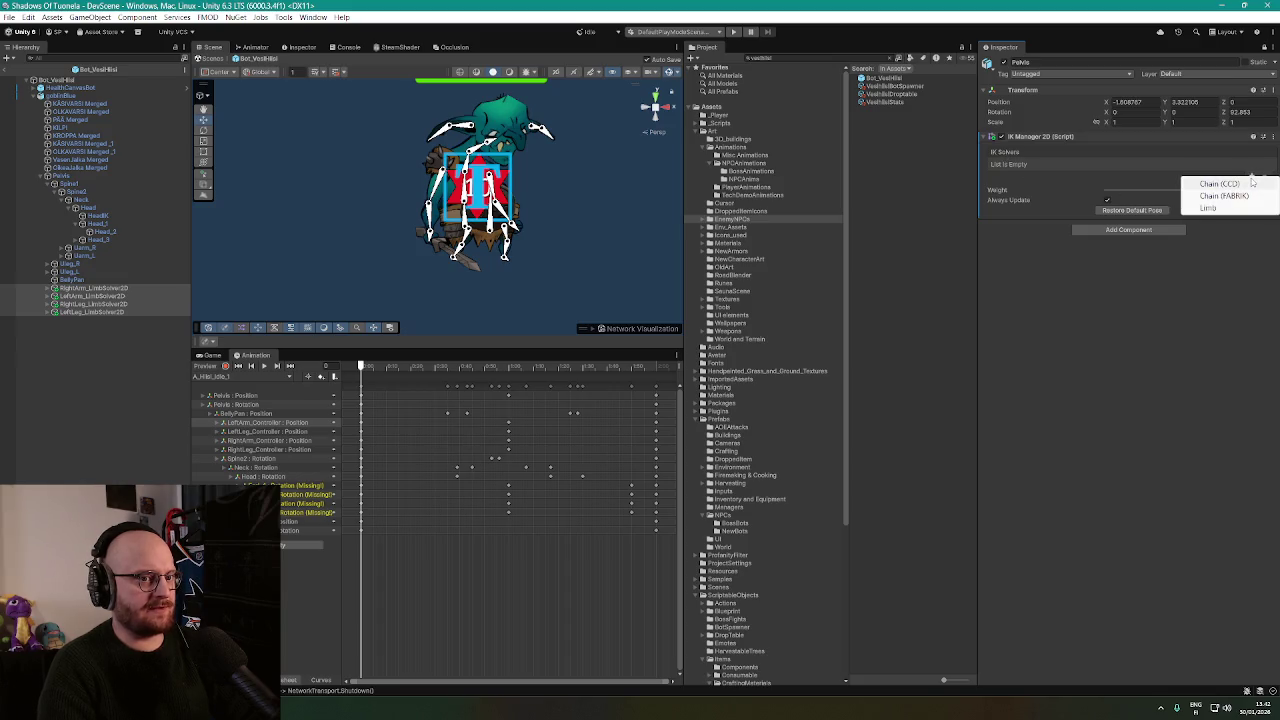
left_click(1204, 284)
left_click_drag(131, 299, 1010, 167)
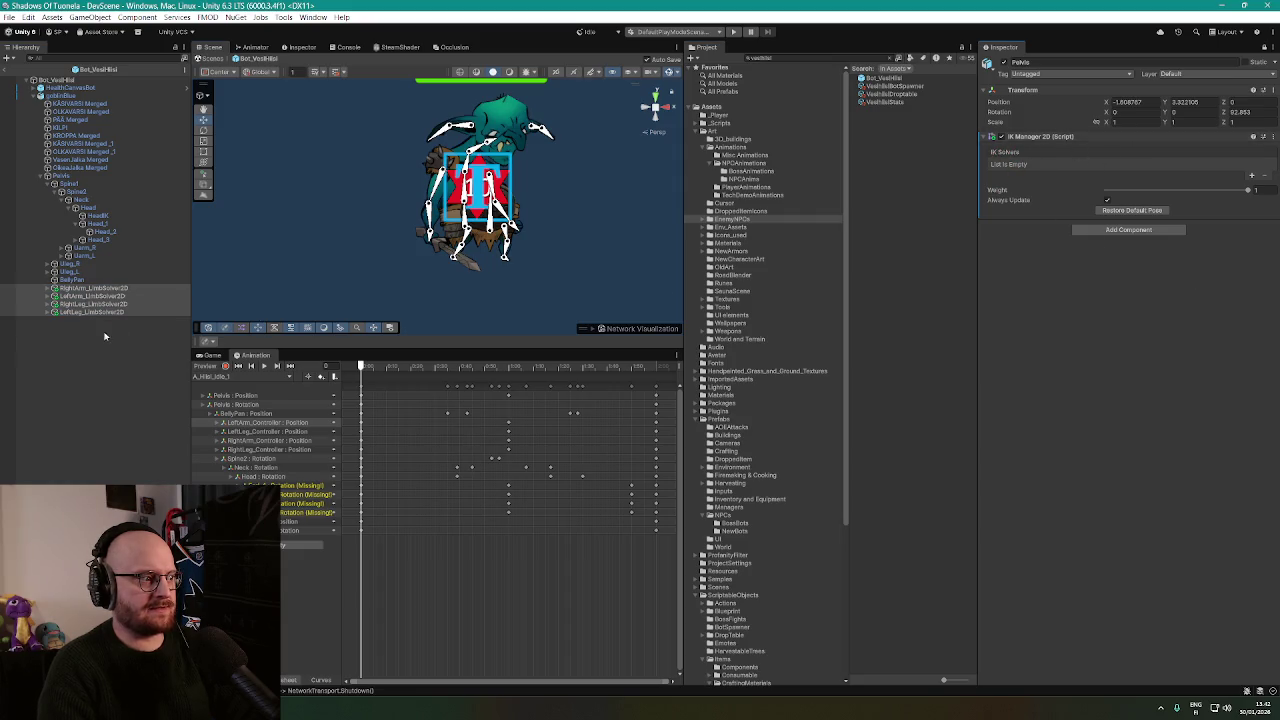
left_click_drag(100, 300, 1011, 167)
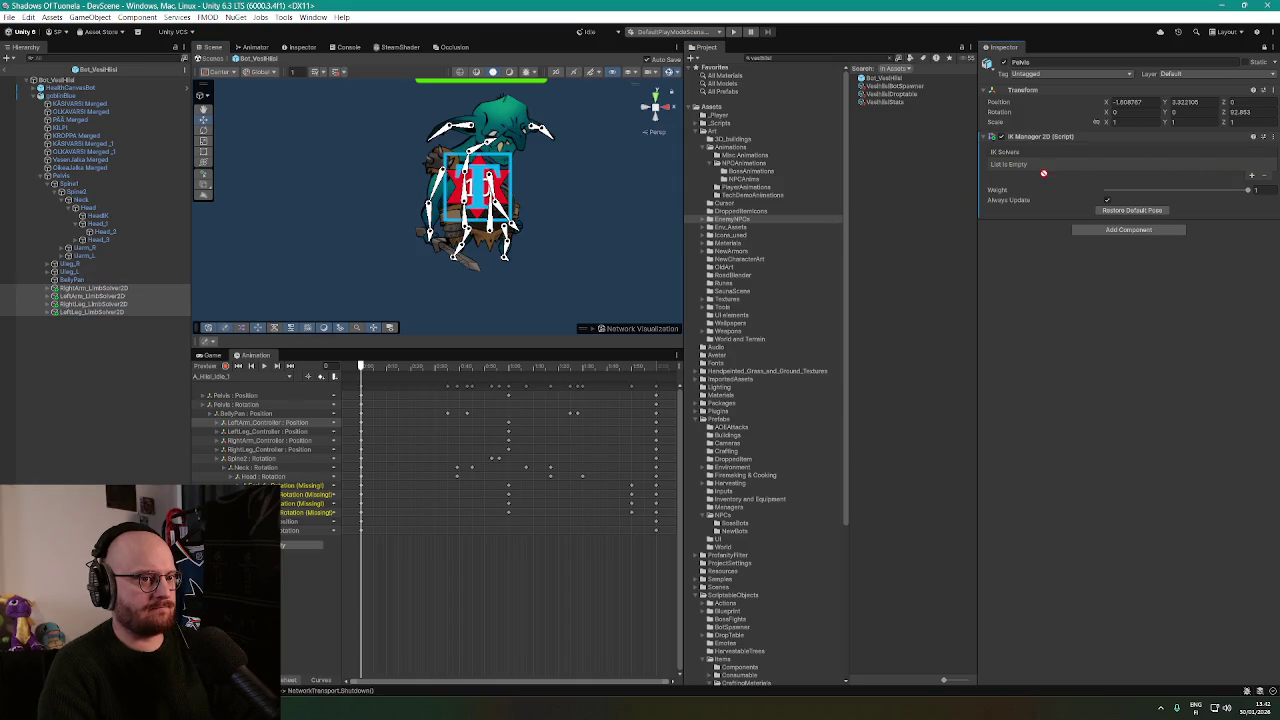
Unlock the inspector and add a new Limb solver to Pelvis's IK Manager 2D.
left_click(1261, 48)
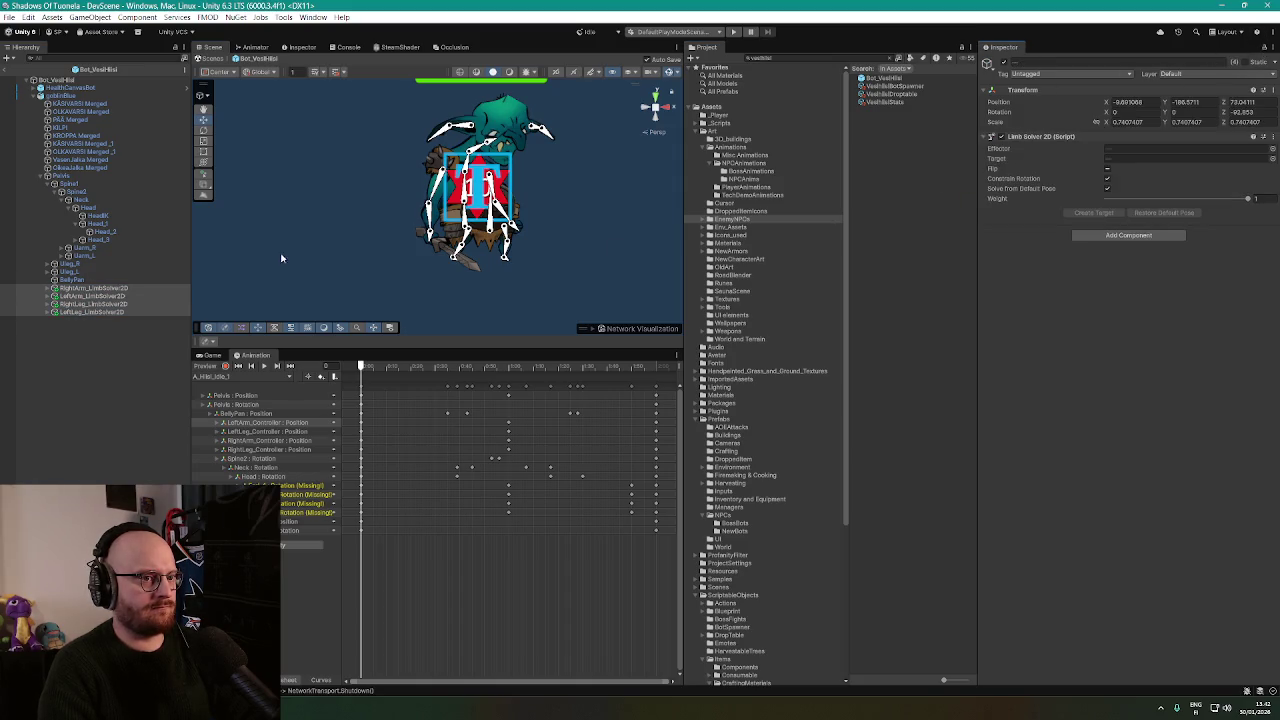
left_click(81, 177)
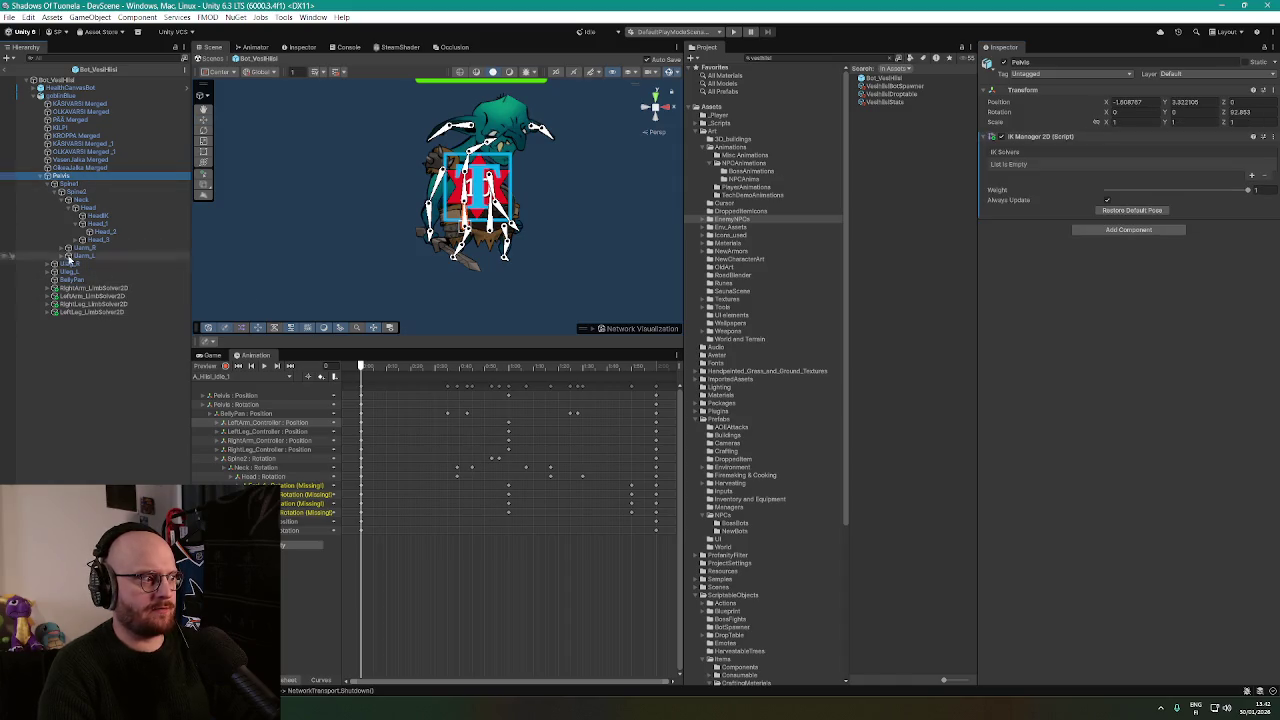
left_click_drag(69, 290, 1019, 152)
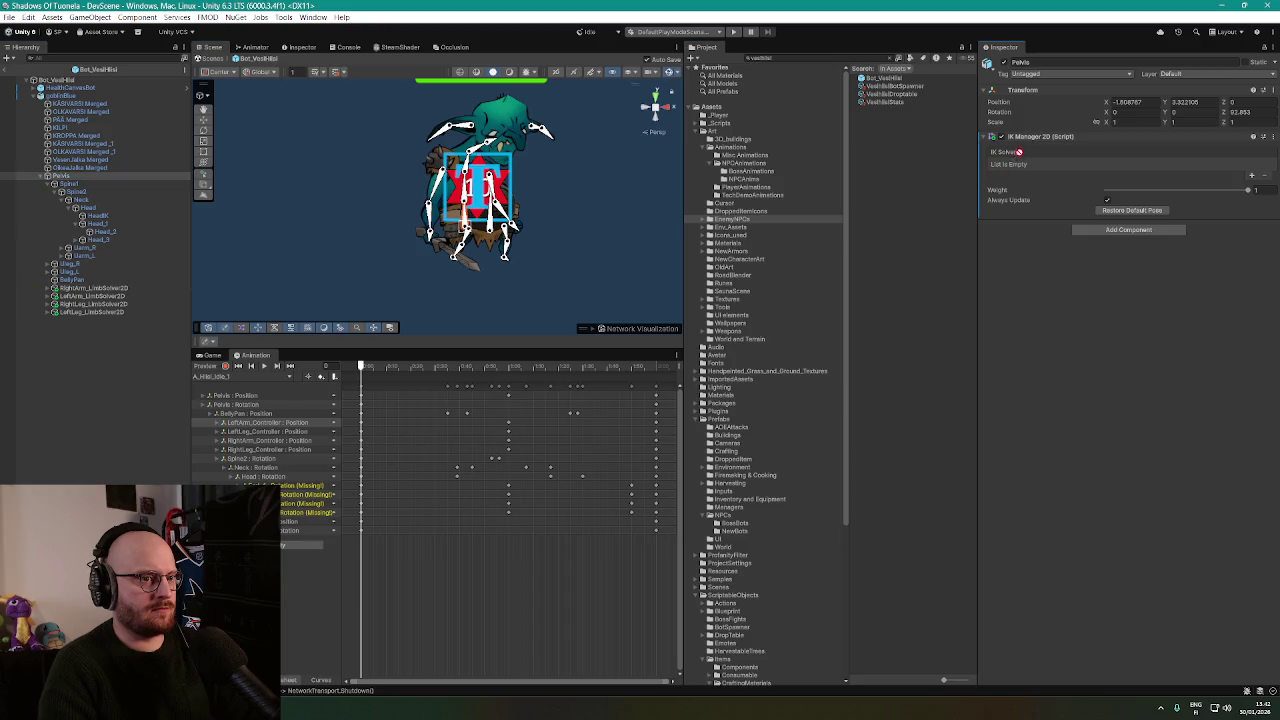
left_click(1253, 178)
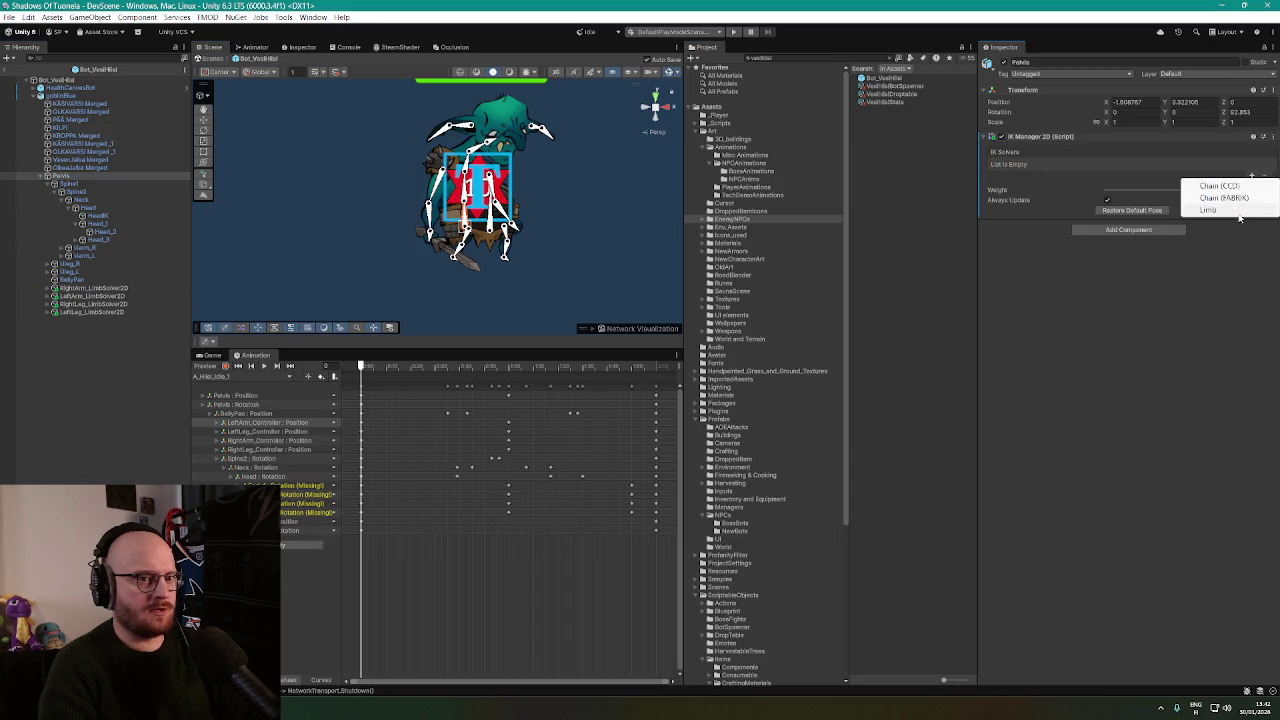
left_click(1236, 212)
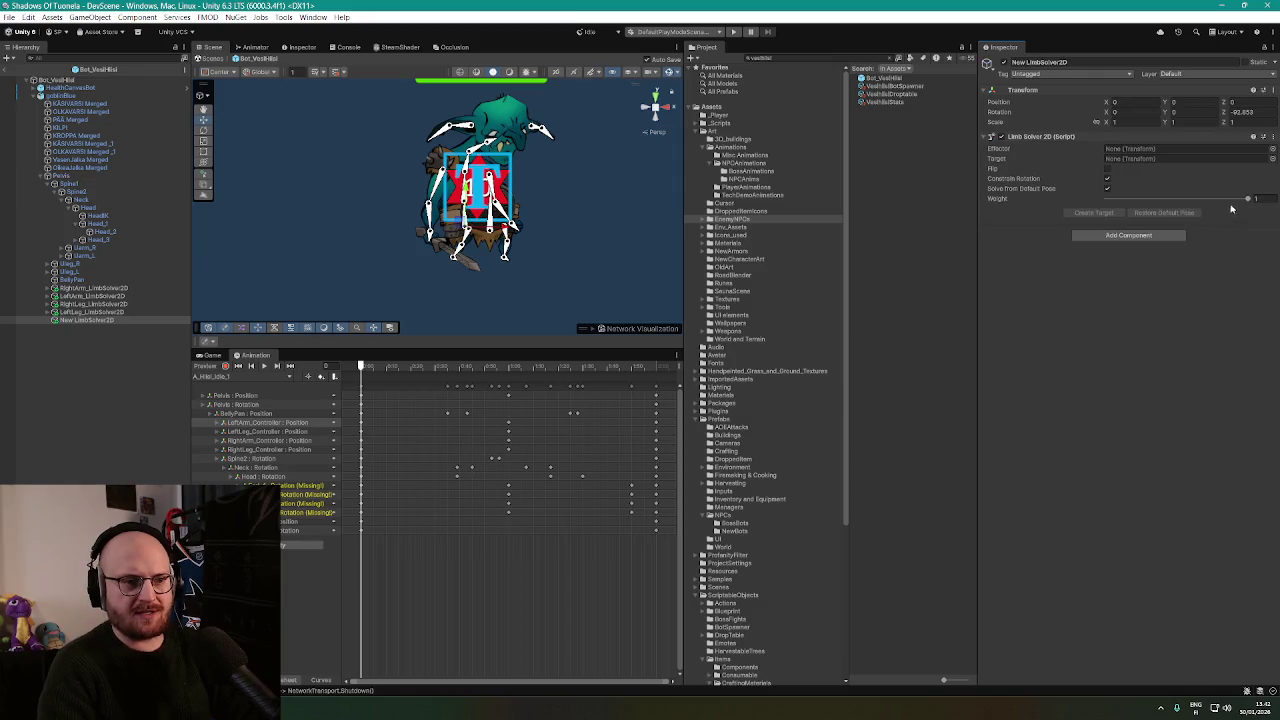
Rename the New LimbSolver2D object to RightArm_LimbSolver2d.
left_click(80, 168)
left_click(77, 176)
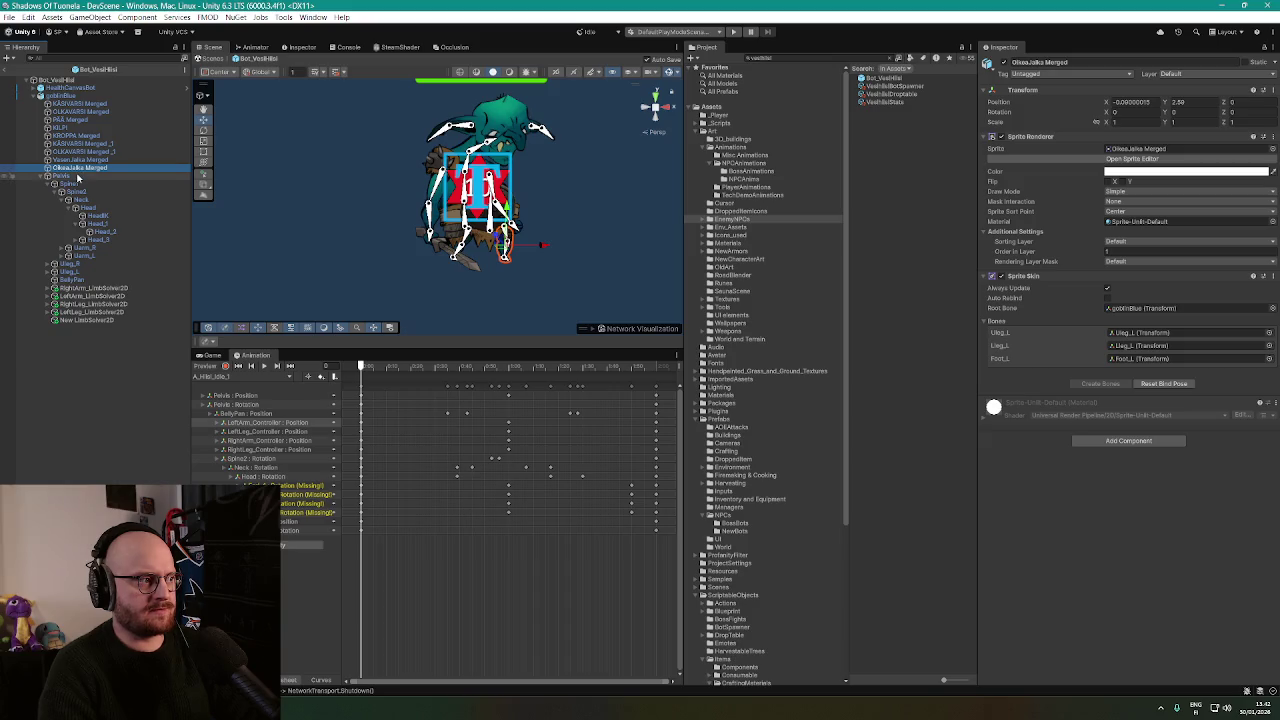
left_click(99, 320)
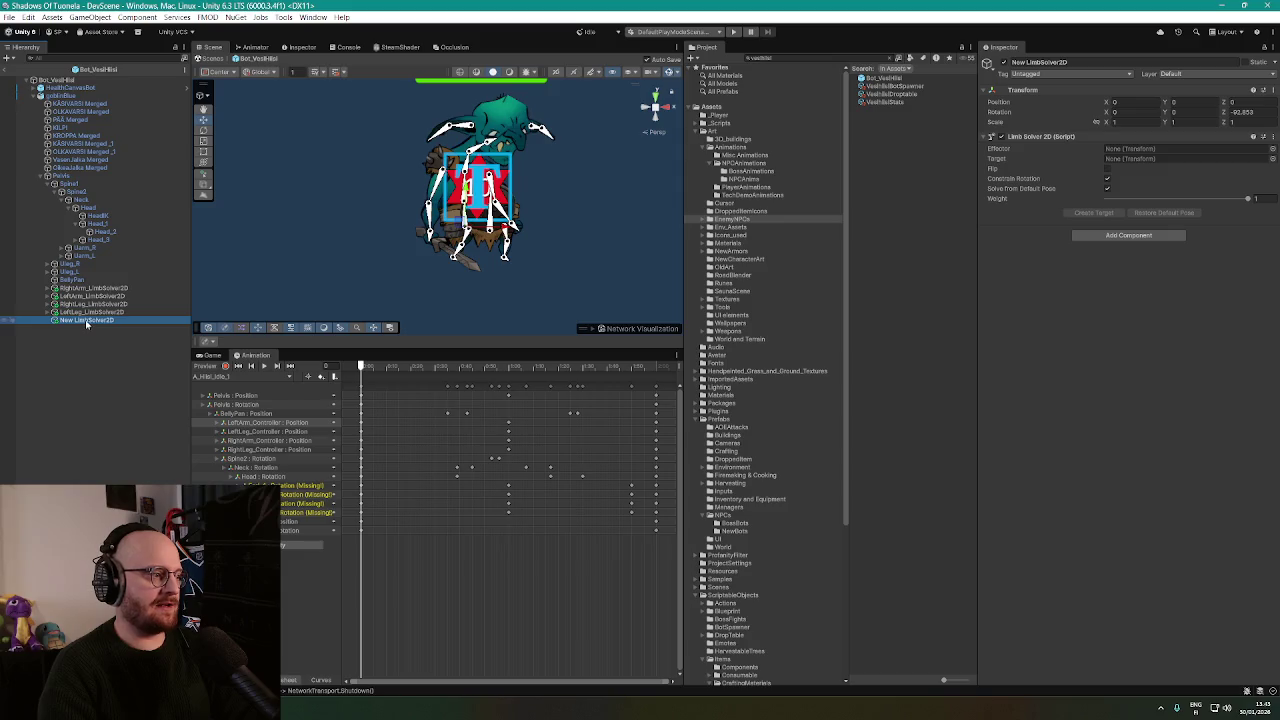
key("F2")
type("Rig")
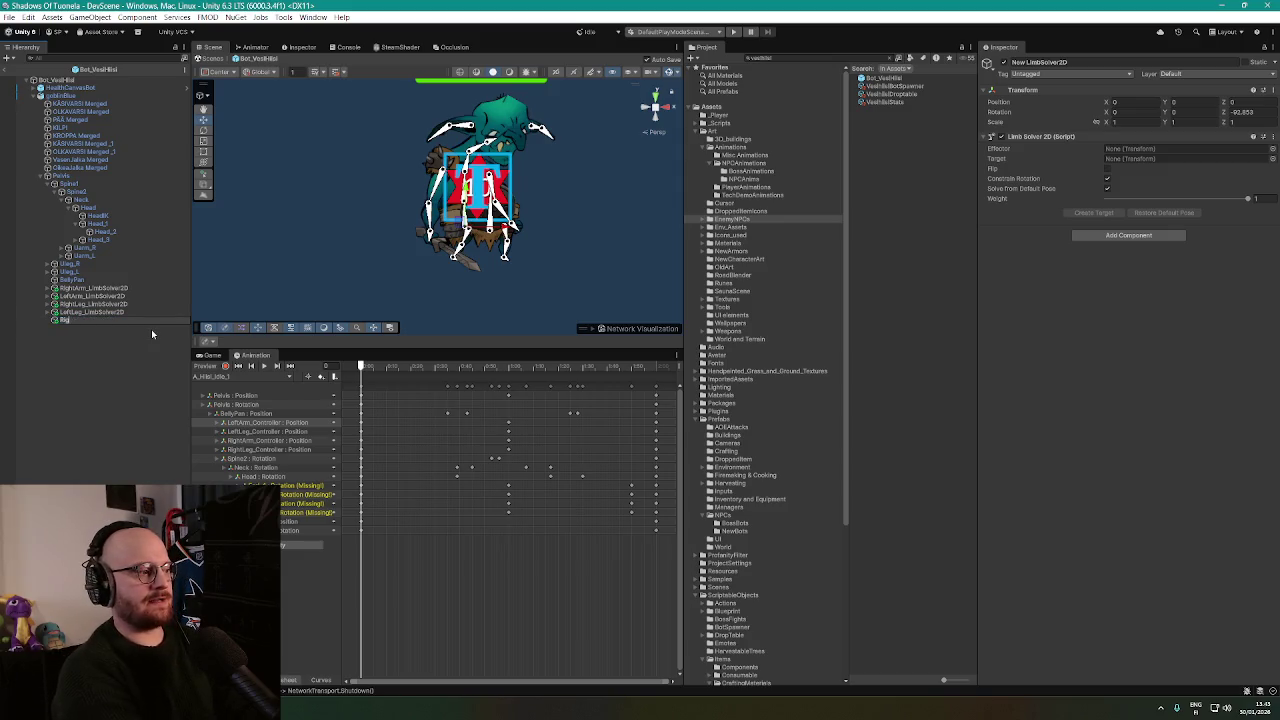
type("htArm_L")
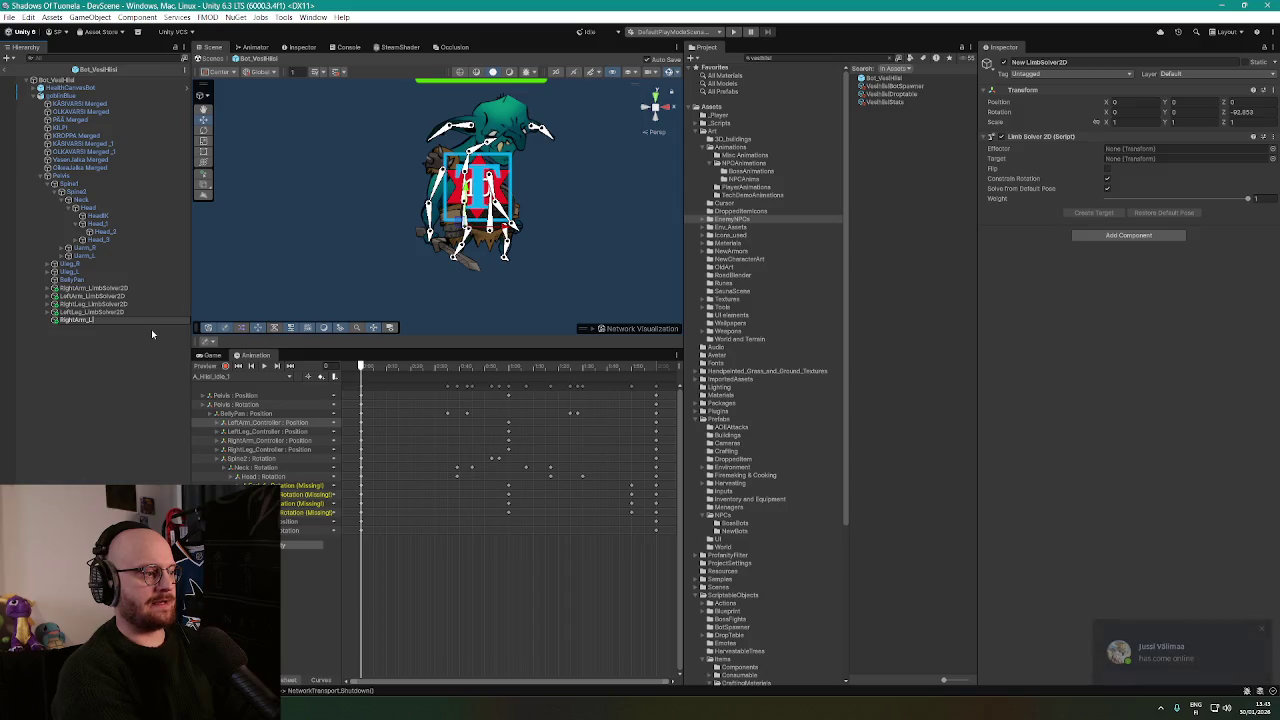
type("imbSolver2d")
key("Return")
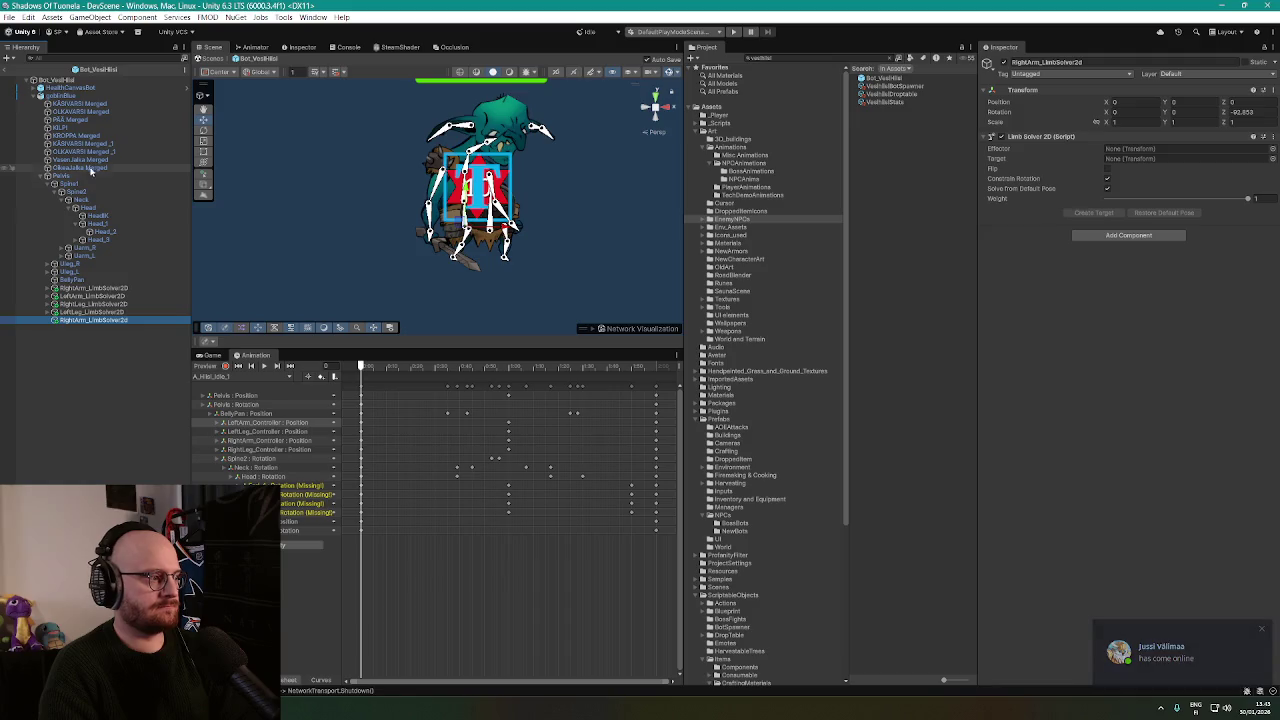
Copy the old right-arm solver's component values into the new one and delete the old solver.
left_click(92, 288)
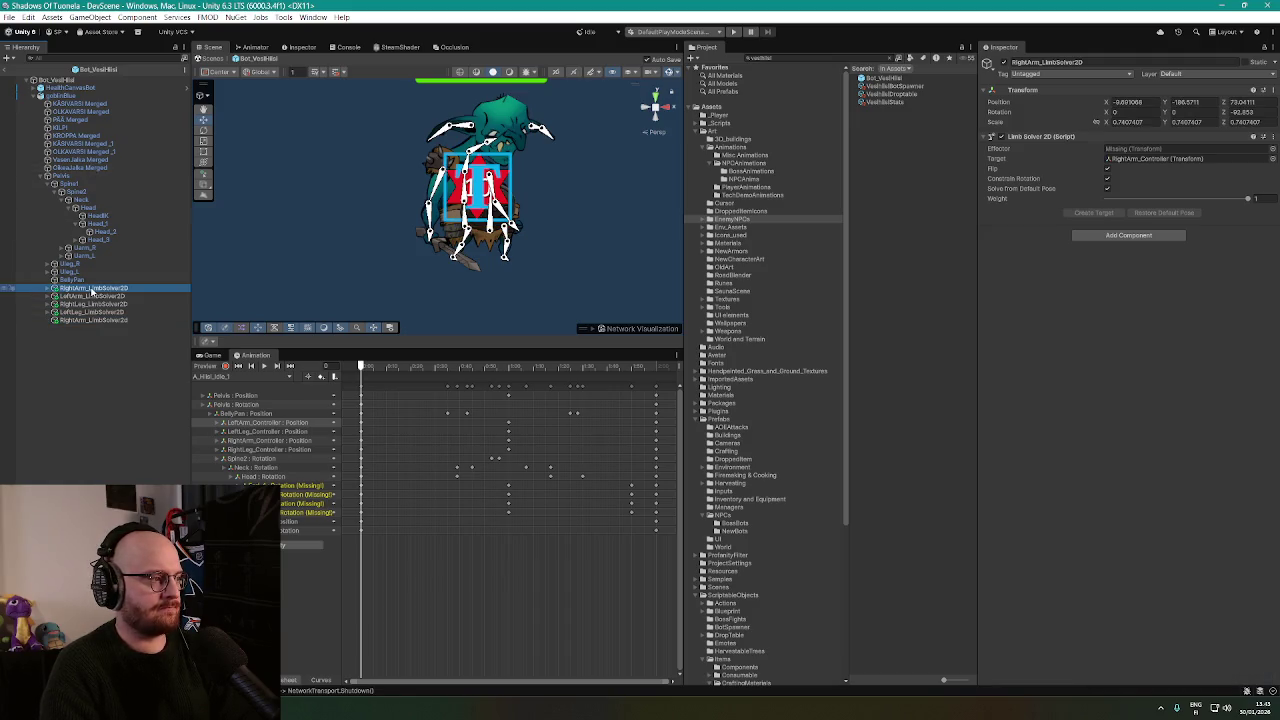
right_click(1050, 136)
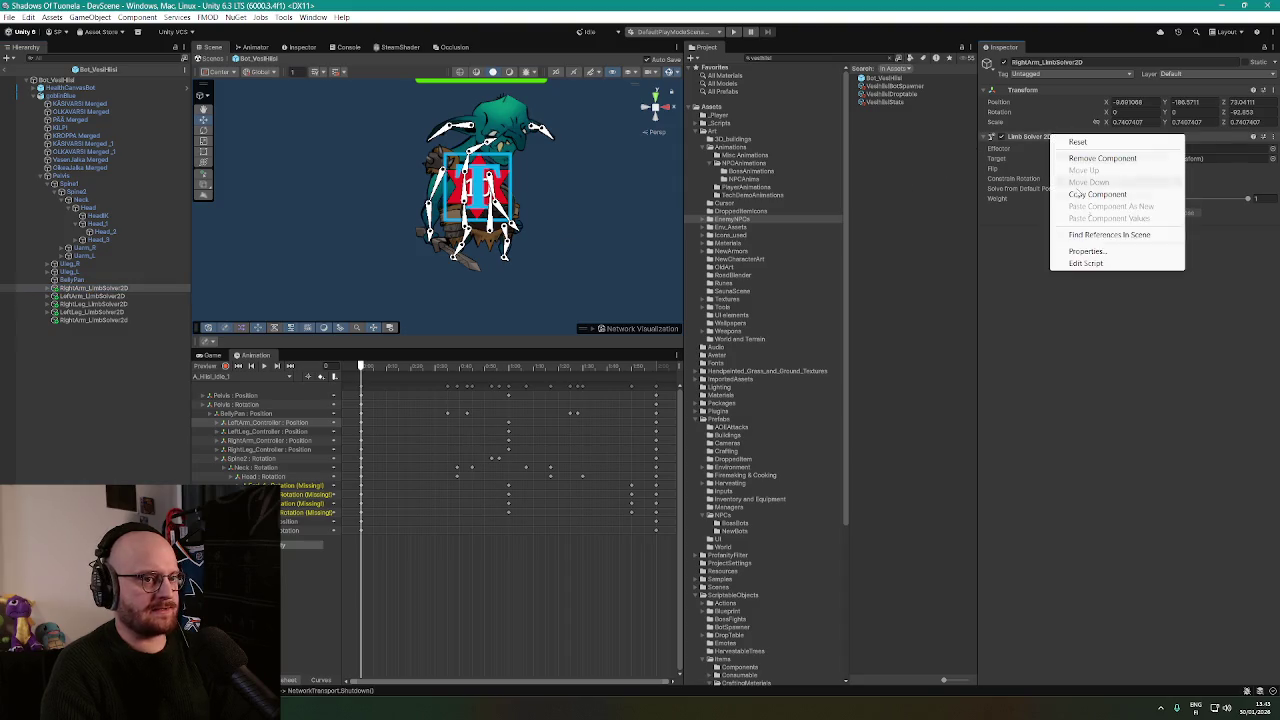
left_click(1097, 194)
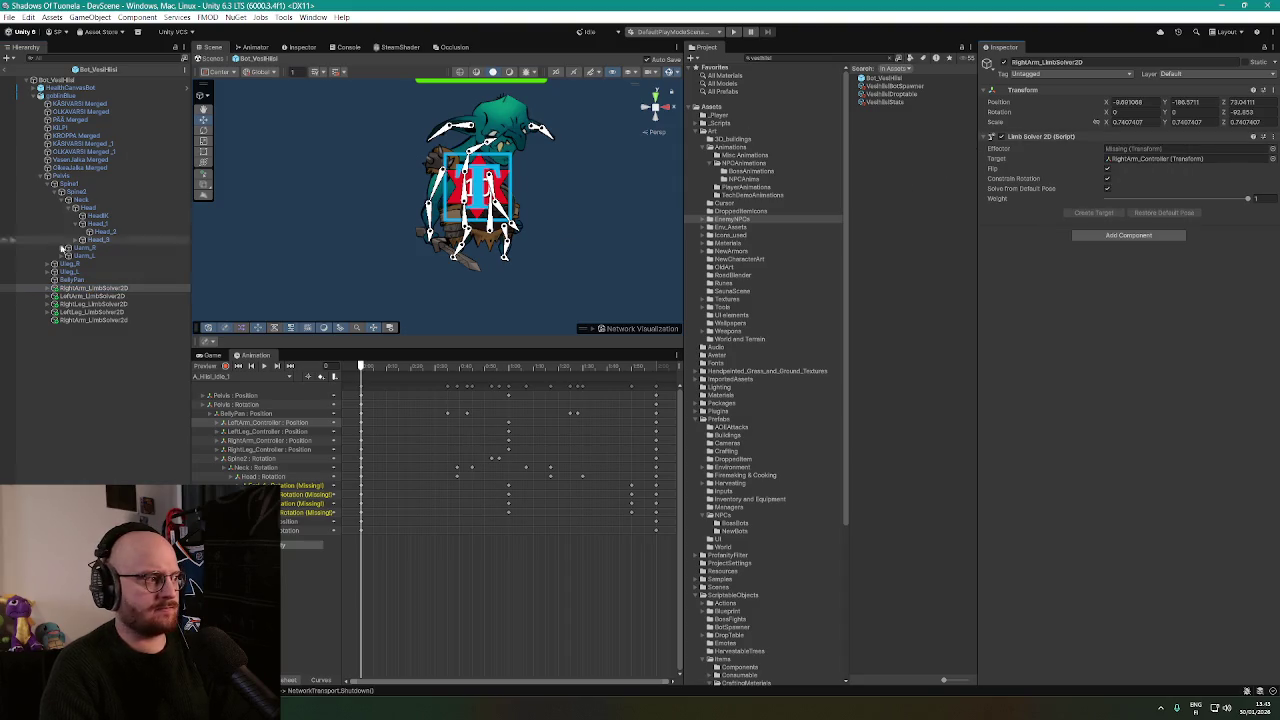
key("Delete")
left_click(91, 313)
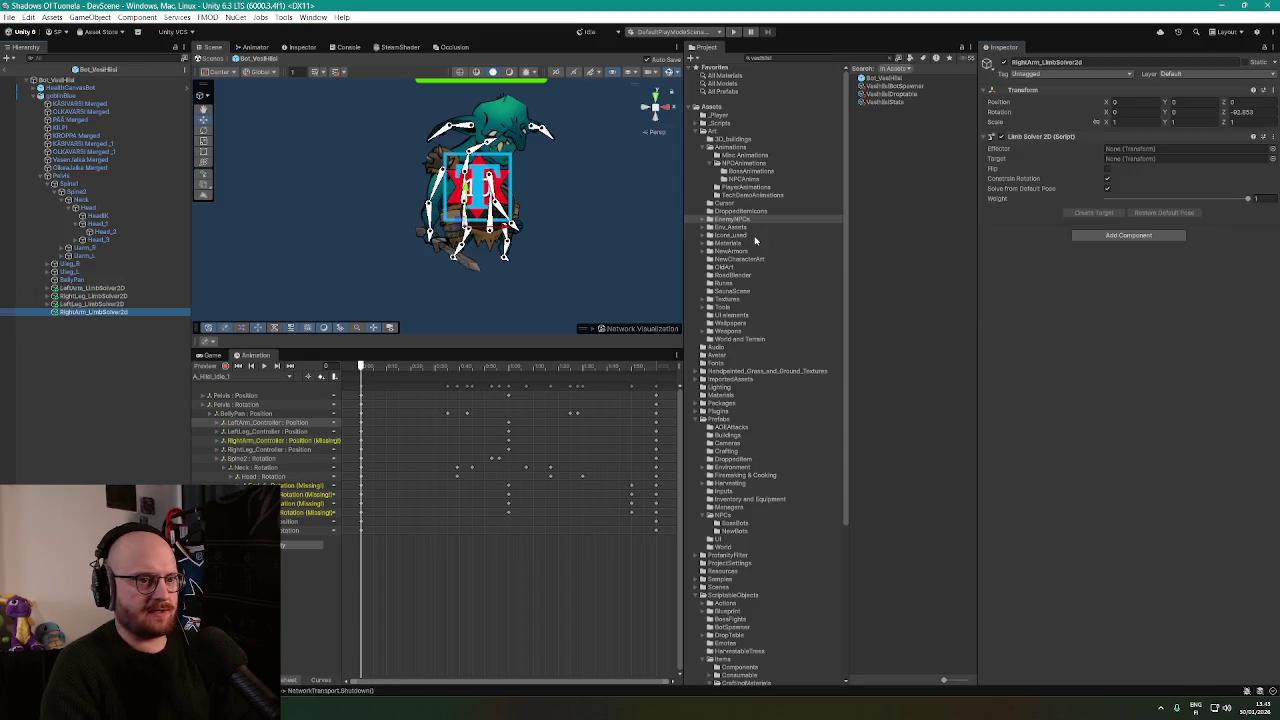
right_click(1070, 136)
left_click(1110, 220)
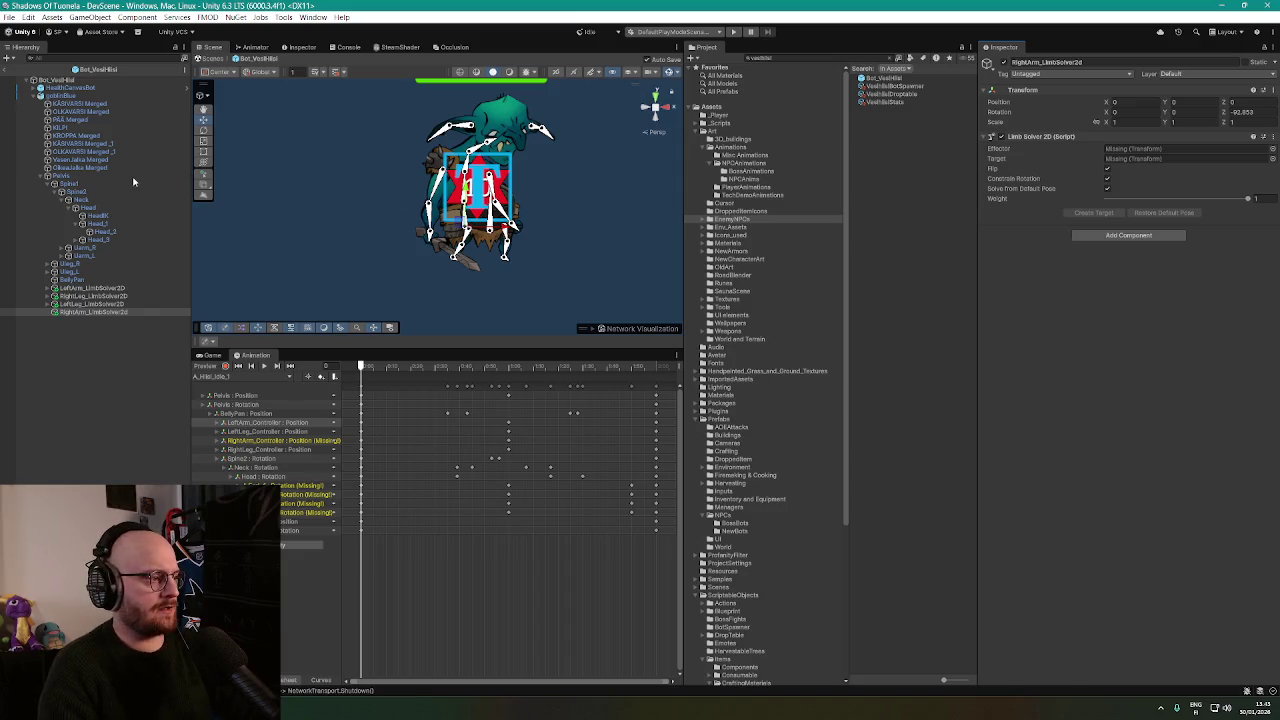
Add another Limb solver on Pelvis's IK Manager 2D and name it LeftArm_LimbSolver2D.
left_click(80, 177)
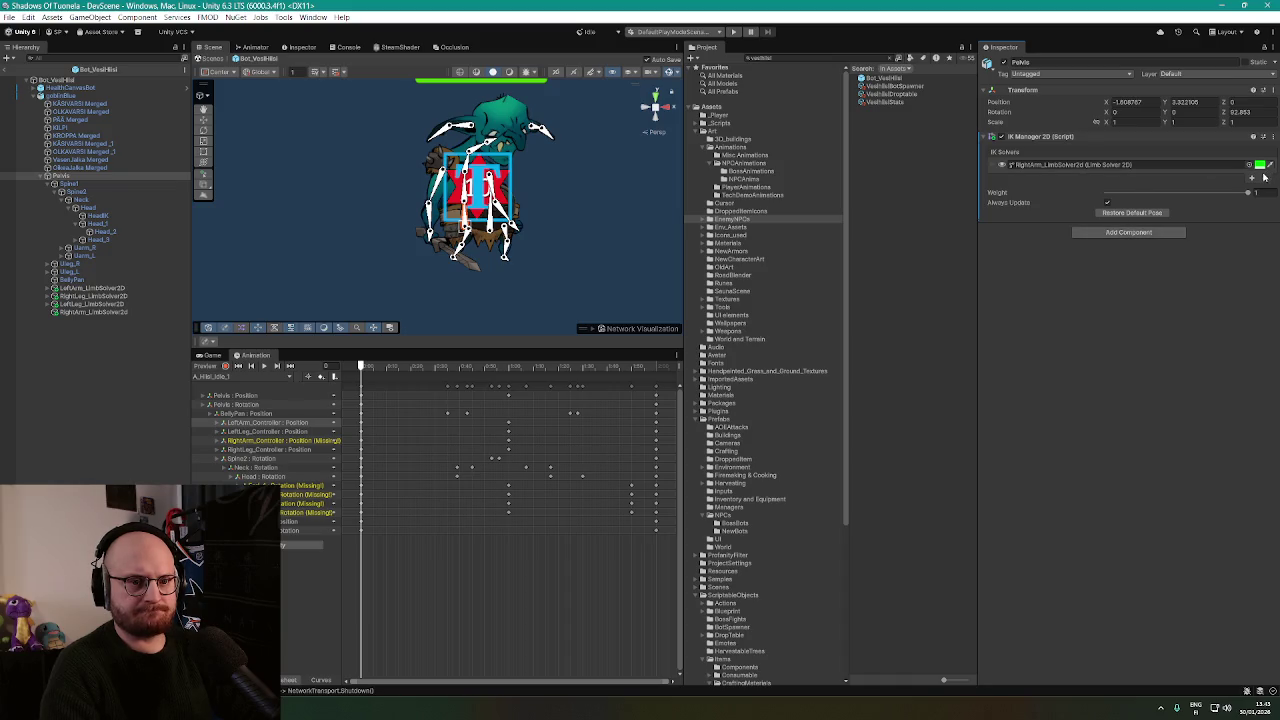
left_click(1251, 180)
left_click(1225, 208)
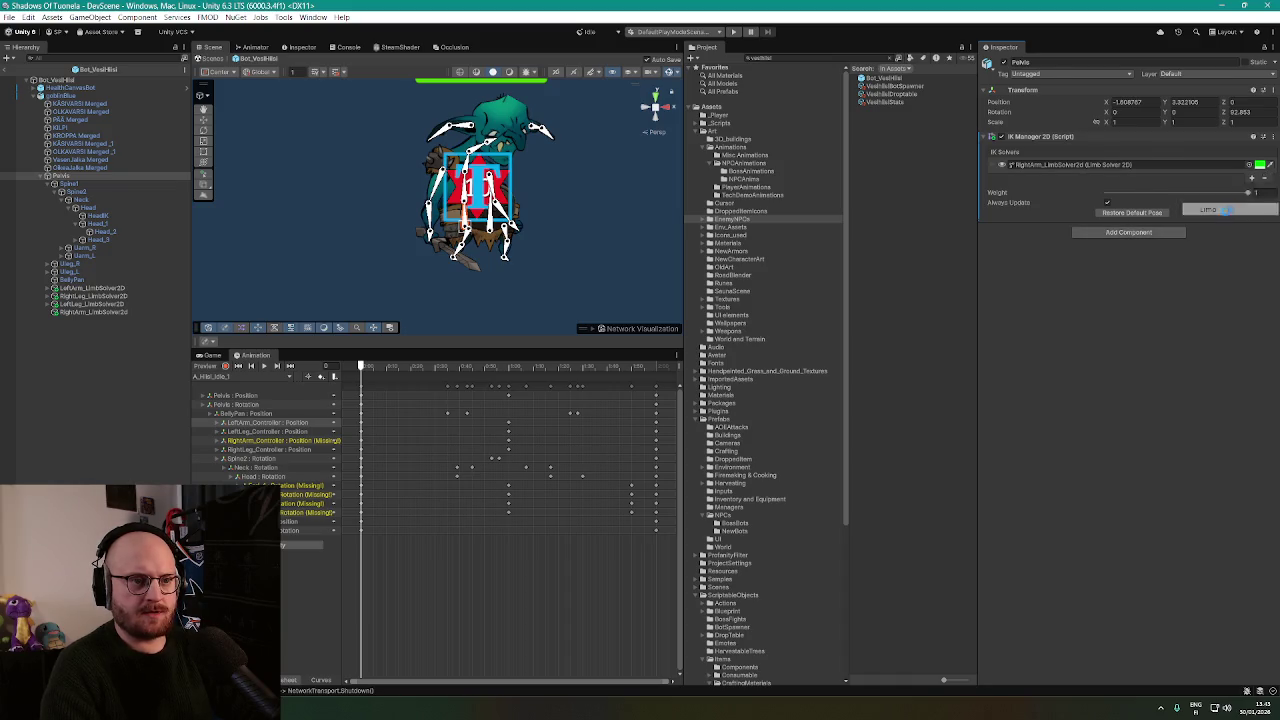
left_click(95, 321)
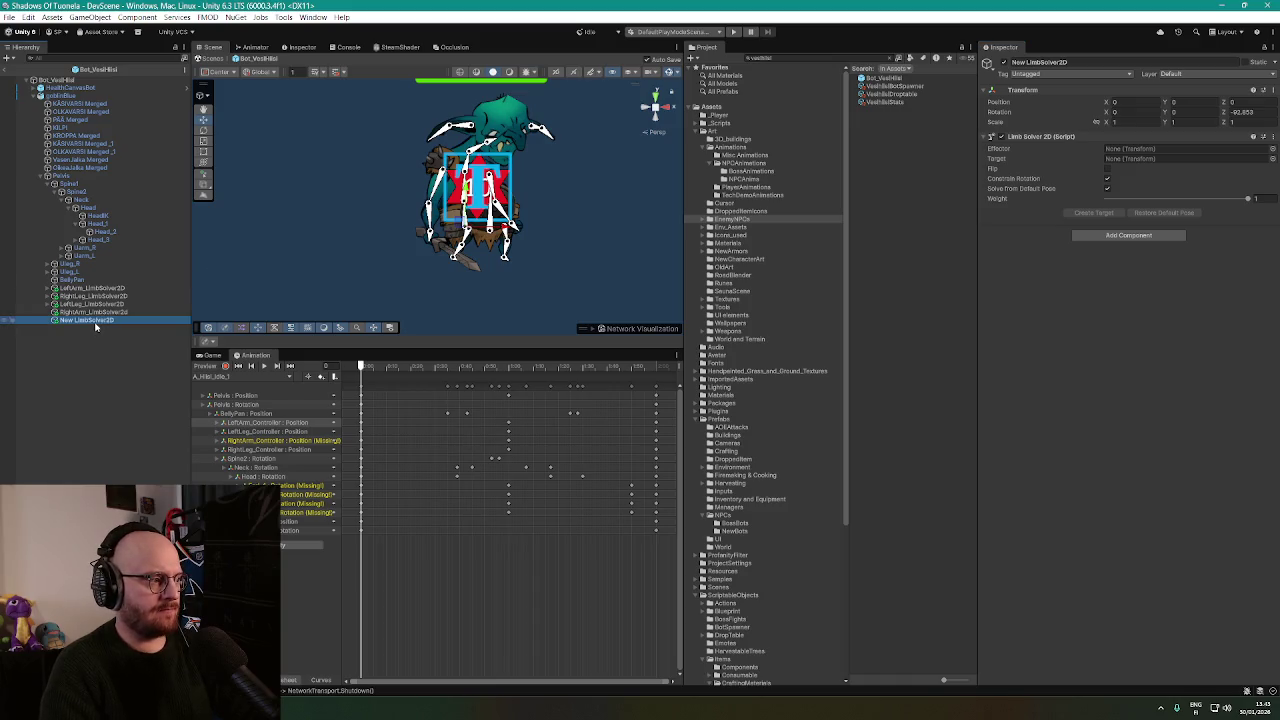
left_click(97, 321)
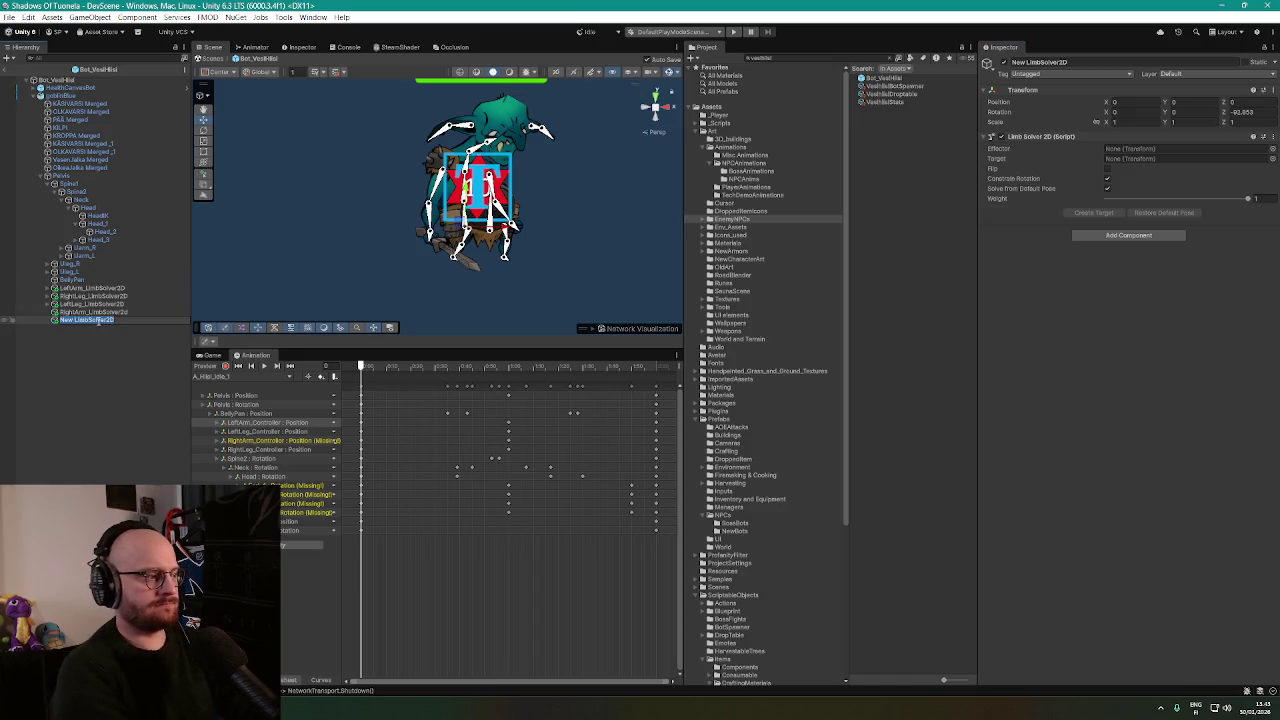
type("LeftA")
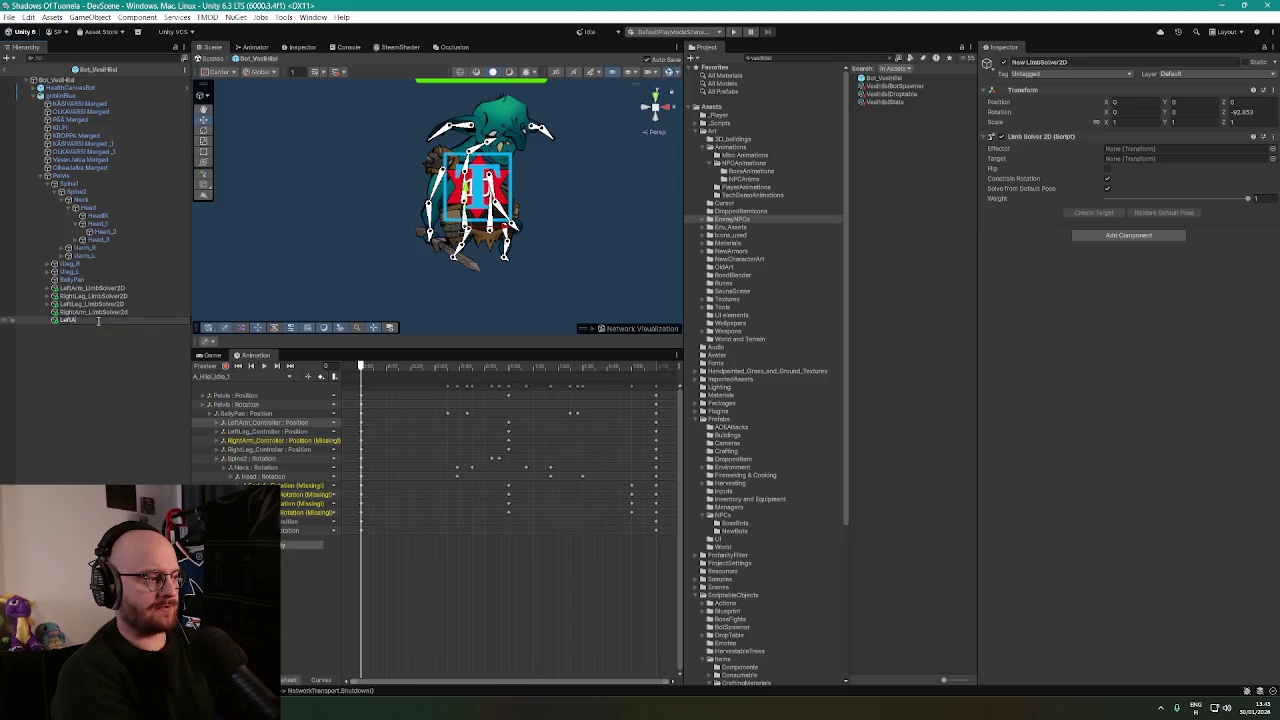
type("rm_LimbSolver2d")
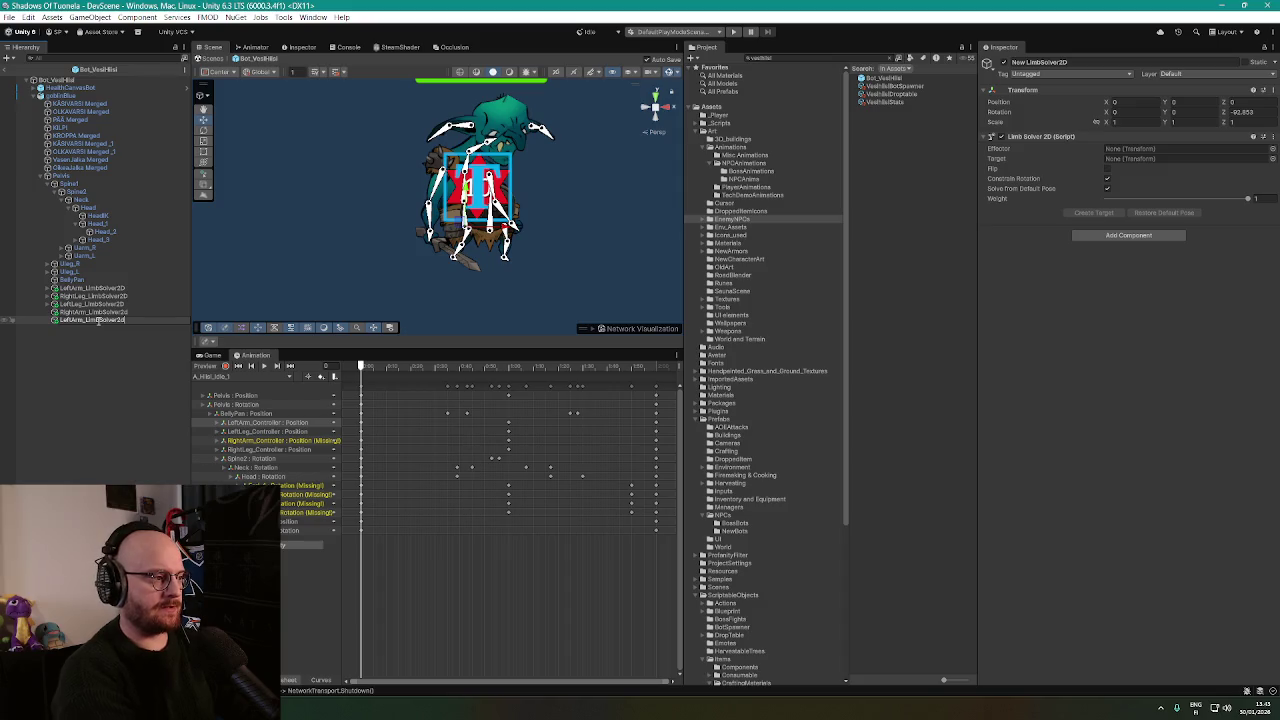
key("BackSpace")
type("D")
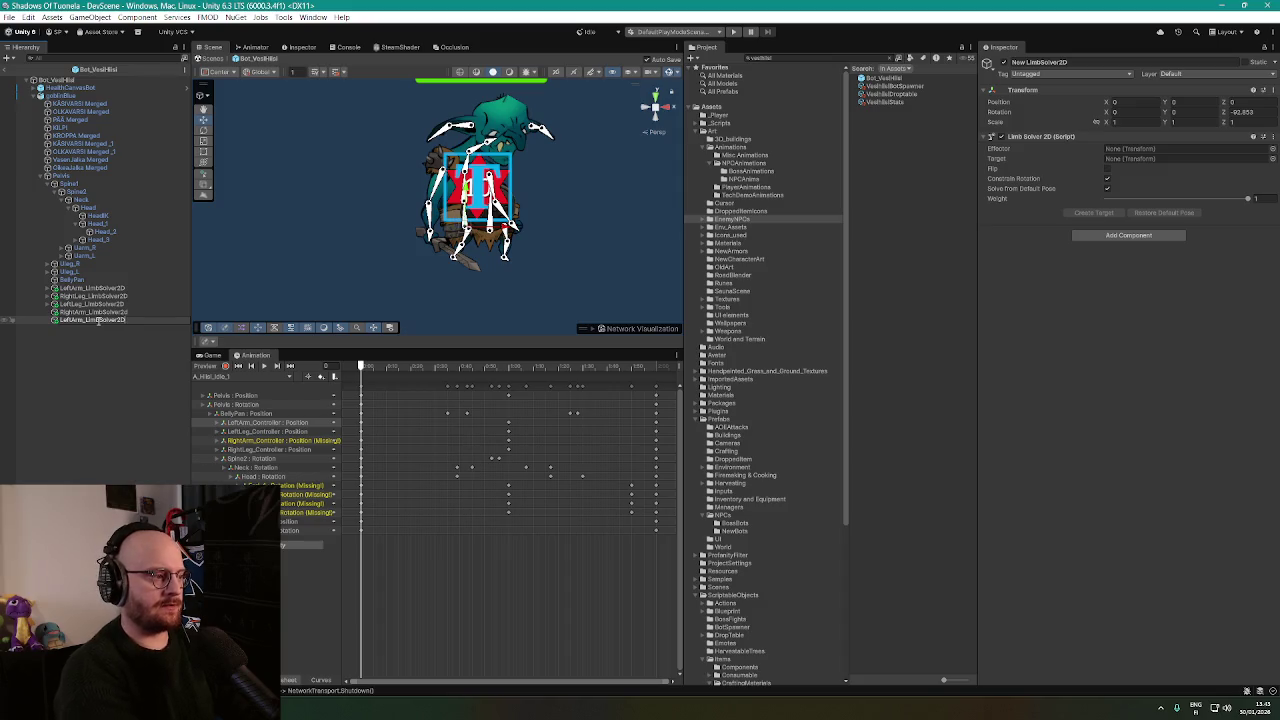
key("Return")
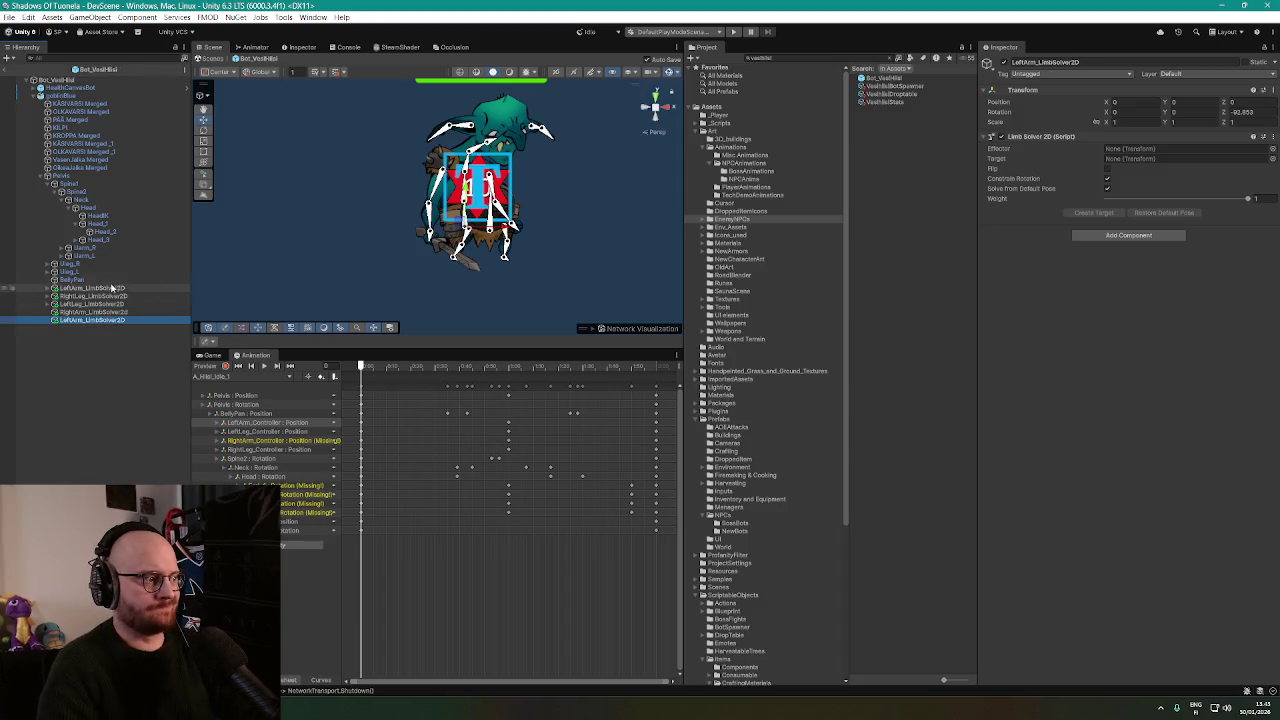
left_click(98, 288)
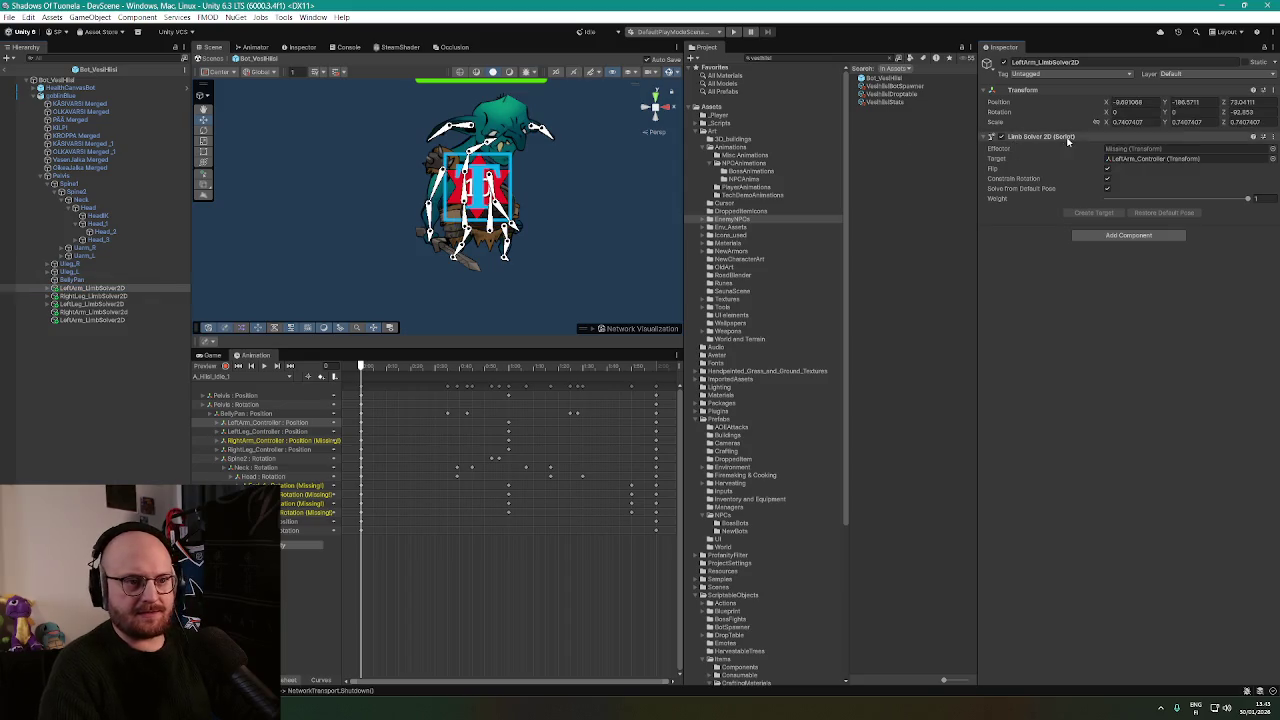
Copy the old left-arm solver's component values into the new LeftArm solver and delete the old one.
right_click(1066, 137)
left_click(1100, 200)
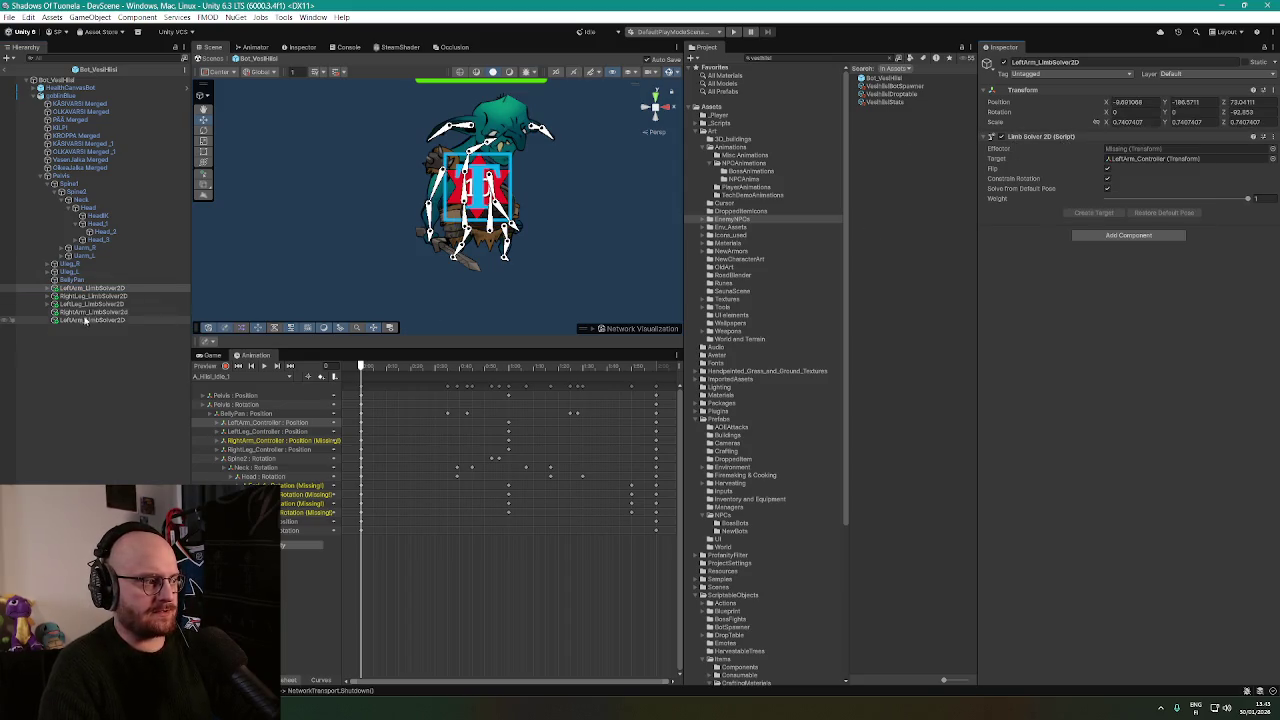
left_click(88, 320)
right_click(1093, 138)
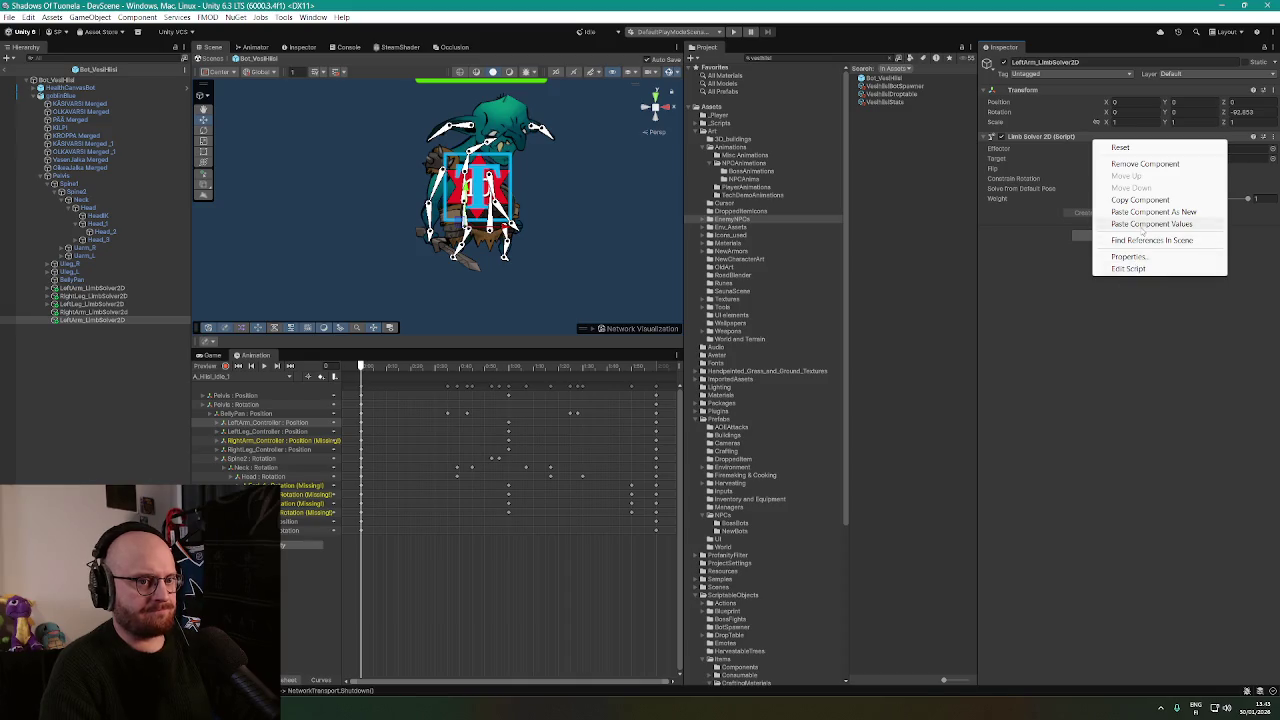
left_click(1145, 224)
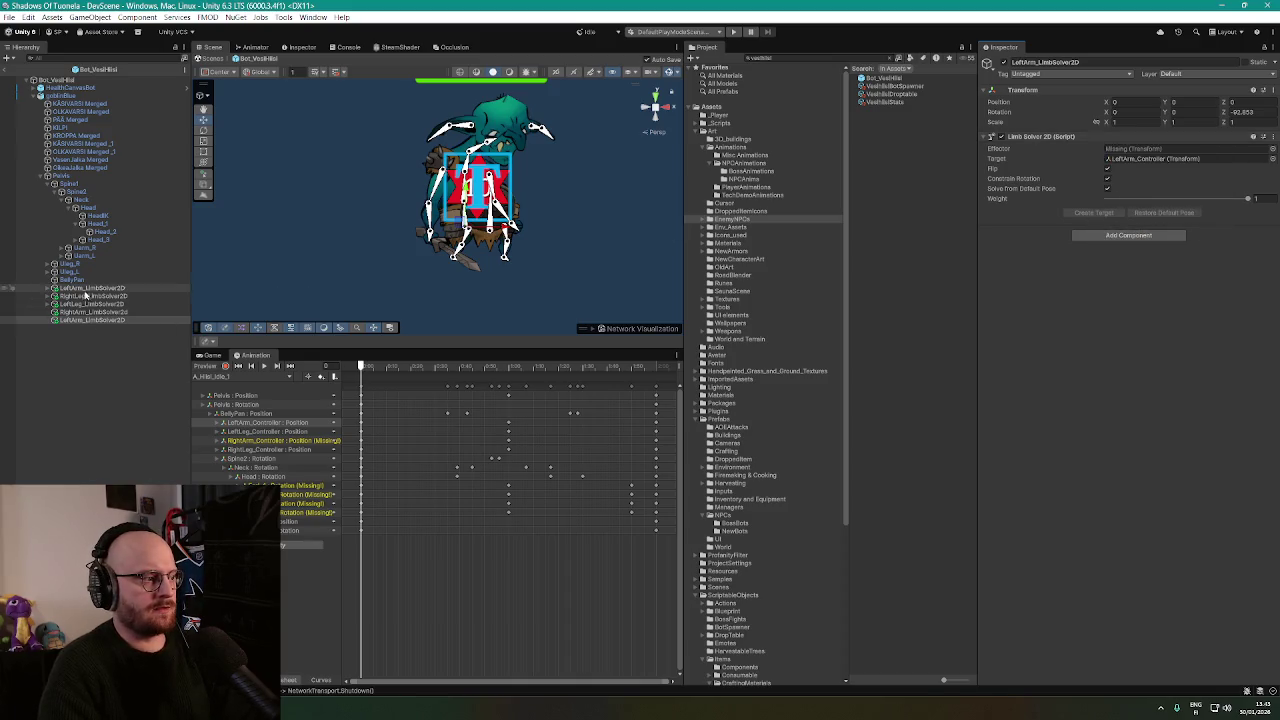
key("Delete")
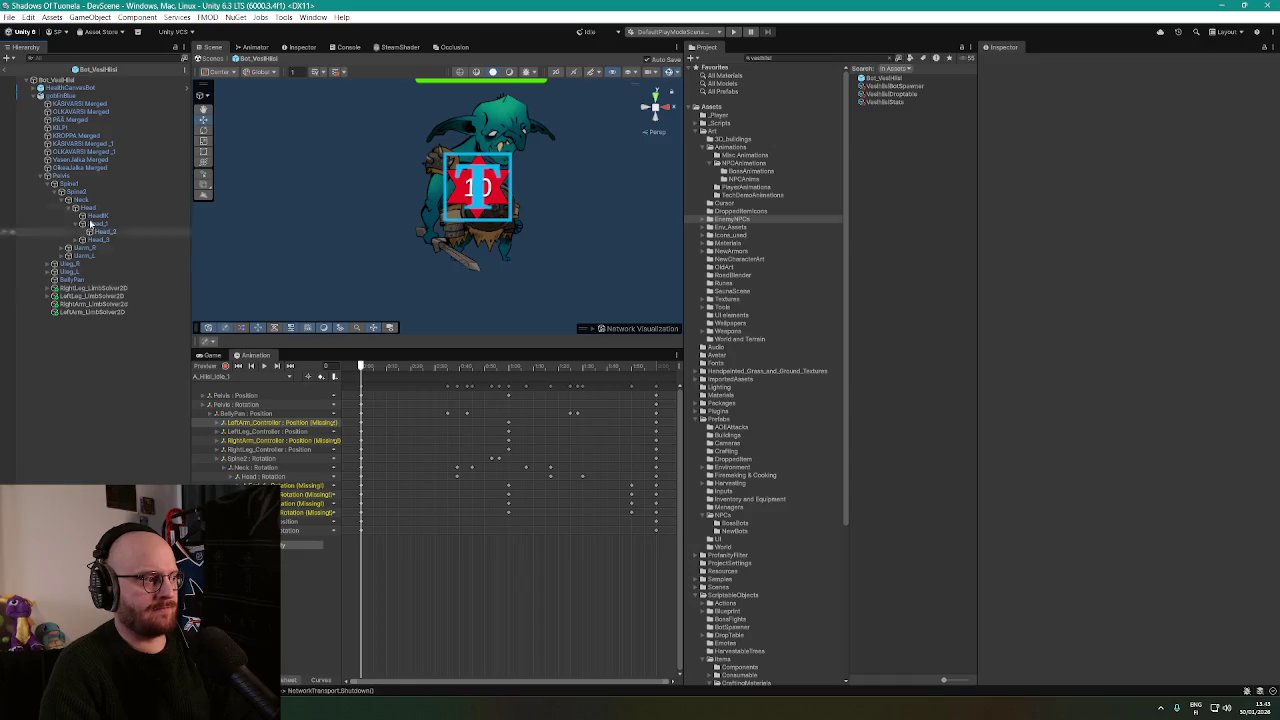
Add a new Limb solver on Pelvis and name it RightLeg_LimbSolver2D.
left_click(61, 175)
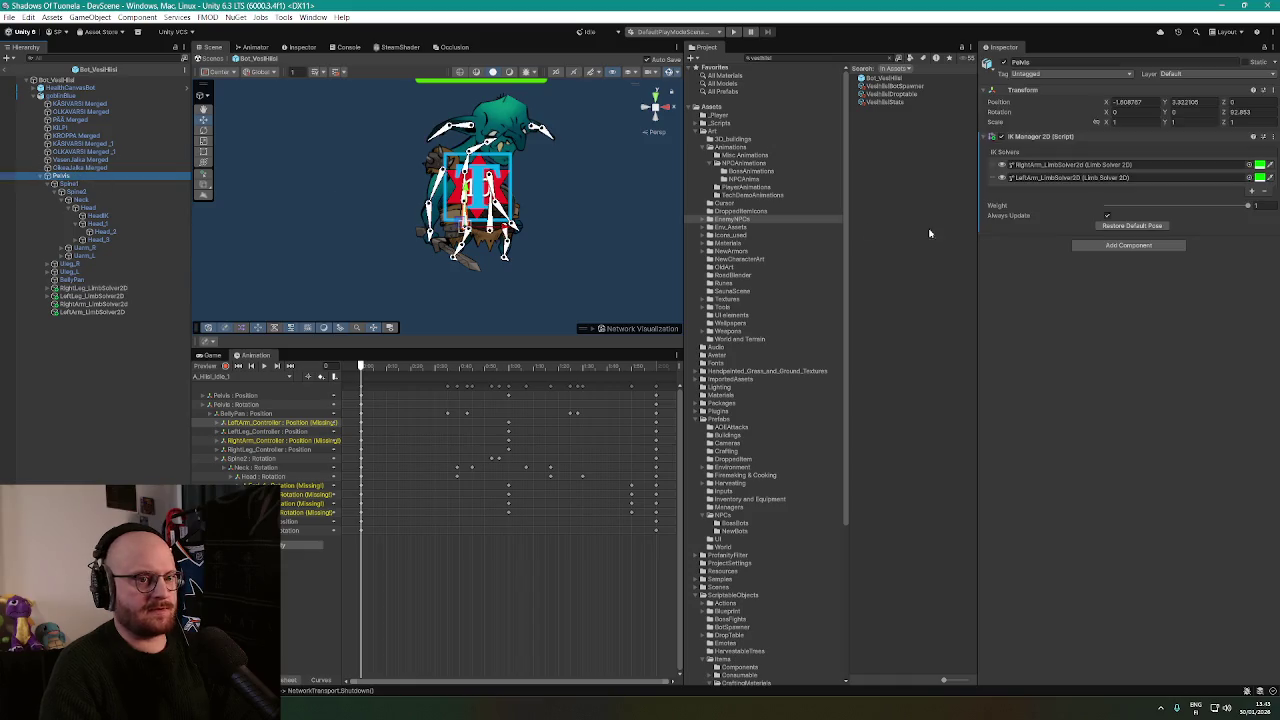
left_click(1252, 190)
left_click(1225, 221)
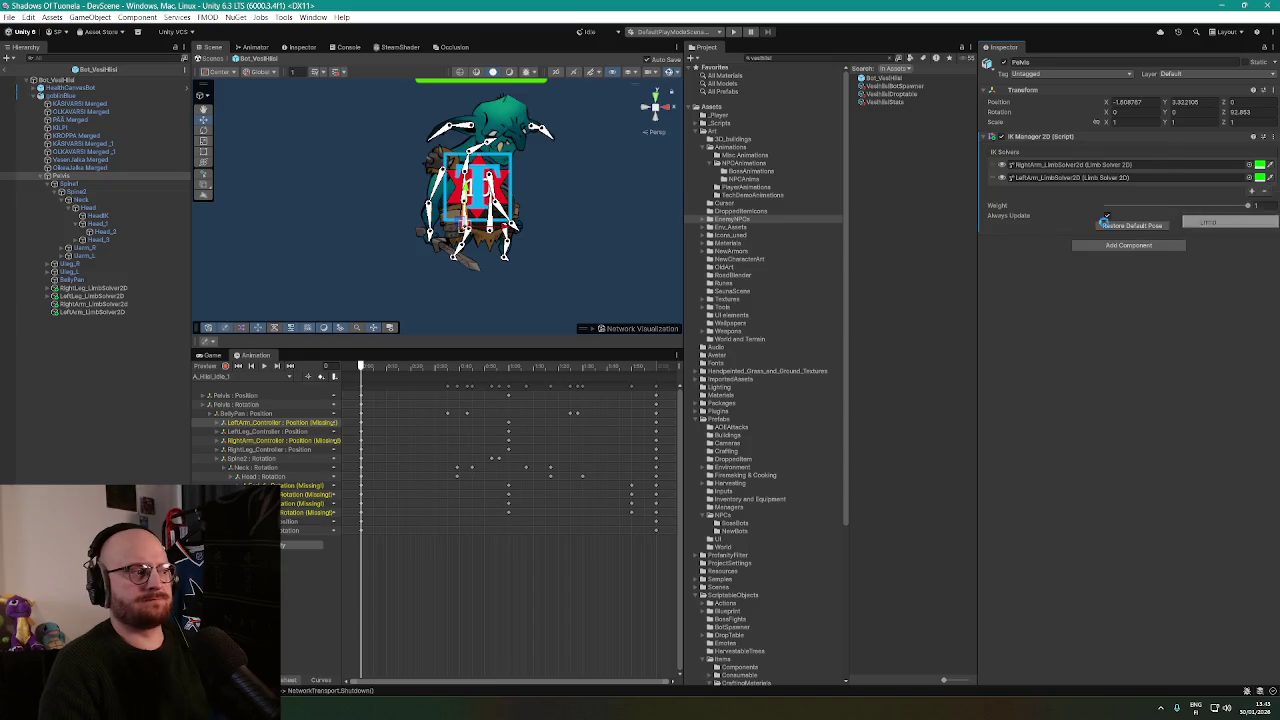
left_click(85, 320)
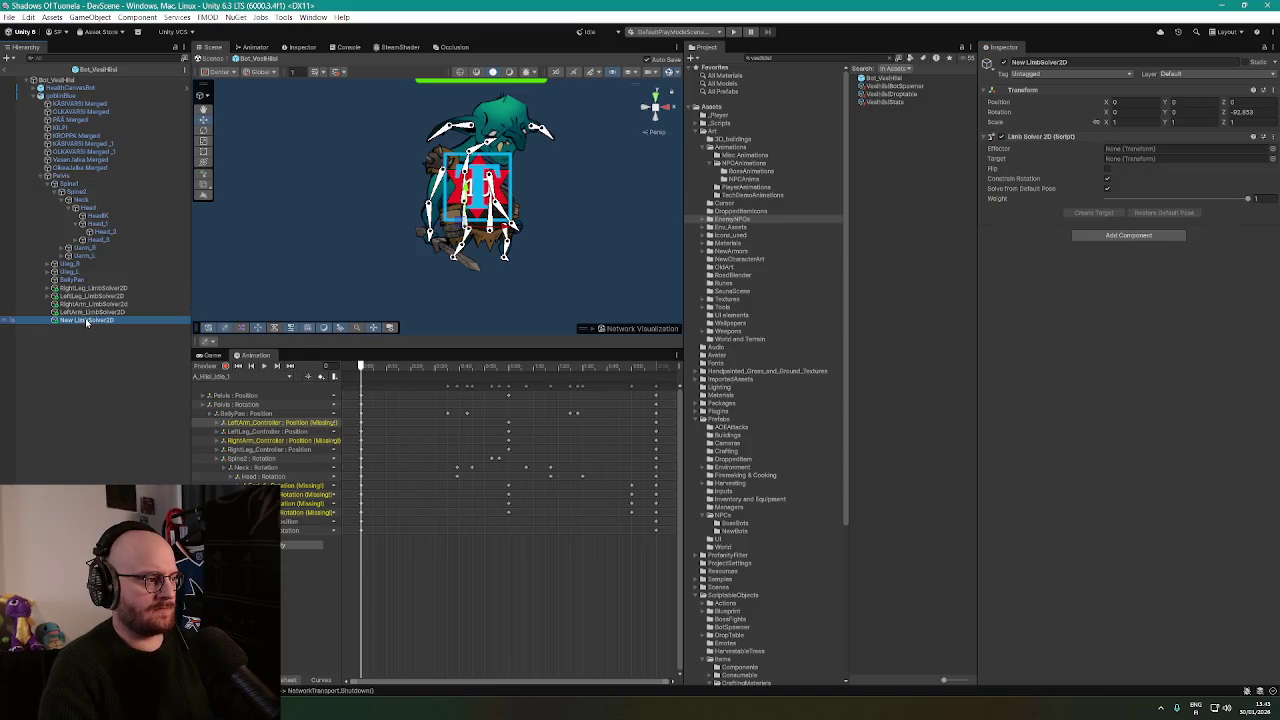
key("BackSpace")
type("RightLeg_L")
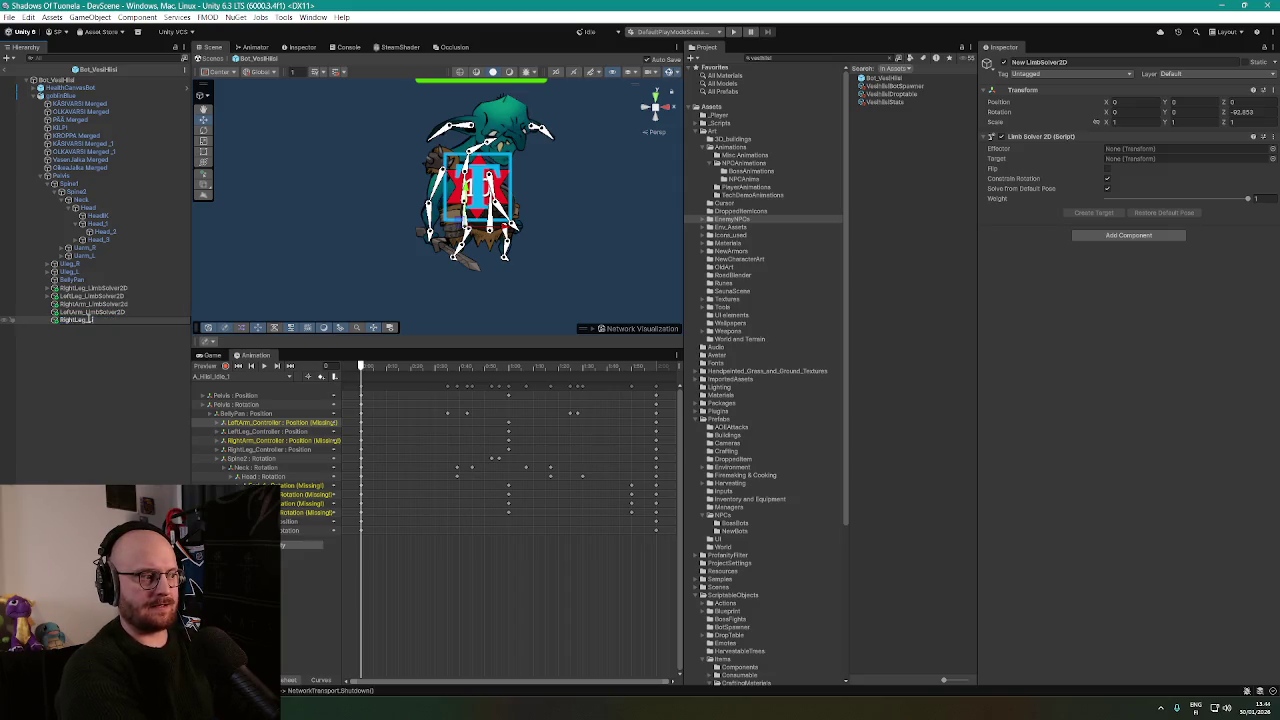
type("imbSolver2D")
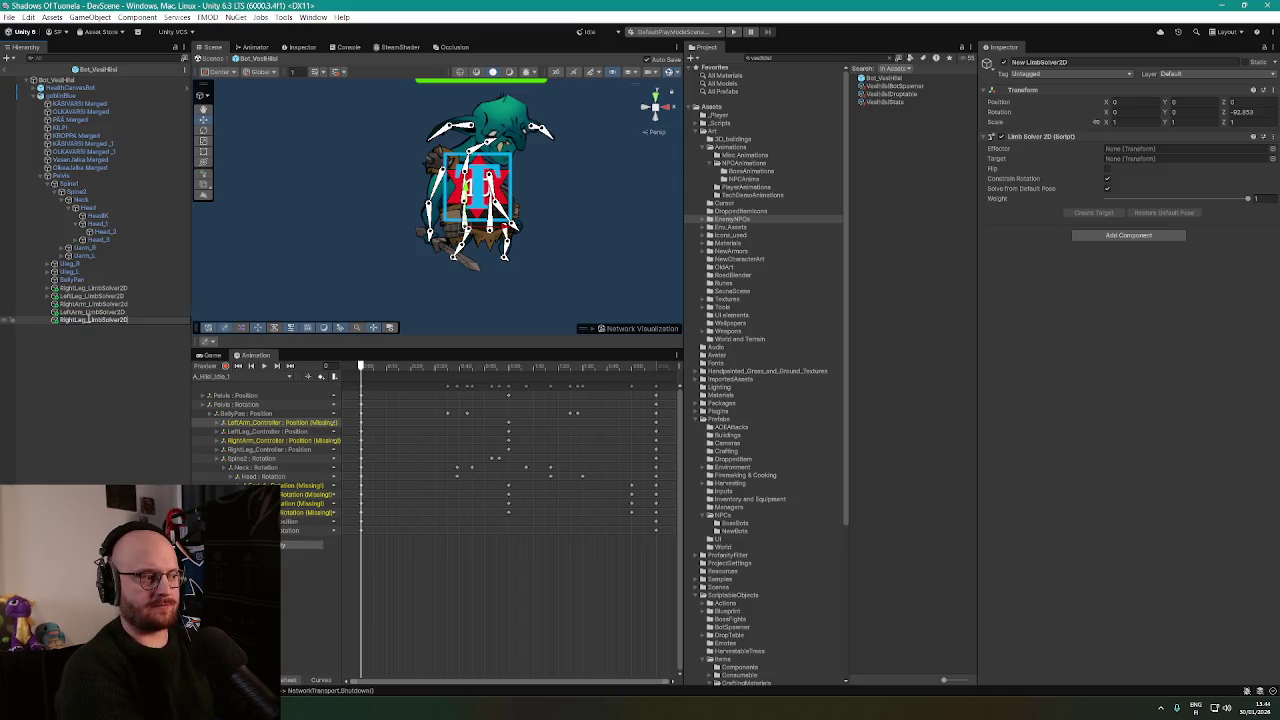
key("Return")
Copy the old right-leg solver's component values into the new one and delete the old solver.
left_click(80, 288)
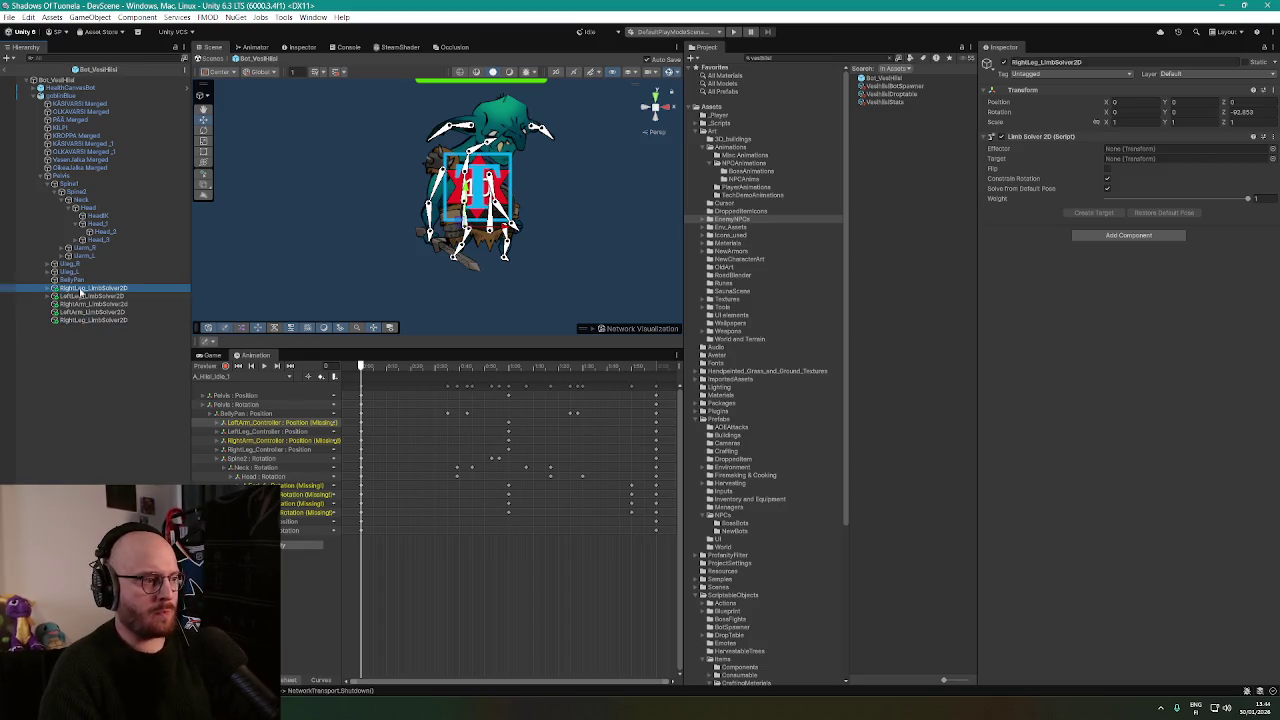
right_click(1040, 137)
left_click(1087, 199)
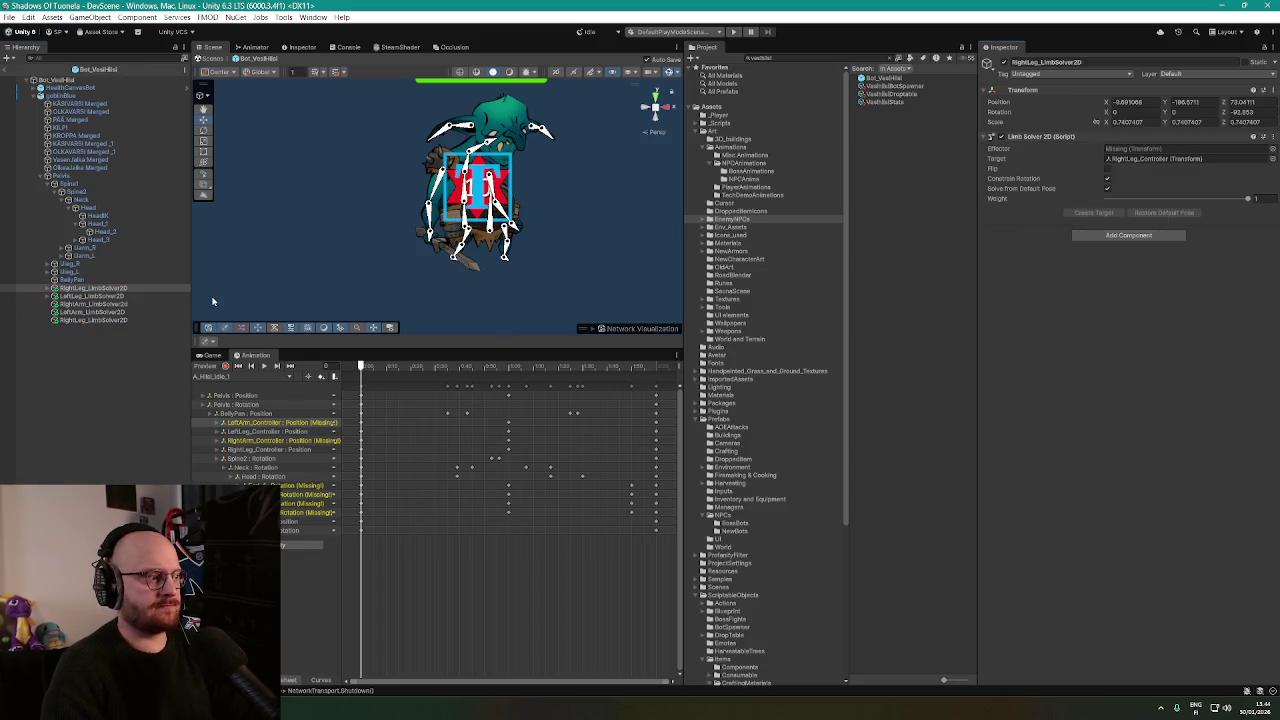
left_click(93, 320)
right_click(1084, 137)
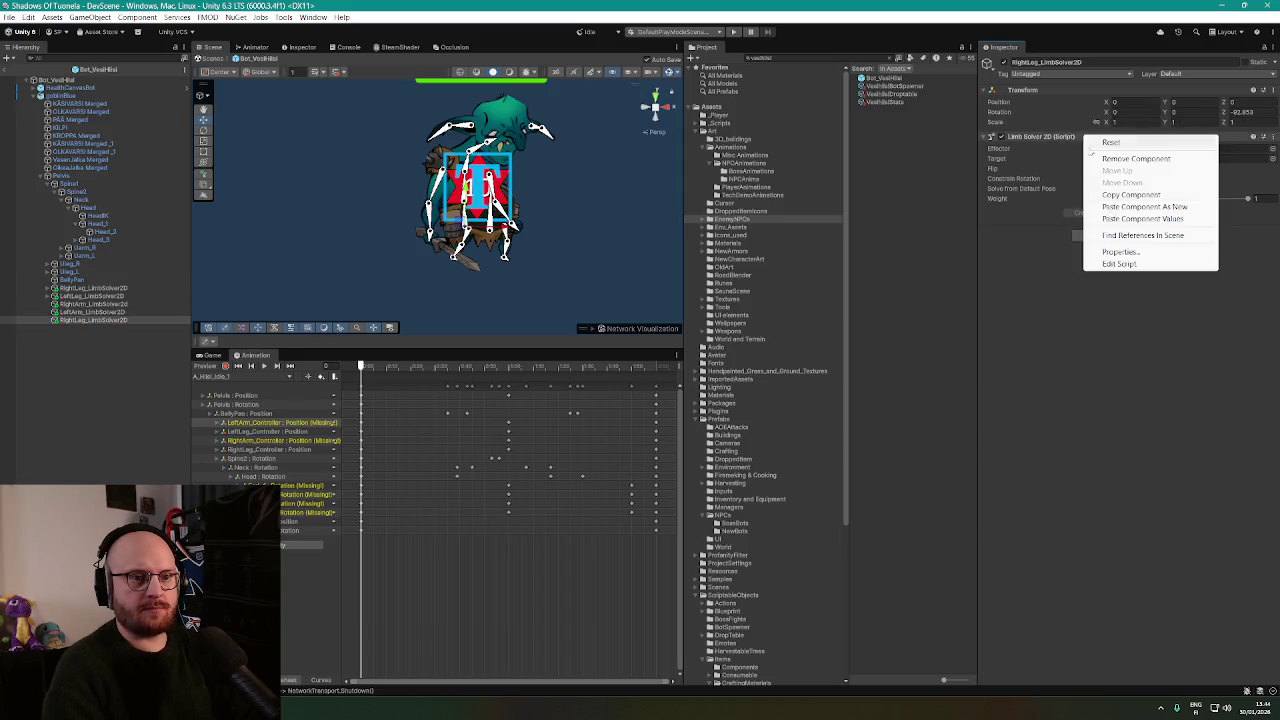
left_click(1142, 218)
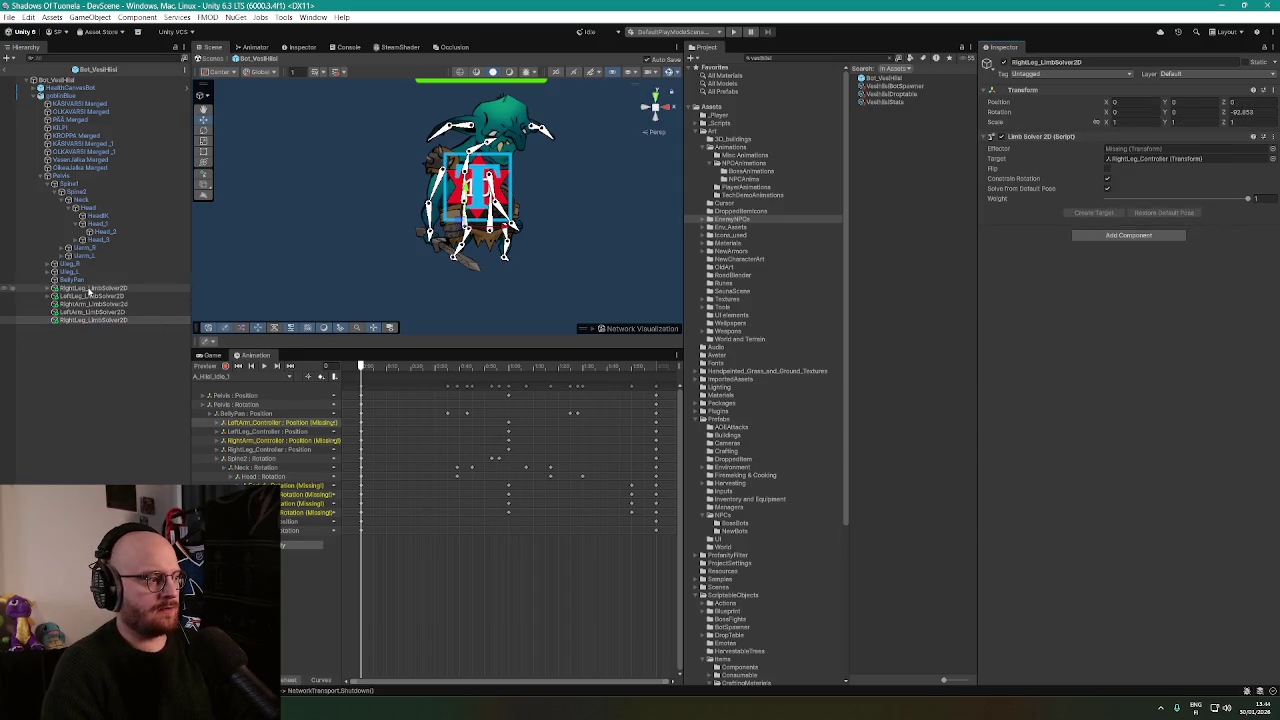
left_click(93, 288)
key("Delete")
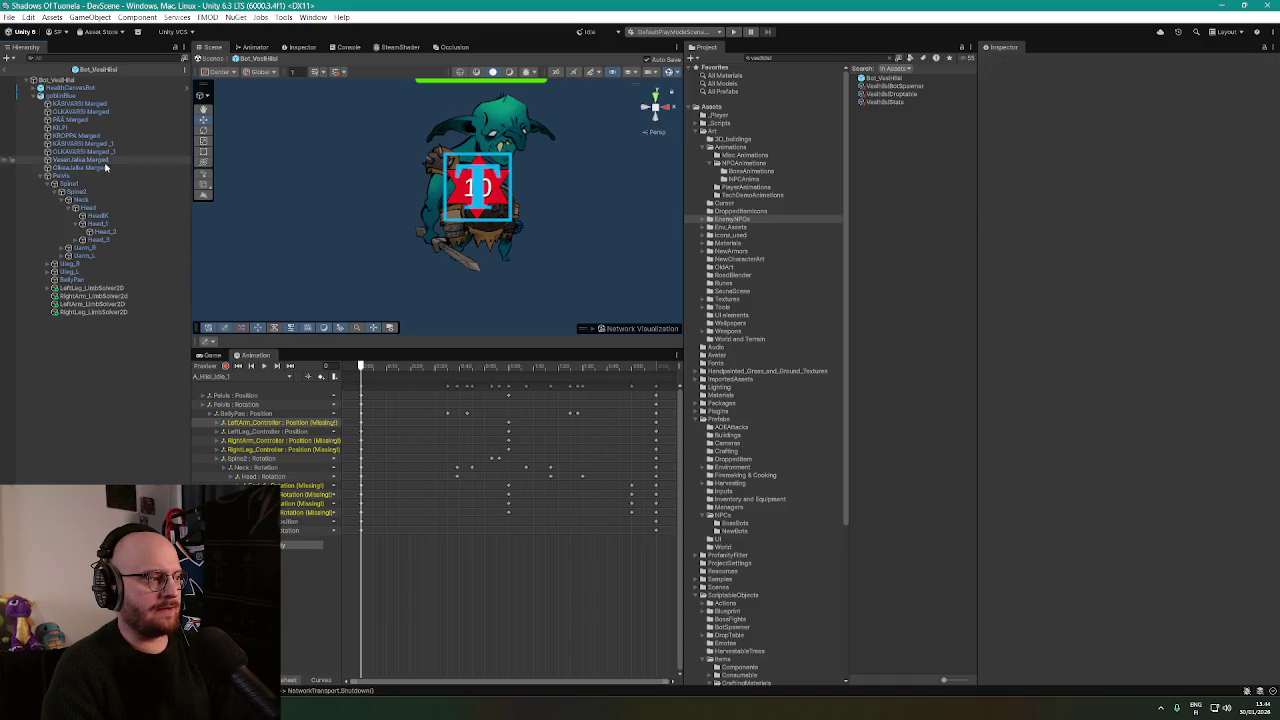
Add one more Limb solver to Pelvis's IK Manager 2D.
left_click(62, 175)
left_click(1253, 205)
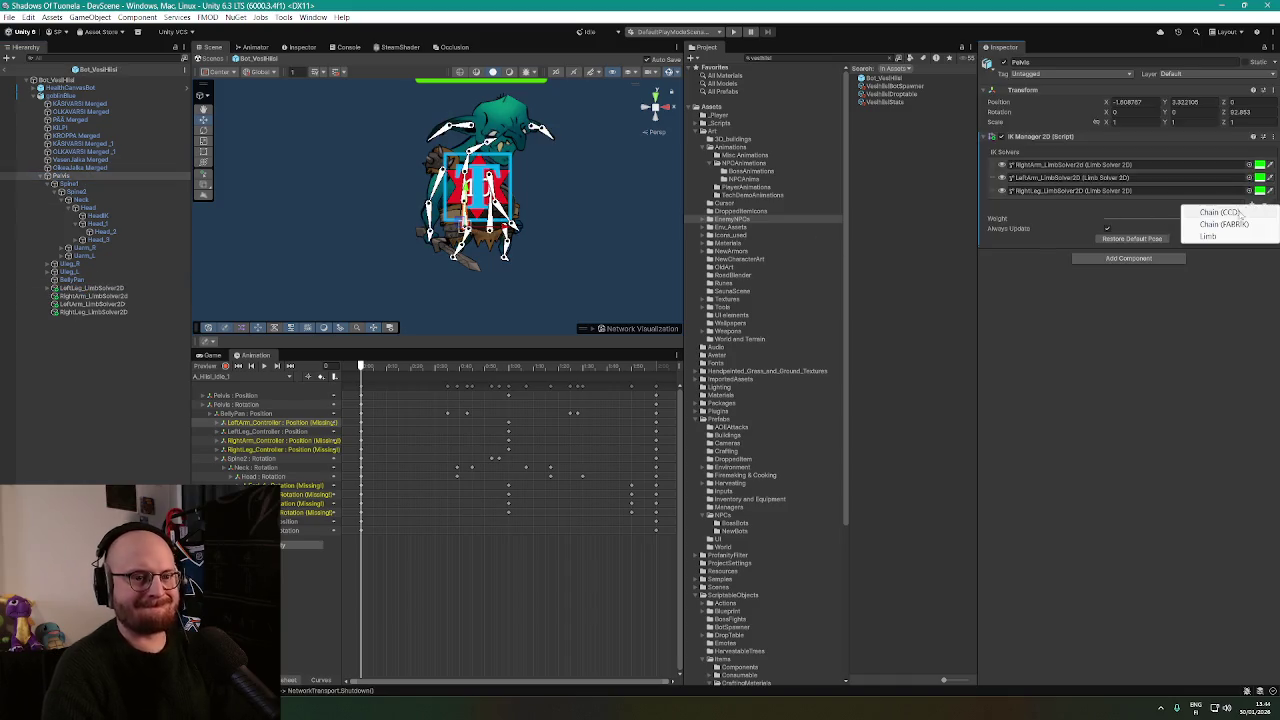
left_click(1215, 212)
Rename the new limb solver to LeftLeg_LimbSolver2D.
left_click(87, 320)
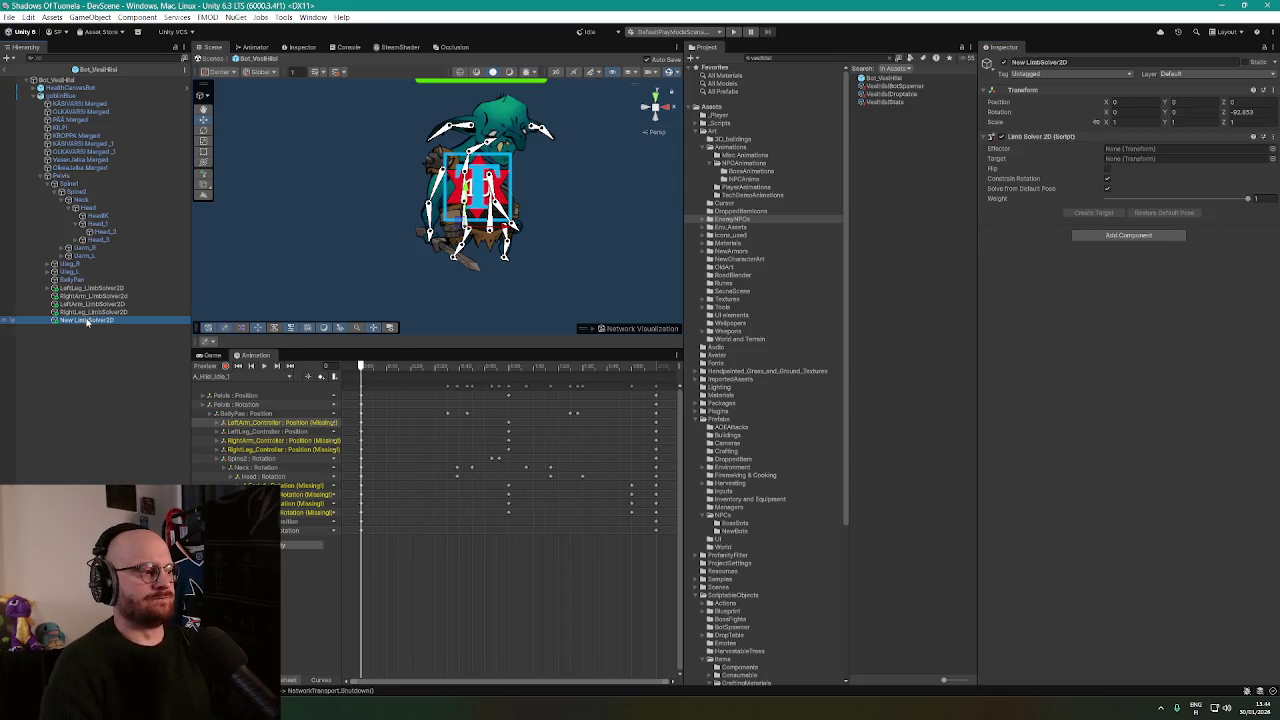
key("F2")
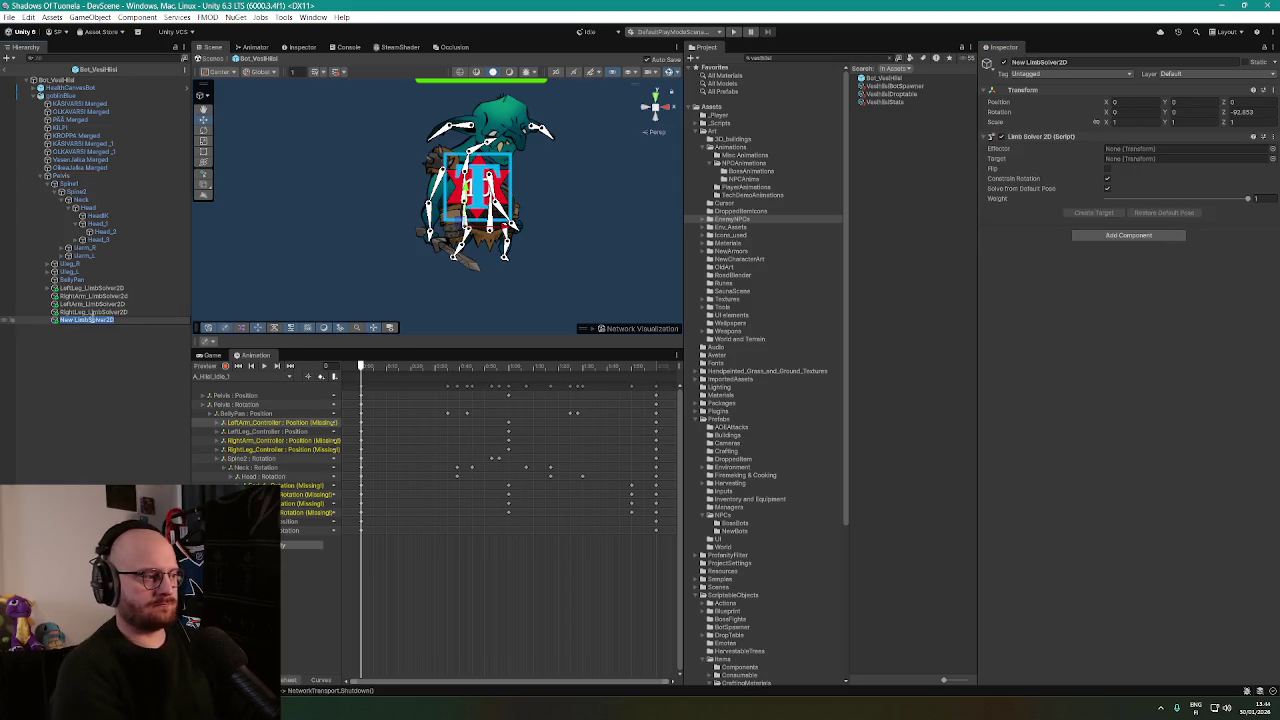
type("LeftLeg_LimbSolver")
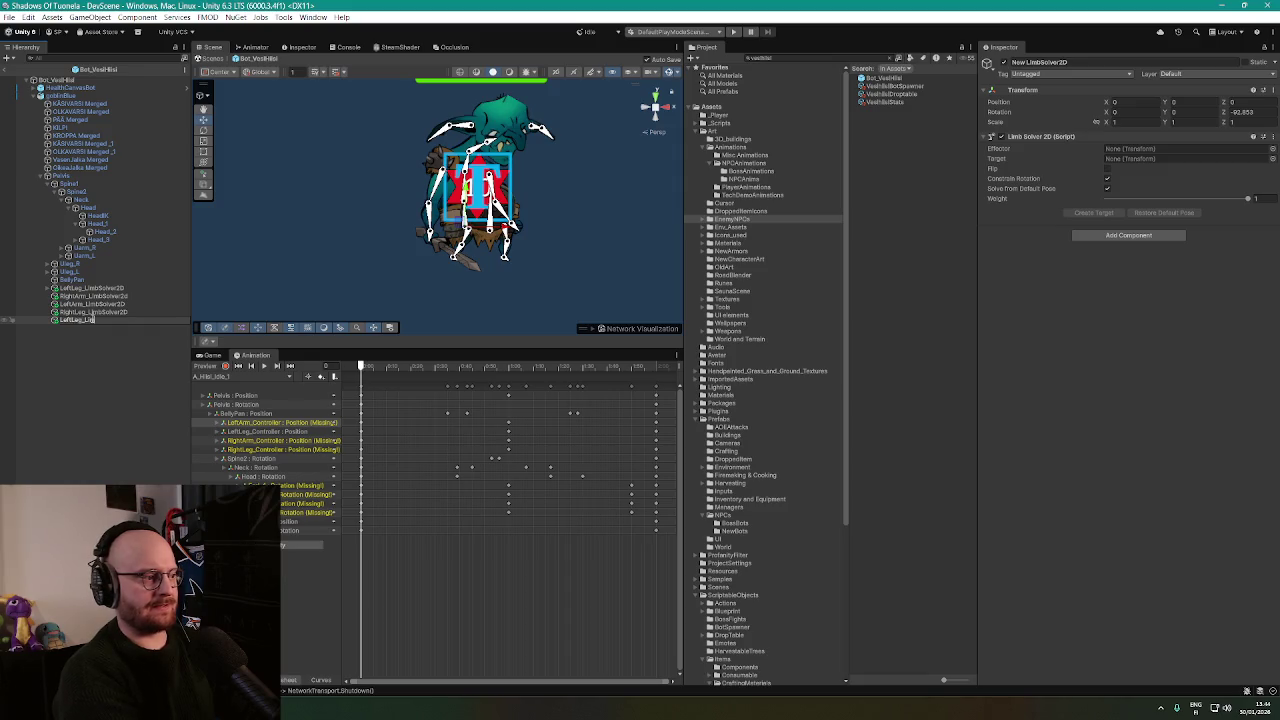
type("2D")
key("Return")
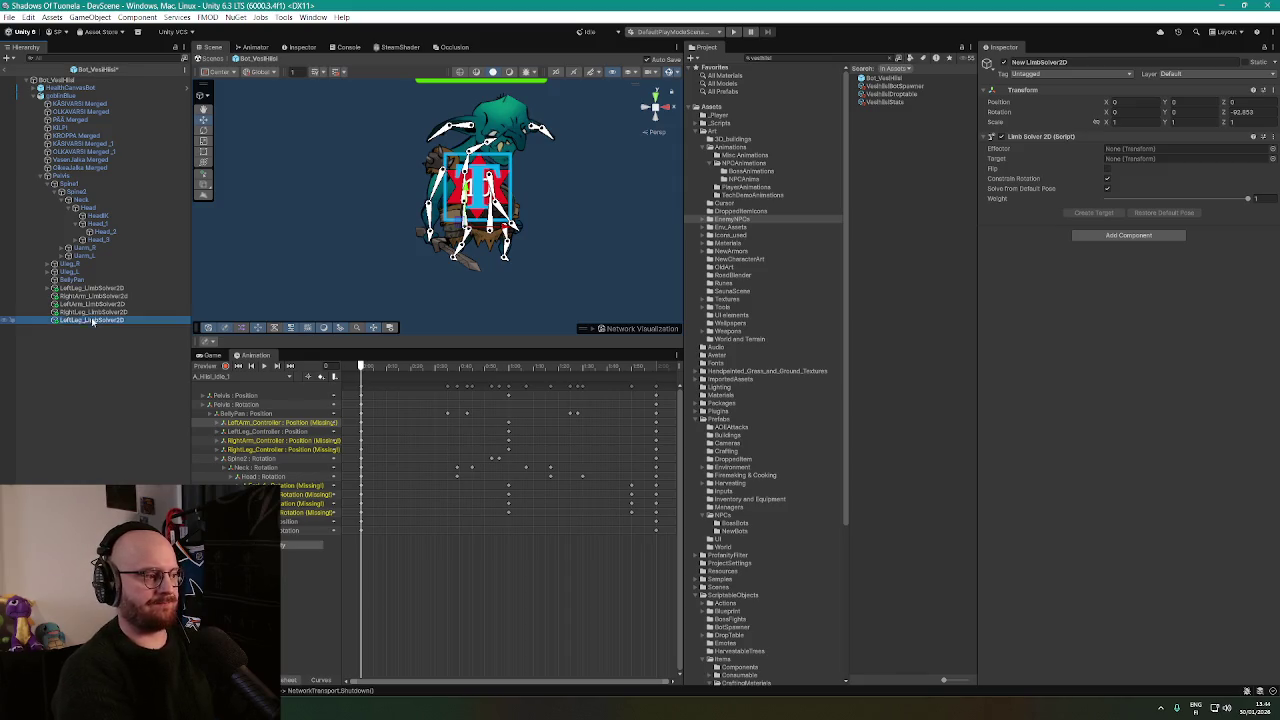
Copy the old left-leg solver's component values onto LeftLeg_LimbSolver2D and delete the old solver.
left_click(100, 288)
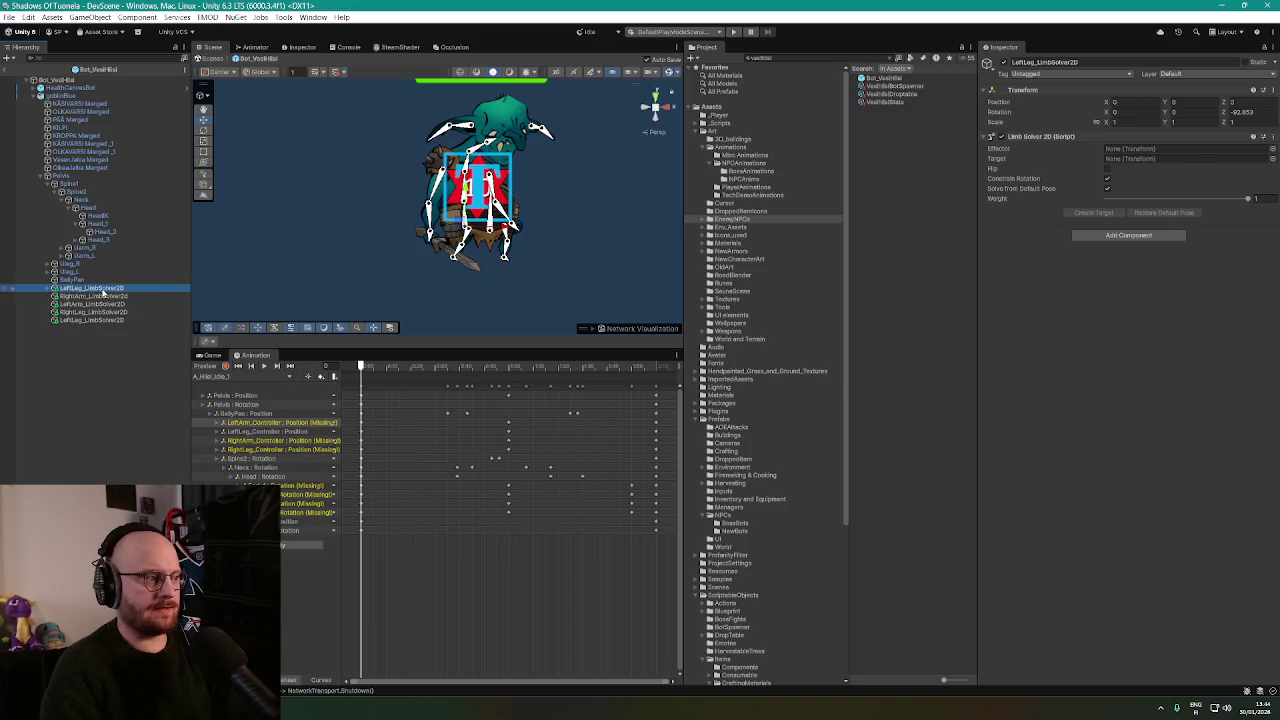
right_click(1046, 137)
left_click(1098, 196)
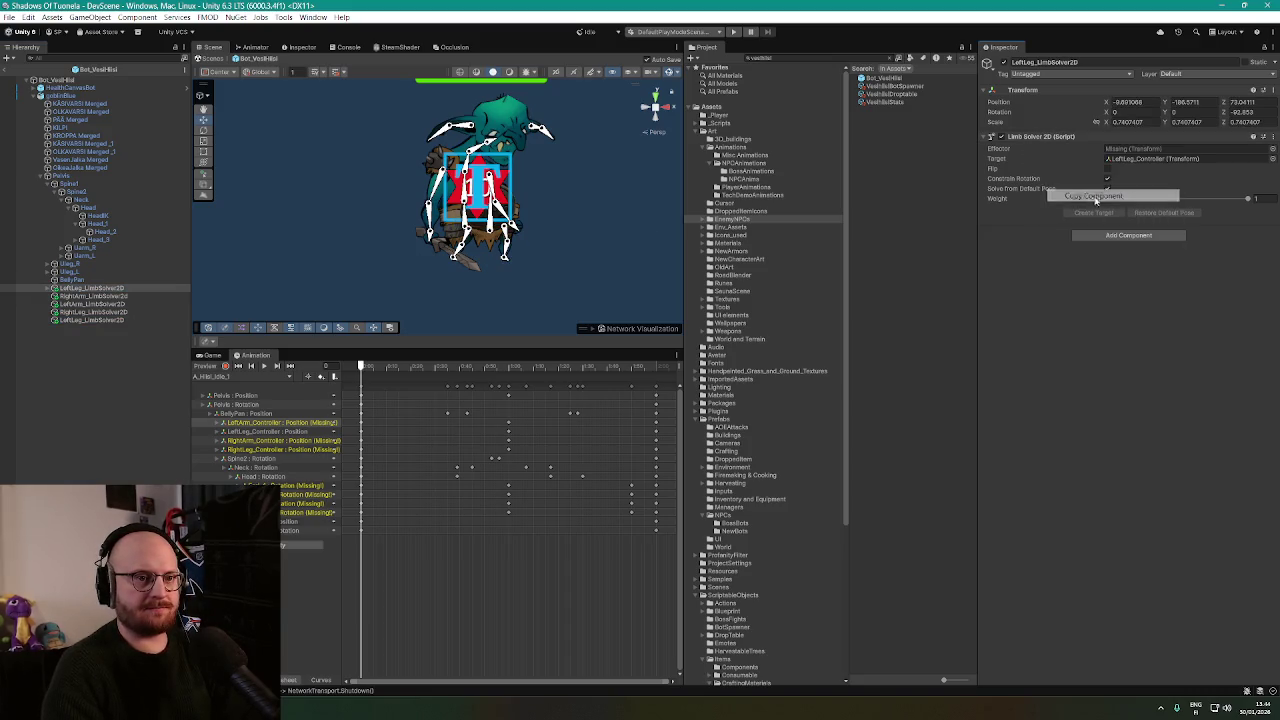
left_click(94, 320)
right_click(1058, 137)
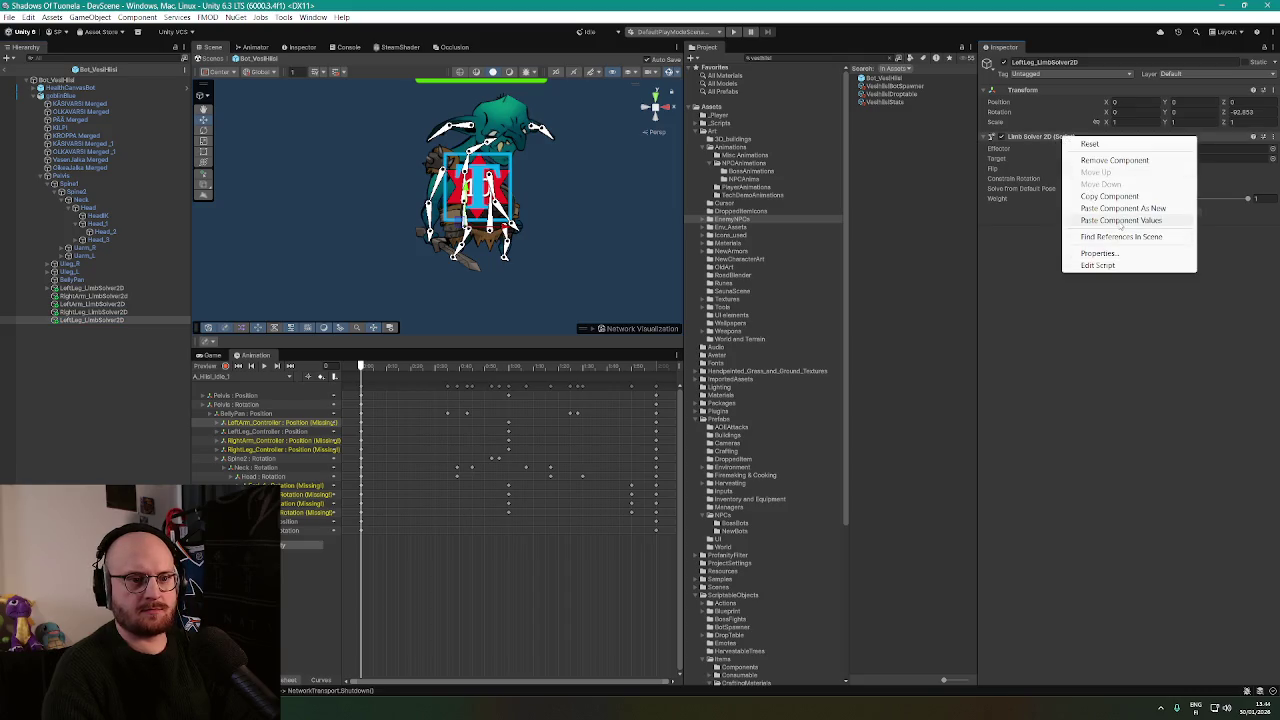
left_click(1100, 218)
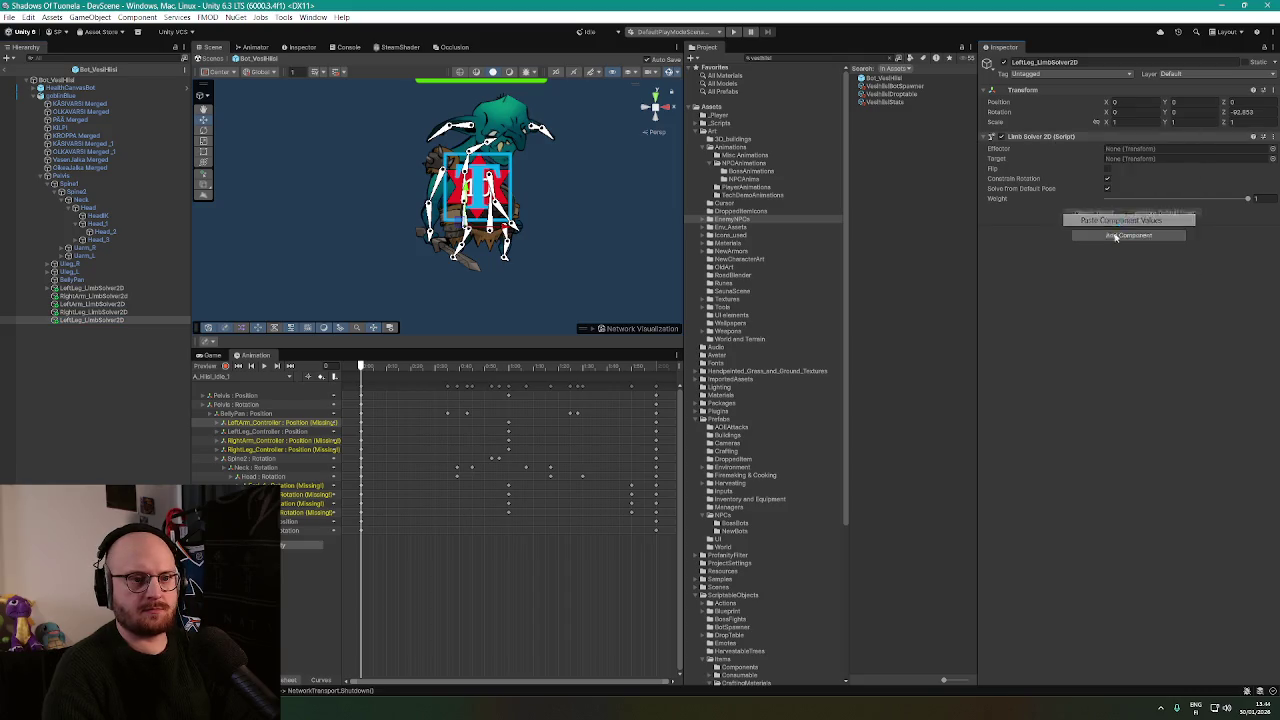
left_click(94, 288)
key("Delete")
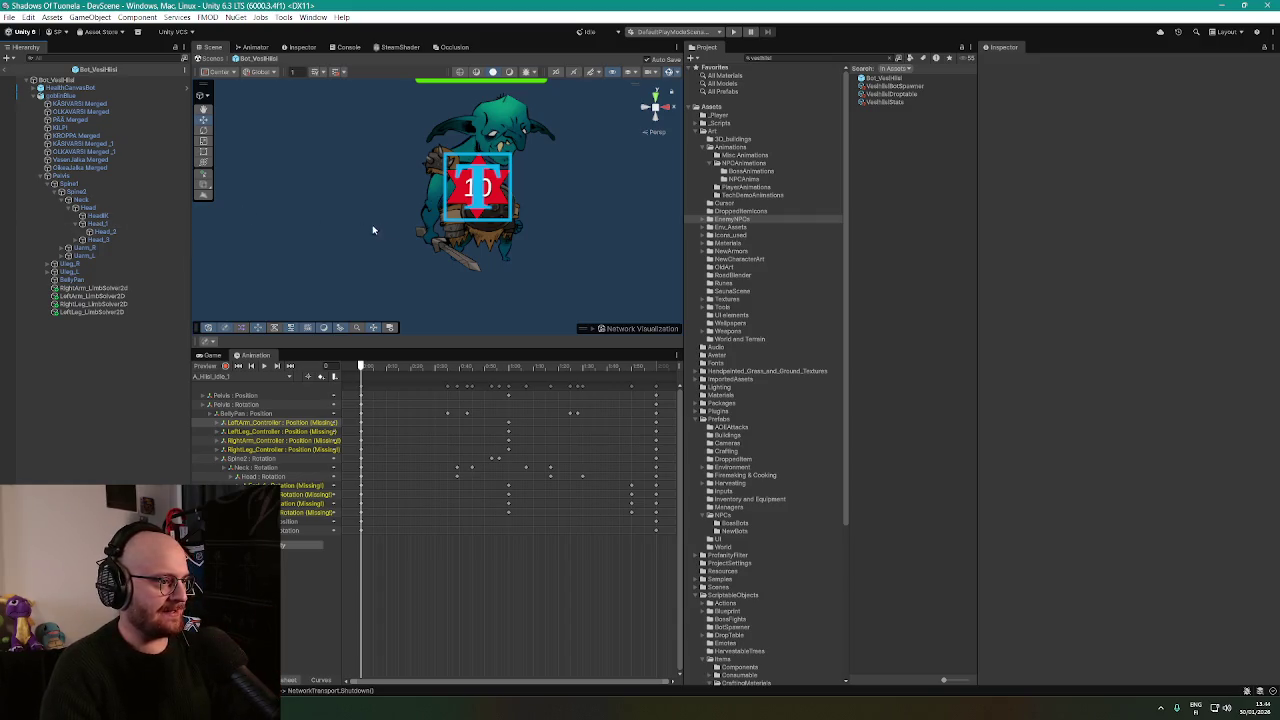
Expand Uarm_R, Larm_R, Uarm_L and Larm_L, then select Hand_R and open its context menu.
left_click_drag(374, 237, 349, 235)
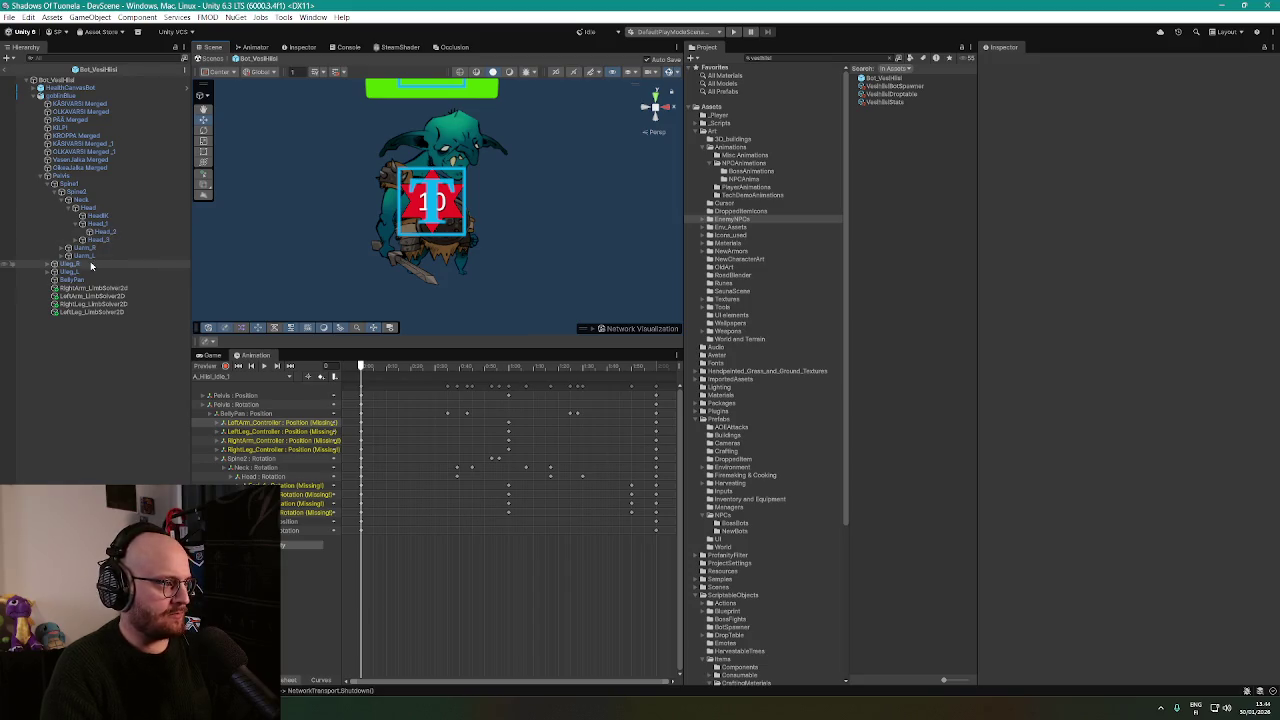
left_click(62, 248)
left_click(68, 256)
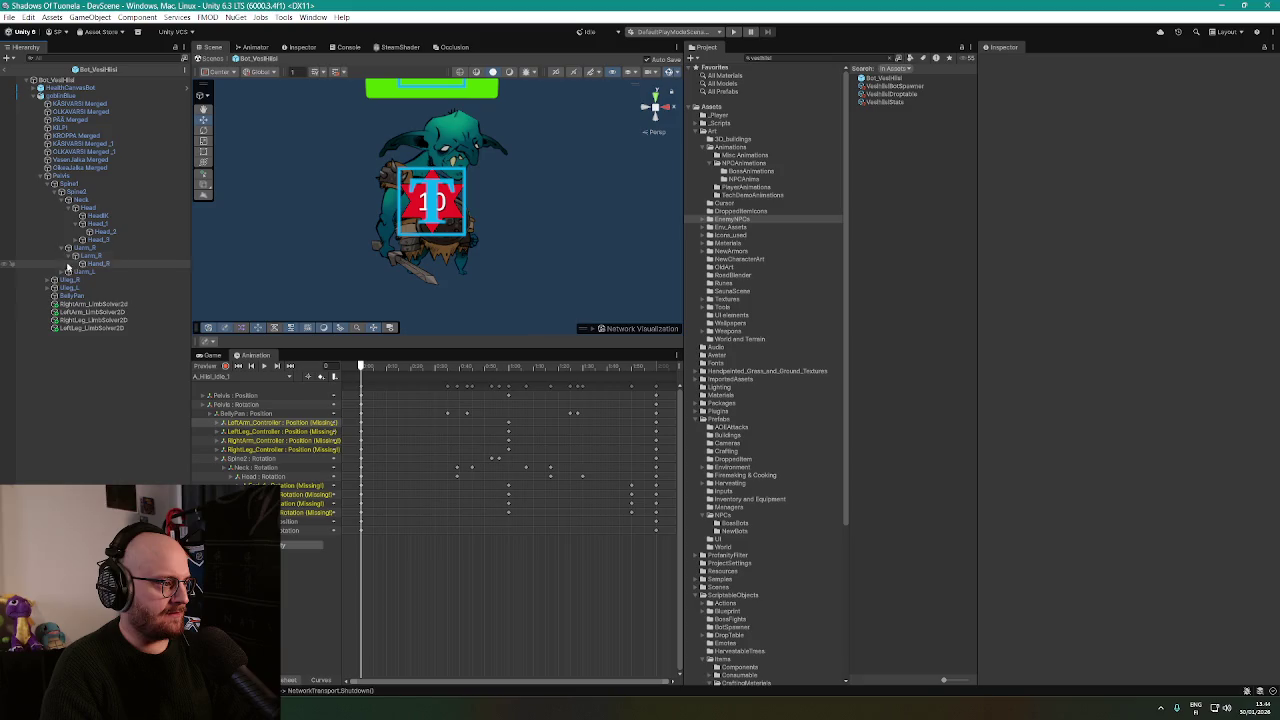
left_click(62, 271)
left_click(80, 280)
left_click(68, 280)
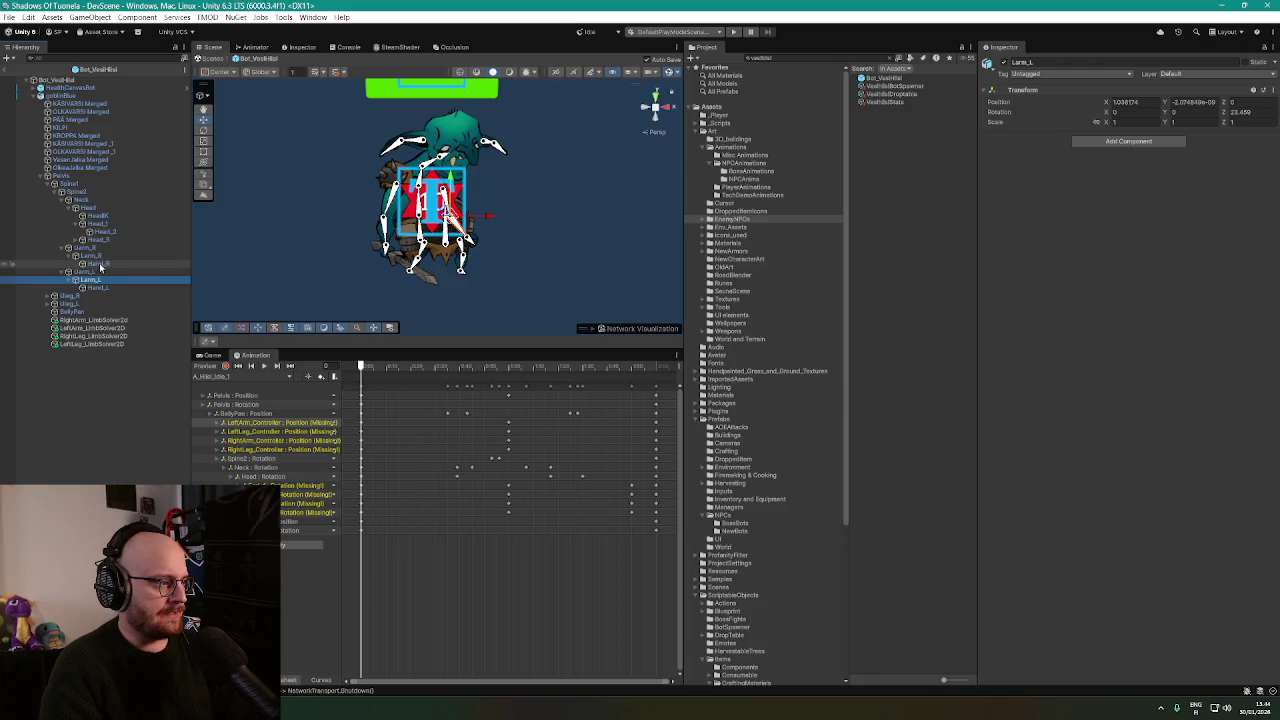
left_click(104, 265)
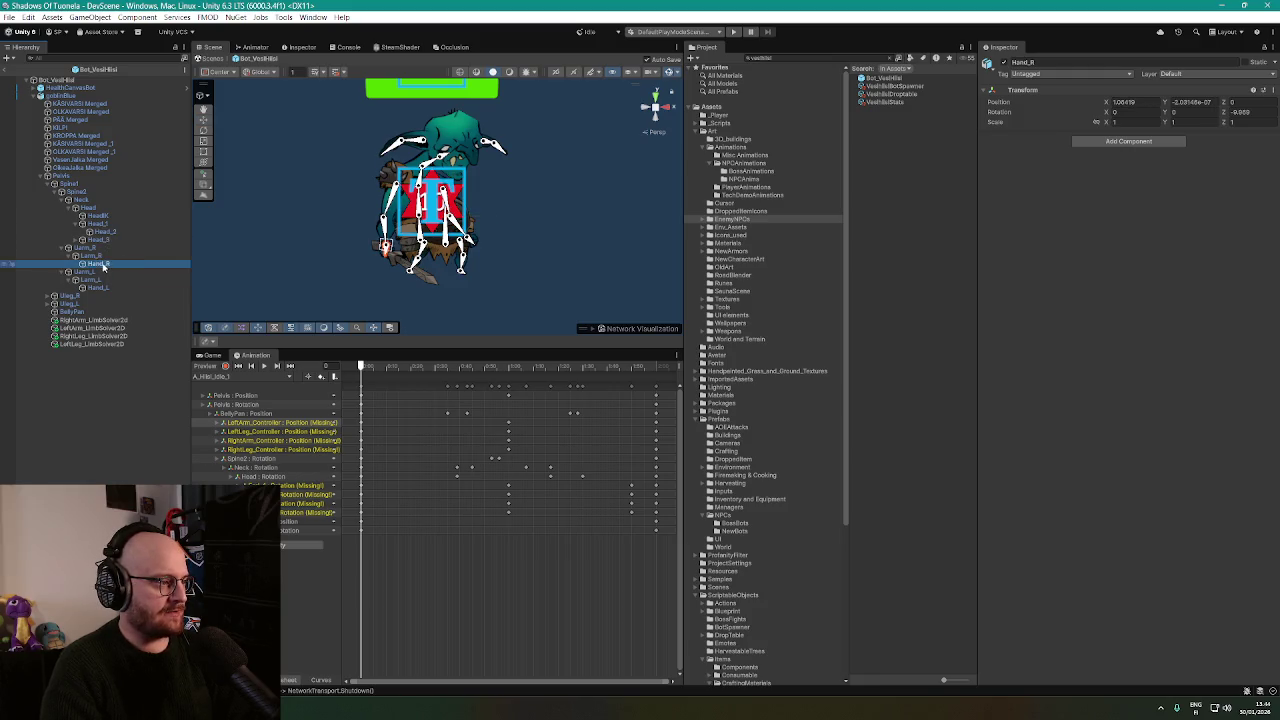
right_click(103, 266)
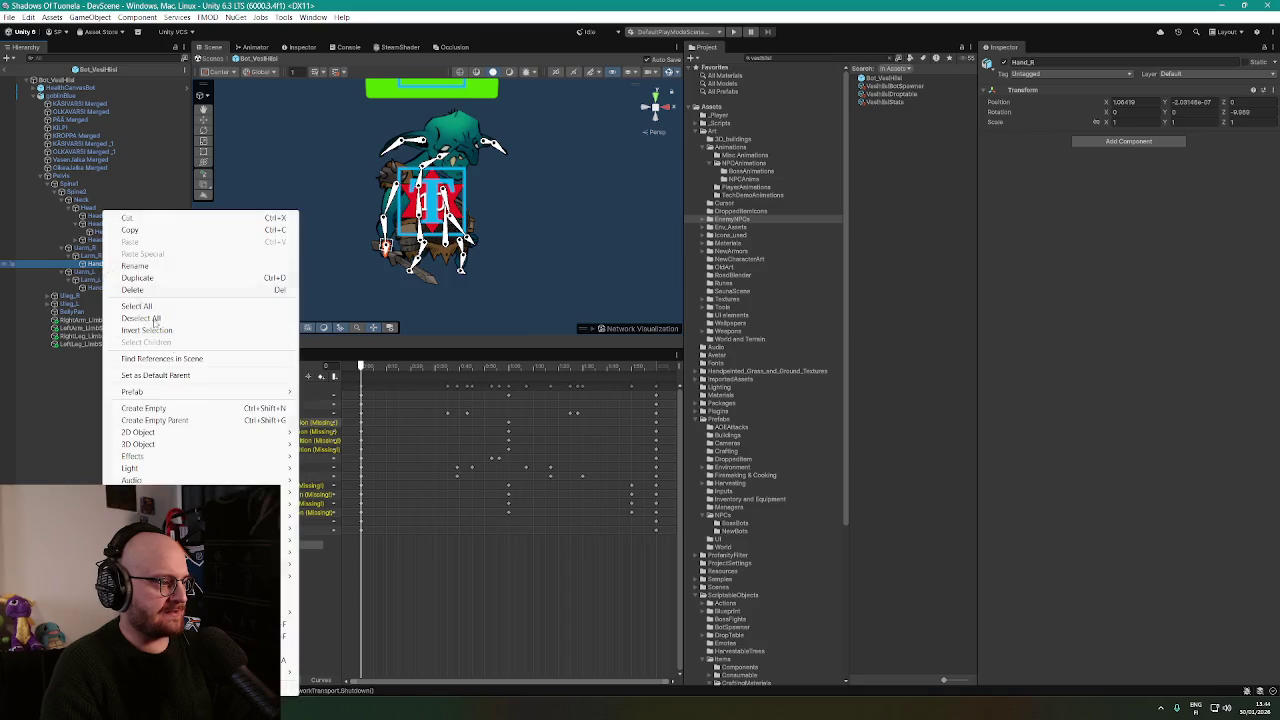
Create an empty RightHandEffector under Hand_R and position it on the right hand.
left_click(150, 391)
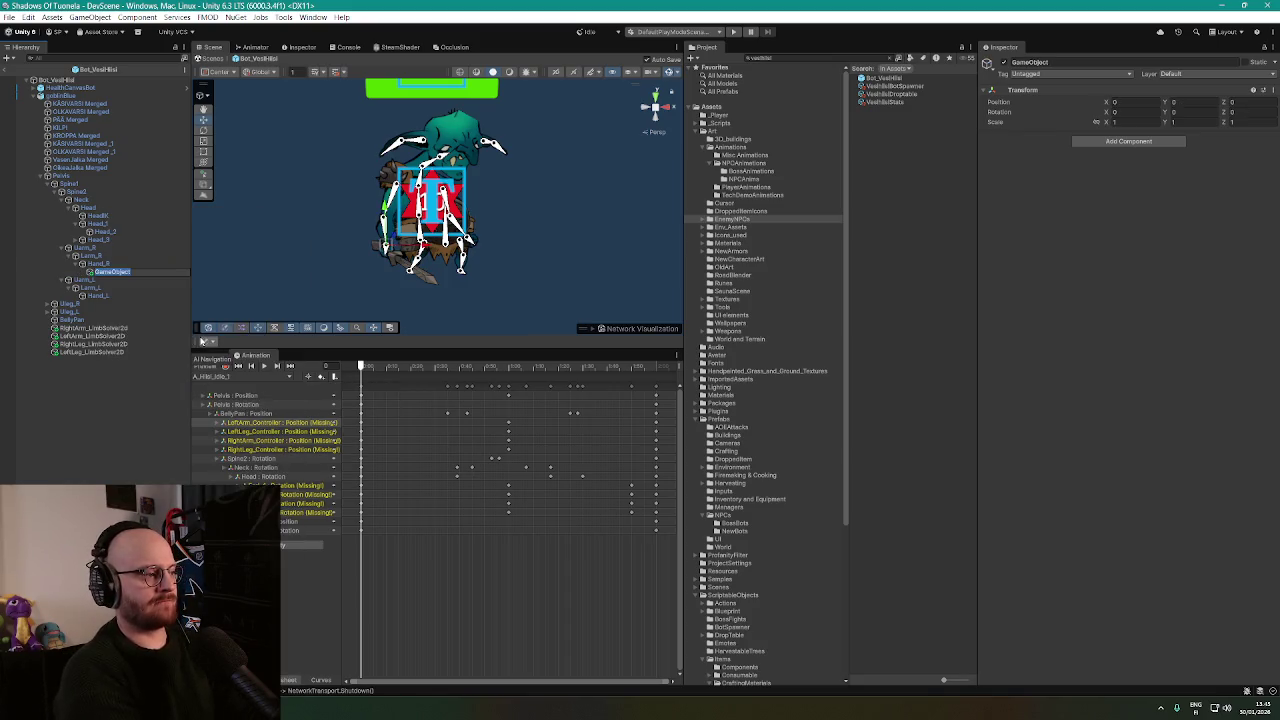
type("RightHandEffector")
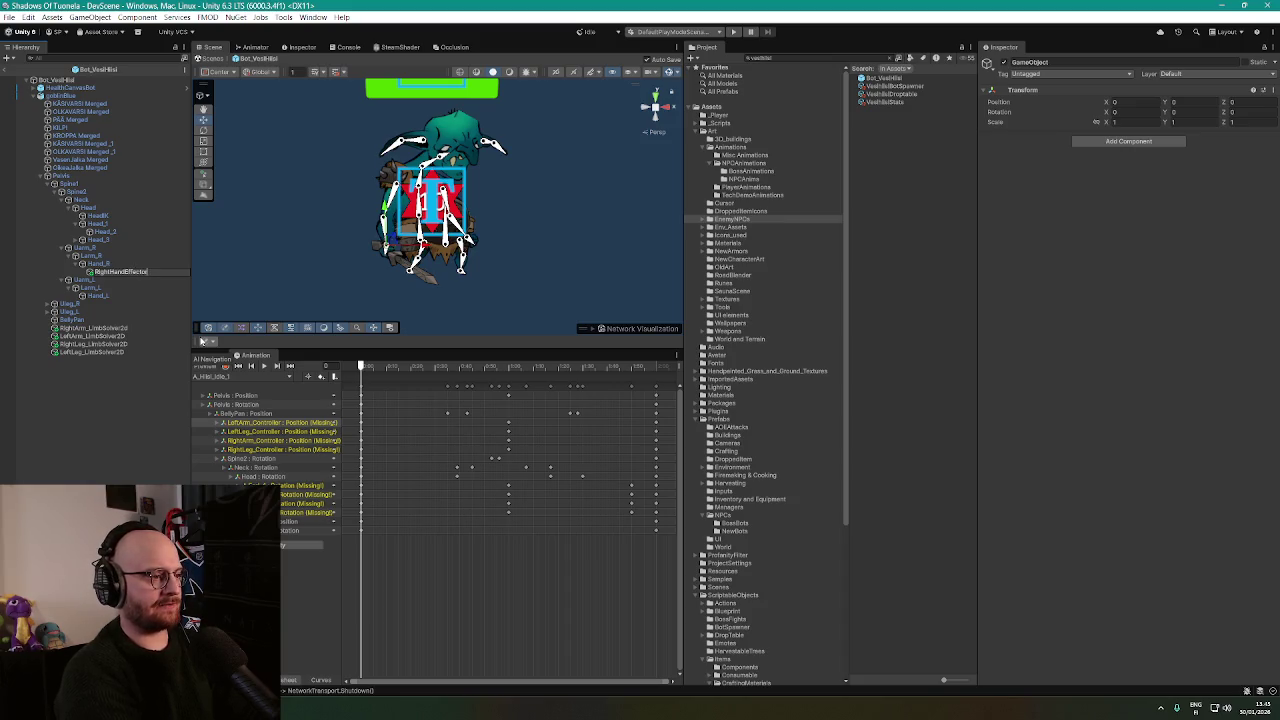
key("Return")
scroll(530, 255, "up", 5)
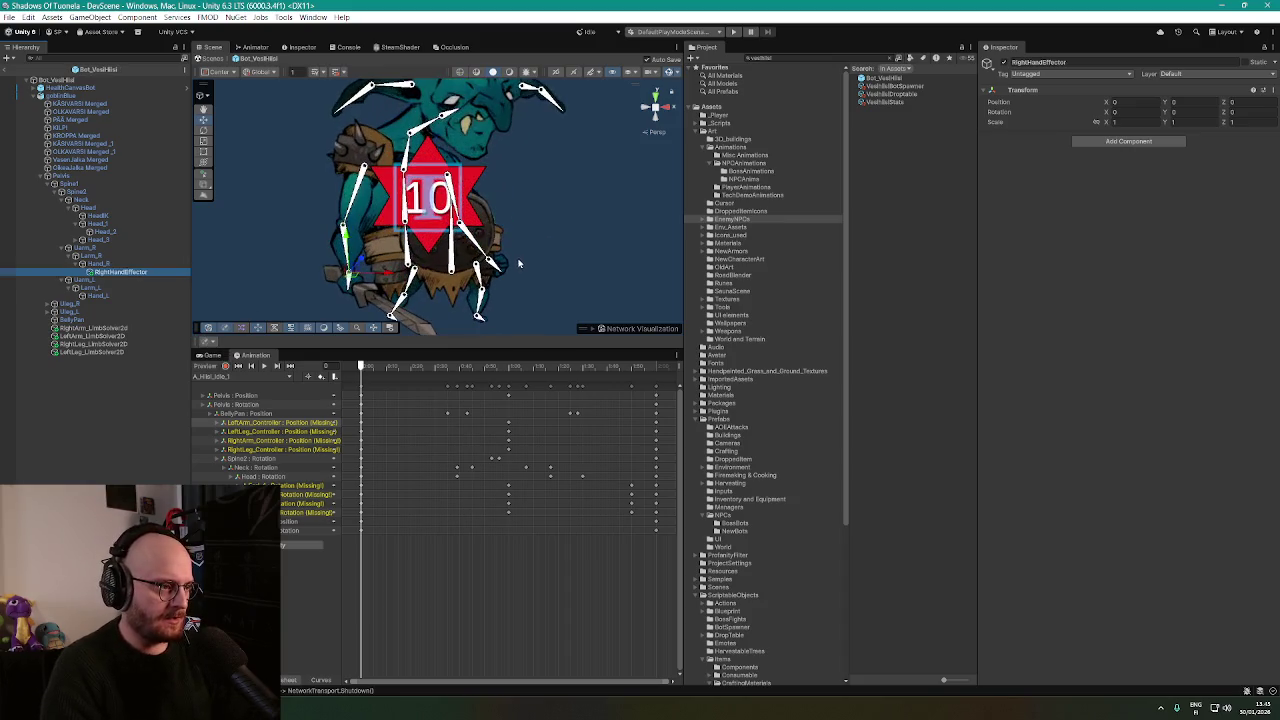
left_click_drag(568, 231, 643, 181)
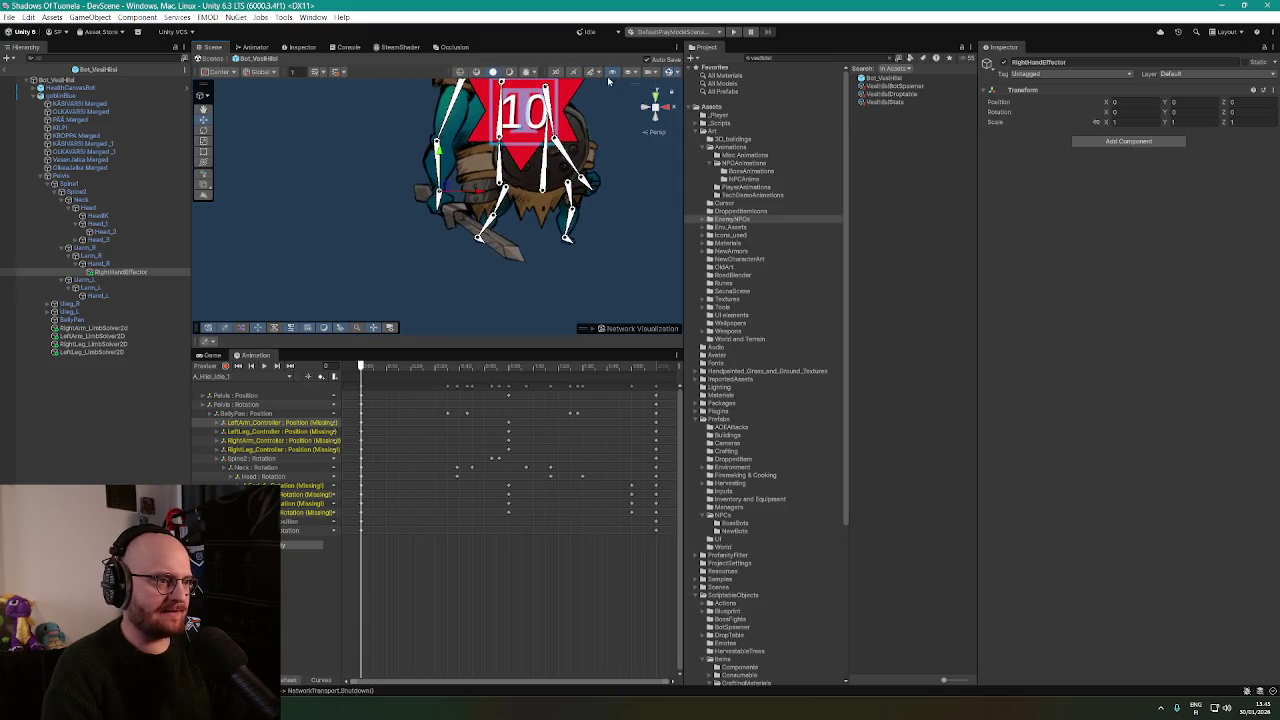
scroll(465, 100, "down", 4)
scroll(505, 231, "up", 3)
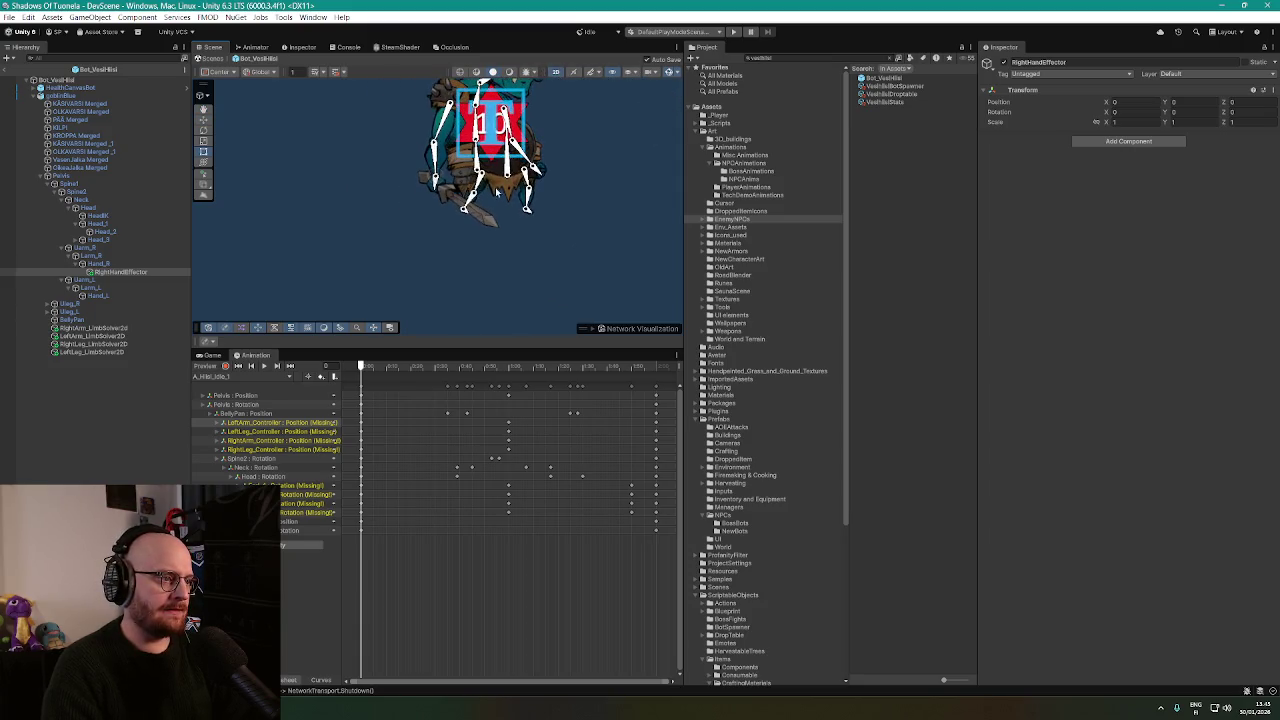
scroll(505, 236, "up", 2)
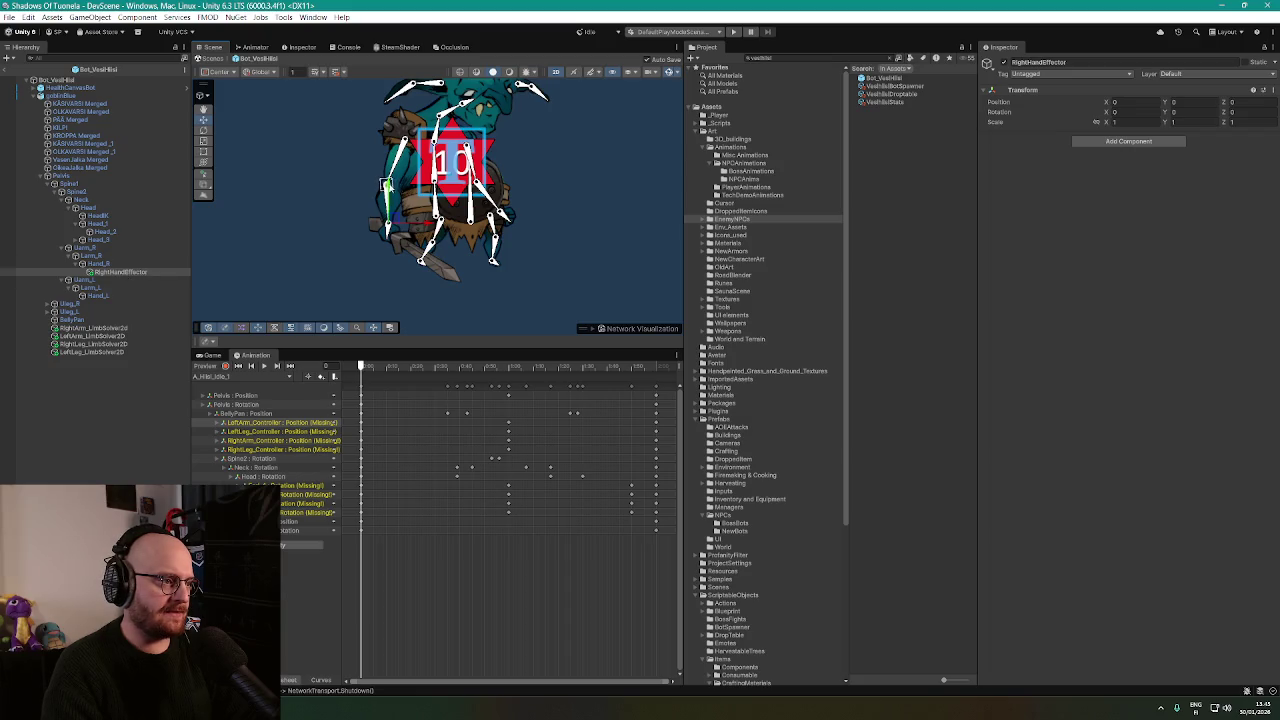
left_click_drag(385, 184, 390, 240)
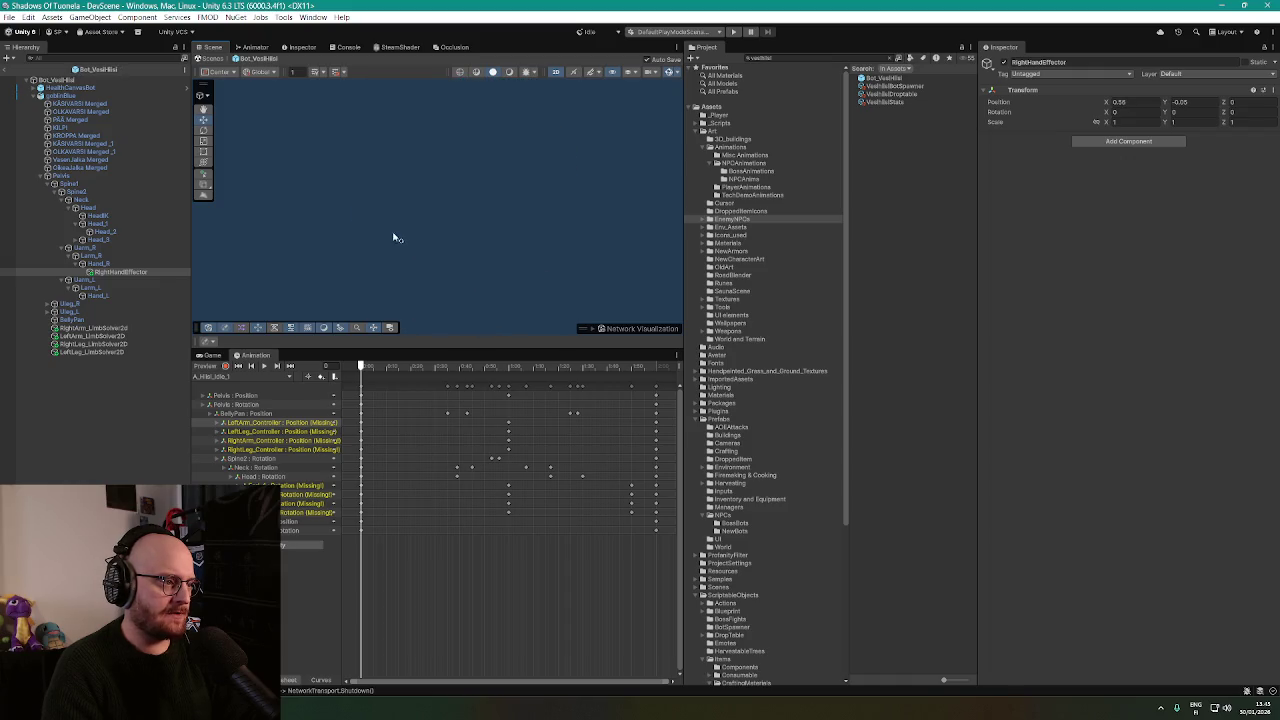
left_click_drag(396, 243, 398, 246)
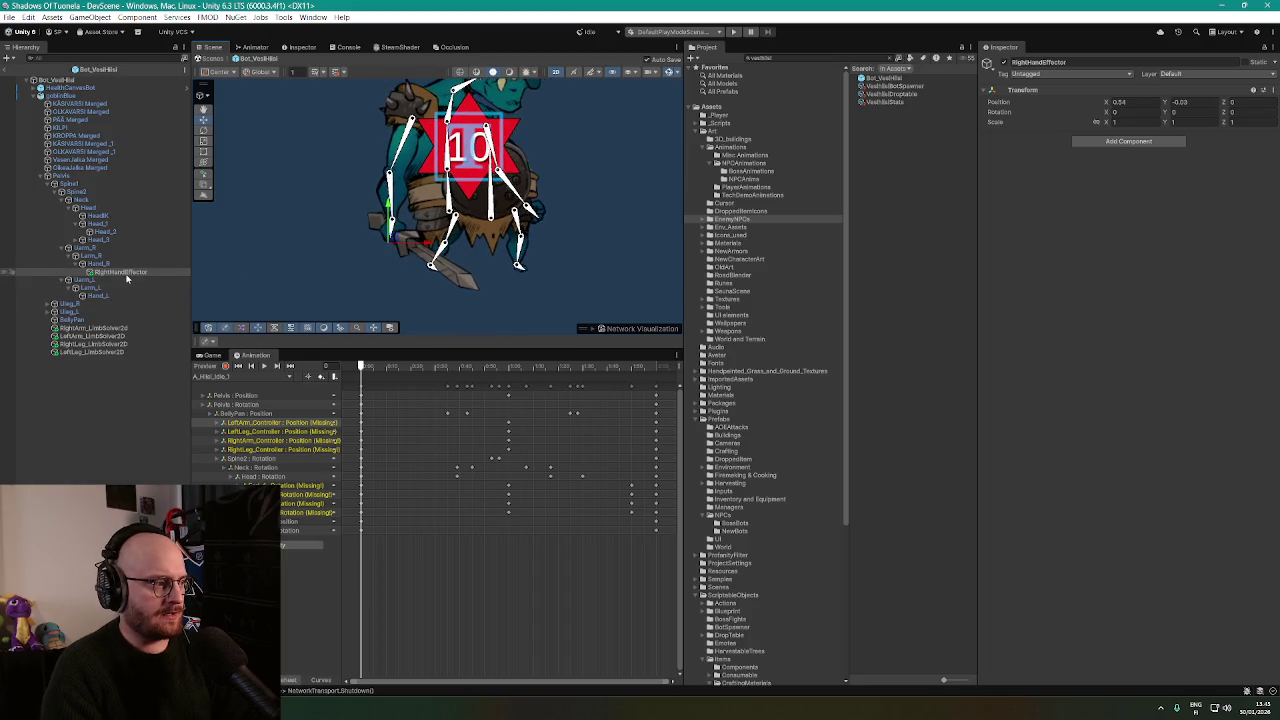
Duplicate RightHandEffector under Hand_L and rename the copy LeftHandEffector.
left_click(127, 276)
key("ctrl+d")
left_click_drag(108, 281, 97, 297)
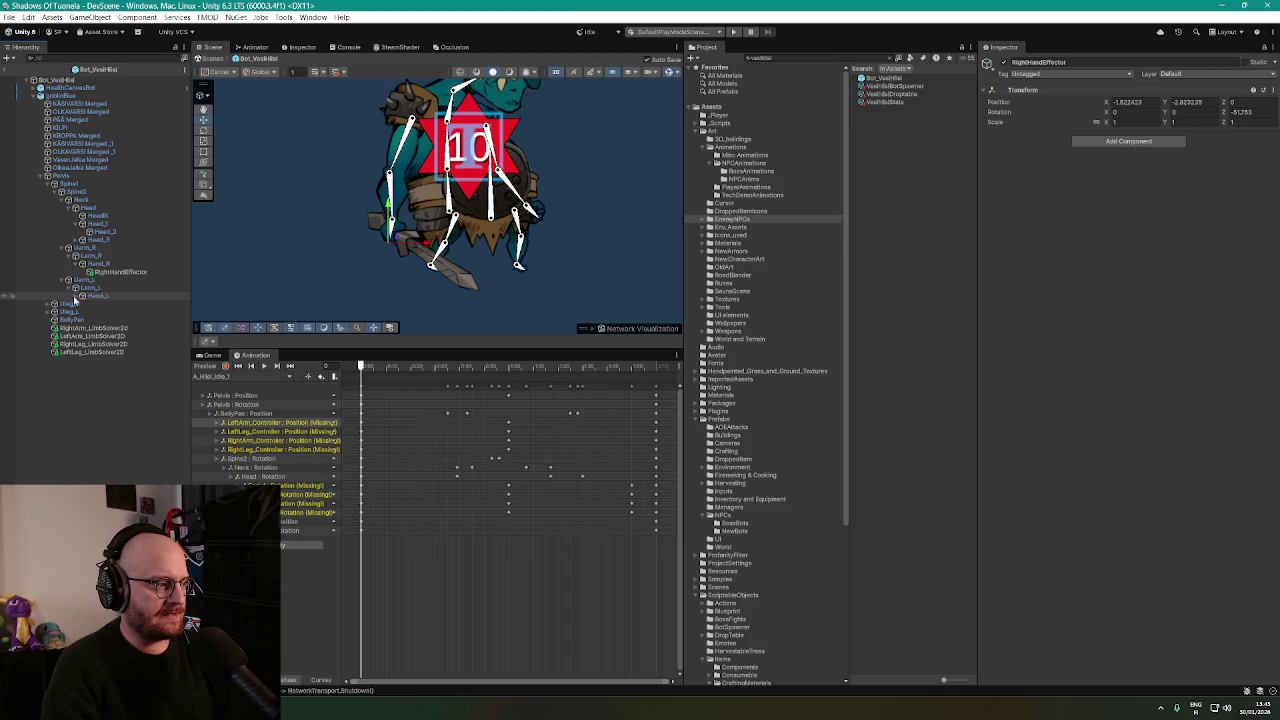
left_click(75, 297)
left_click(109, 305)
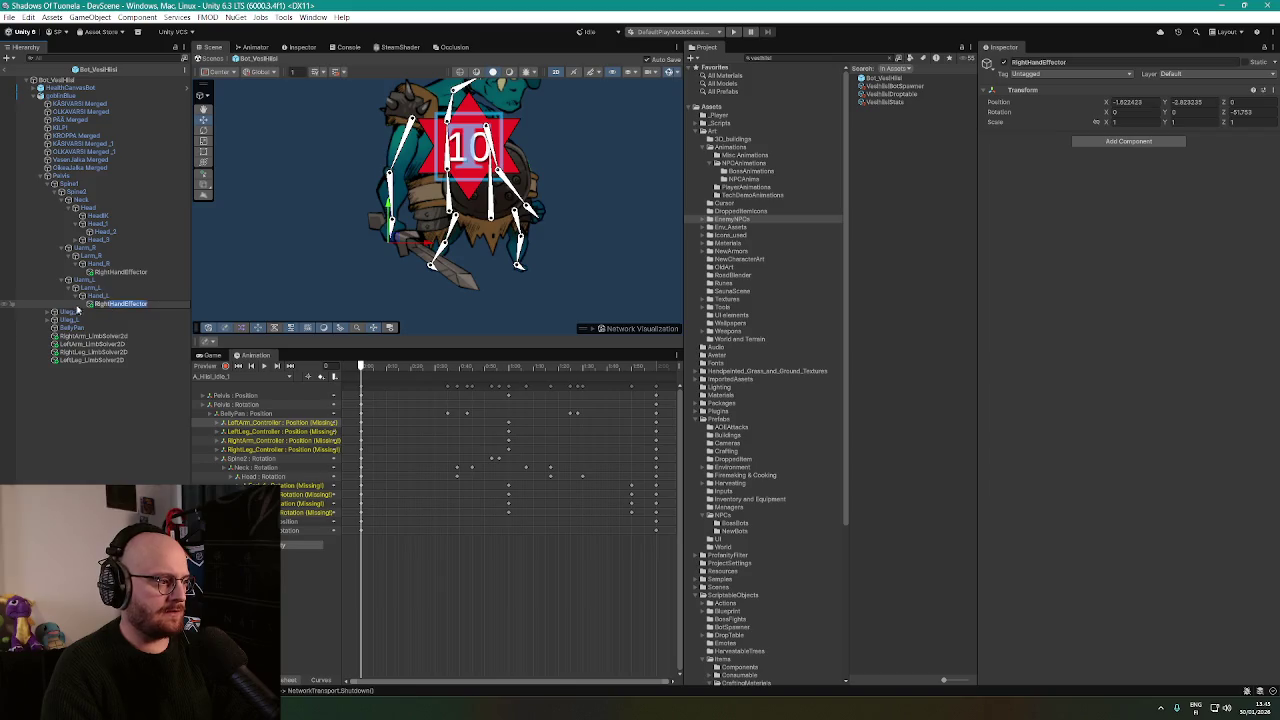
key("Home")
key("Delete")
key("Delete")
key("Delete")
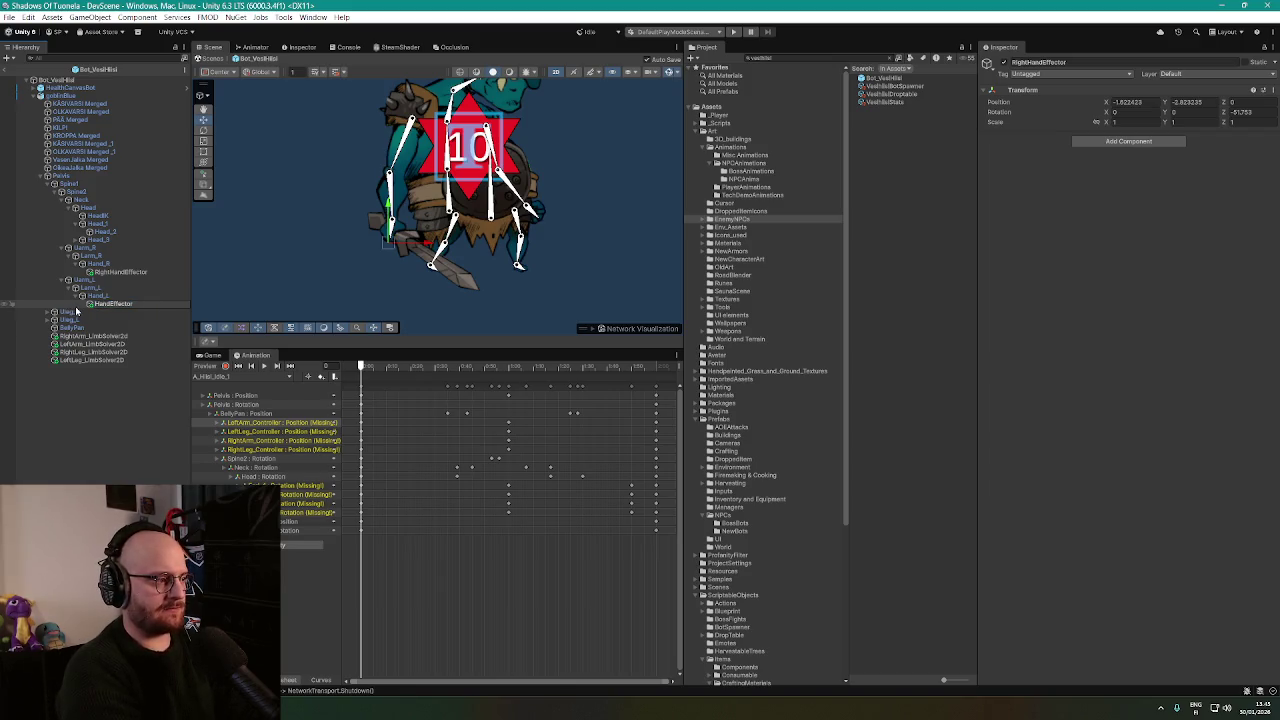
type("Left")
key("Return")
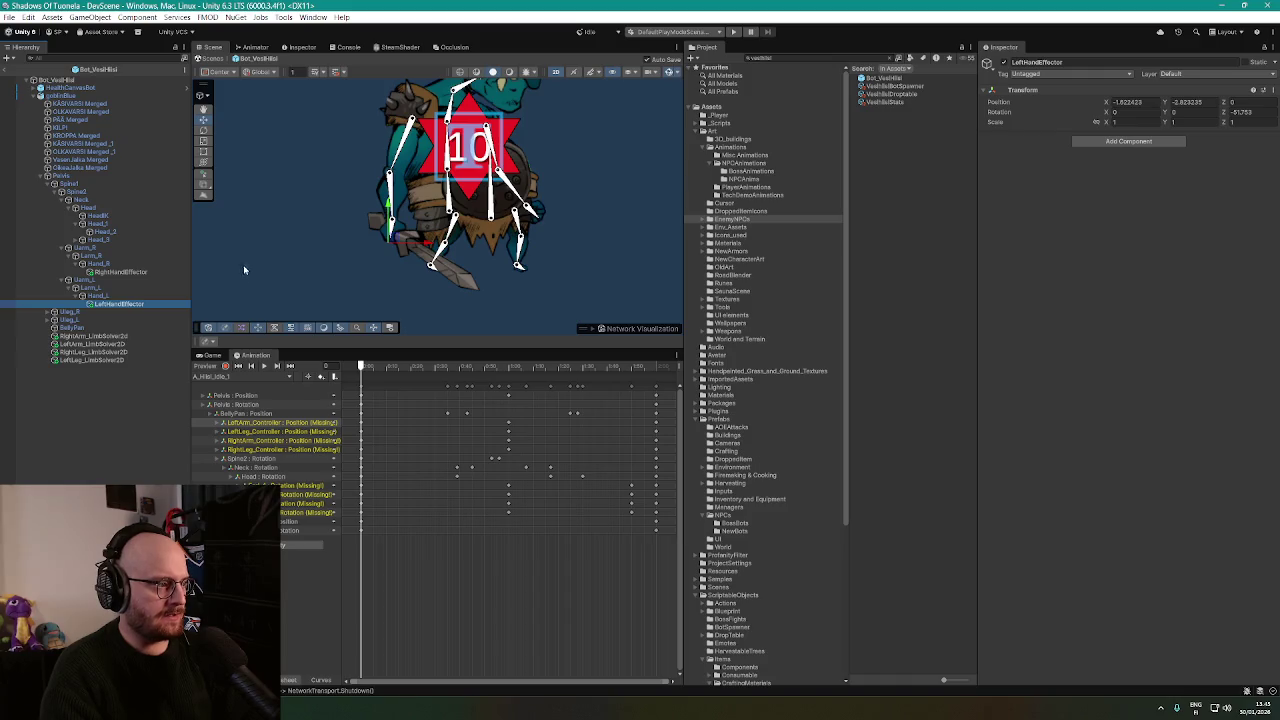
Set LeftHandEffector's position to X 0, Y 0.
left_click(1128, 102)
type("0")
key("Tab")
type("0")
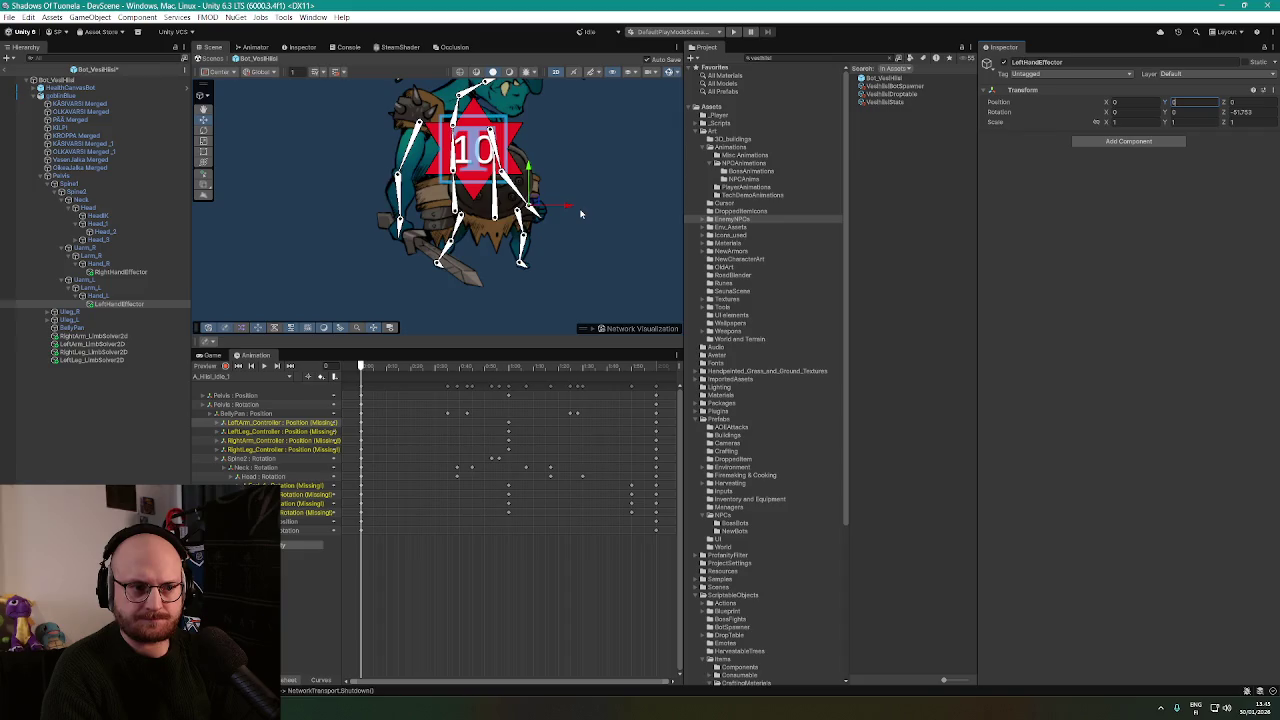
key("Return")
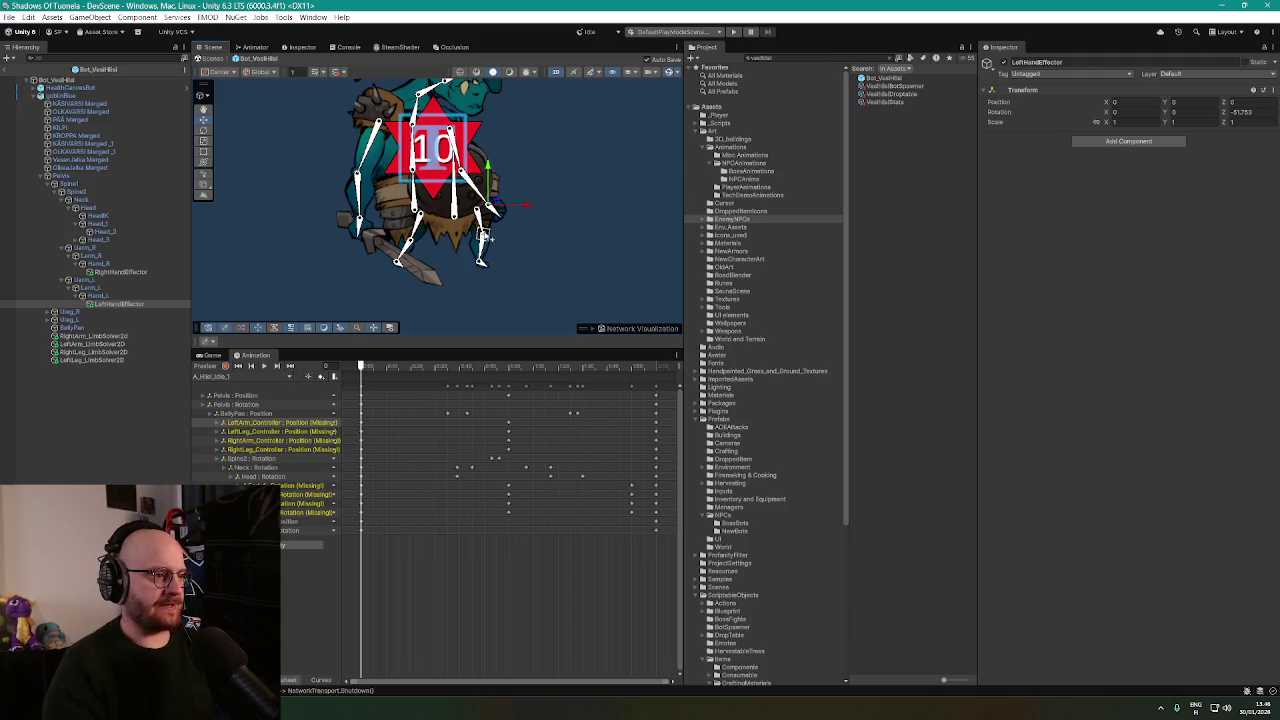
Copy the hand effector under Foot_R as RightLegEffector and set its position to X 0, Y 0.
left_click(112, 304)
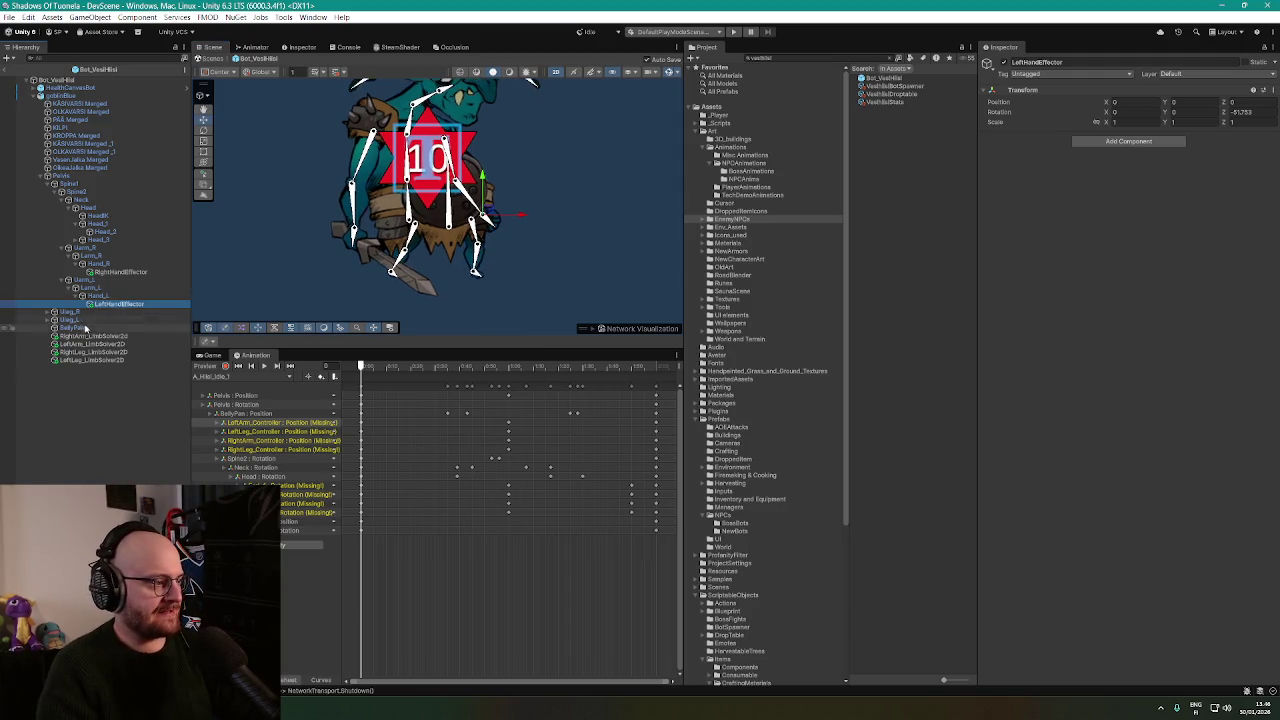
left_click(50, 313)
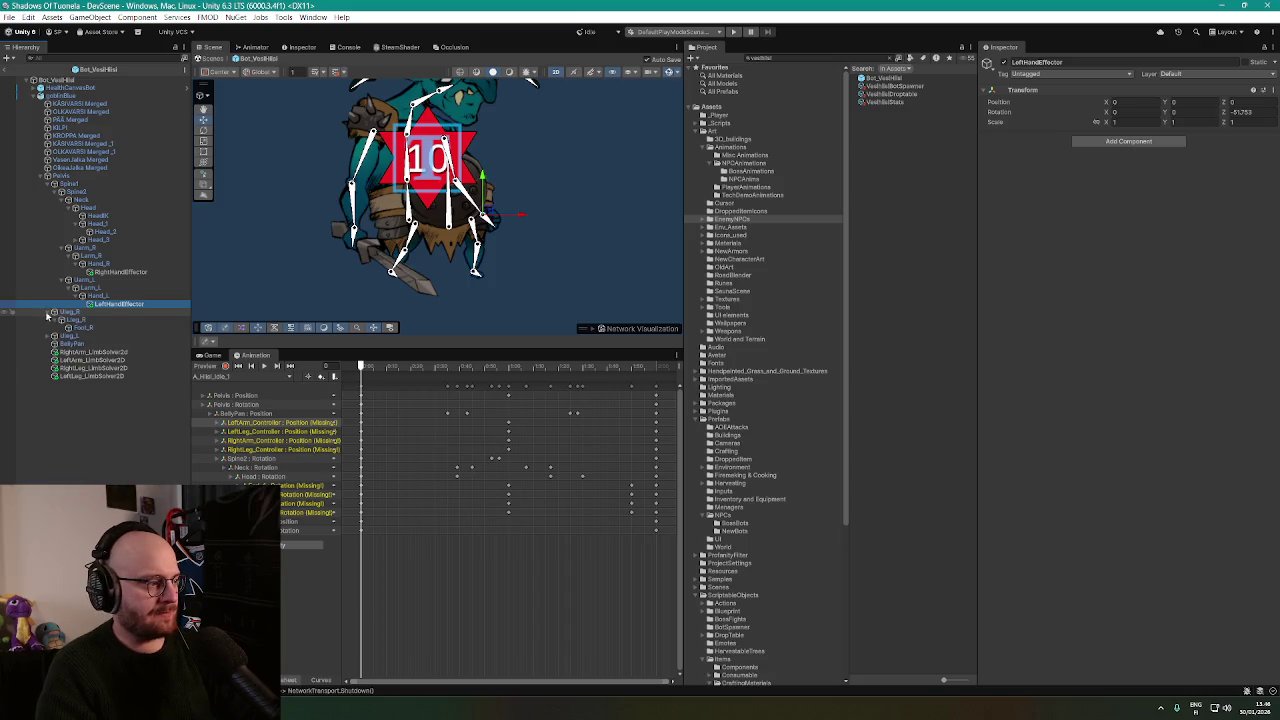
left_click(53, 337)
left_click(88, 328)
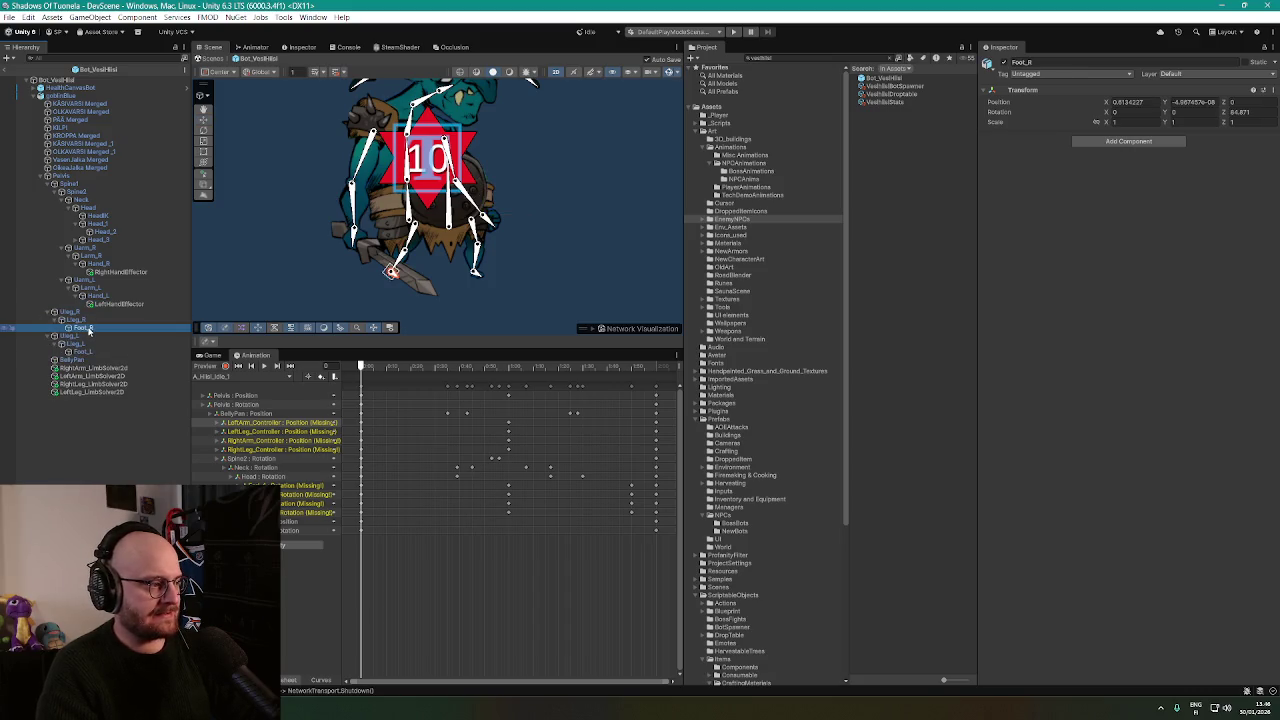
left_click(90, 336)
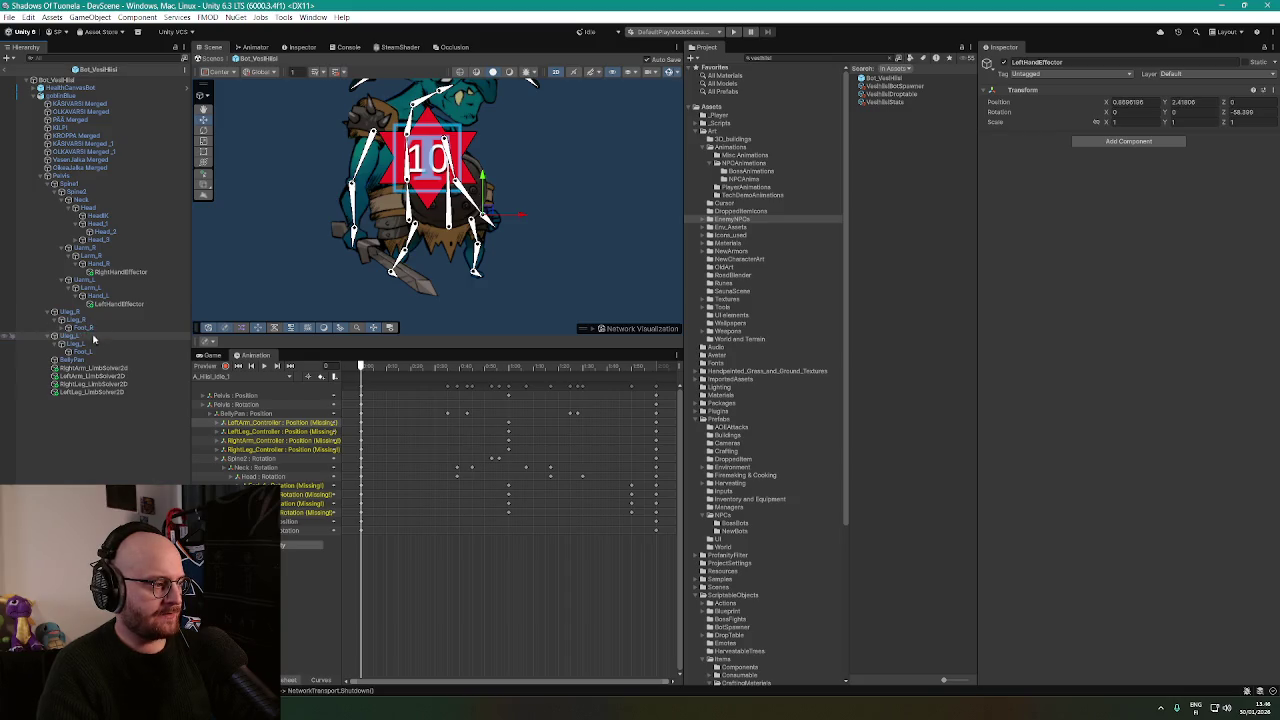
key("ctrl+shift+v")
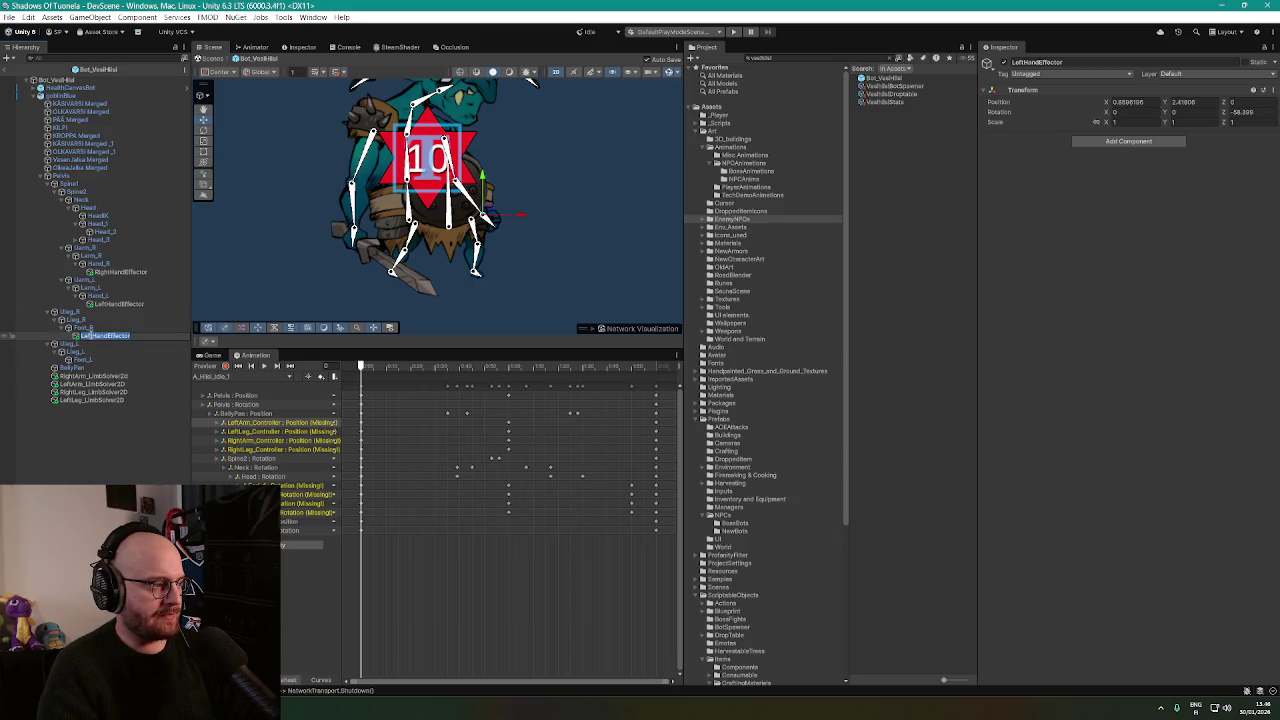
type("Right")
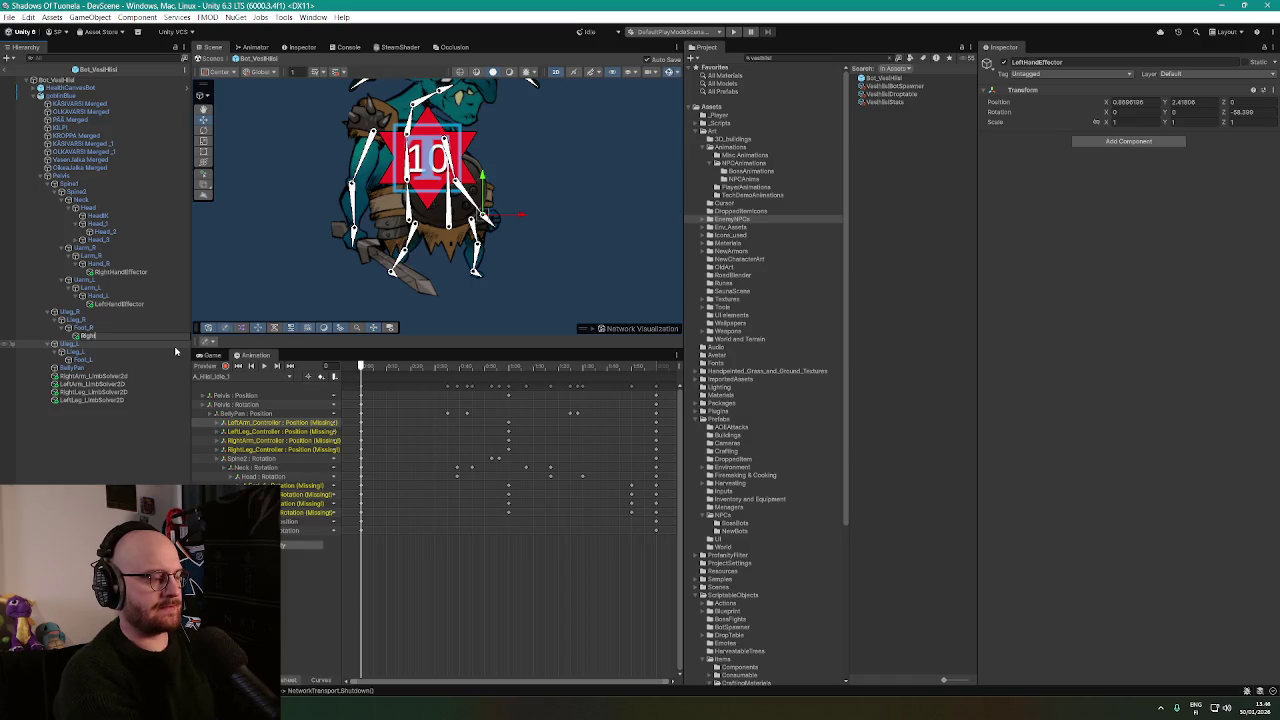
type("or")
key("Return")
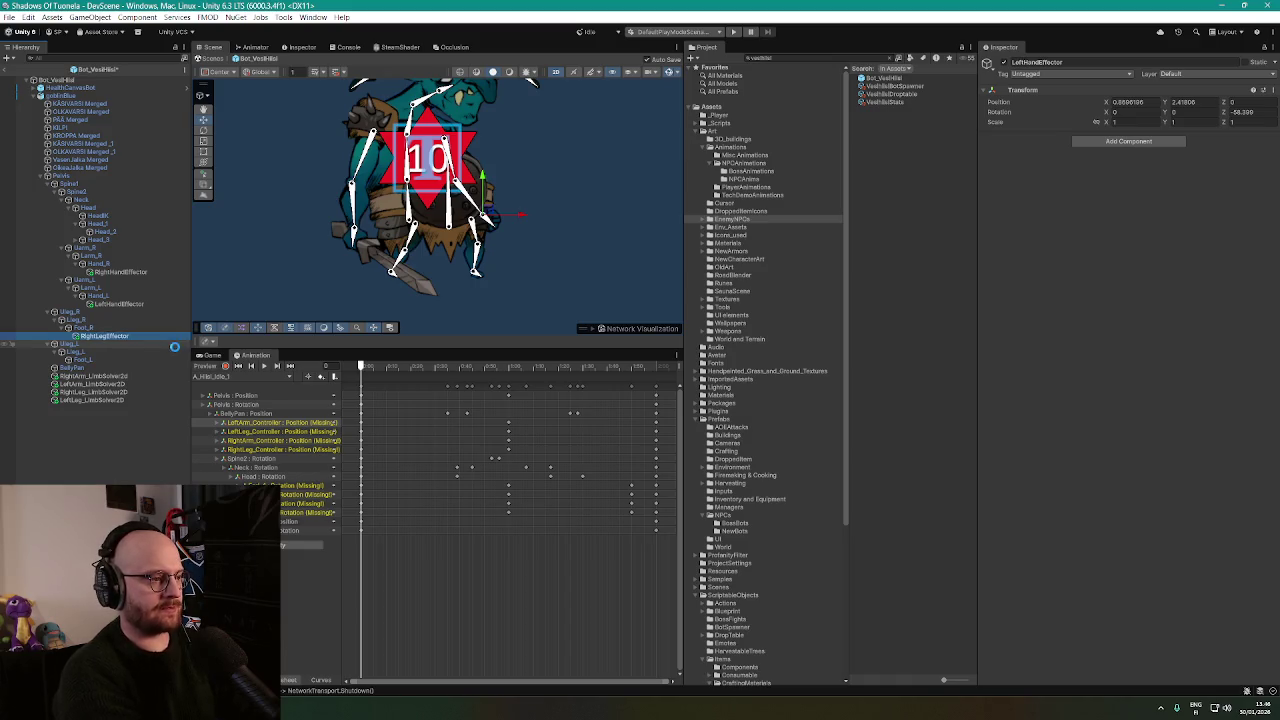
left_click(1130, 102)
type("0")
key("Tab")
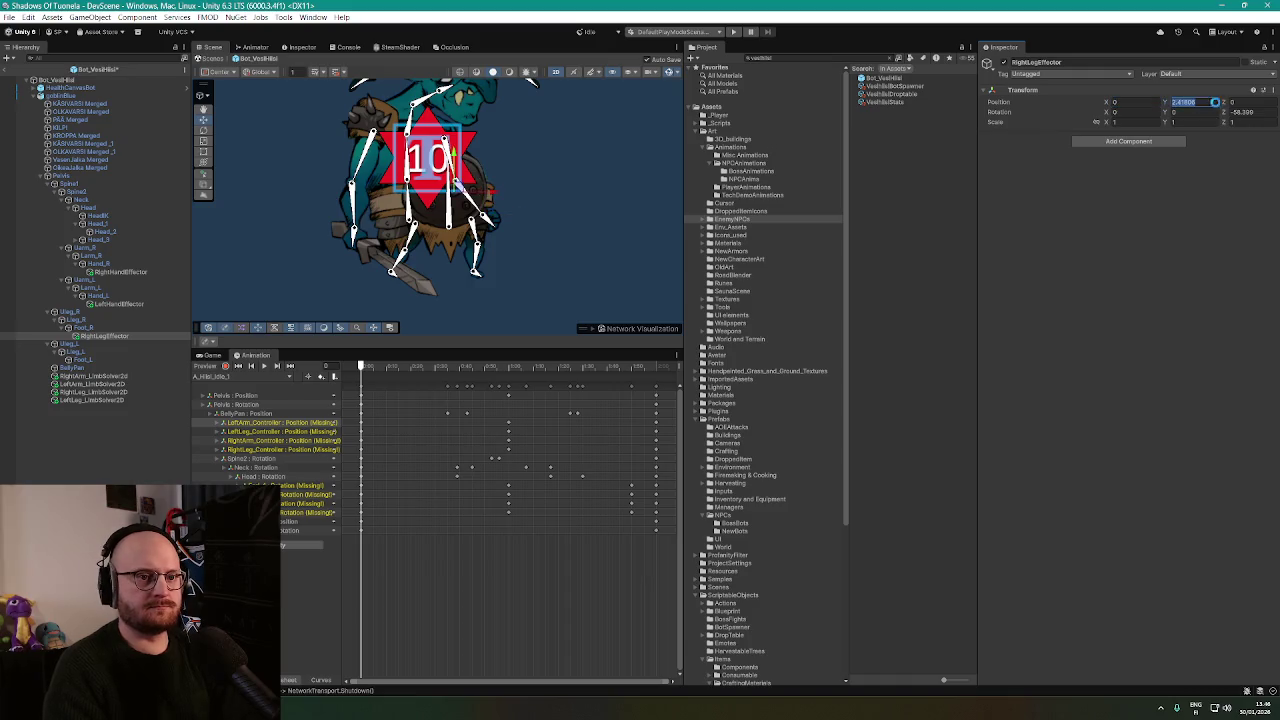
type("0")
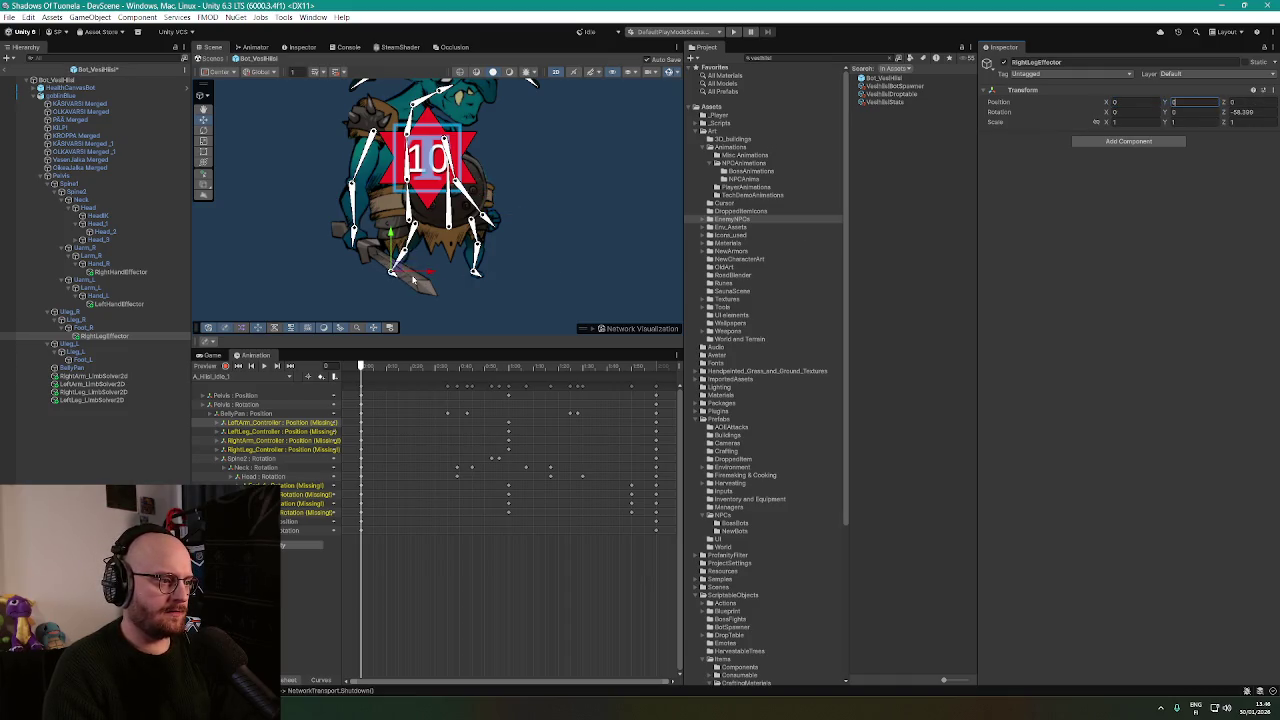
Add a copied effector under Foot_L, name it LeftLegEffector, and zero its X and Y position.
left_click(84, 360)
key("Right")
left_click(86, 368)
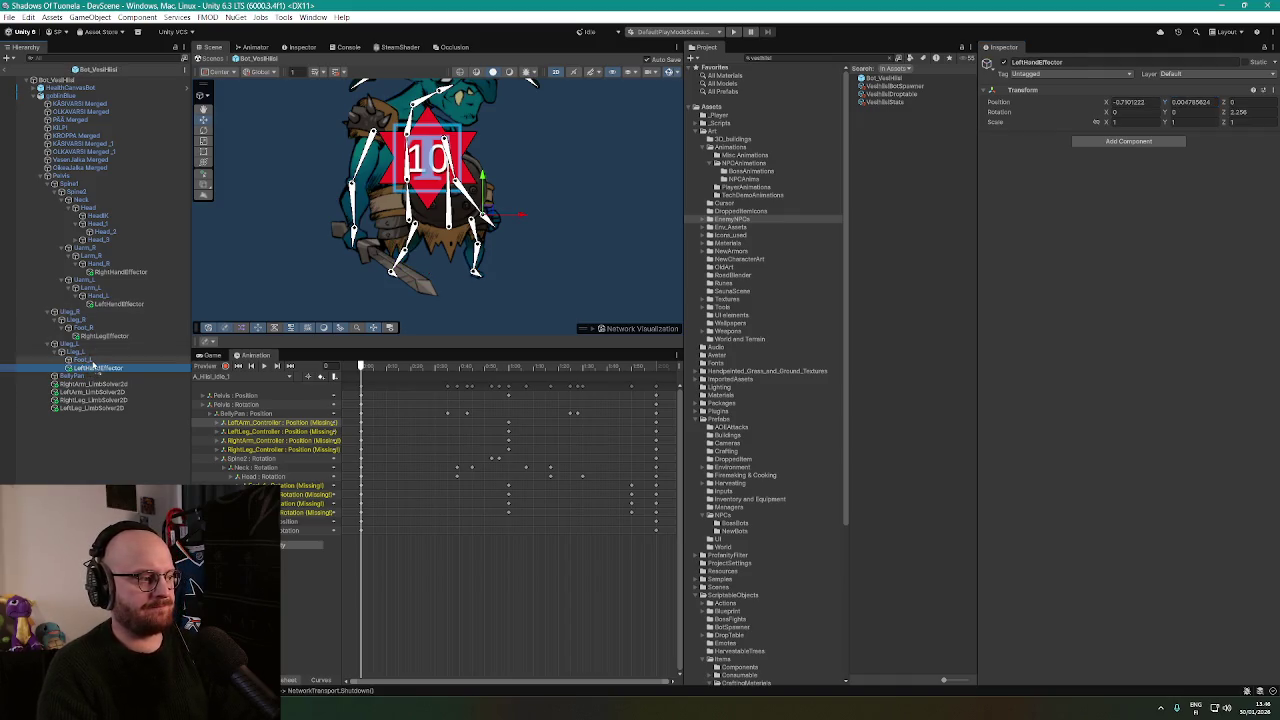
left_click(62, 360)
left_click(74, 361)
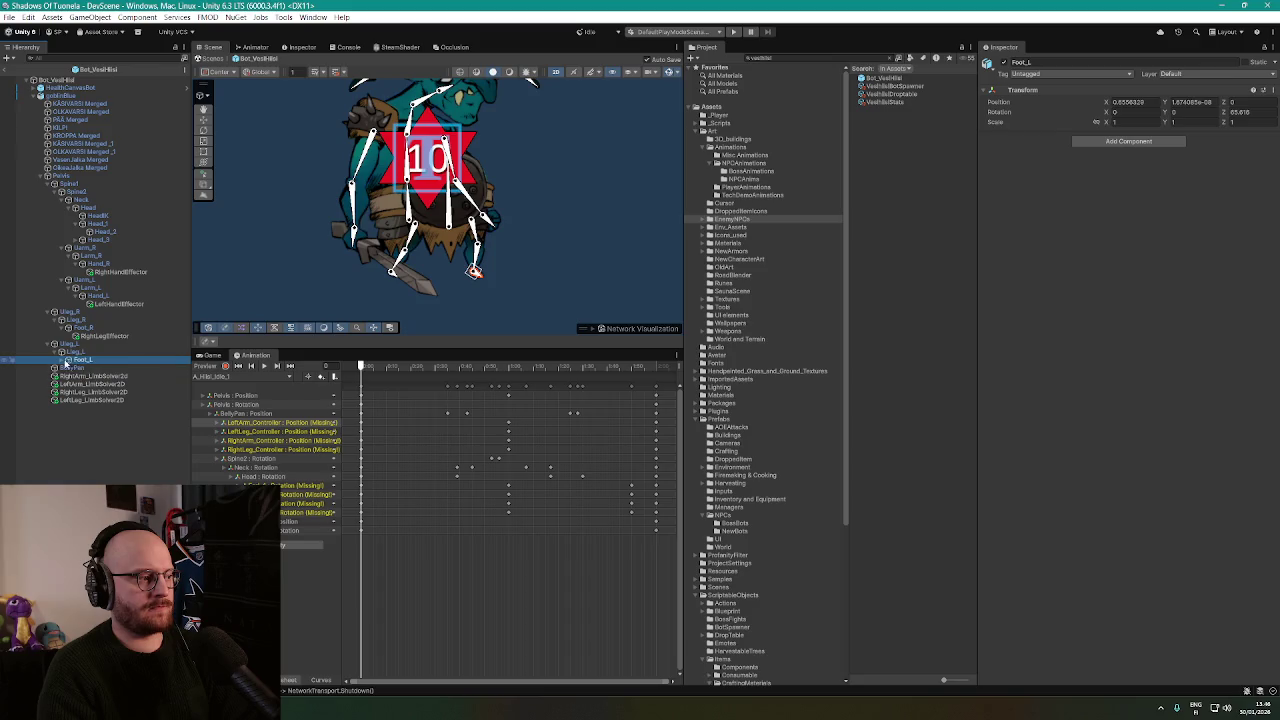
key("Right")
left_click(95, 369)
left_click(95, 369)
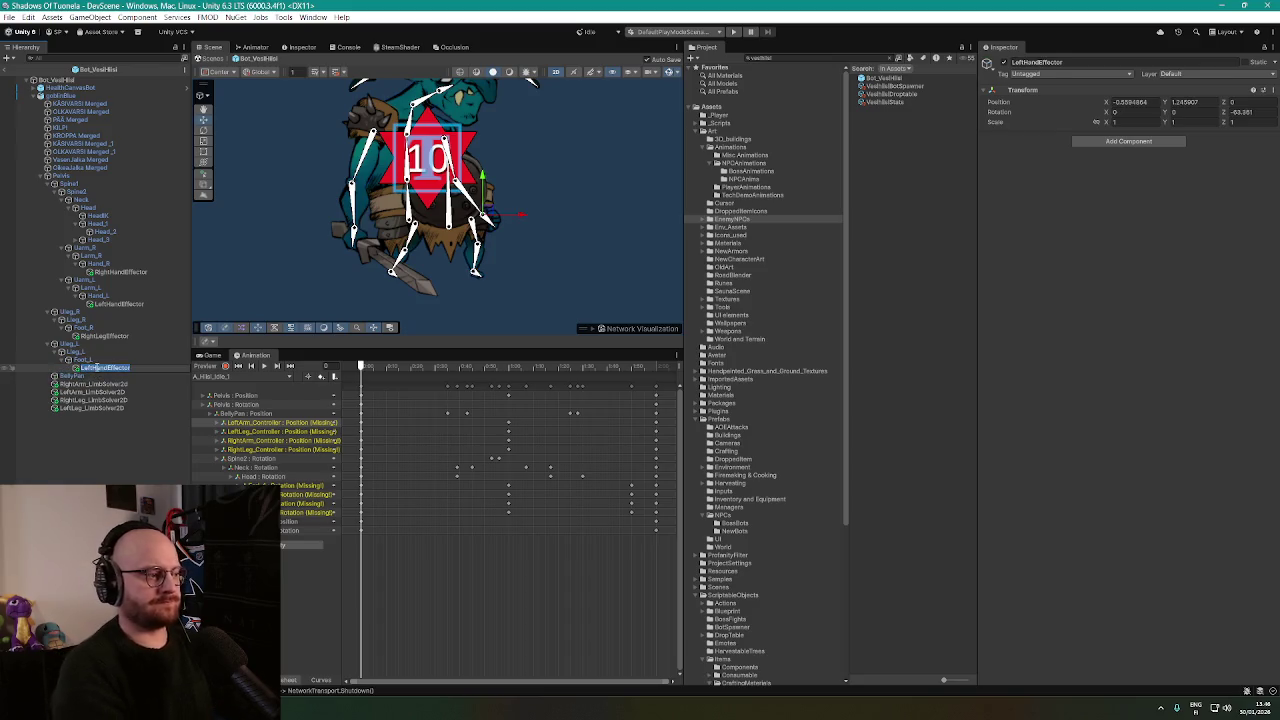
type("LeftLeg")
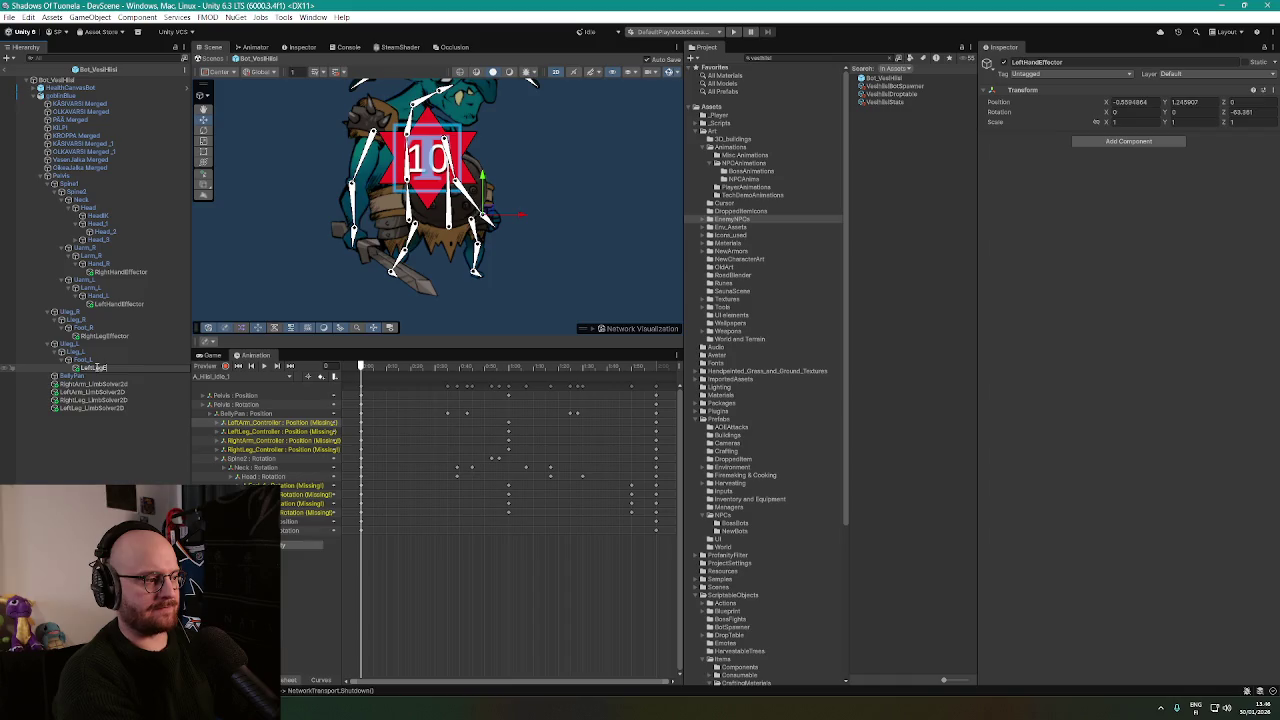
type("r")
key("Return")
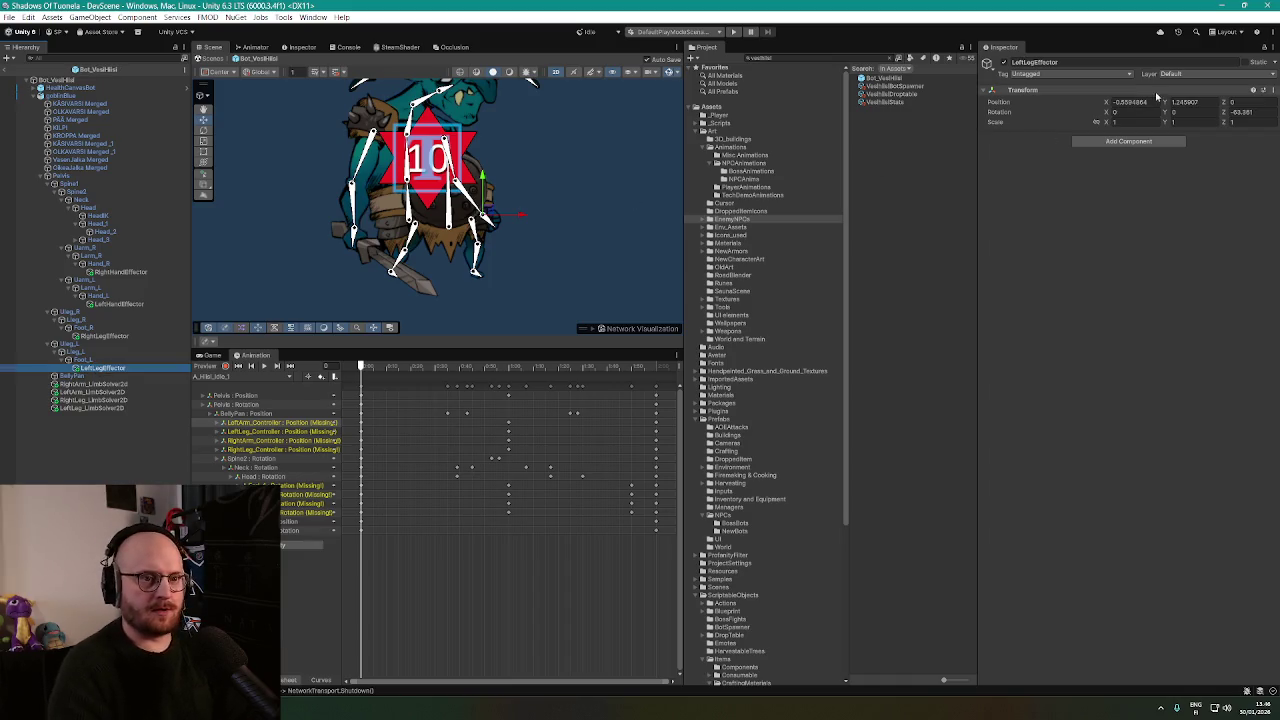
double_click(1130, 102)
type("0")
left_click(1220, 102)
type("0")
key("Return")
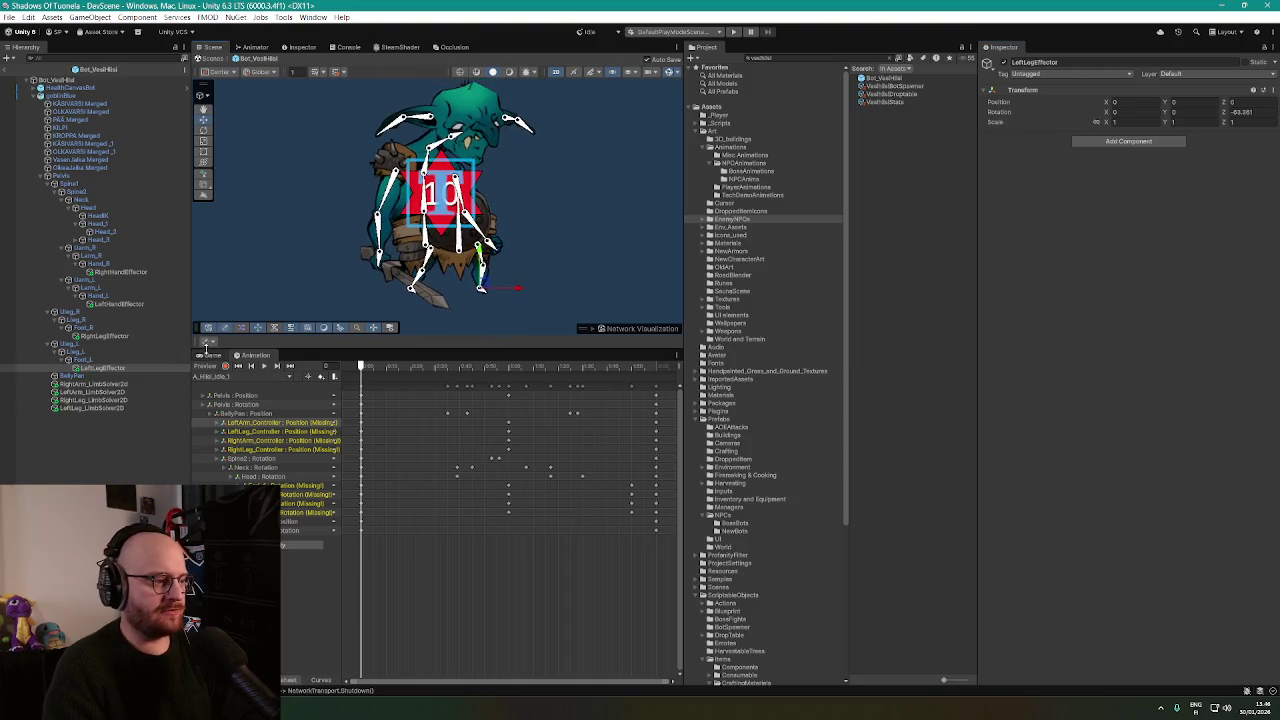
Assign RightHandEffector and LeftHandEffector to the two arm limb solvers and create their IK targets.
left_click(110, 384)
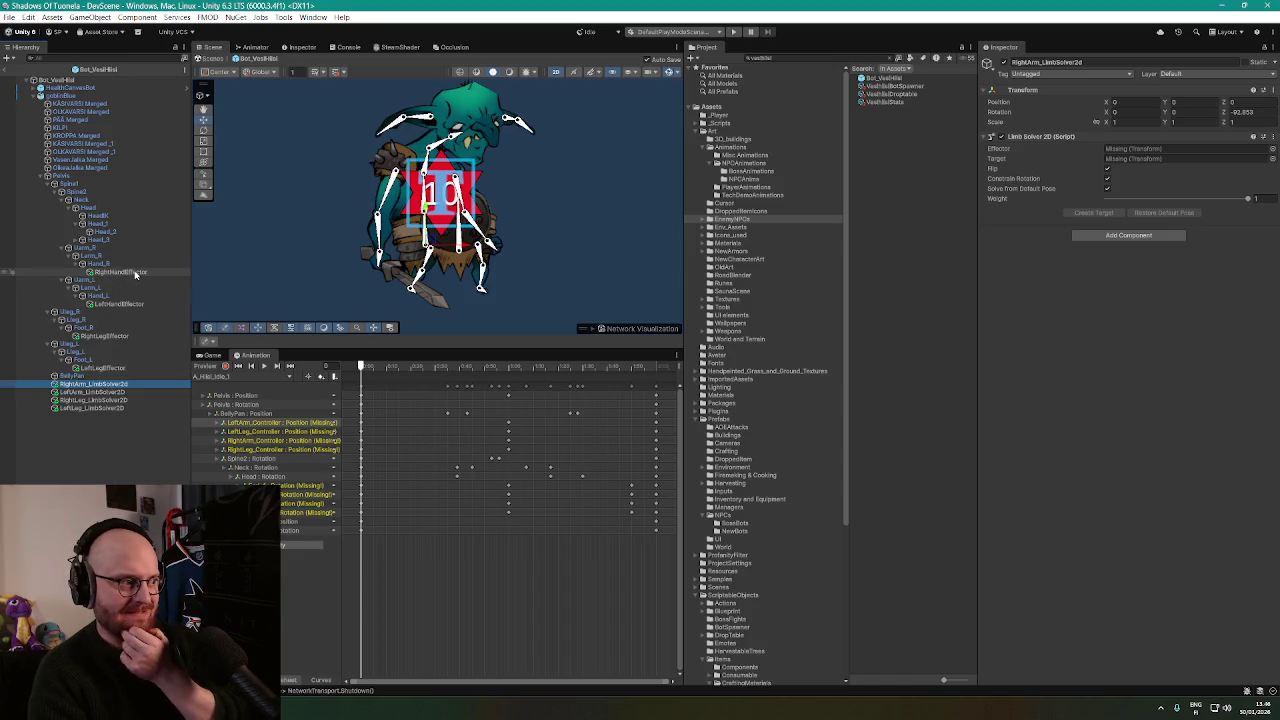
mouse_move(135, 275)
left_mouse_down()
mouse_move(240, 277)
mouse_move(1114, 183)
mouse_move(1155, 150)
left_mouse_up()
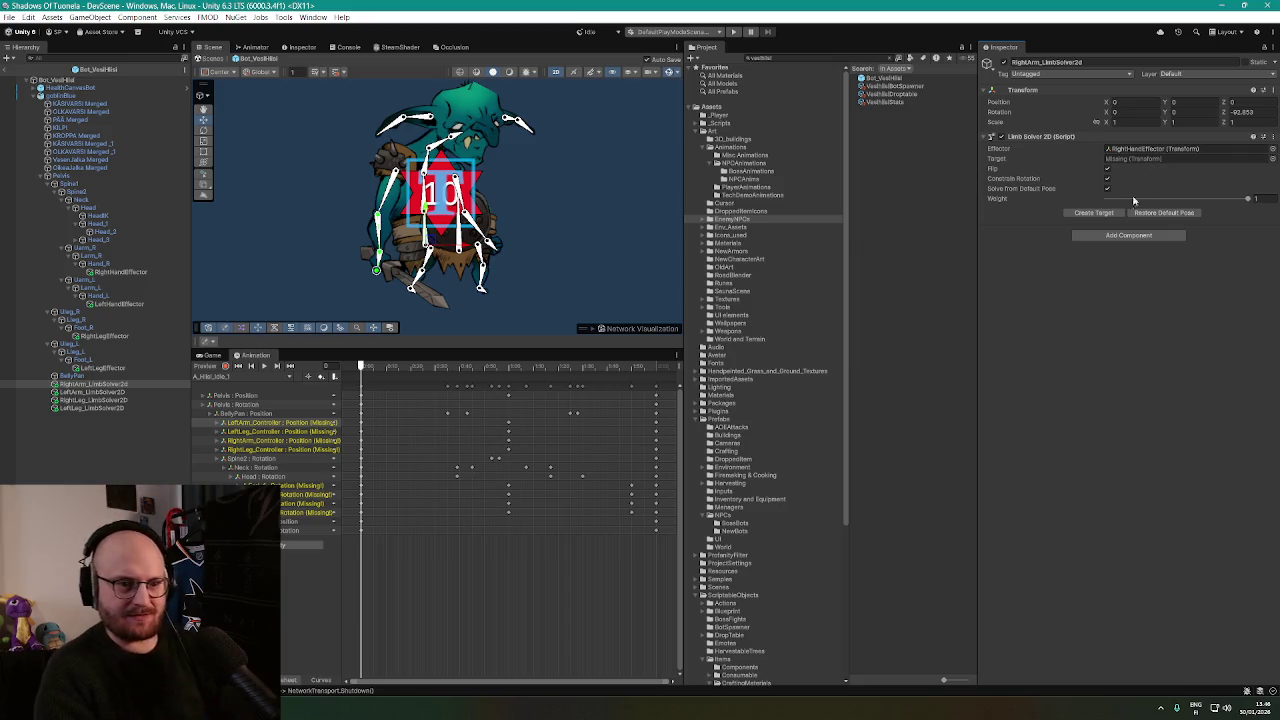
left_click(1110, 213)
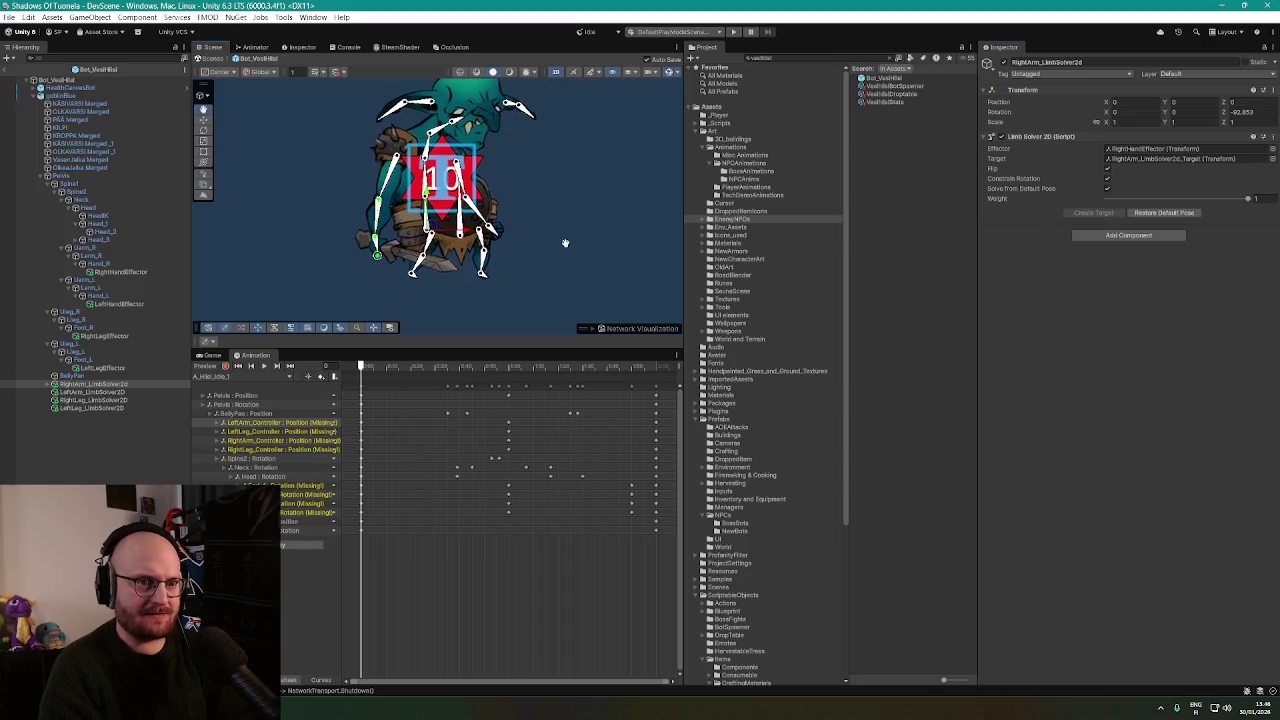
left_click(100, 393)
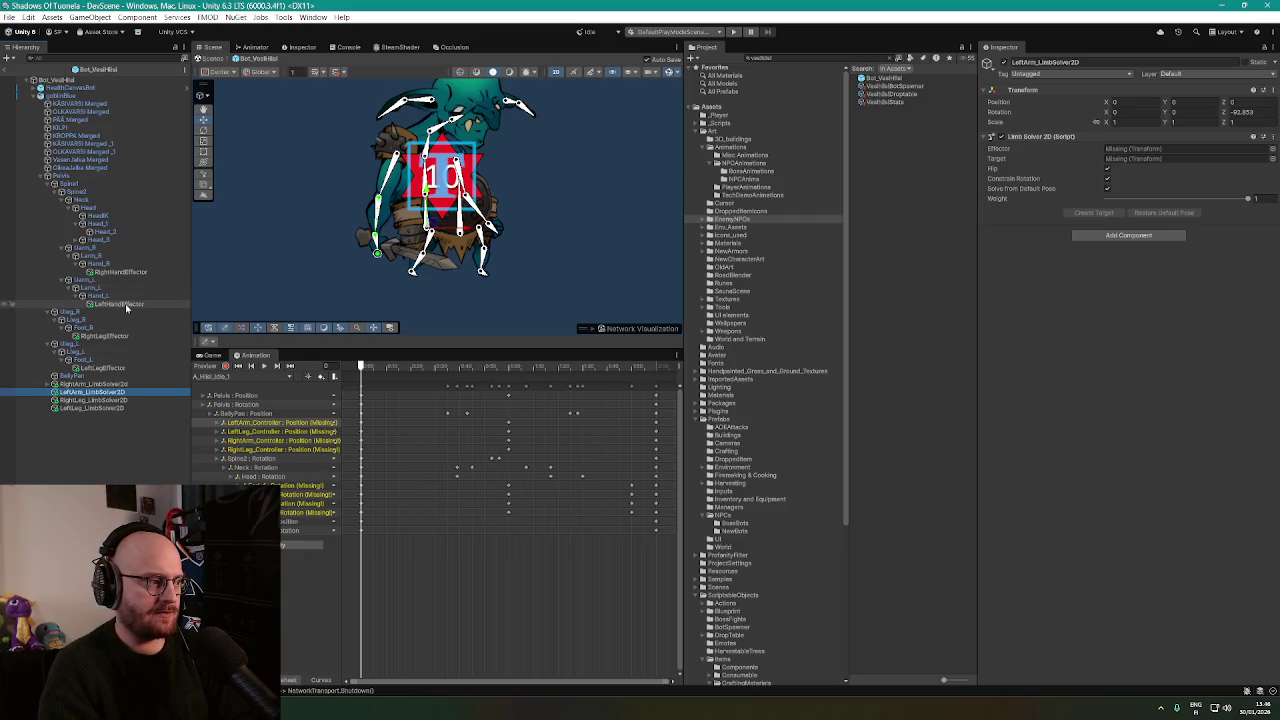
left_click_drag(126, 308, 993, 243)
left_click_drag(1140, 171, 1160, 150)
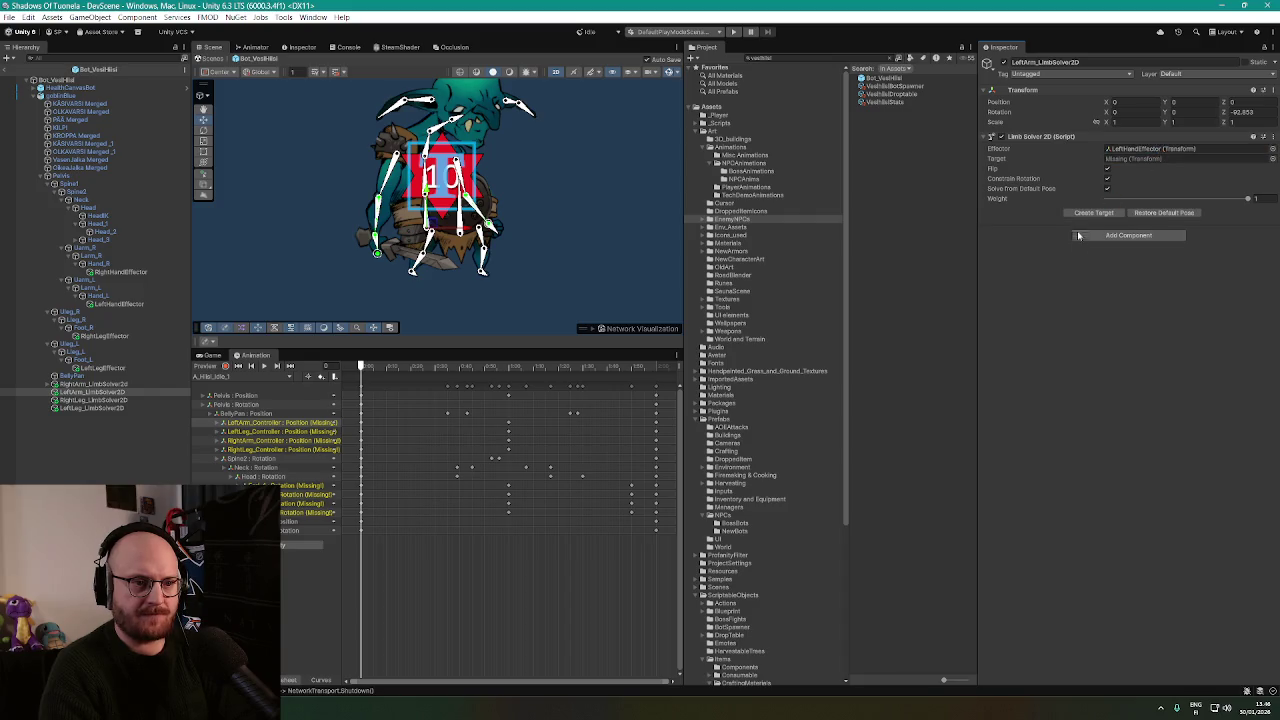
left_click(1096, 213)
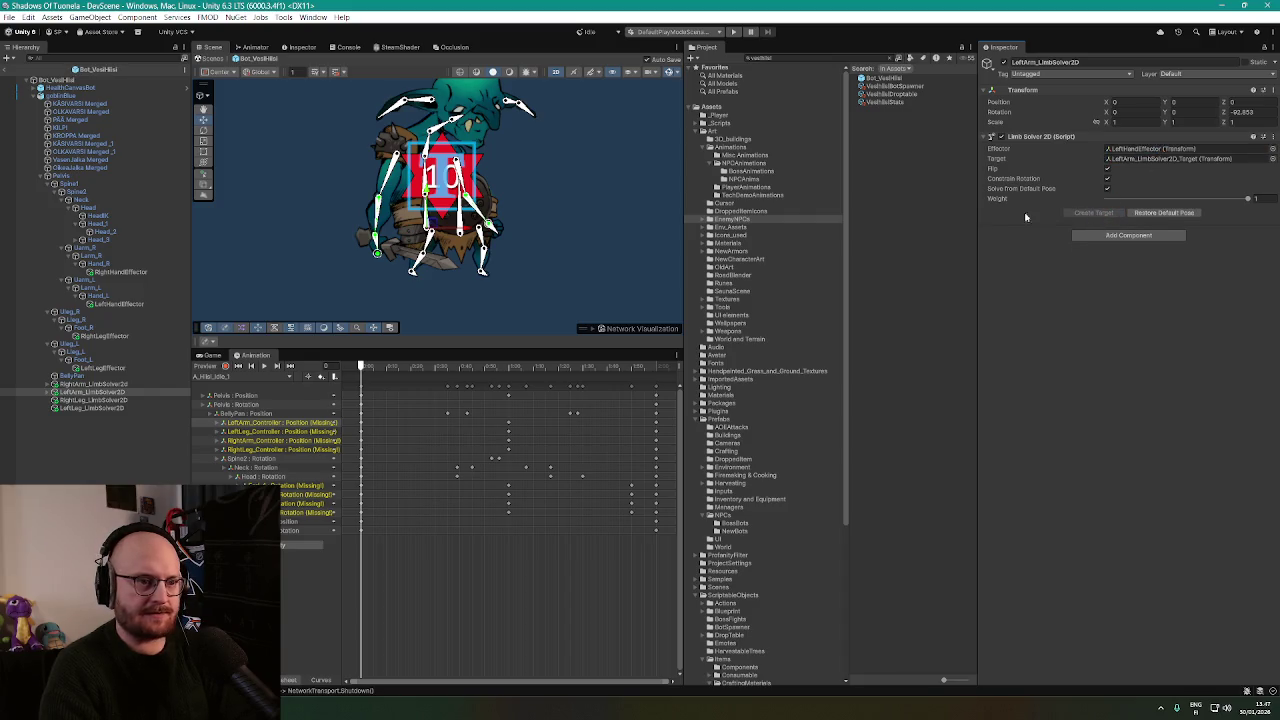
Assign RightLegEffector and LeftLegEffector to the leg solvers, create their targets, and test-drag a leg target.
left_click(90, 400)
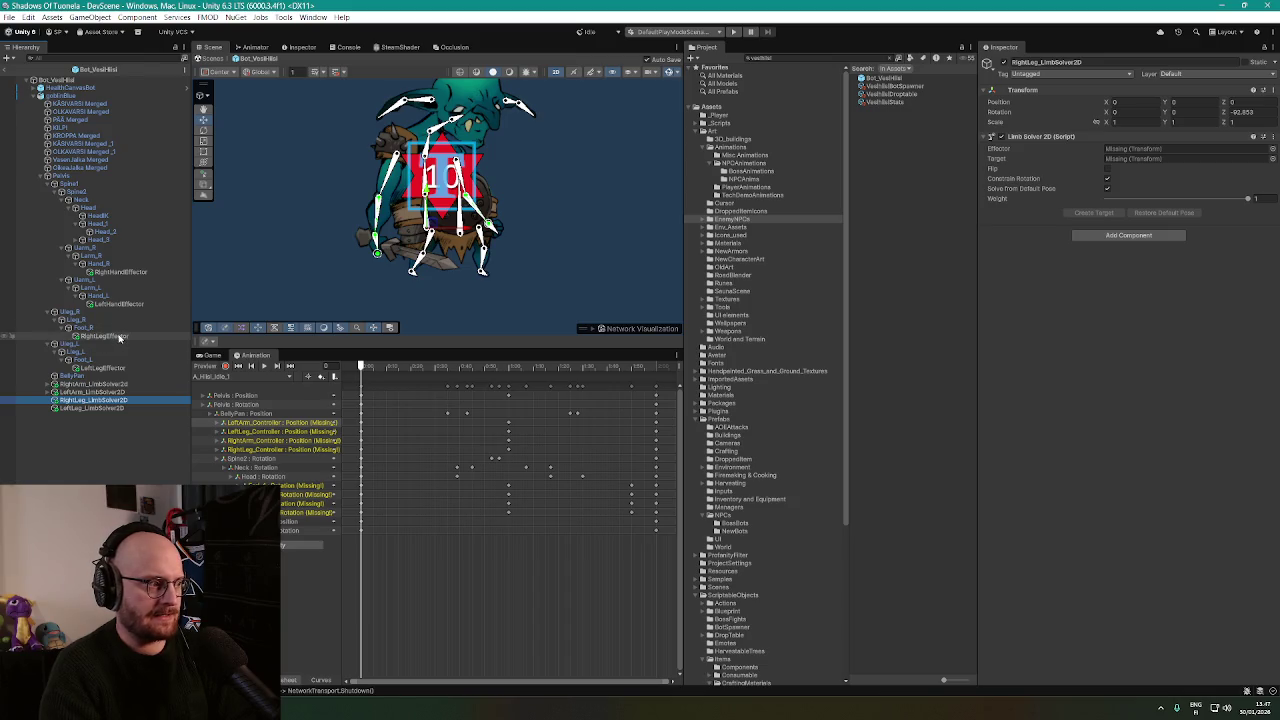
mouse_move(115, 336)
left_mouse_down()
mouse_move(1028, 229)
mouse_move(1130, 150)
left_mouse_up()
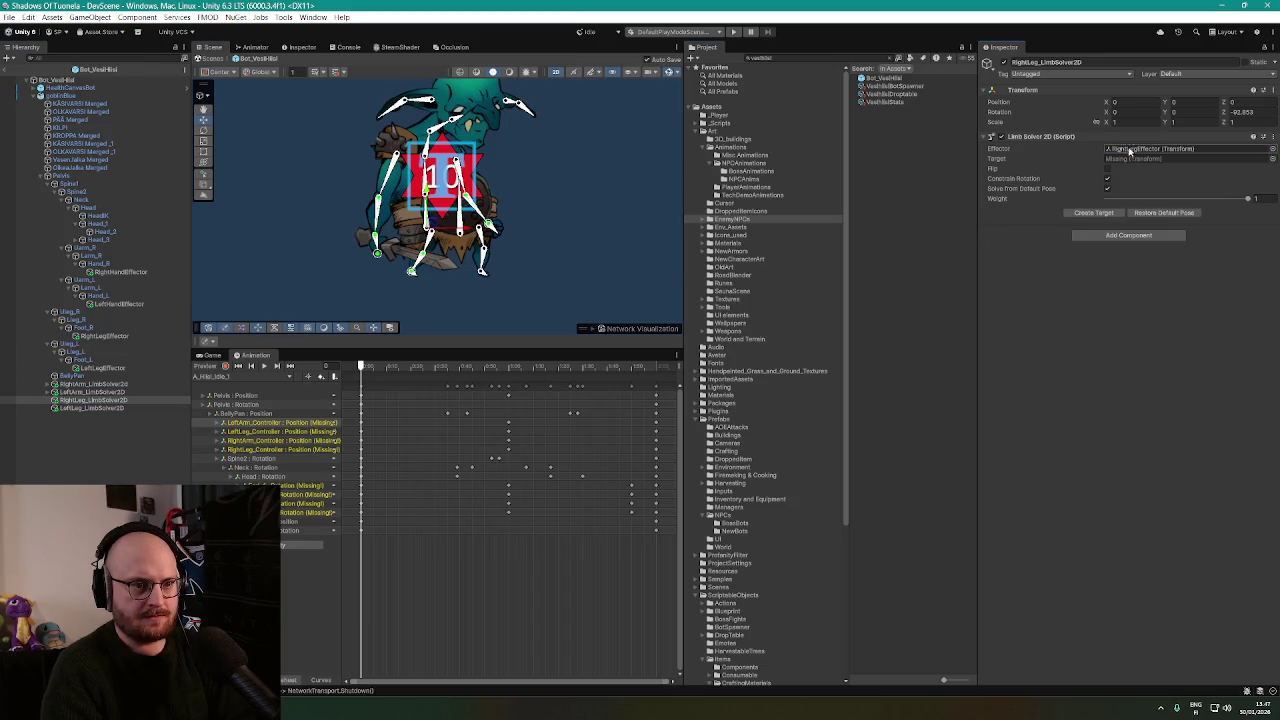
left_click(1094, 213)
left_click(91, 408)
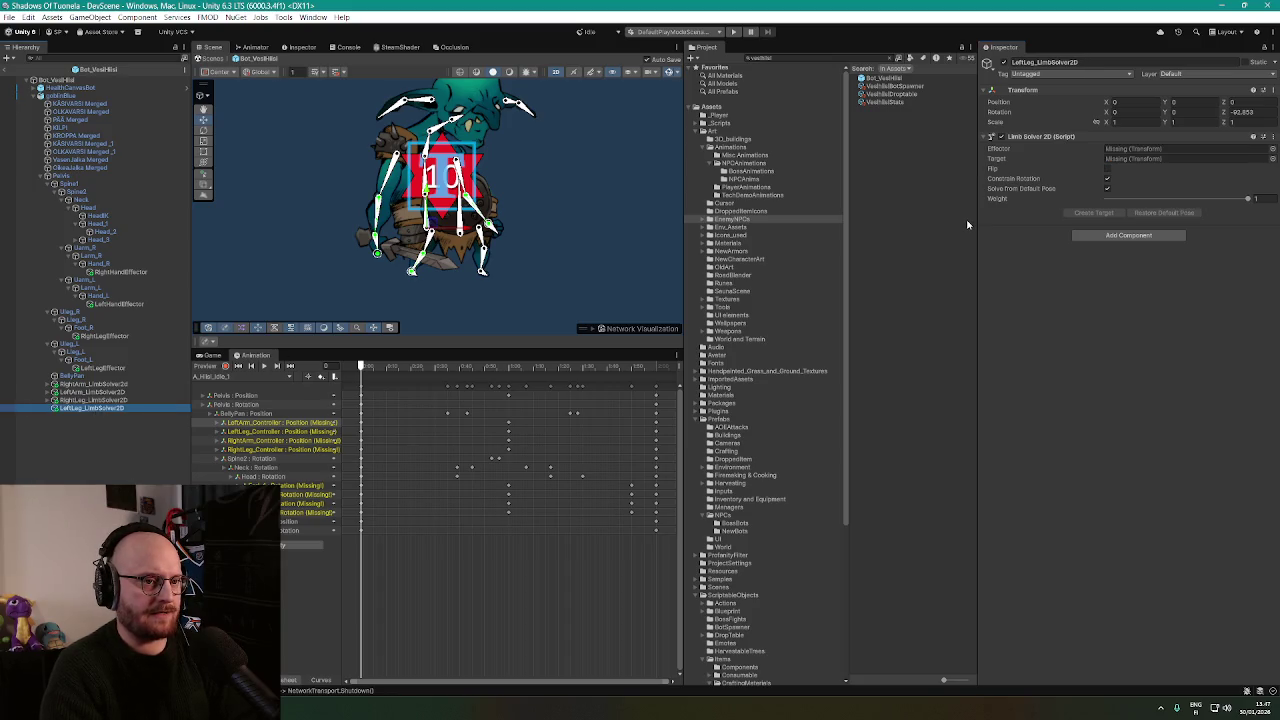
left_click_drag(103, 368, 1137, 151)
left_click(1094, 213)
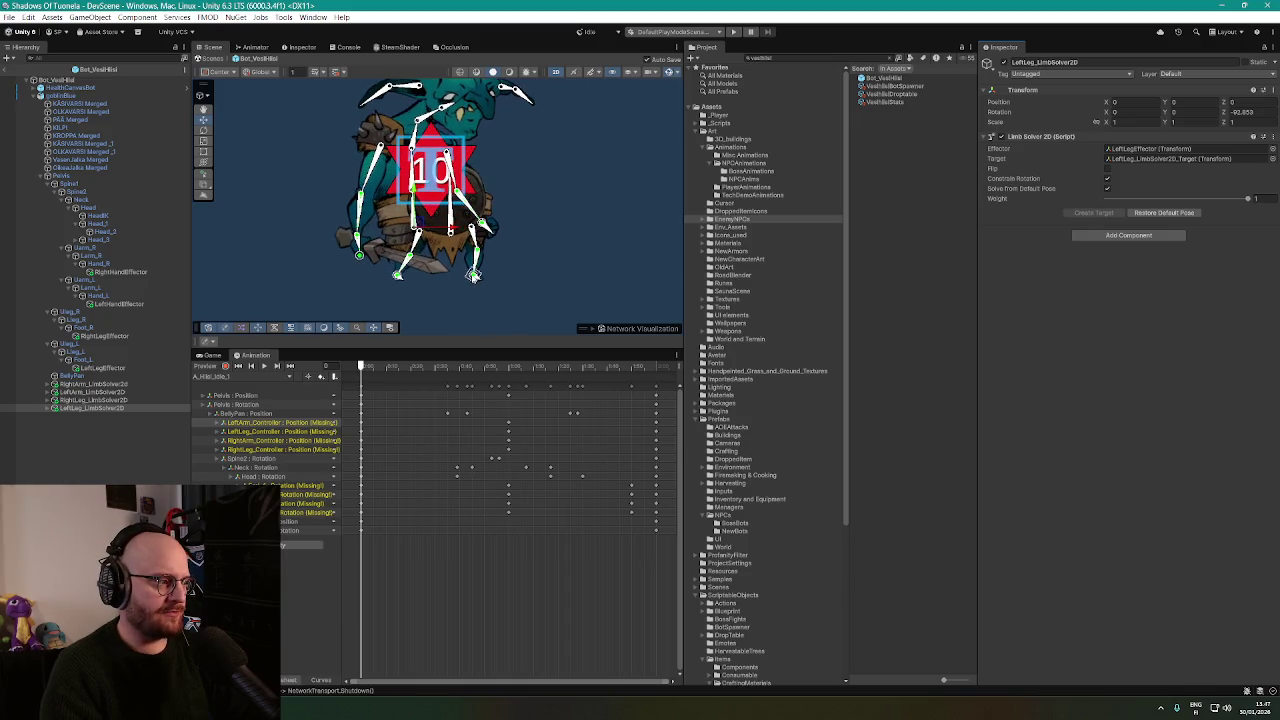
mouse_move(518, 288)
left_mouse_down()
mouse_move(492, 298)
mouse_move(510, 268)
left_mouse_up()
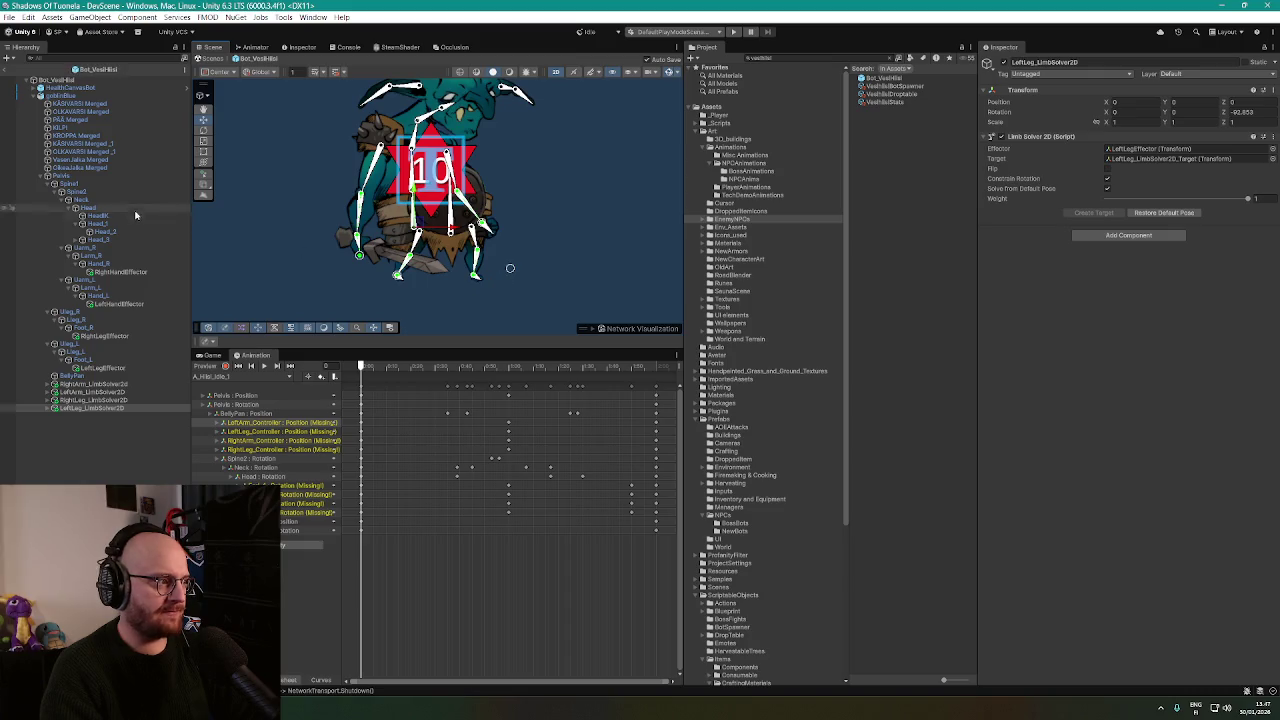
left_click(85, 176)
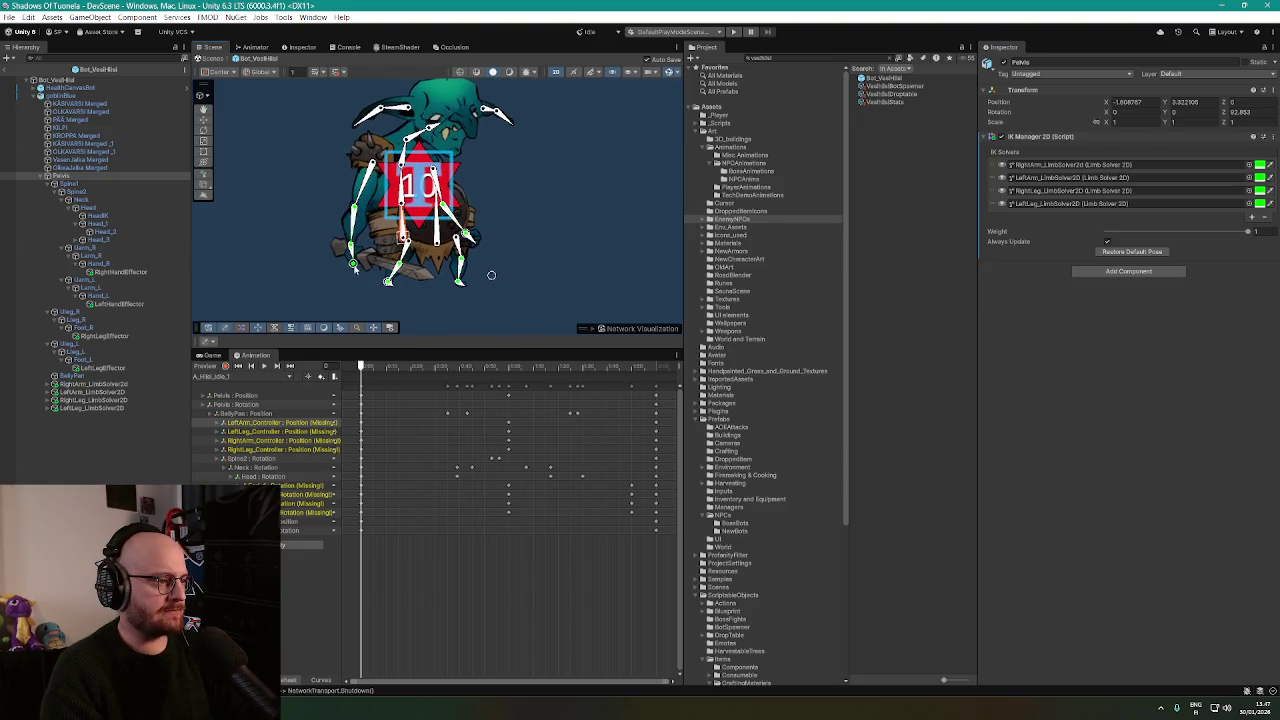
Test the hand target, then rotate Uarm_R to 159.157 and Uarm_L to -128.665 on Z.
mouse_move(354, 266)
left_mouse_down()
mouse_move(372, 275)
mouse_move(340, 265)
mouse_move(365, 255)
mouse_move(349, 252)
mouse_move(349, 268)
mouse_move(351, 257)
left_mouse_up()
left_click(366, 182)
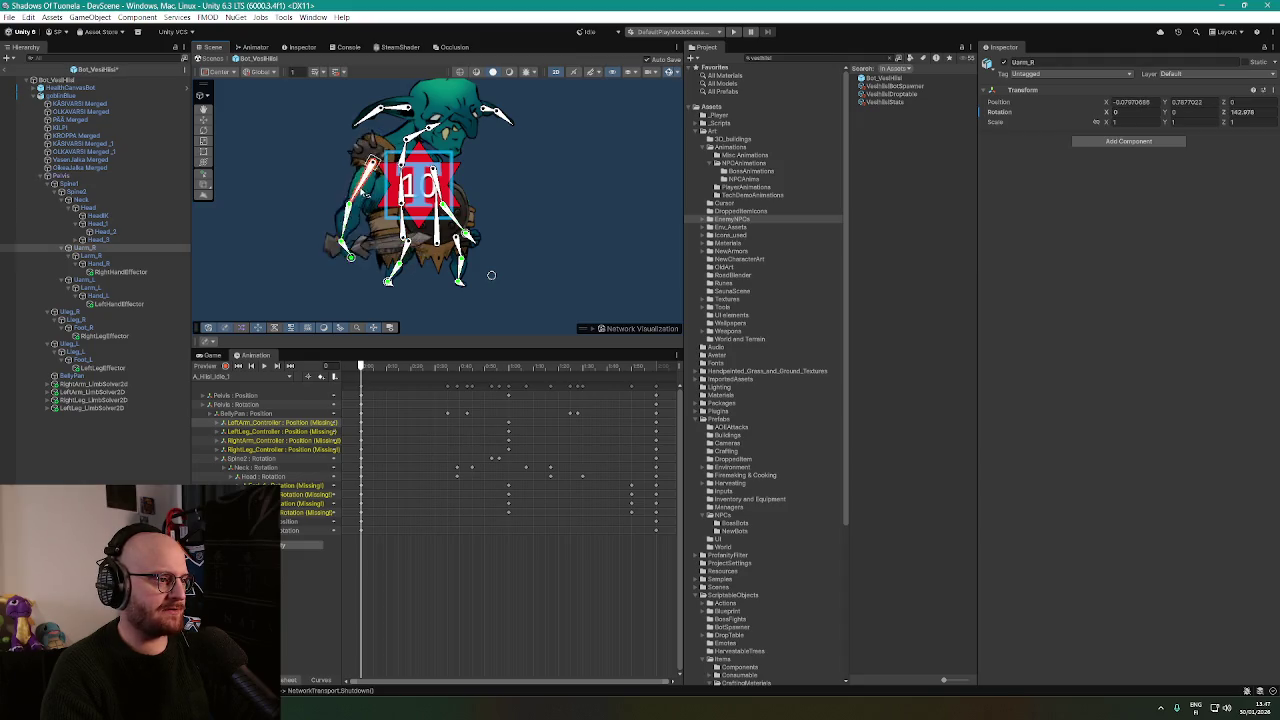
mouse_move(366, 182)
left_mouse_down()
mouse_move(336, 170)
mouse_move(356, 207)
left_mouse_up()
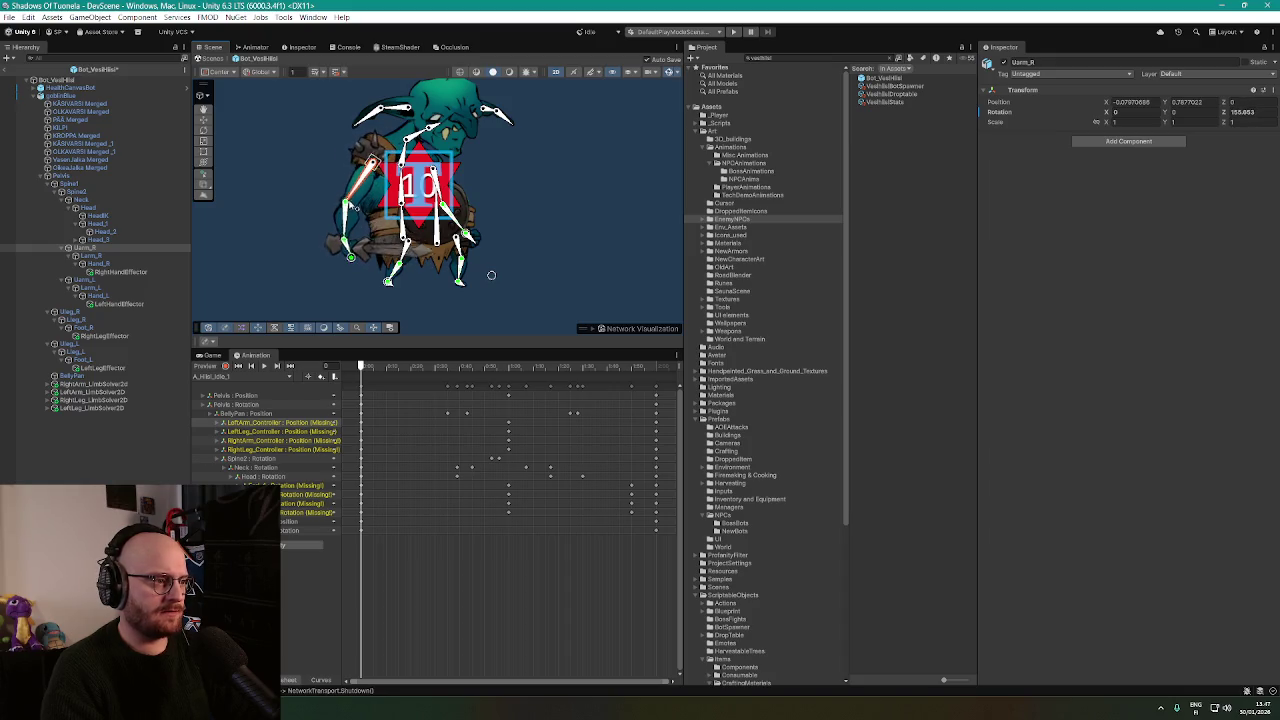
left_click_drag(491, 275, 489, 271)
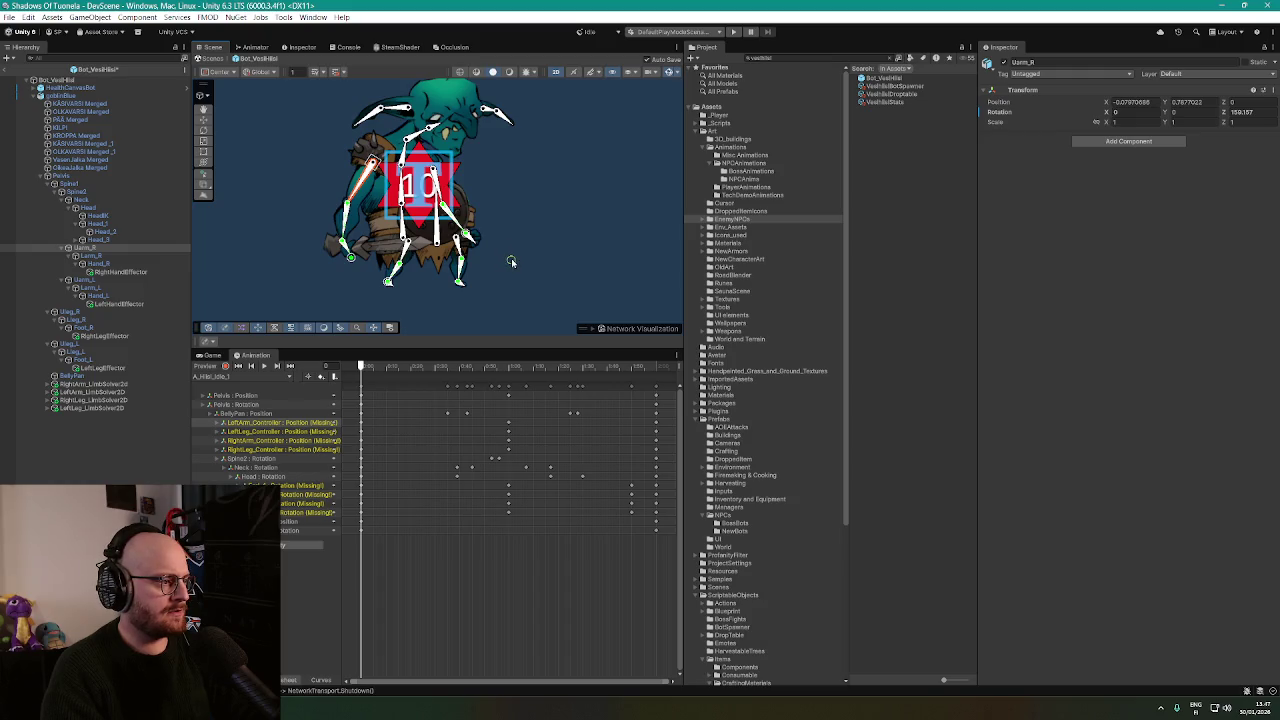
left_click_drag(441, 194, 486, 234)
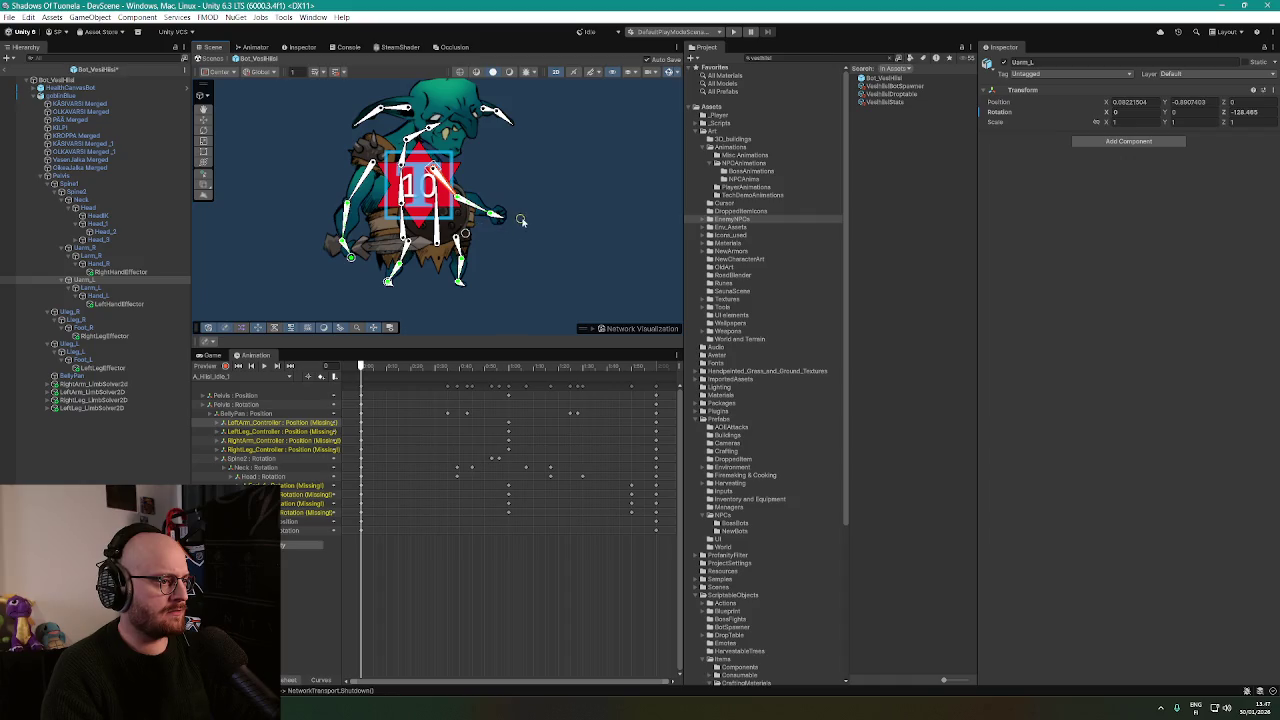
Restore RightArm_LimbSolver2d's arm to its default pose.
left_click(112, 385)
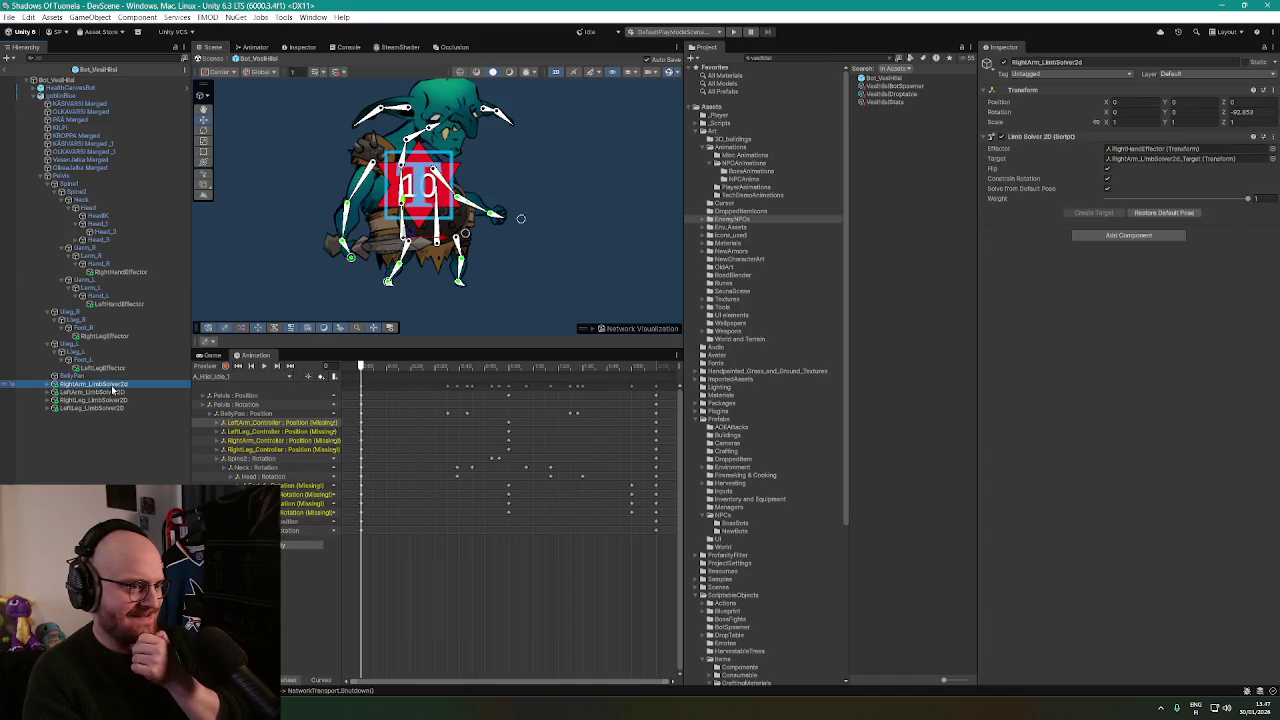
left_click(1122, 149)
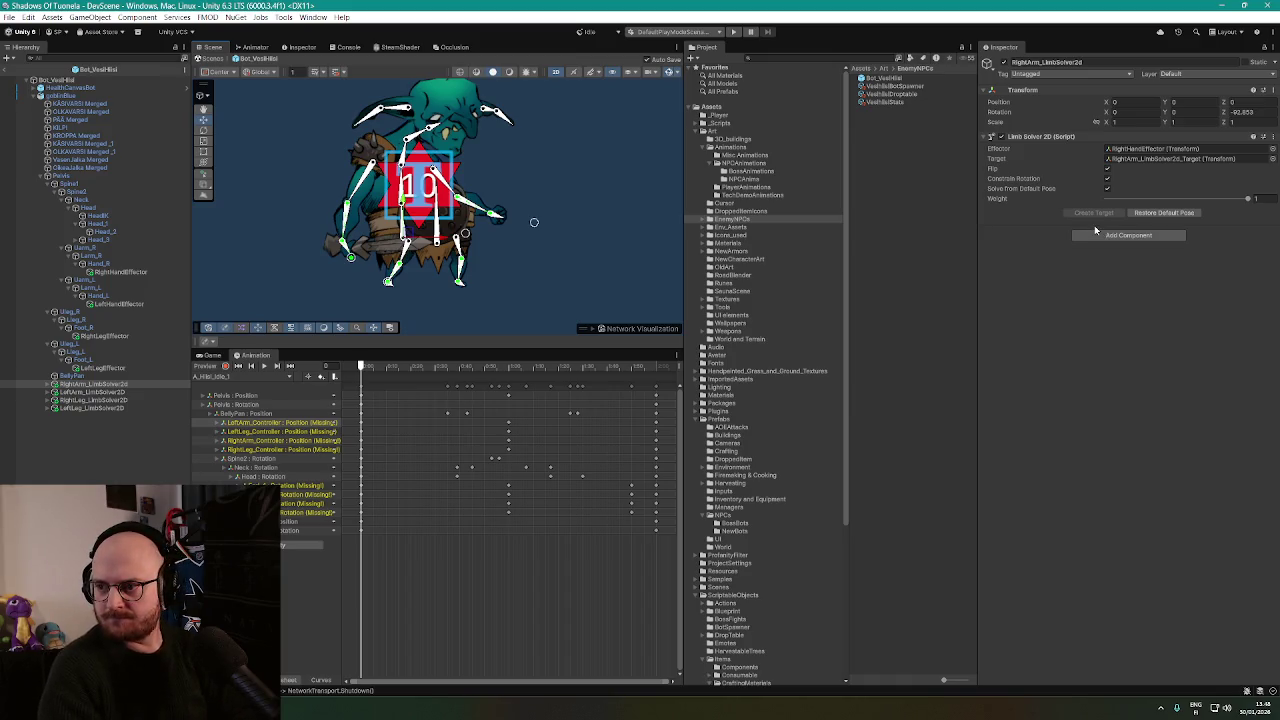
left_click(1150, 212)
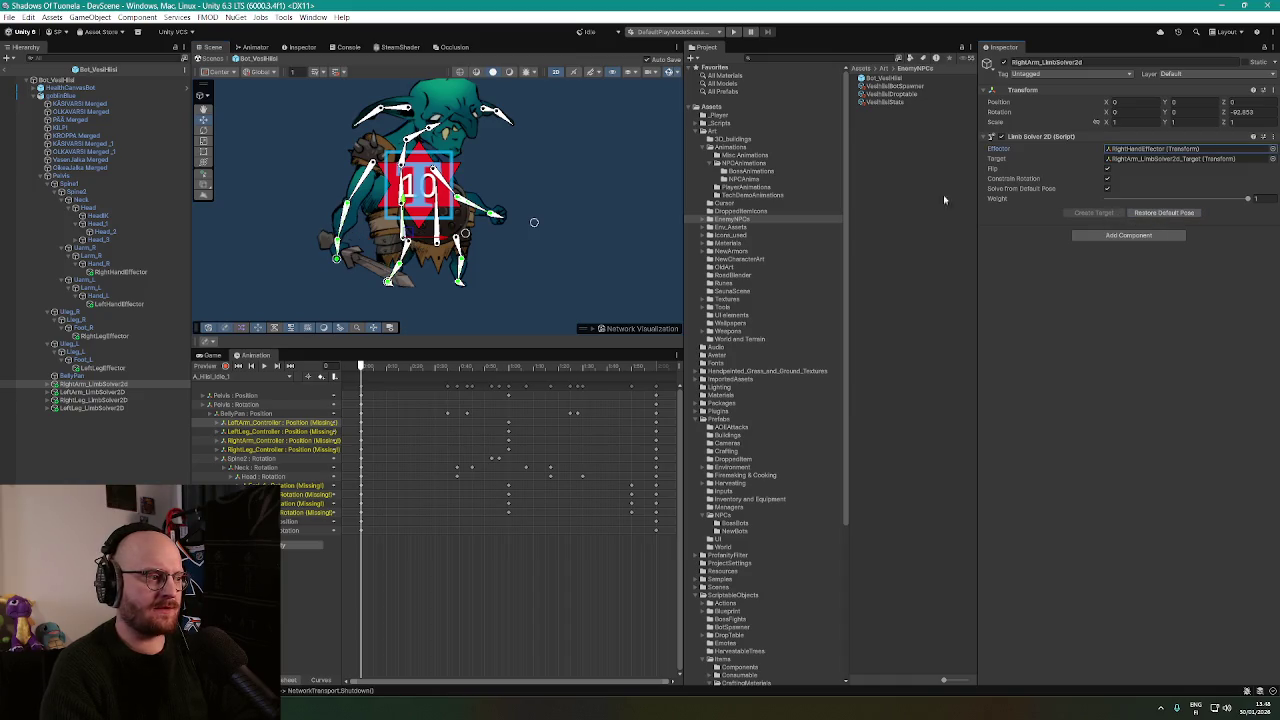
Confirm LeftArm_LimbSolver2D drives LeftHandEffector, restore its default pose, and drag the hand target right.
left_click(97, 392)
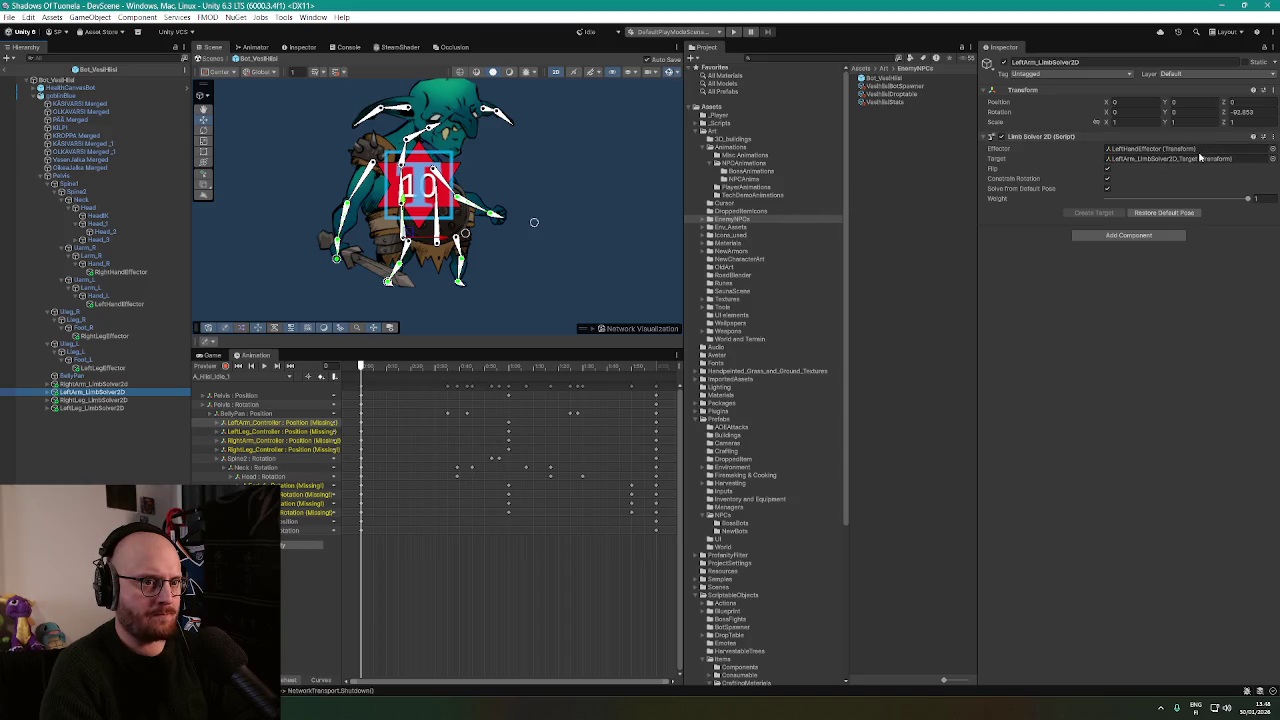
left_click(1193, 153)
left_click(1193, 153)
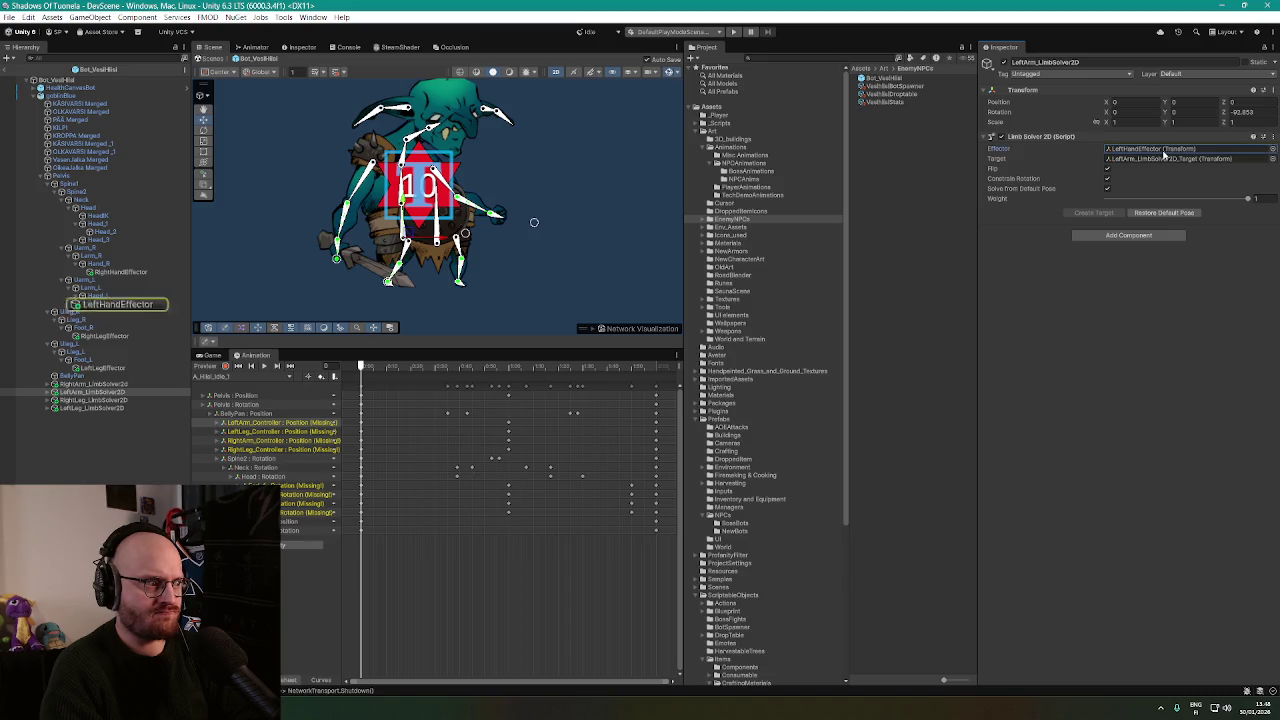
left_click(517, 212)
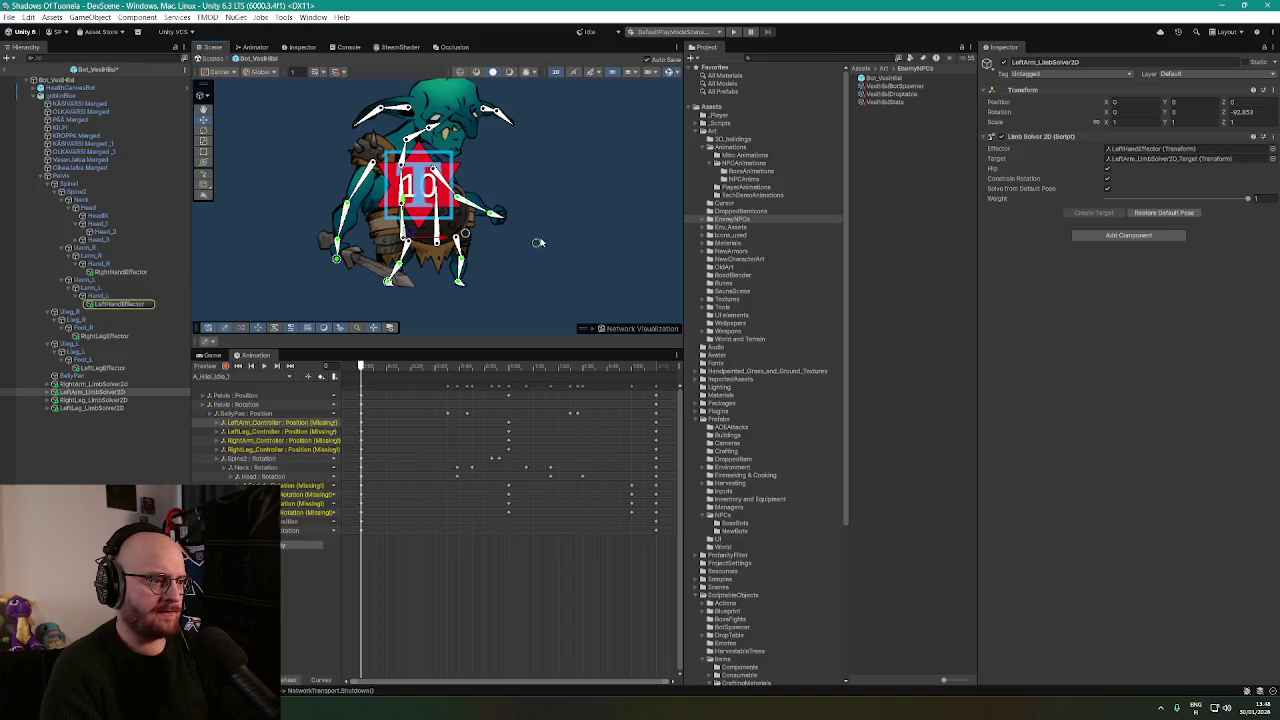
left_click(1148, 214)
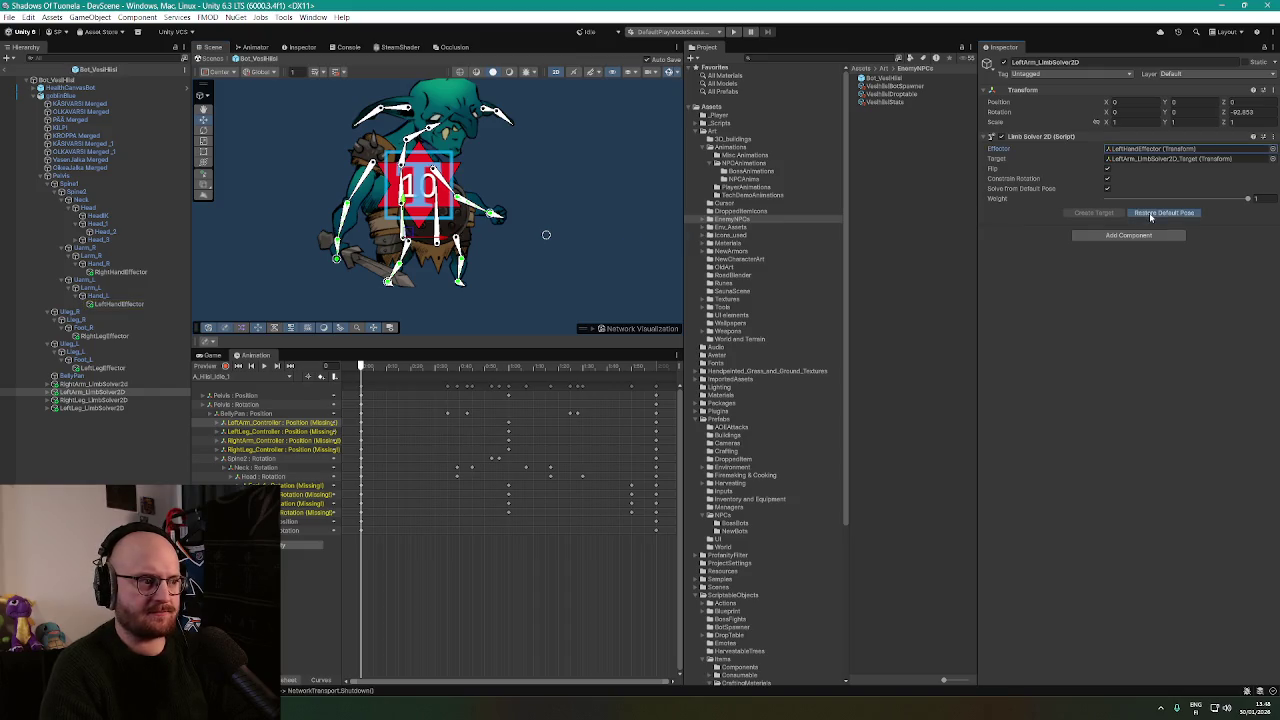
left_click_drag(491, 212, 510, 218)
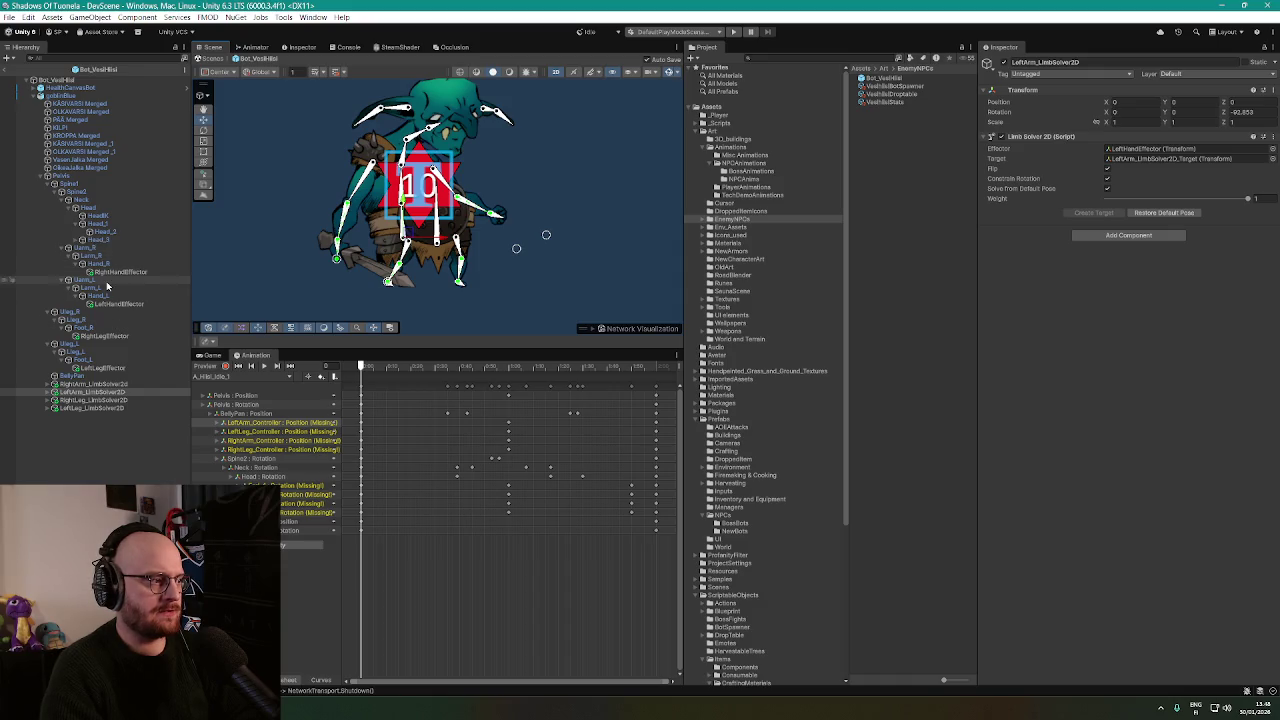
Inspect the Larm_L bone and the LeftHandEffector transform.
left_click(107, 288)
left_click(110, 296)
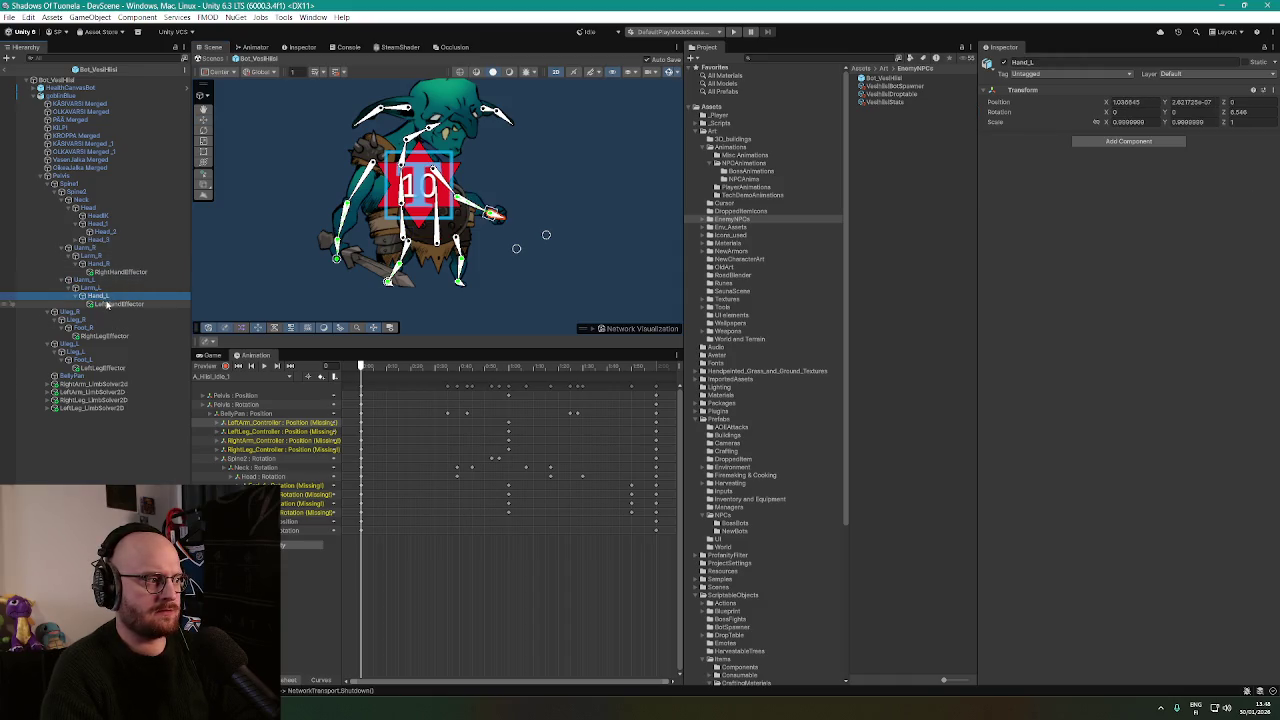
left_click(107, 304)
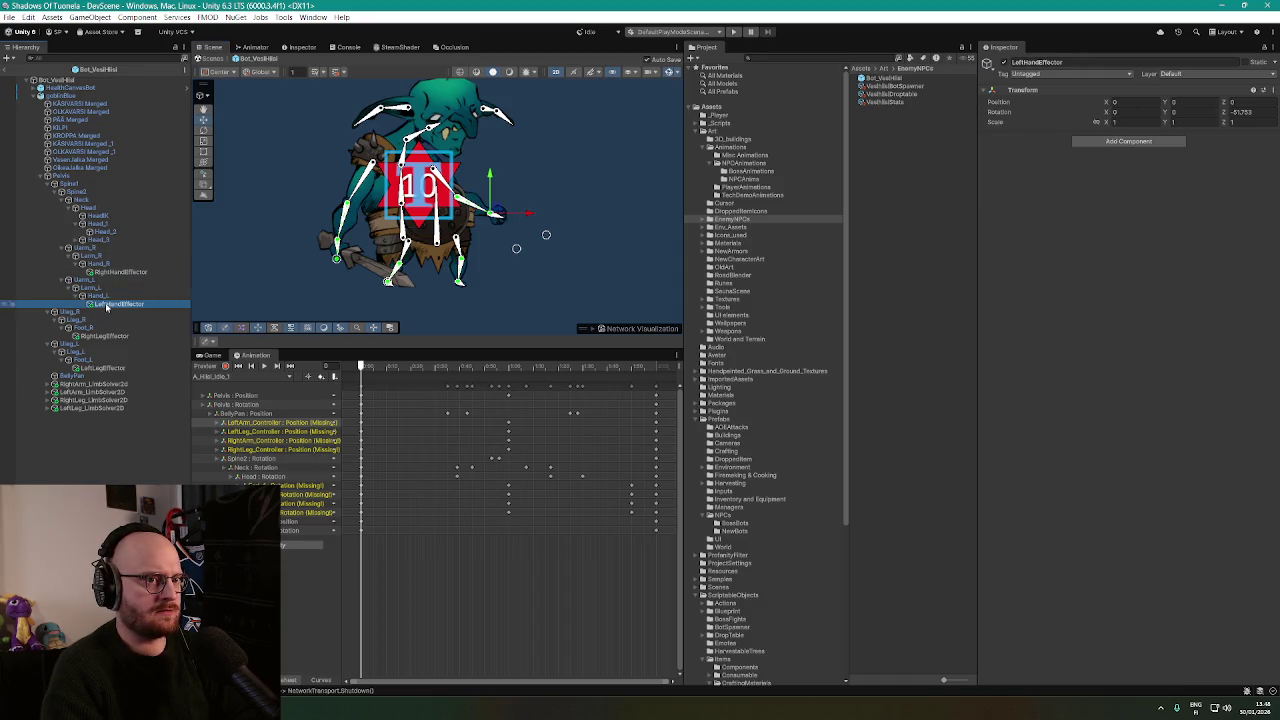
Restore the whole rig's default pose from Pelvis's IK Manager 2D, then select KÄSIVARSI Merged_1.
left_click(86, 176)
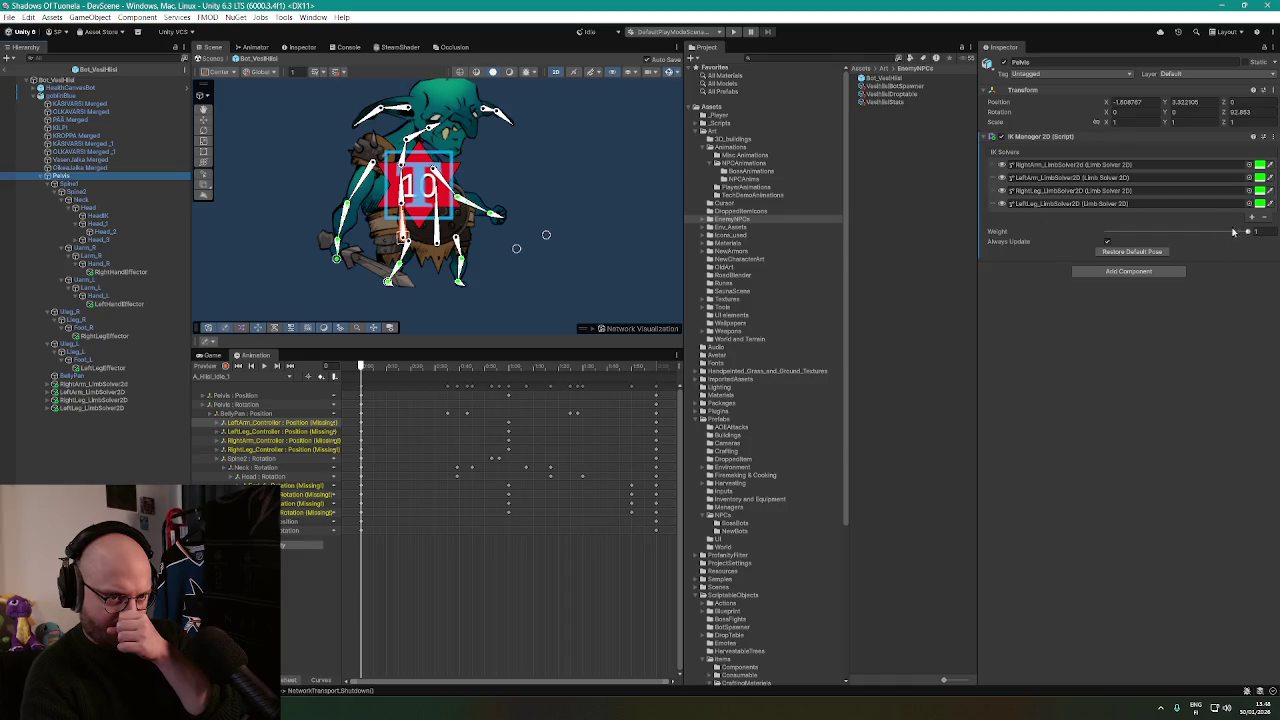
left_click(1130, 251)
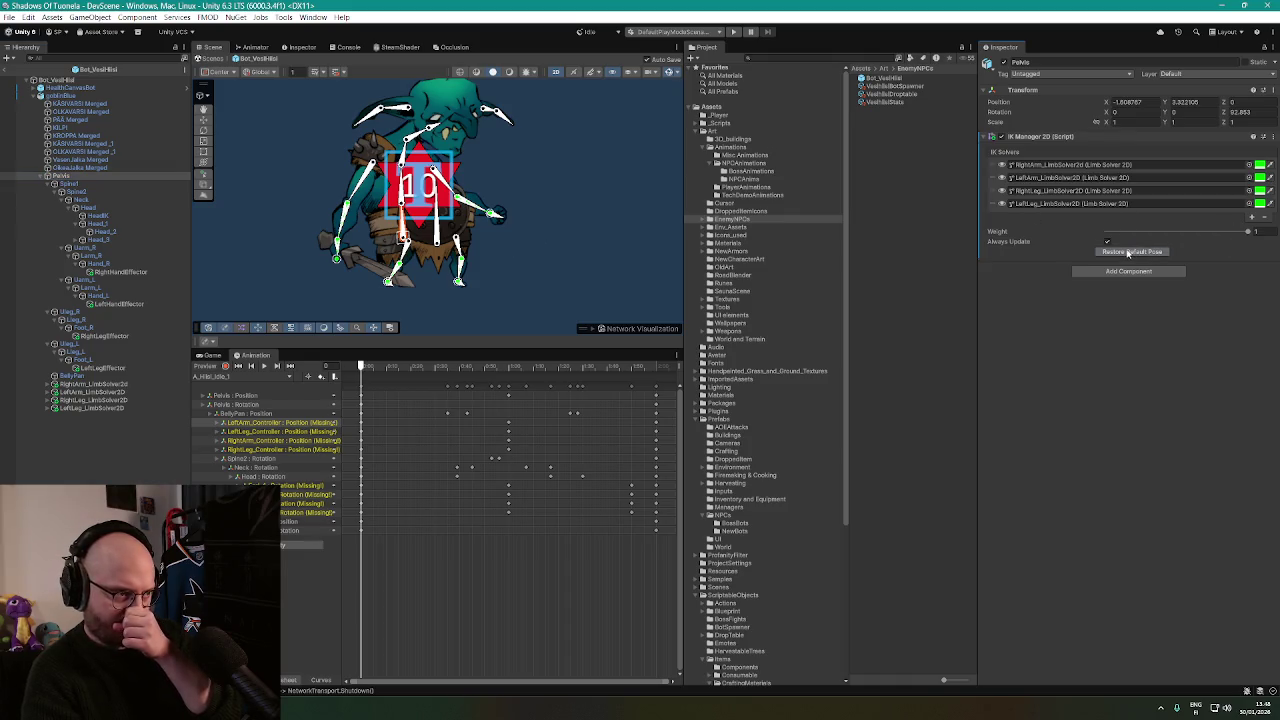
left_click(92, 174)
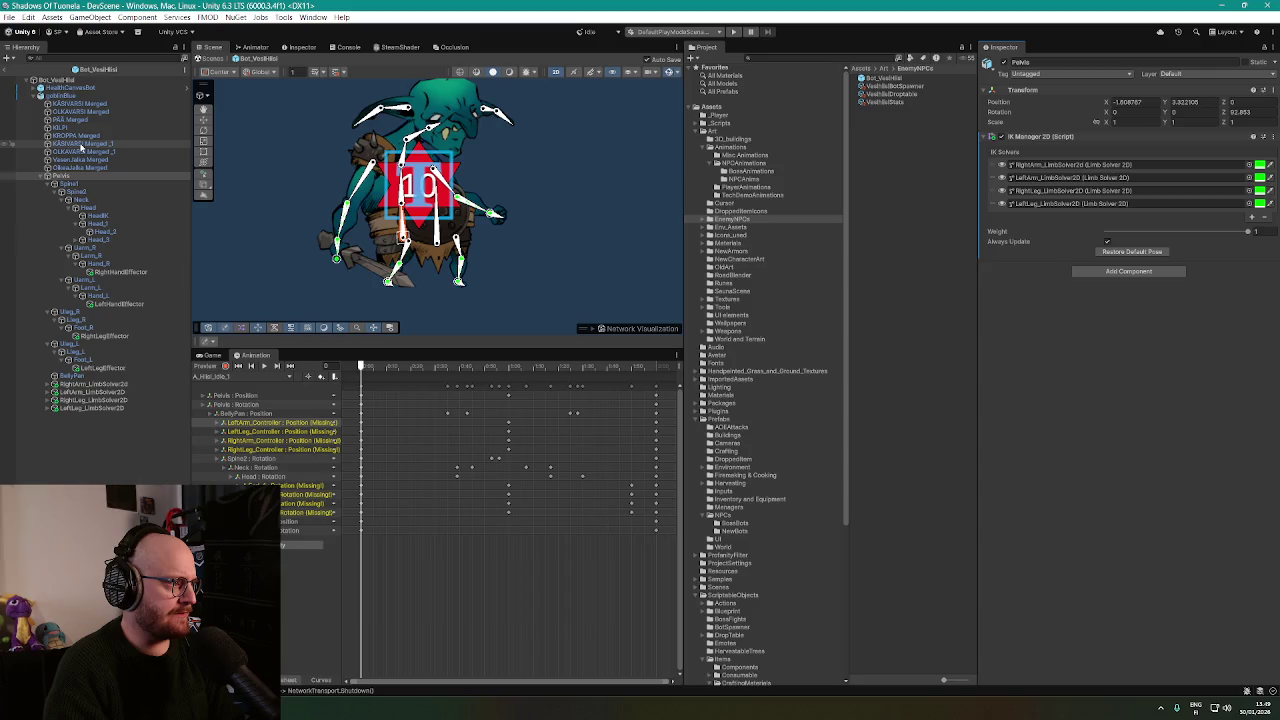
left_click(84, 145)
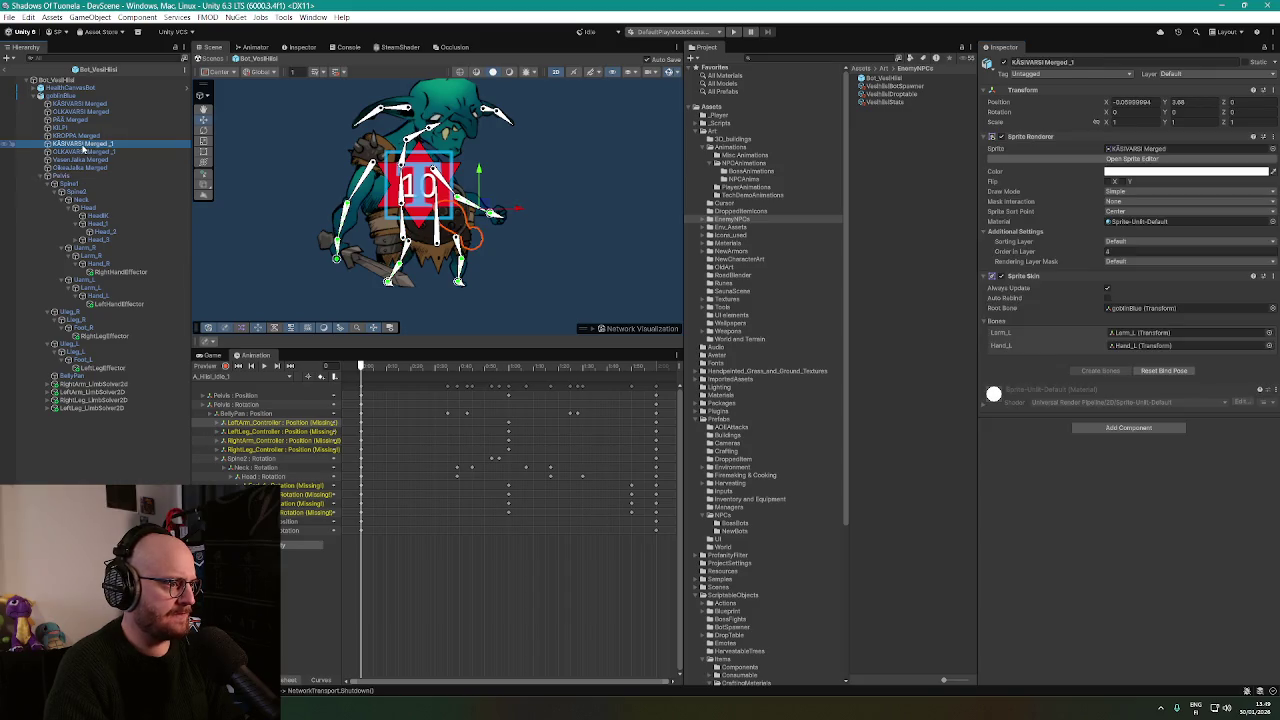
Ping KÄSIVARSI Merged_1's Sprite Skin references: its sprite asset and the Larm_L and Hand_L bones.
scroll(557, 243, "up", 2)
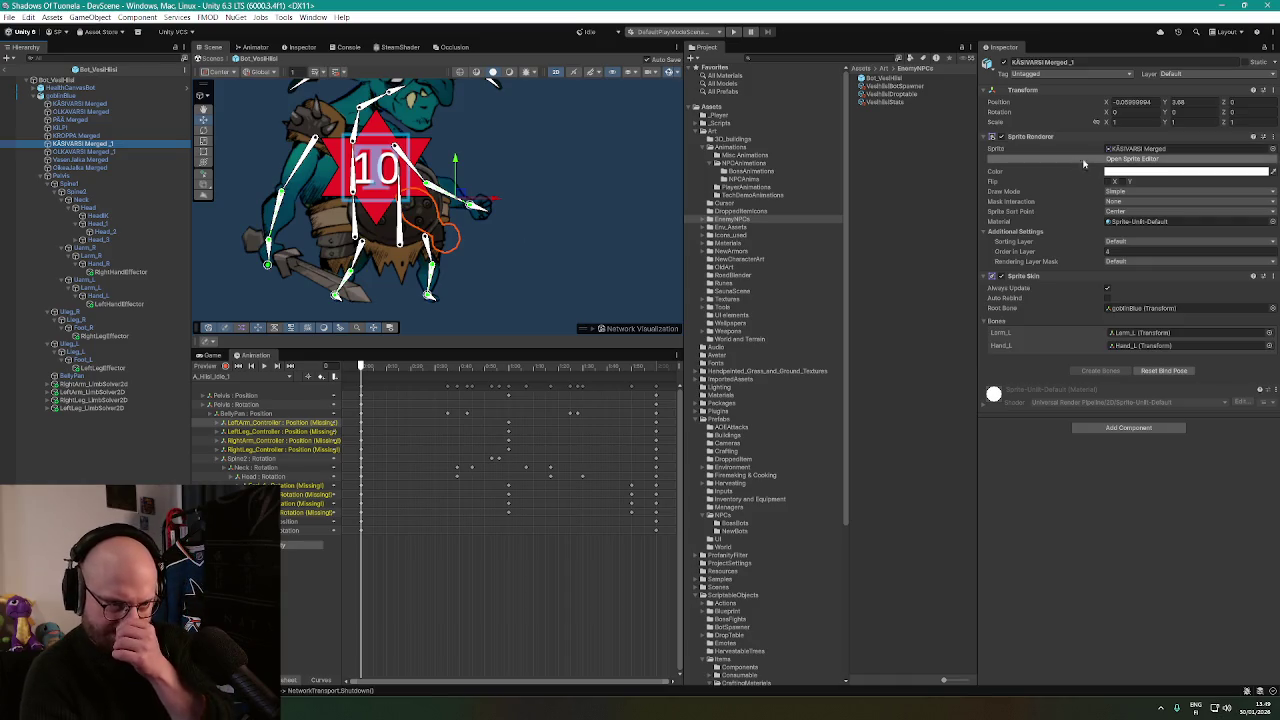
left_click(1143, 149)
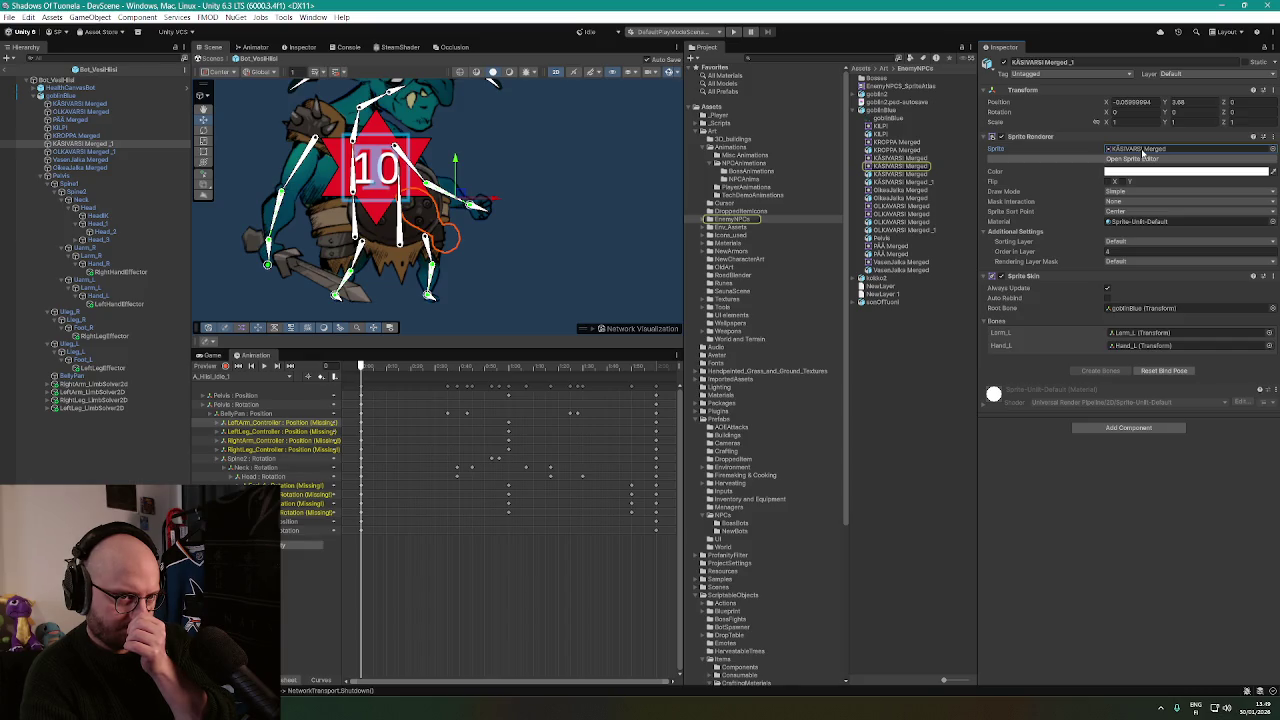
mouse_move(574, 206)
left_mouse_down()
mouse_move(551, 189)
mouse_move(587, 204)
left_mouse_up()
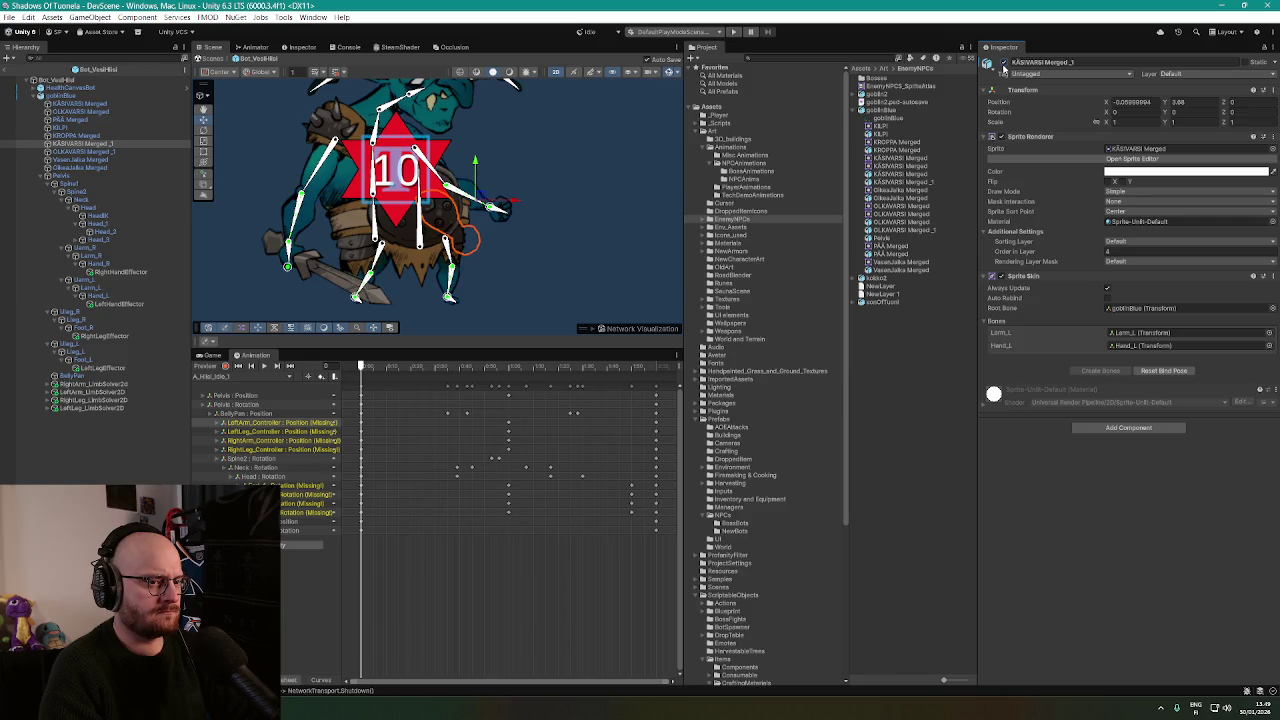
left_click(1137, 333)
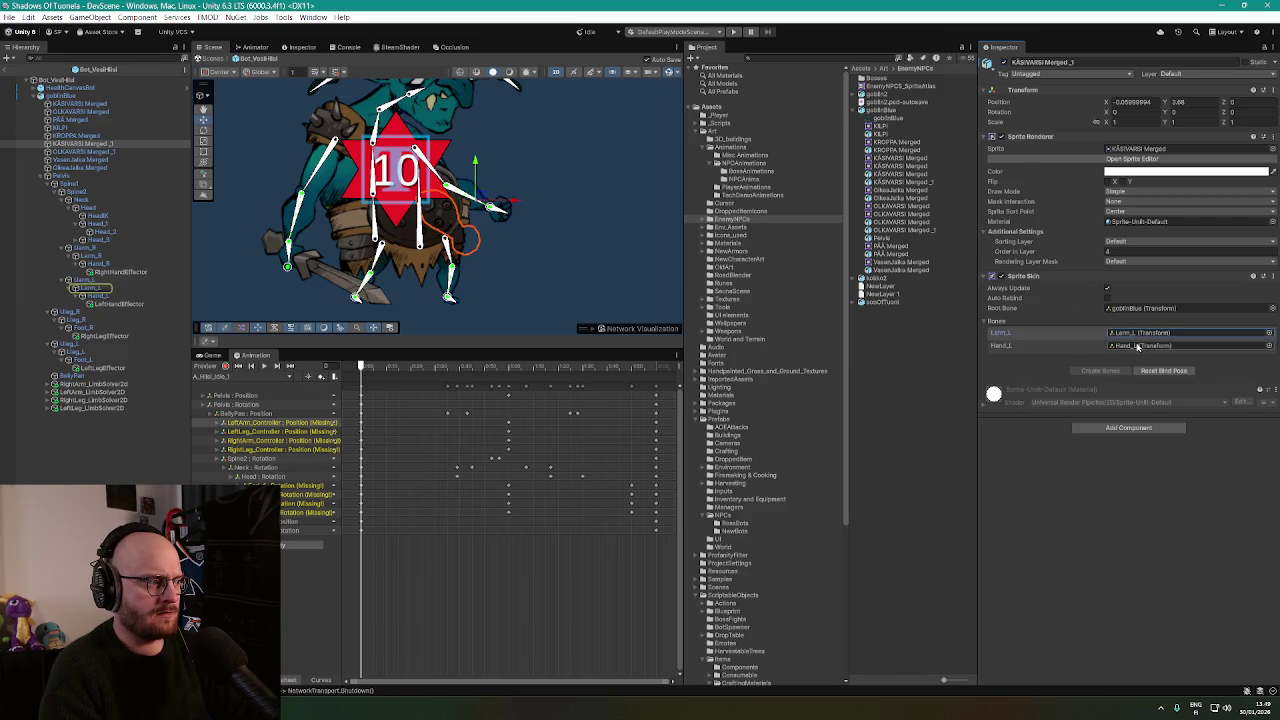
left_click(1150, 336)
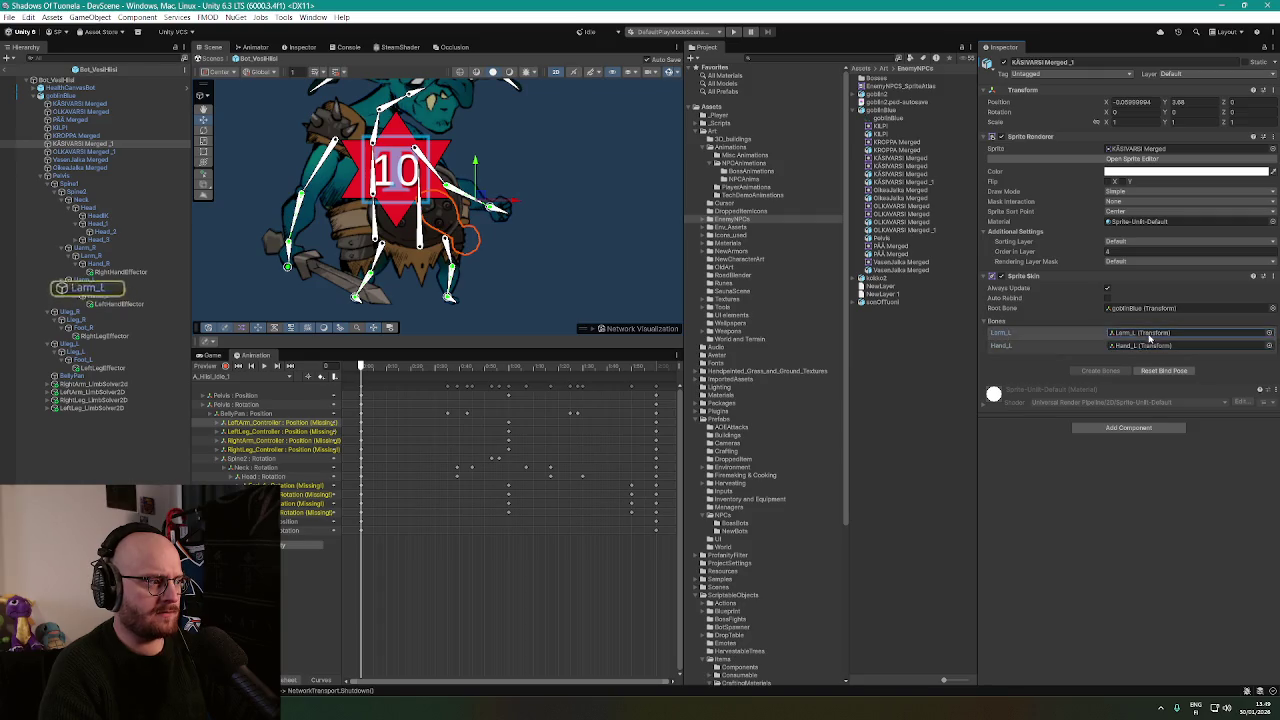
left_click(1150, 345)
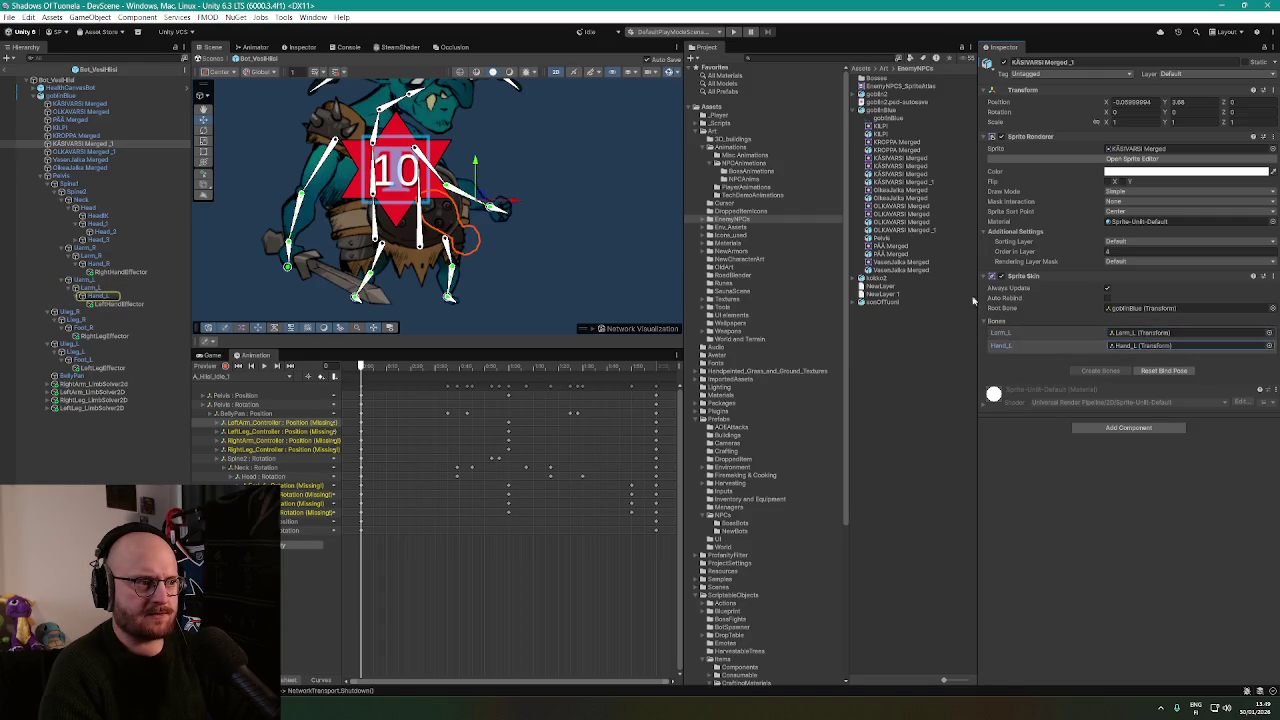
scroll(553, 212, "down", 1)
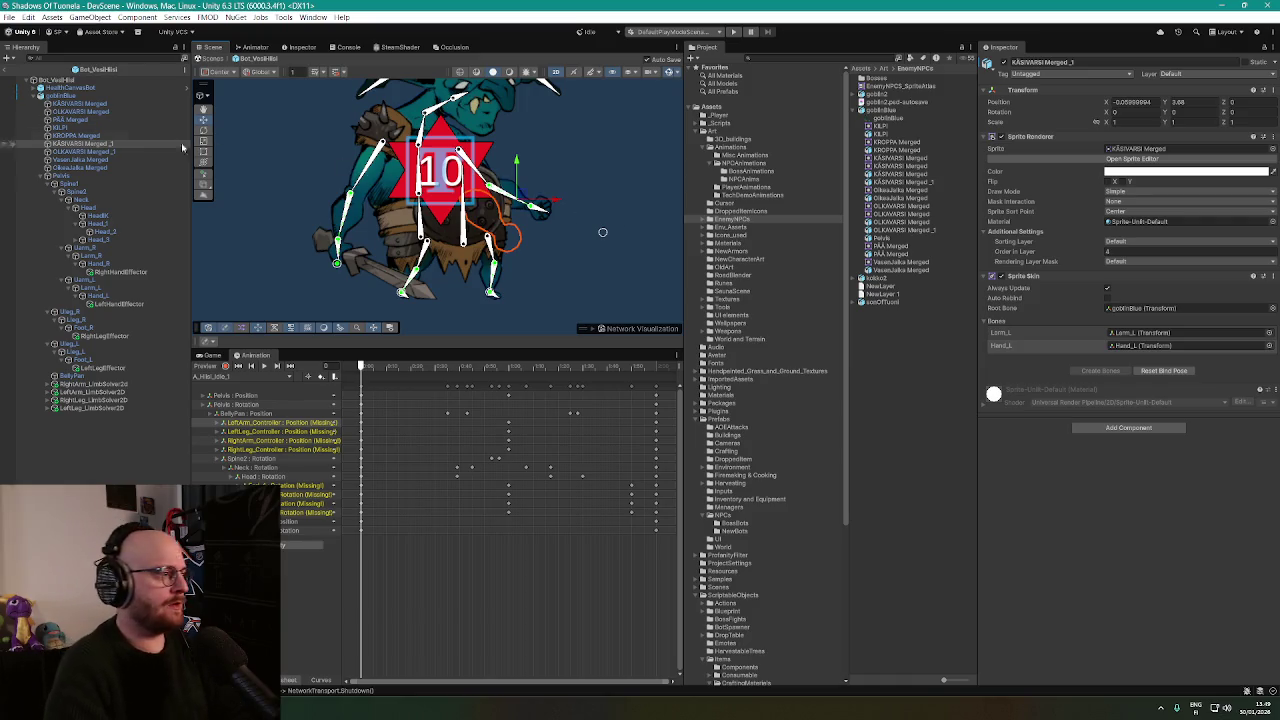
Check KROPPA Merged's body bones, frame it, lower the sword arm via its effector, and select Pelvis.
left_click(160, 136)
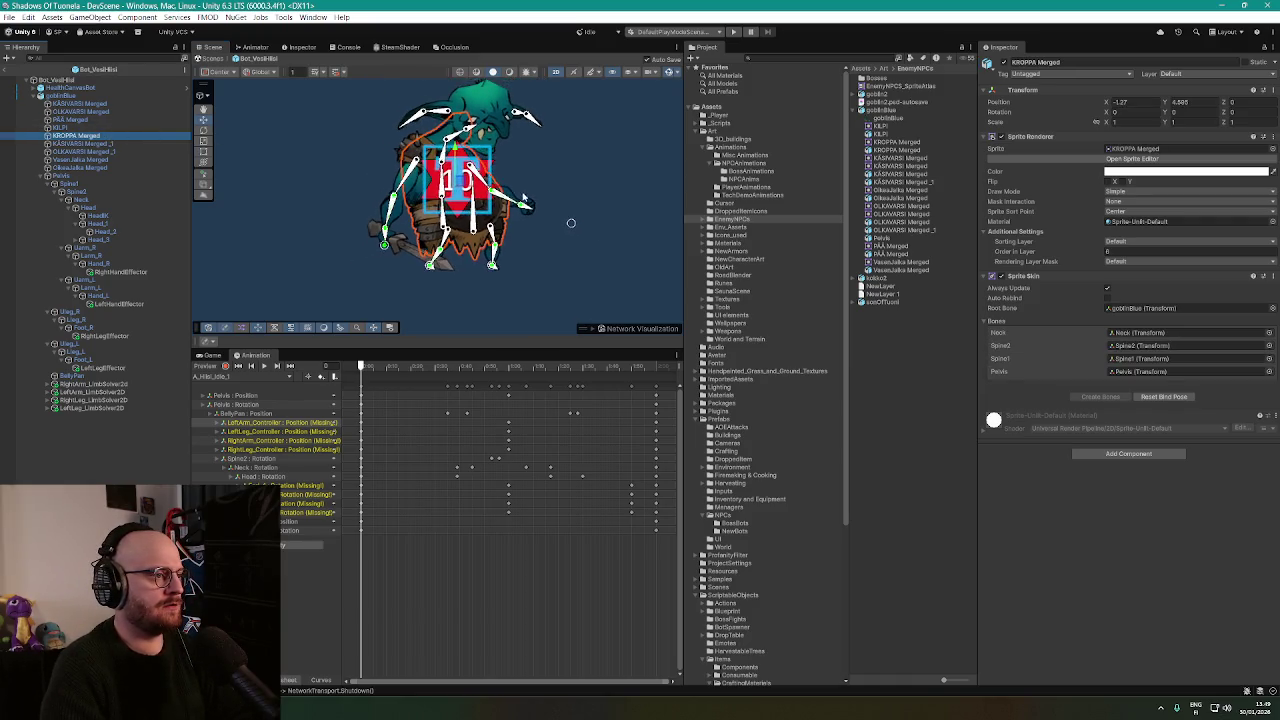
key("f")
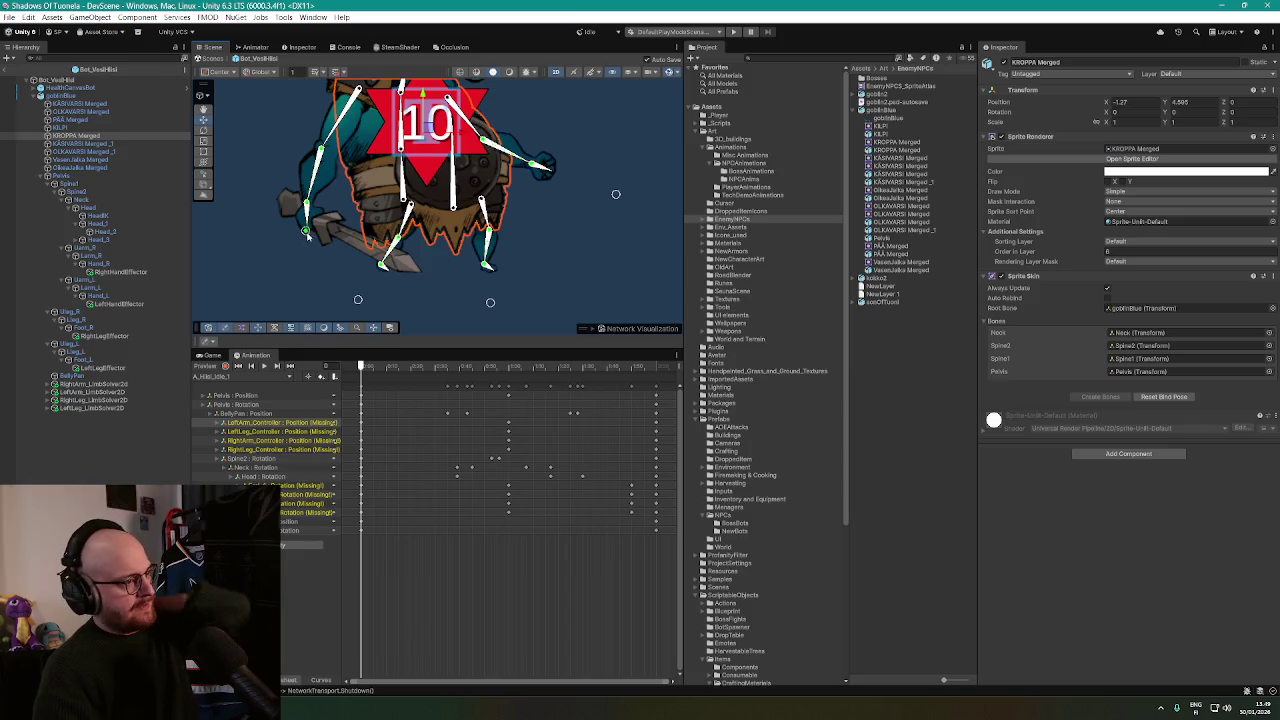
left_click_drag(318, 236, 315, 261)
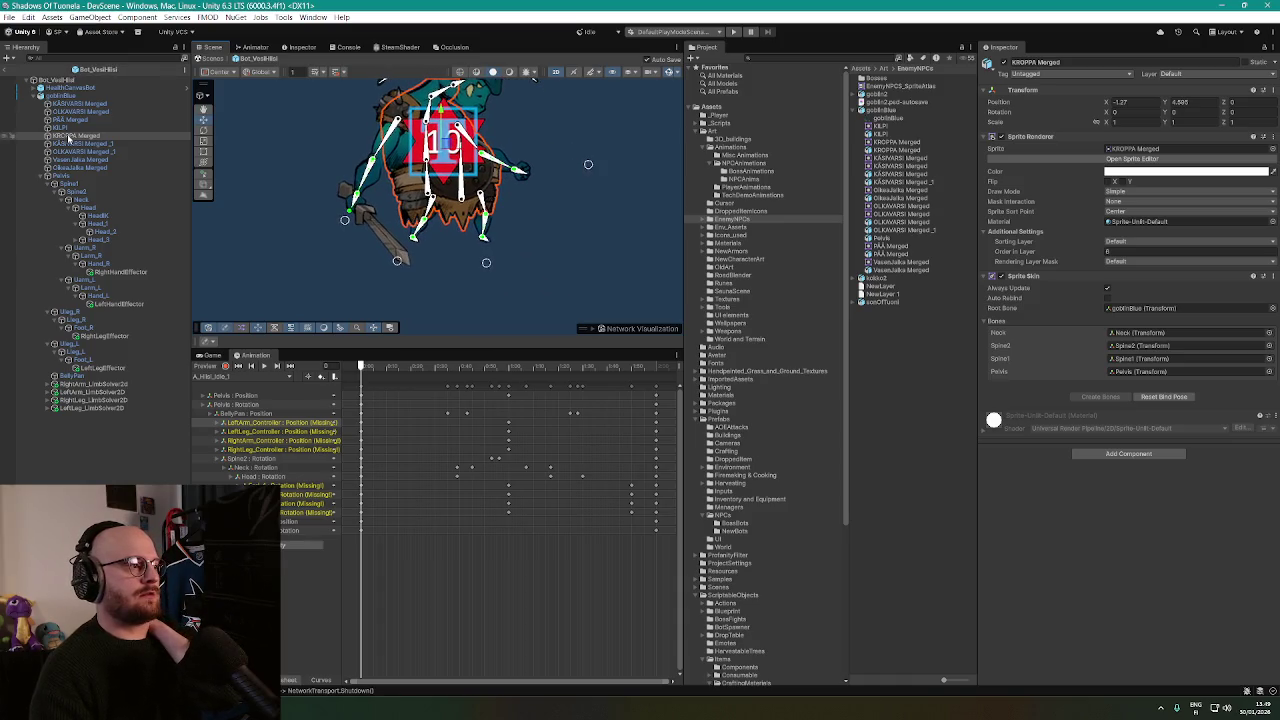
left_click(60, 176)
Ping and inspect the four limb solvers listed in Pelvis's IK Manager 2D.
left_click(1125, 166)
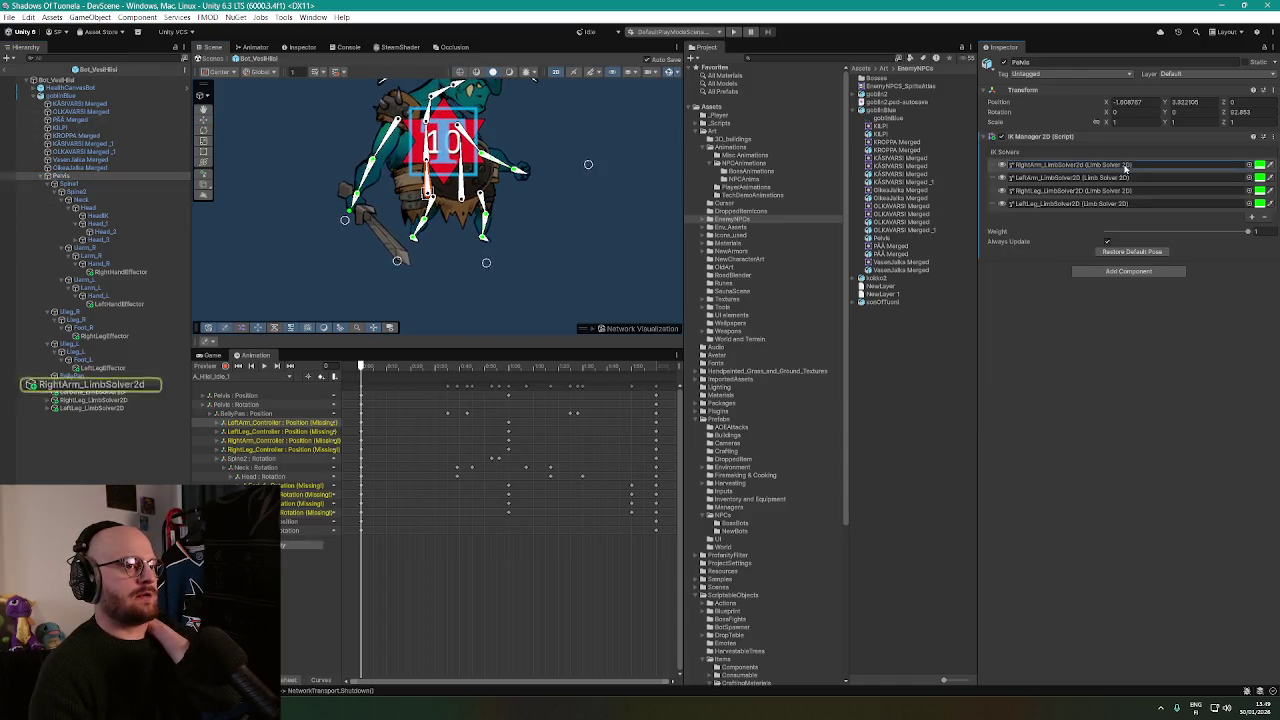
left_click(1124, 177)
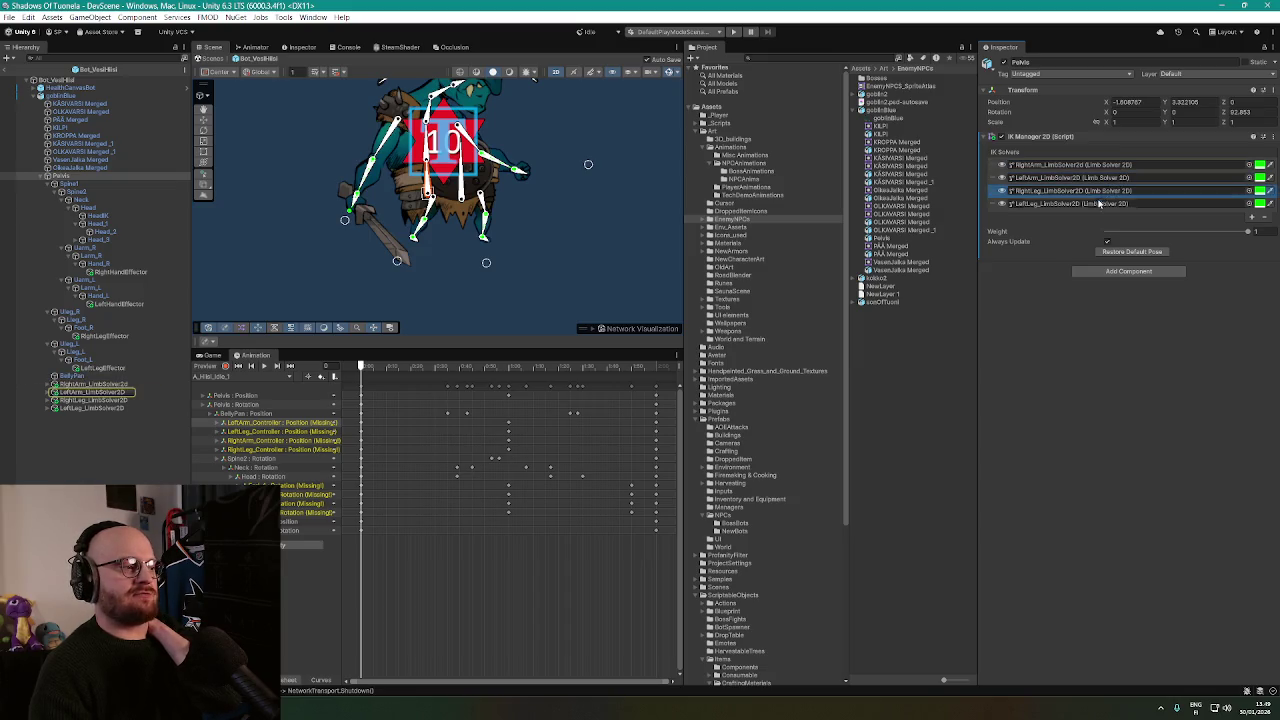
left_click(1108, 190)
left_click(1108, 164)
left_click(1108, 177)
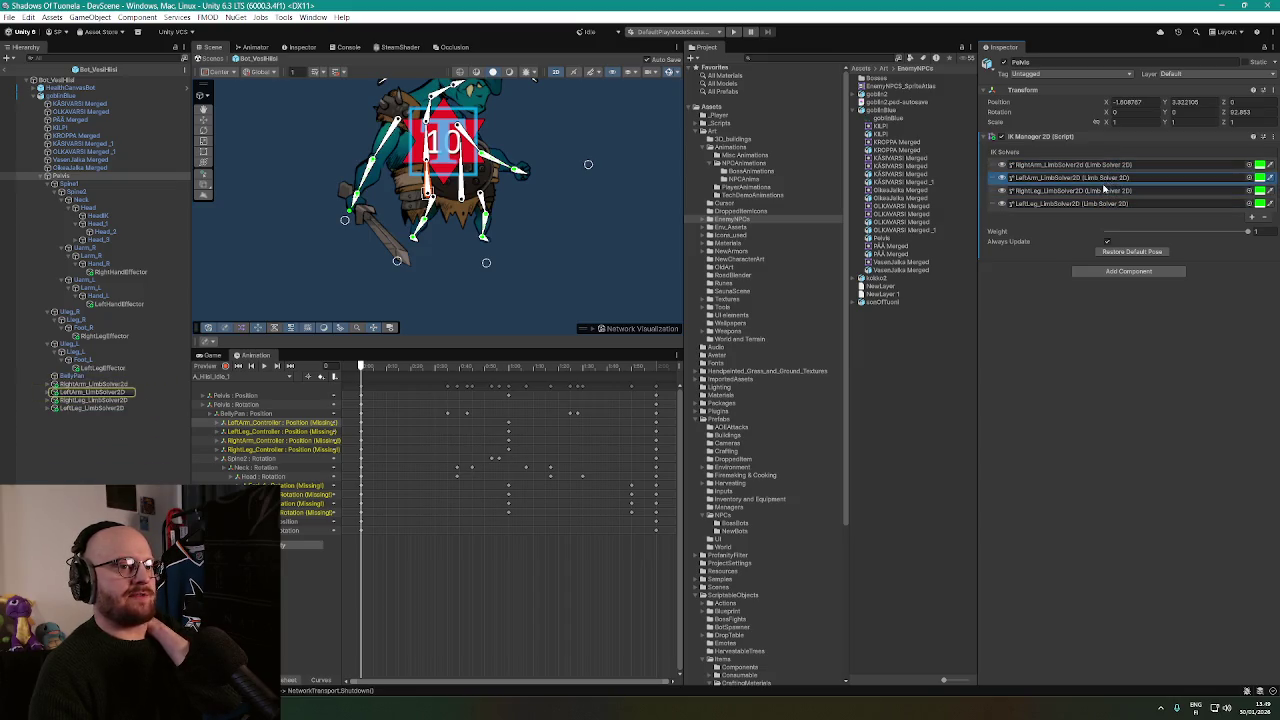
left_click(1108, 203)
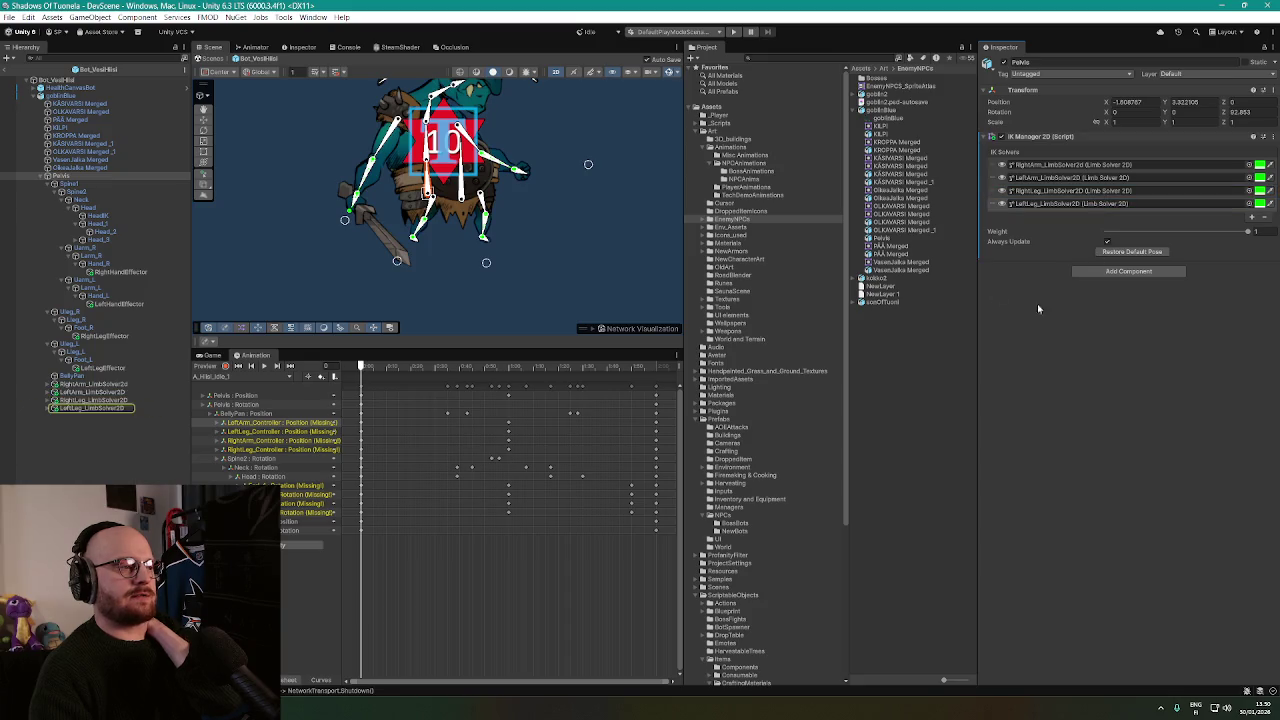
Exit Prefab Mode, search the project for 'vesti', and open the Bot_VesiHiisi prefab.
left_click(9, 69)
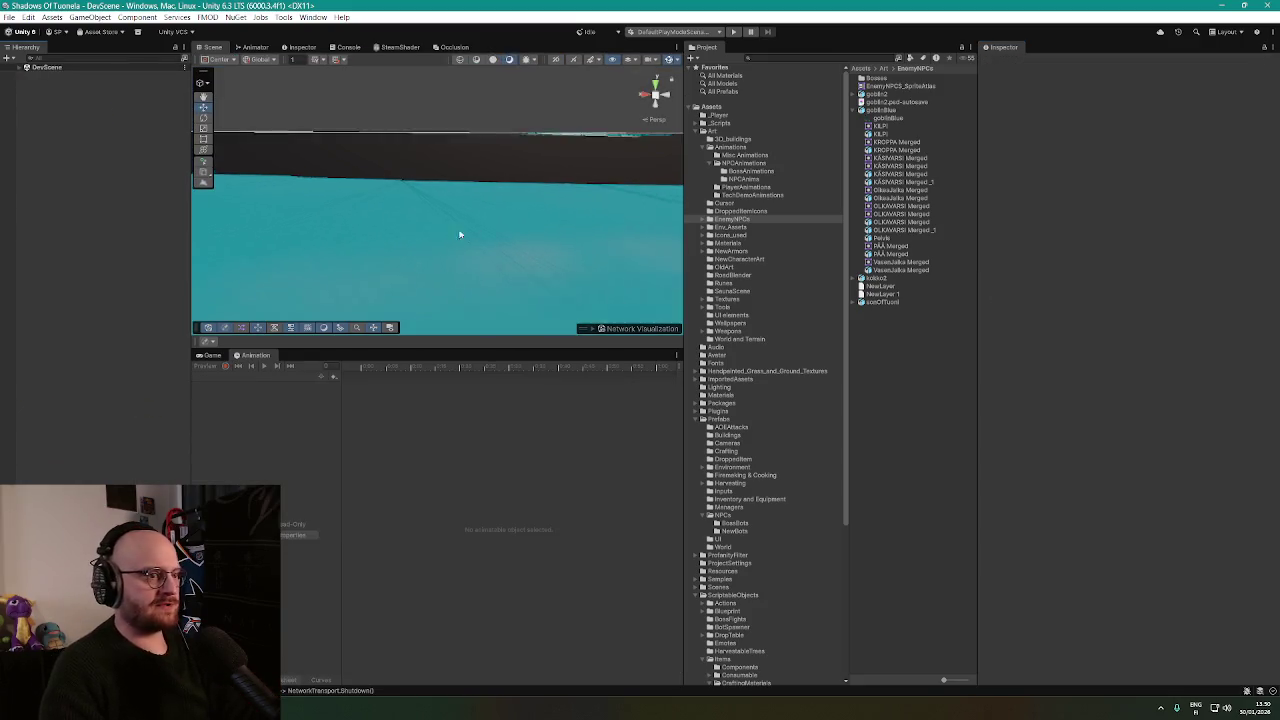
left_click(852, 58)
type("vesti")
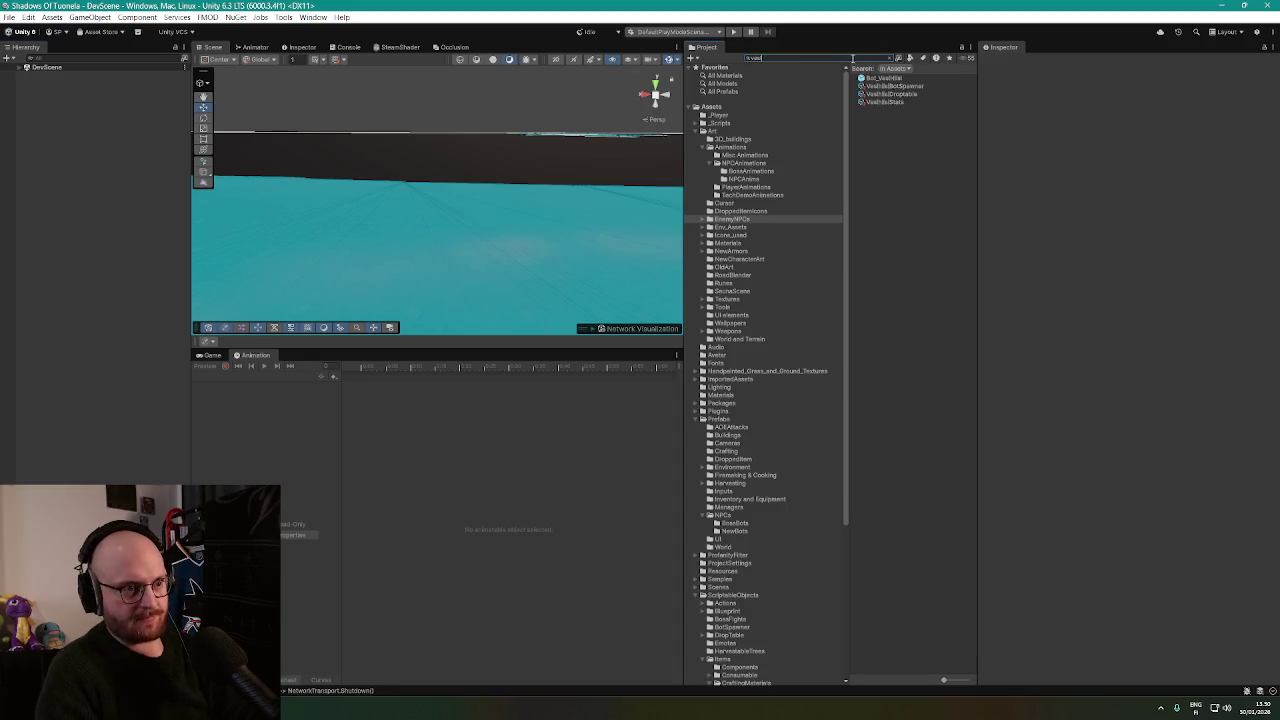
double_click(880, 79)
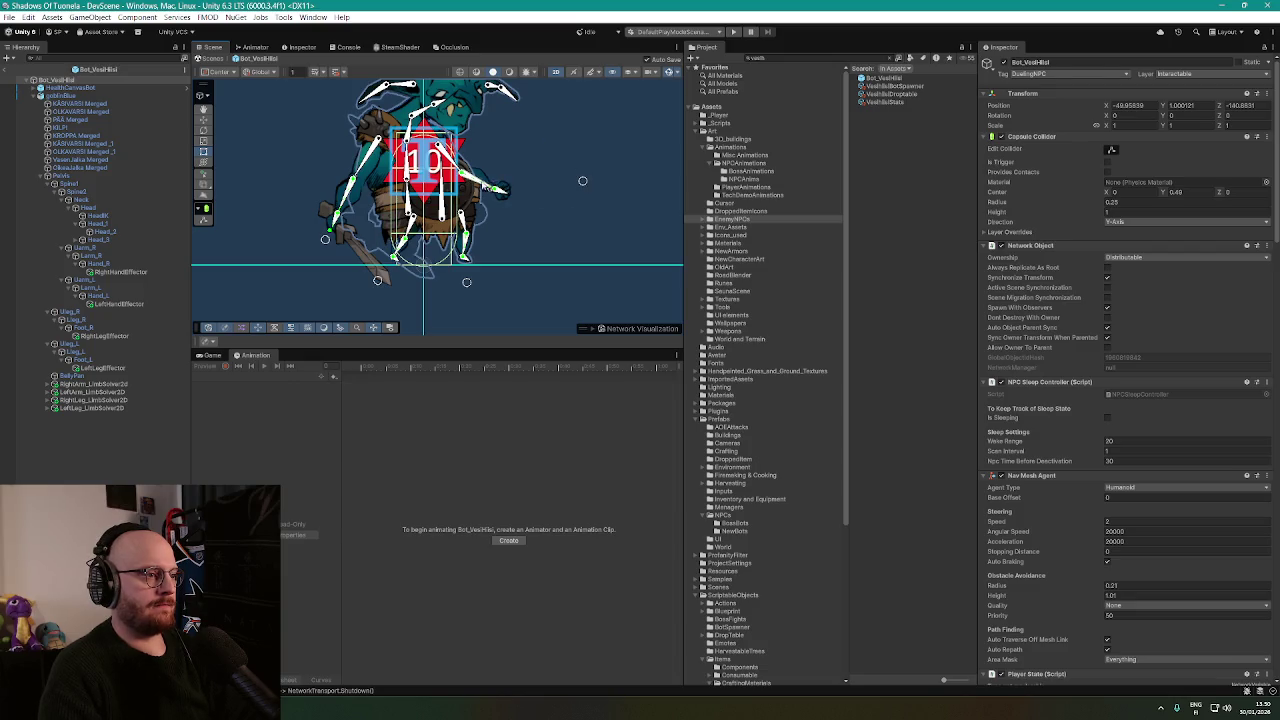
Test-rotate the left and right upper-arm bones, then select the goblinBlue root.
left_click(481, 176)
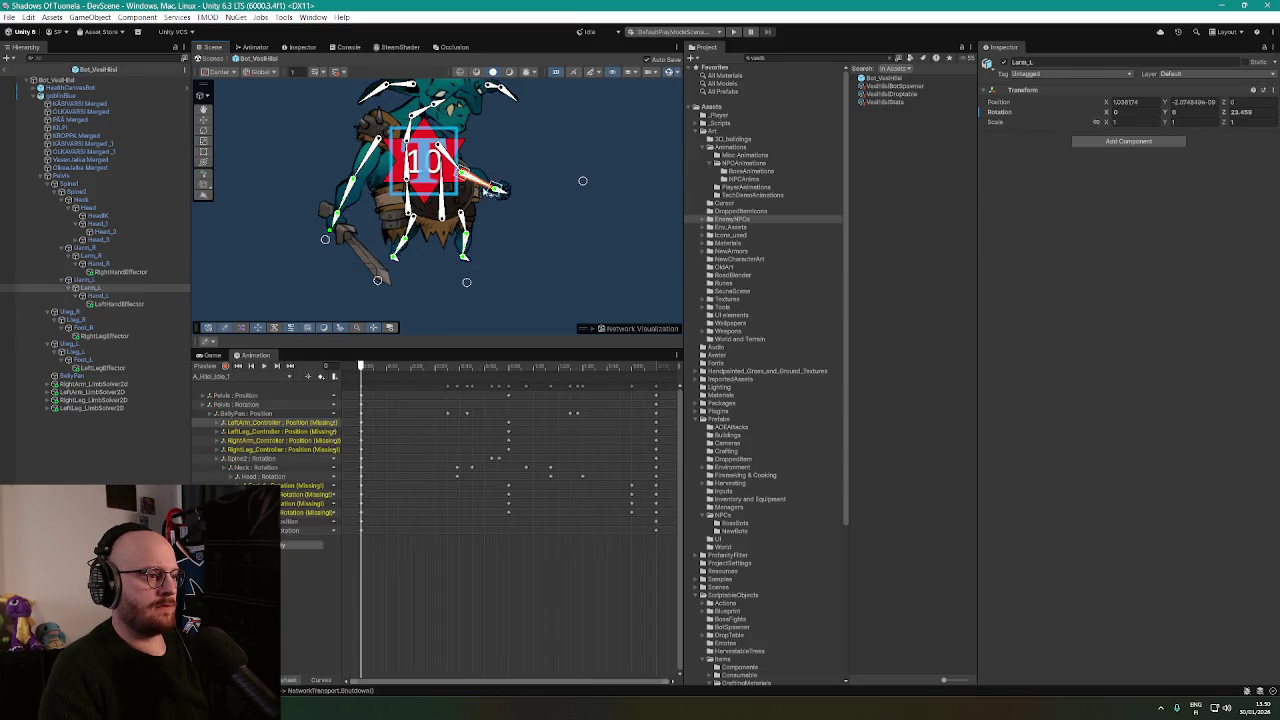
left_click_drag(481, 176, 491, 178)
mouse_move(370, 150)
left_mouse_down()
mouse_move(360, 240)
mouse_move(378, 284)
left_mouse_up()
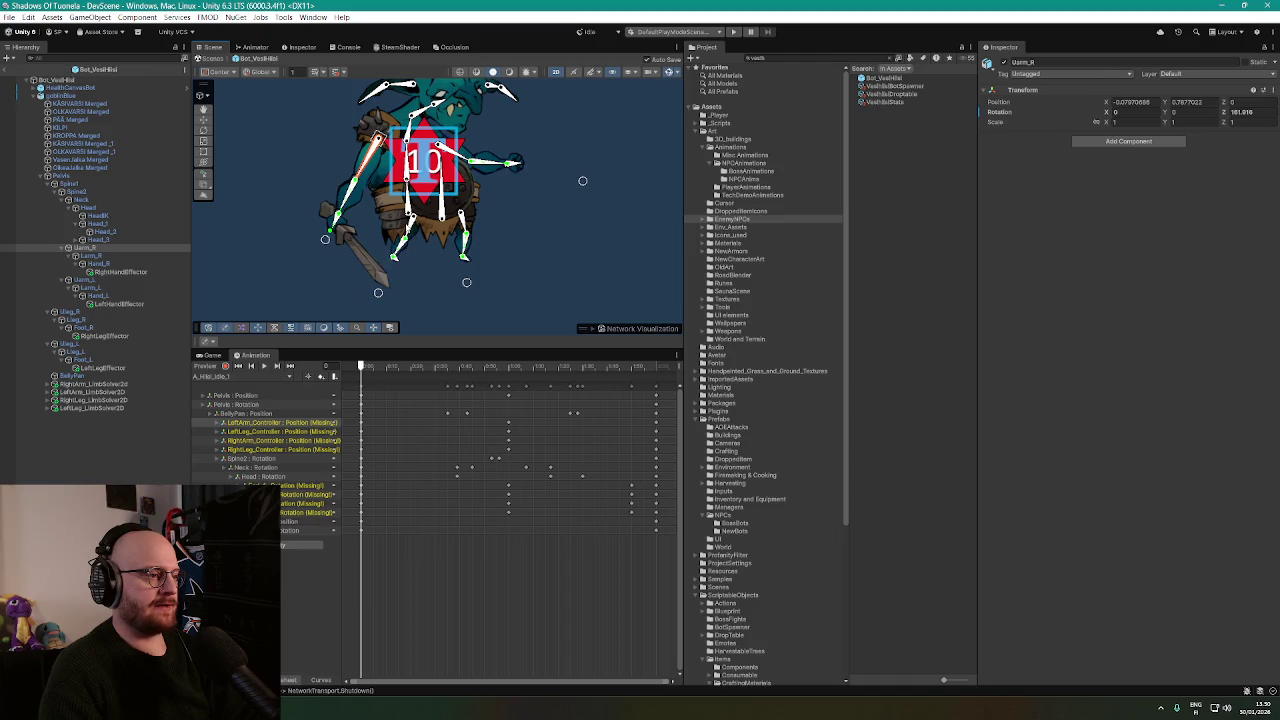
left_click(89, 120)
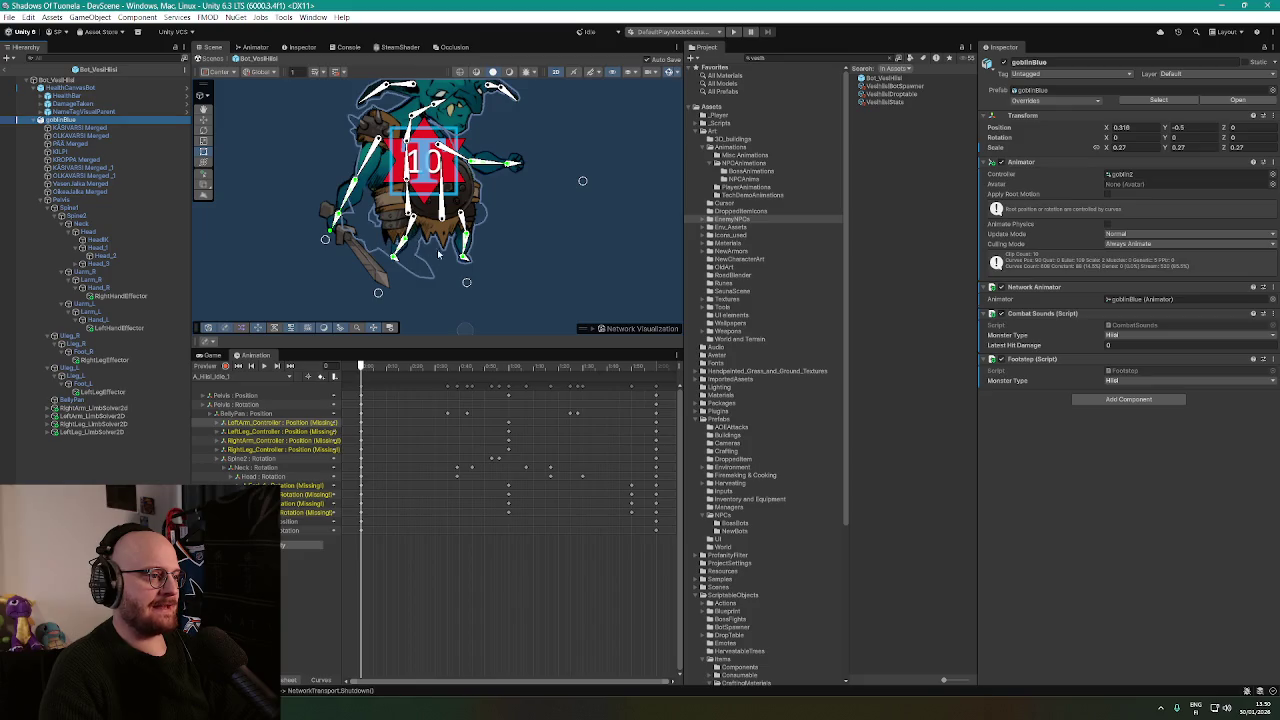
scroll(438, 255, "up", 3)
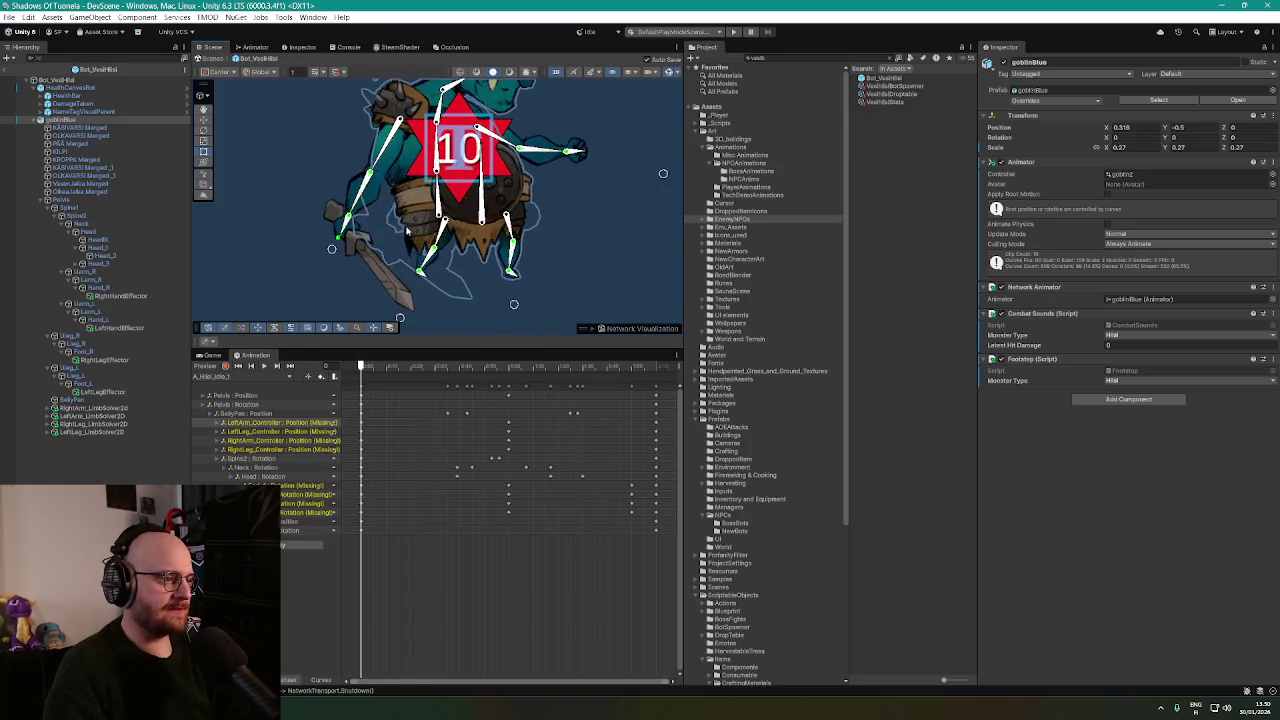
key("q")
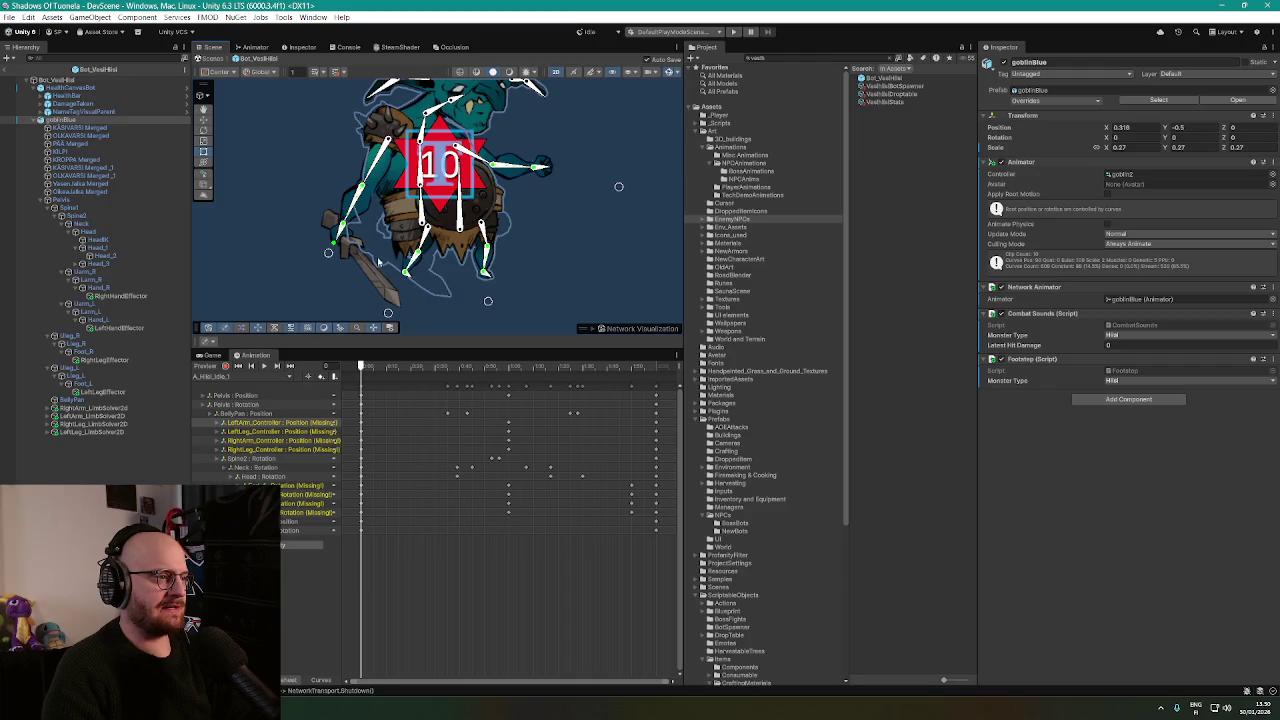
Review Sprite Skin bones of the KÄSIVARSI, OLKAVARSI, head, KILPI and KROPPA sprites, nudging Uarm_R.
left_click(75, 128)
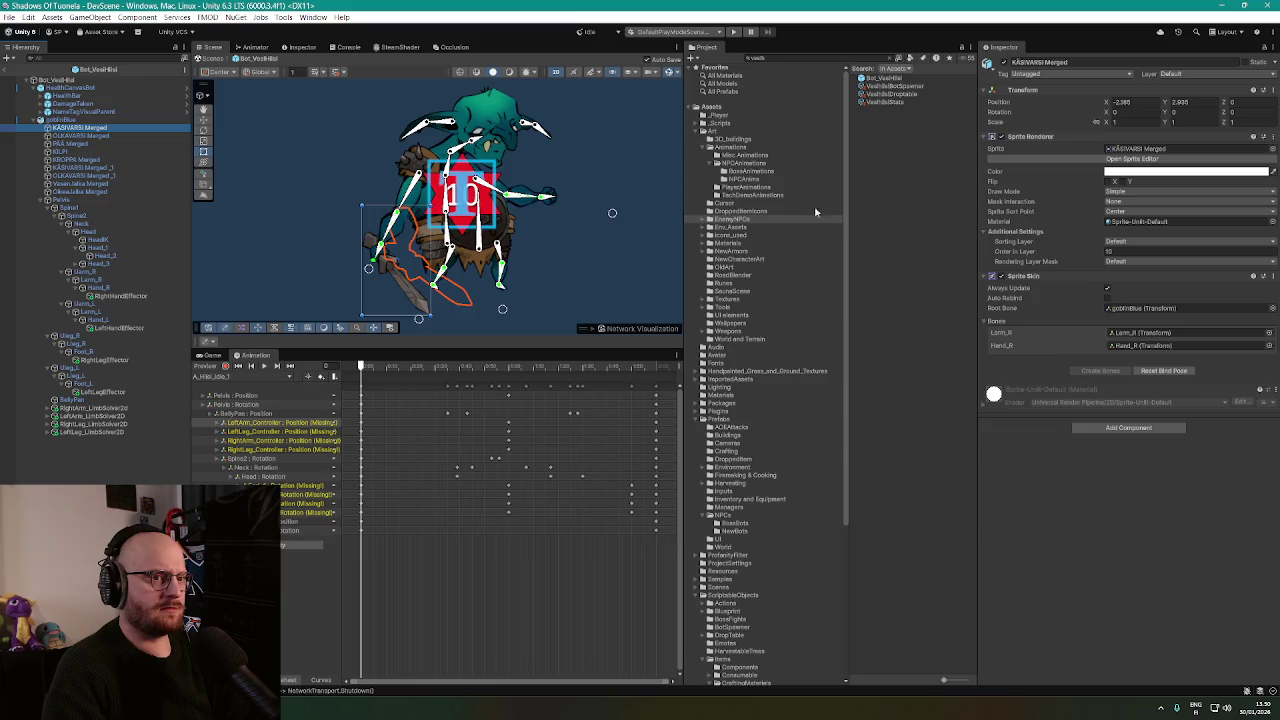
left_click(381, 168)
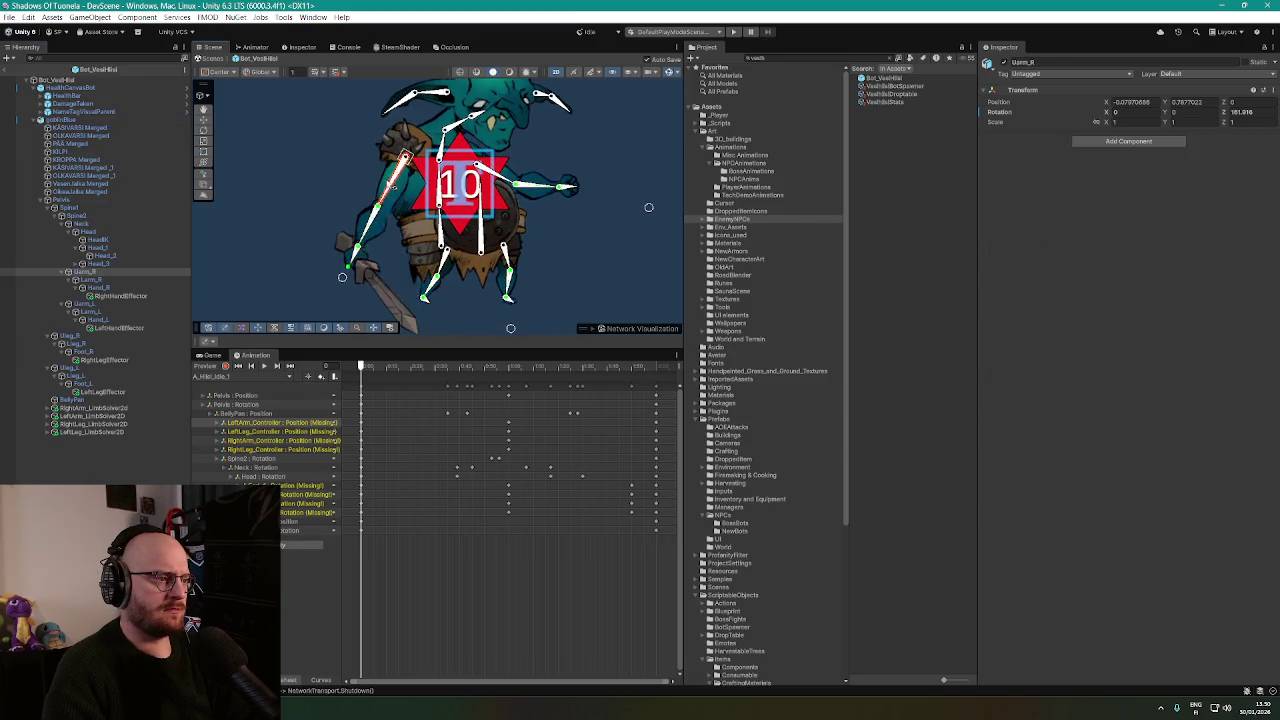
left_click_drag(378, 168, 354, 168)
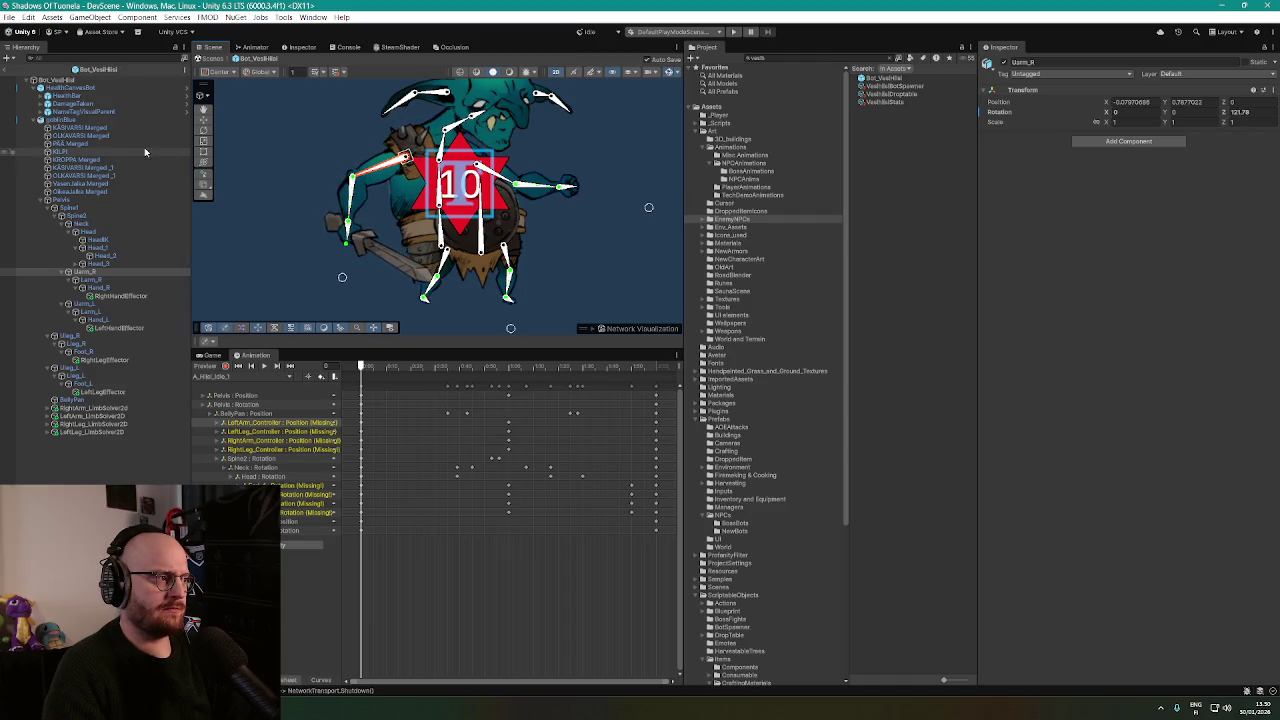
left_click(110, 136)
left_click(112, 144)
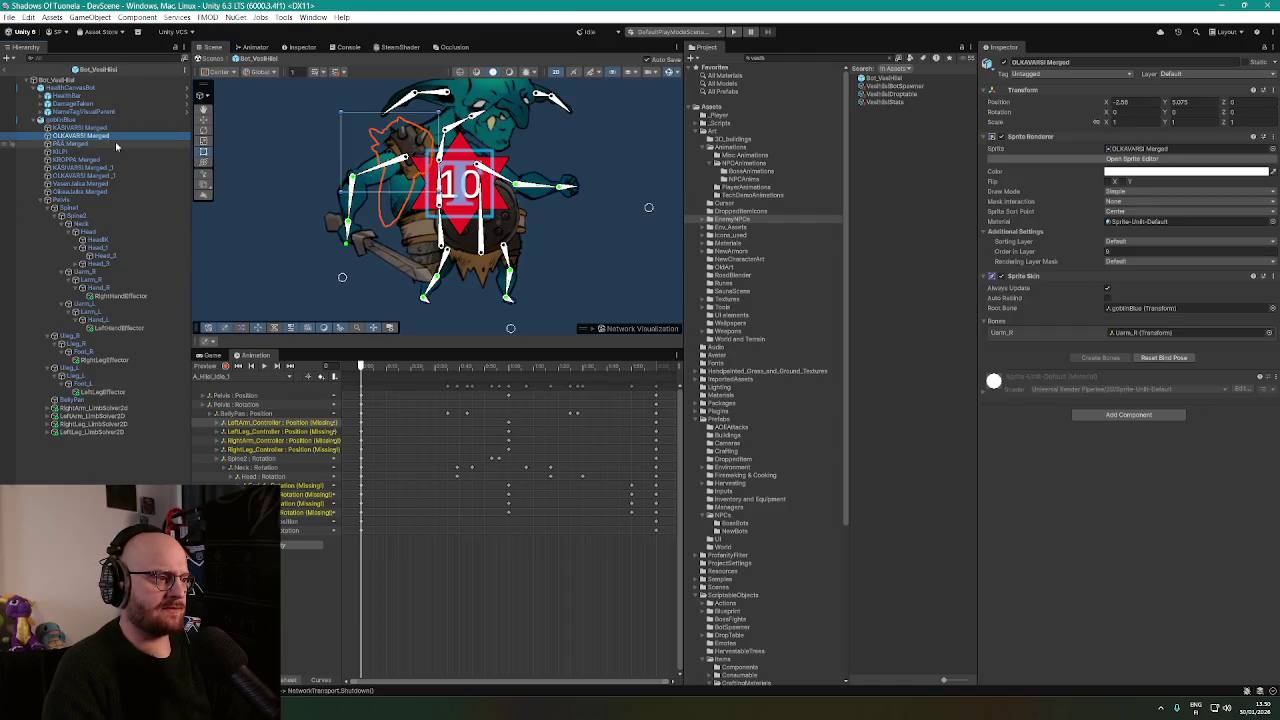
left_click(112, 152)
left_click(112, 161)
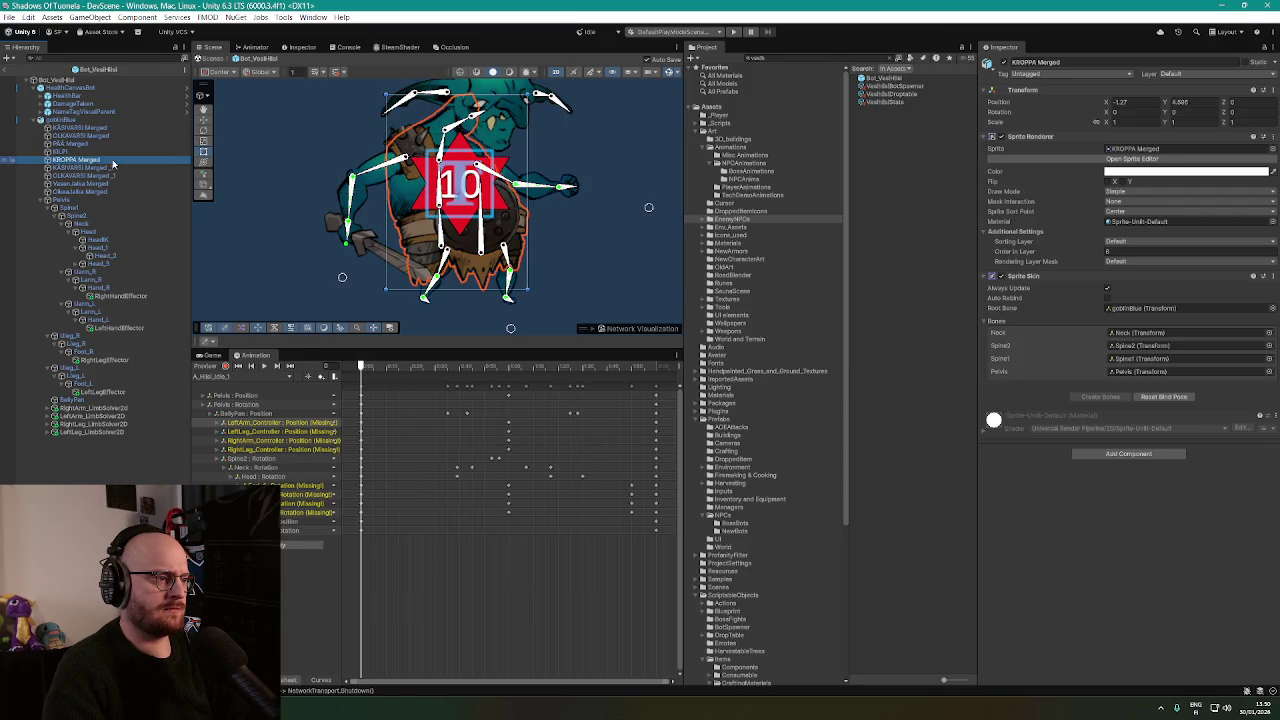
left_click(111, 169)
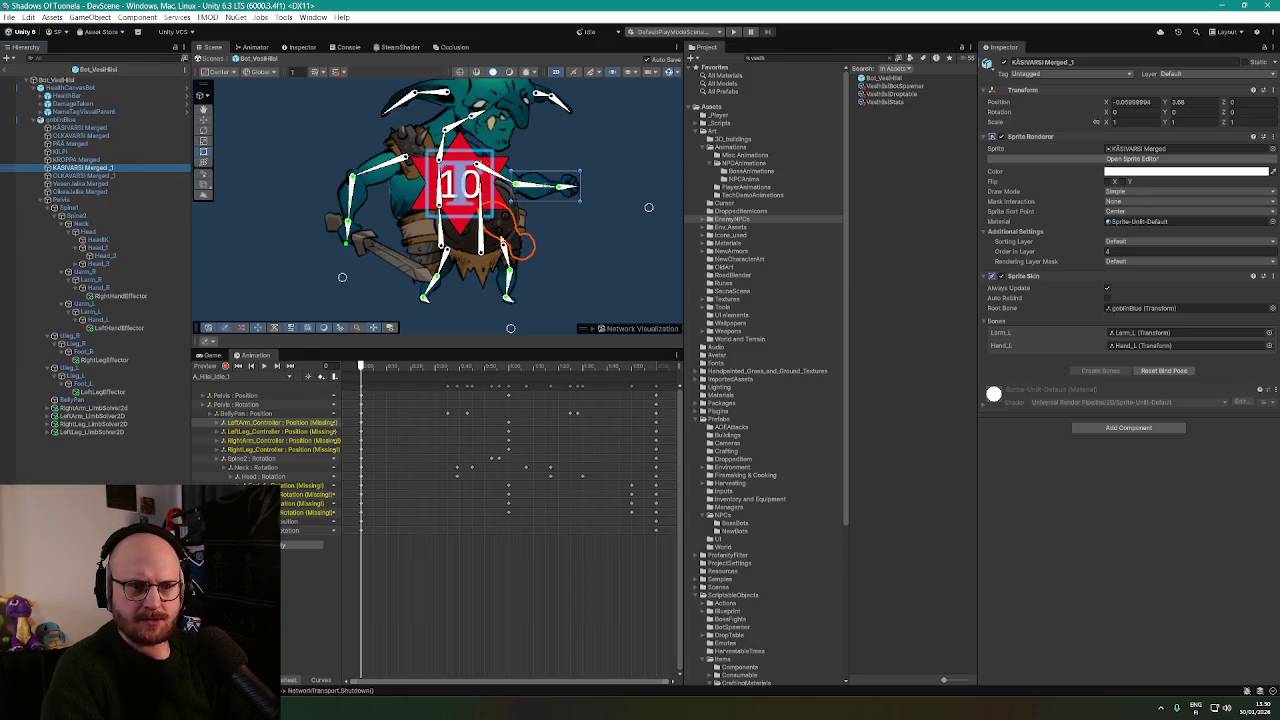
Nudge Uarm_L and compare bone bindings of KROPPA Merged, OLKAVARSI Merged_1 and neighbouring arm sprites.
left_click(540, 187)
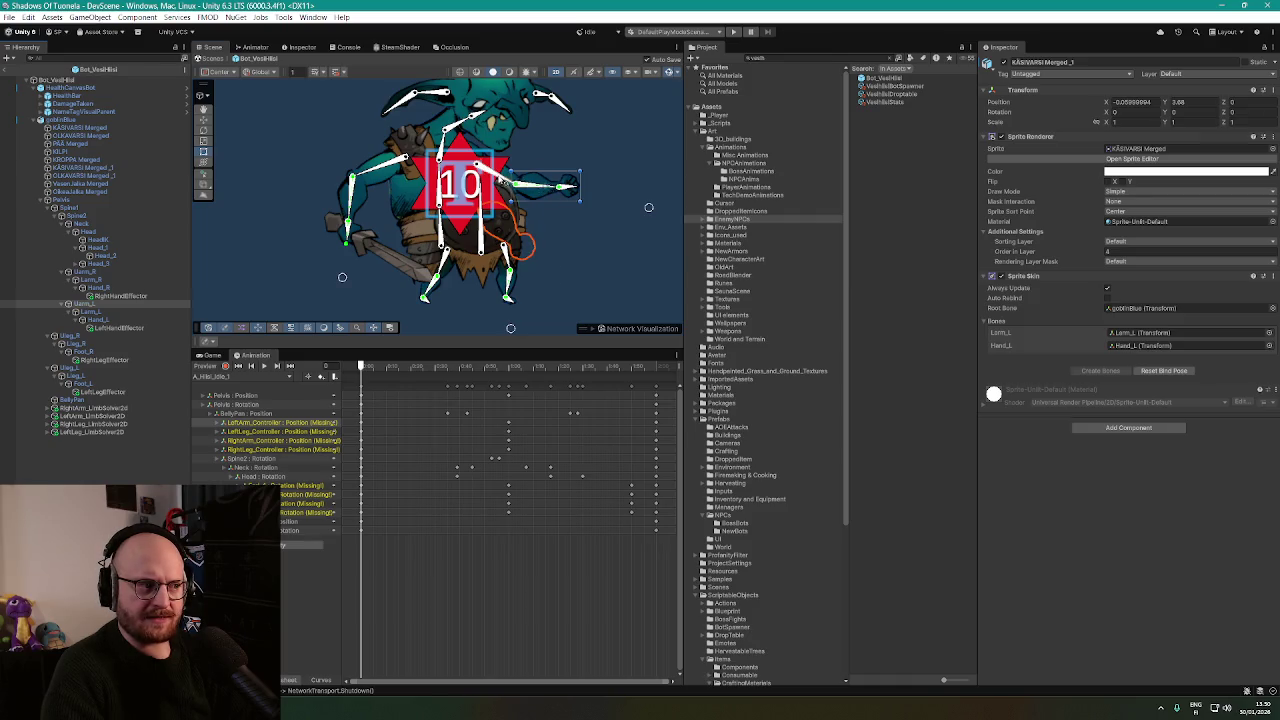
left_click_drag(540, 185, 545, 177)
left_click(72, 152)
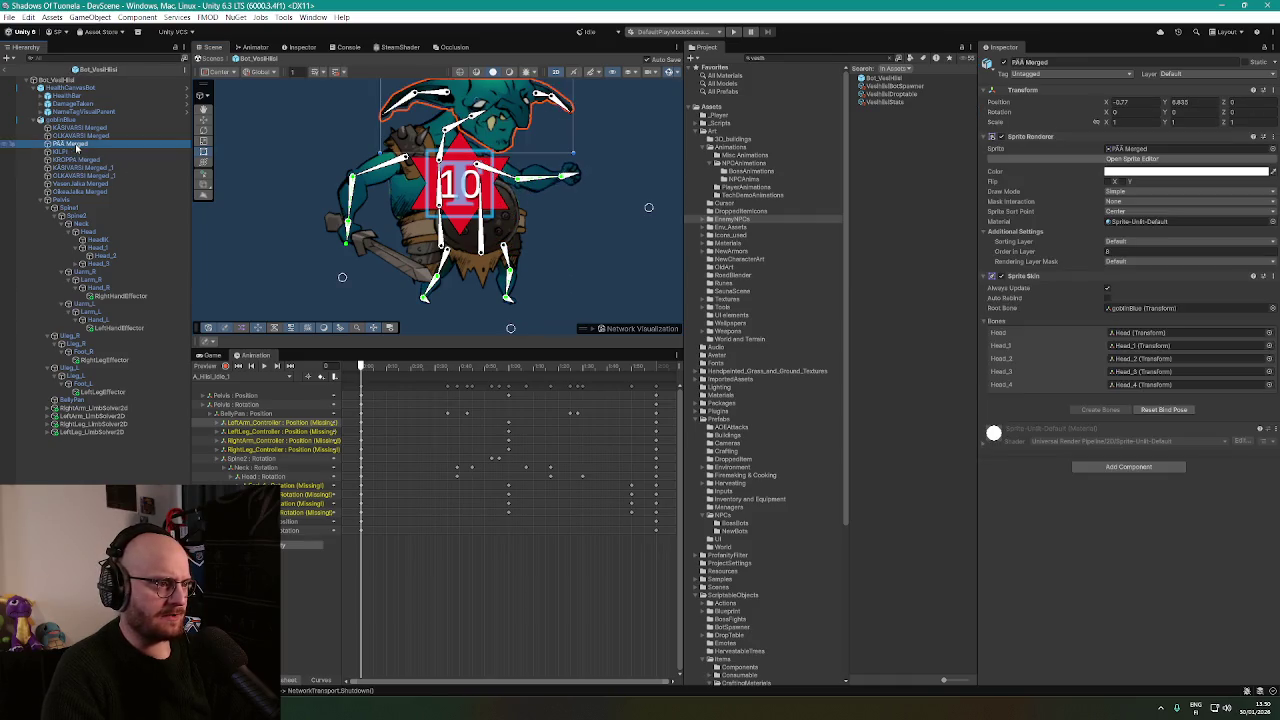
left_click(72, 160)
left_click(72, 168)
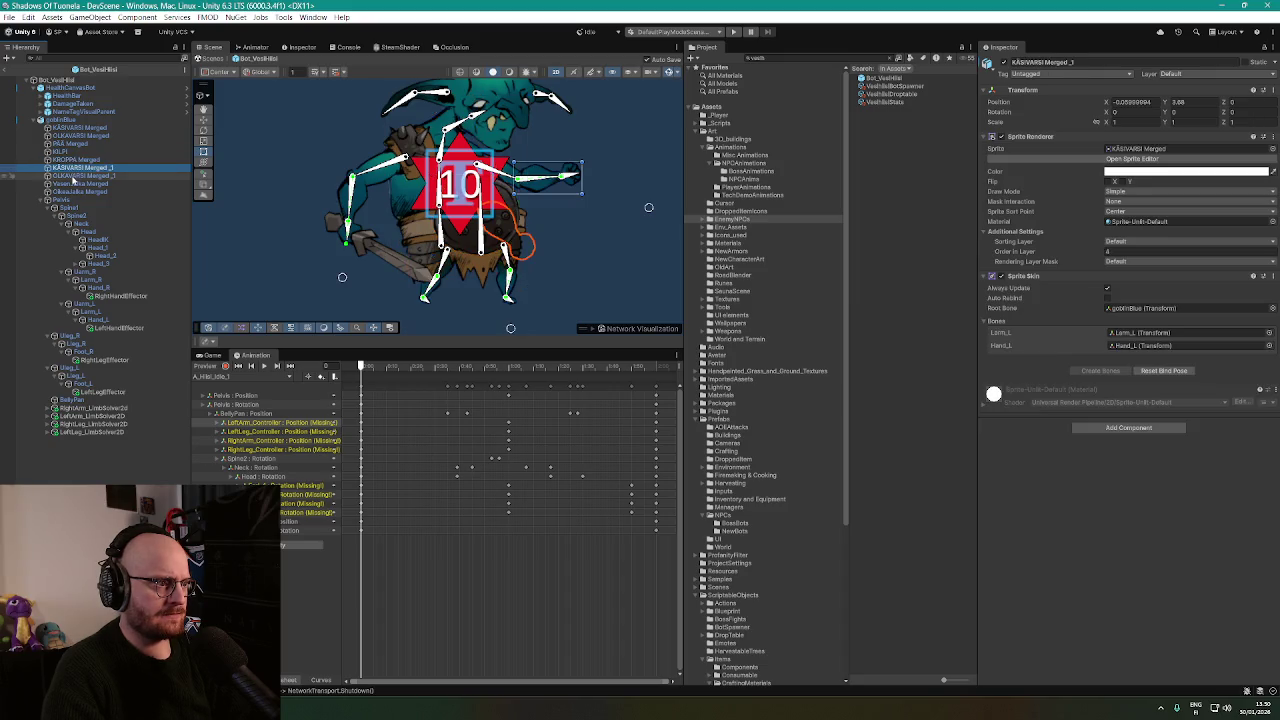
left_click(73, 176)
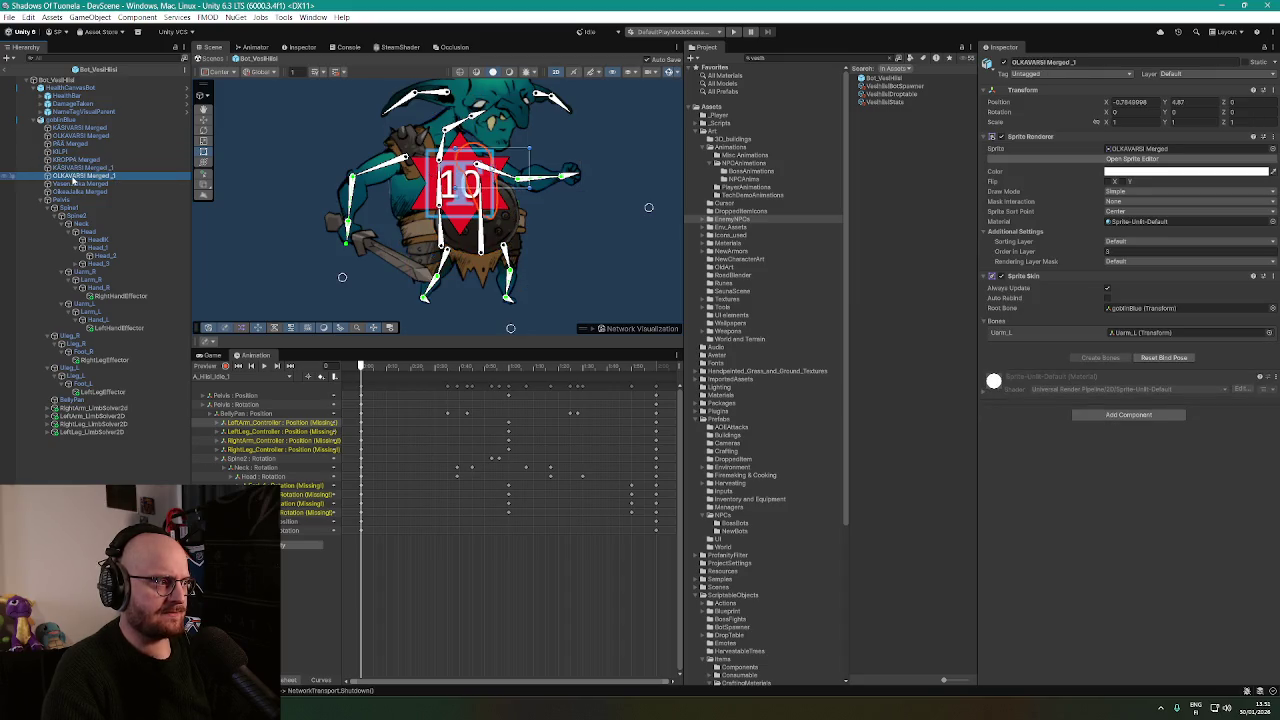
key("Up")
key("Down")
key("Up")
key("Down")
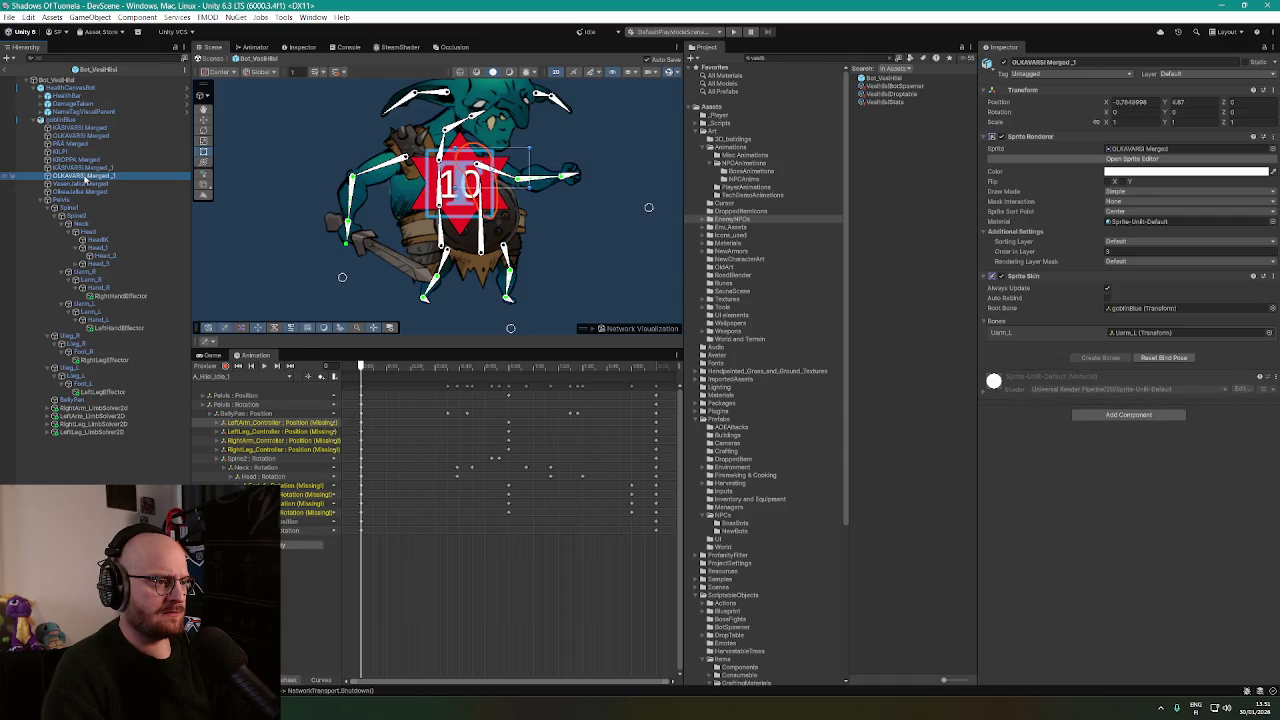
Recheck KÄSIVARSI Merged_1 and the Vasen Jalka and Oikea Jalka leg sprites' bones, then select Pelvis.
left_click(86, 169)
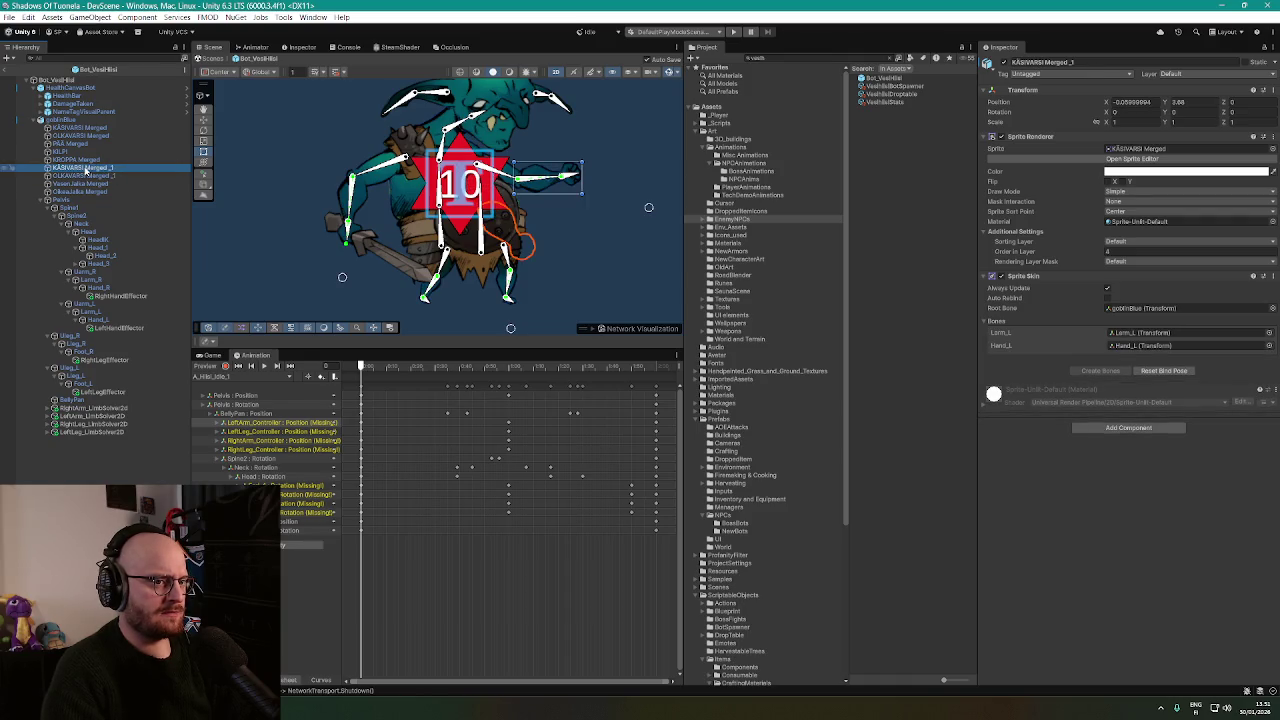
left_click(88, 176)
left_click(92, 184)
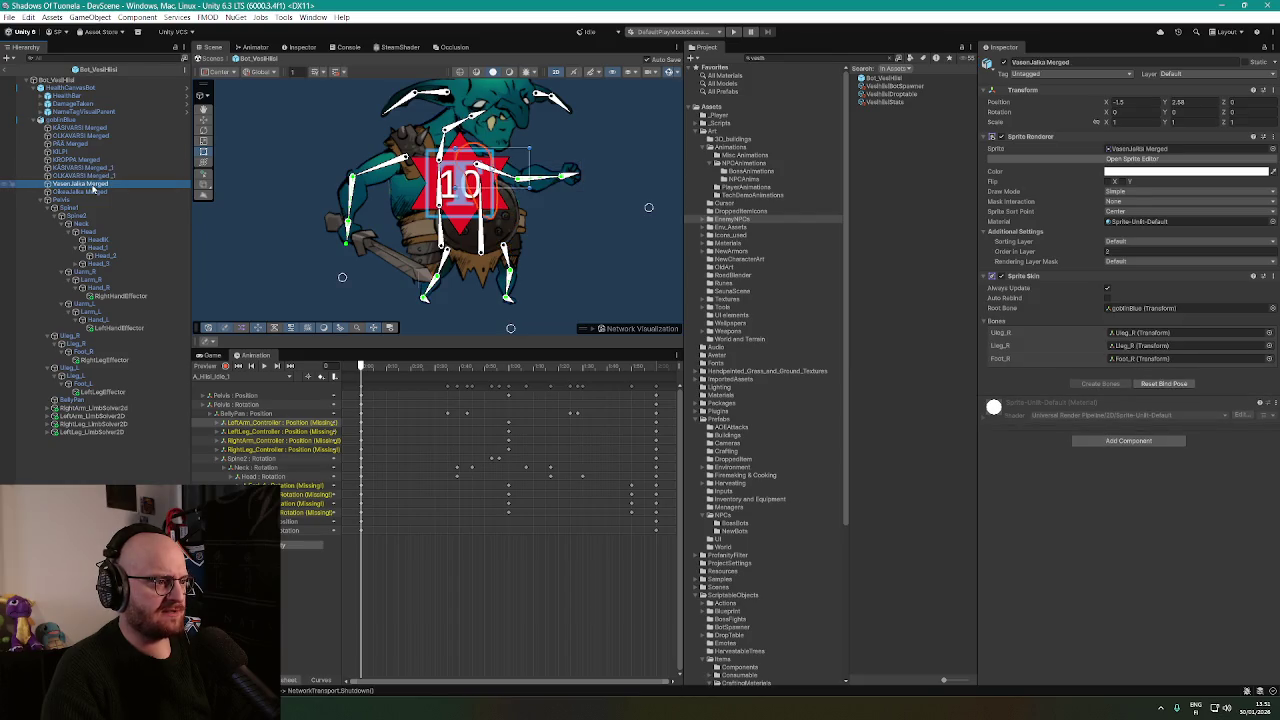
left_click(92, 192)
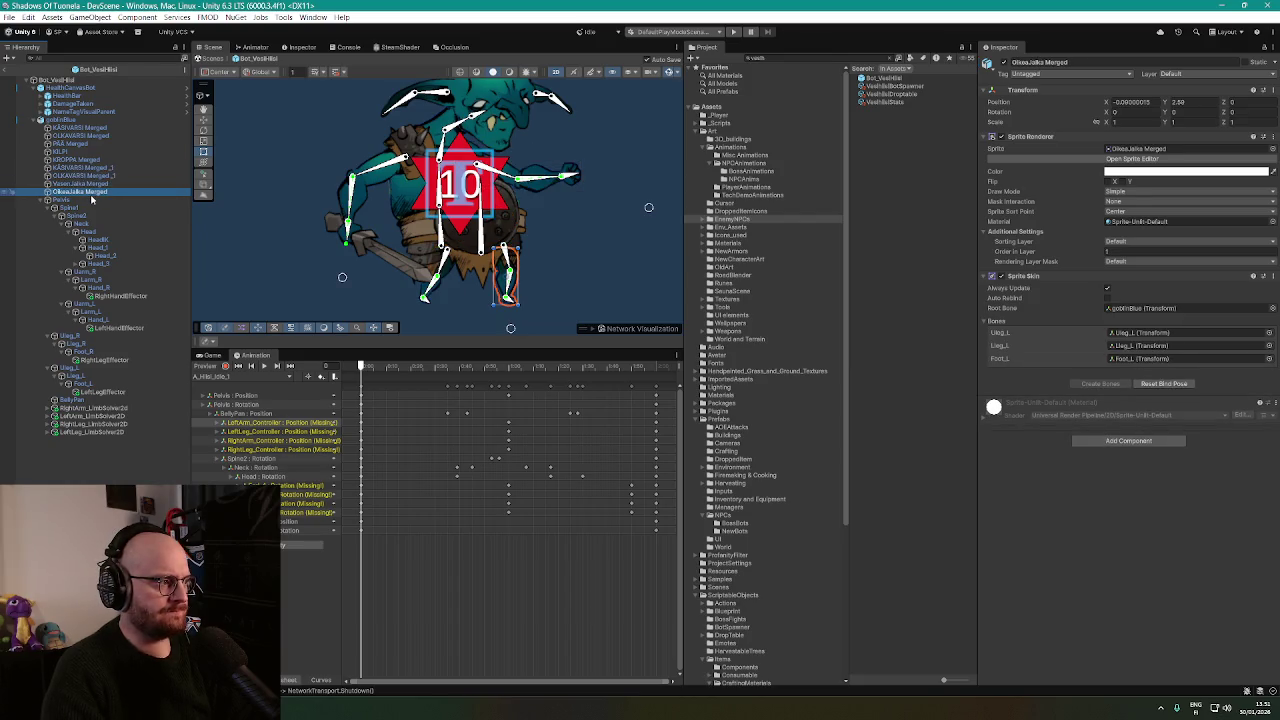
left_click(91, 200)
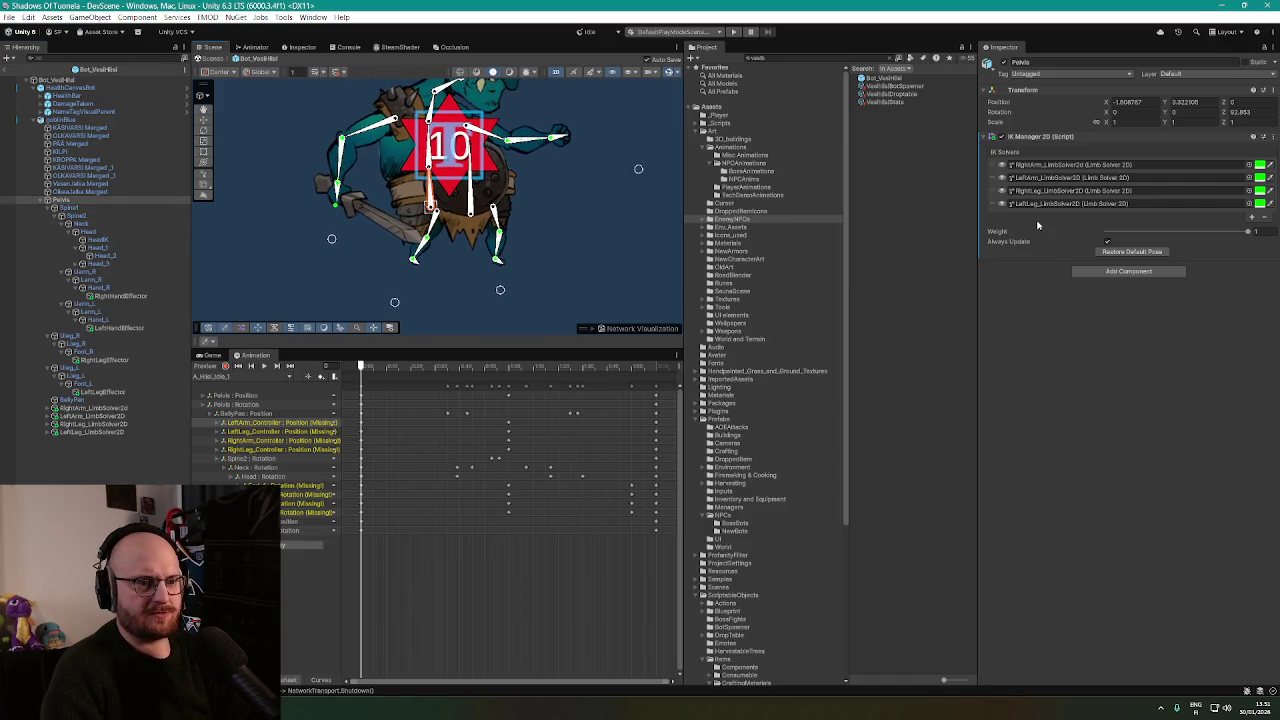
Restore the default pose from Pelvis's IK Manager 2D, frame the pelvis, and select goblinBlue.
left_click(1120, 252)
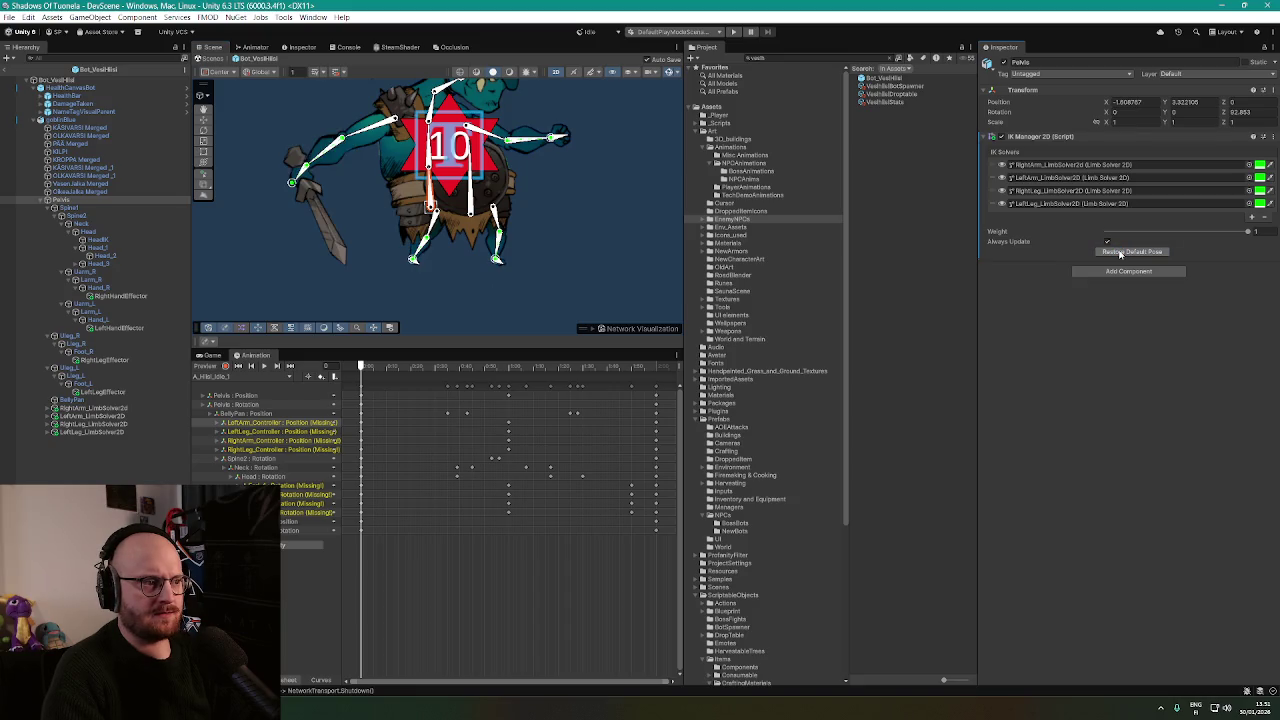
key("f")
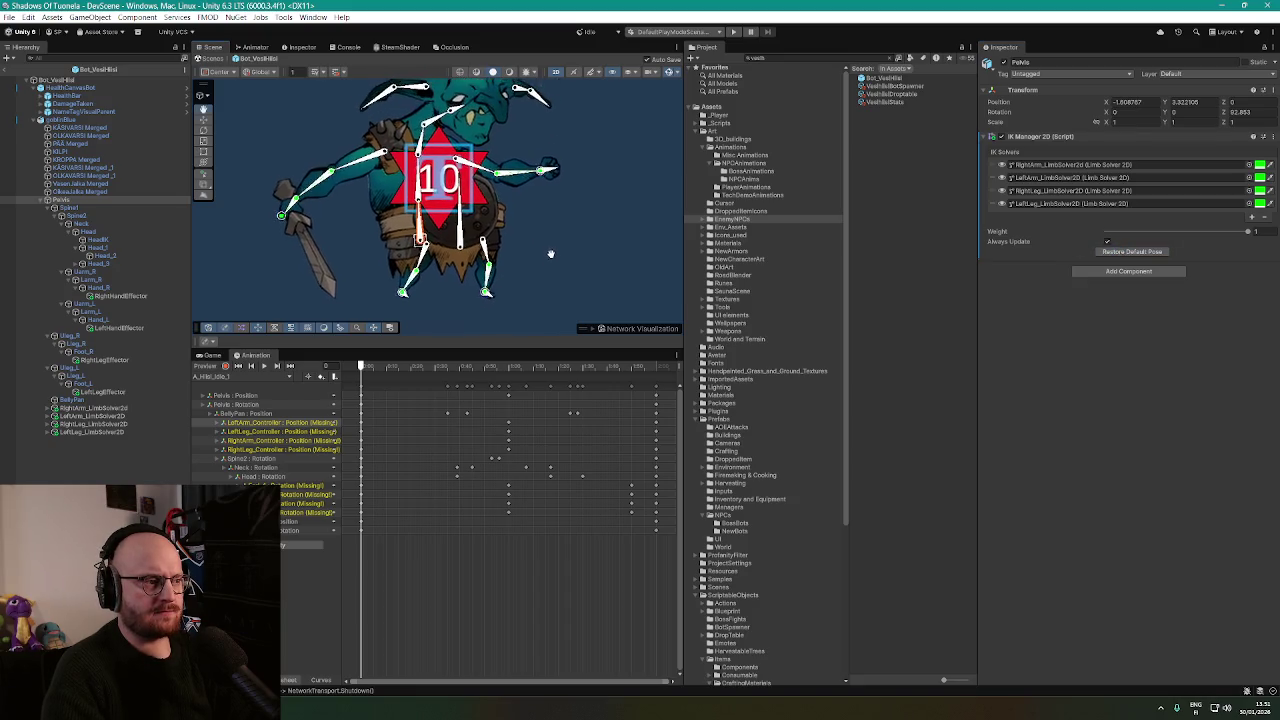
left_click(78, 119)
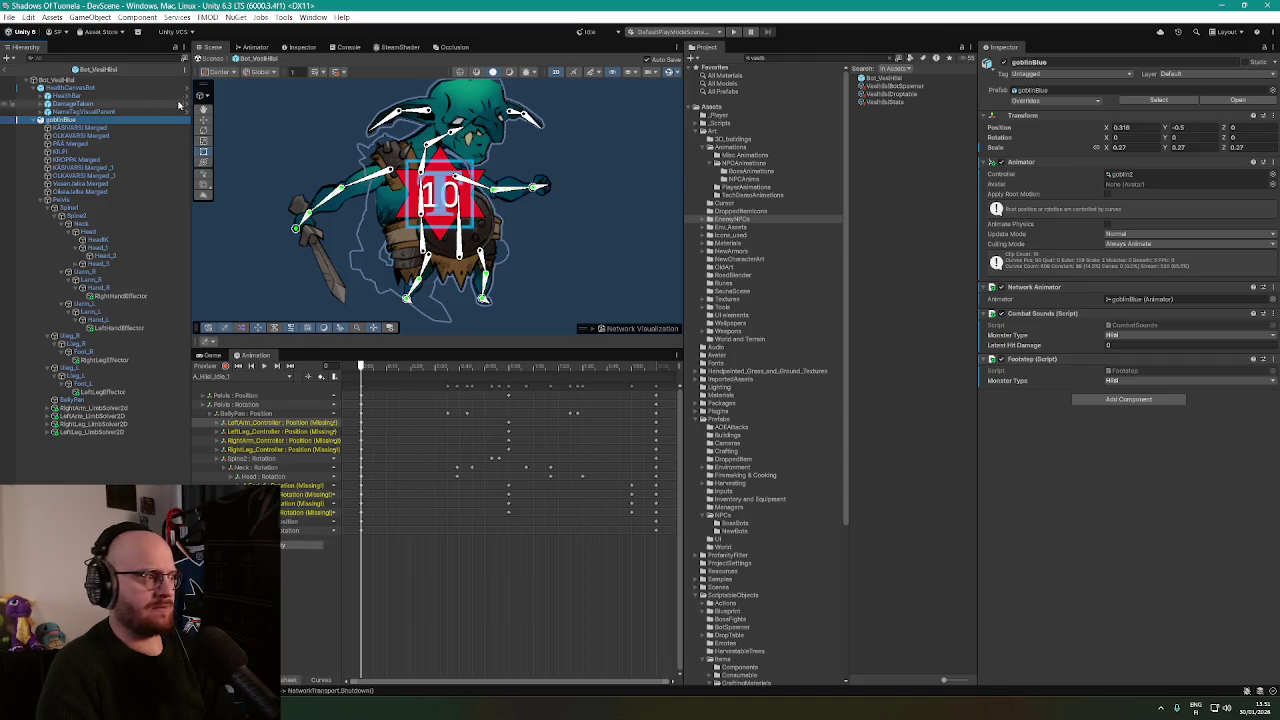
Check the KÄSIVARSI Merged and OLKAVARSI Merged arm sprites' root, Hand_R and Uarm_R bone bindings.
left_click(67, 129)
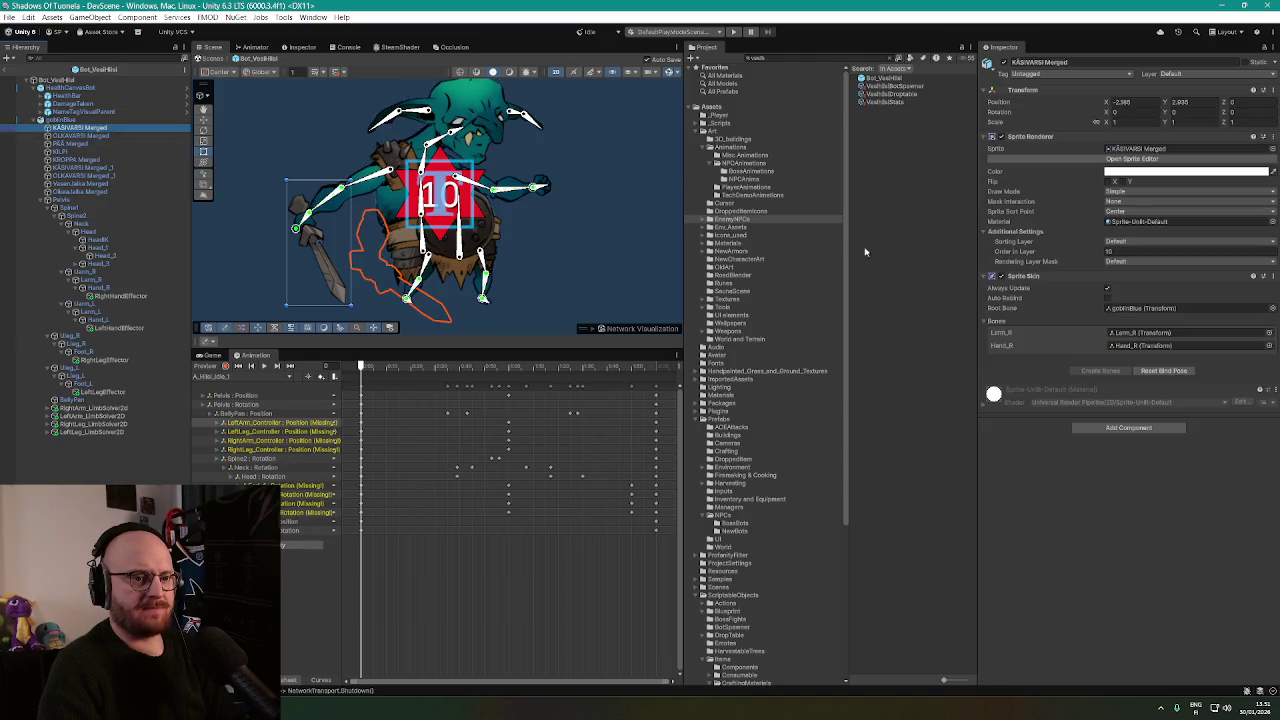
left_click(1147, 310)
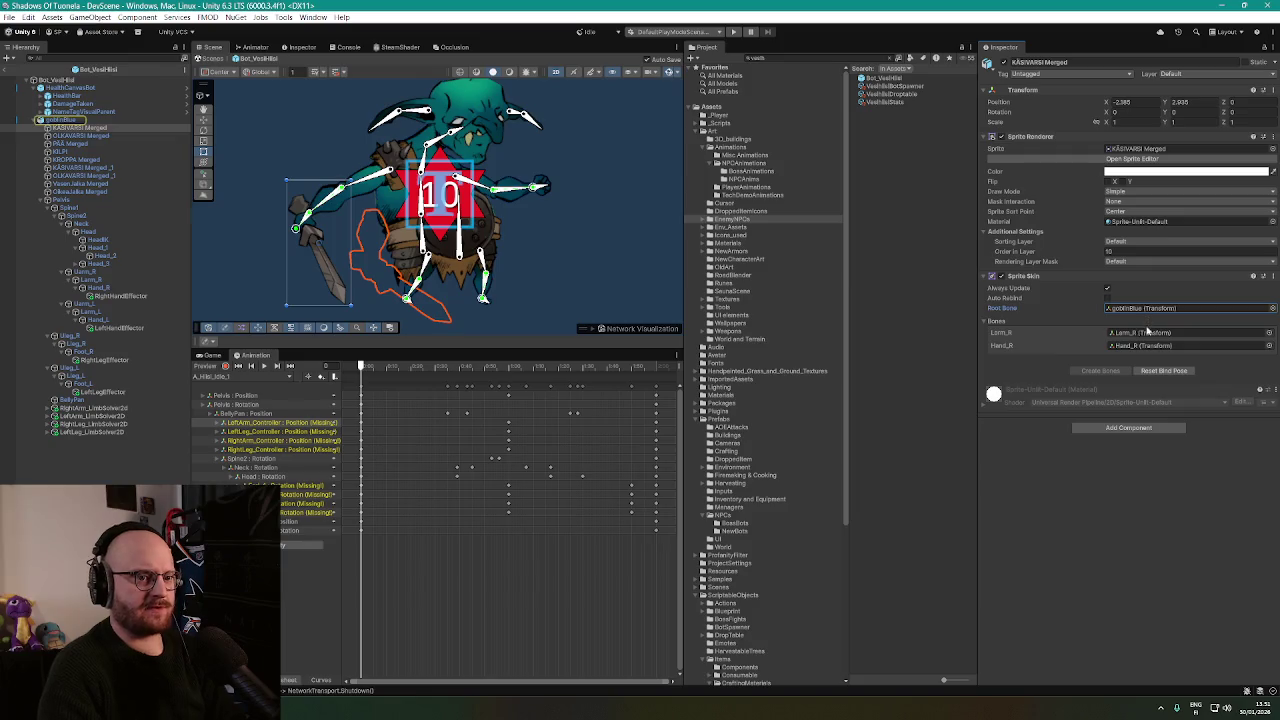
left_click(1147, 332)
left_click(1140, 345)
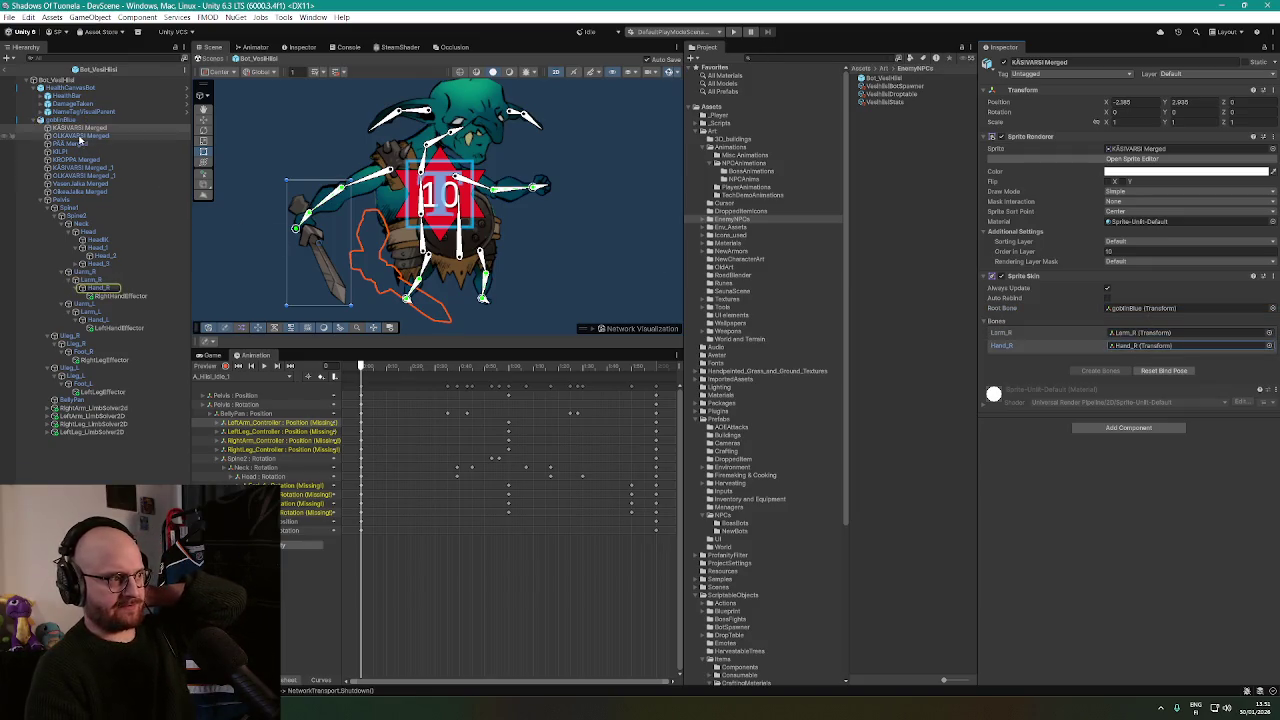
left_click(80, 136)
left_click(1140, 332)
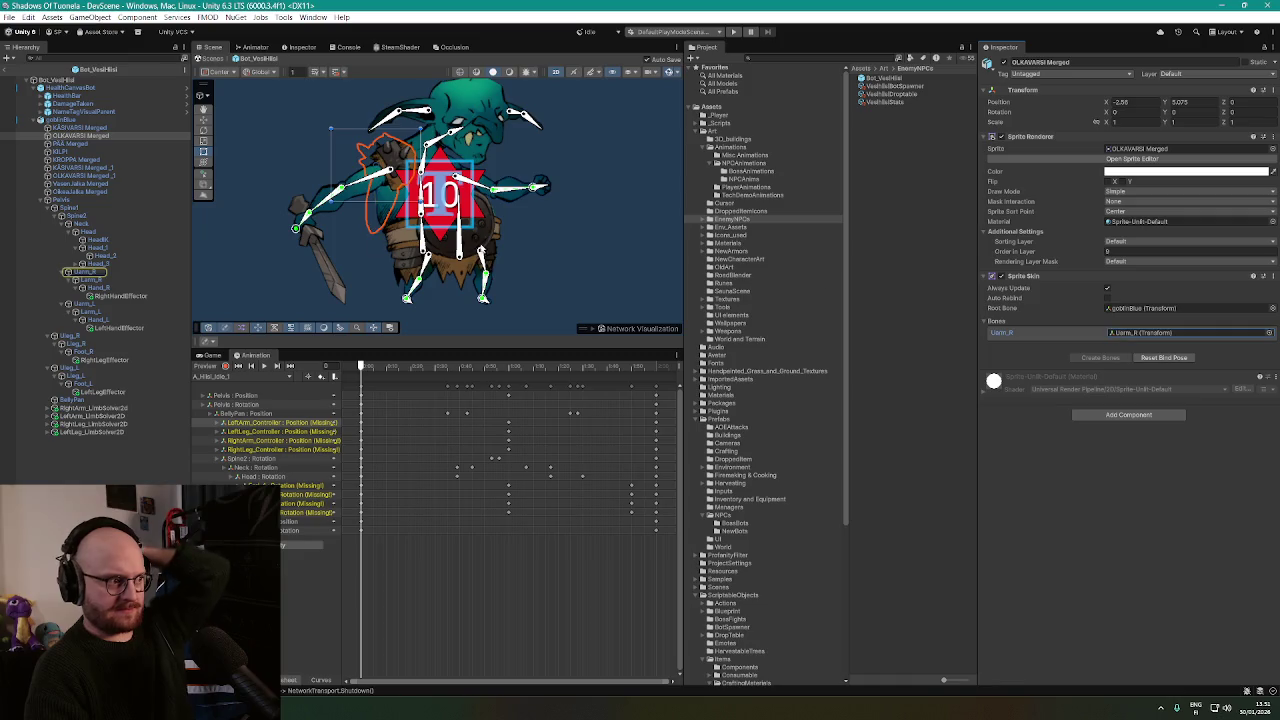
Verify the PÄÄ Merged head sprite is bound to bones Head_1 through Head_4.
left_click(70, 143)
left_click(1140, 332)
left_click(1140, 345)
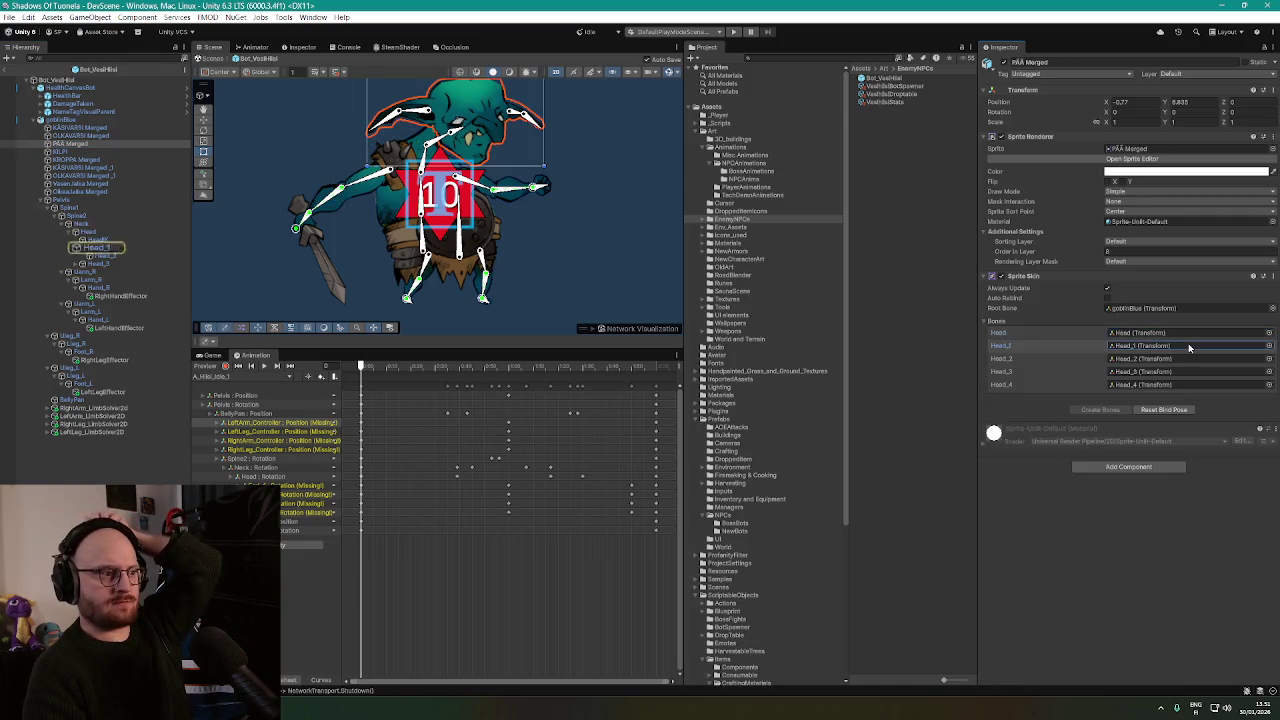
left_click(1192, 358)
left_click(1192, 371)
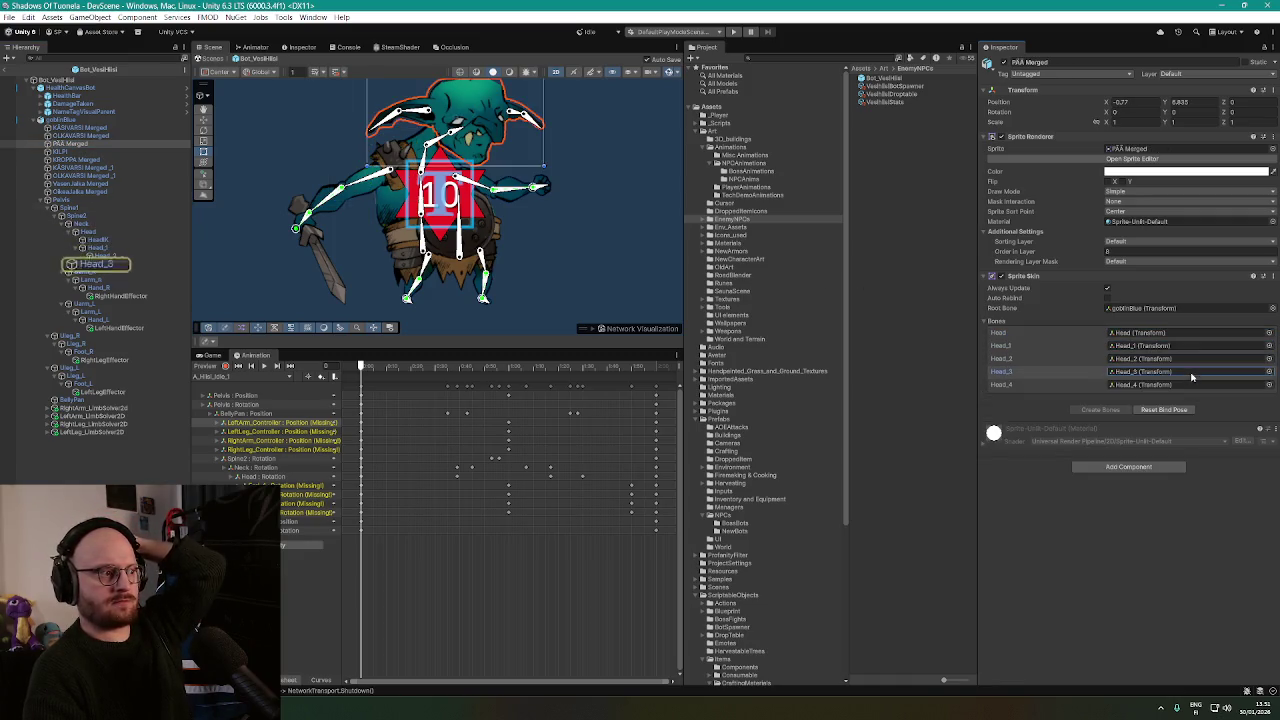
left_click(1189, 384)
left_click(1189, 371)
left_click(1189, 358)
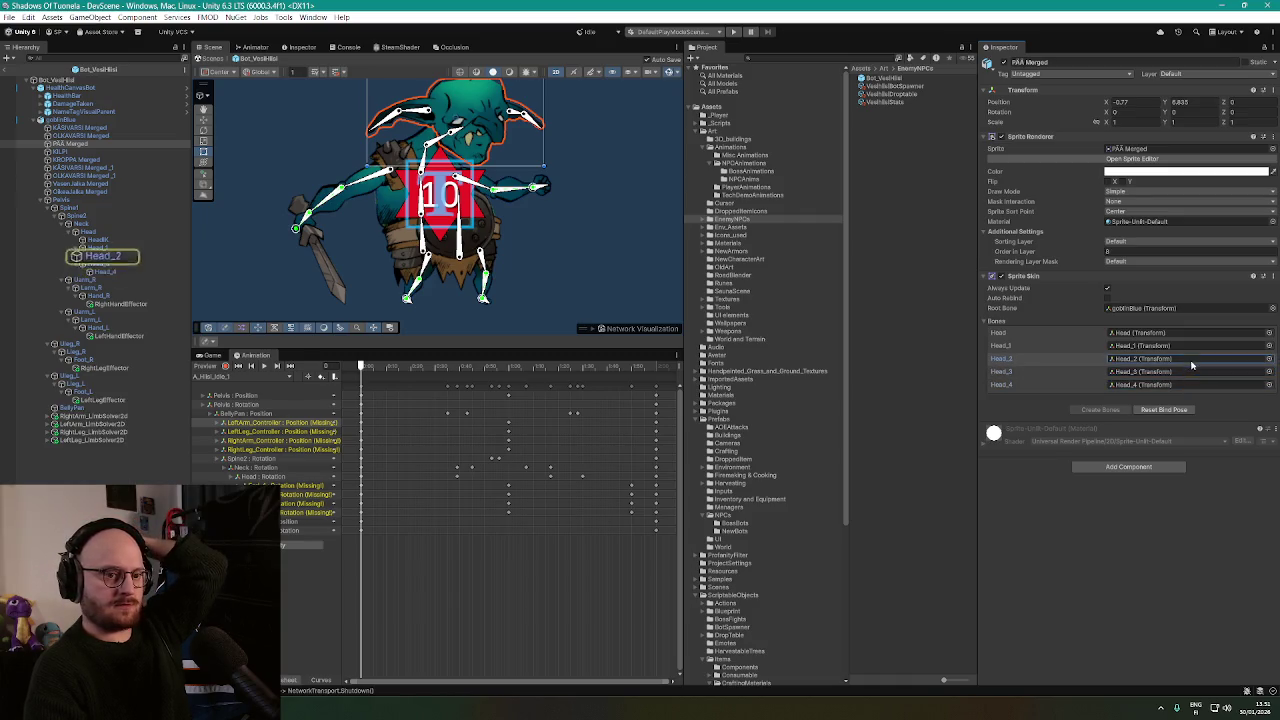
left_click(1189, 345)
left_click(1189, 358)
left_click(1189, 371)
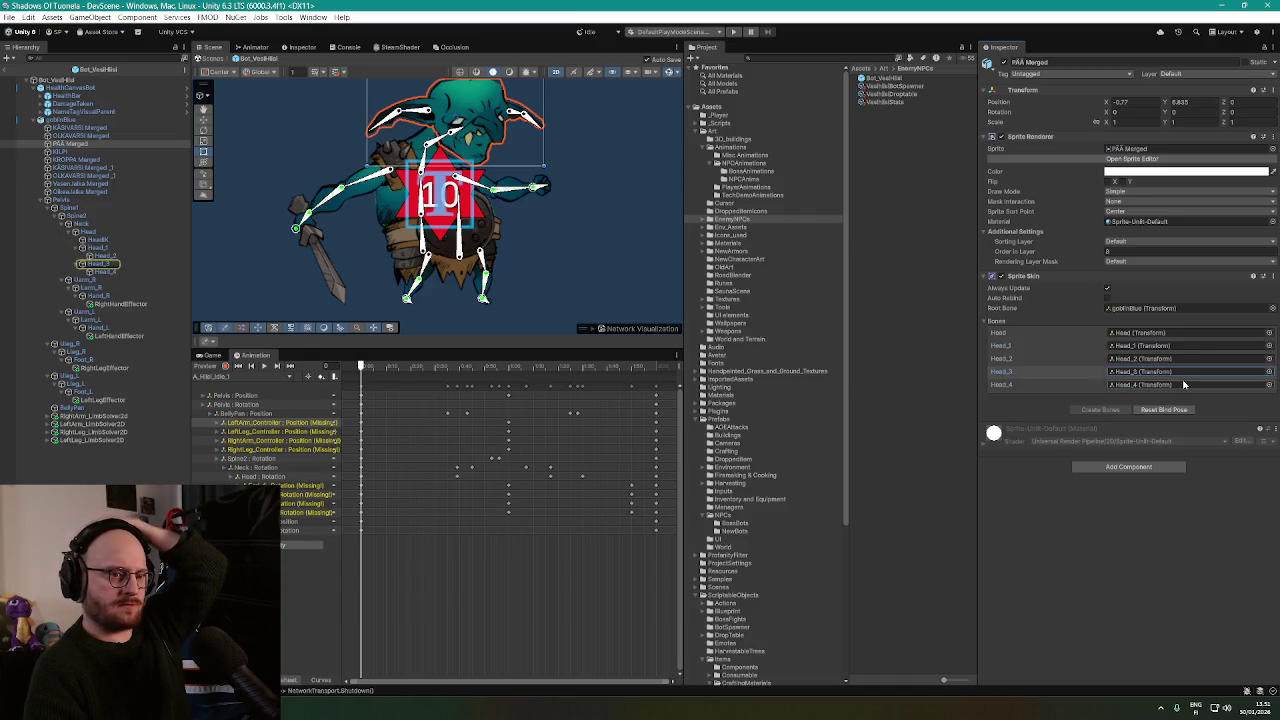
left_click(1184, 384)
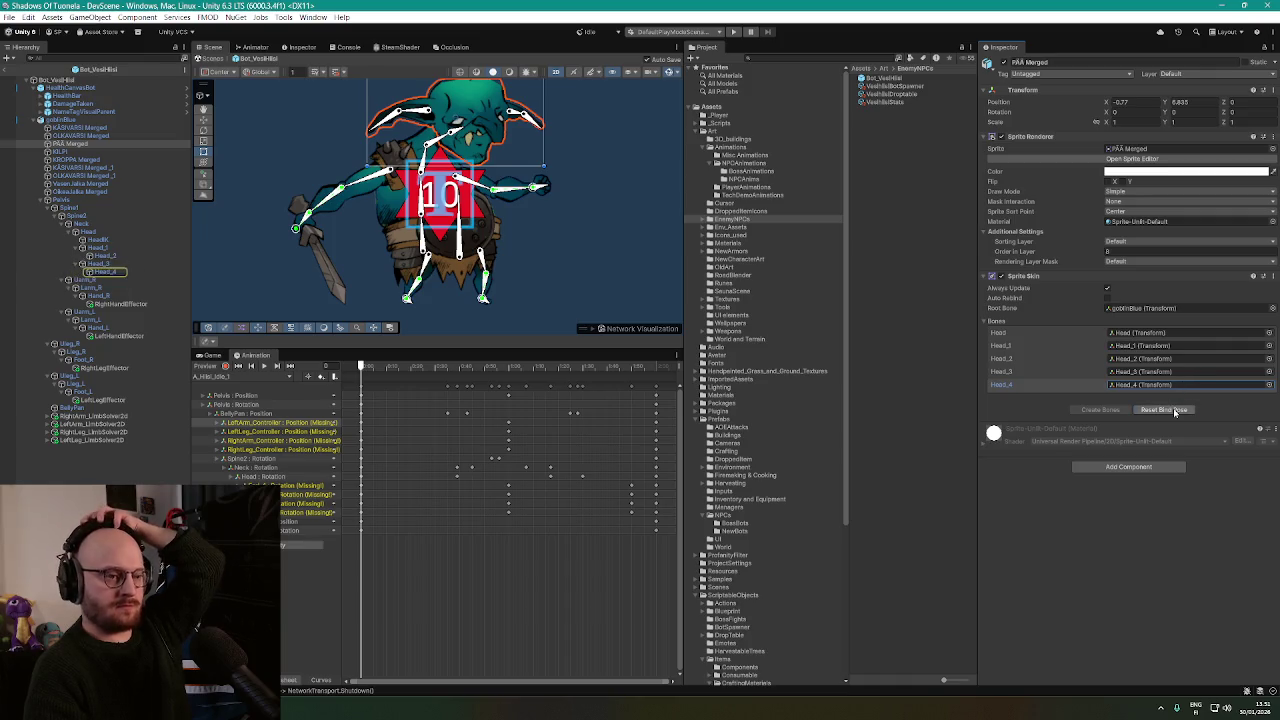
Check KILPI's BellyPan binding and KROPPA Merged's Neck, Spine2, Spine1 and Pelvis bones.
left_click(90, 152)
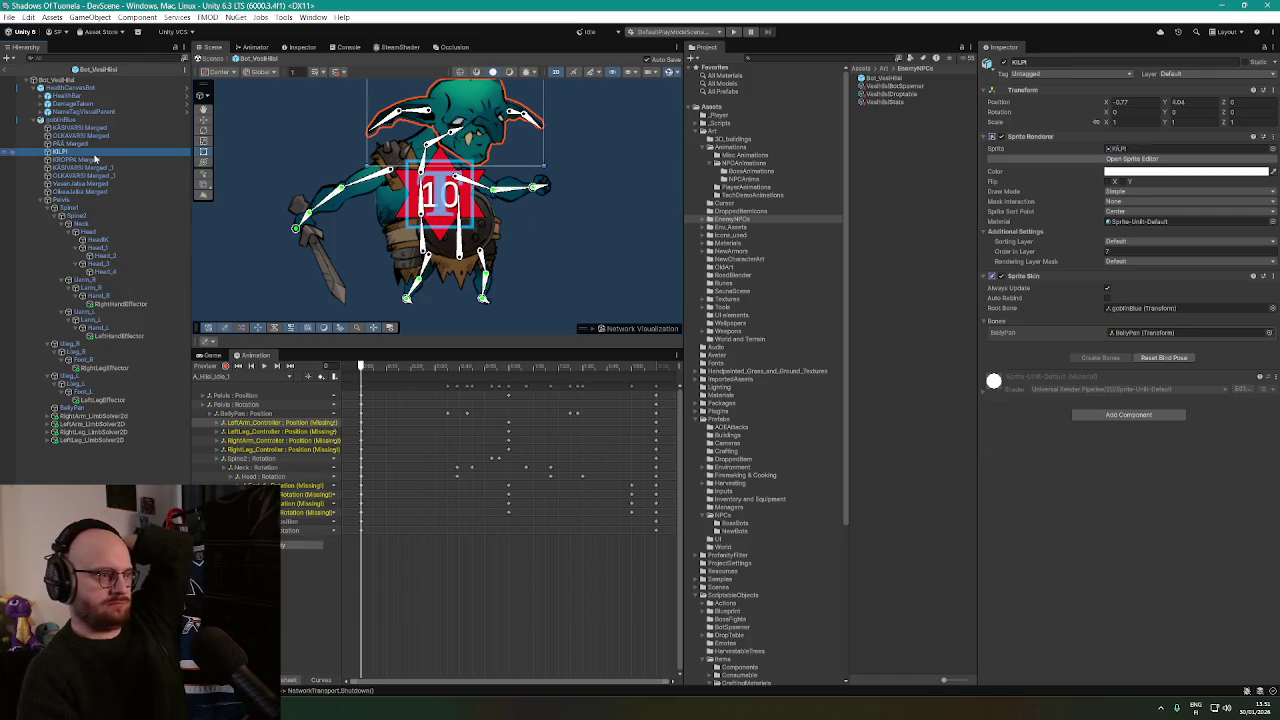
left_click(1131, 332)
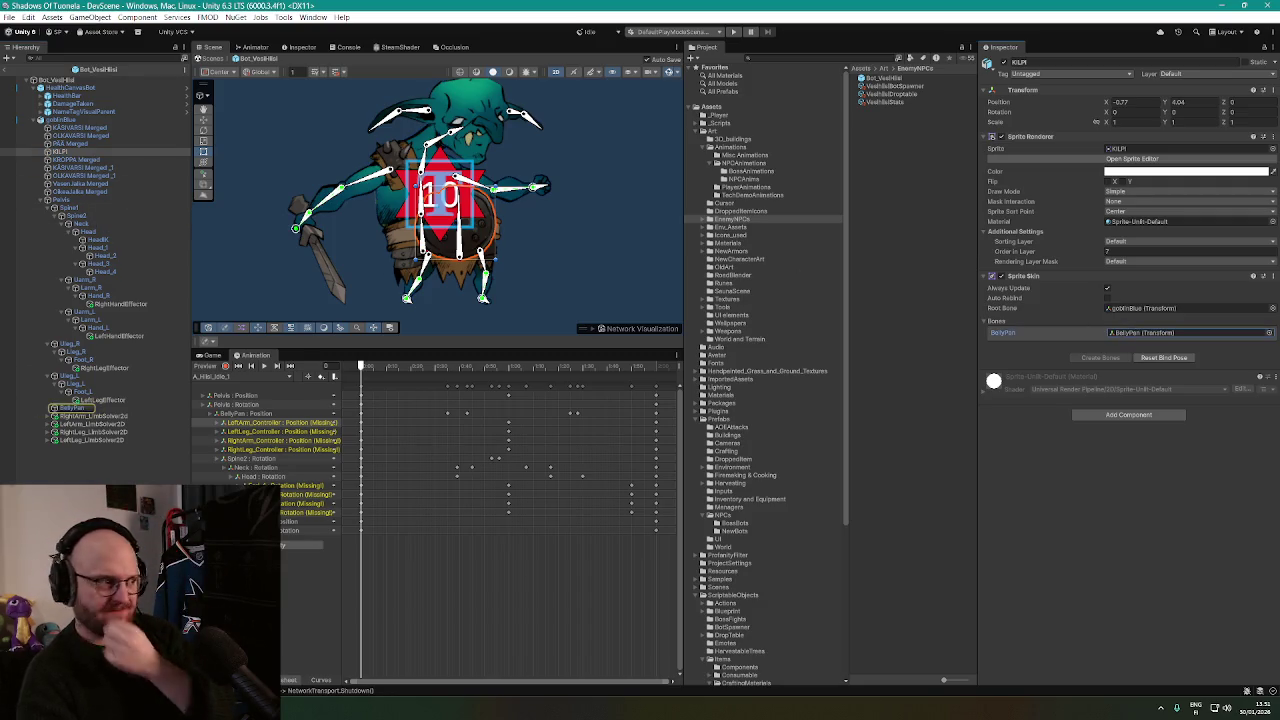
left_click(78, 160)
left_click(1165, 332)
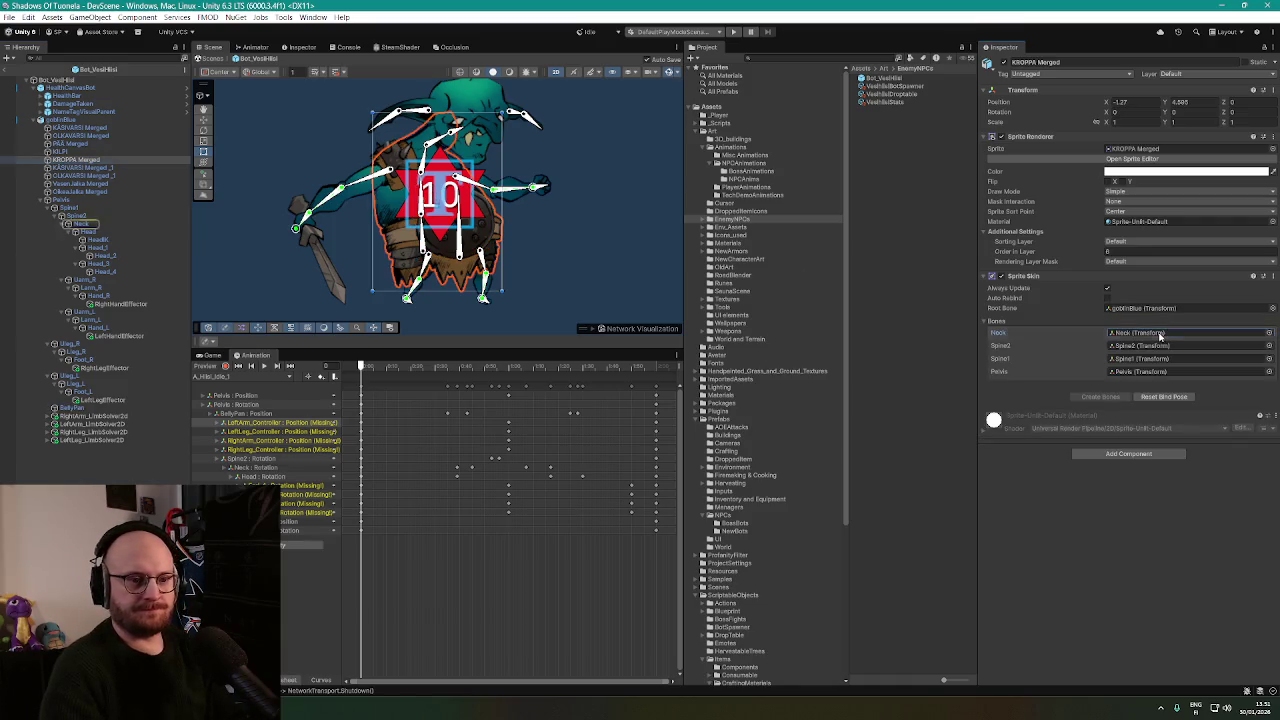
left_click(1160, 345)
left_click(1157, 358)
left_click(1157, 371)
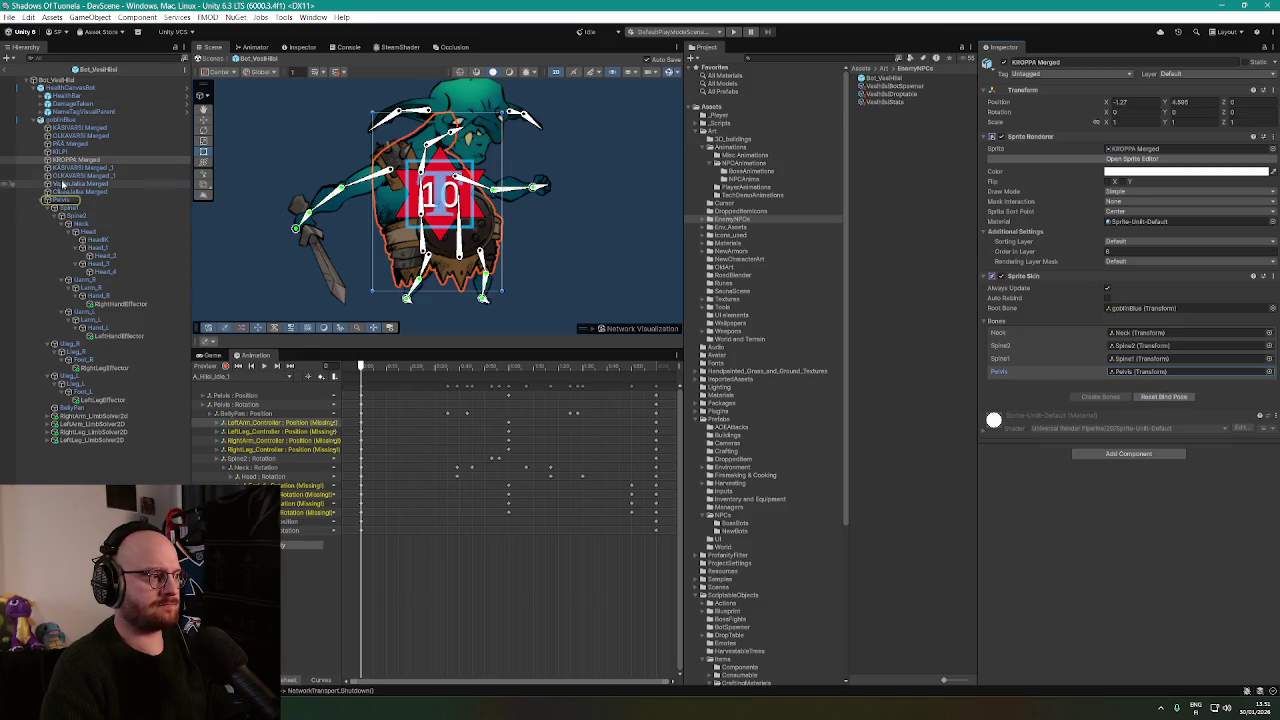
Reset OLKAVARSI Merged_1's bind pose and check the Uleg_R, Lleg_R and Foot_R bindings.
left_click(498, 240)
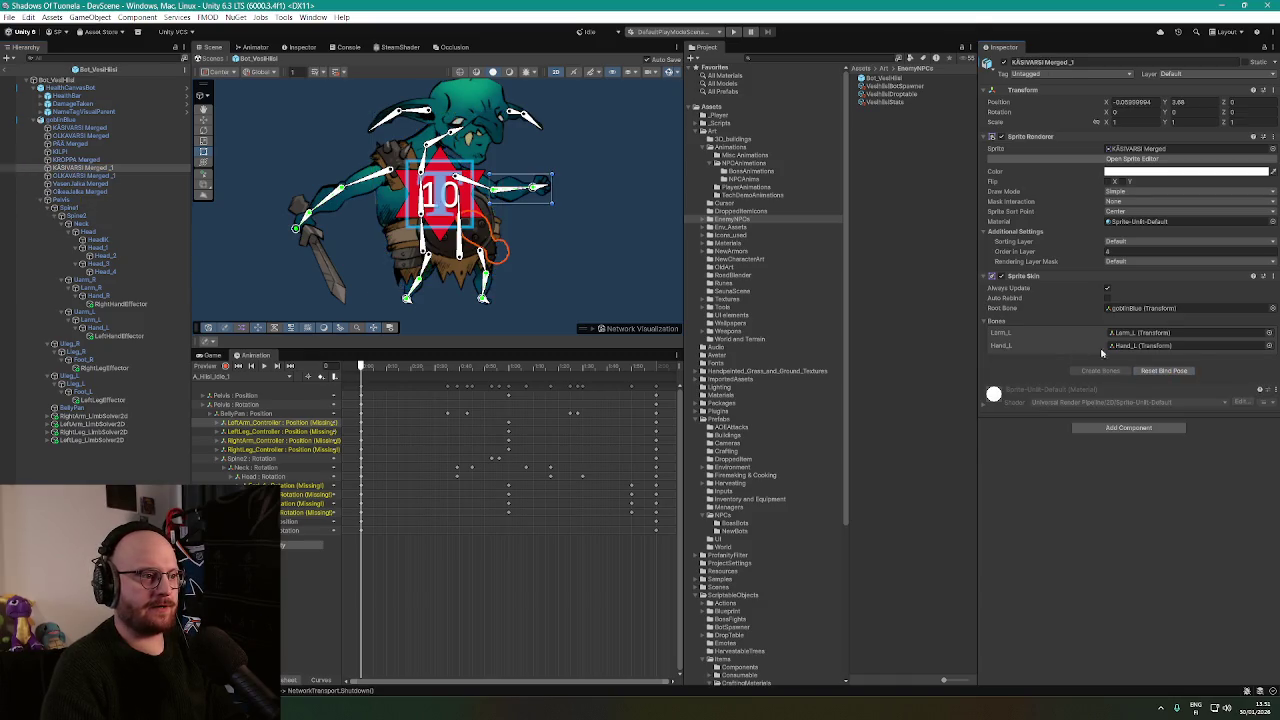
left_click(91, 177)
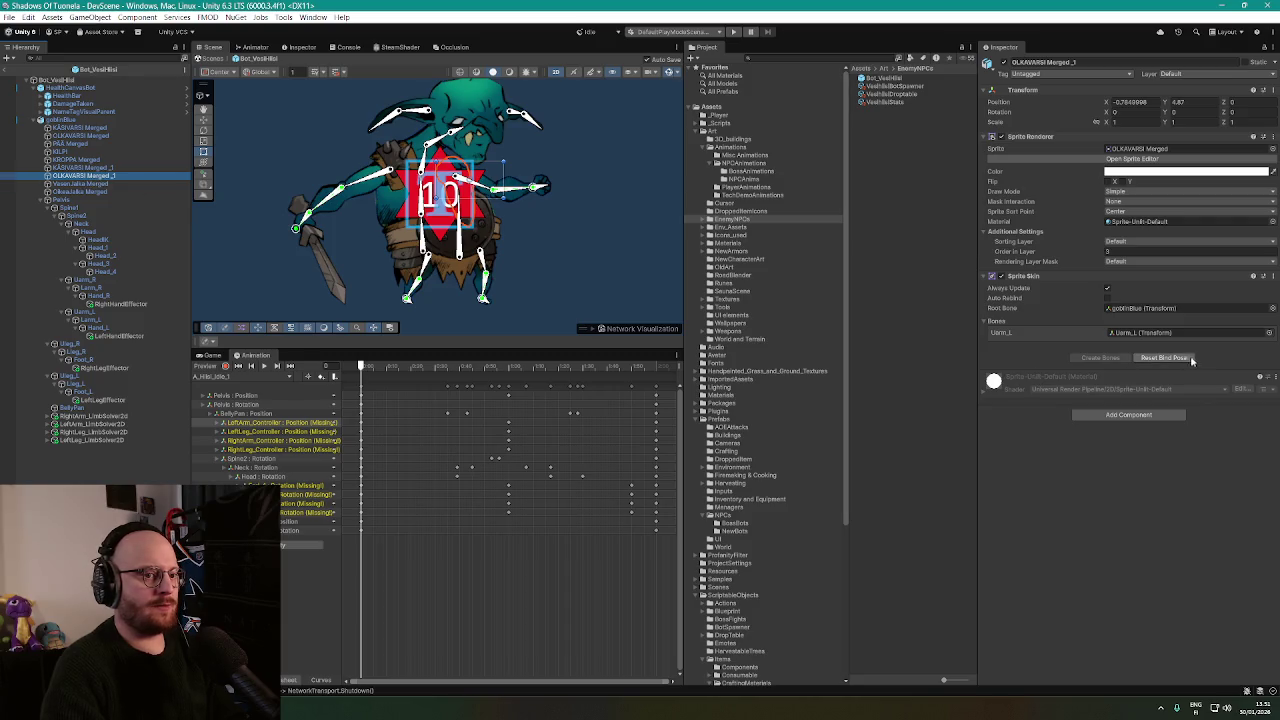
left_click(1182, 358)
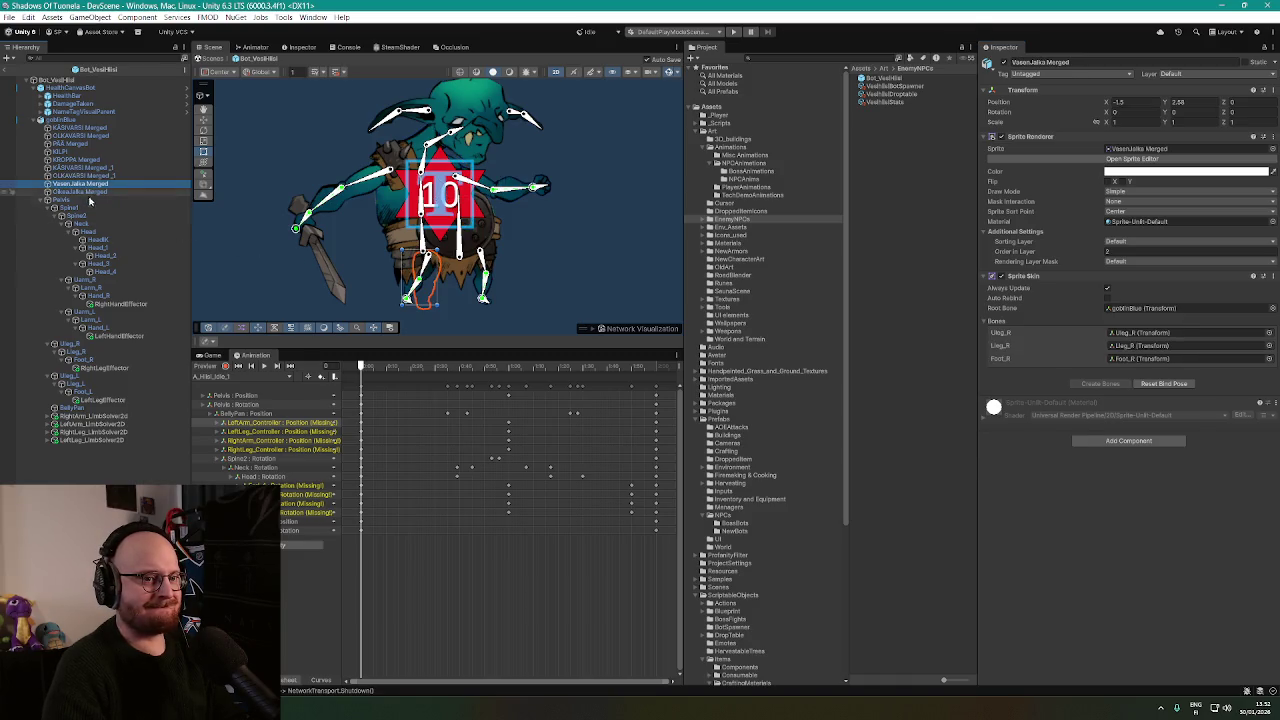
left_click(1145, 345)
left_click(1148, 358)
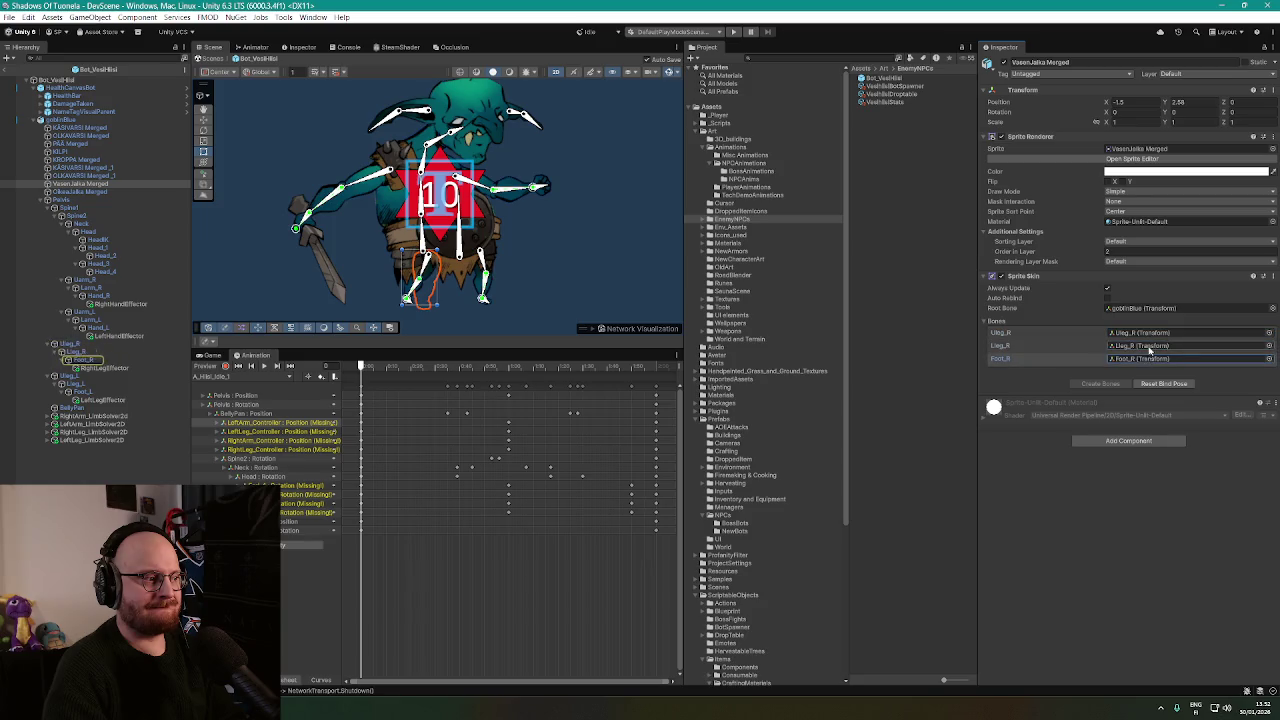
left_click(1148, 332)
Verify the other leg sprite's Uleg_L, Lleg_L and Foot_L bone bindings.
left_click(90, 191)
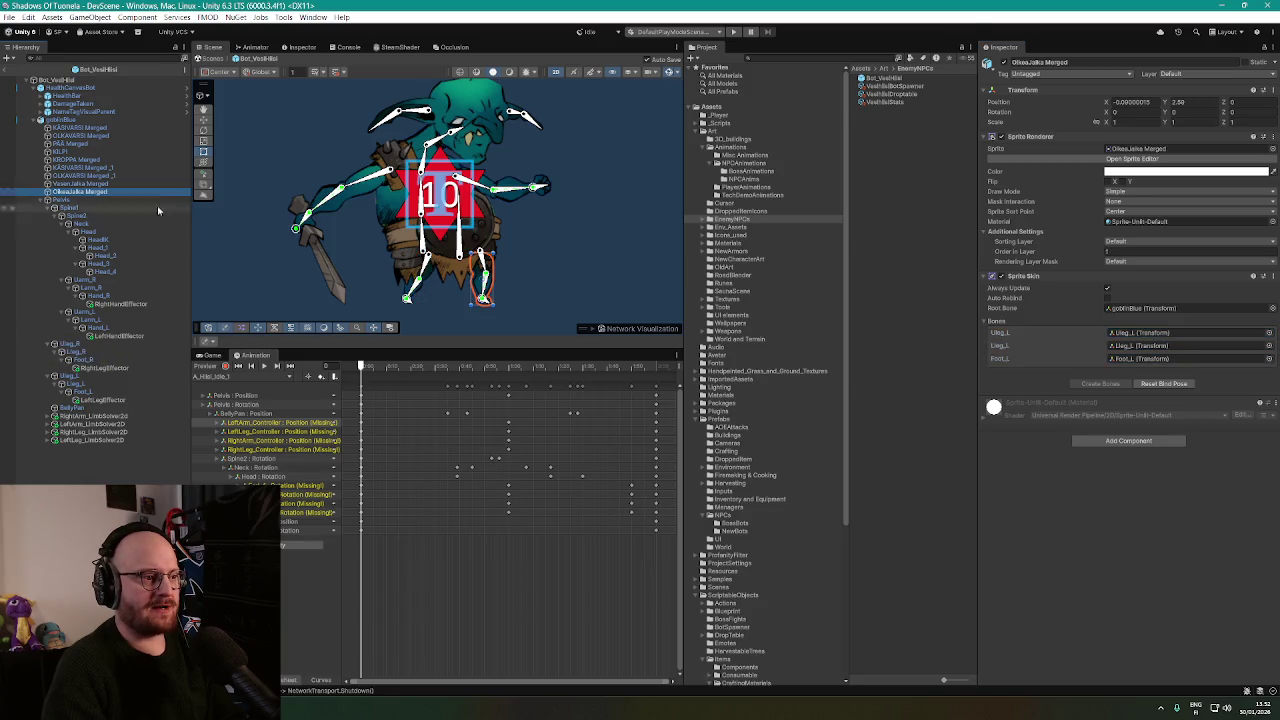
left_click(1148, 332)
left_click(1148, 358)
left_click(1149, 345)
left_click(1149, 334)
left_click(1146, 345)
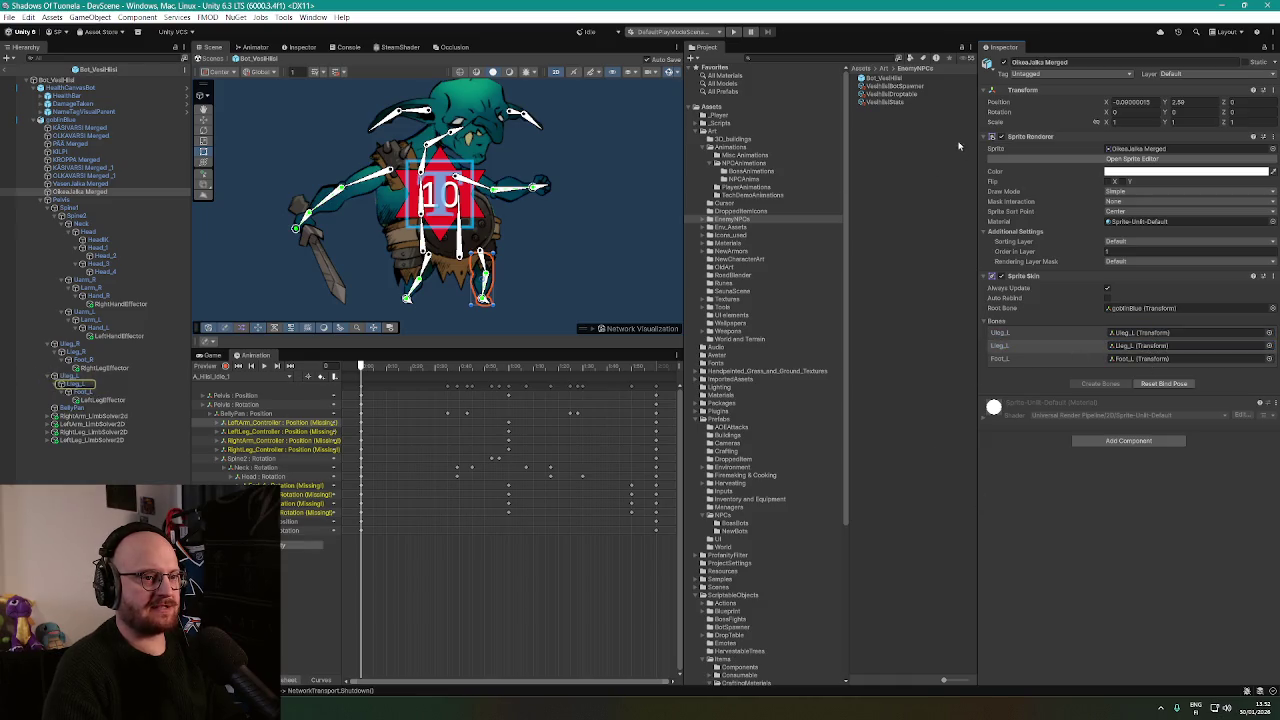
Expand the EnemyNPCs asset folder and select the goblinBlue prefab root.
left_click(735, 219)
left_click(703, 220)
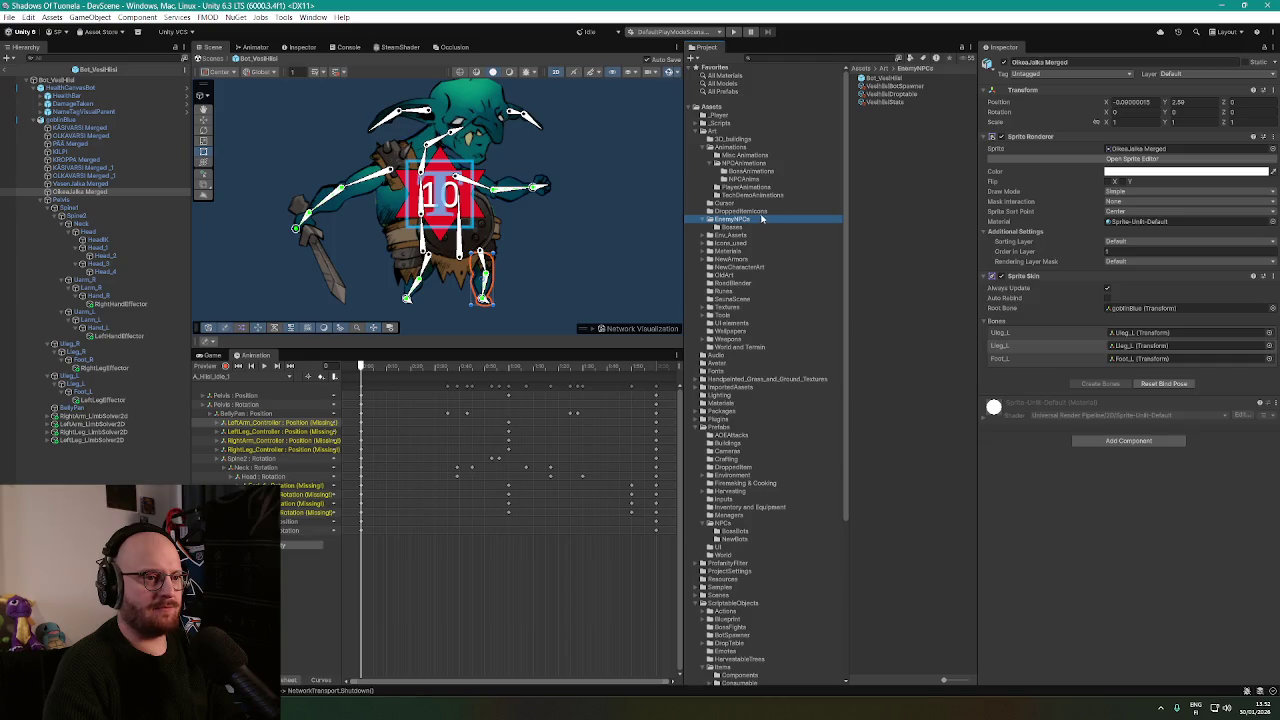
left_click(54, 120)
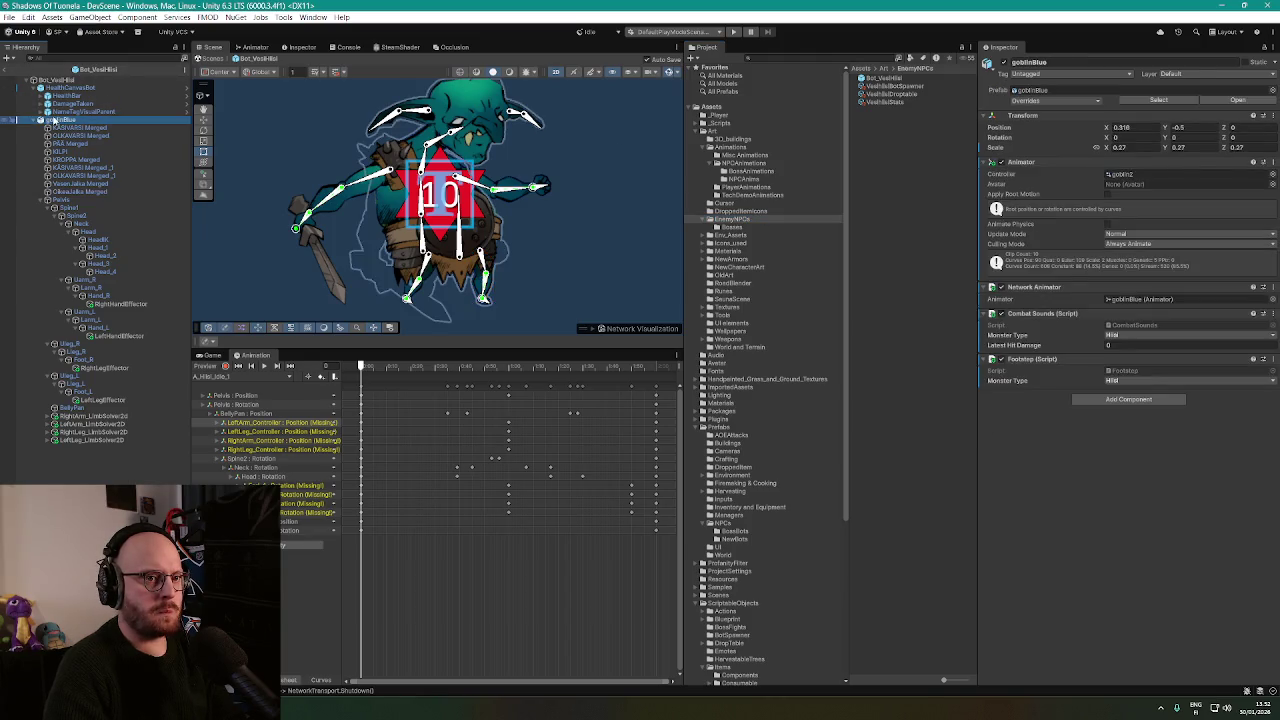
Set the goblinBlue PSD importer's Main Skeleton from goblin2 Skeleton to None and apply.
left_click(1056, 102)
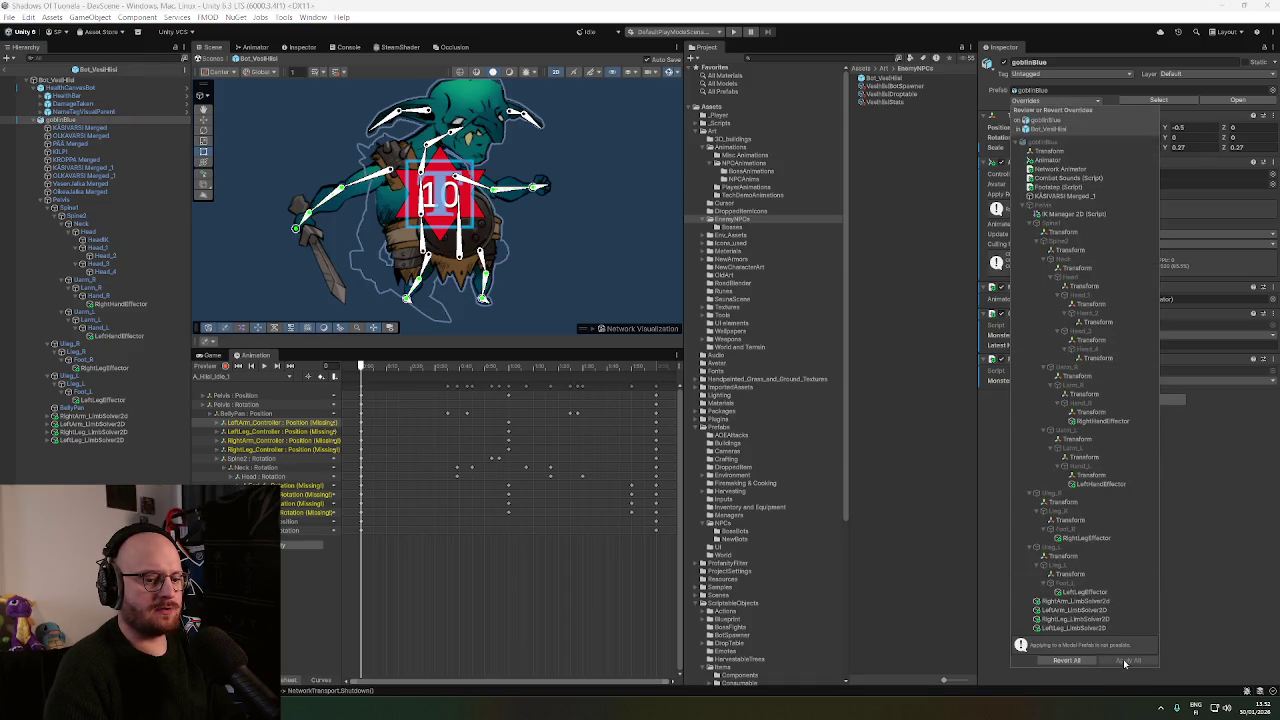
left_click(1209, 580)
left_click(1035, 90)
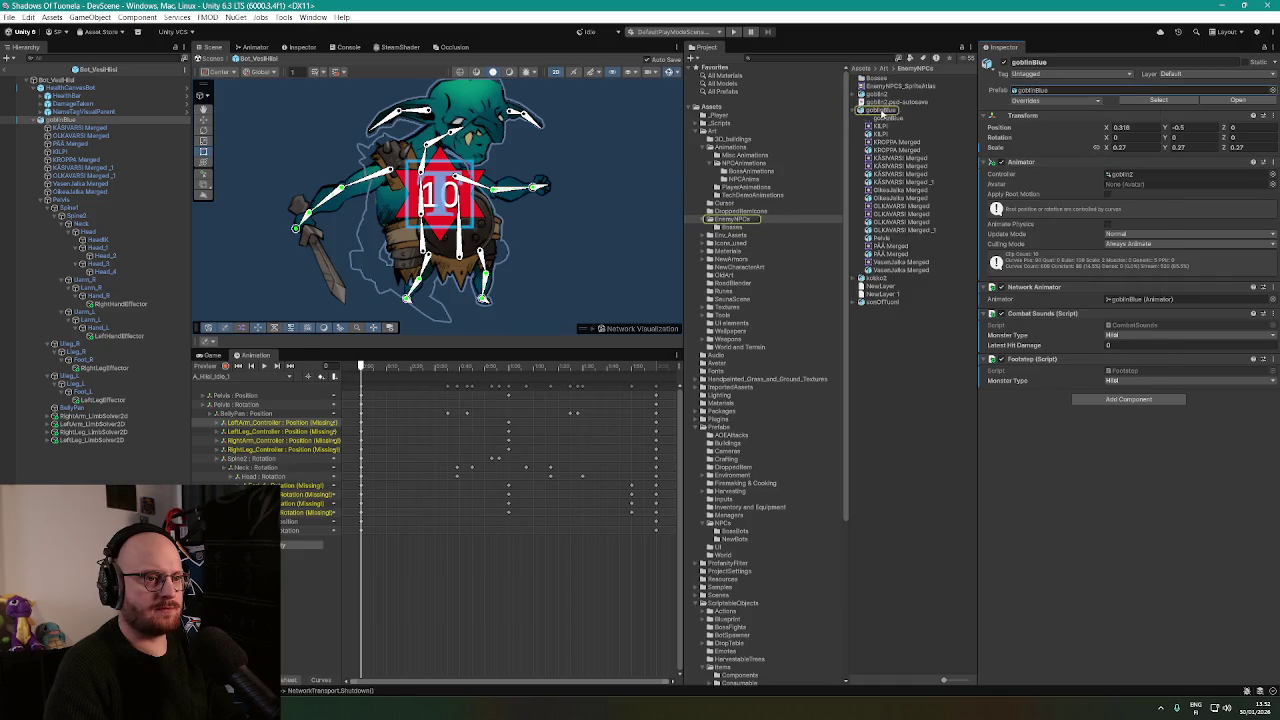
left_click(882, 110)
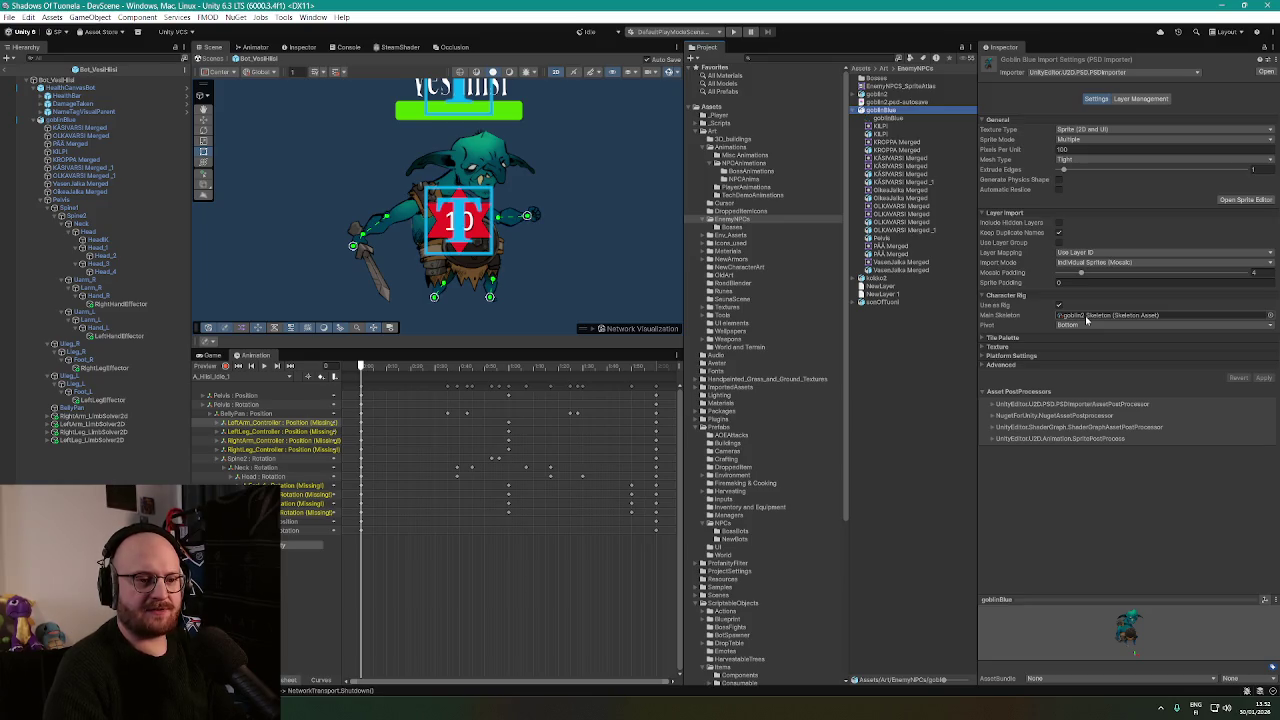
left_click(1087, 316)
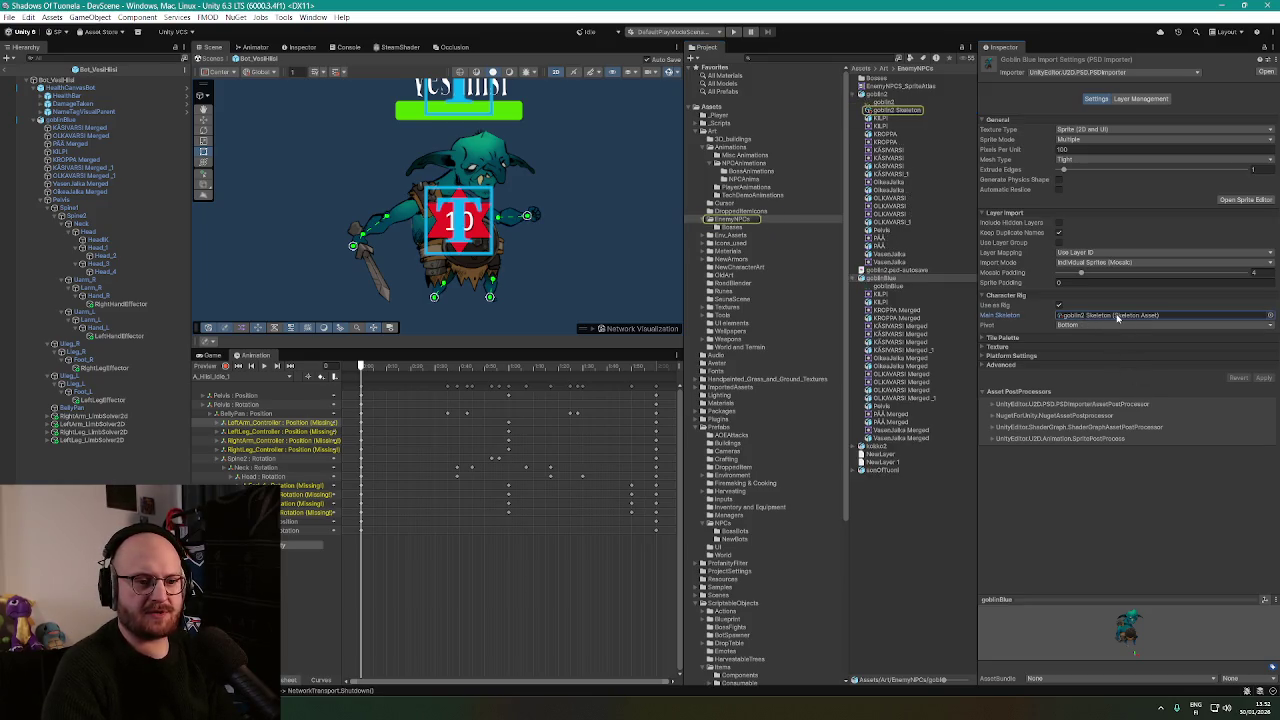
key("Delete")
left_click(1263, 379)
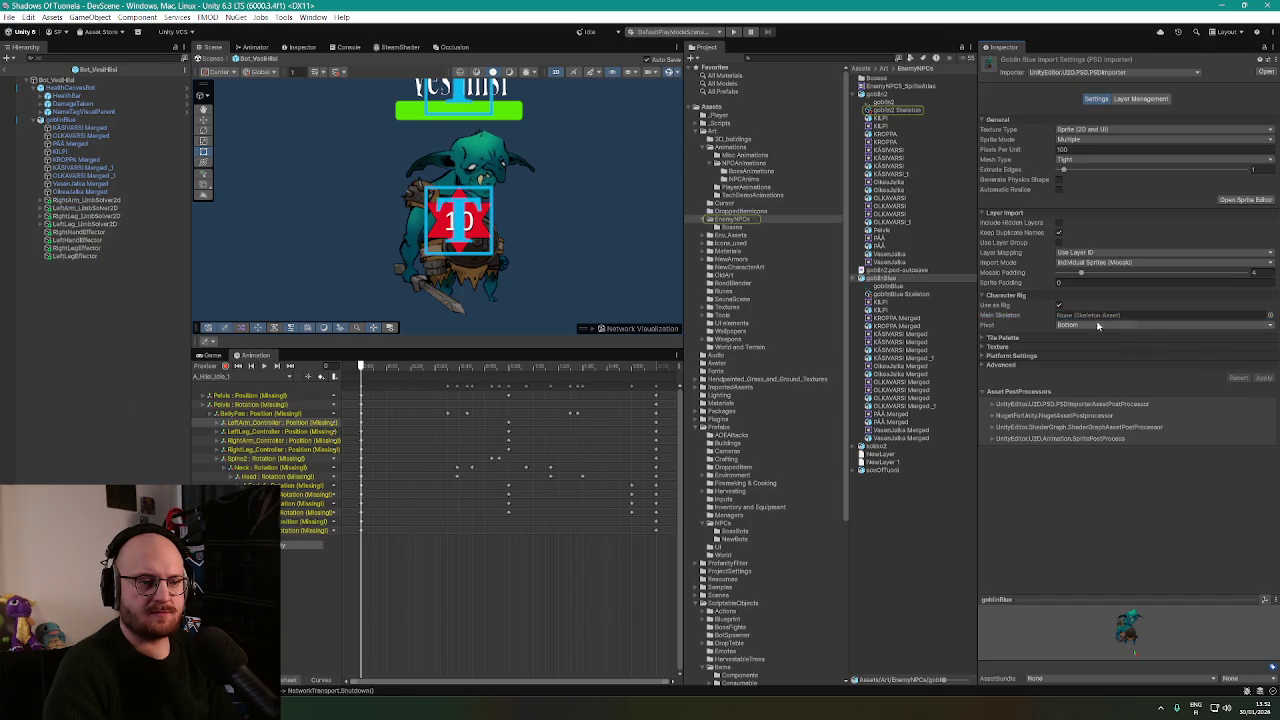